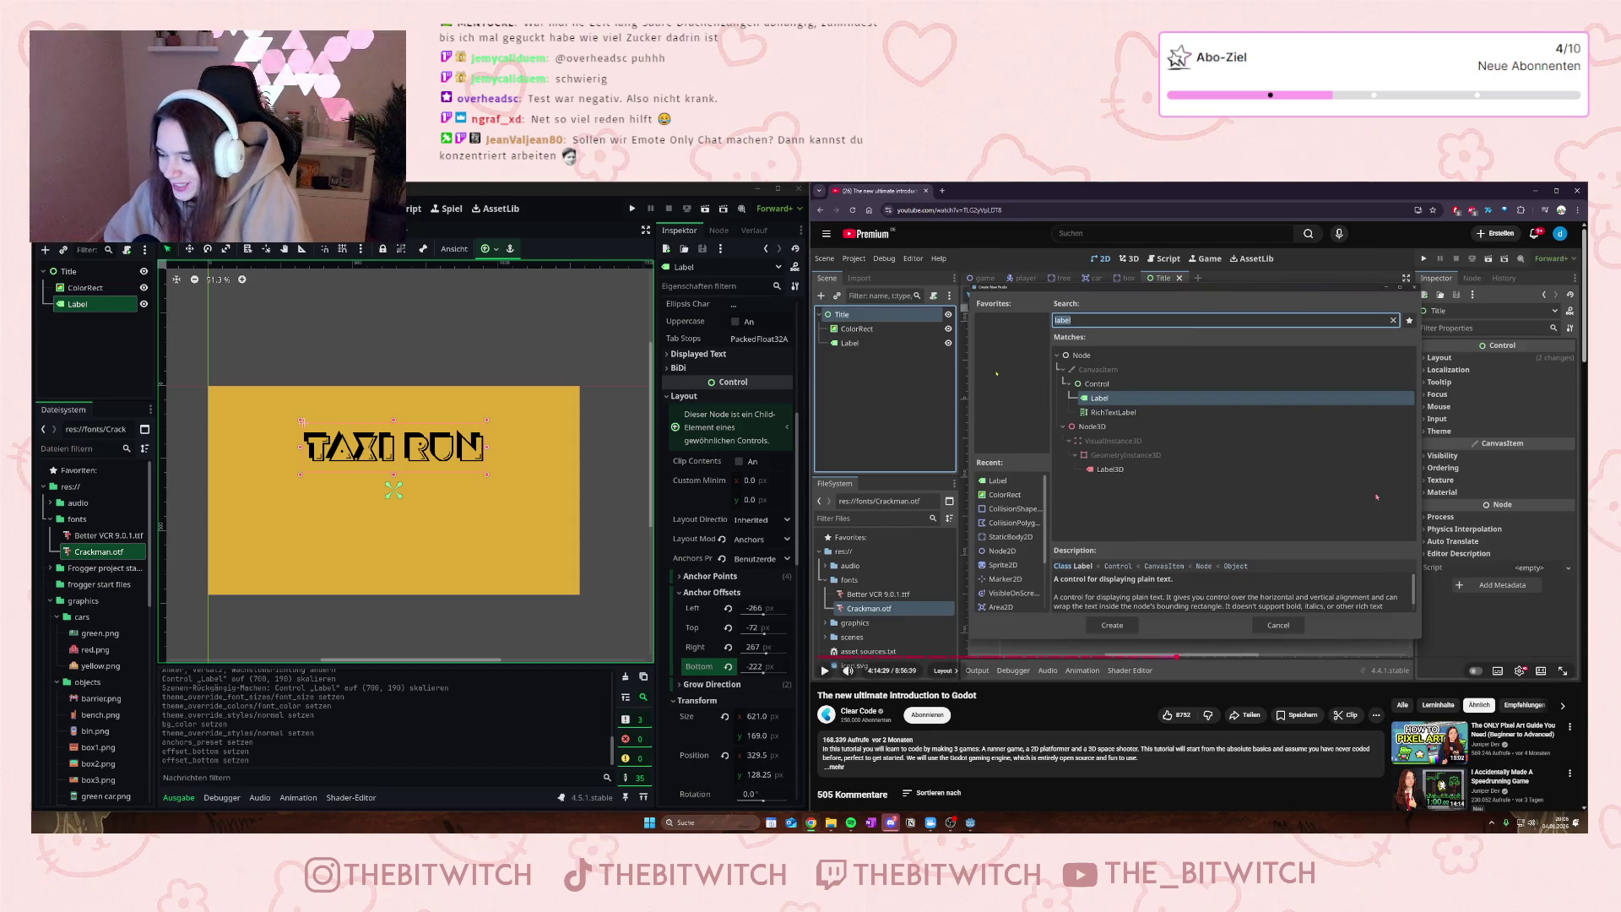
# - Add a TextureRect child node under the Title root, found by searching 'text'
pyautogui.click(1272, 541)
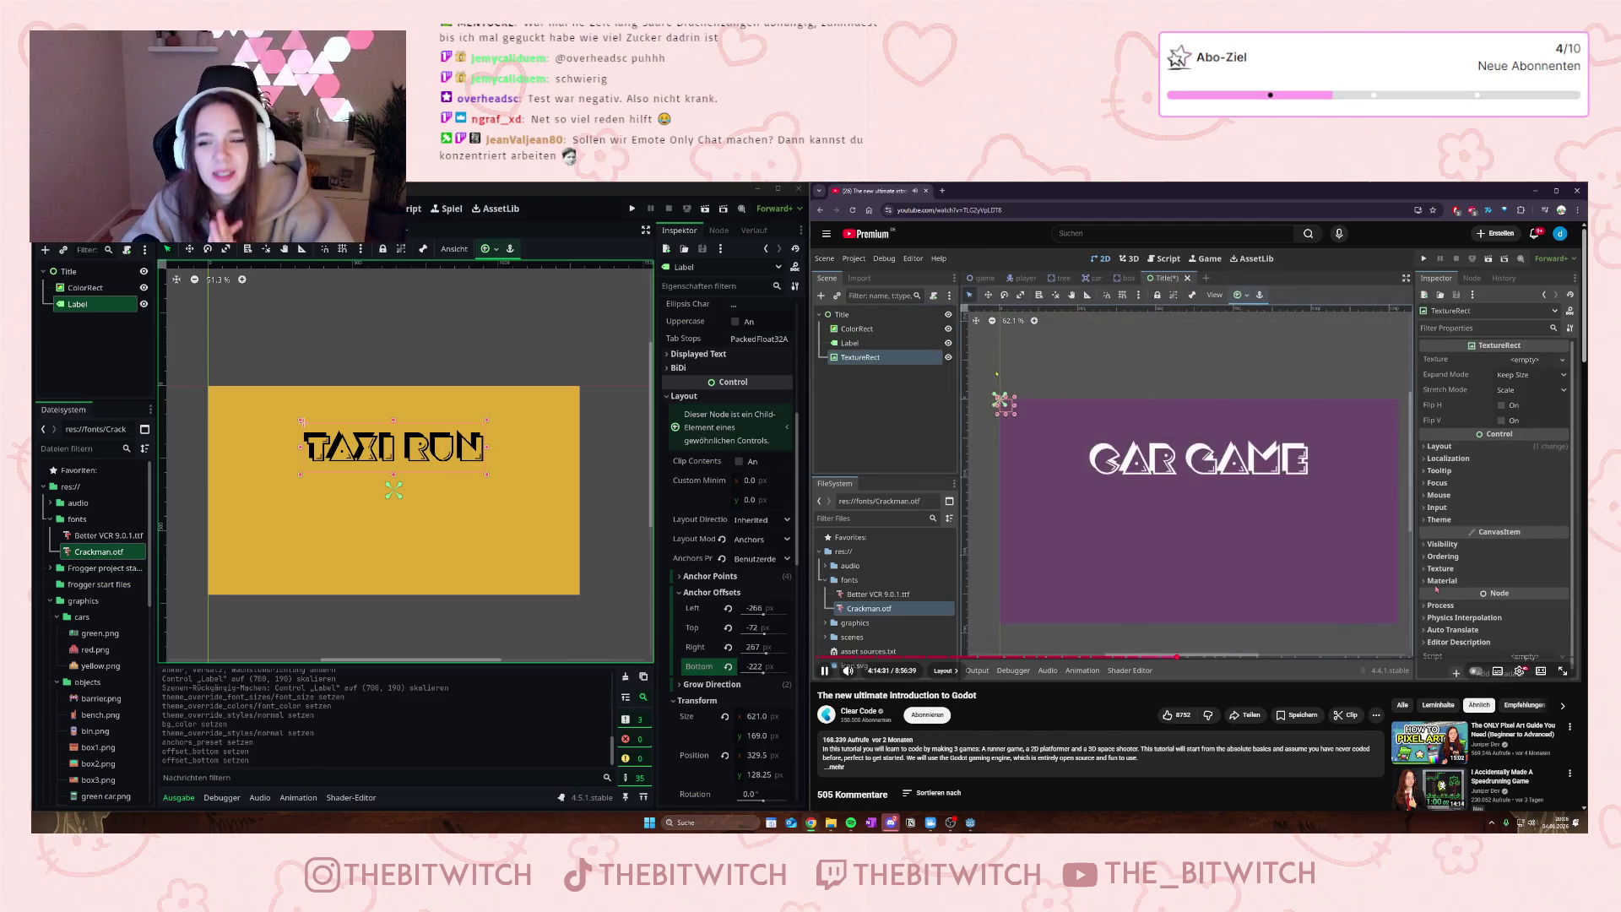
pyautogui.rightClick(70, 272)
pyautogui.click(127, 281)
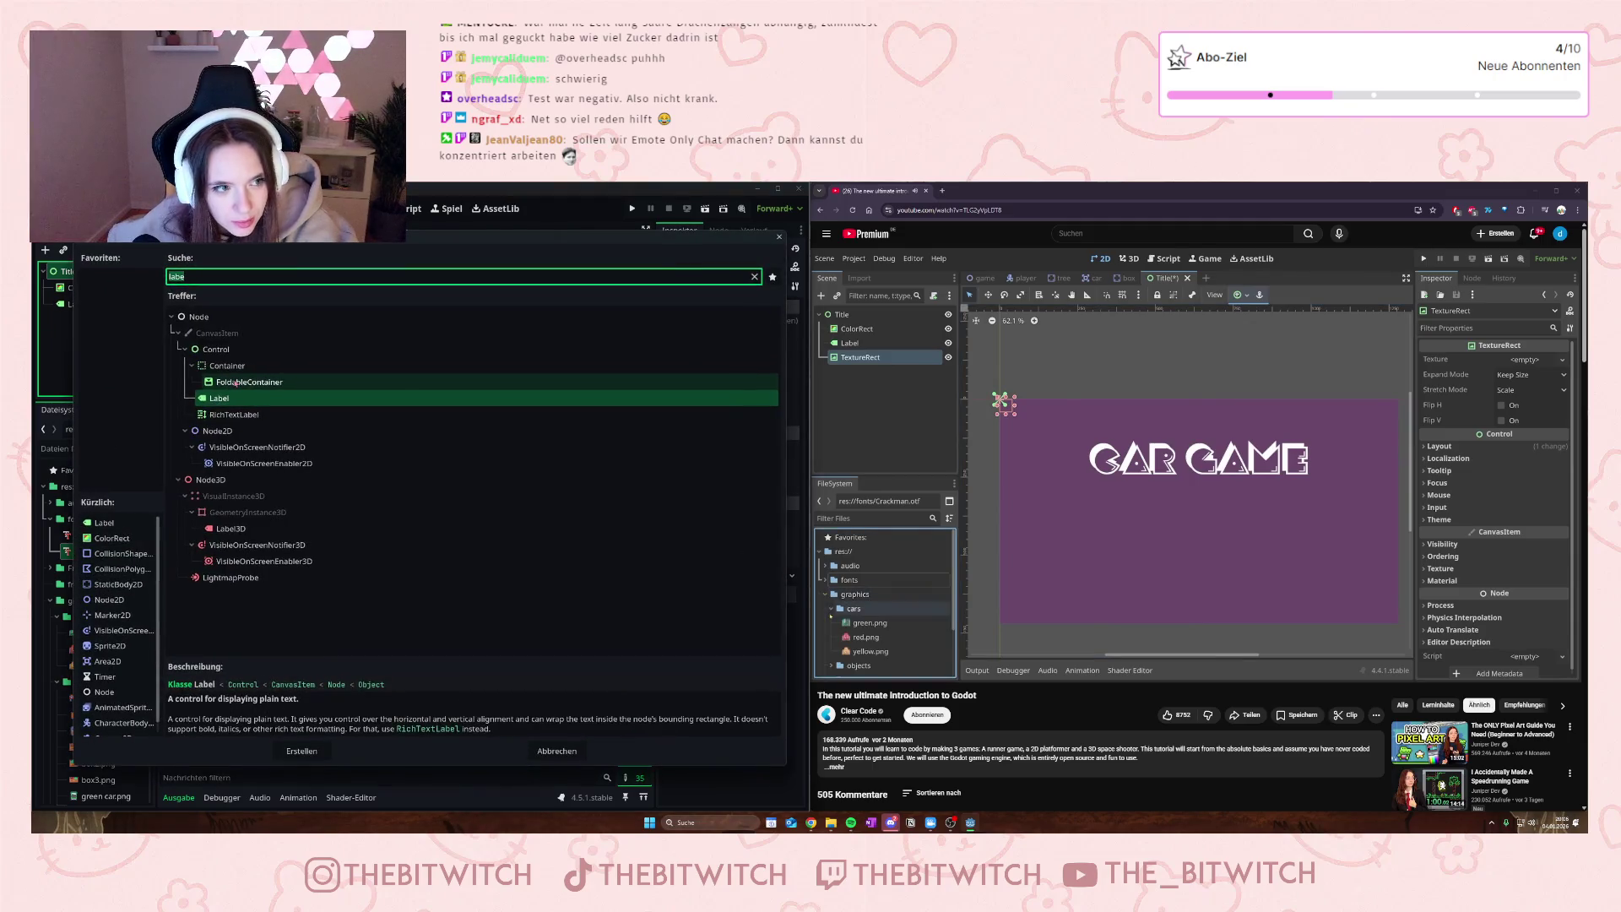
pyautogui.write('text')
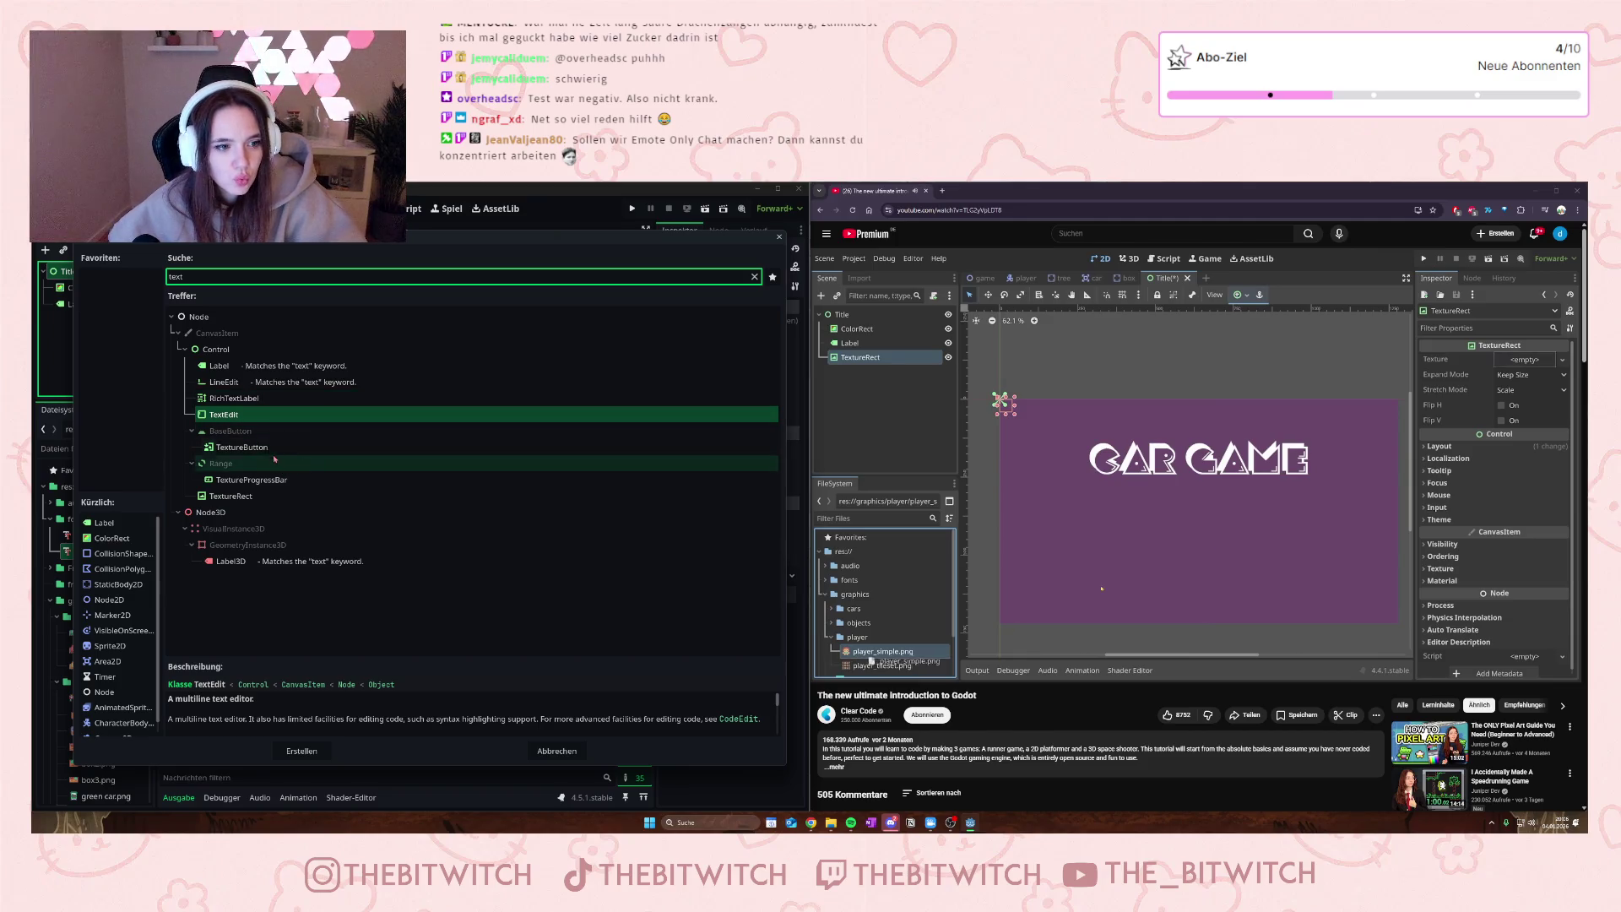
pyautogui.click(338, 496)
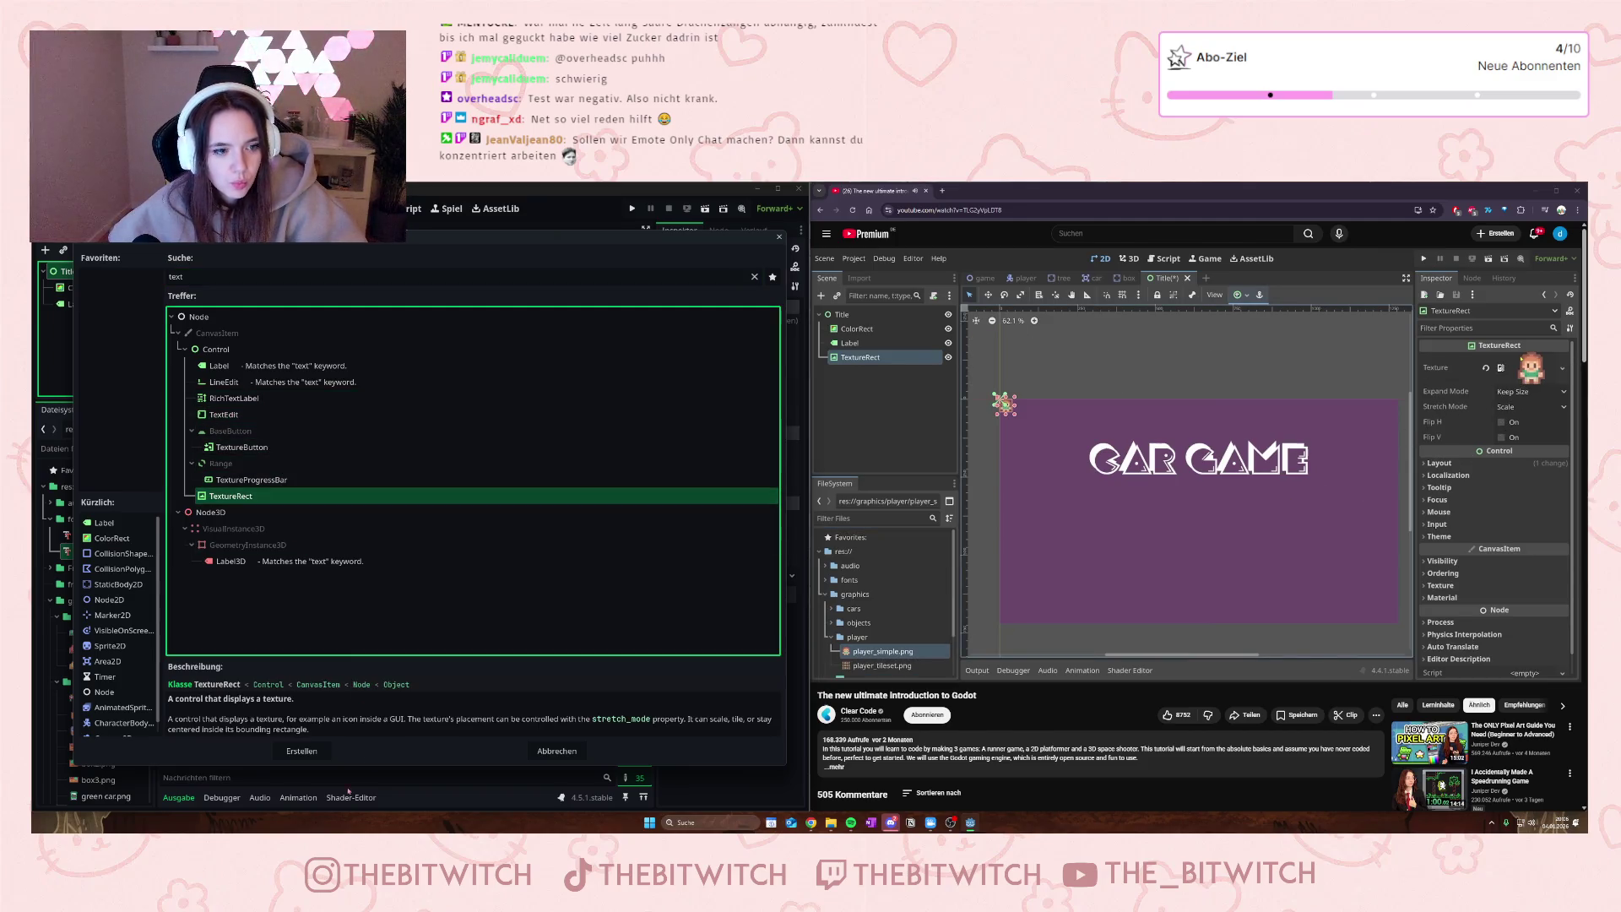
pyautogui.click(301, 750)
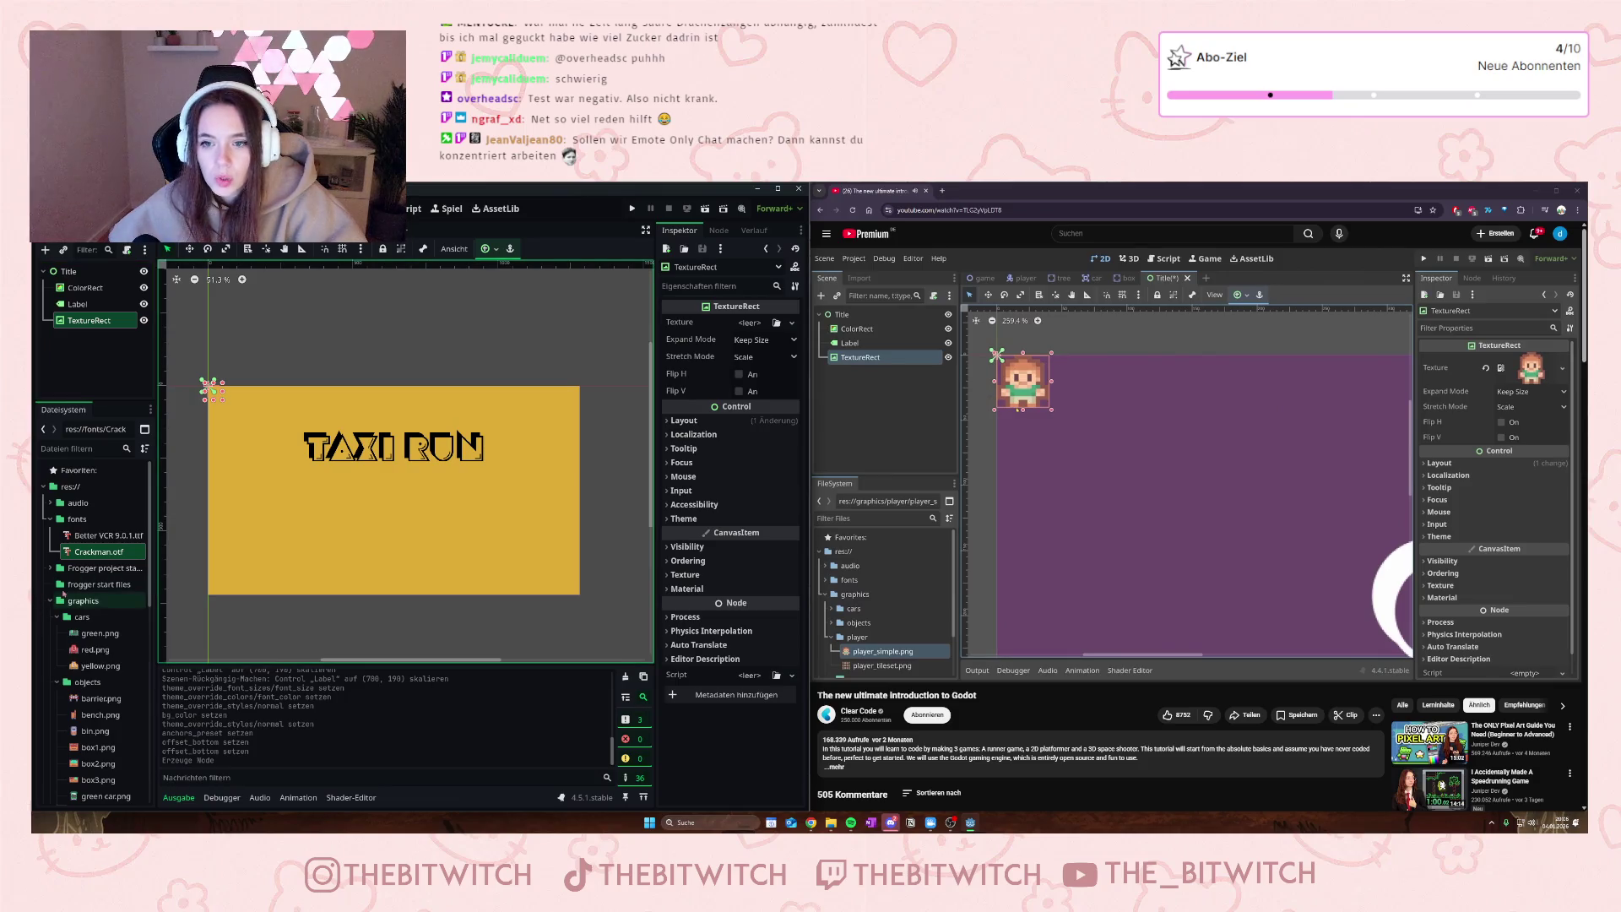
# - Assign yellow.png from the FileSystem dock as the TextureRect's texture
pyautogui.scroll(-4, 94, 585)
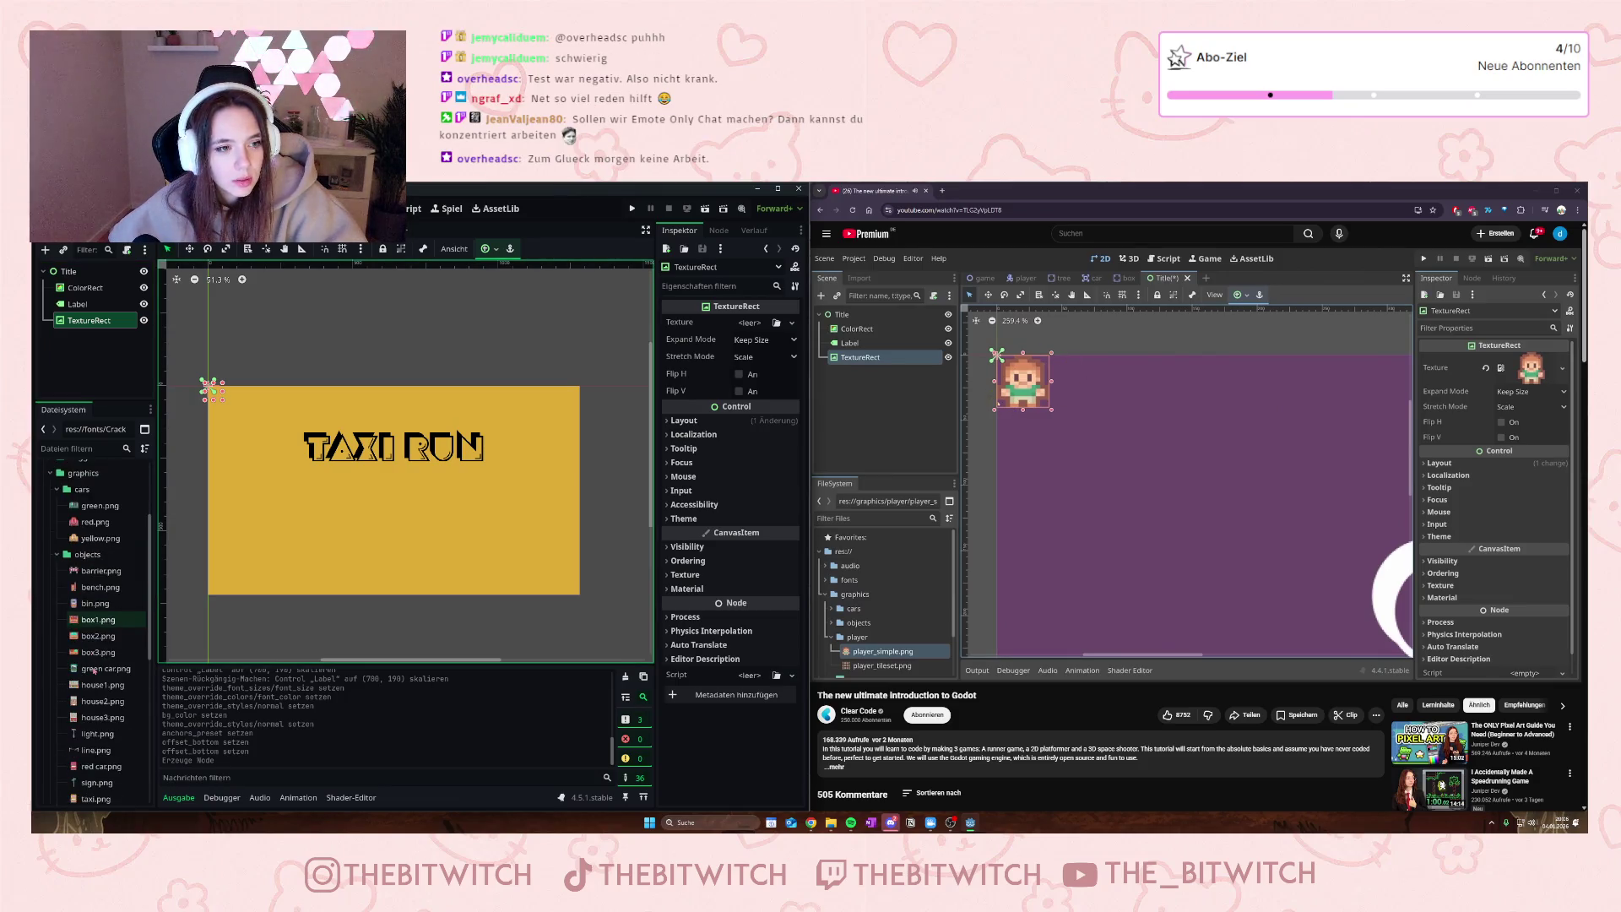
pyautogui.scroll(-5, 100, 715)
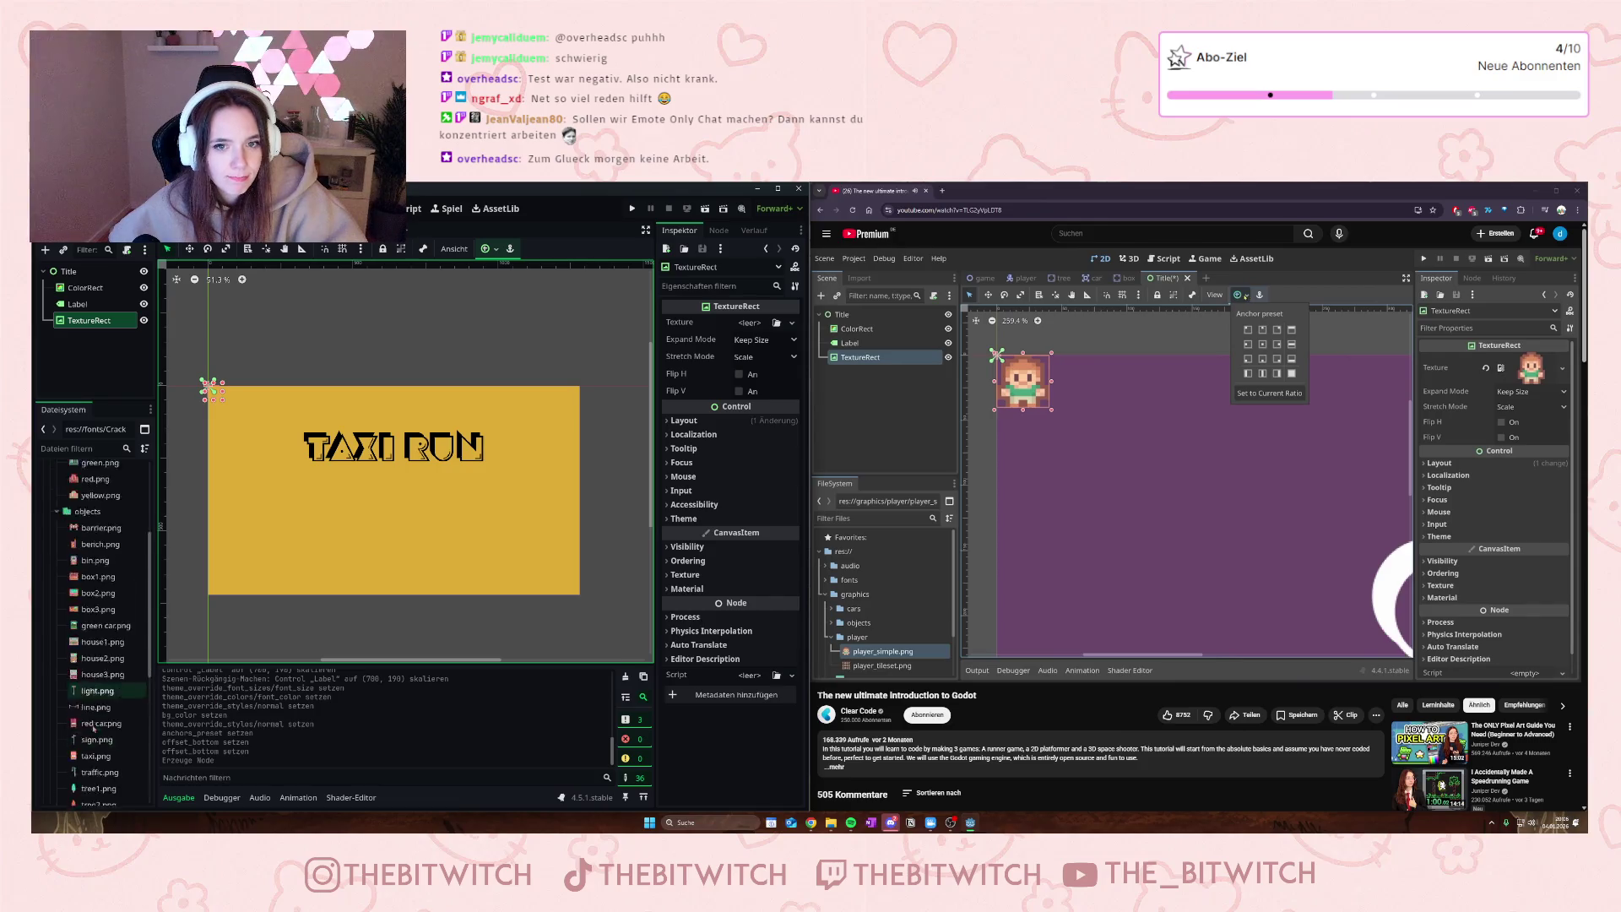
pyautogui.scroll(8, 103, 683)
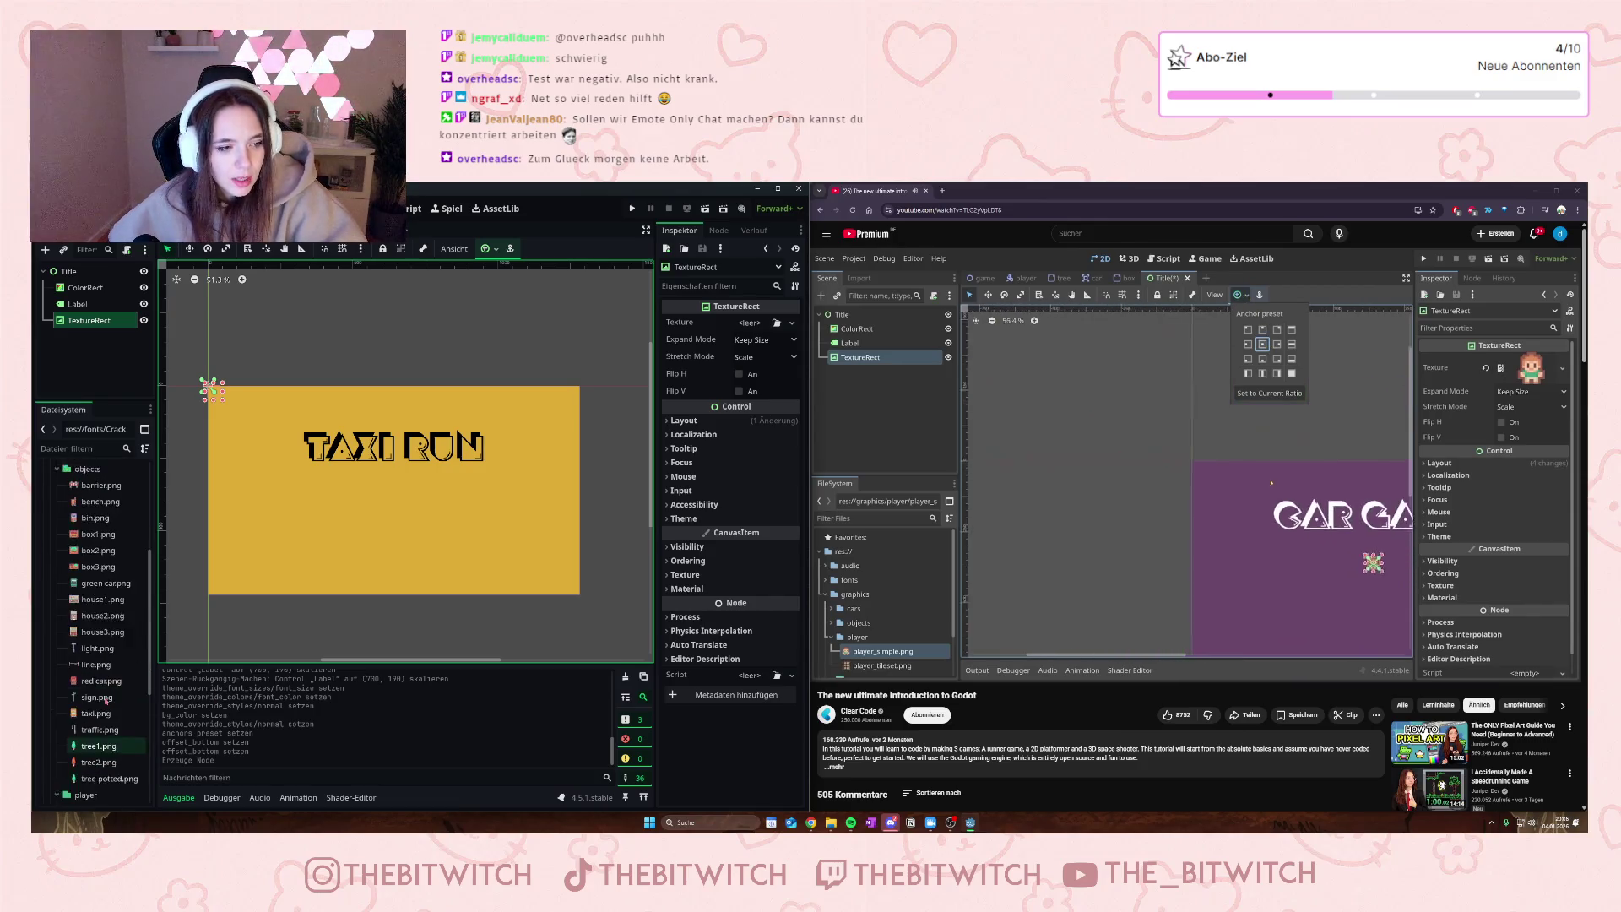
pyautogui.moveTo(103, 666); pyautogui.dragTo(759, 330)
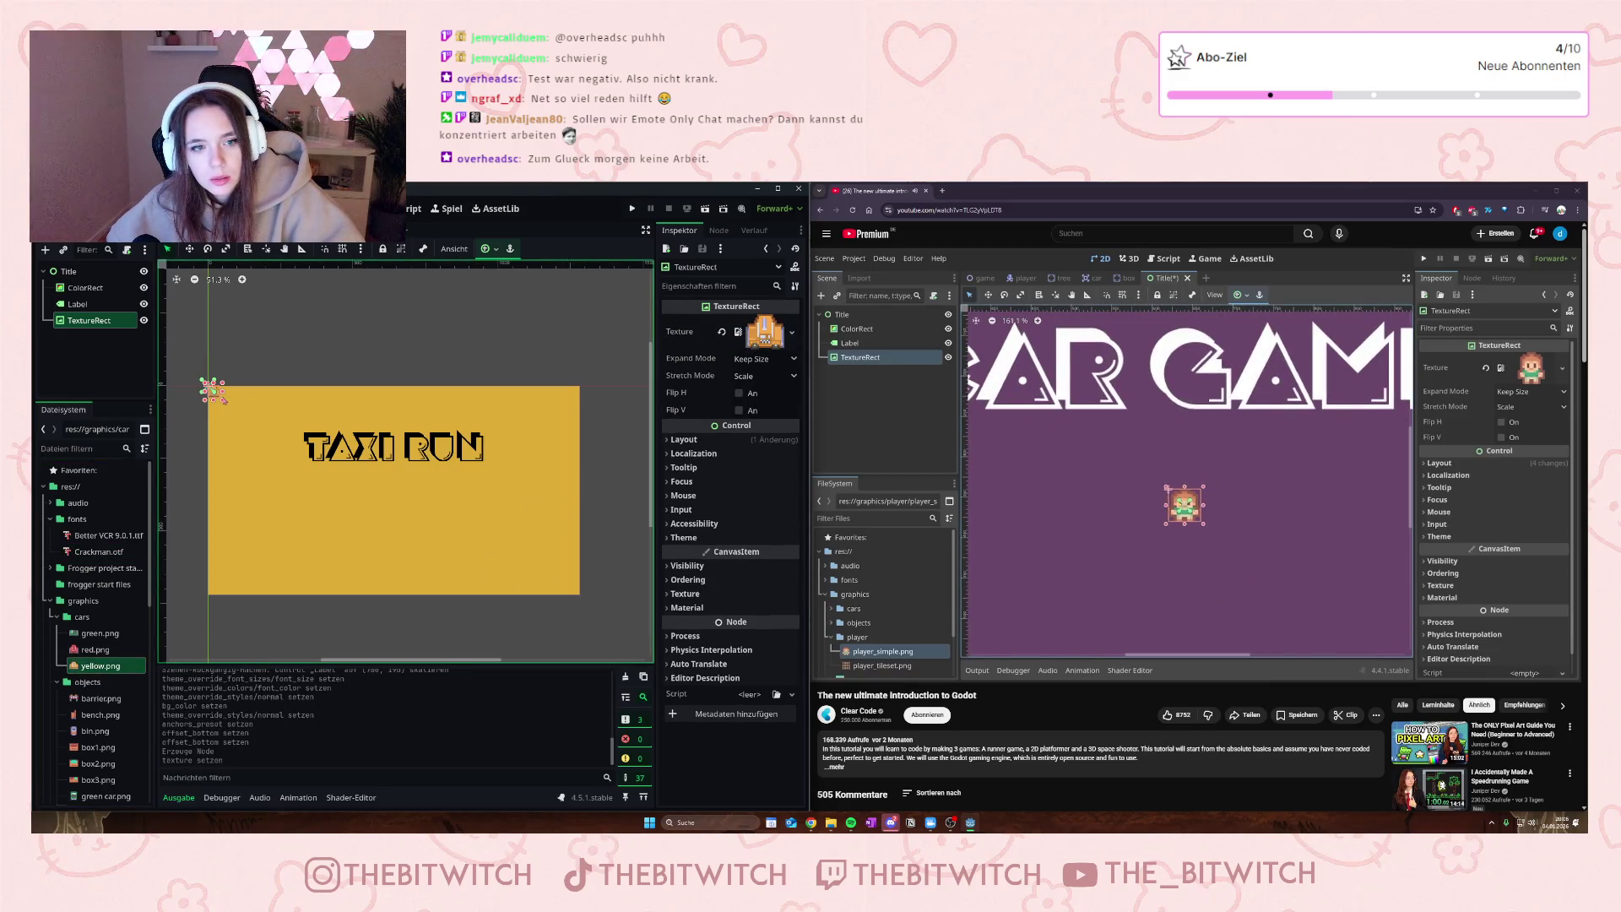
# - Move the car image down toward the centre, below the TAXI RUN title
pyautogui.scroll(6, 201, 387)
pyautogui.moveTo(240, 397)
pyautogui.mouseDown()
pyautogui.moveTo(336, 529)
pyautogui.moveTo(463, 592)
pyautogui.mouseUp()
pyautogui.scroll(-2, 464, 597)
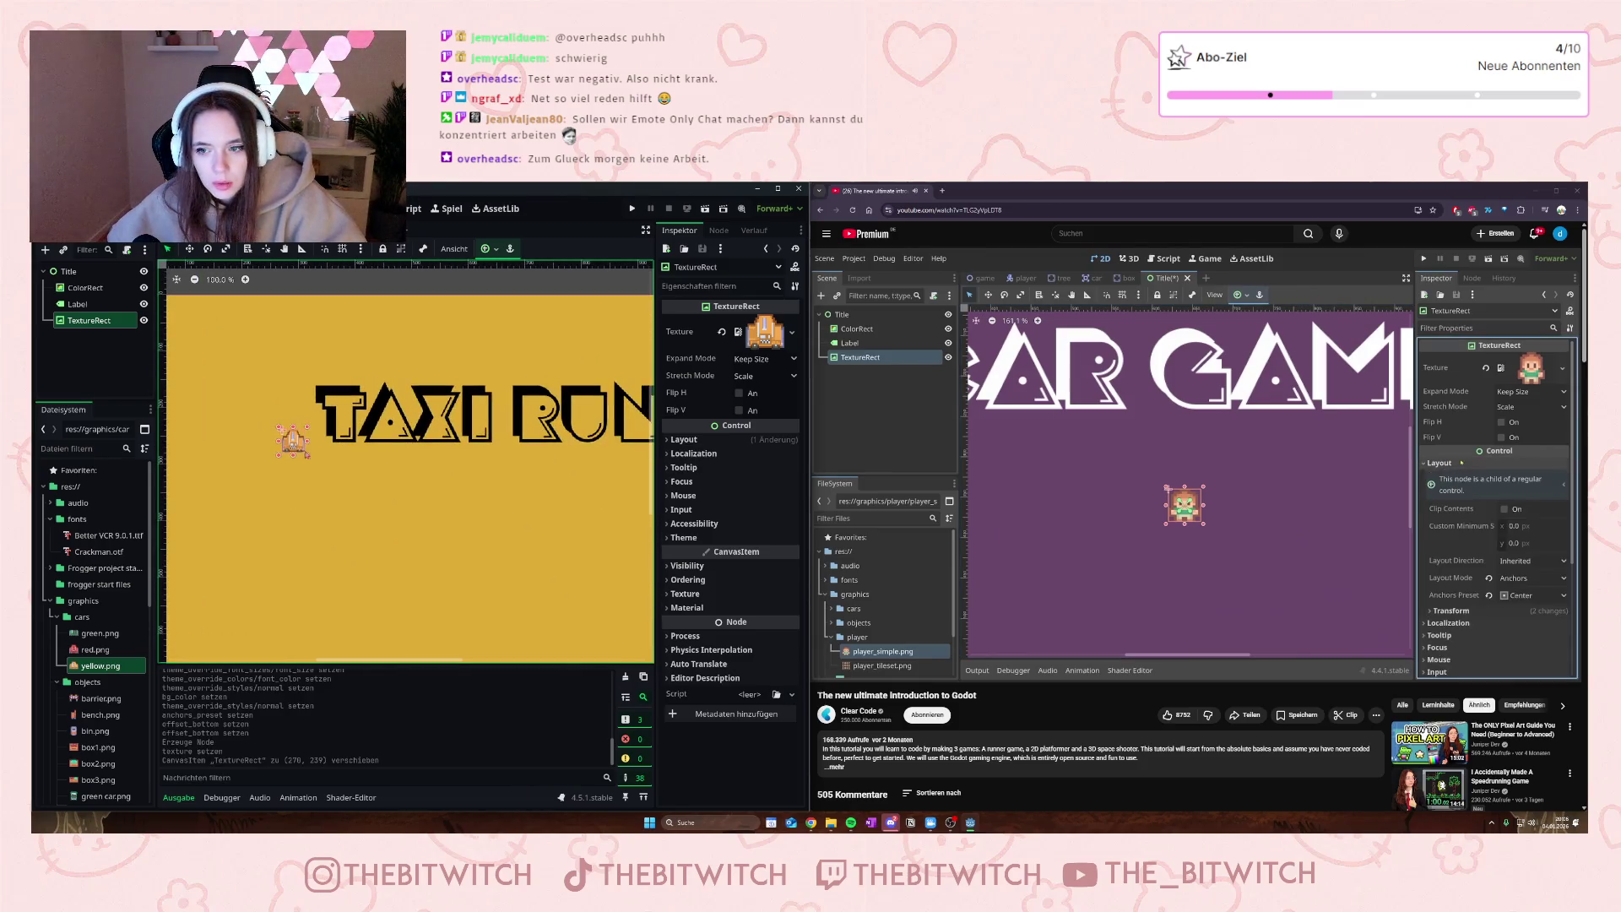
pyautogui.moveTo(299, 449)
pyautogui.mouseDown()
pyautogui.moveTo(349, 498)
pyautogui.moveTo(485, 537)
pyautogui.mouseUp()
pyautogui.scroll(-3, 478, 586)
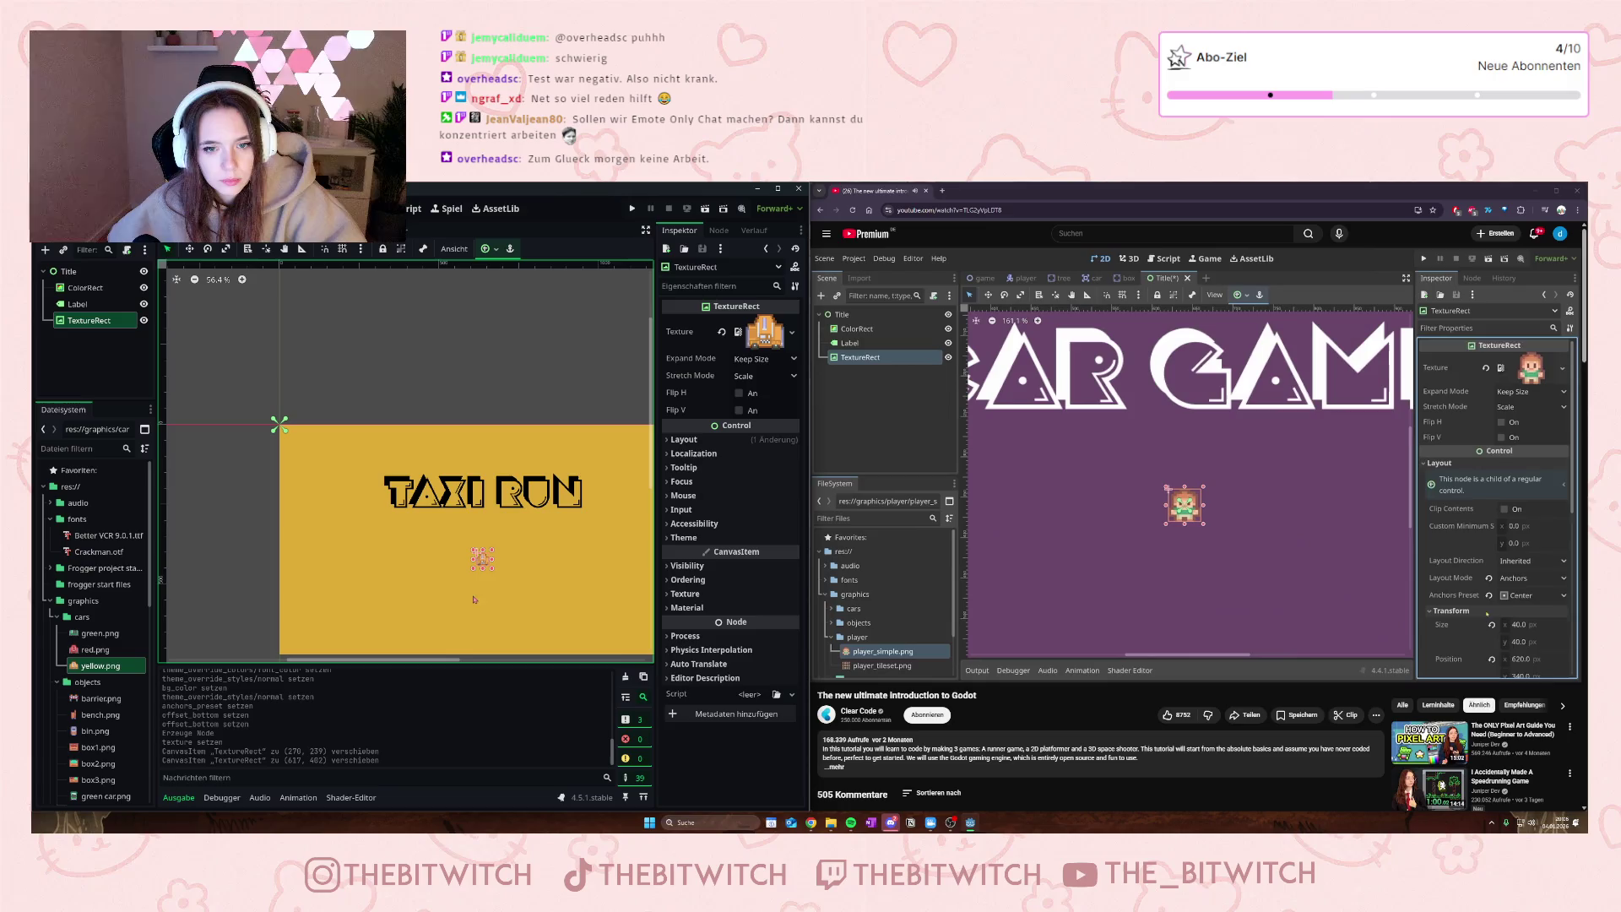
pyautogui.click(433, 570)
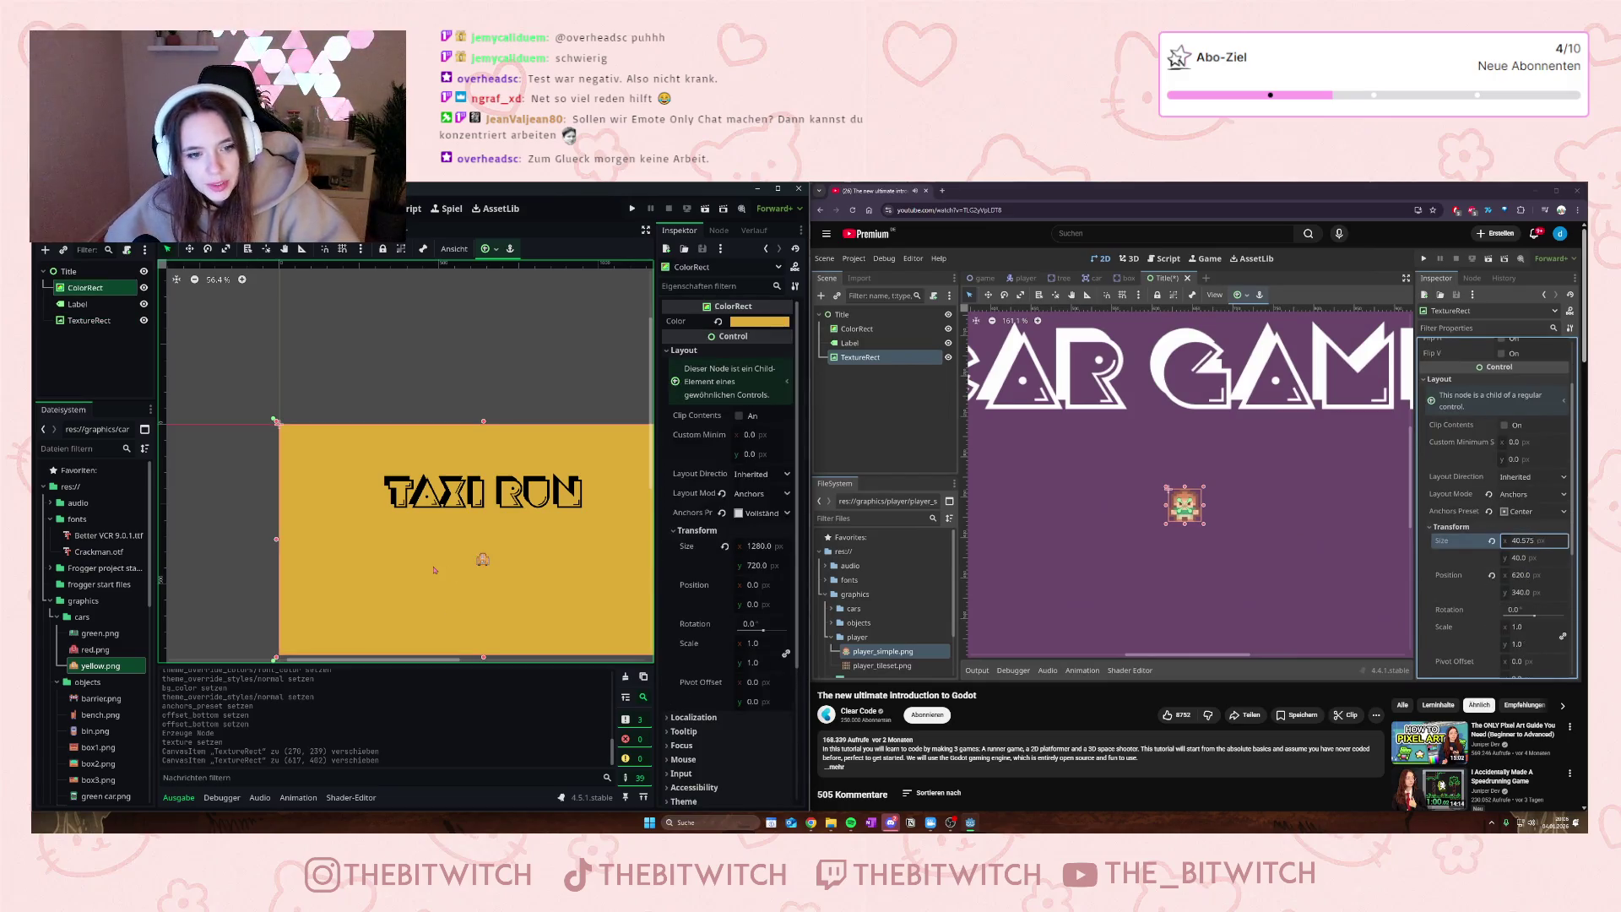
# - Undo the car image's moves with Ctrl+Z, returning it to the upper-left corner
pyautogui.hotkey('ctrl', 'z')
pyautogui.hotkey('ctrl', 'z')
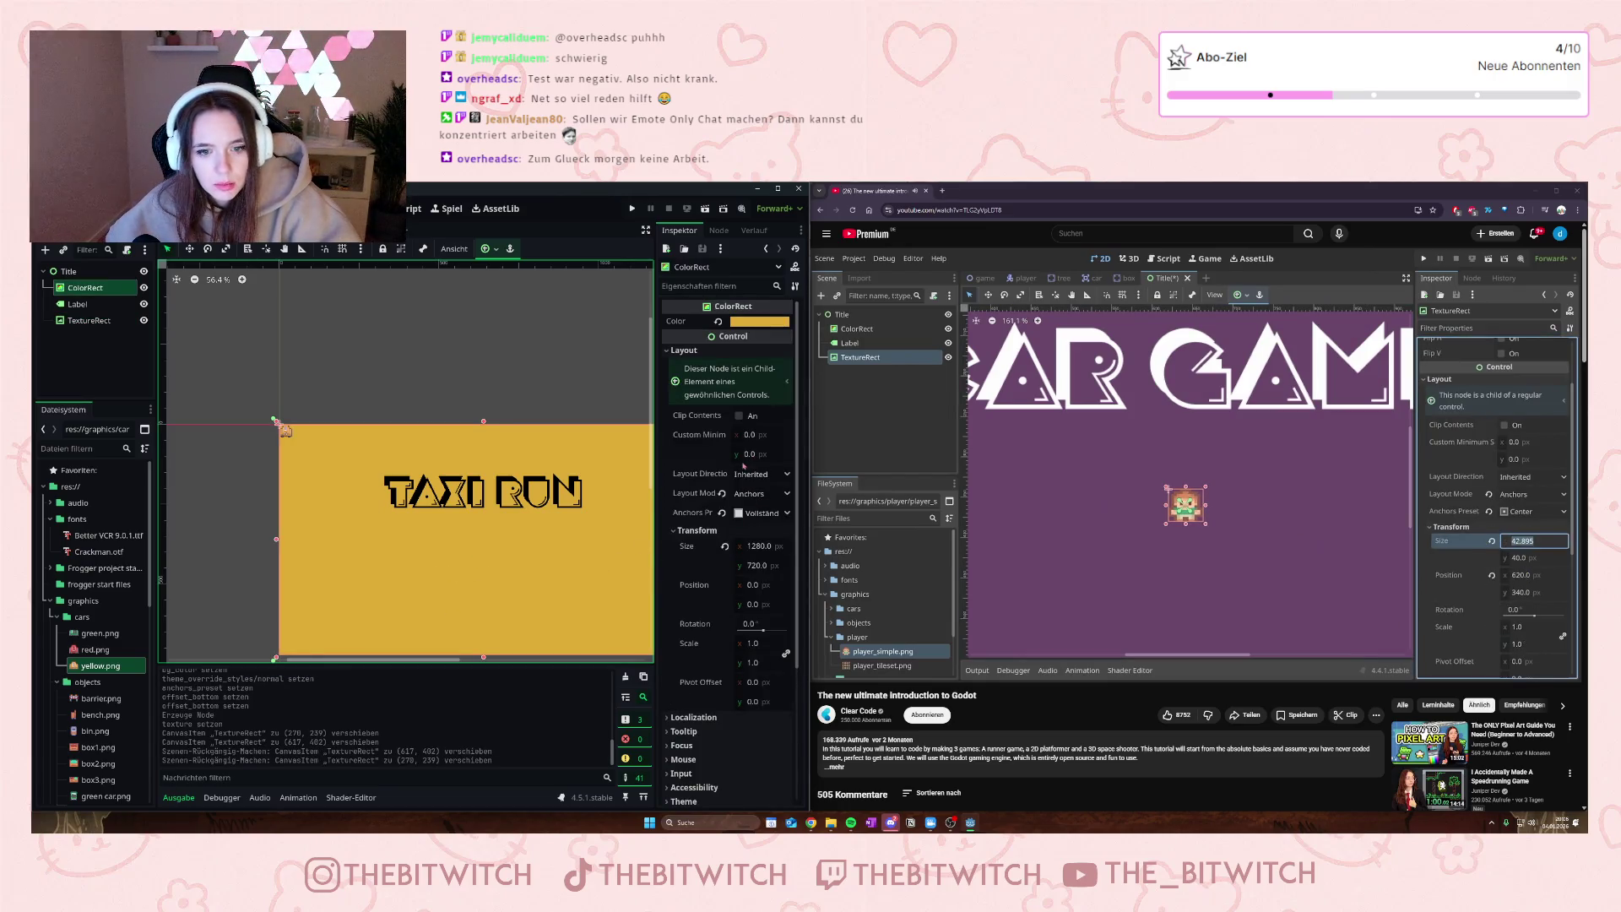
pyautogui.click(286, 432)
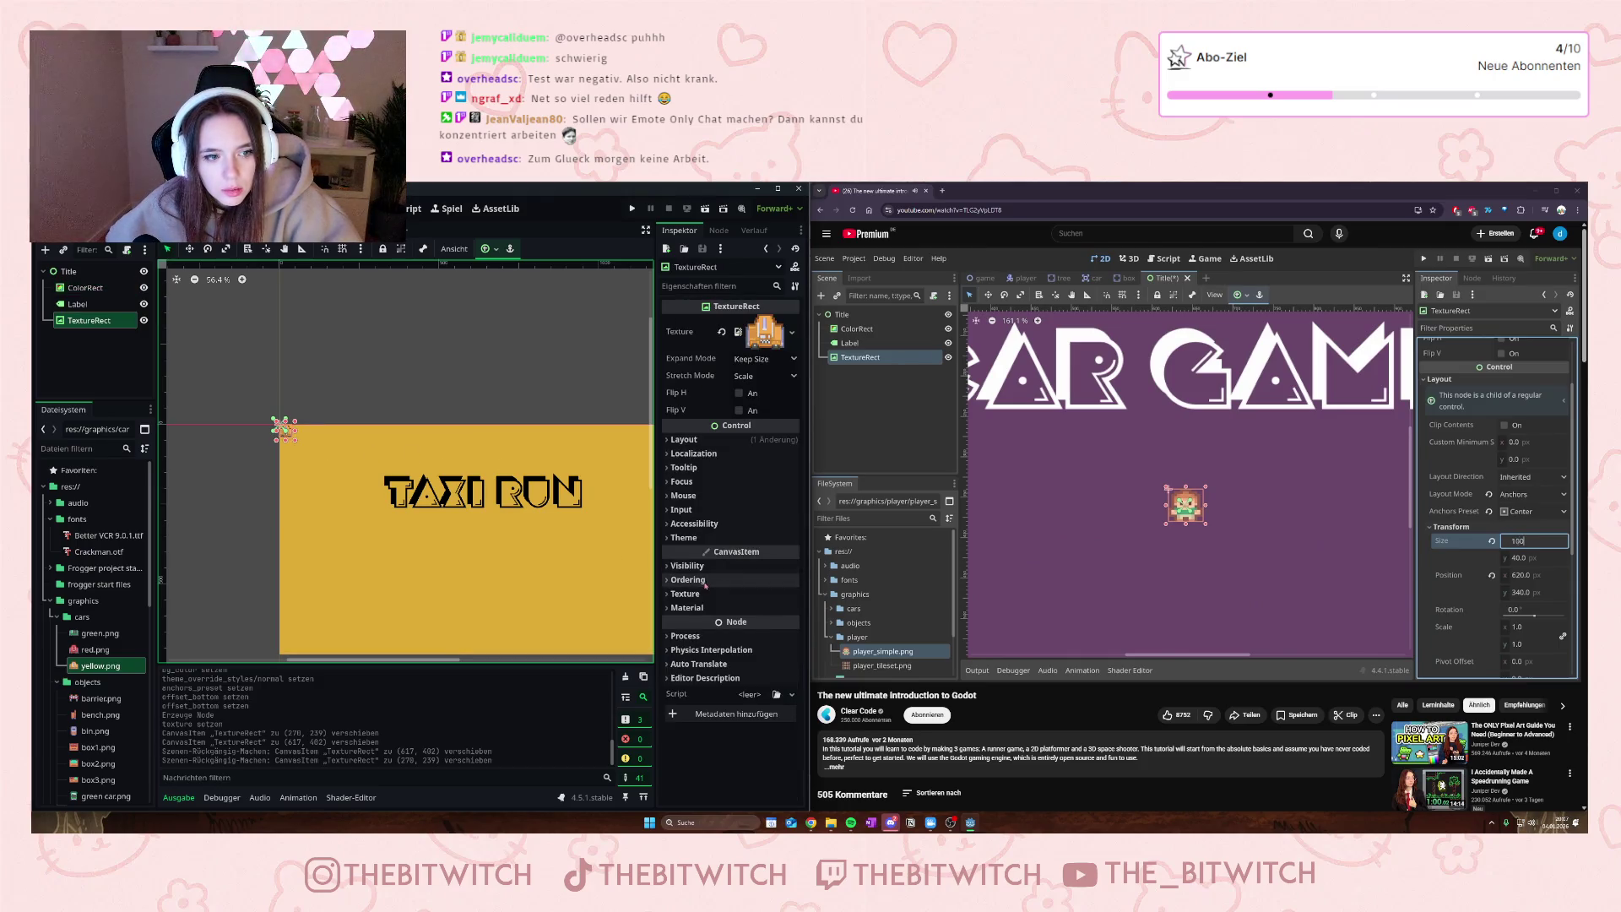
pyautogui.click(488, 248)
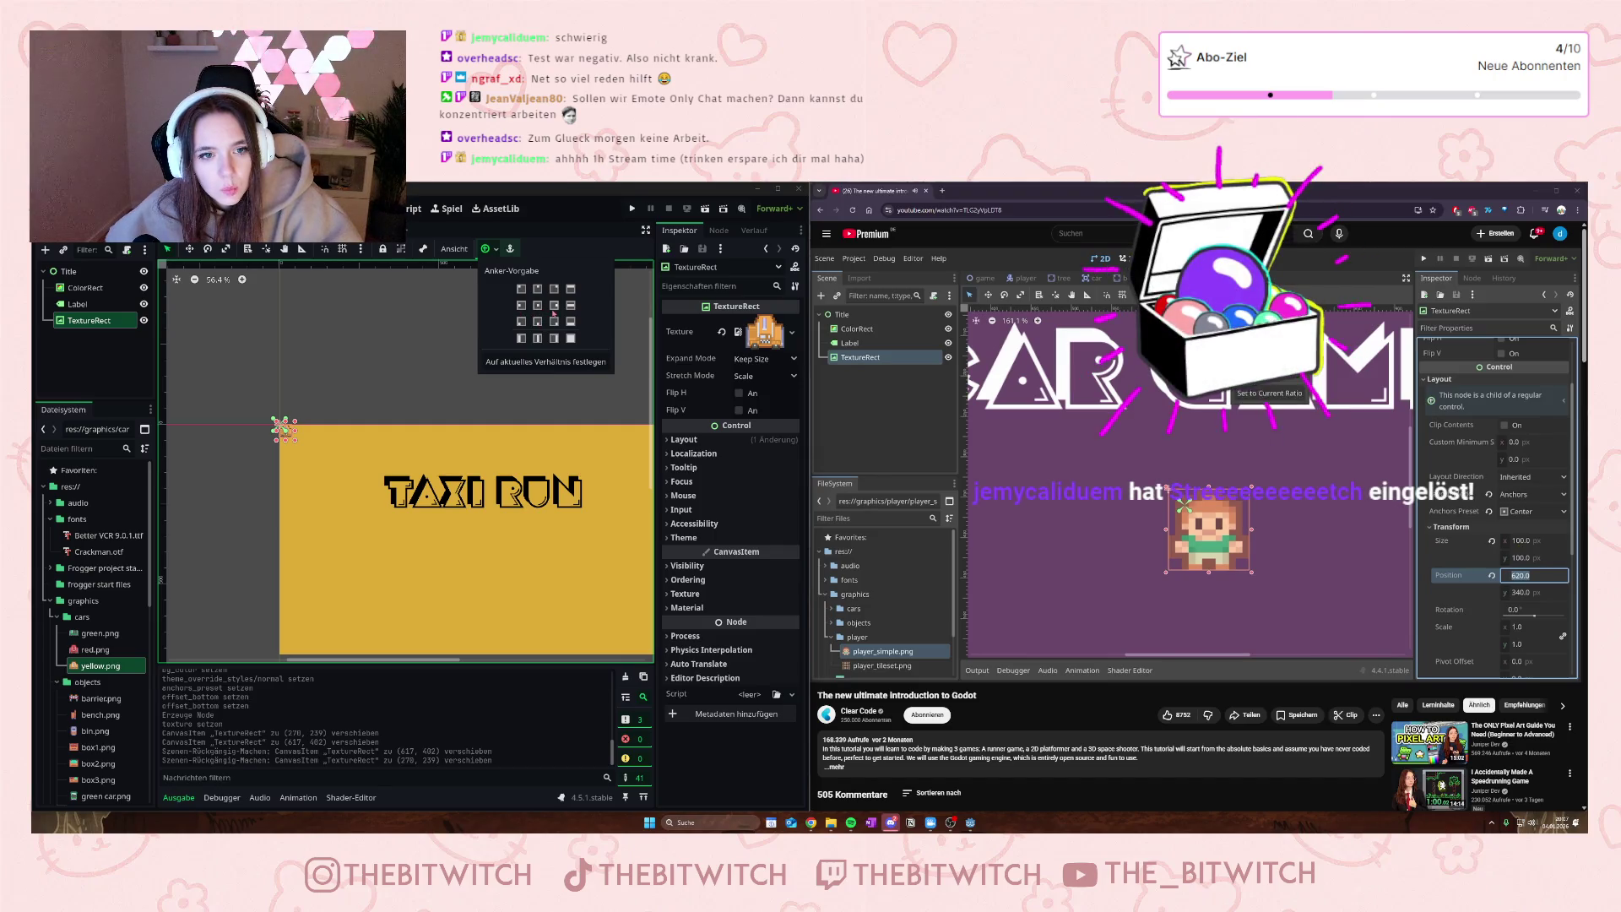
pyautogui.click(1054, 448)
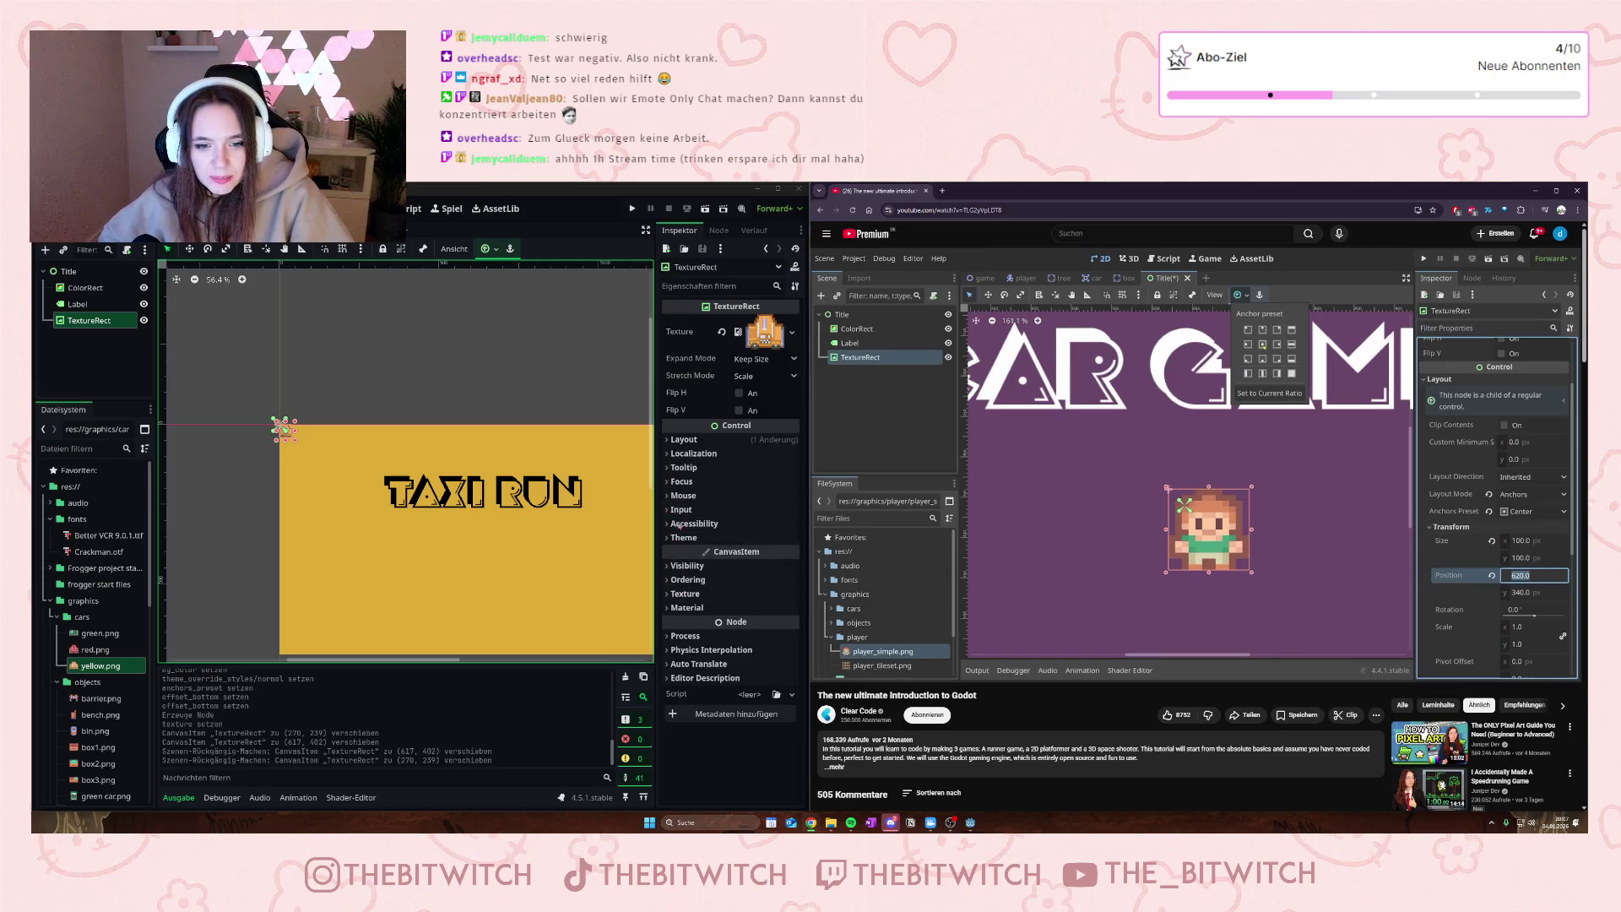
# - Apply the Center anchor preset to the car TextureRect, placing it at 620, 340
pyautogui.click(668, 440)
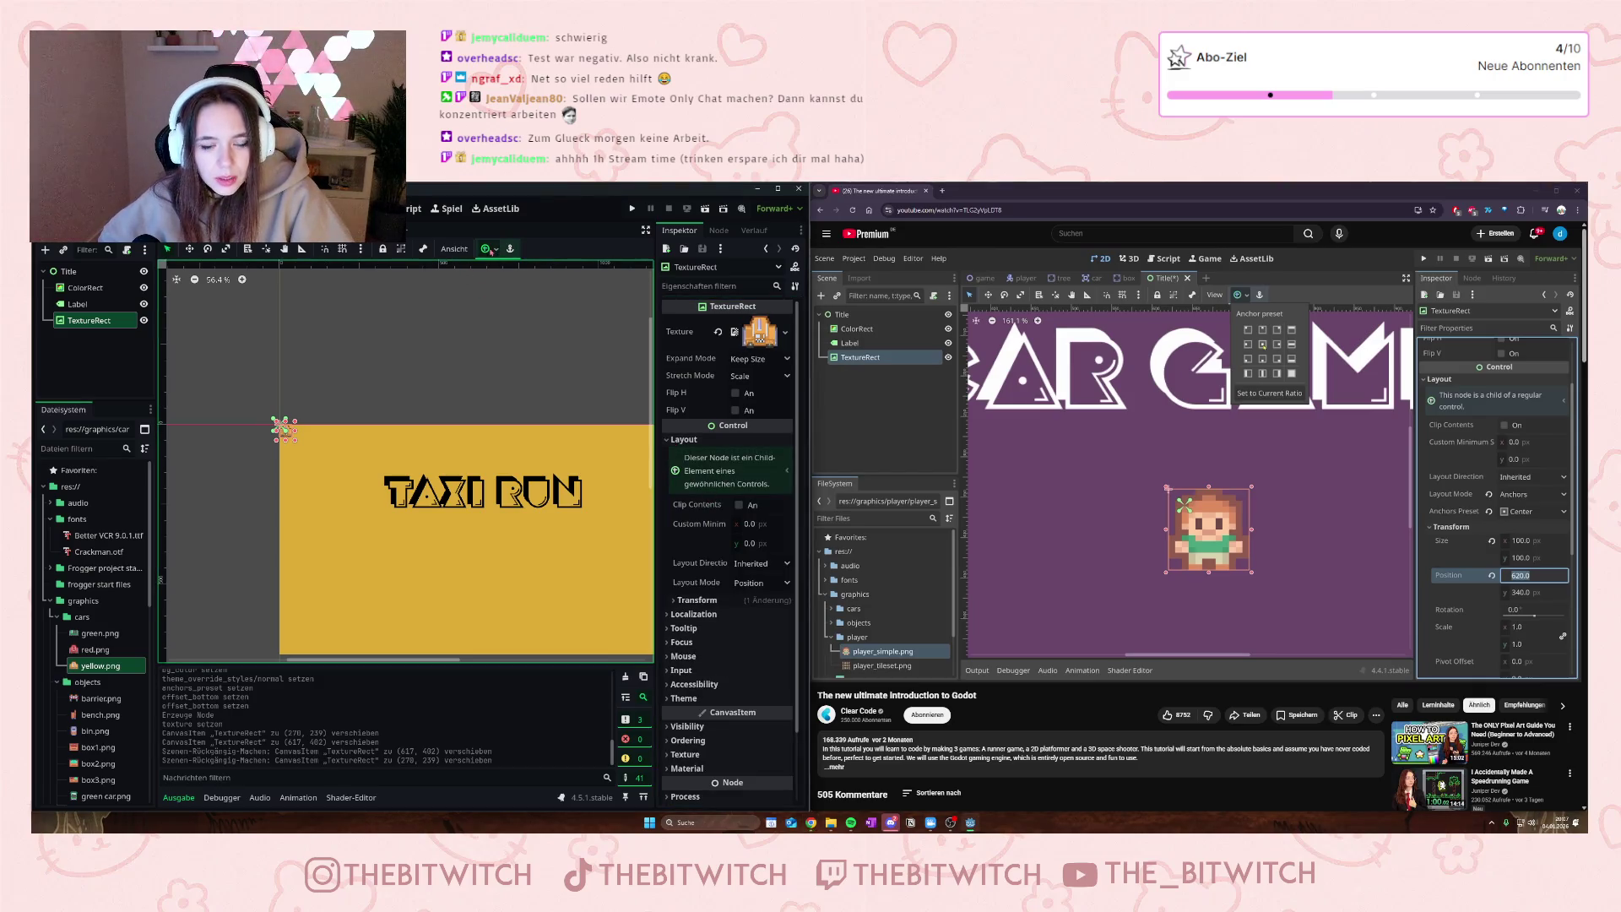
pyautogui.click(489, 249)
pyautogui.click(537, 306)
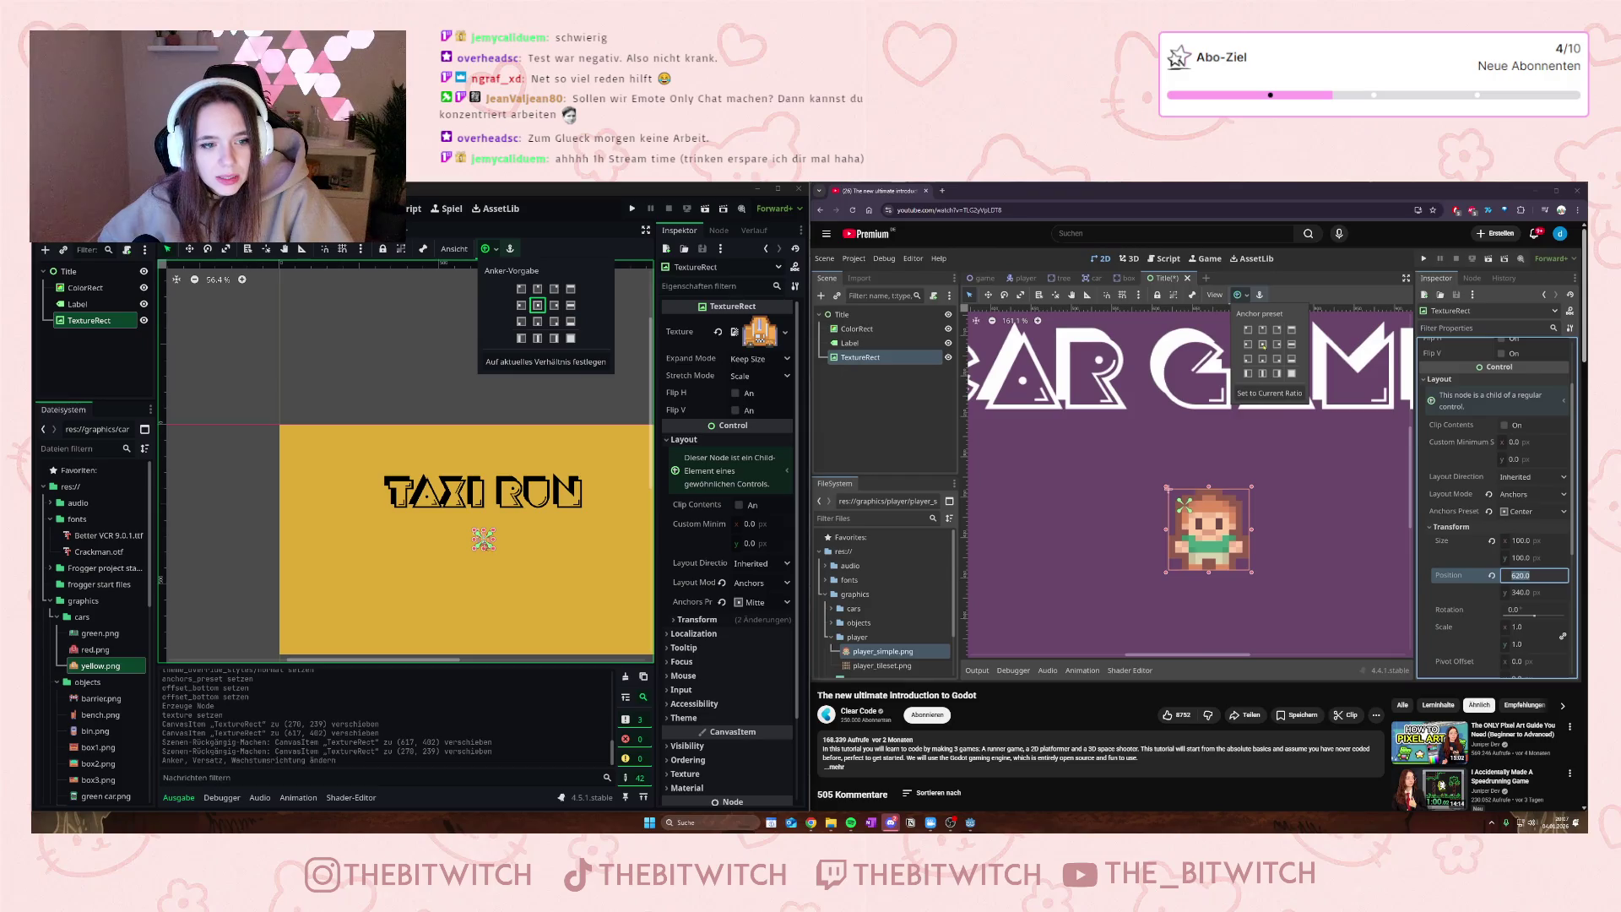
pyautogui.scroll(2, 503, 544)
pyautogui.scroll(-2, 493, 473)
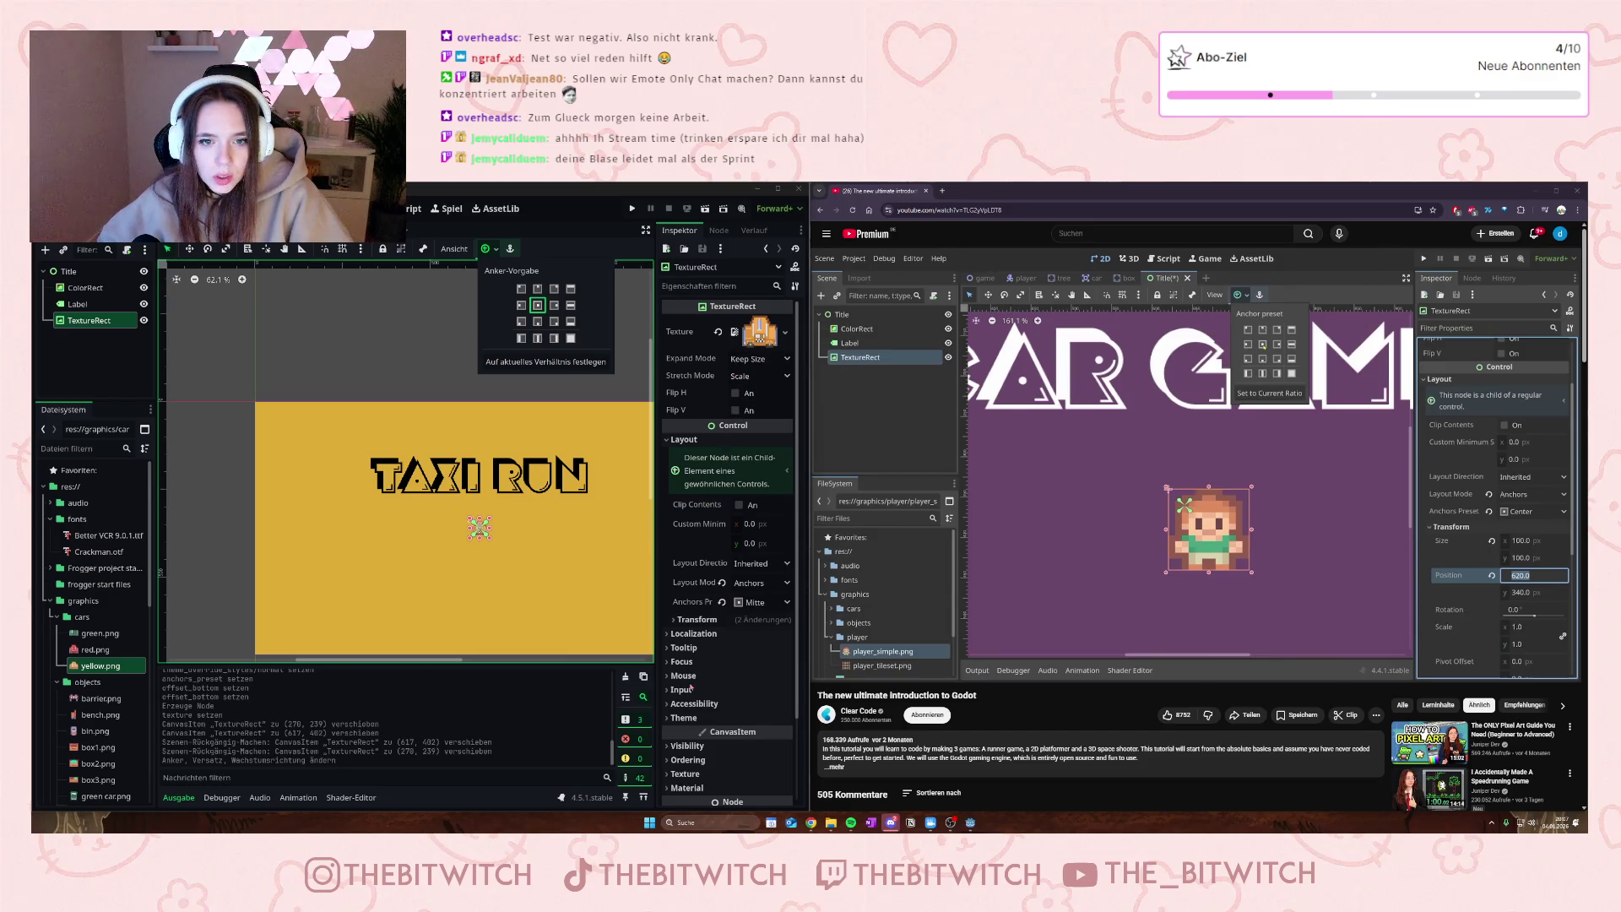
pyautogui.scroll(-2, 690, 688)
pyautogui.click(674, 557)
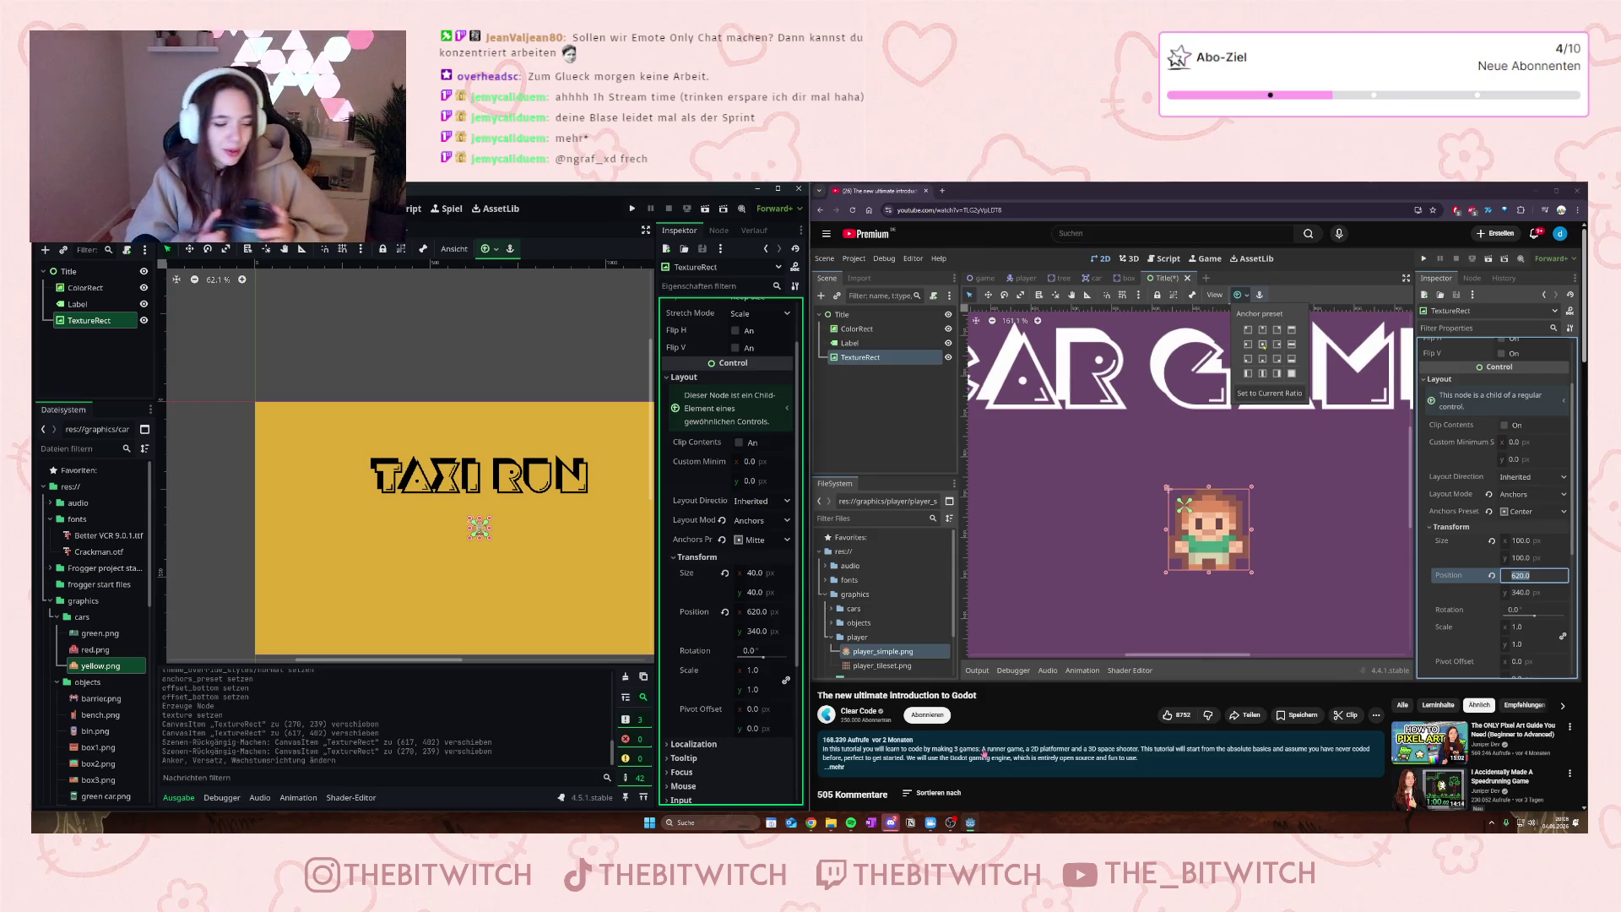
pyautogui.moveTo(1472, 367)
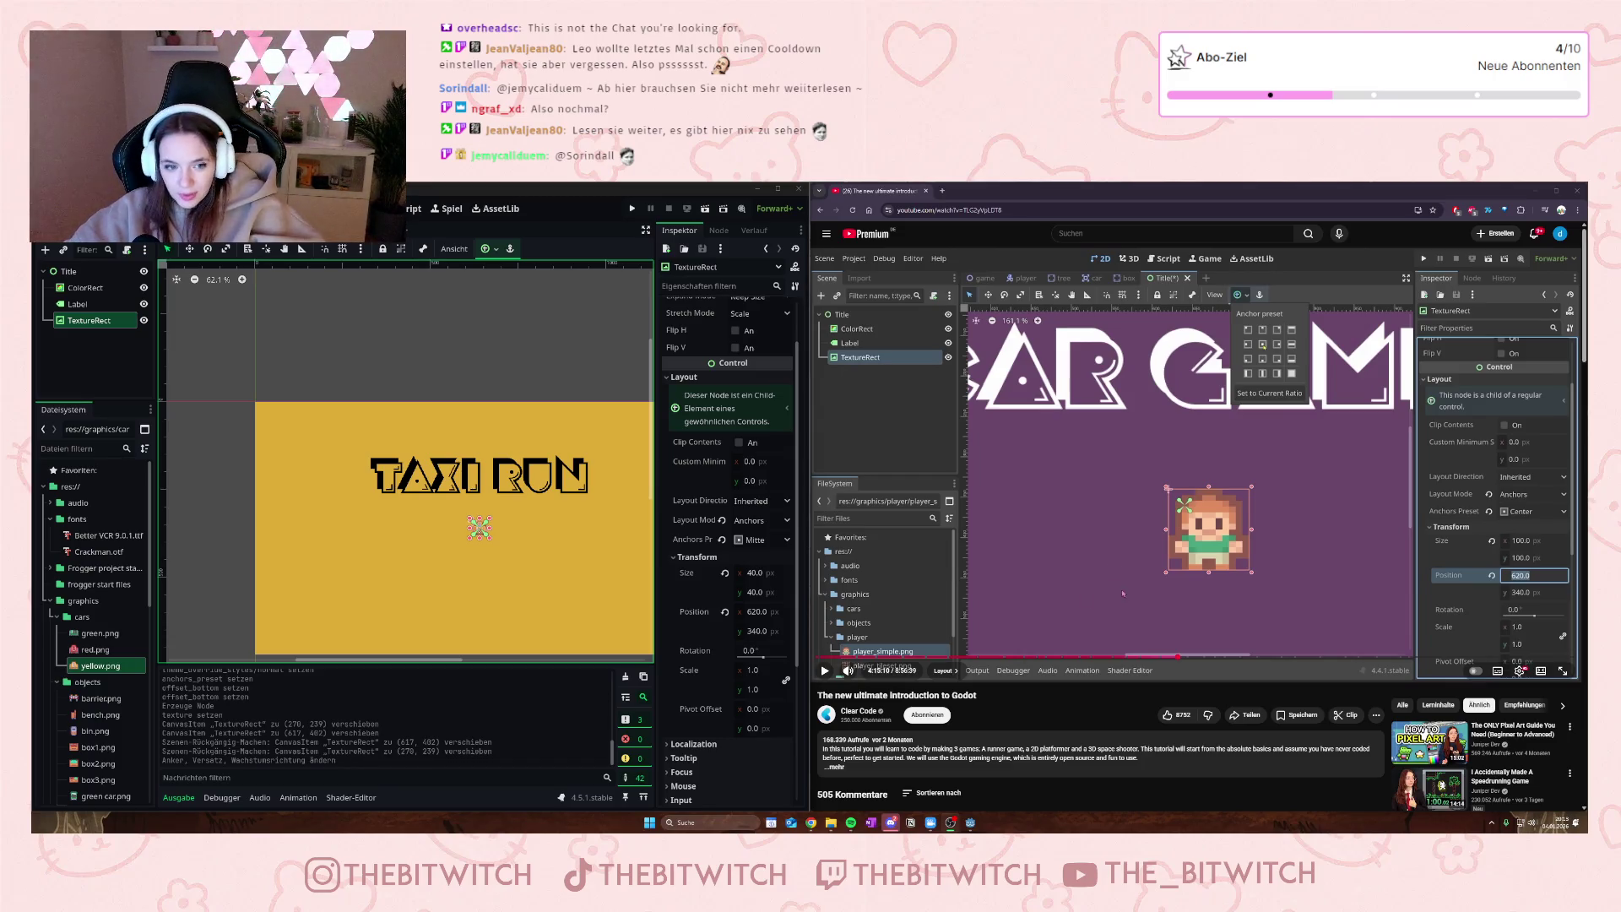
# - Zoom the 2D canvas from 56.4% to 100%
pyautogui.click(1105, 587)
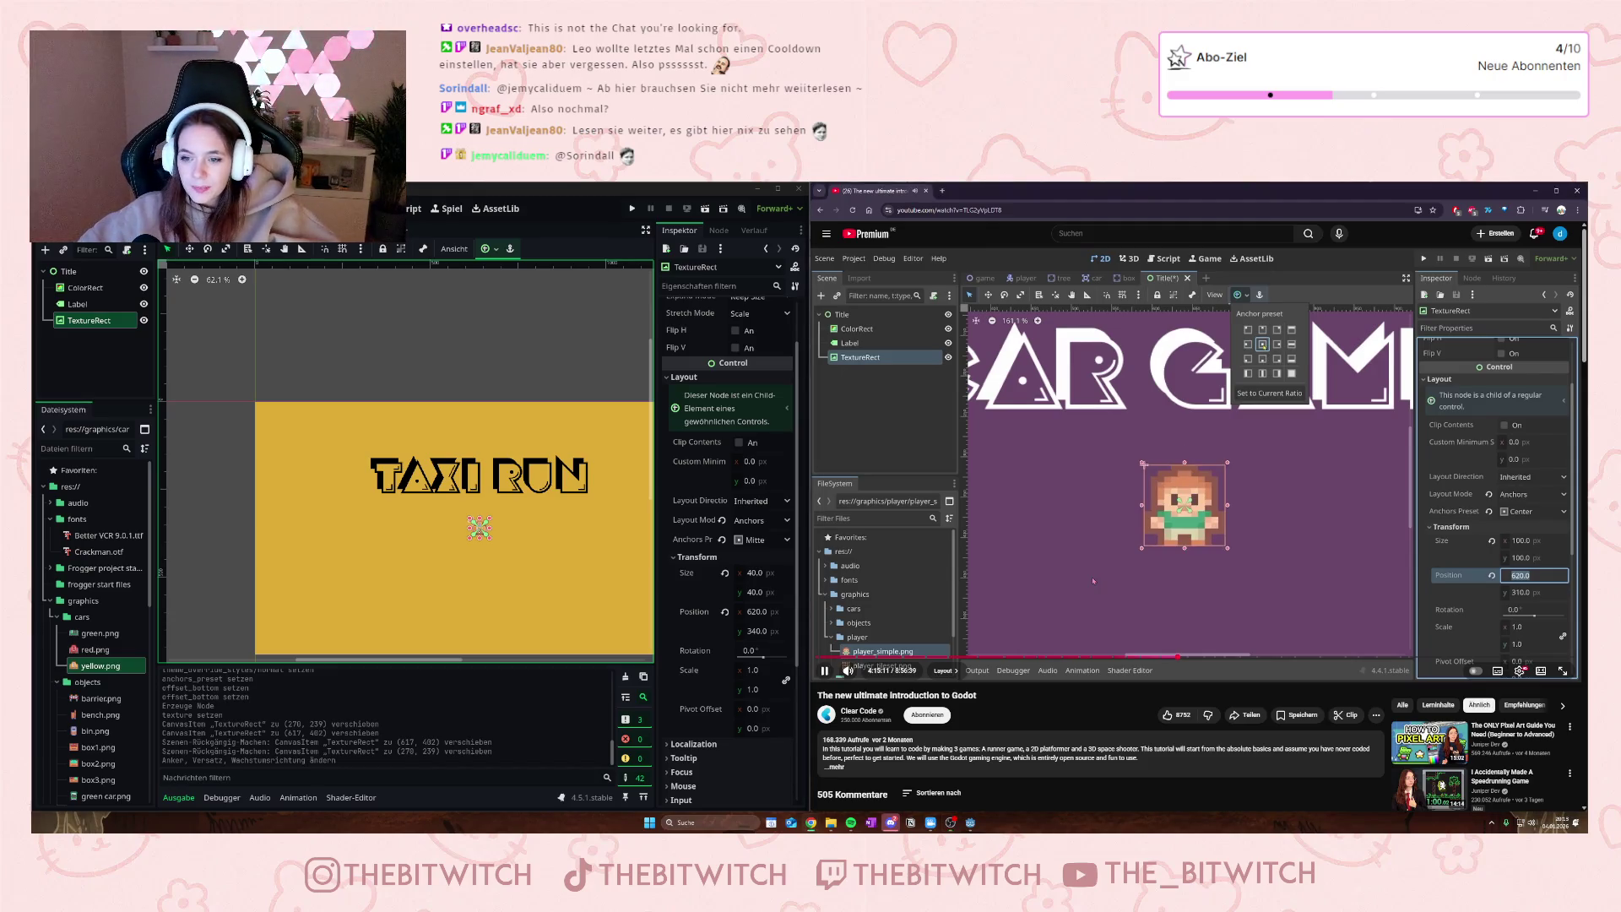
pyautogui.scroll(5, 504, 527)
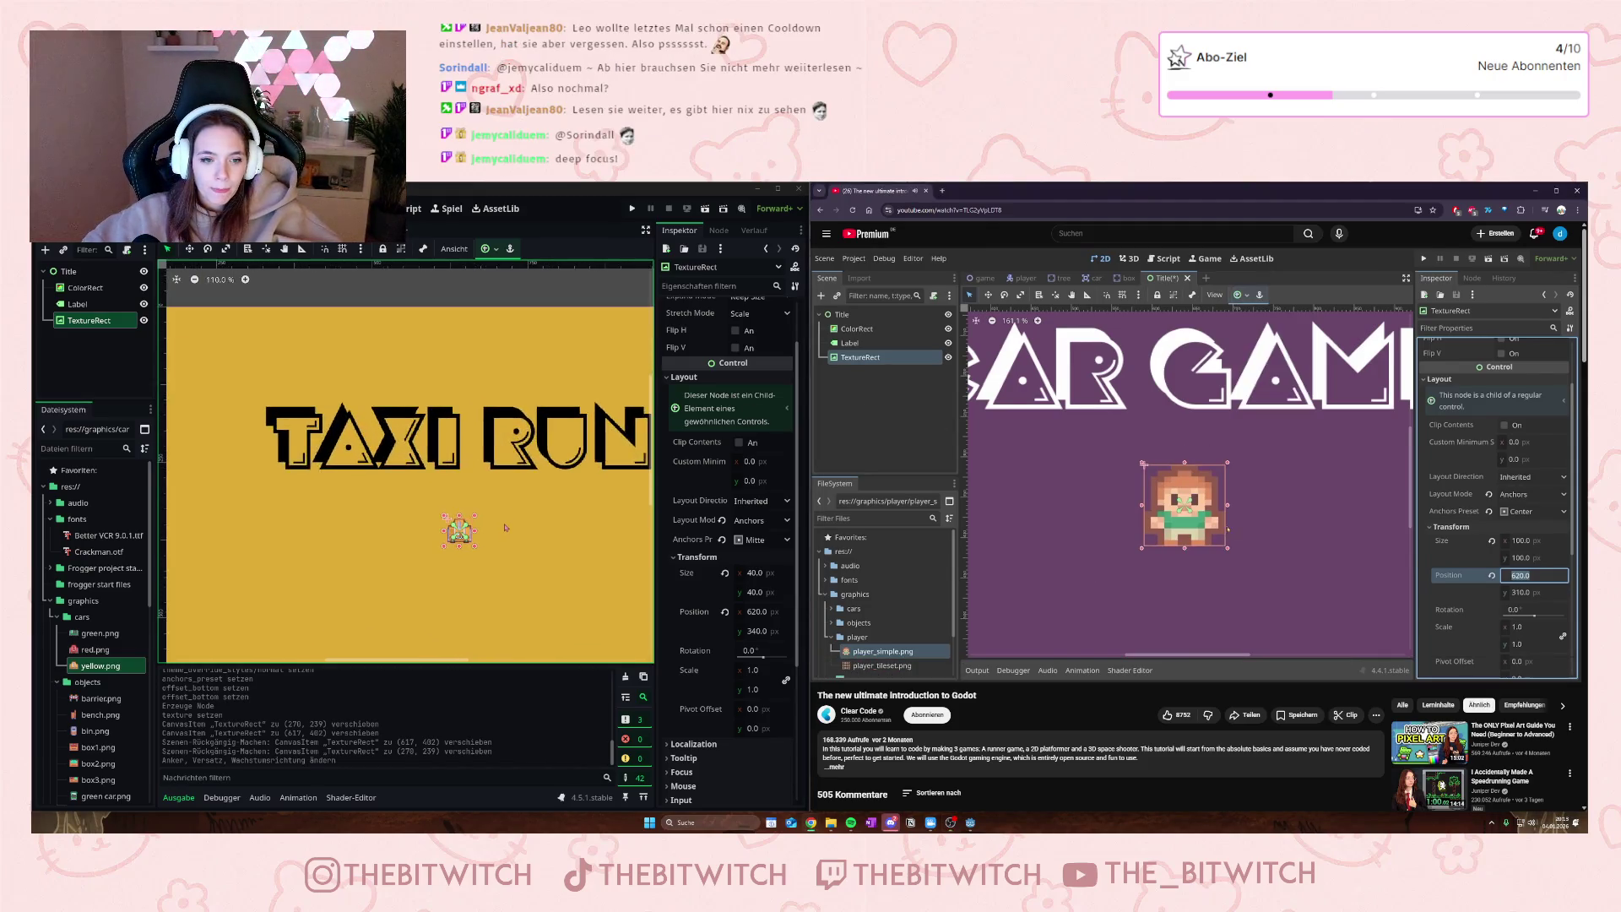
pyautogui.scroll(2, 504, 528)
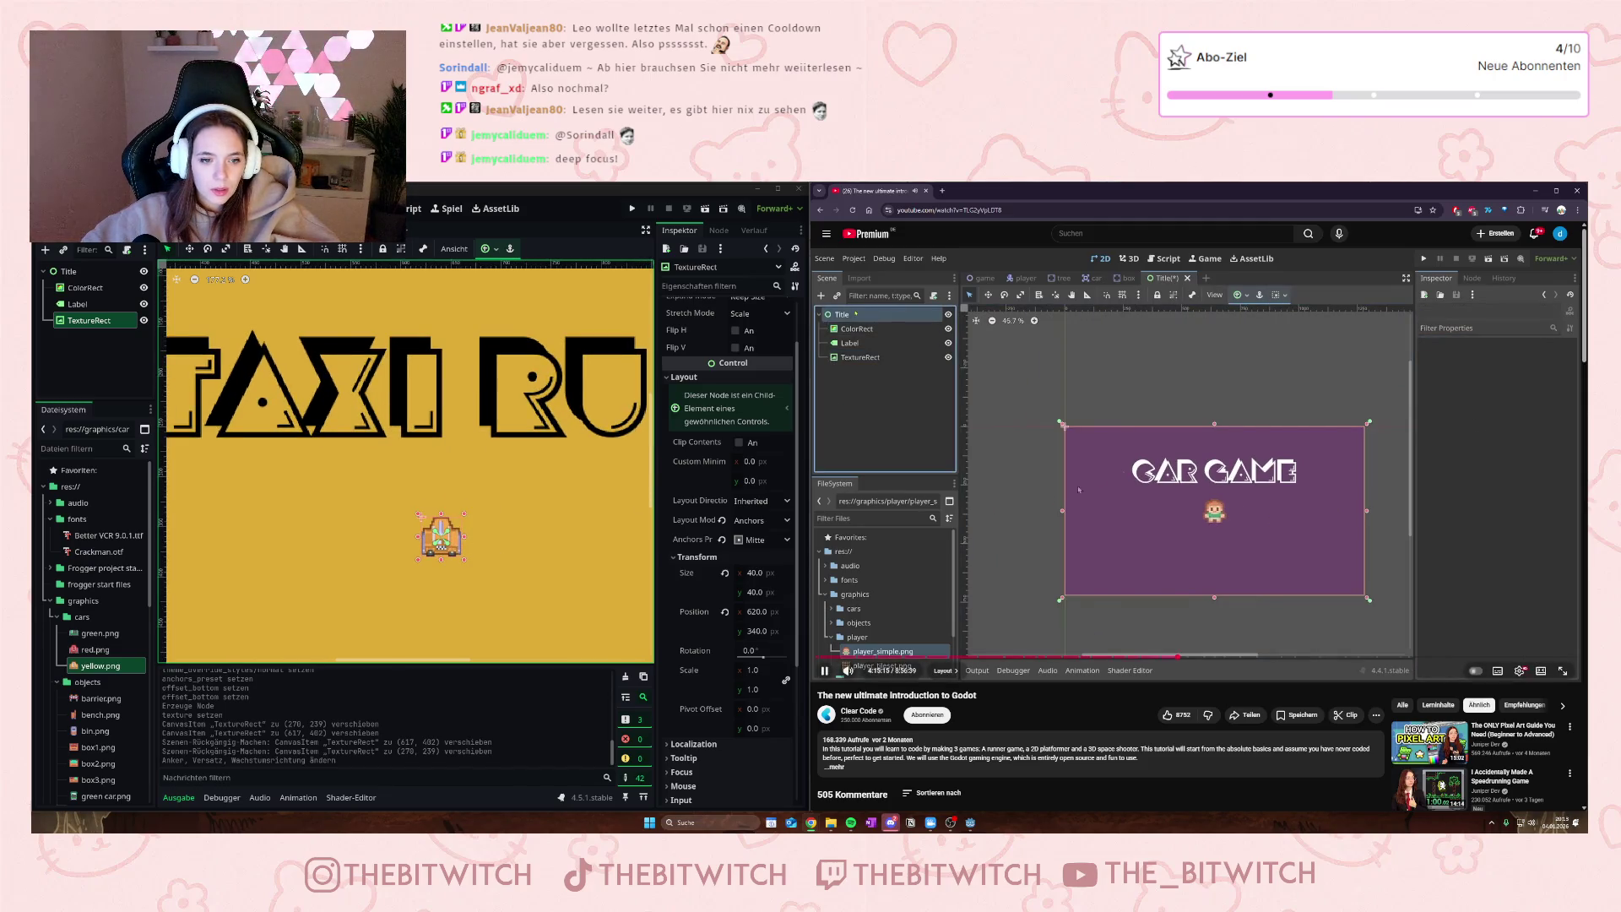
pyautogui.scroll(-3, 729, 512)
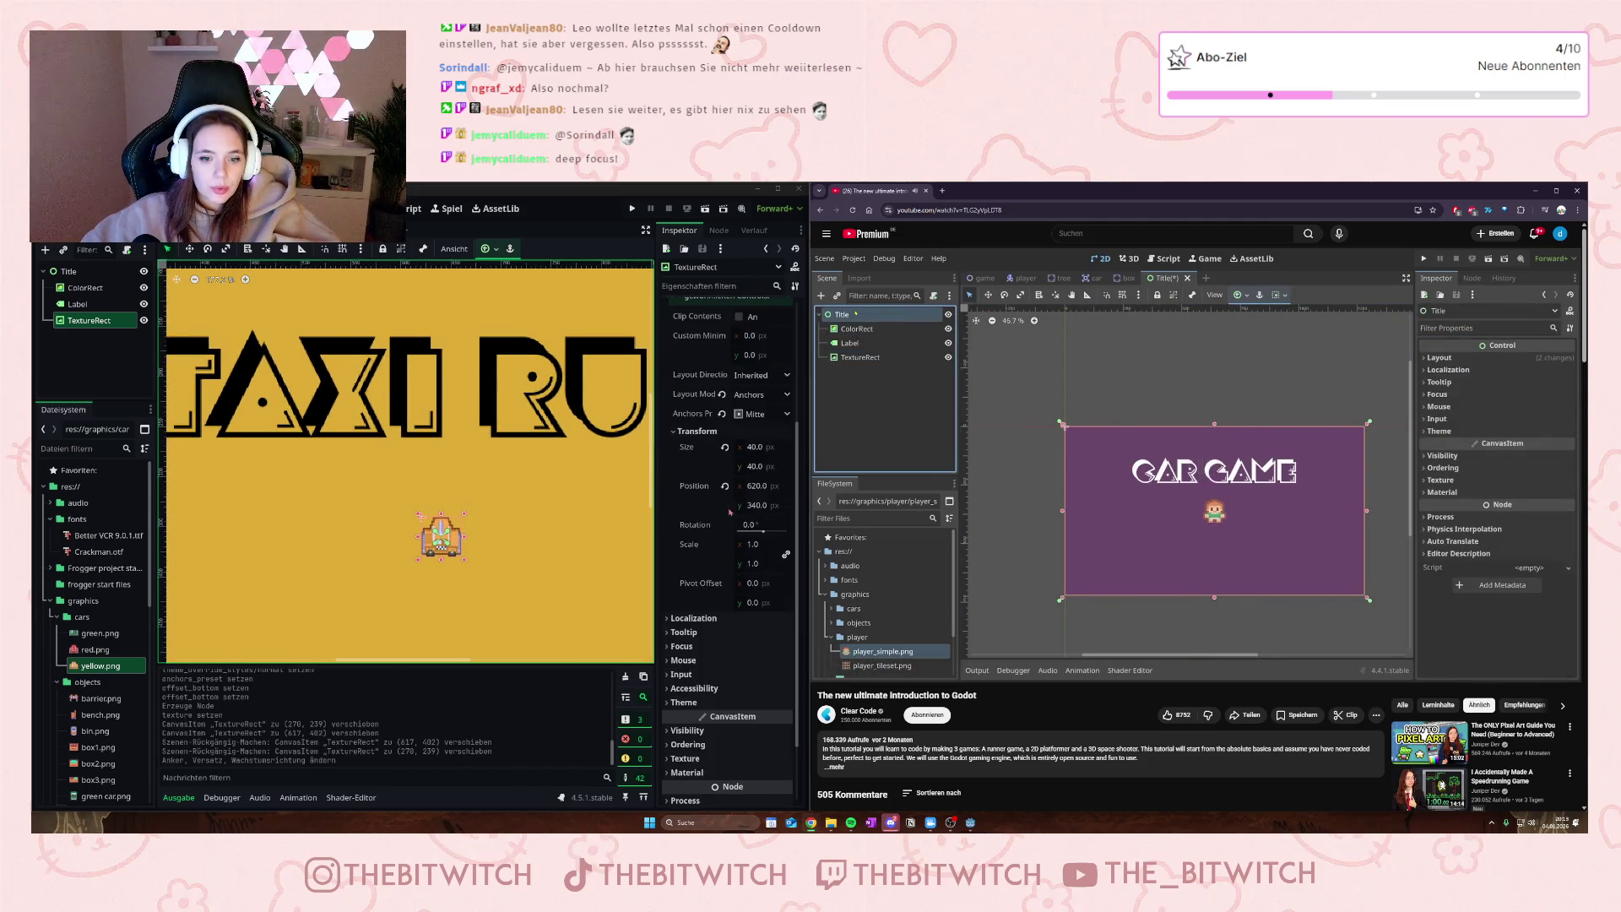
# - Resize the car sprite to 100 × 100
pyautogui.click(758, 448)
pyautogui.write('10.0')
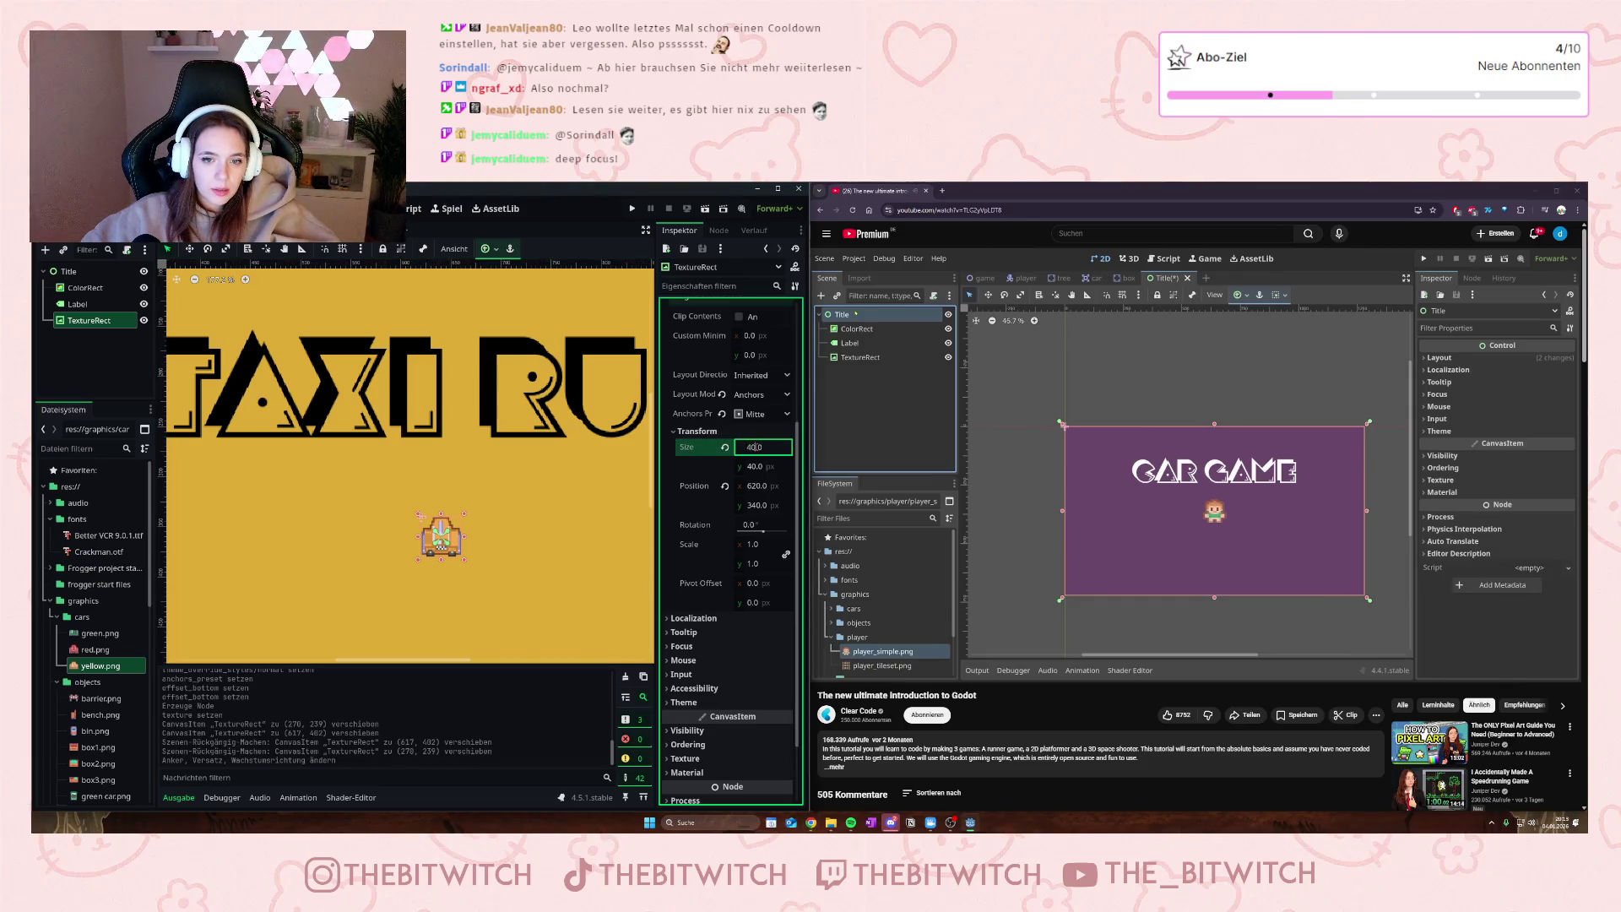
pyautogui.click(746, 466)
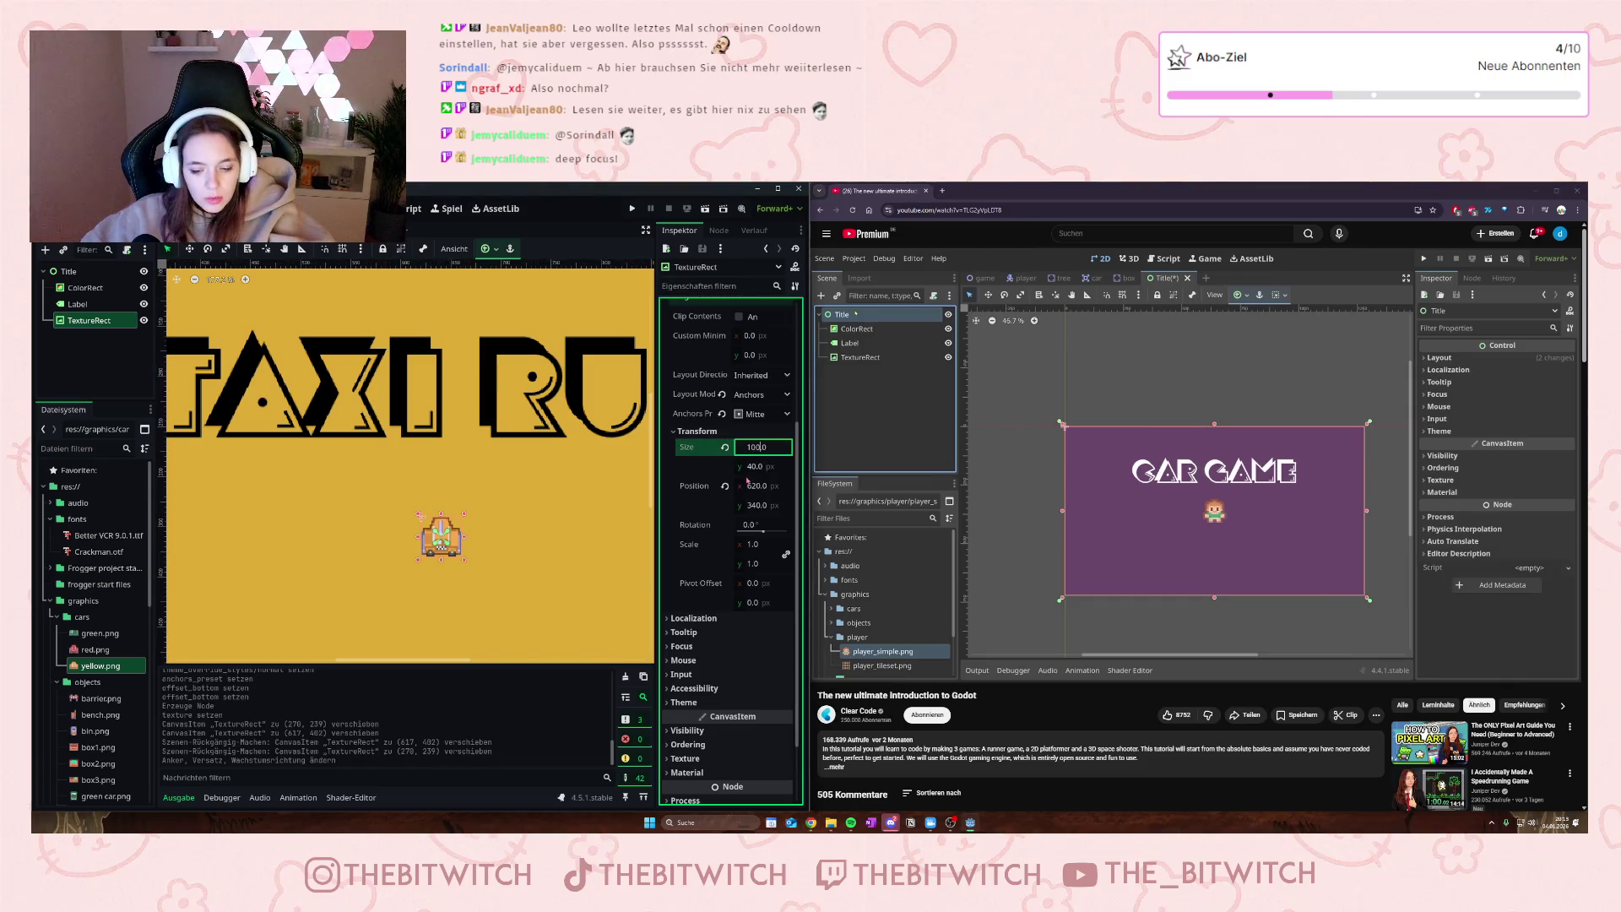
pyautogui.click(746, 466)
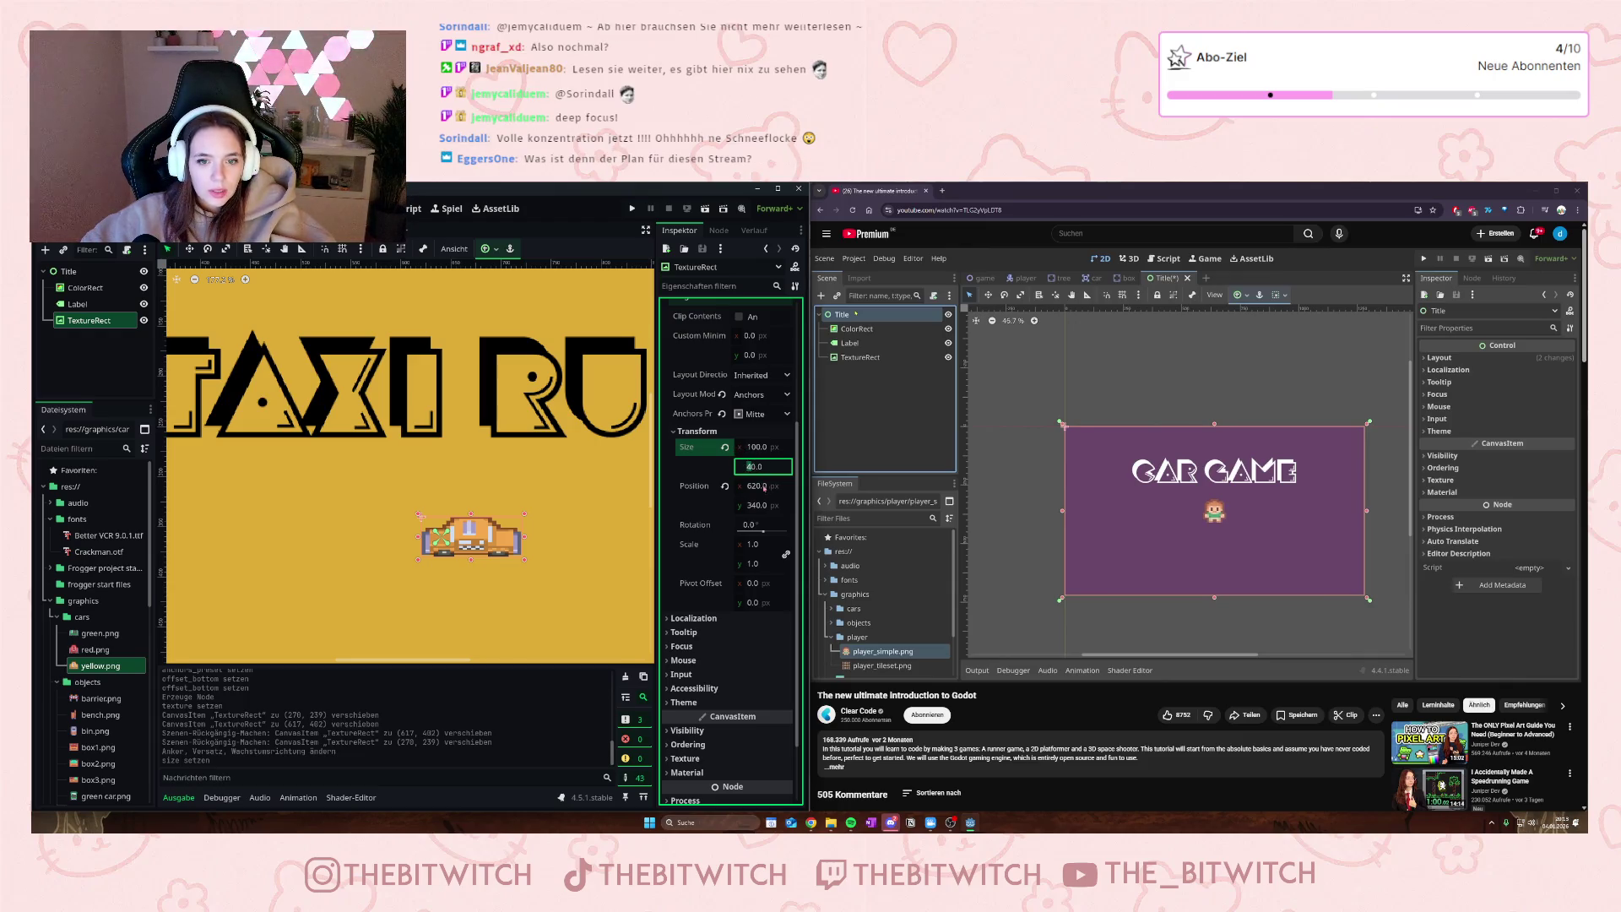
pyautogui.write('100')
pyautogui.press('Return')
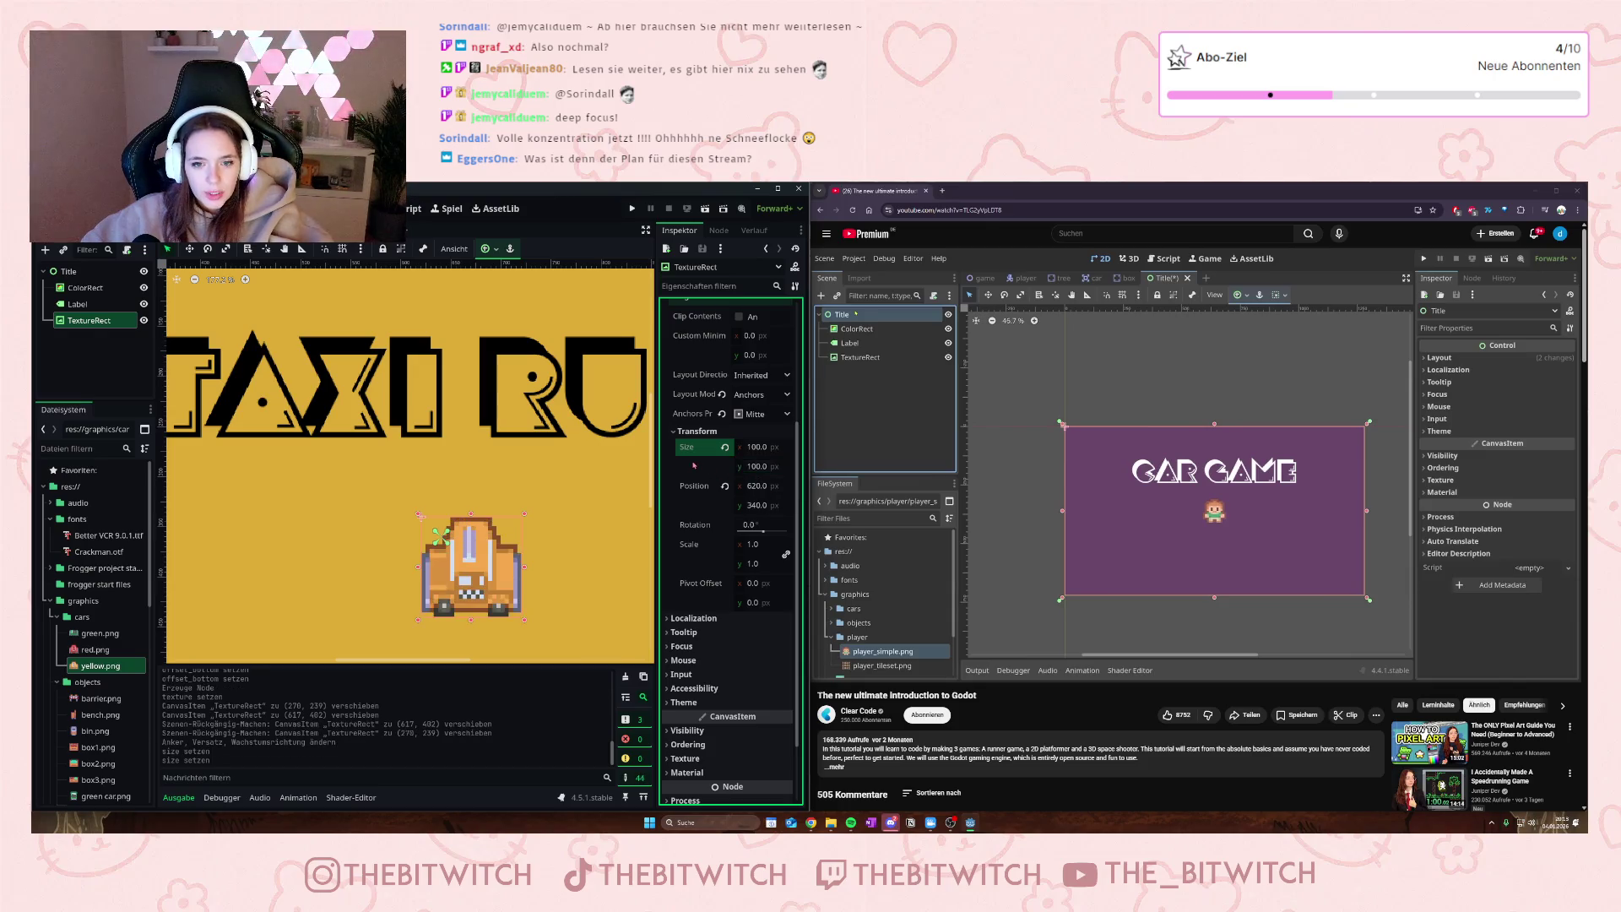
# - Re-centre the enlarged car sprite with the Center anchor preset, at 590, 310
pyautogui.click(485, 248)
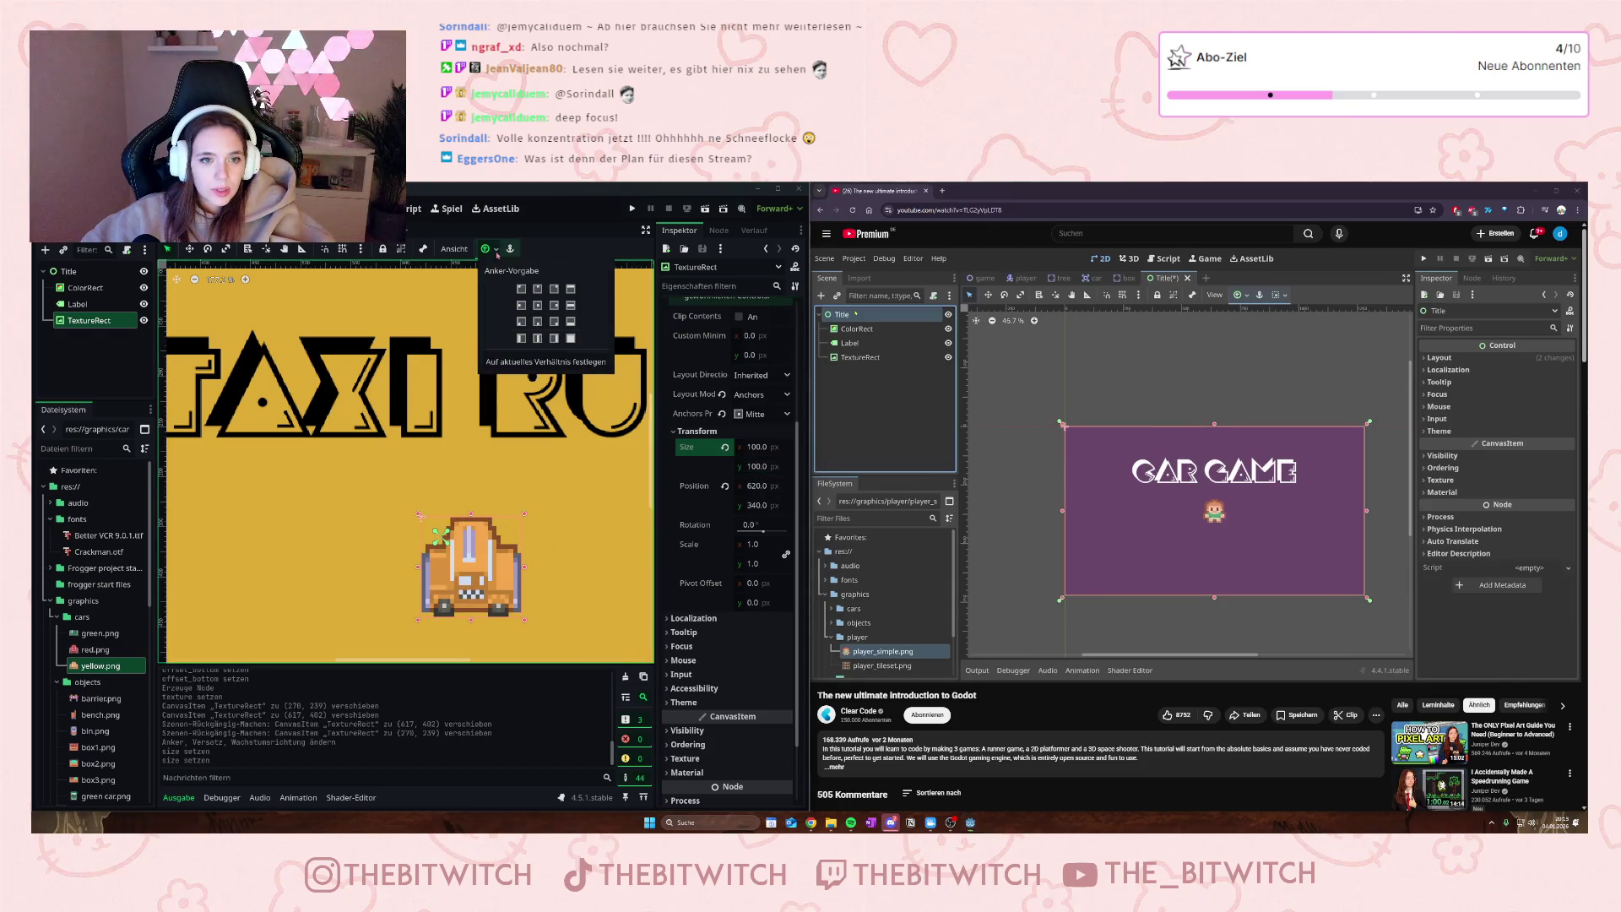
pyautogui.click(538, 306)
pyautogui.scroll(-2, 684, 627)
pyautogui.scroll(-6, 527, 523)
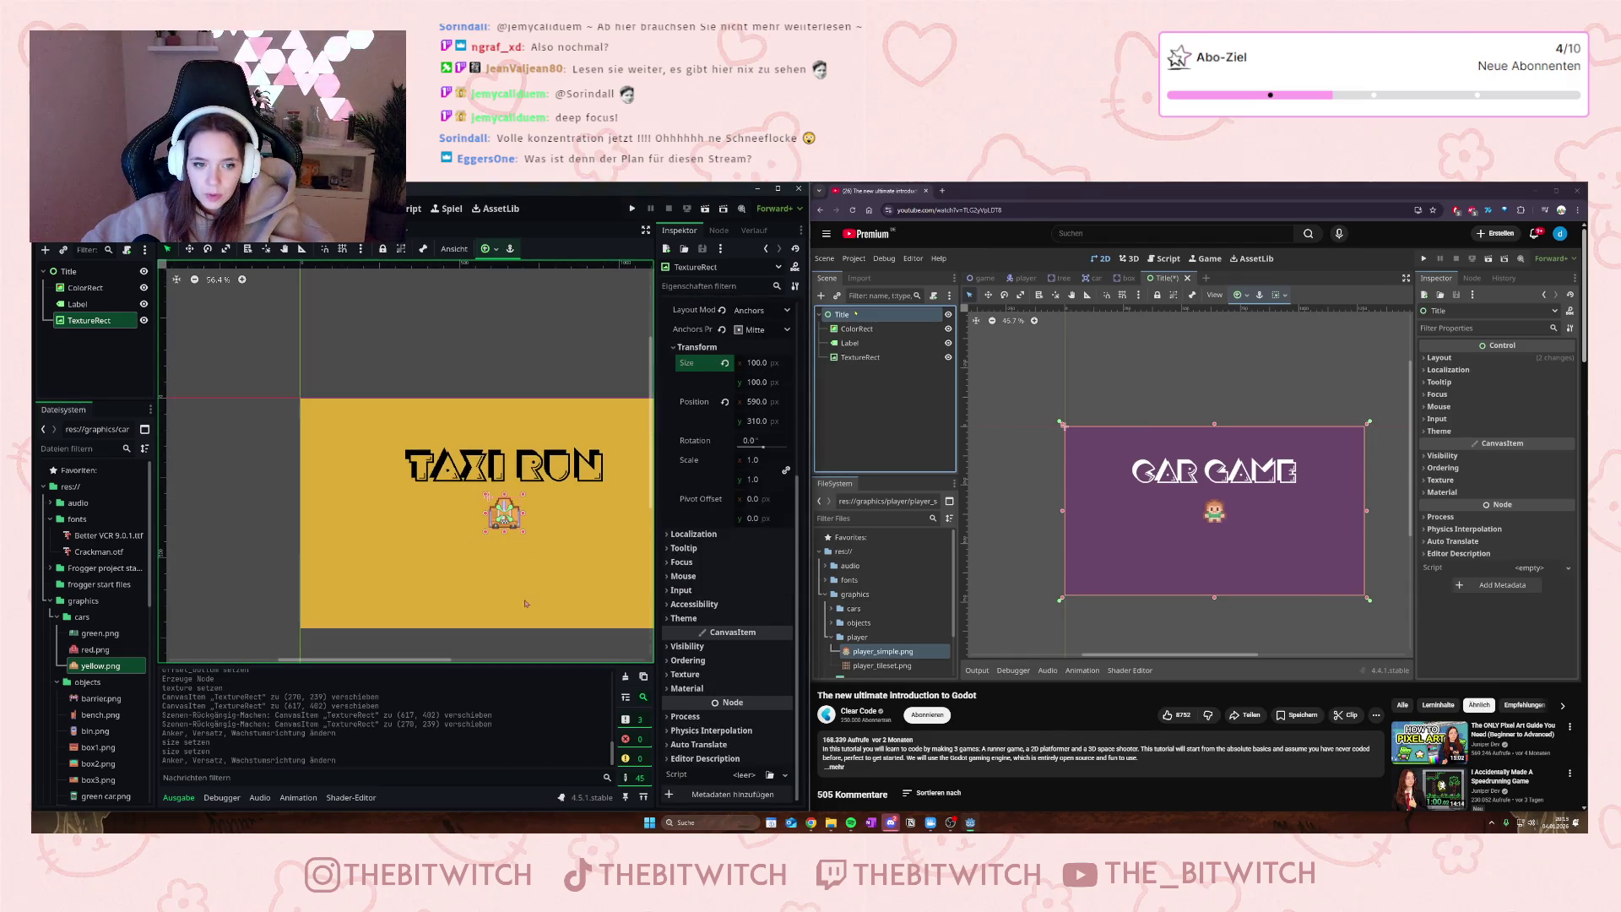
pyautogui.scroll(5, 525, 602)
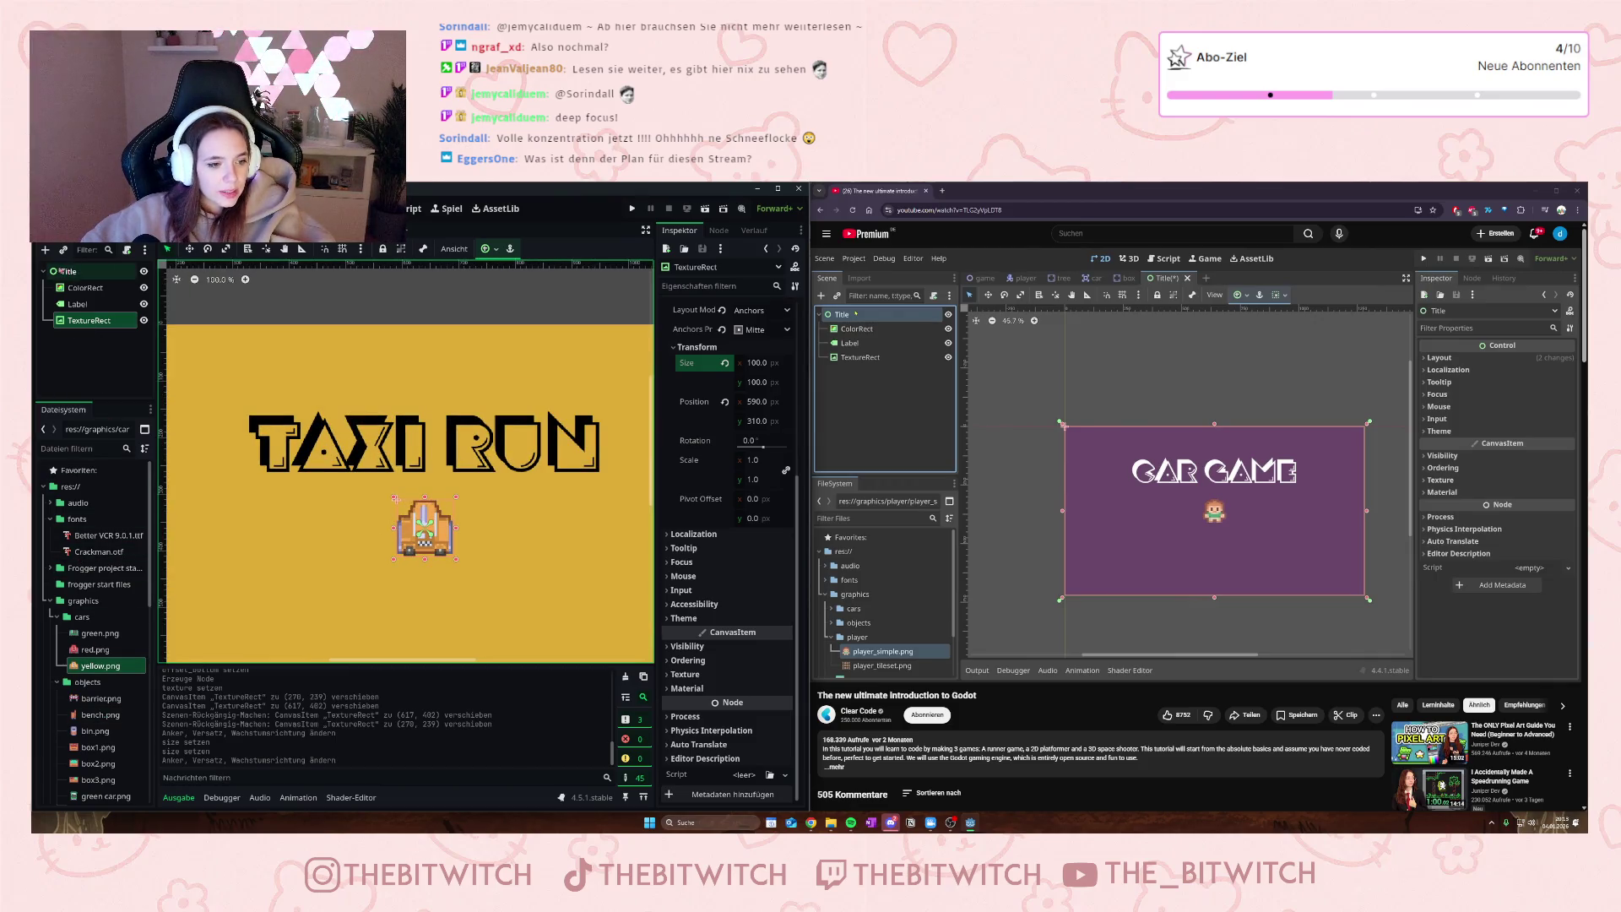
# - Create TextureRect2 as another TextureRect child of Title
pyautogui.rightClick(73, 277)
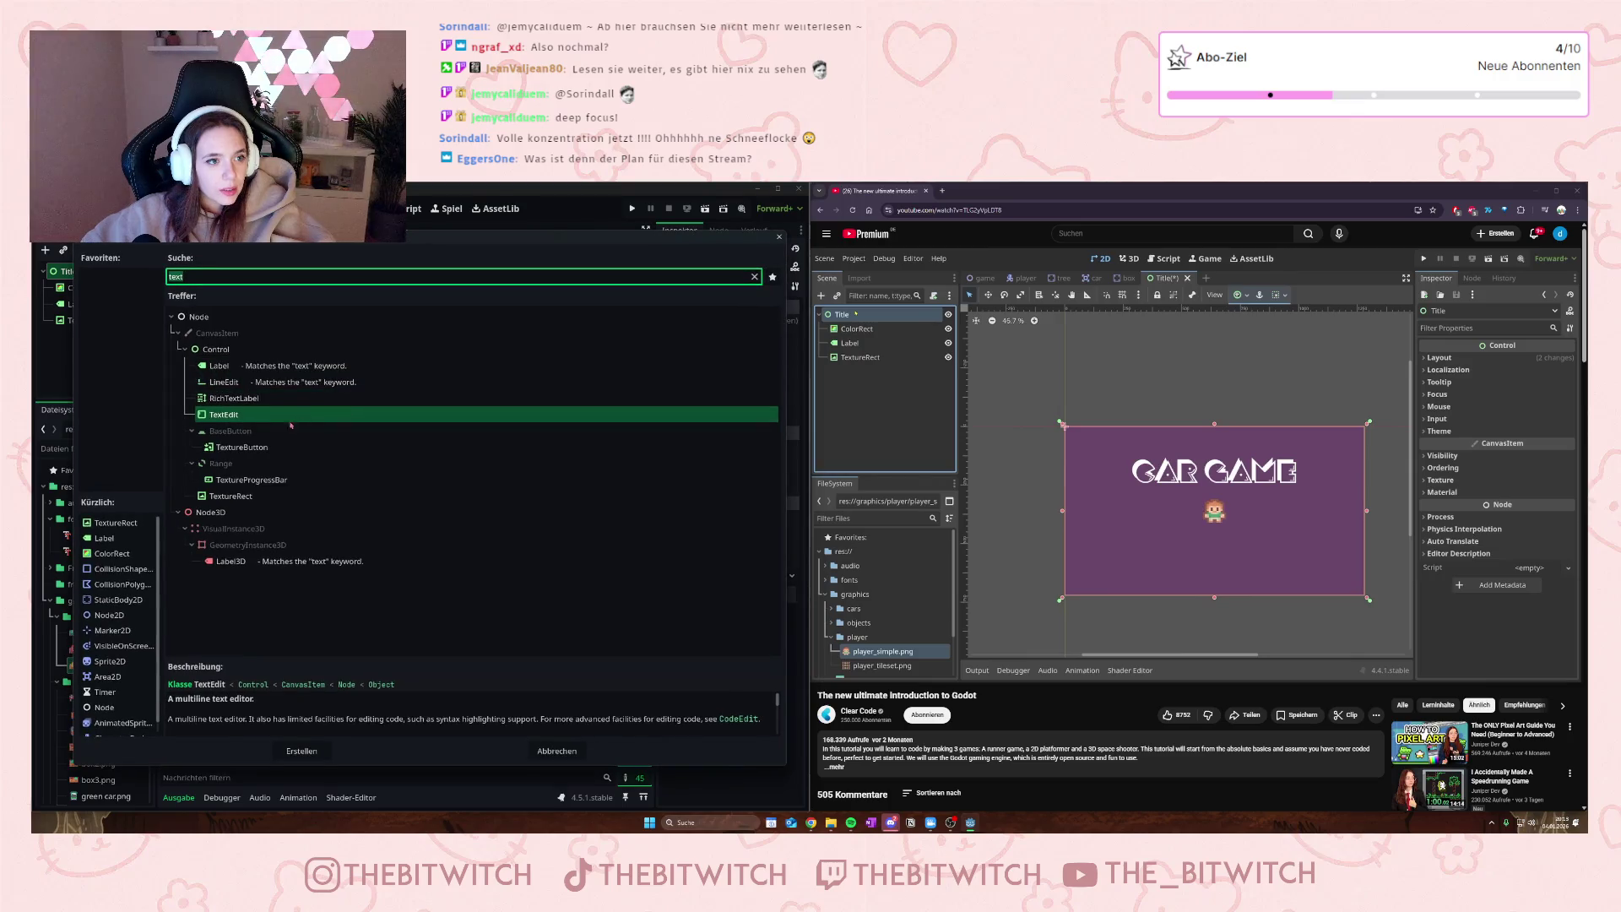
pyautogui.click(279, 495)
pyautogui.click(300, 751)
pyautogui.scroll(-5, 101, 641)
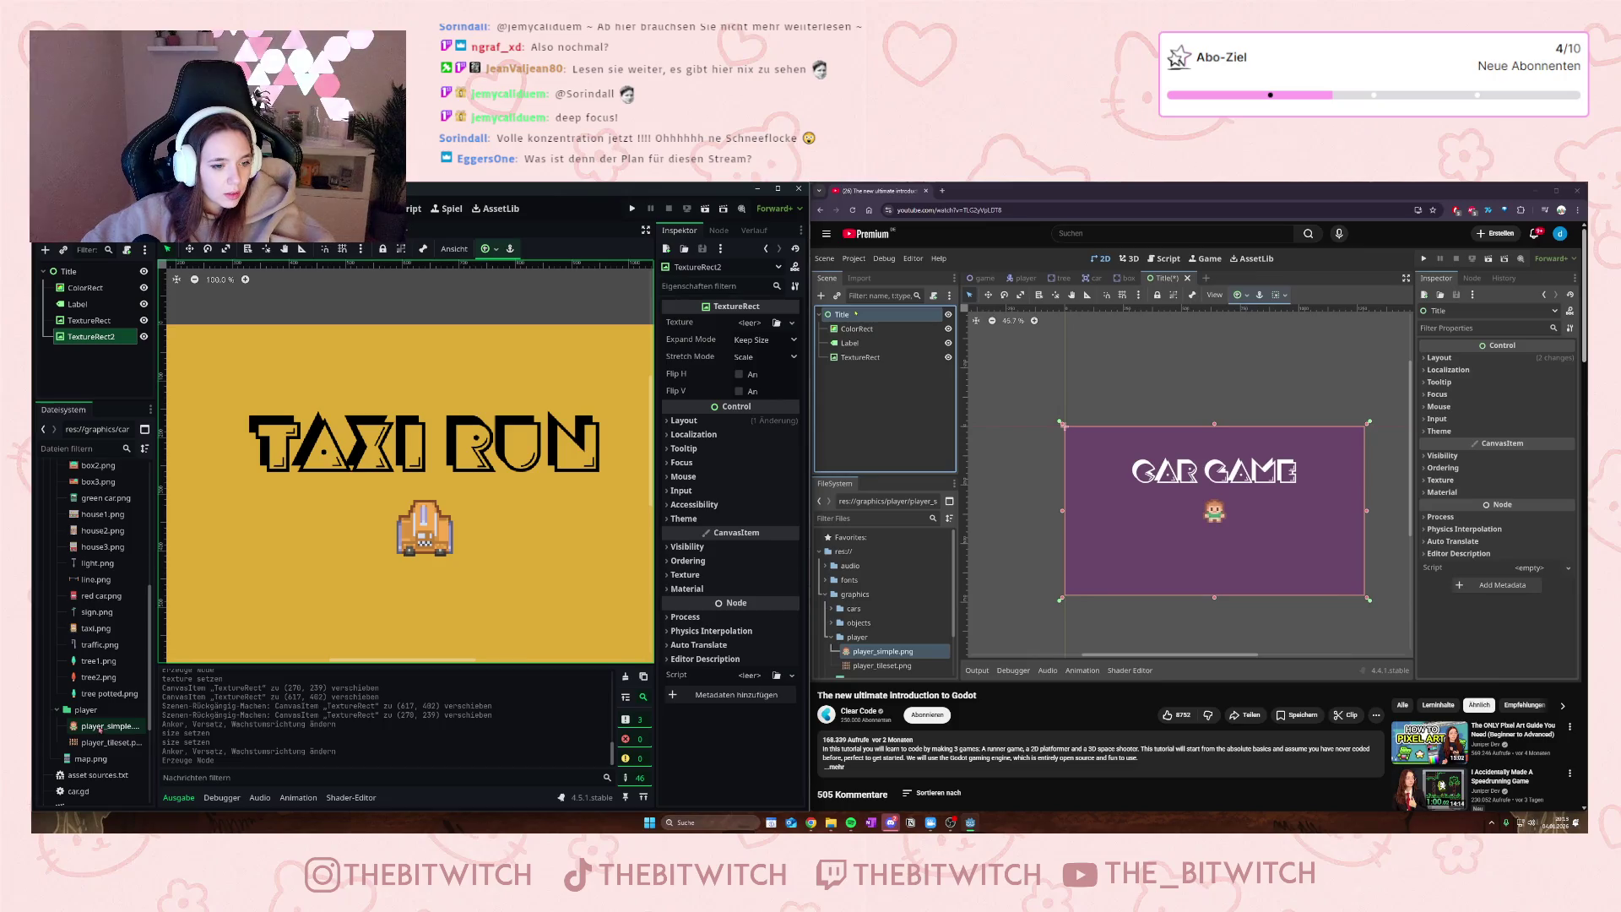
pyautogui.scroll(-4, 99, 729)
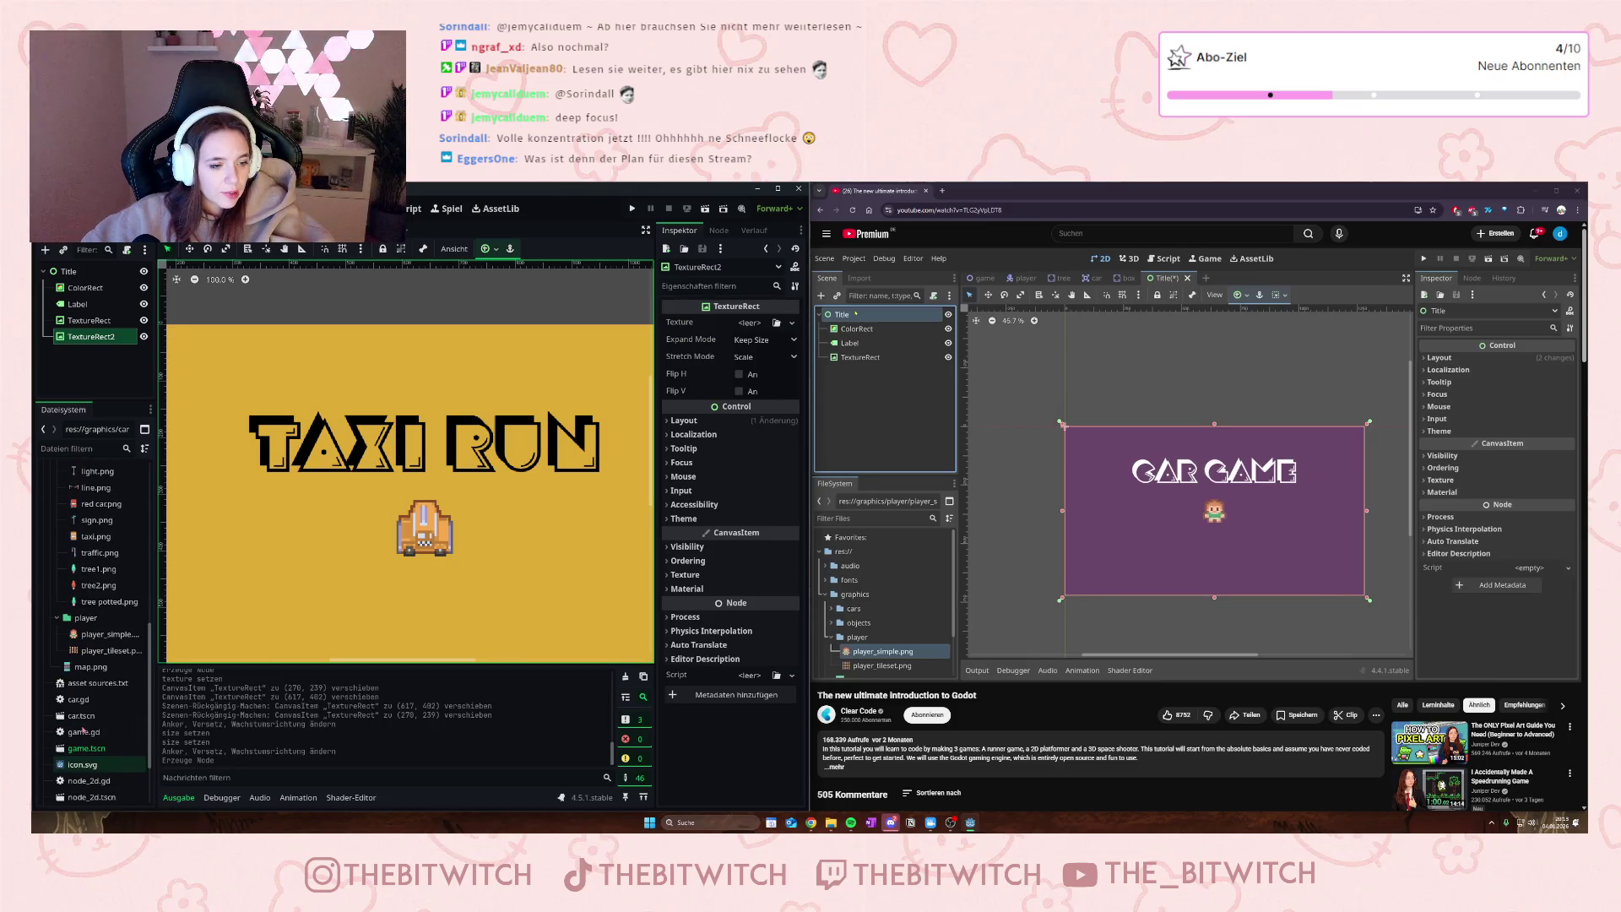
# - Set player_simple.png as TextureRect2's texture and apply the Center anchor preset
pyautogui.click(107, 639)
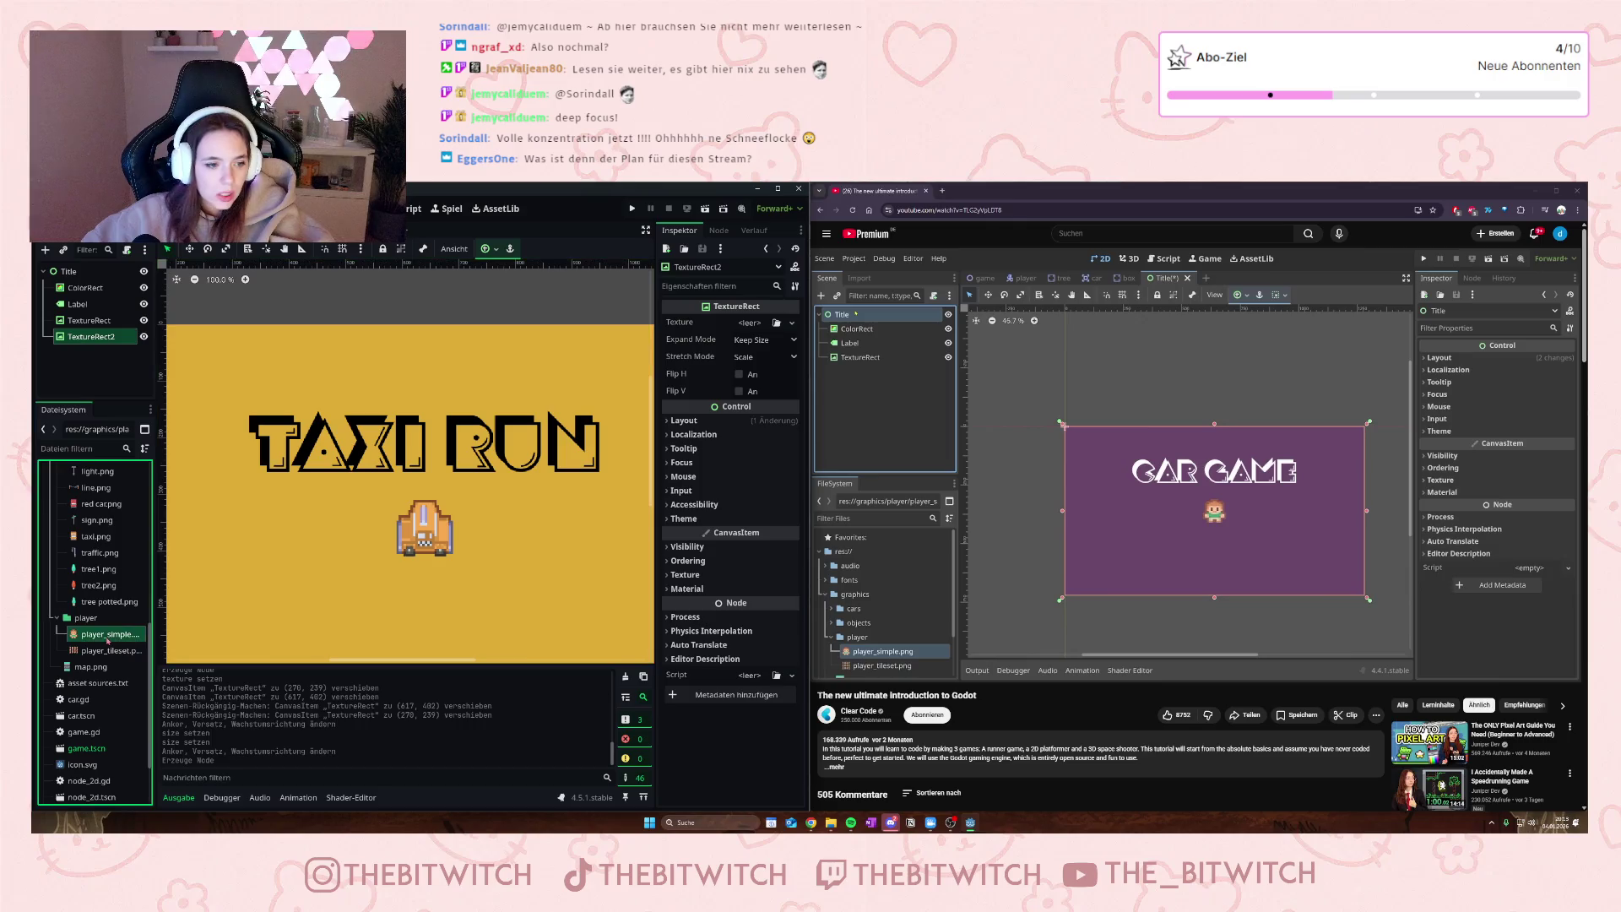
pyautogui.moveTo(99, 638)
pyautogui.mouseDown()
pyautogui.moveTo(157, 628)
pyautogui.moveTo(506, 438)
pyautogui.moveTo(760, 334)
pyautogui.moveTo(749, 323)
pyautogui.mouseUp()
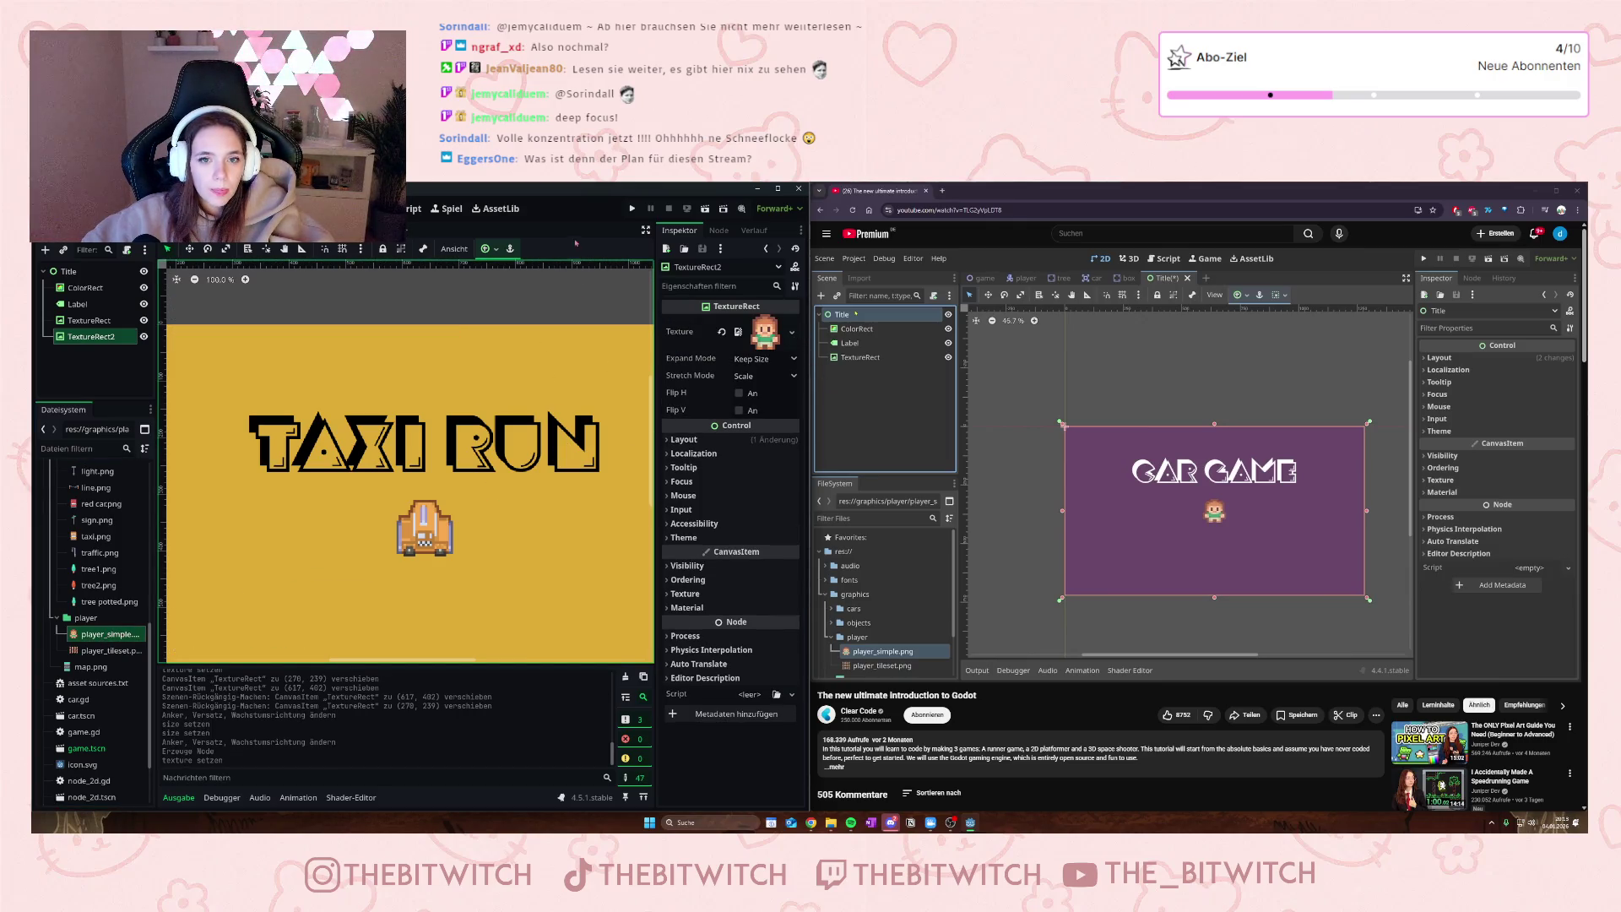
pyautogui.click(486, 248)
pyautogui.click(536, 308)
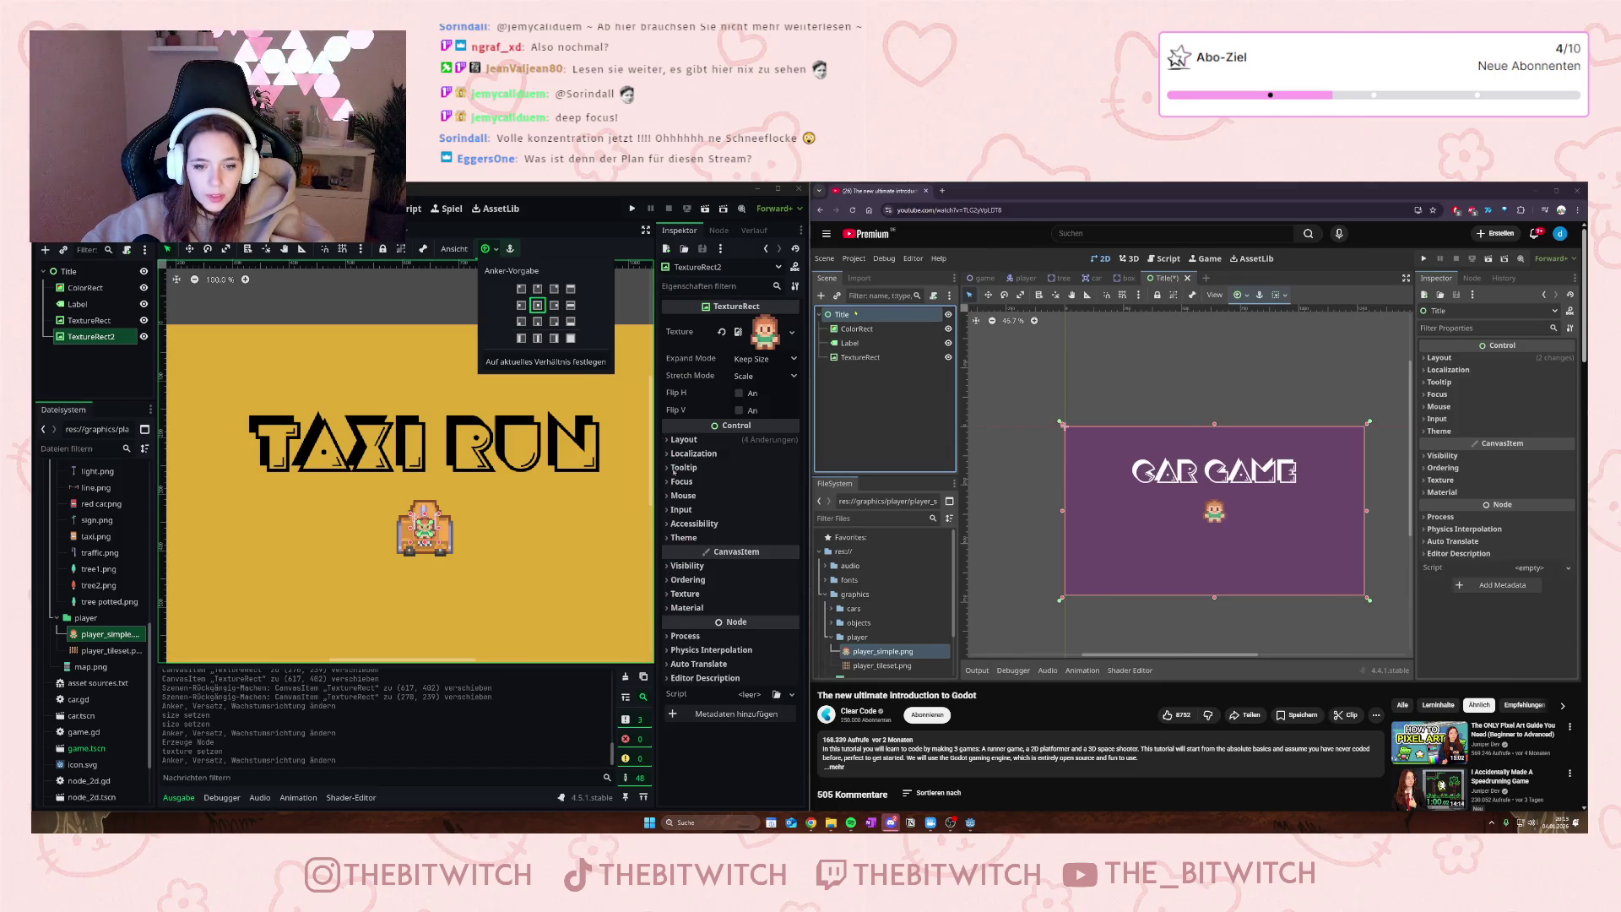
# - Expand the Layout and Transform sections of TextureRect2 in the Inspector
pyautogui.click(671, 442)
pyautogui.click(675, 438)
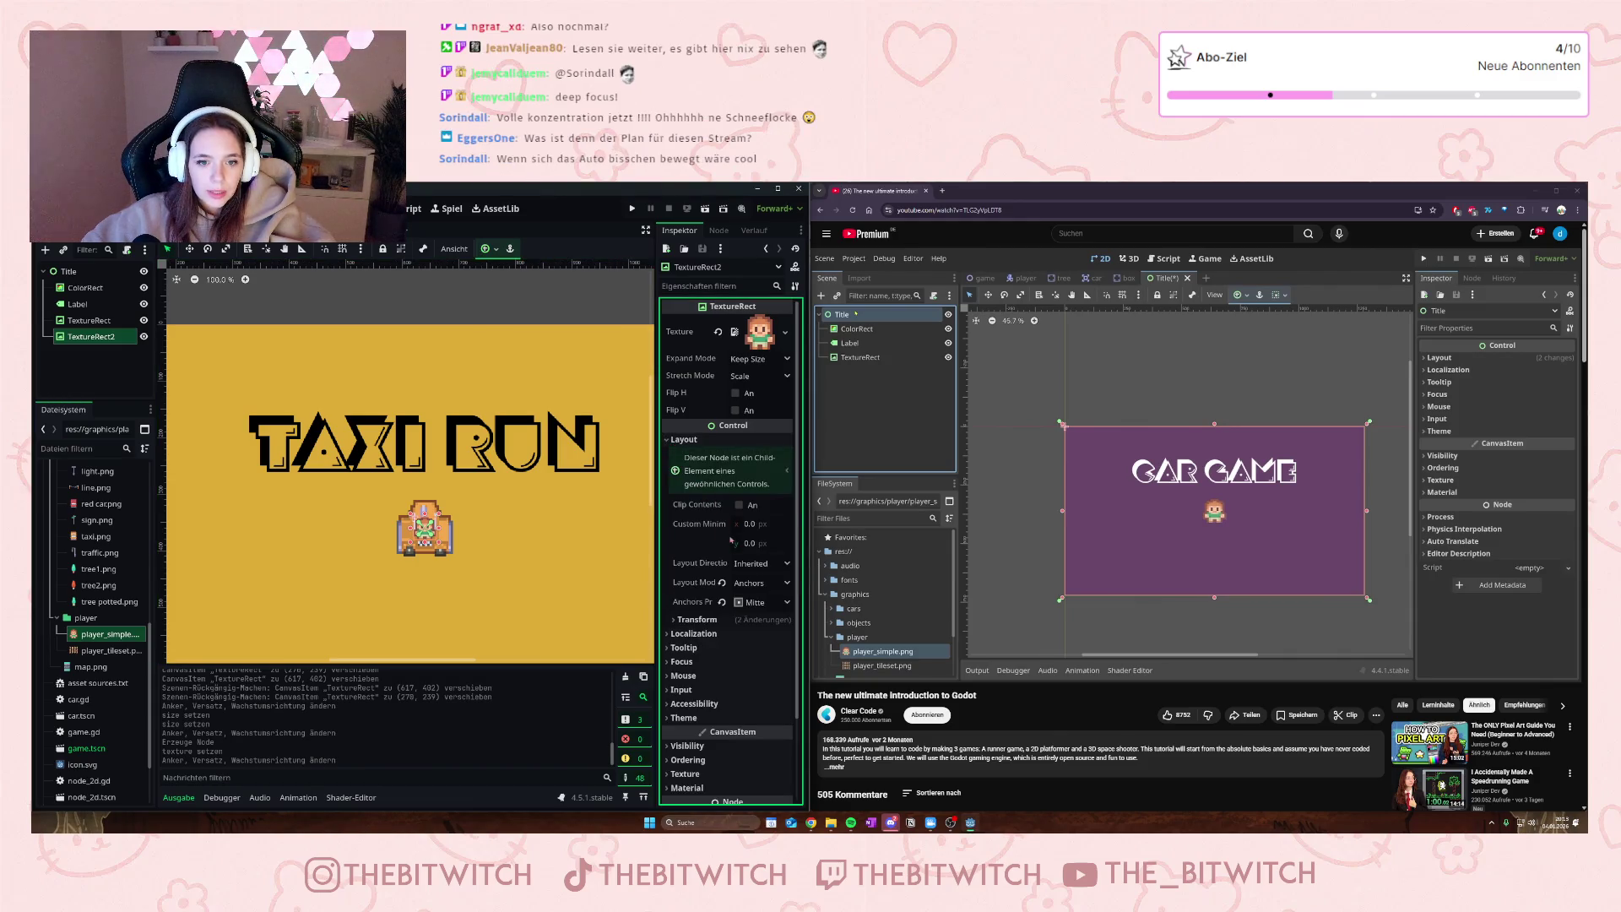
pyautogui.click(718, 619)
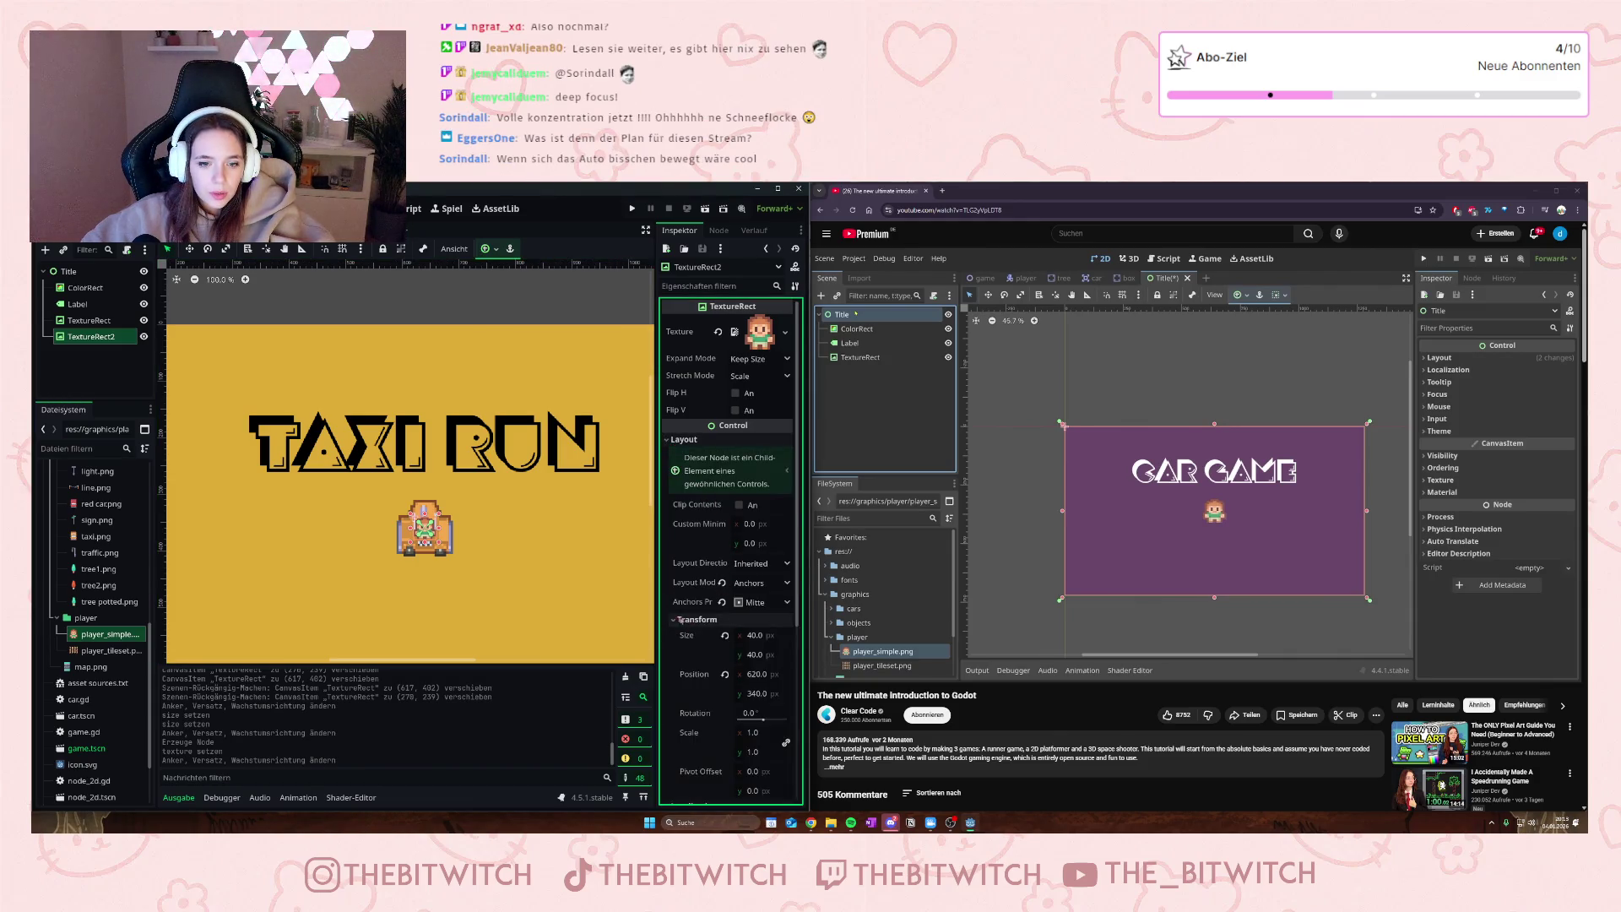
pyautogui.scroll(-3, 702, 669)
pyautogui.scroll(1, 702, 669)
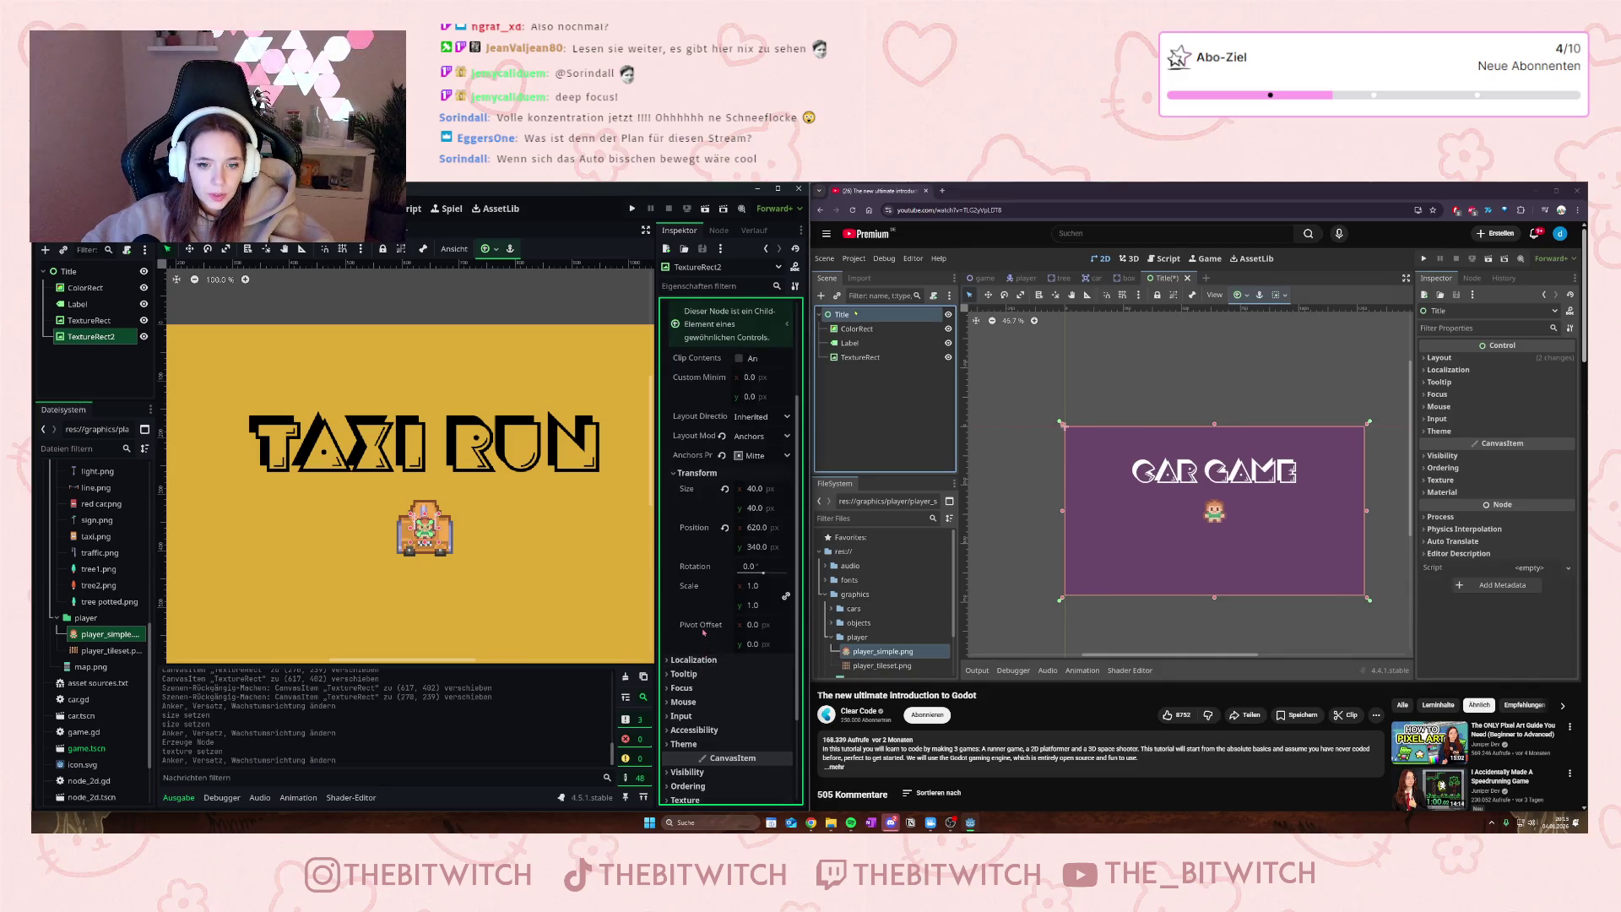
pyautogui.scroll(3, 703, 632)
# - Switch the anchors preset to Custom and set Anchor Points Right to 0.415
pyautogui.click(756, 581)
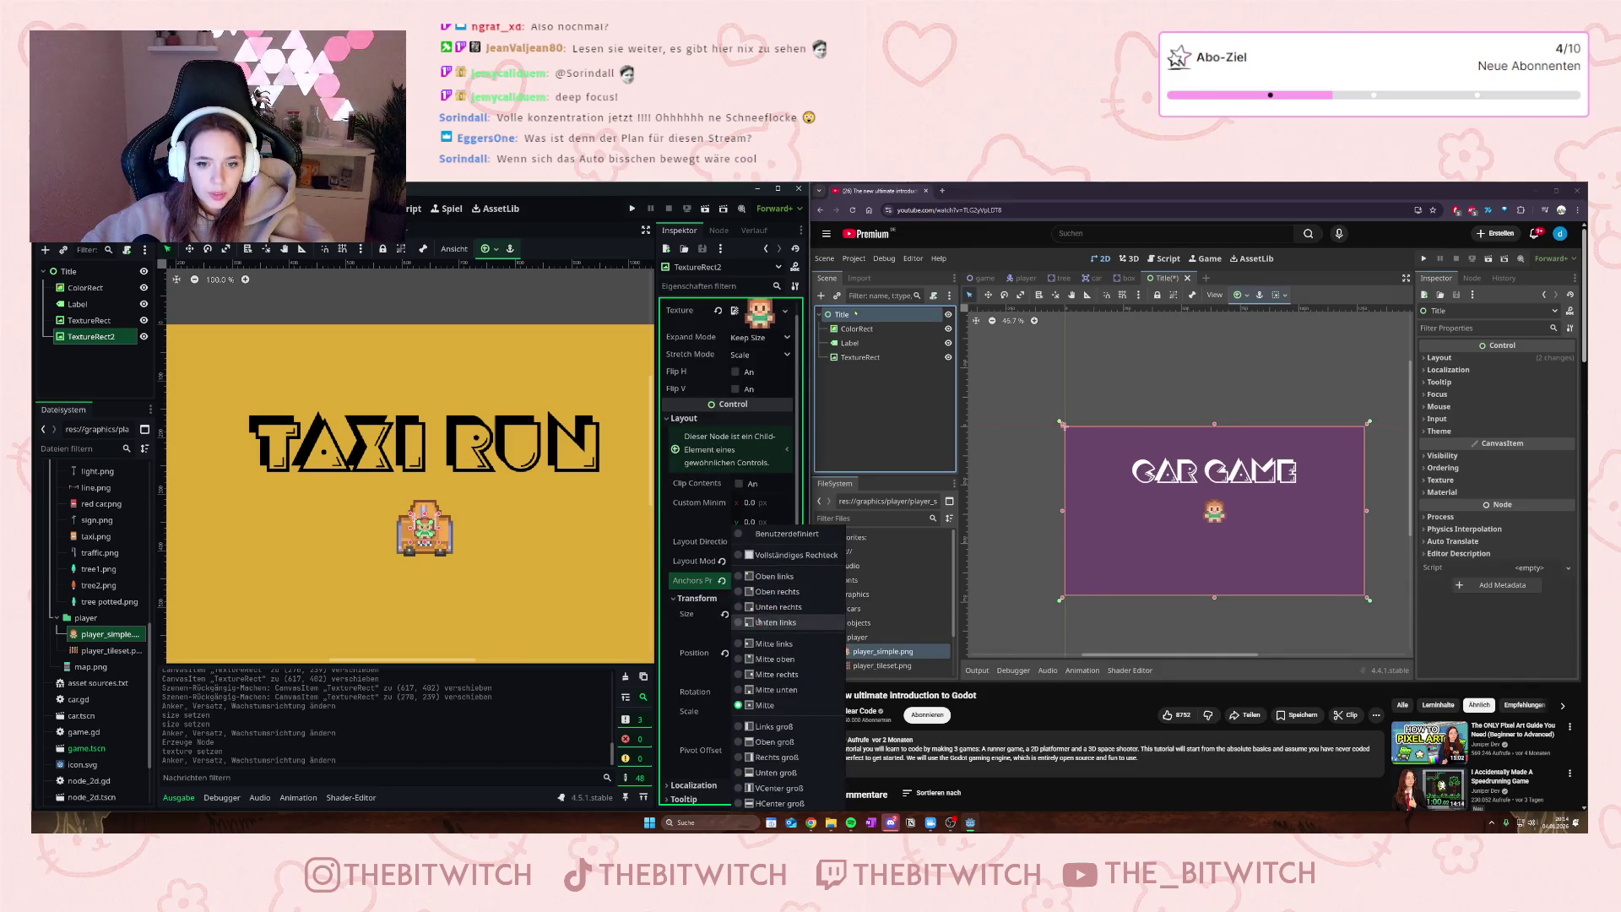
pyautogui.click(759, 534)
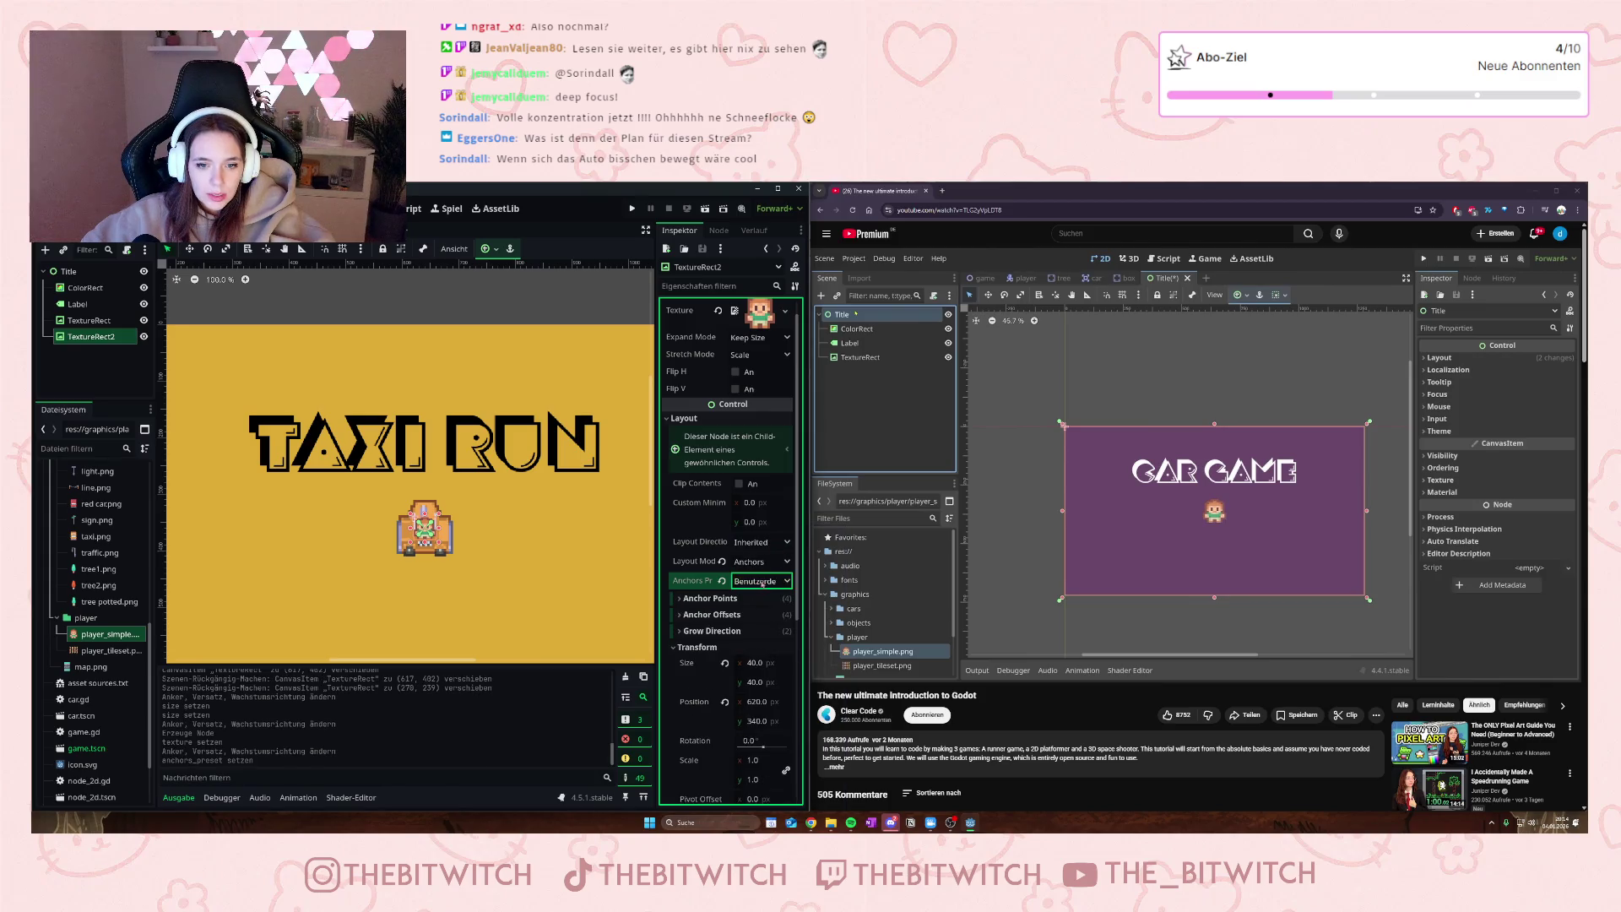
pyautogui.click(704, 615)
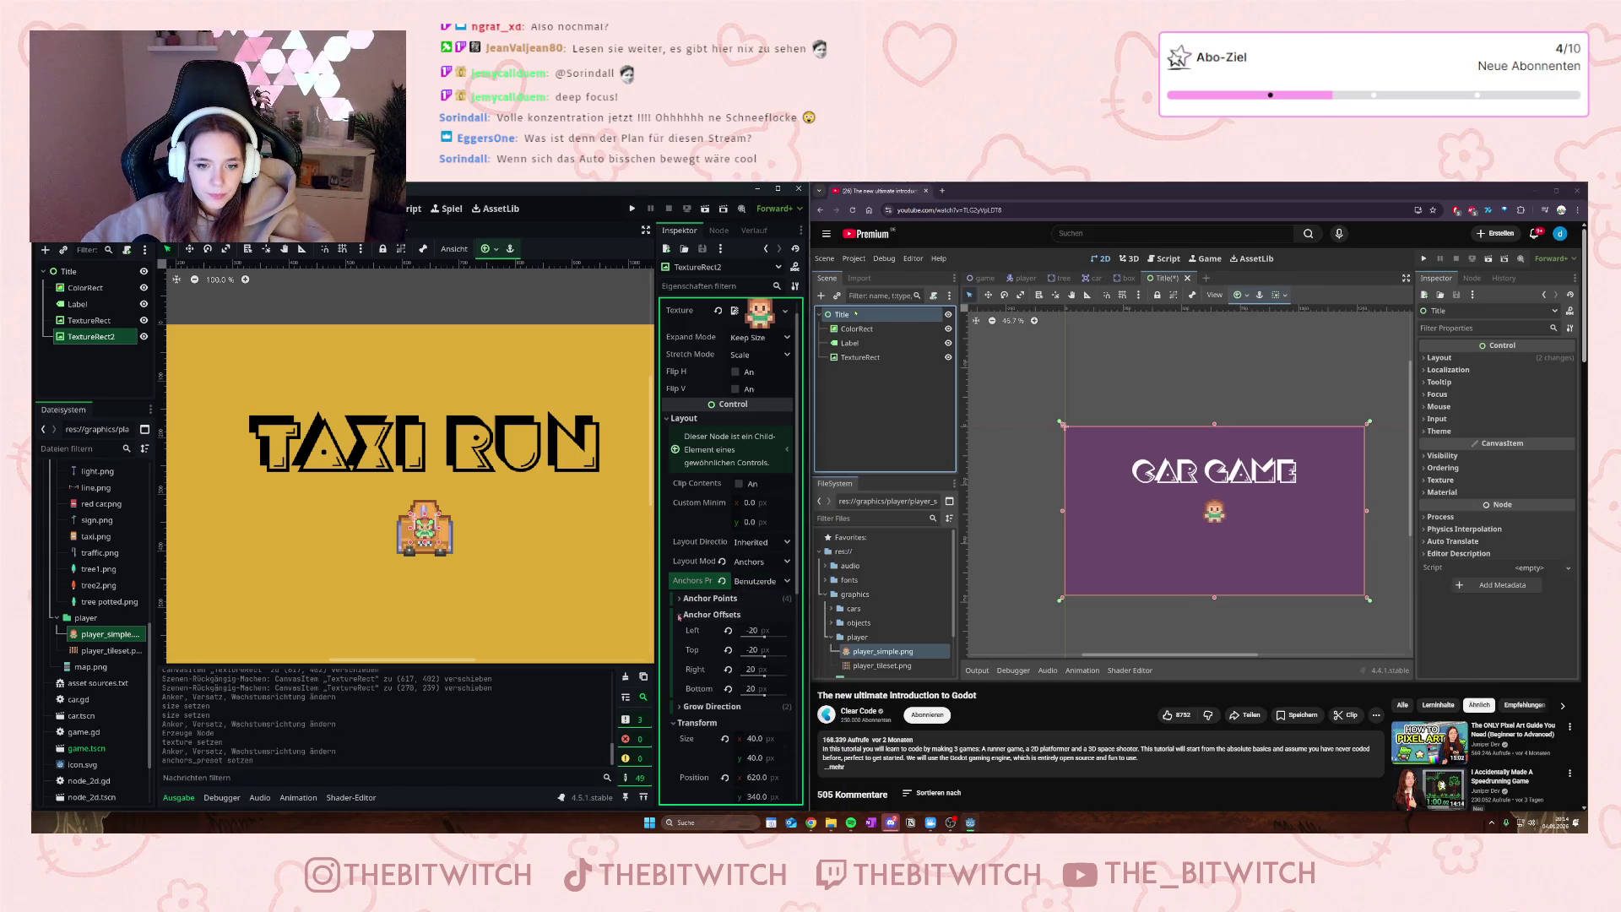
pyautogui.click(764, 637)
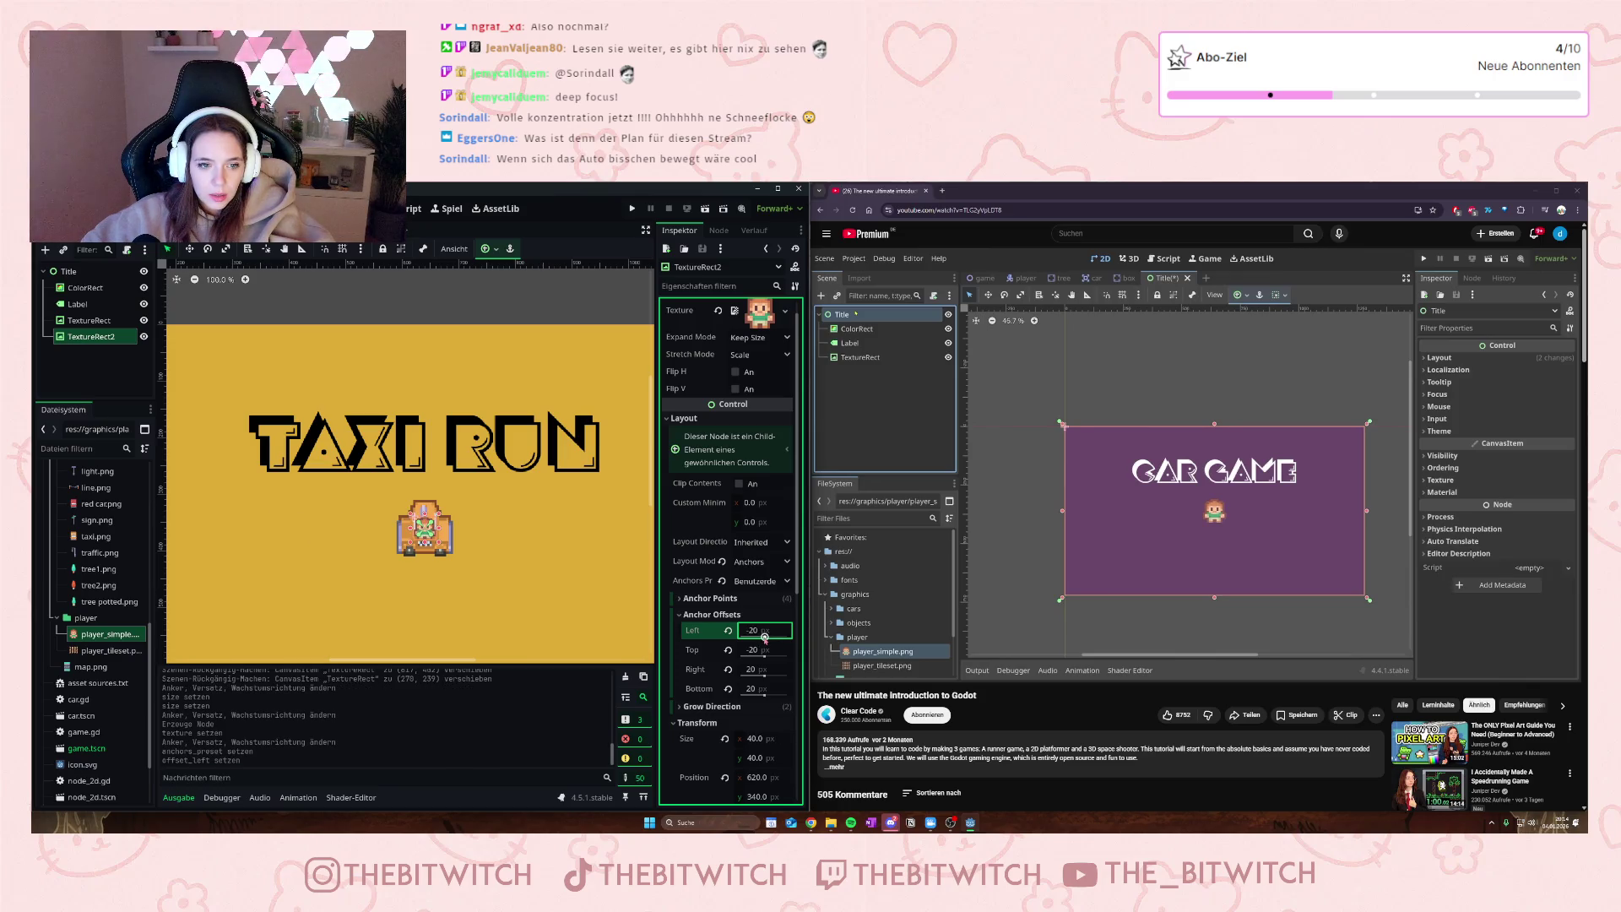
pyautogui.click(684, 615)
pyautogui.click(709, 598)
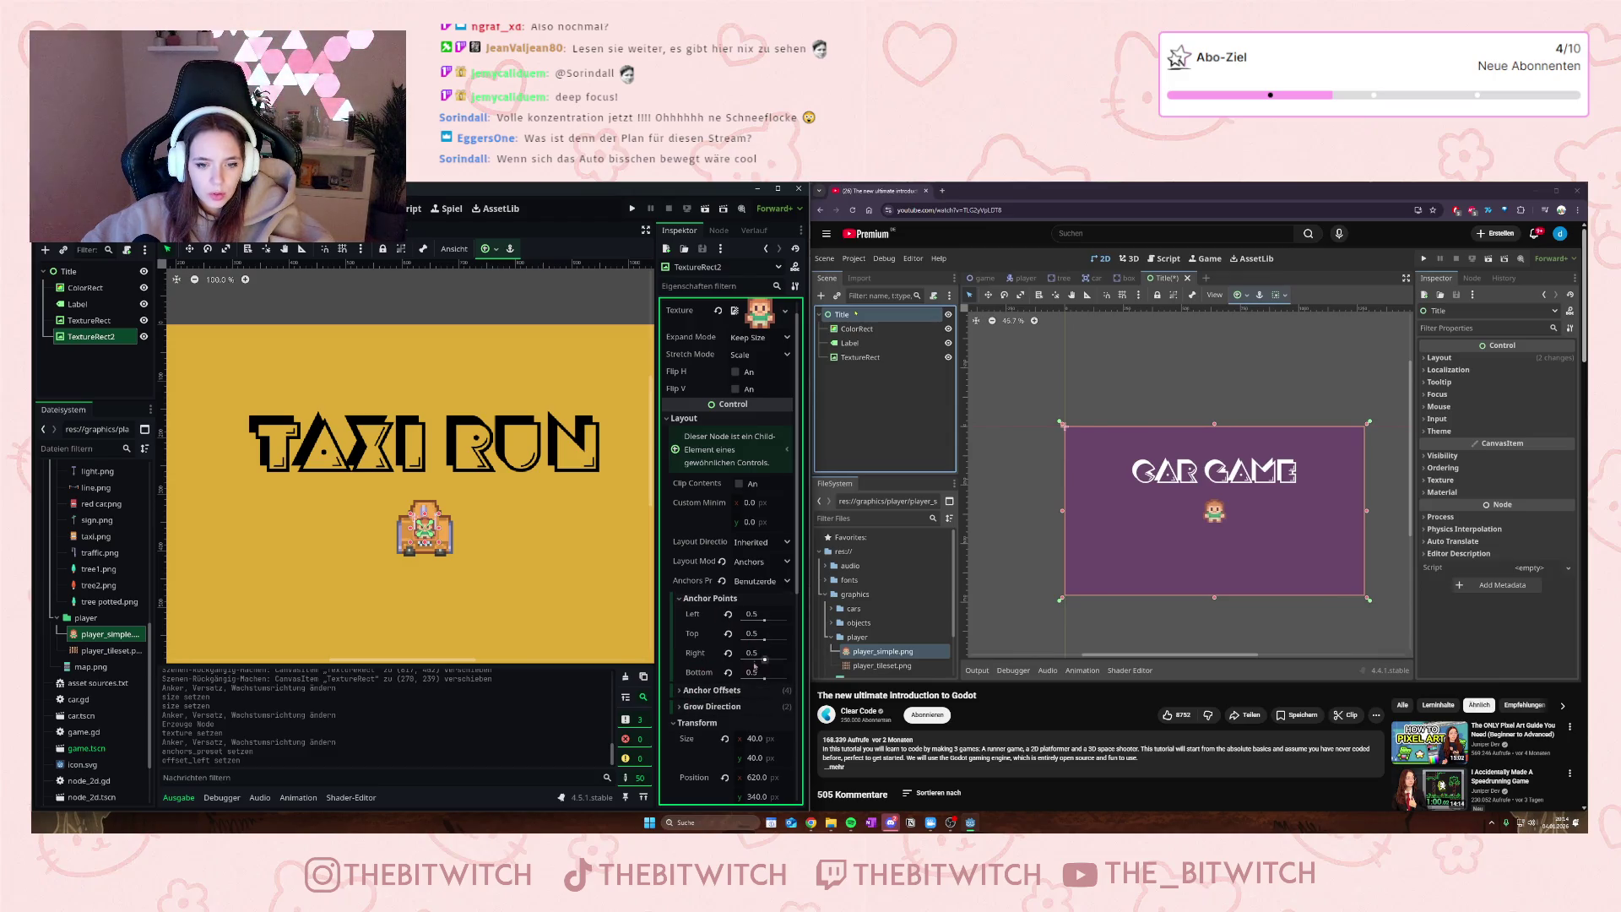
pyautogui.moveTo(763, 659); pyautogui.dragTo(760, 660)
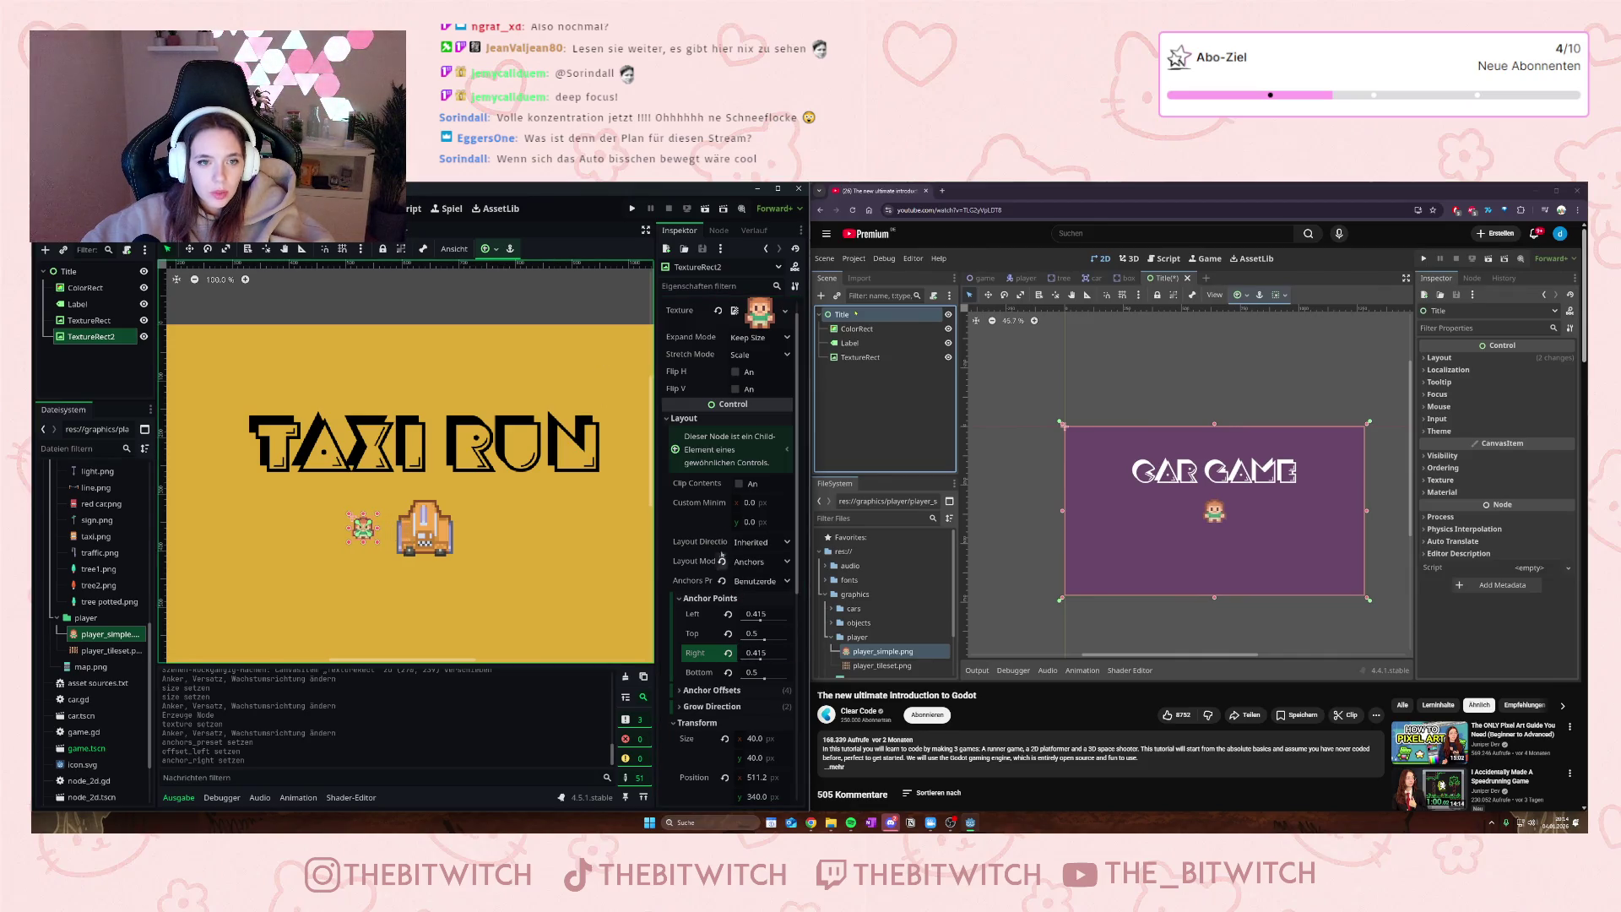
# - Set the player sprite's size to 80 × 80
pyautogui.scroll(-3, 720, 515)
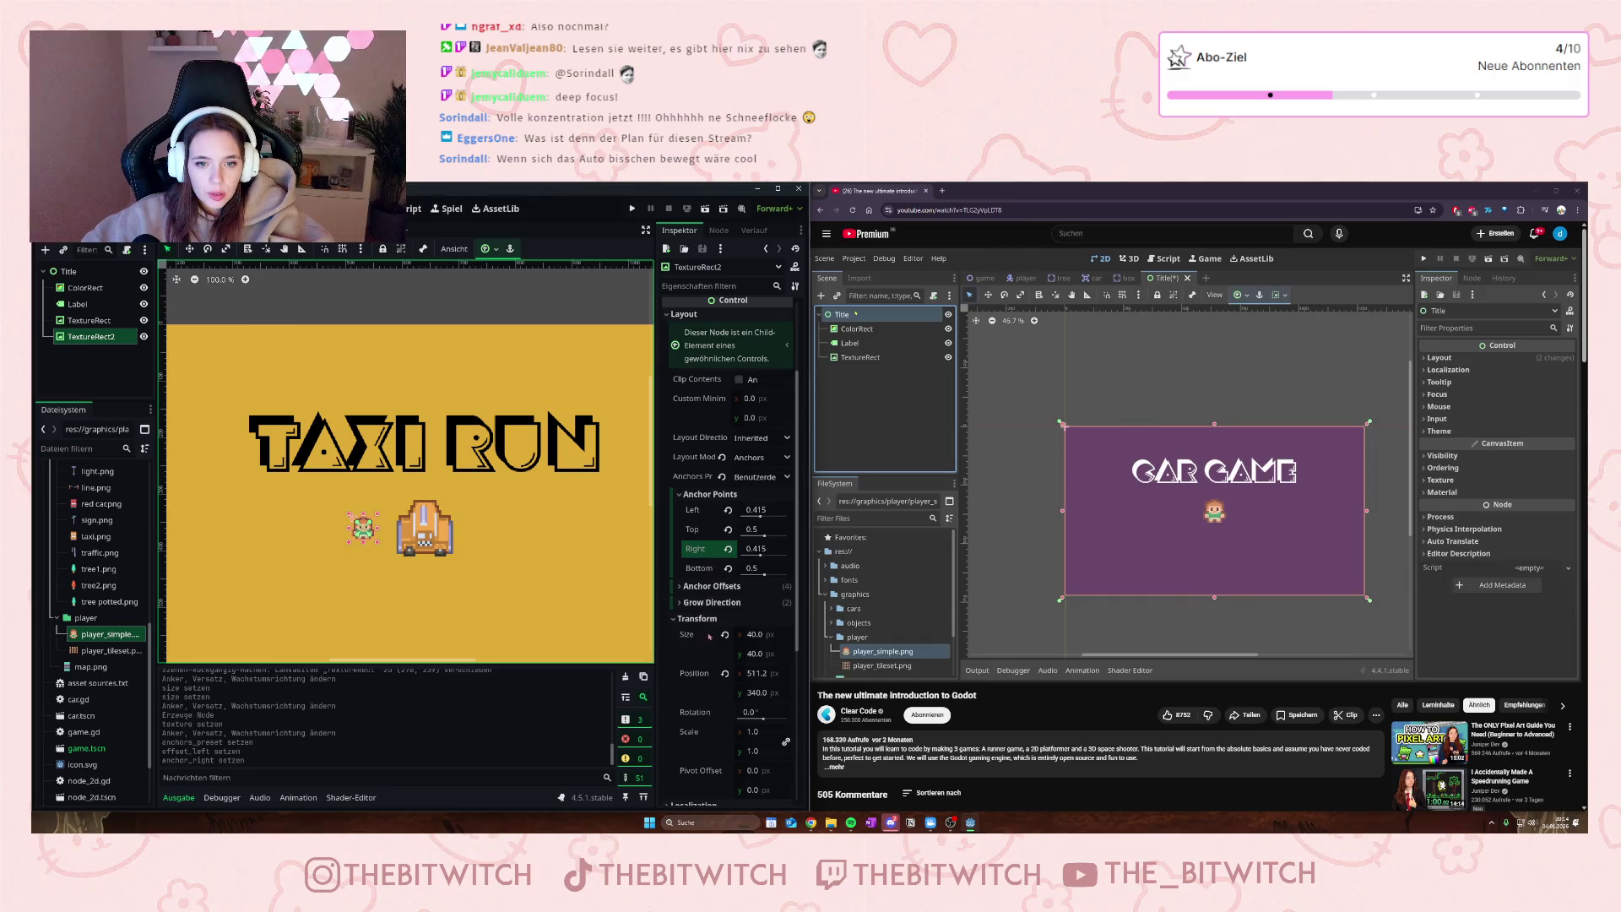
pyautogui.click(750, 637)
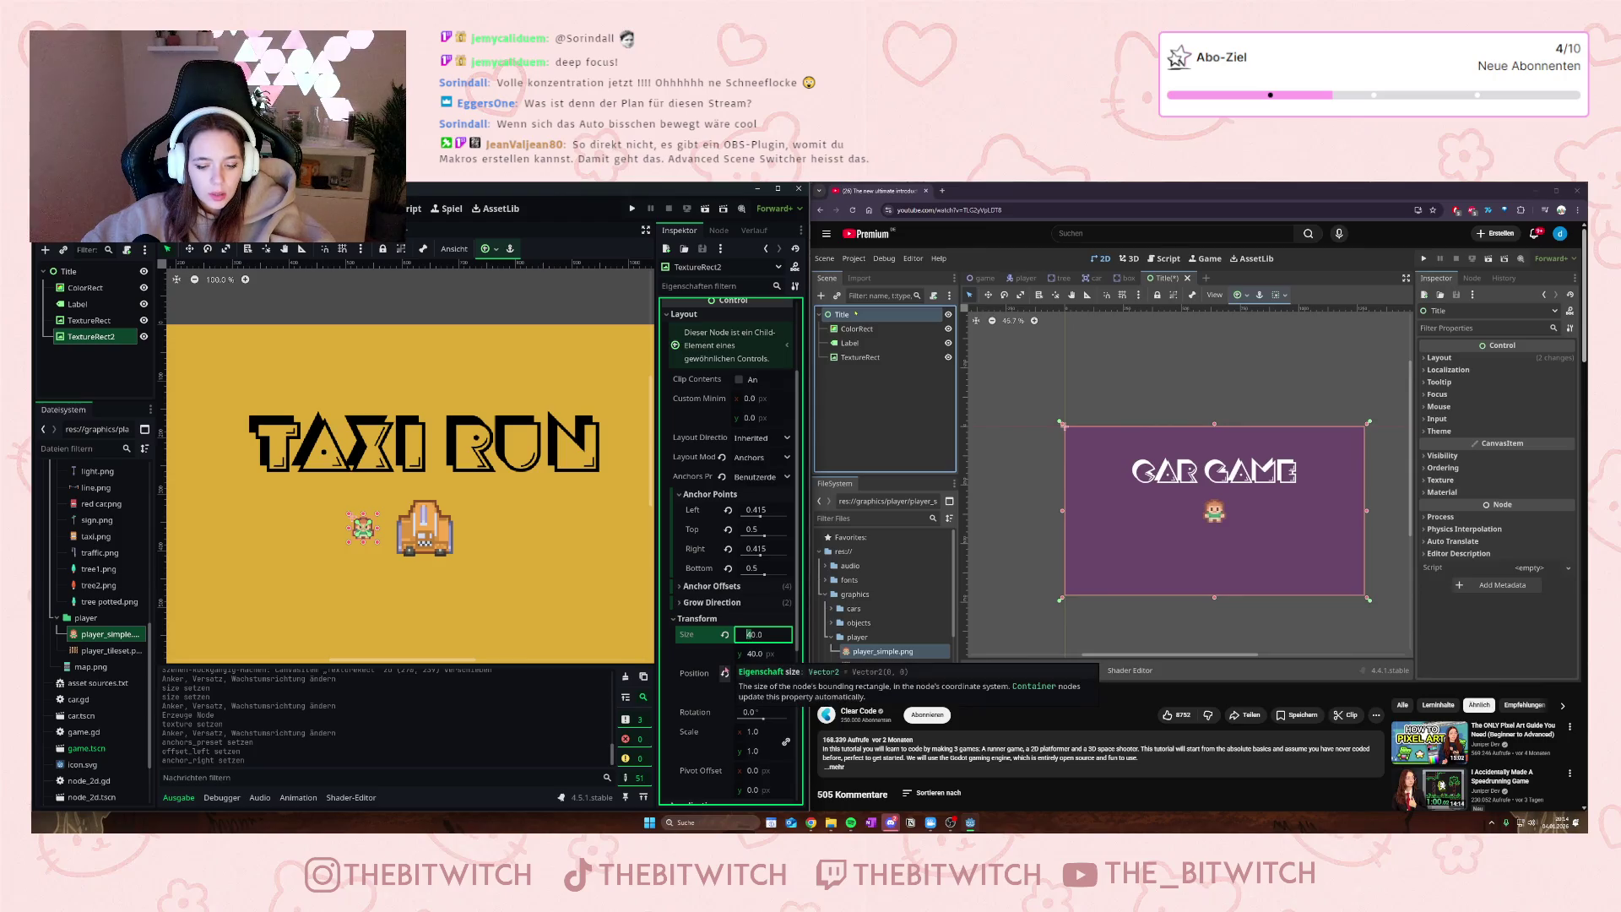
pyautogui.write('800')
pyautogui.press('BackSpace')
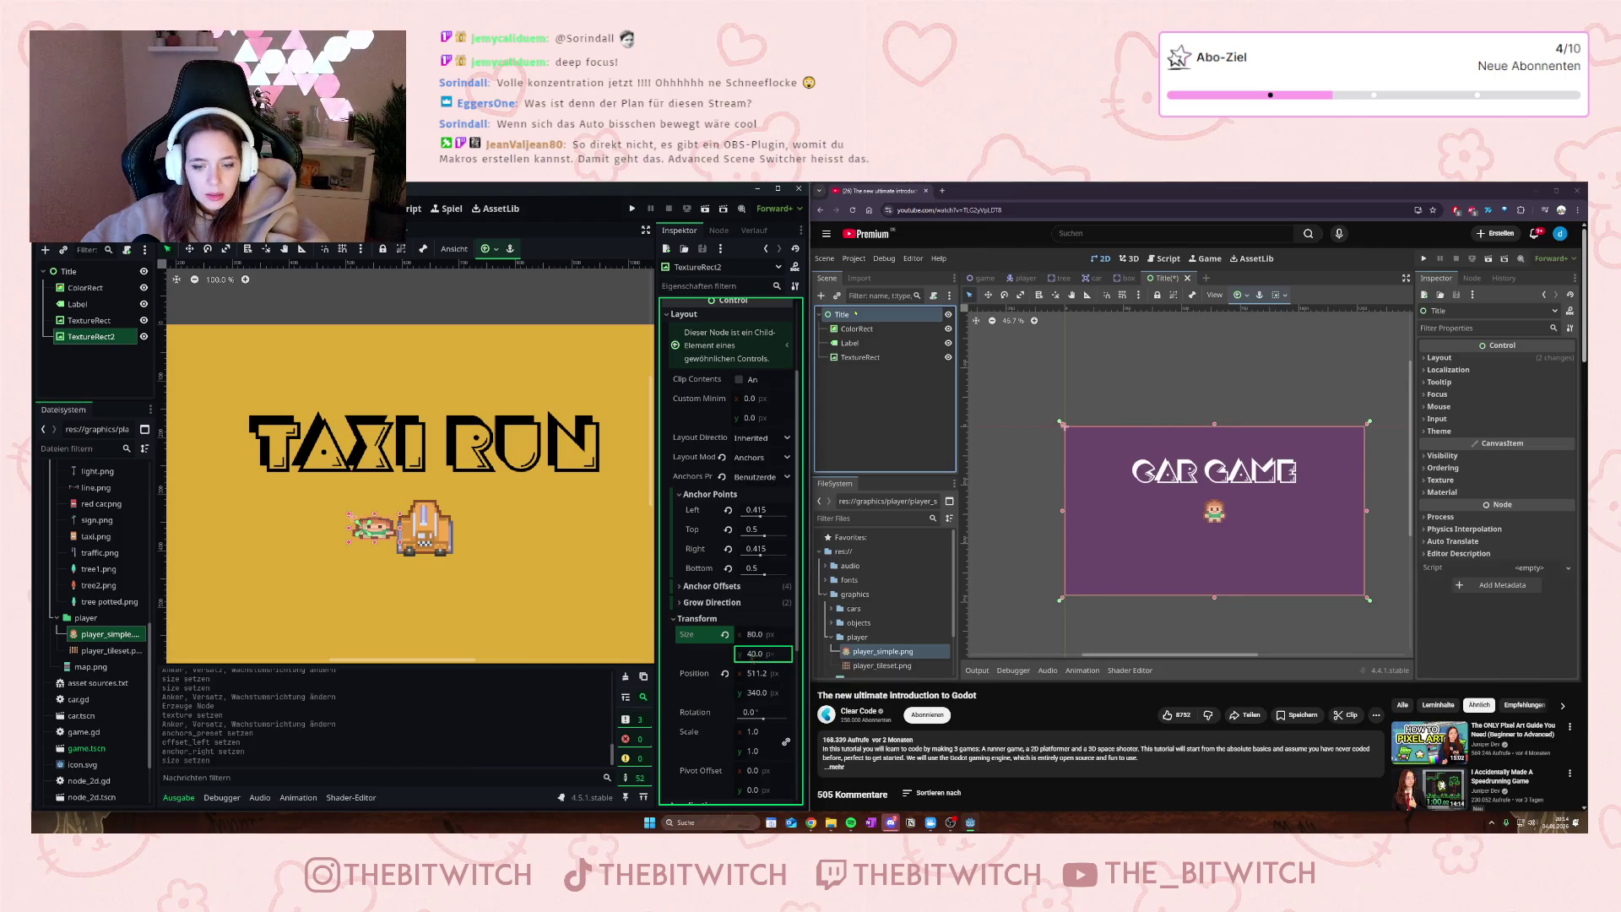
pyautogui.click(748, 653)
pyautogui.write('80')
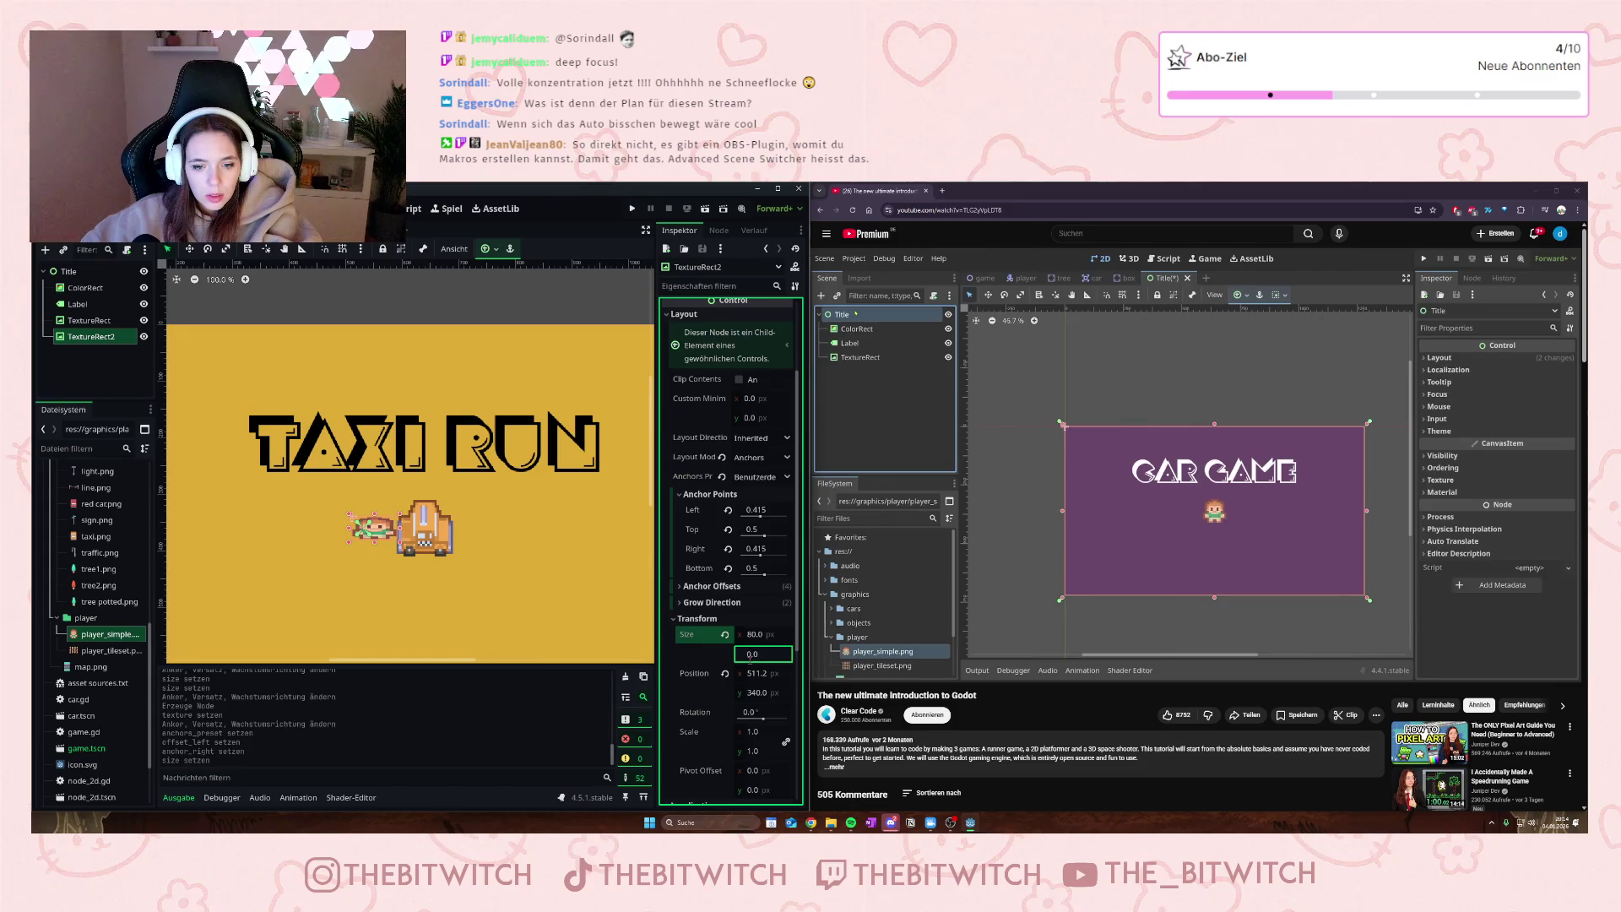
pyautogui.press('Return')
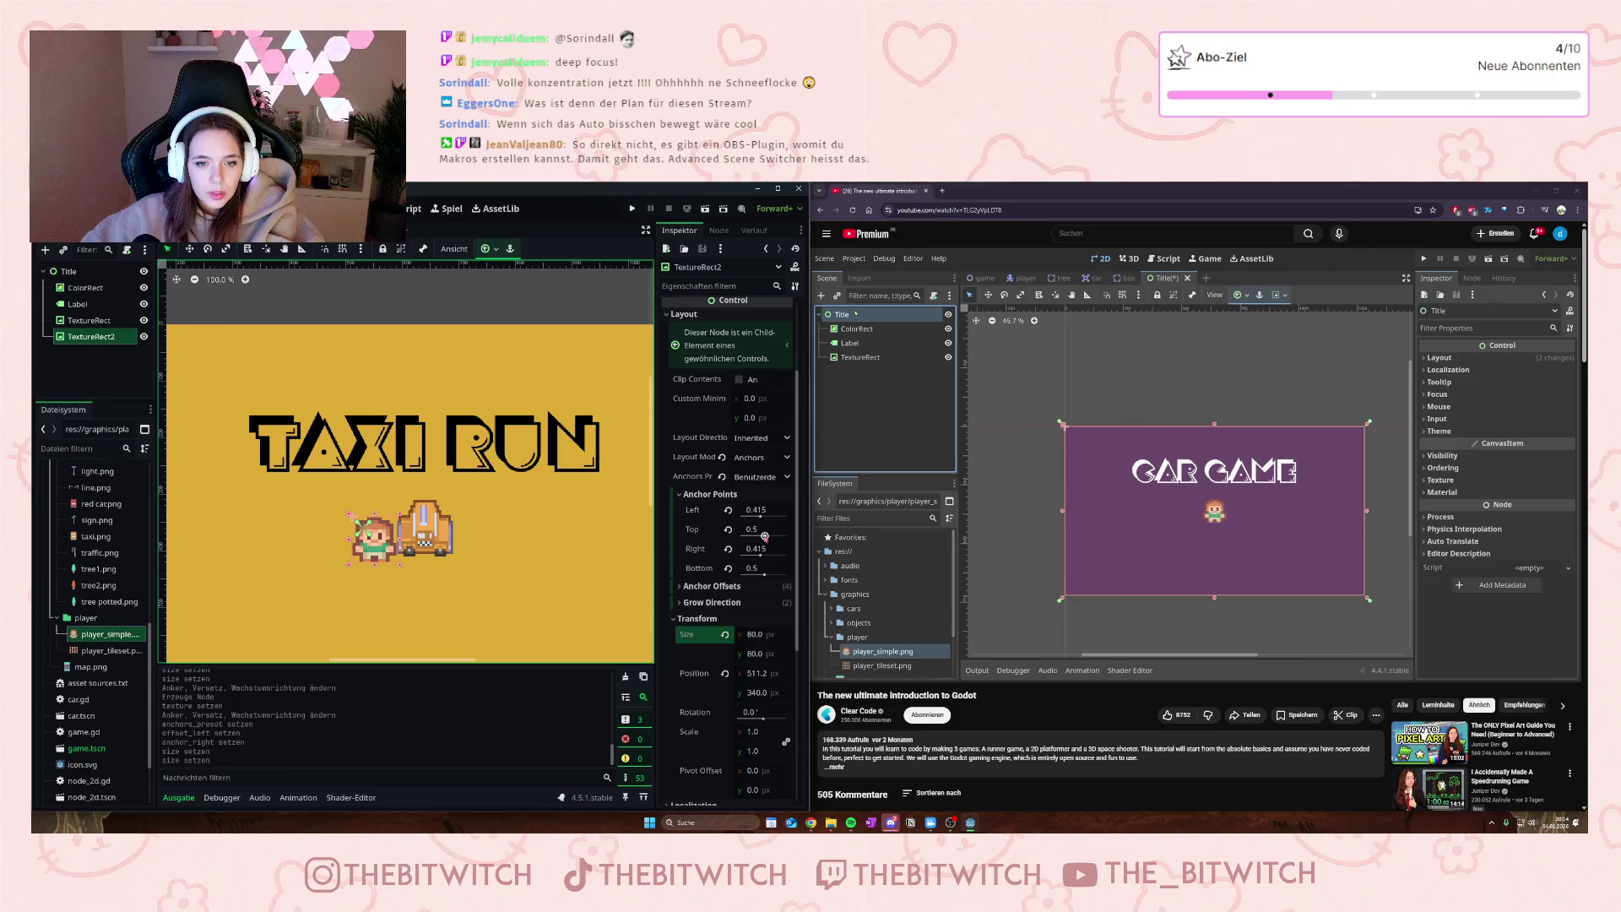
# - Try adjusting the left anchor point and left offset, undoing both changes
pyautogui.click(763, 514)
pyautogui.moveTo(762, 517); pyautogui.dragTo(768, 518)
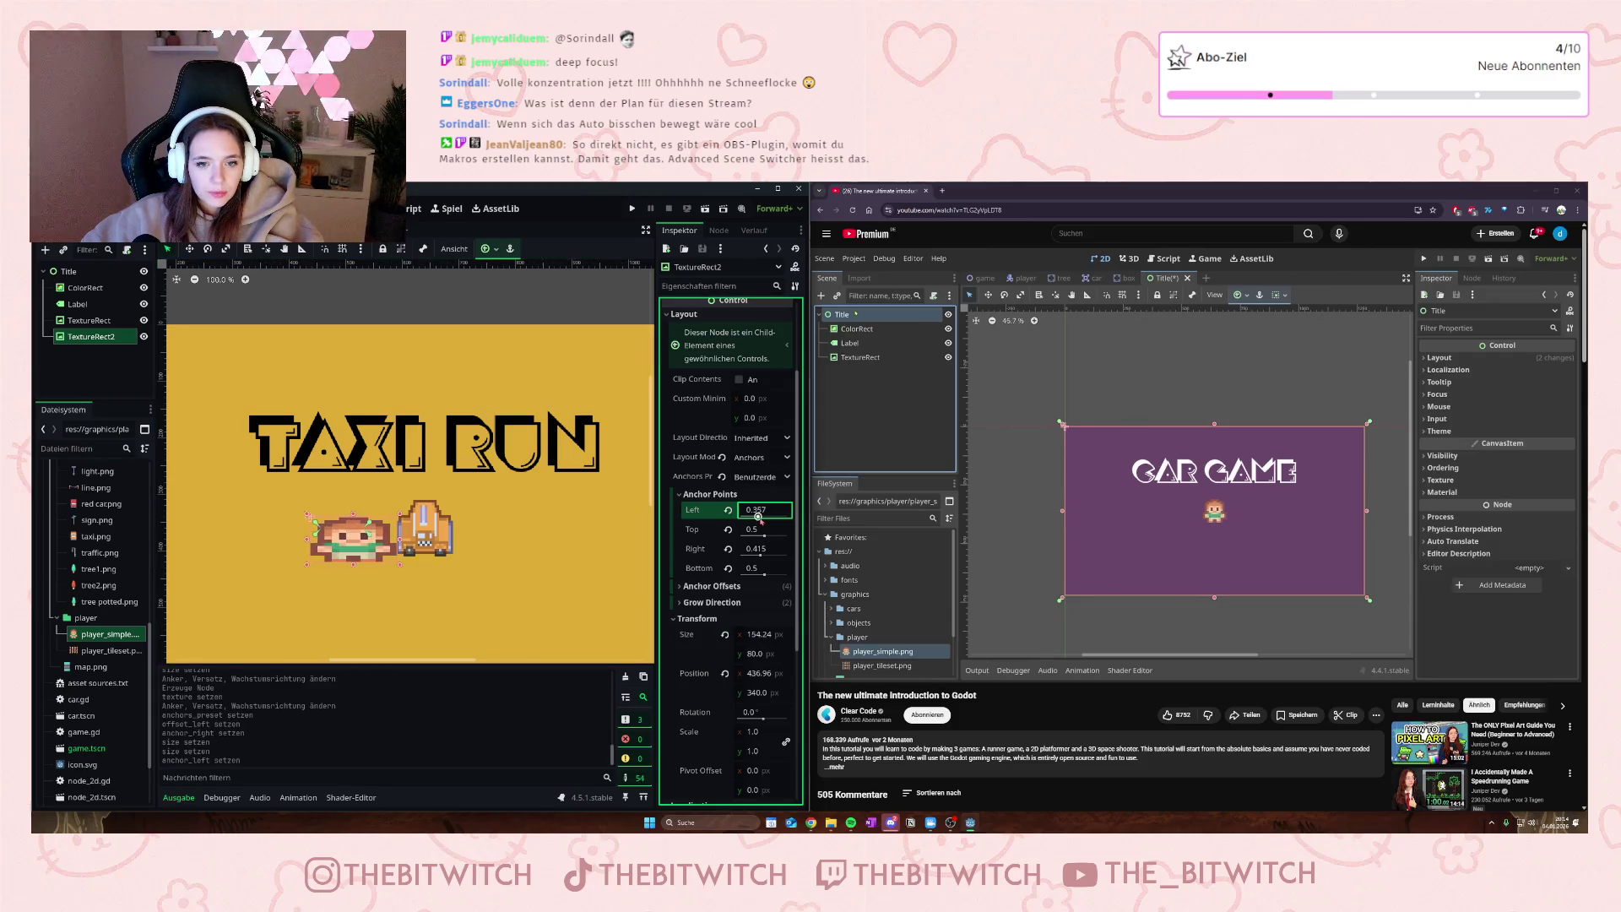
pyautogui.hotkey('ctrl', 'z')
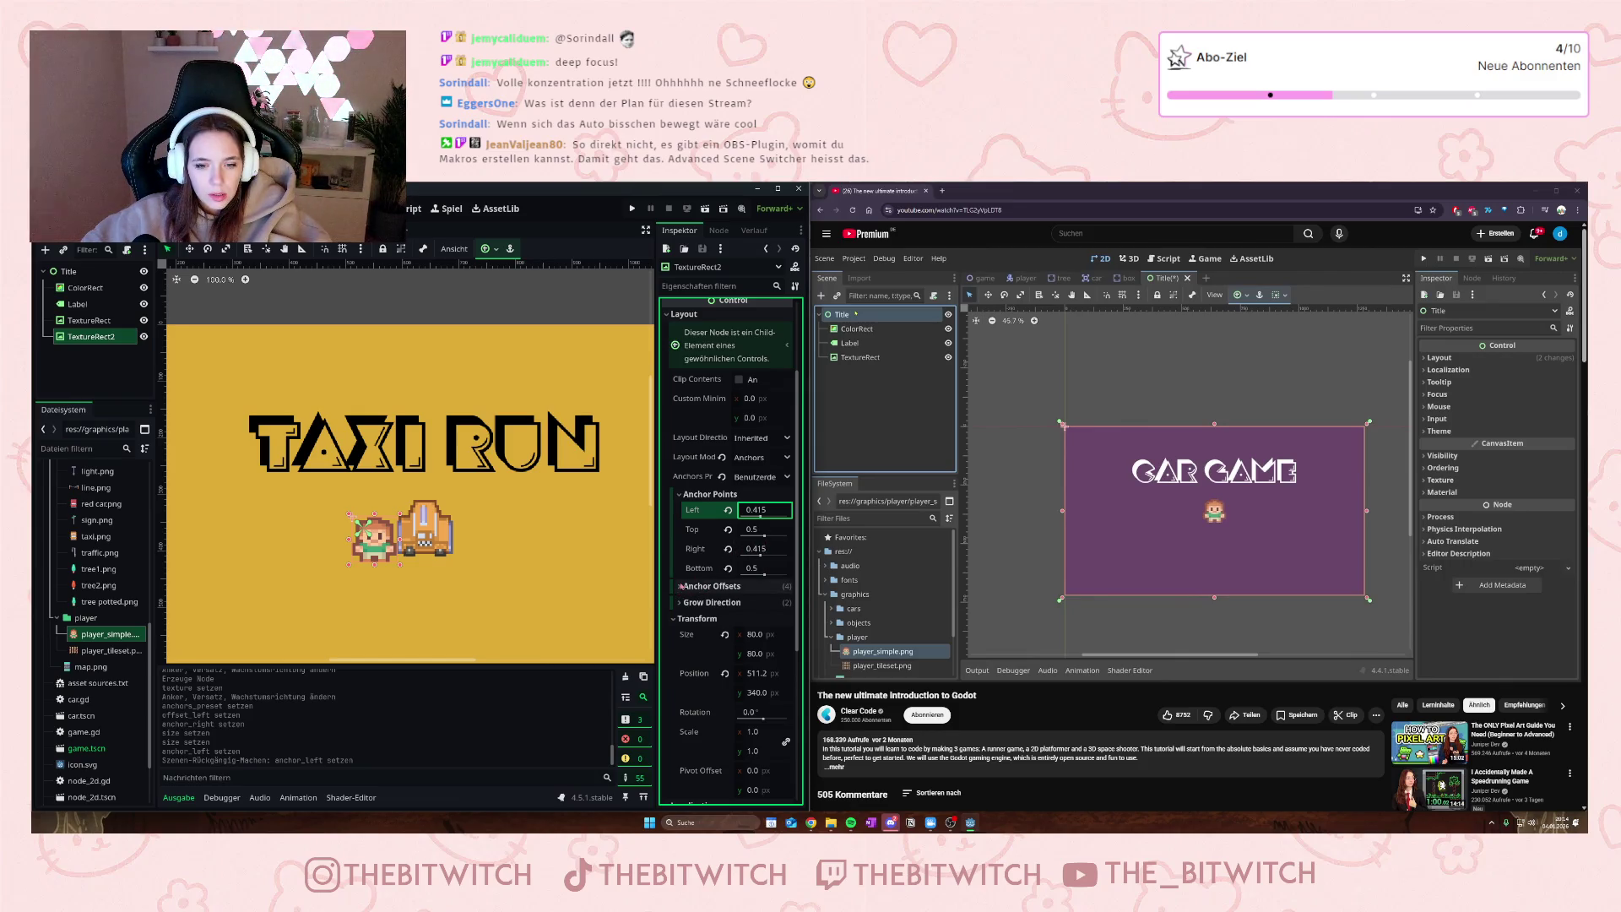
pyautogui.click(709, 586)
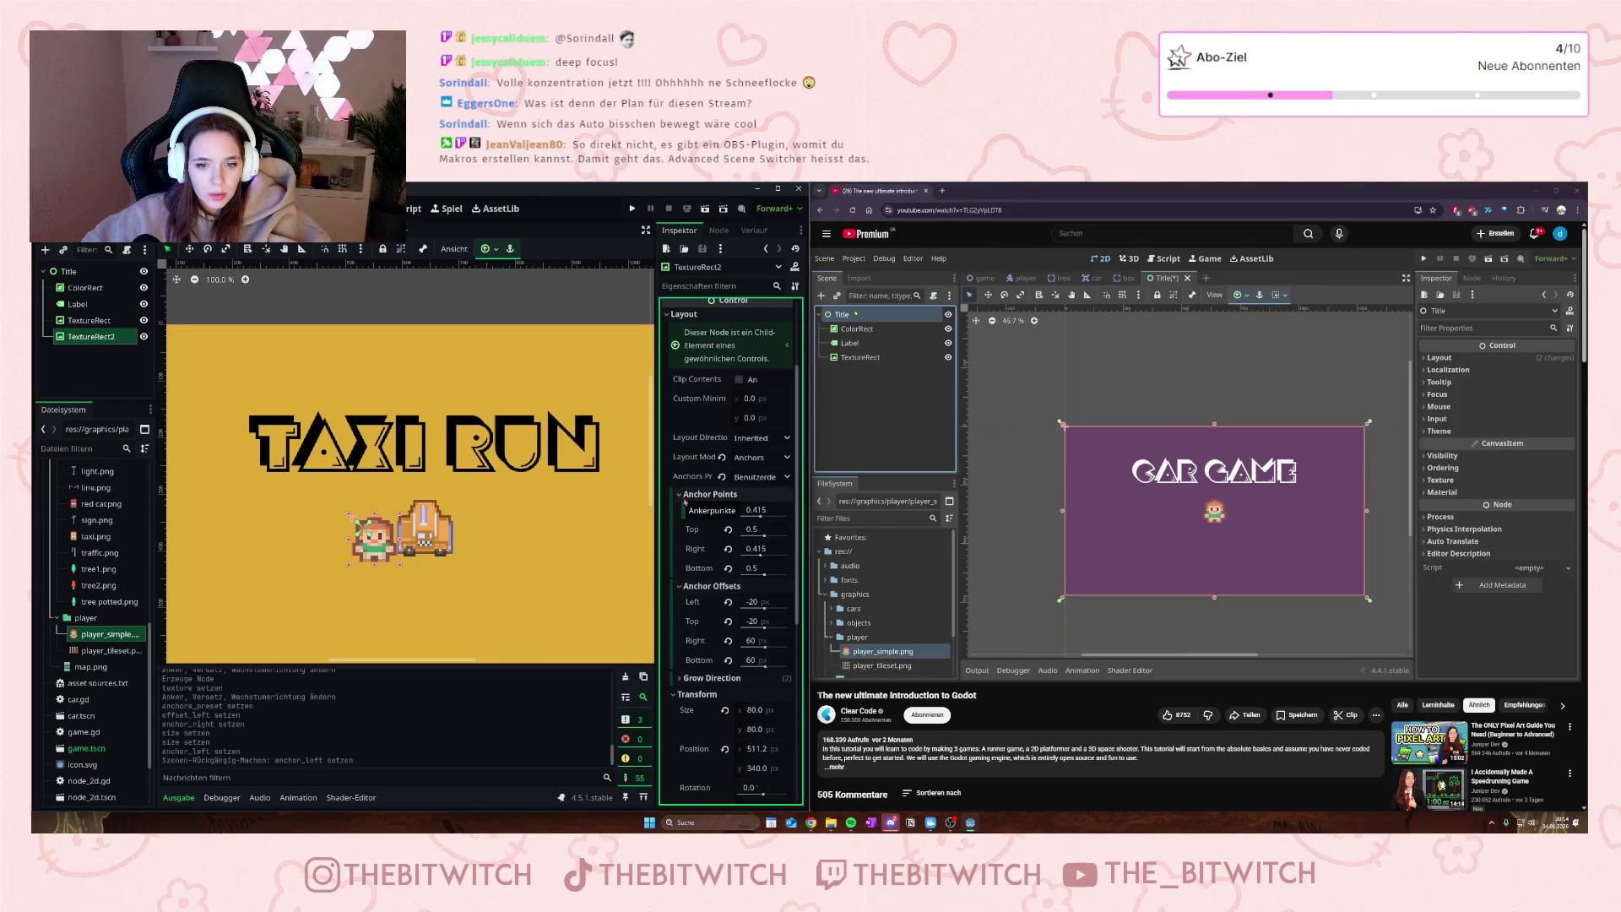
pyautogui.click(764, 606)
pyautogui.moveTo(764, 607); pyautogui.dragTo(764, 607)
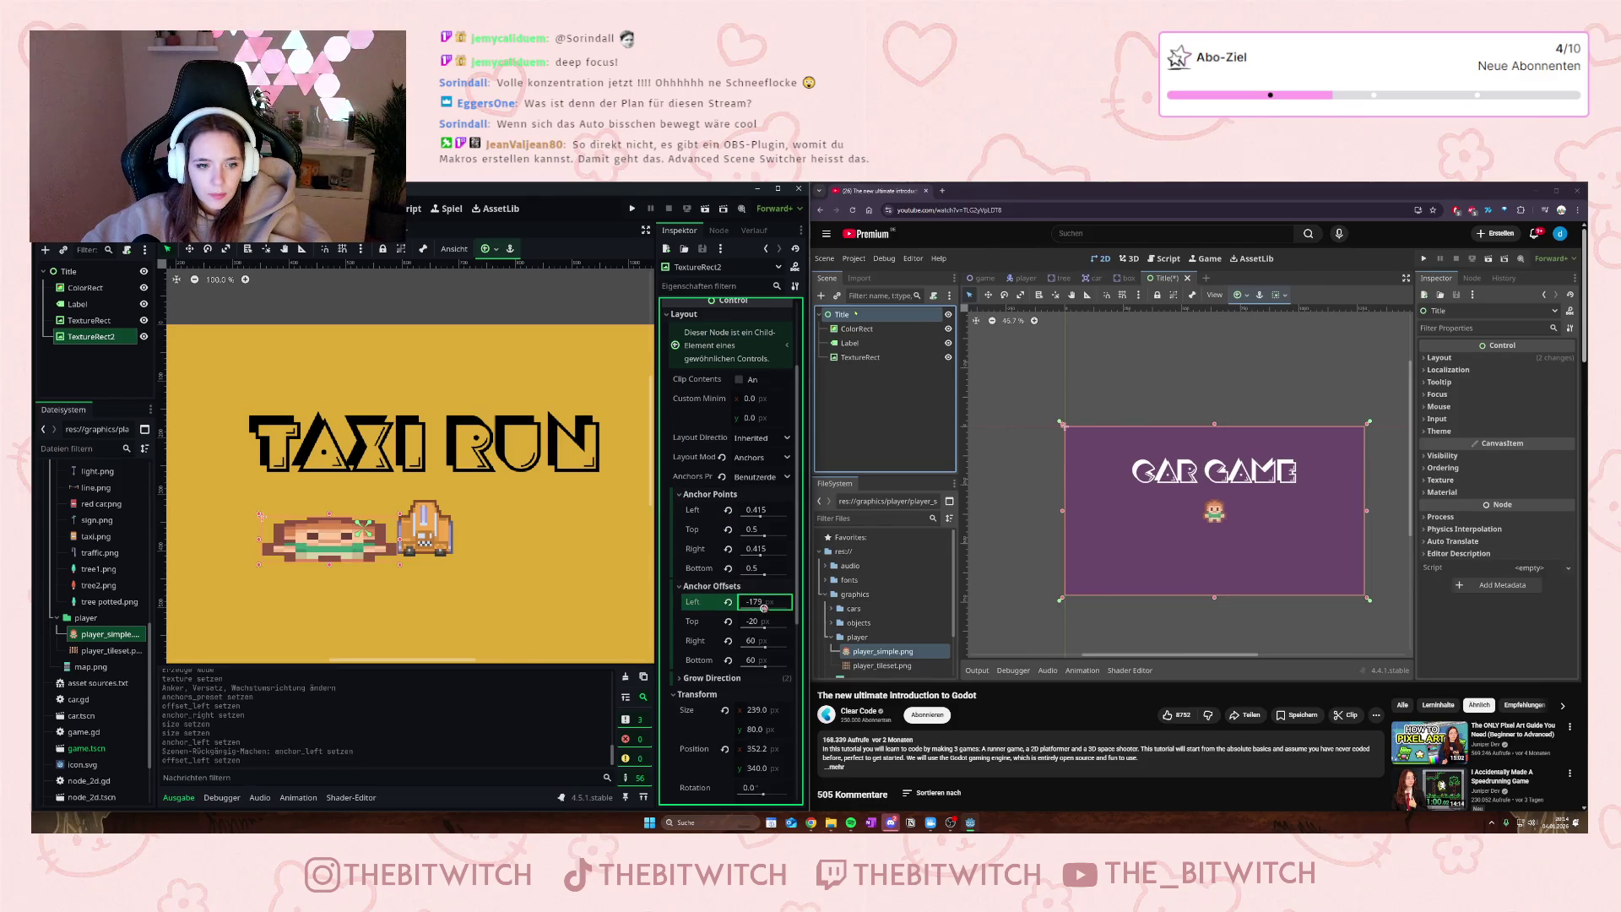
pyautogui.hotkey('ctrl', 'z')
pyautogui.hotkey('ctrl', 'z')
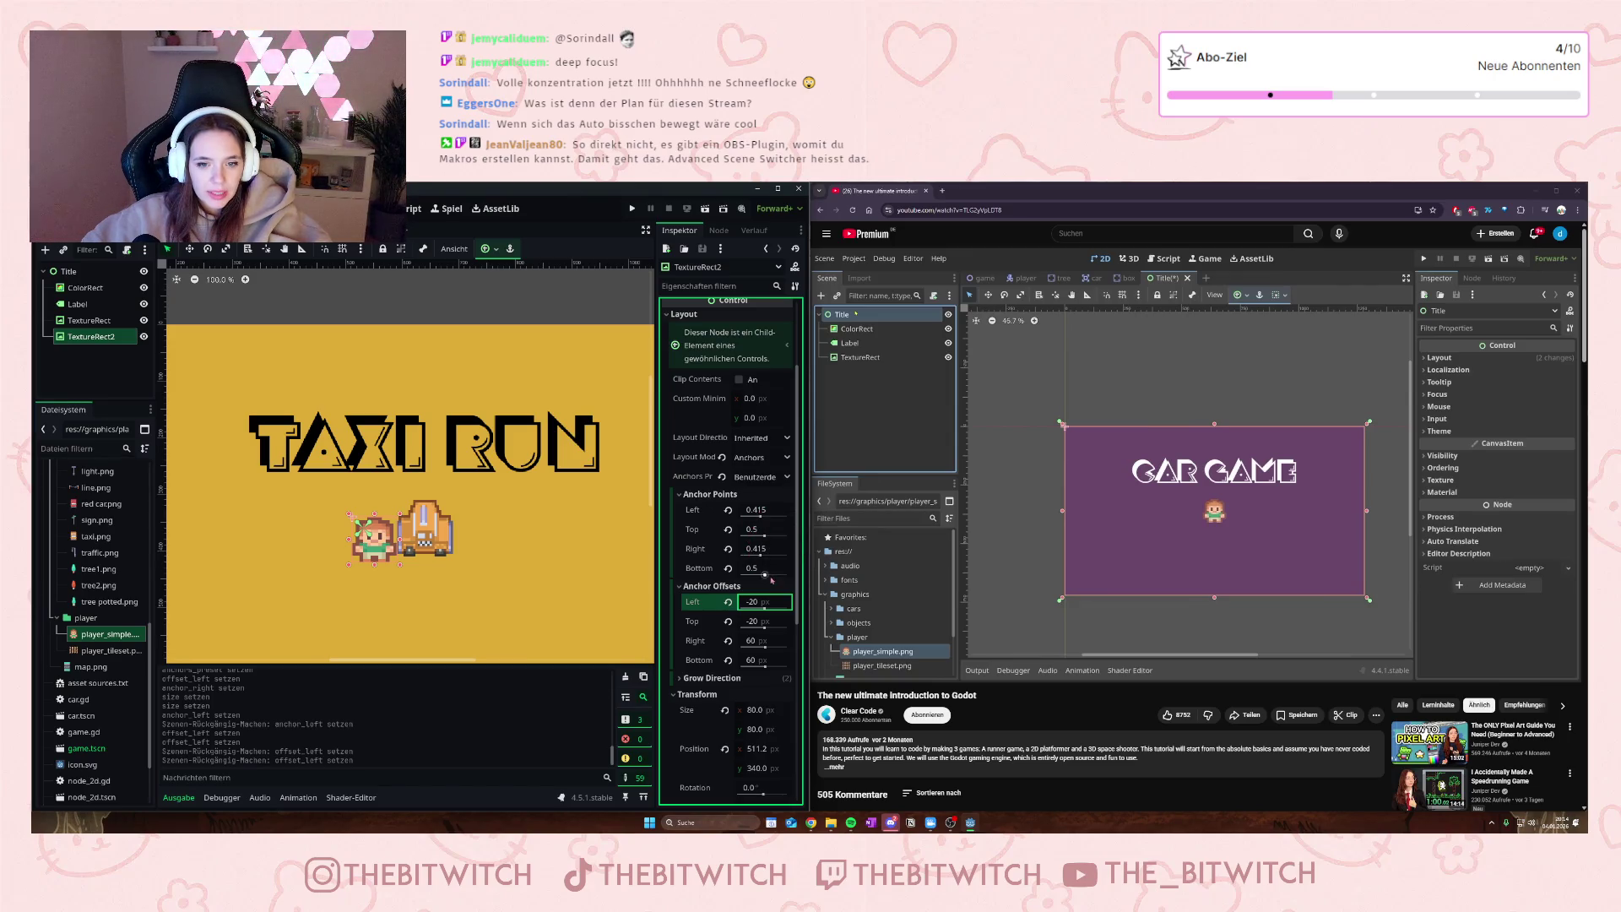
# - Re-centre the player sprite with the Center anchor preset, at 600, 320
pyautogui.click(386, 552)
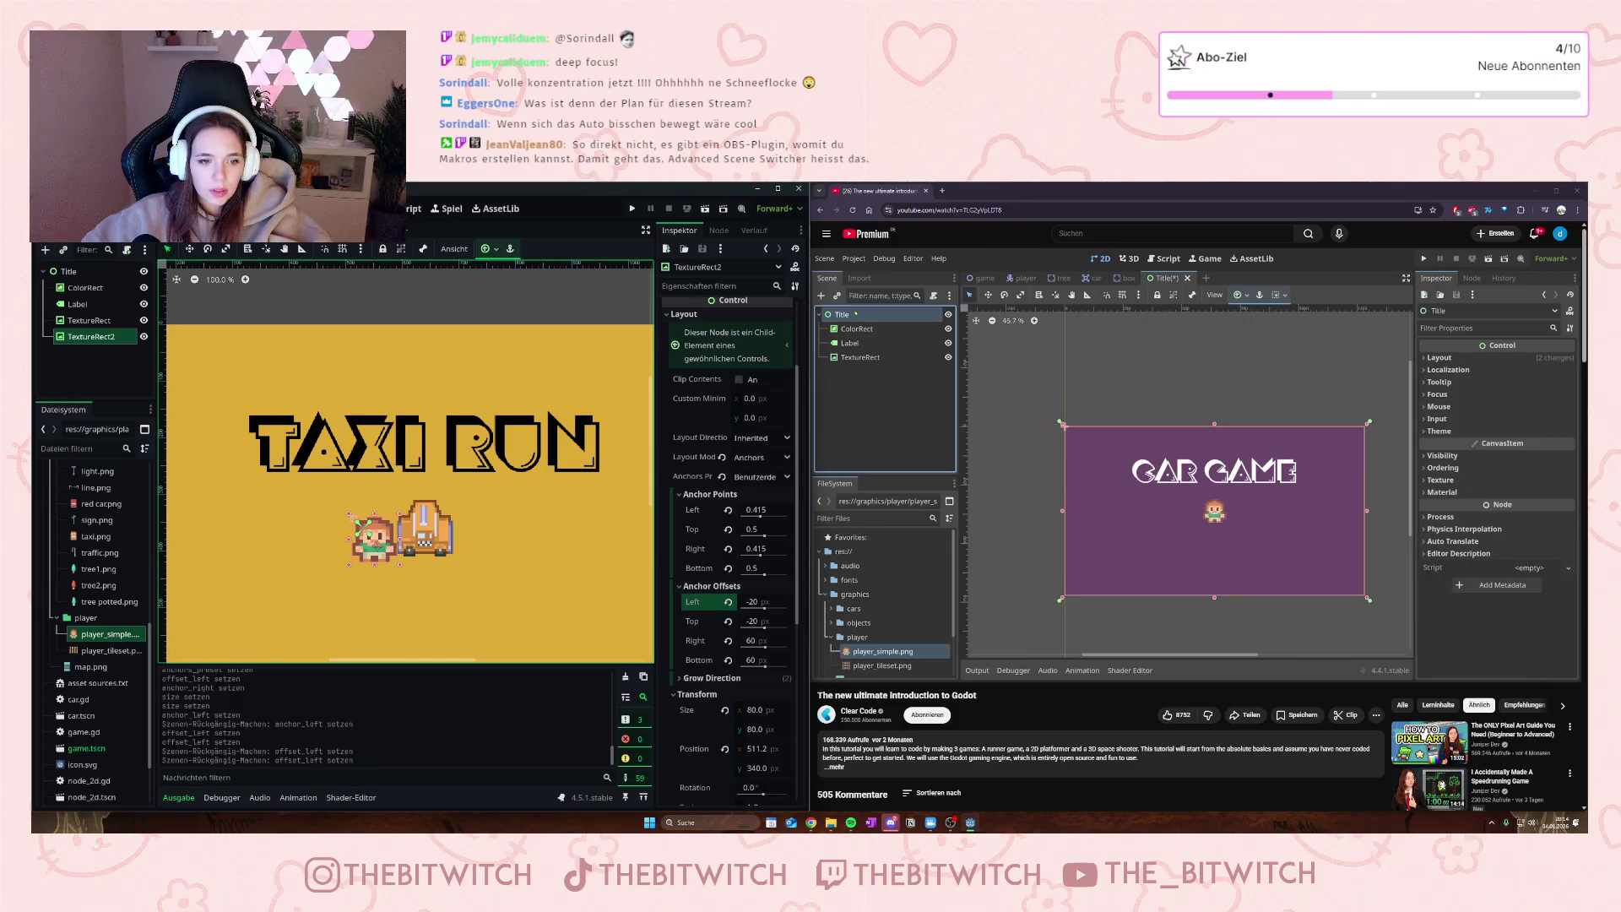
pyautogui.moveTo(386, 550); pyautogui.dragTo(372, 532)
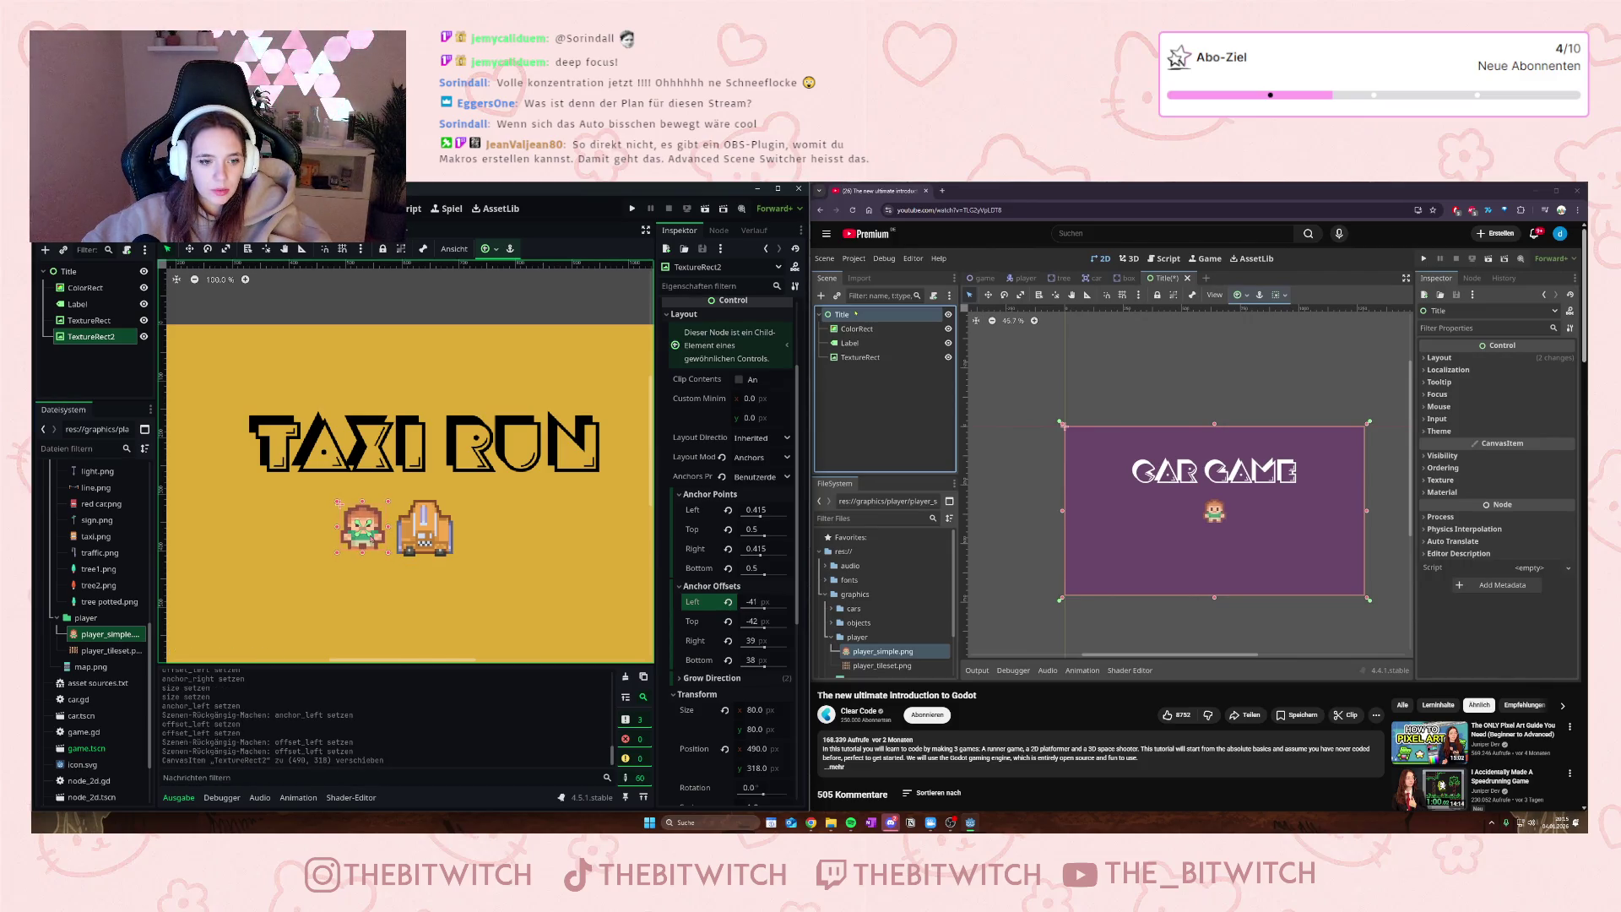
pyautogui.click(486, 248)
pyautogui.click(538, 304)
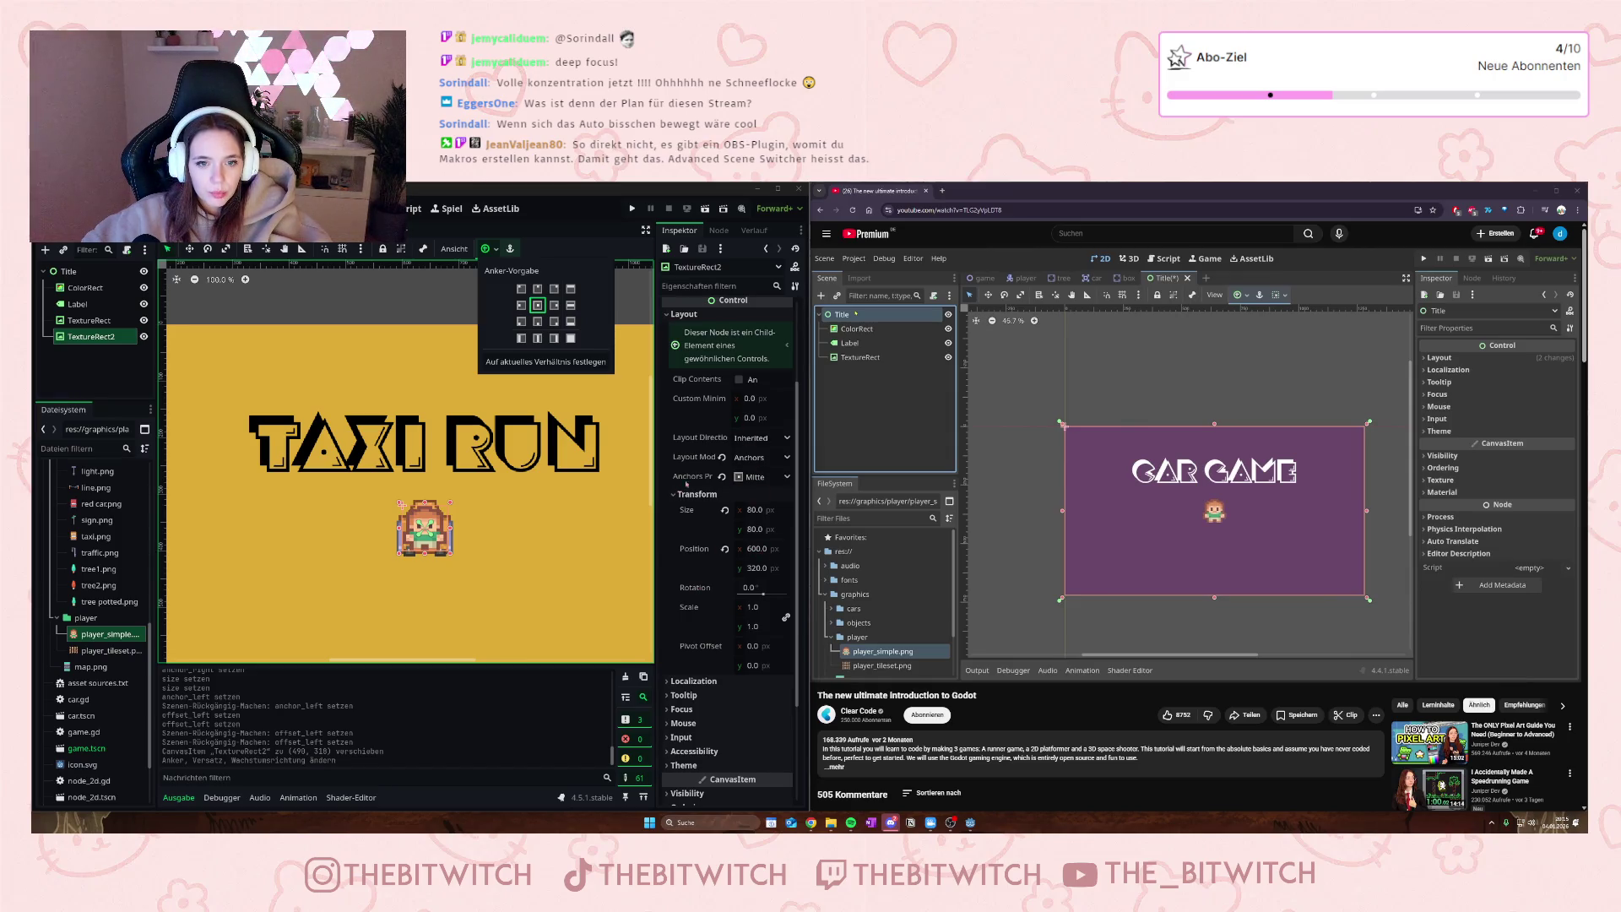
# - Give TextureRect2 custom anchor points of 0.383, placing it left of the taxi
pyautogui.click(773, 477)
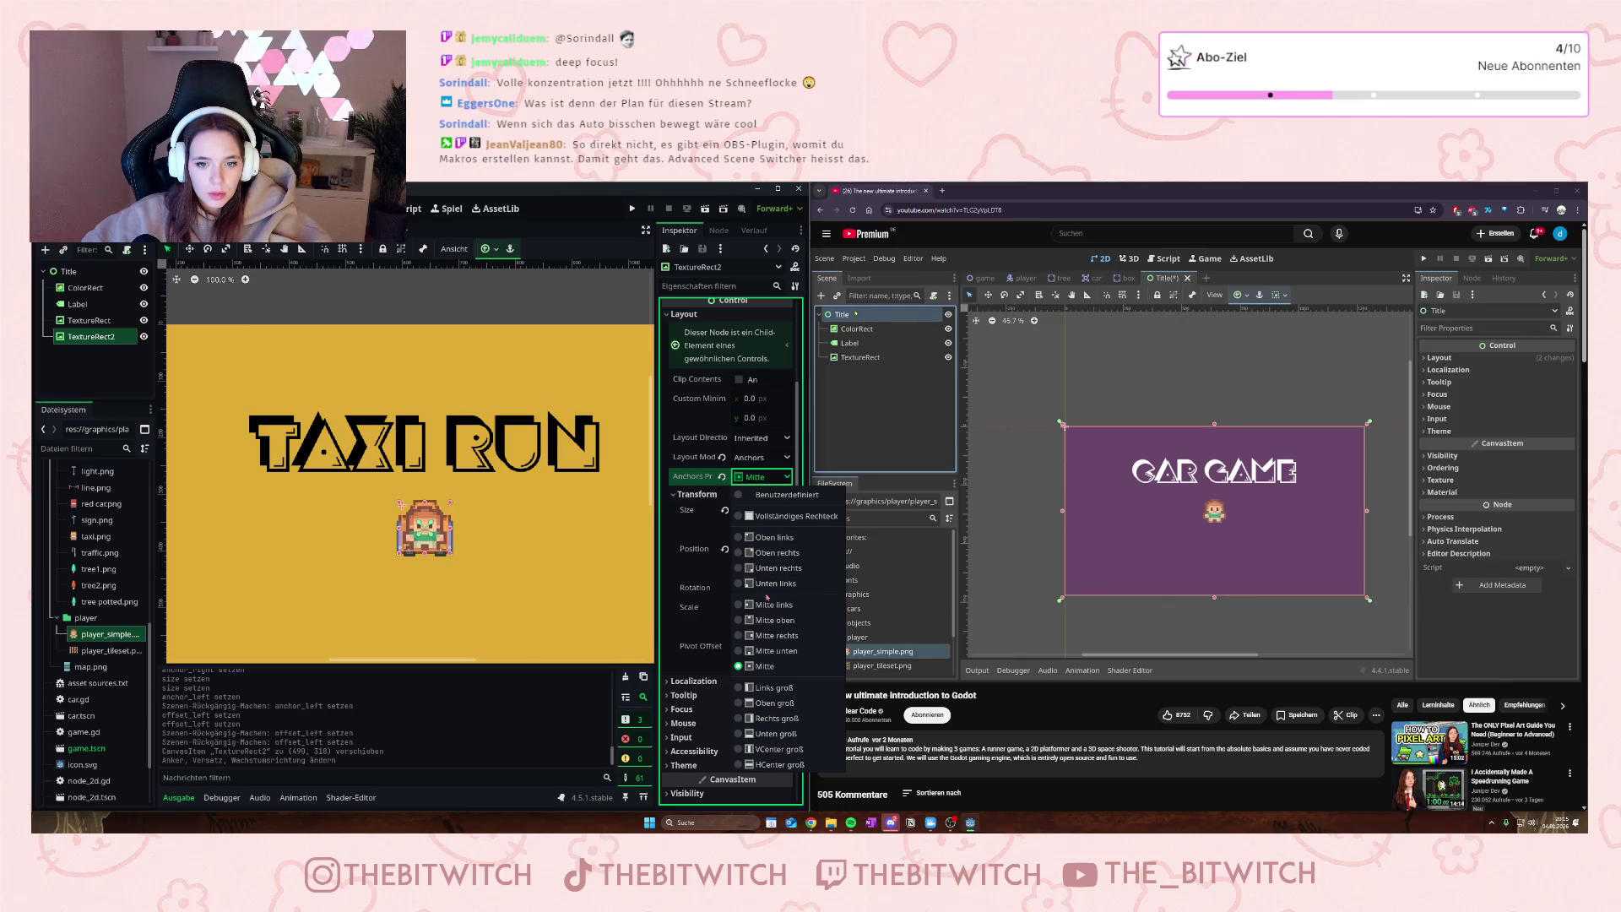
pyautogui.click(764, 495)
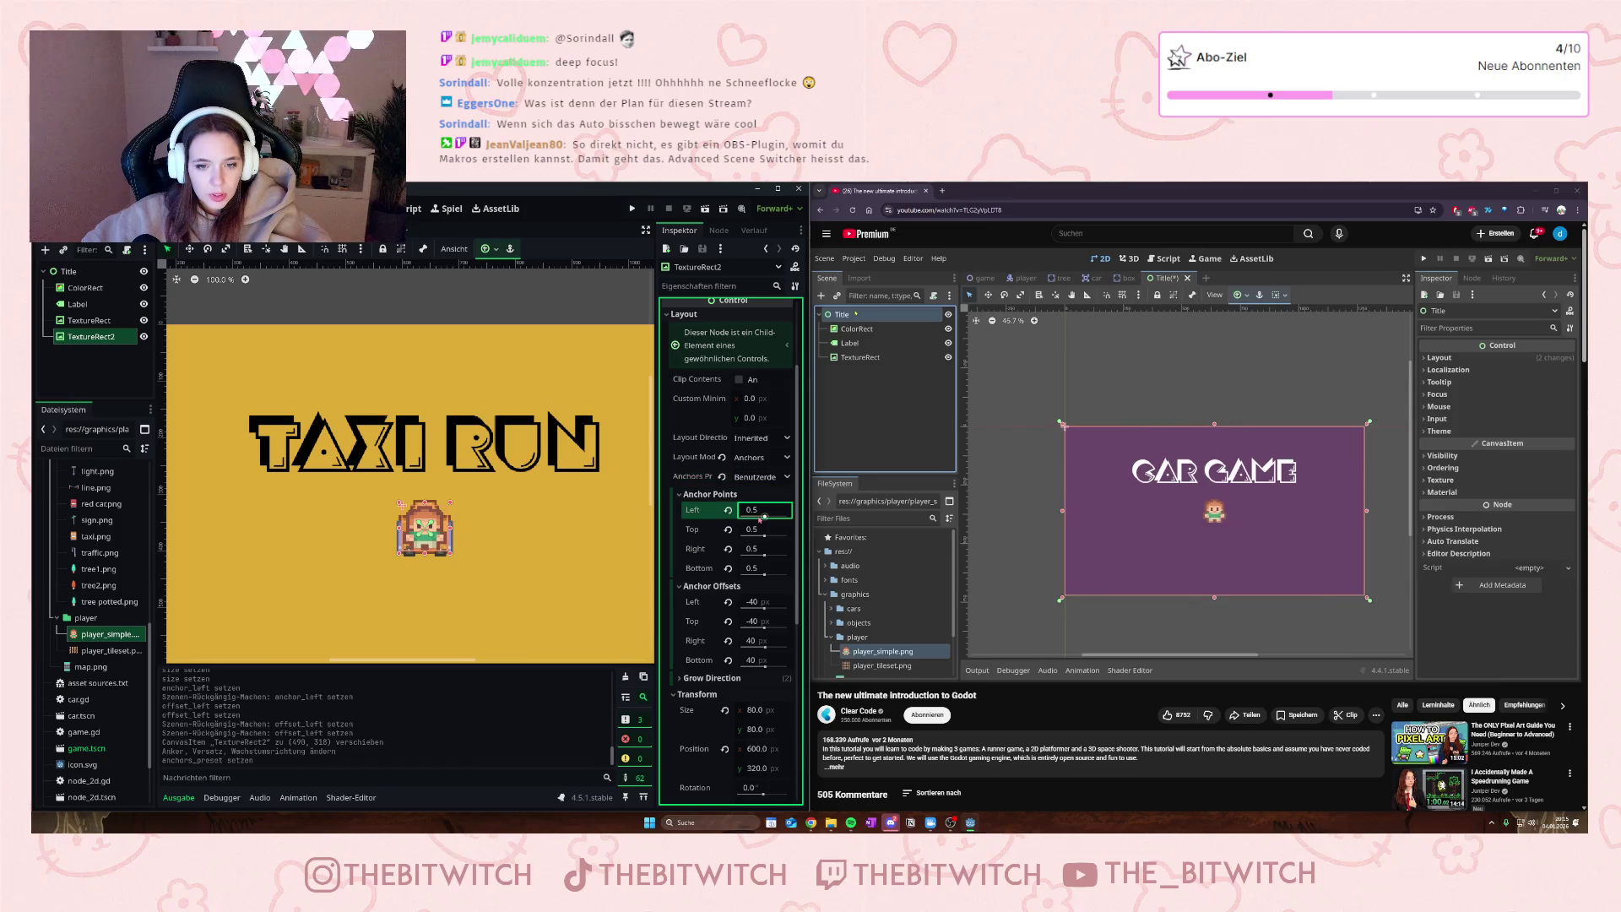
pyautogui.moveTo(760, 509)
pyautogui.mouseDown()
pyautogui.moveTo(726, 510)
pyautogui.moveTo(759, 554)
pyautogui.mouseUp()
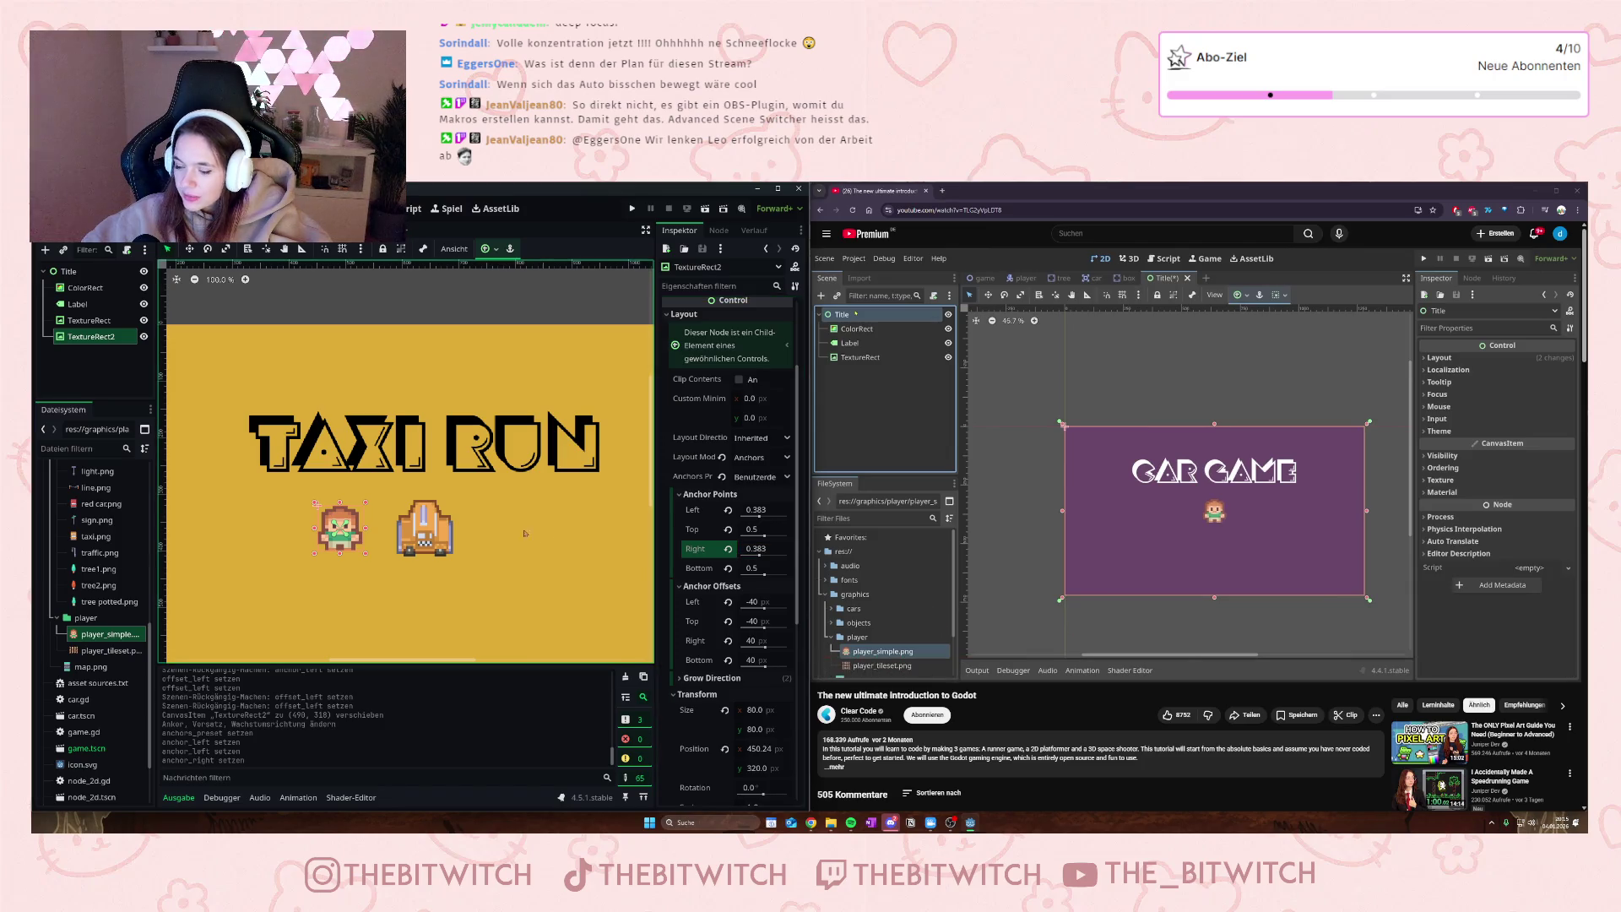
pyautogui.click(411, 532)
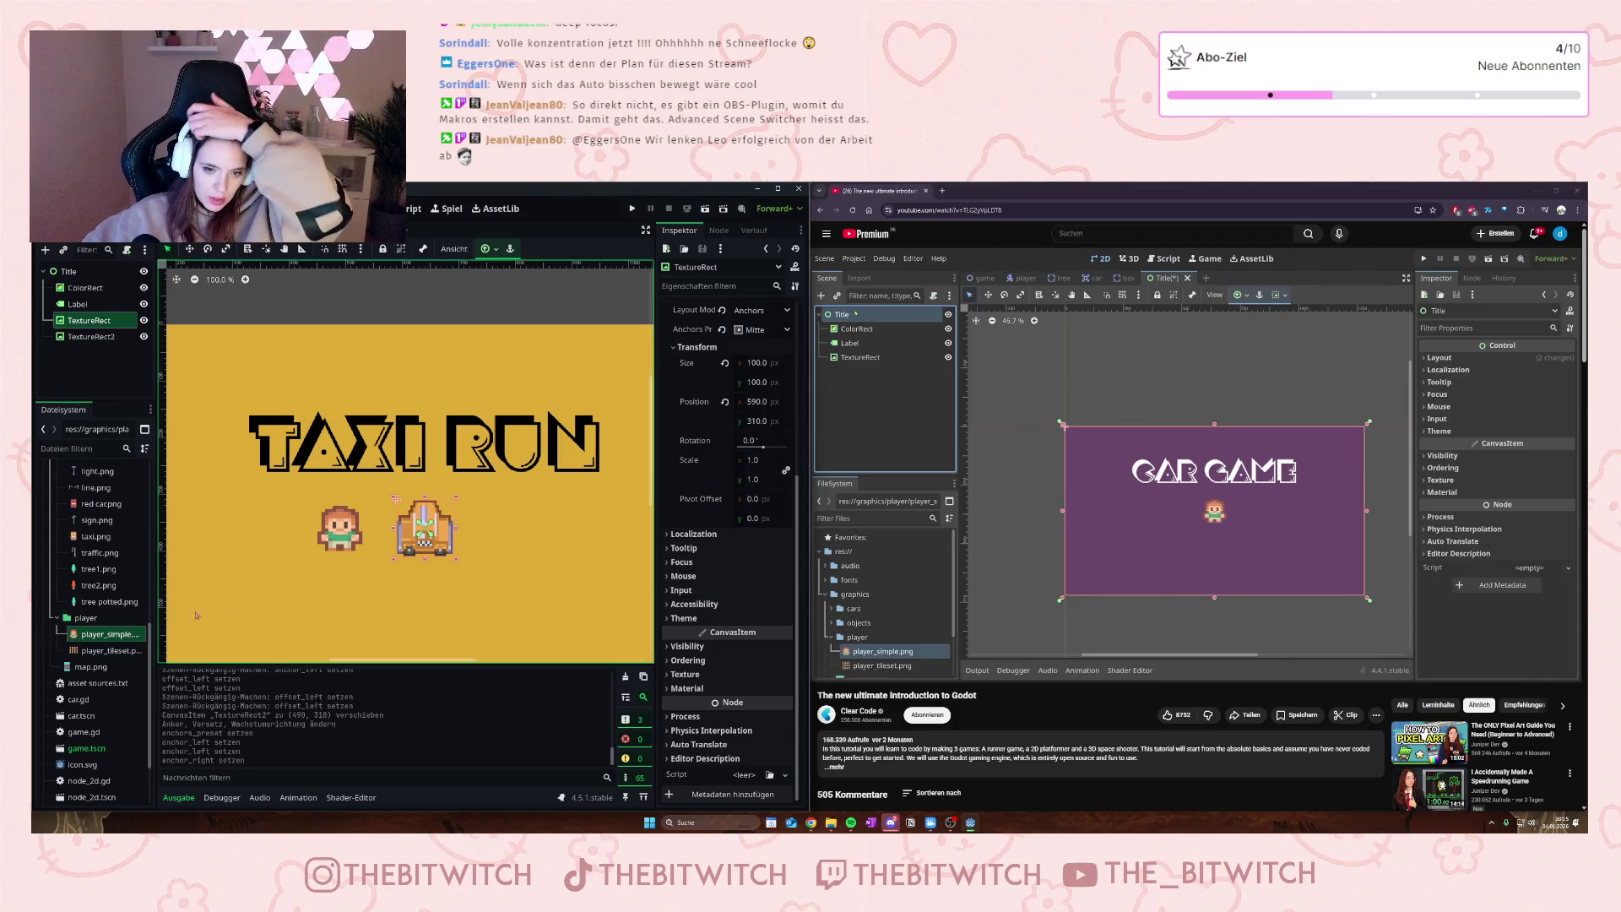
# - In the level scene, inspect Marker2D3 and the CarStartPositions group, then open car.gd
pyautogui.hotkey('ctrl', 'Tab')
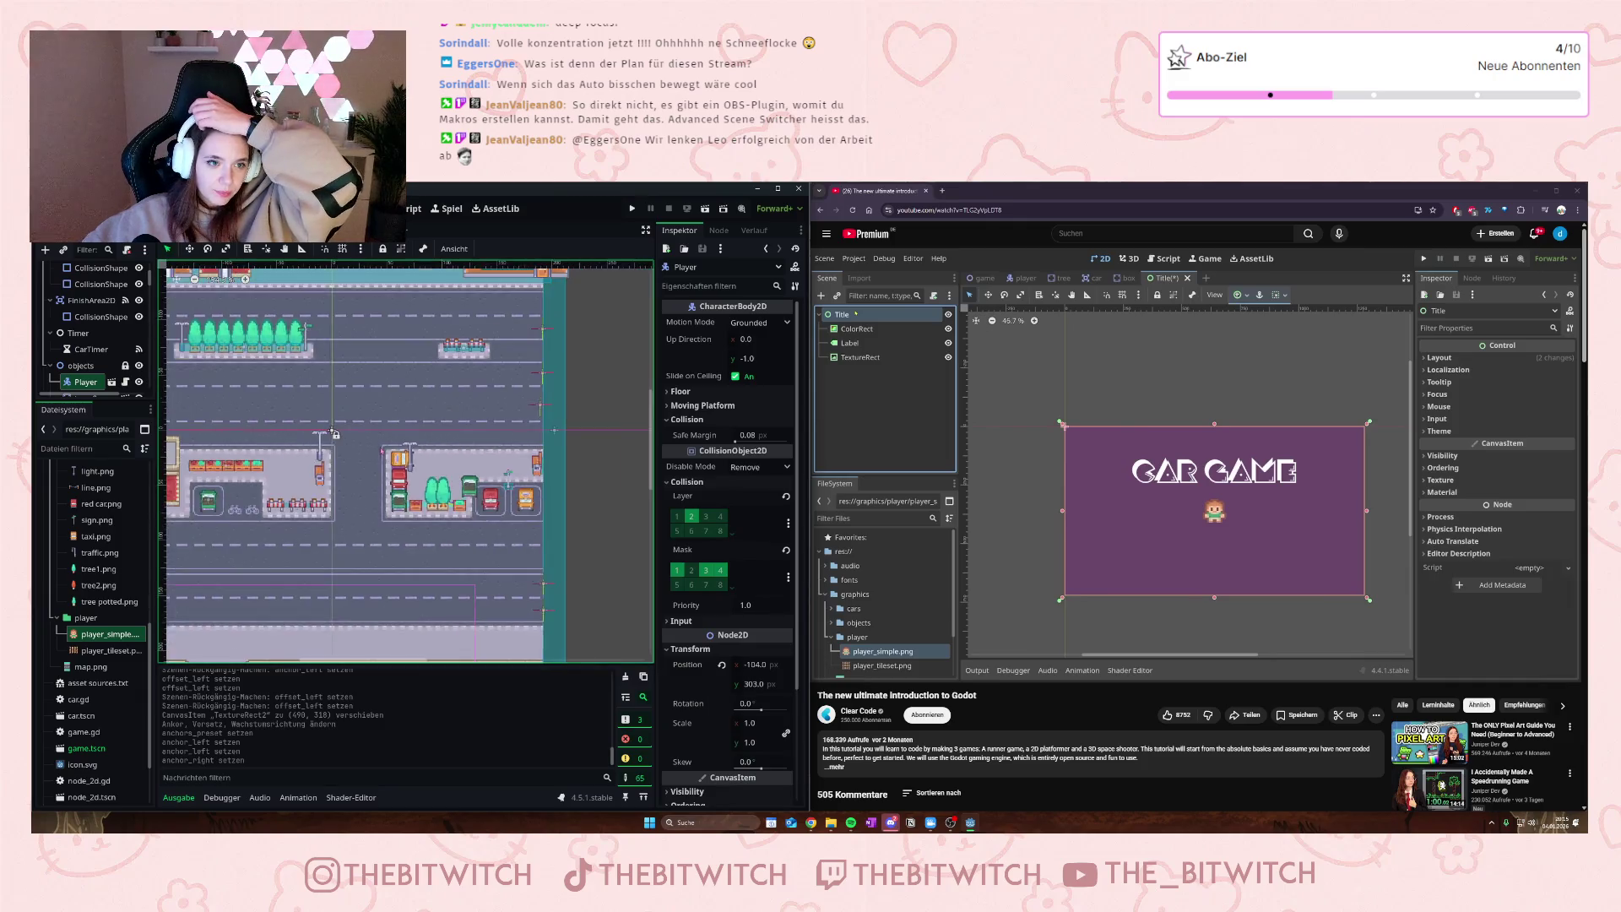
pyautogui.click(470, 429)
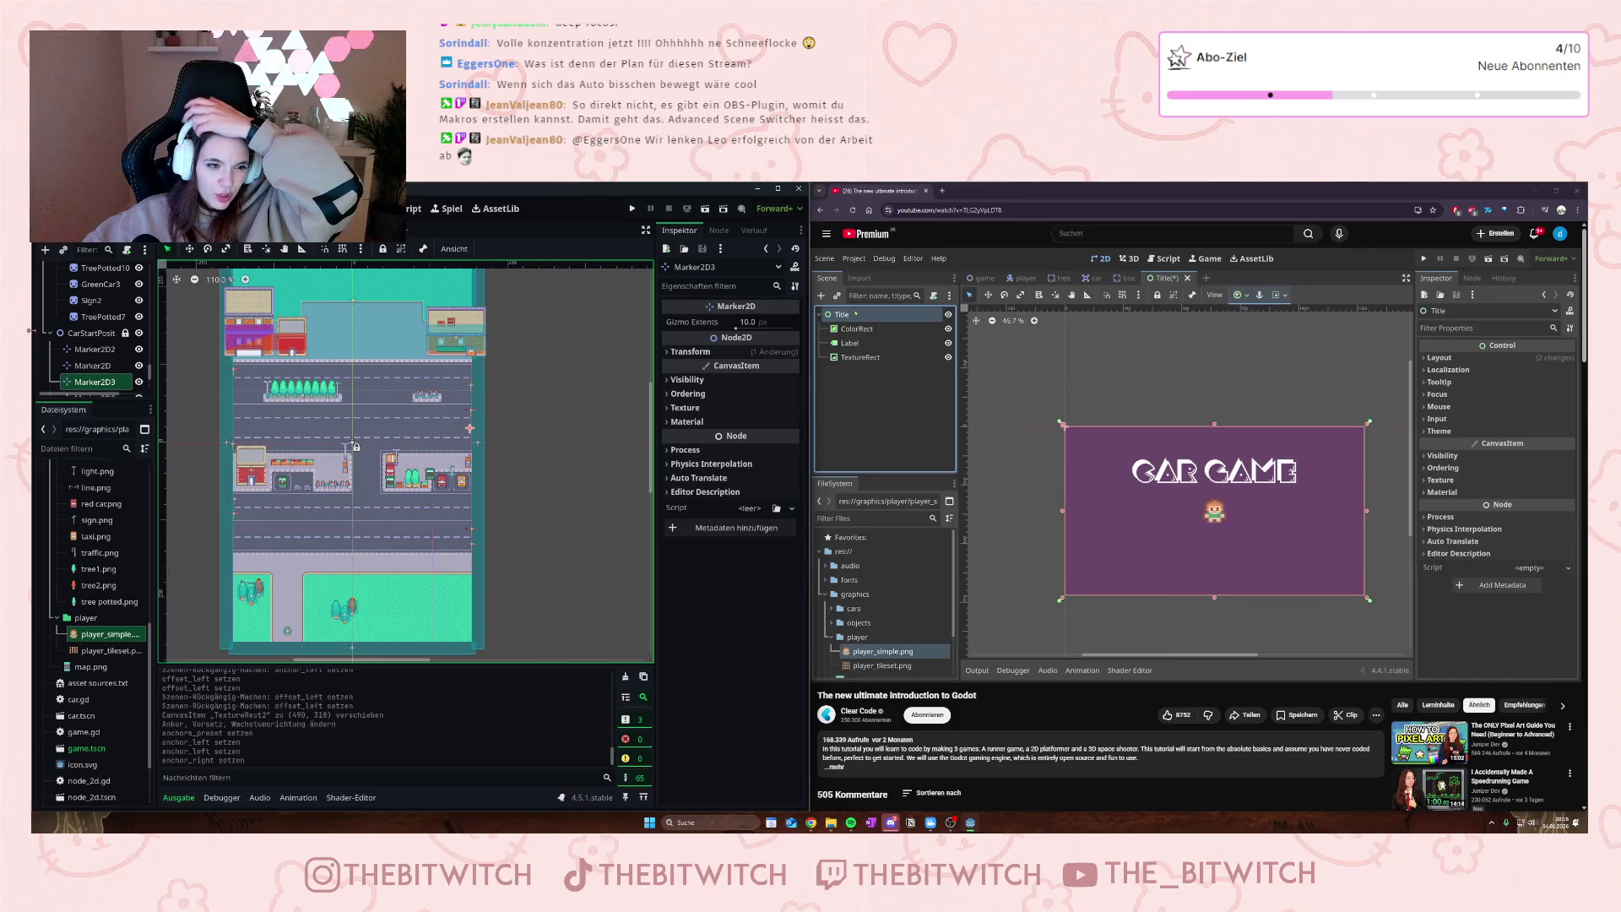
pyautogui.click(79, 331)
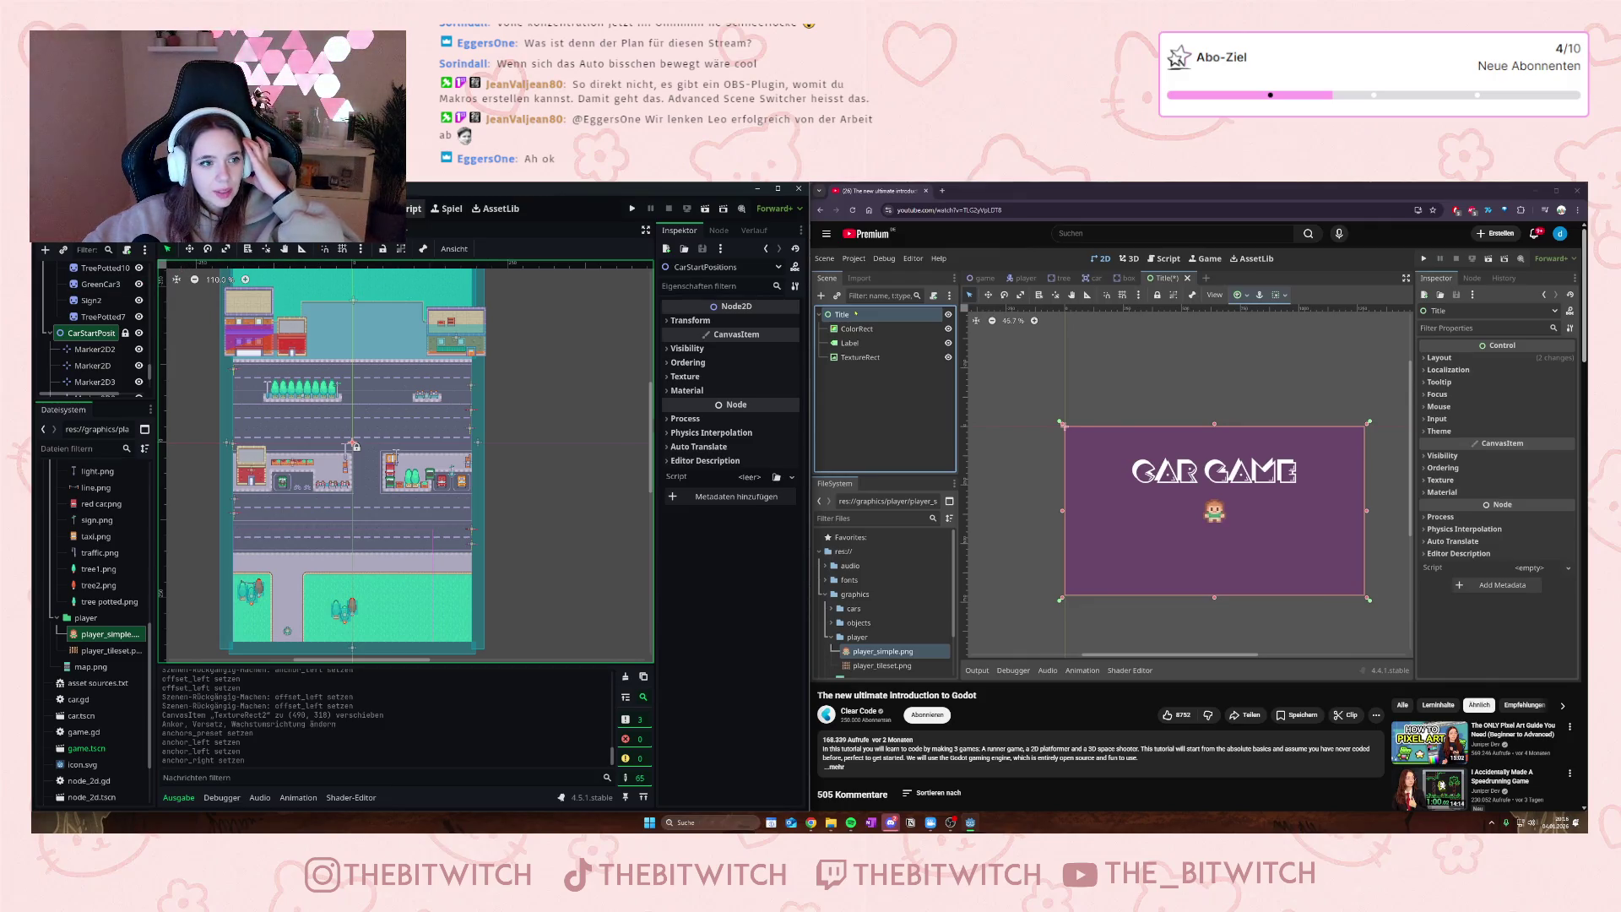
pyautogui.click(414, 209)
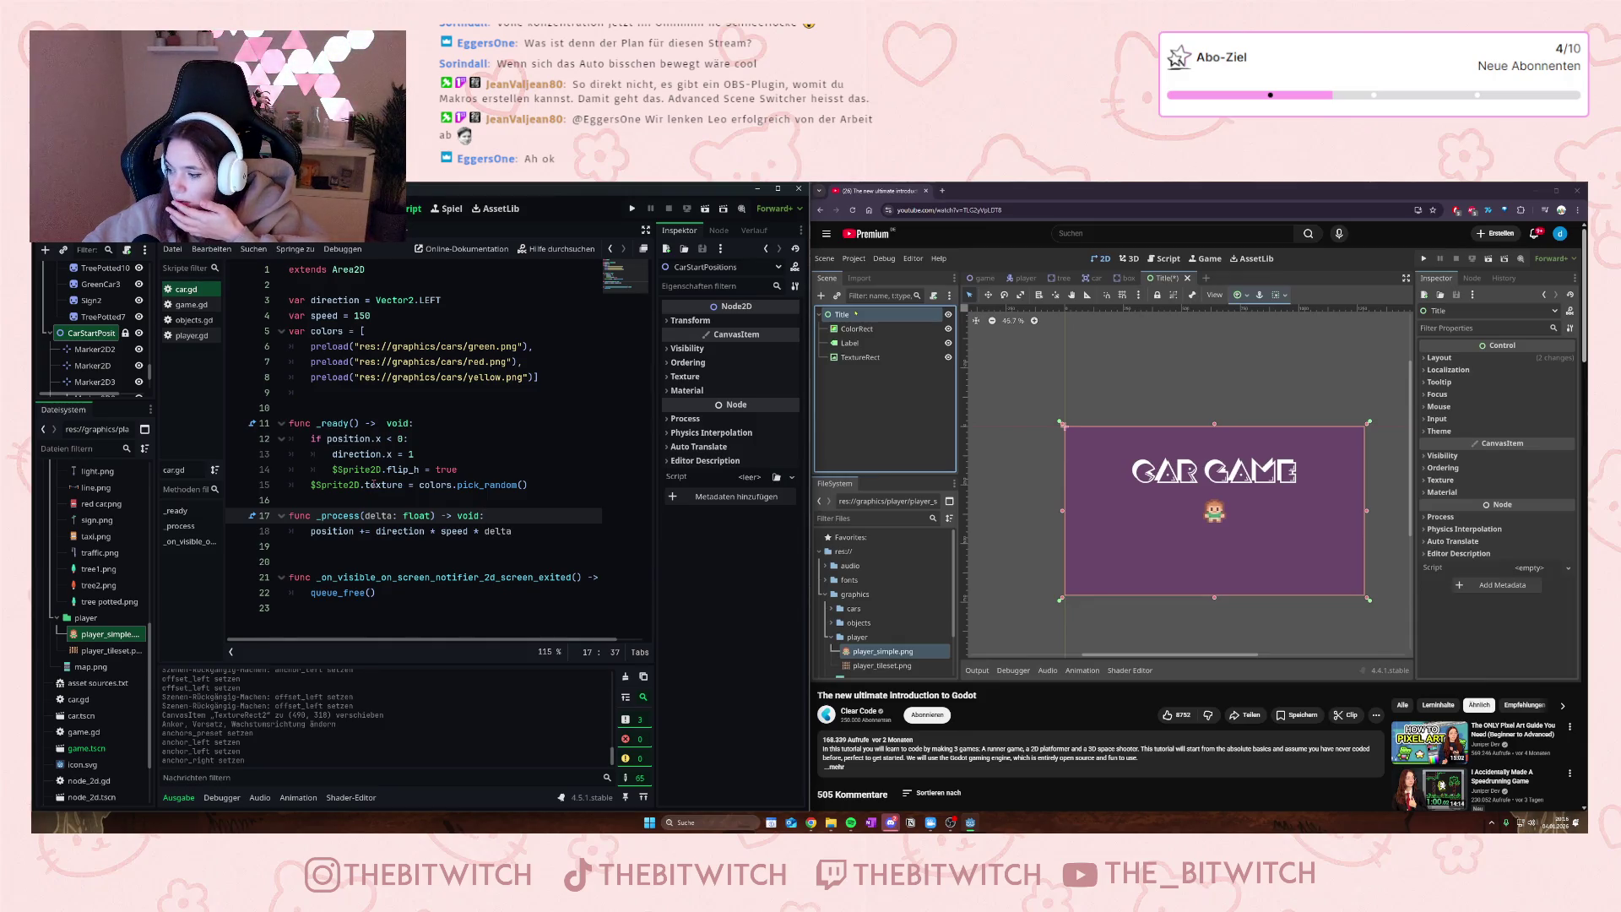
# - Return to the Title scene tab, leaving car.gd open in the script editor
pyautogui.moveTo(379, 476)
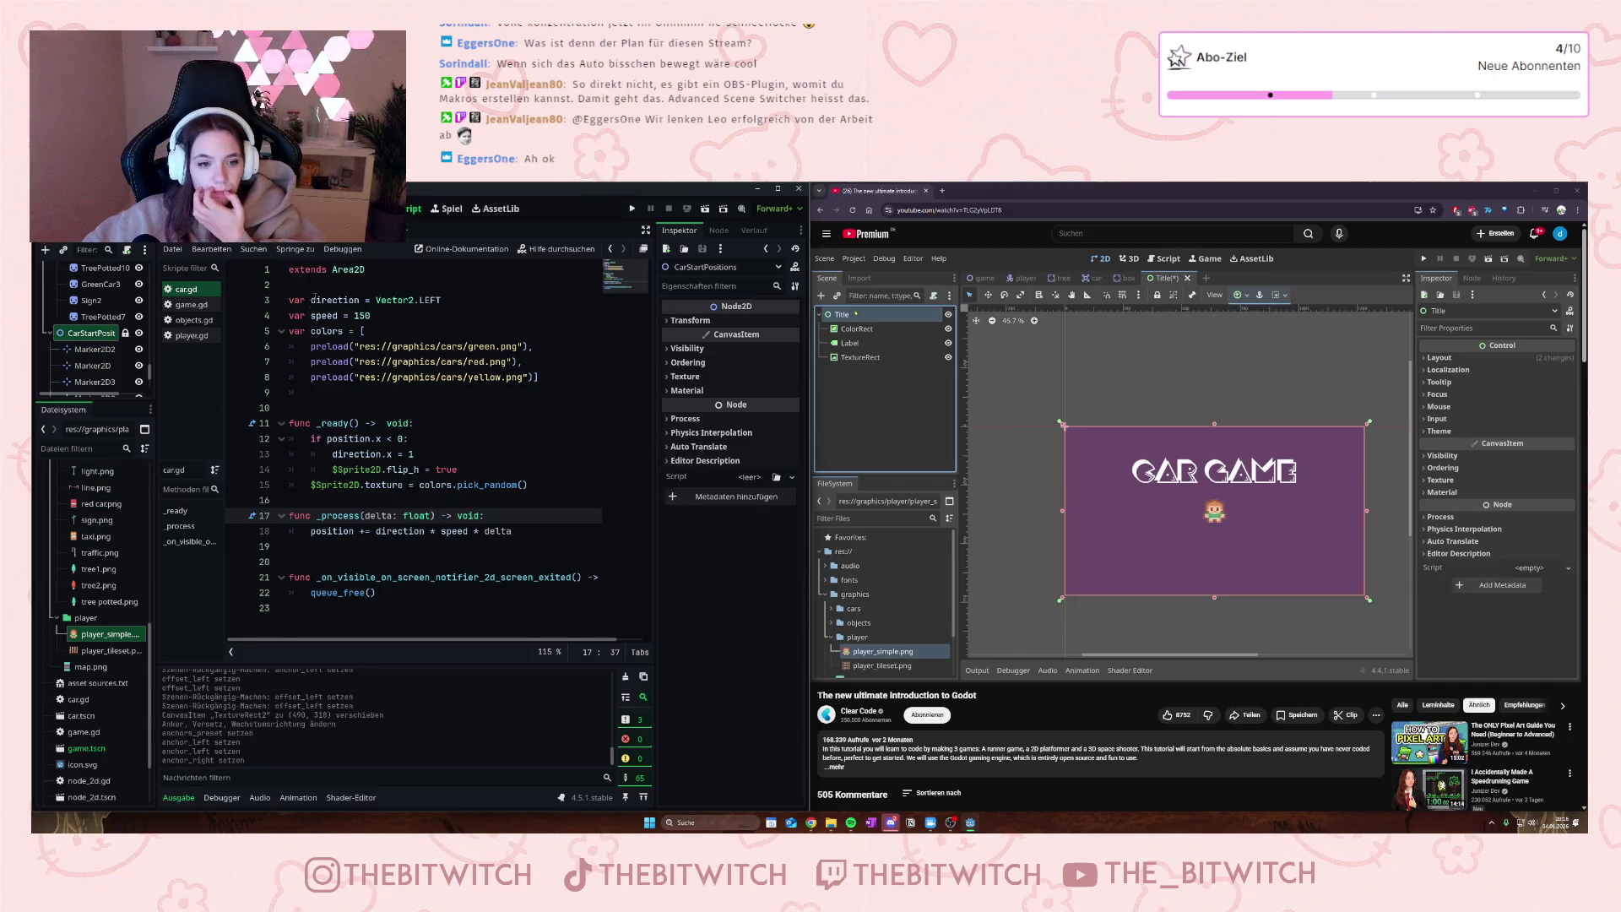
pyautogui.click(342, 229)
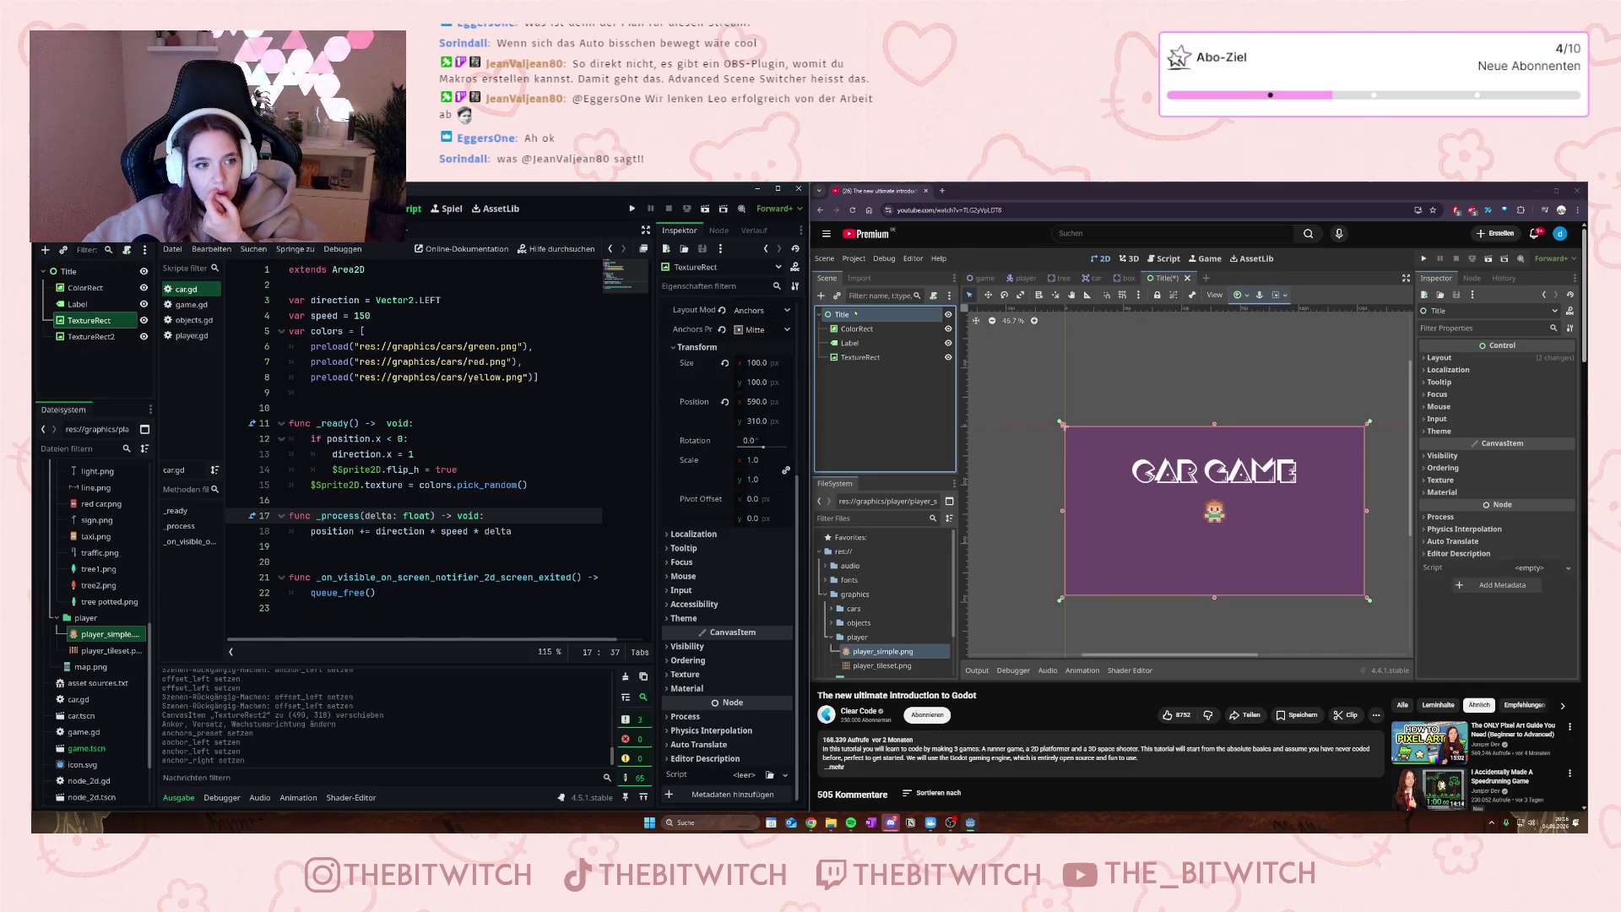
# - Show the Title scene in the 2D view, select the player sprite, and zoom out
pyautogui.hotkey('ctrl', 'F1')
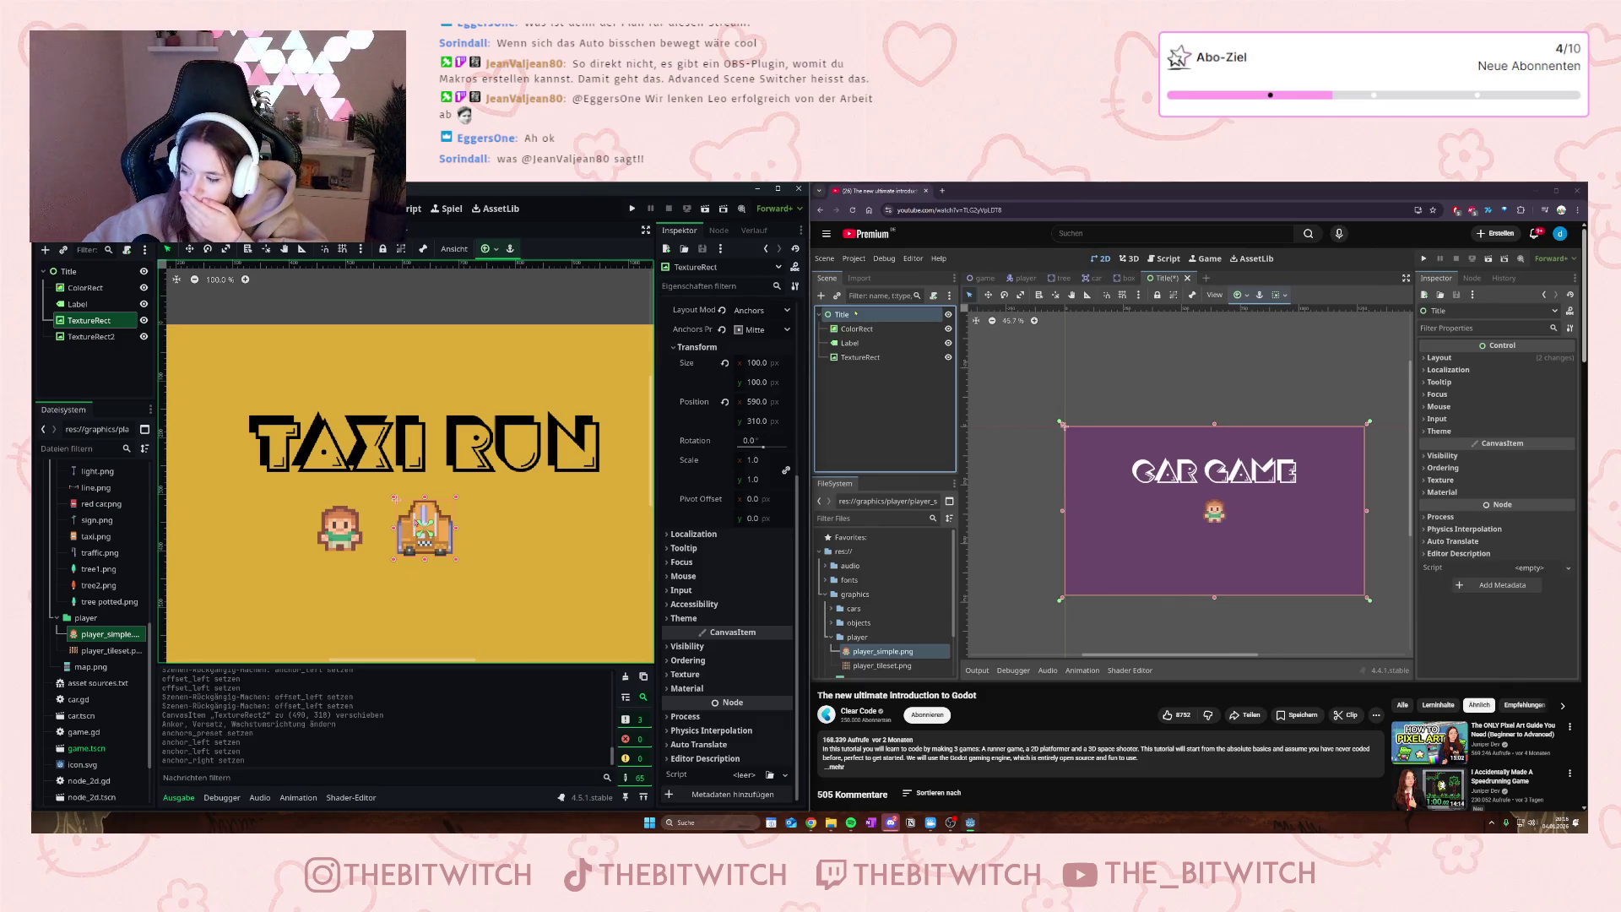
pyautogui.click(337, 530)
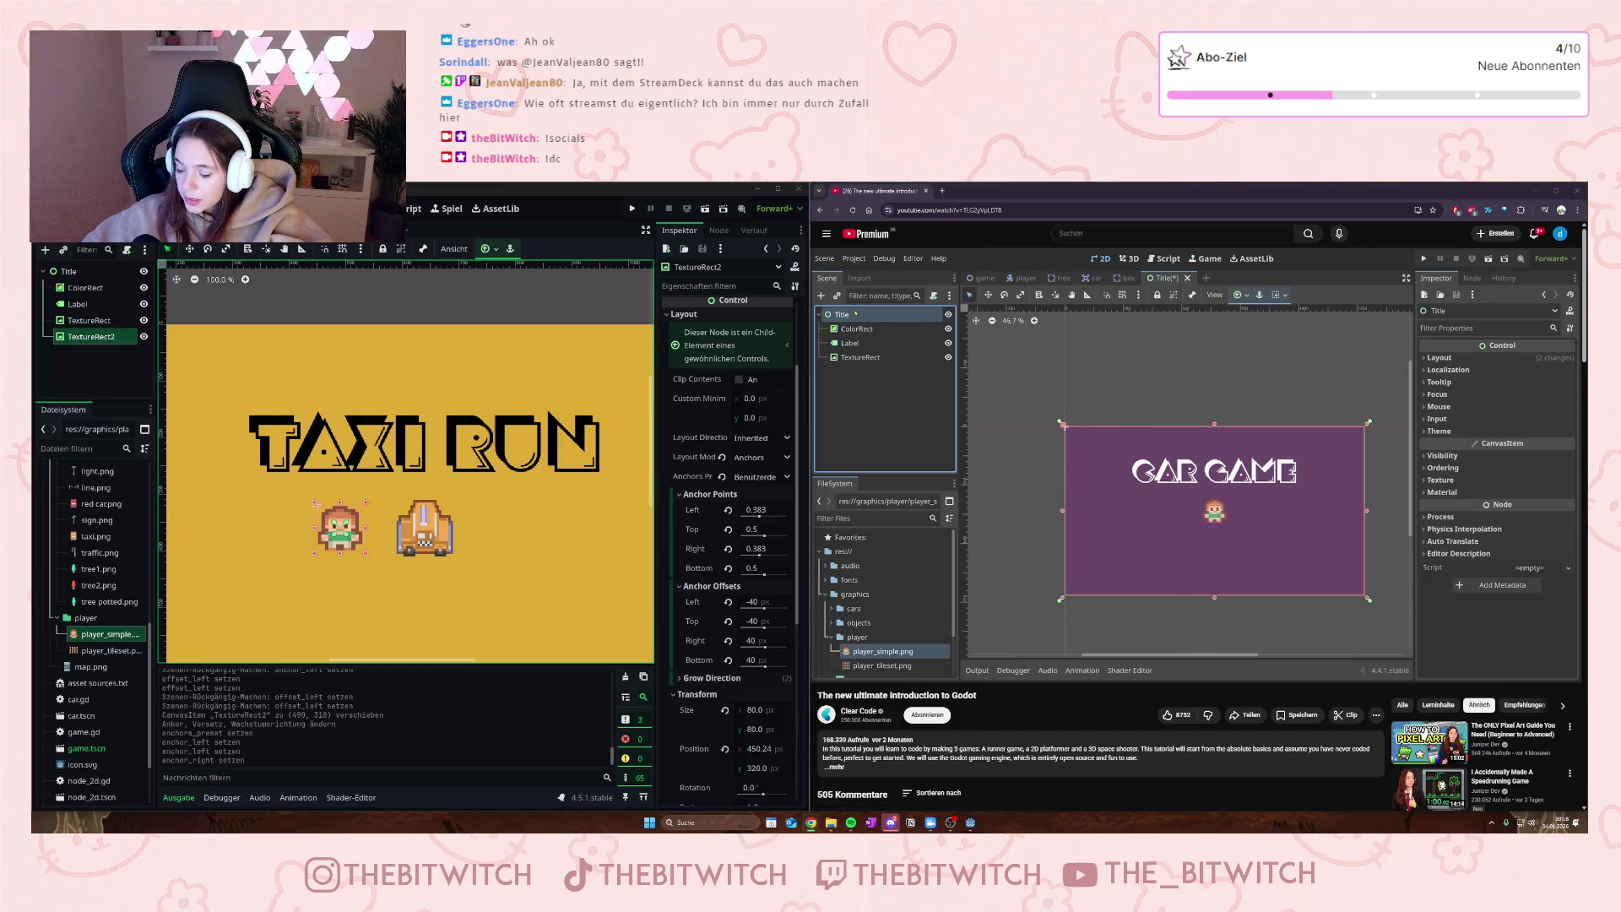
pyautogui.moveTo(1071, 625)
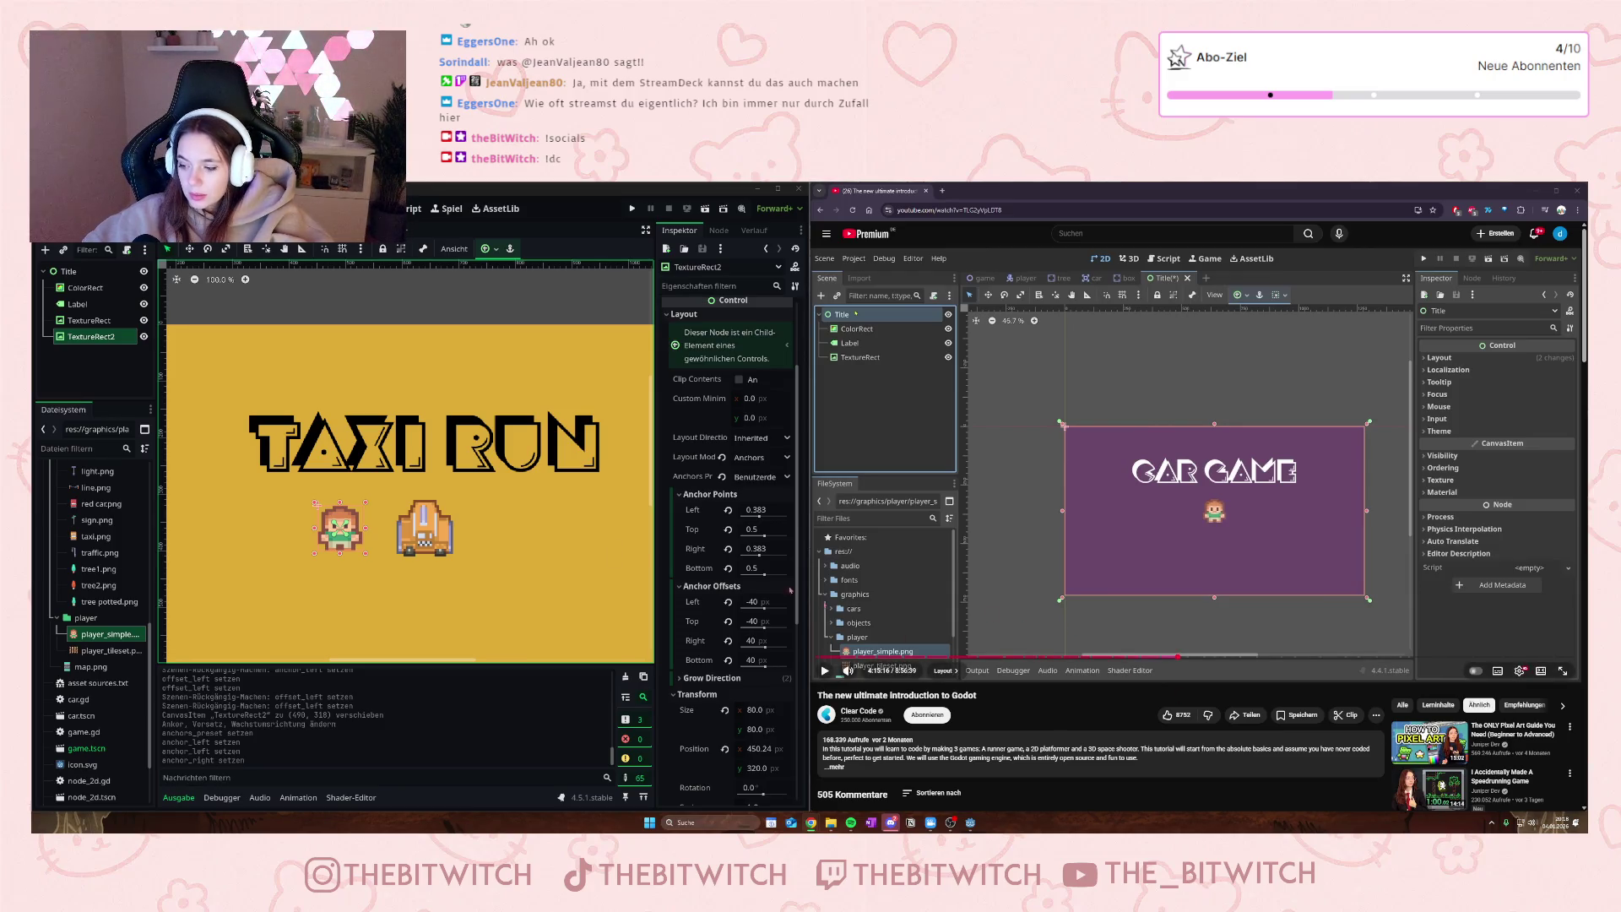
pyautogui.scroll(-4, 581, 578)
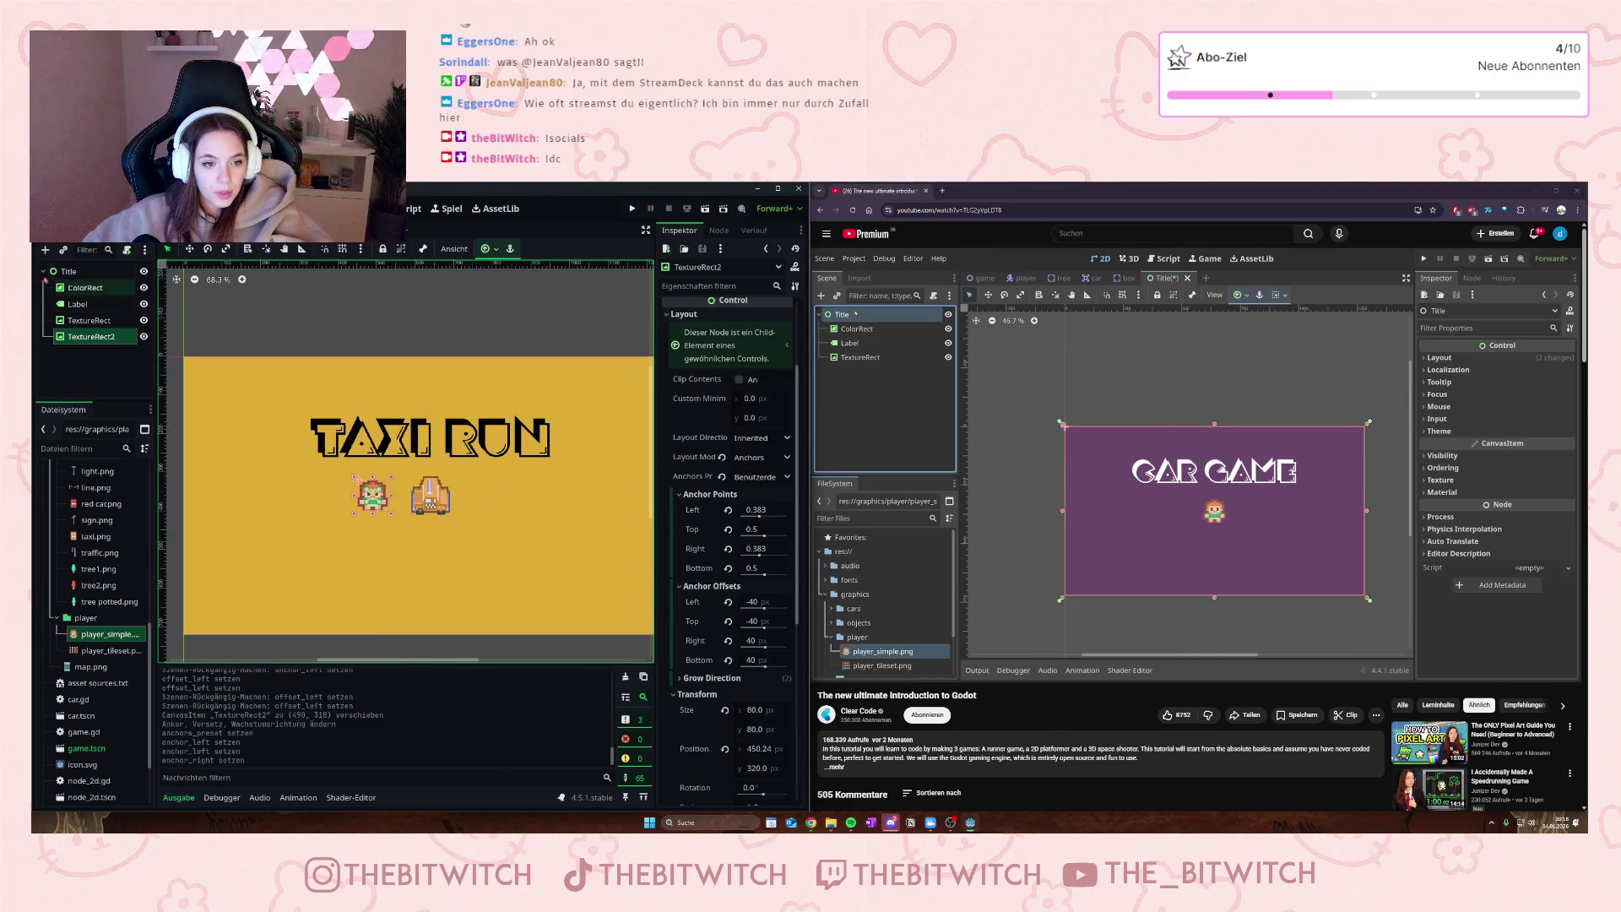
# - Browse the Control and Node2D types in Create New Node, then close it without adding
pyautogui.rightClick(71, 273)
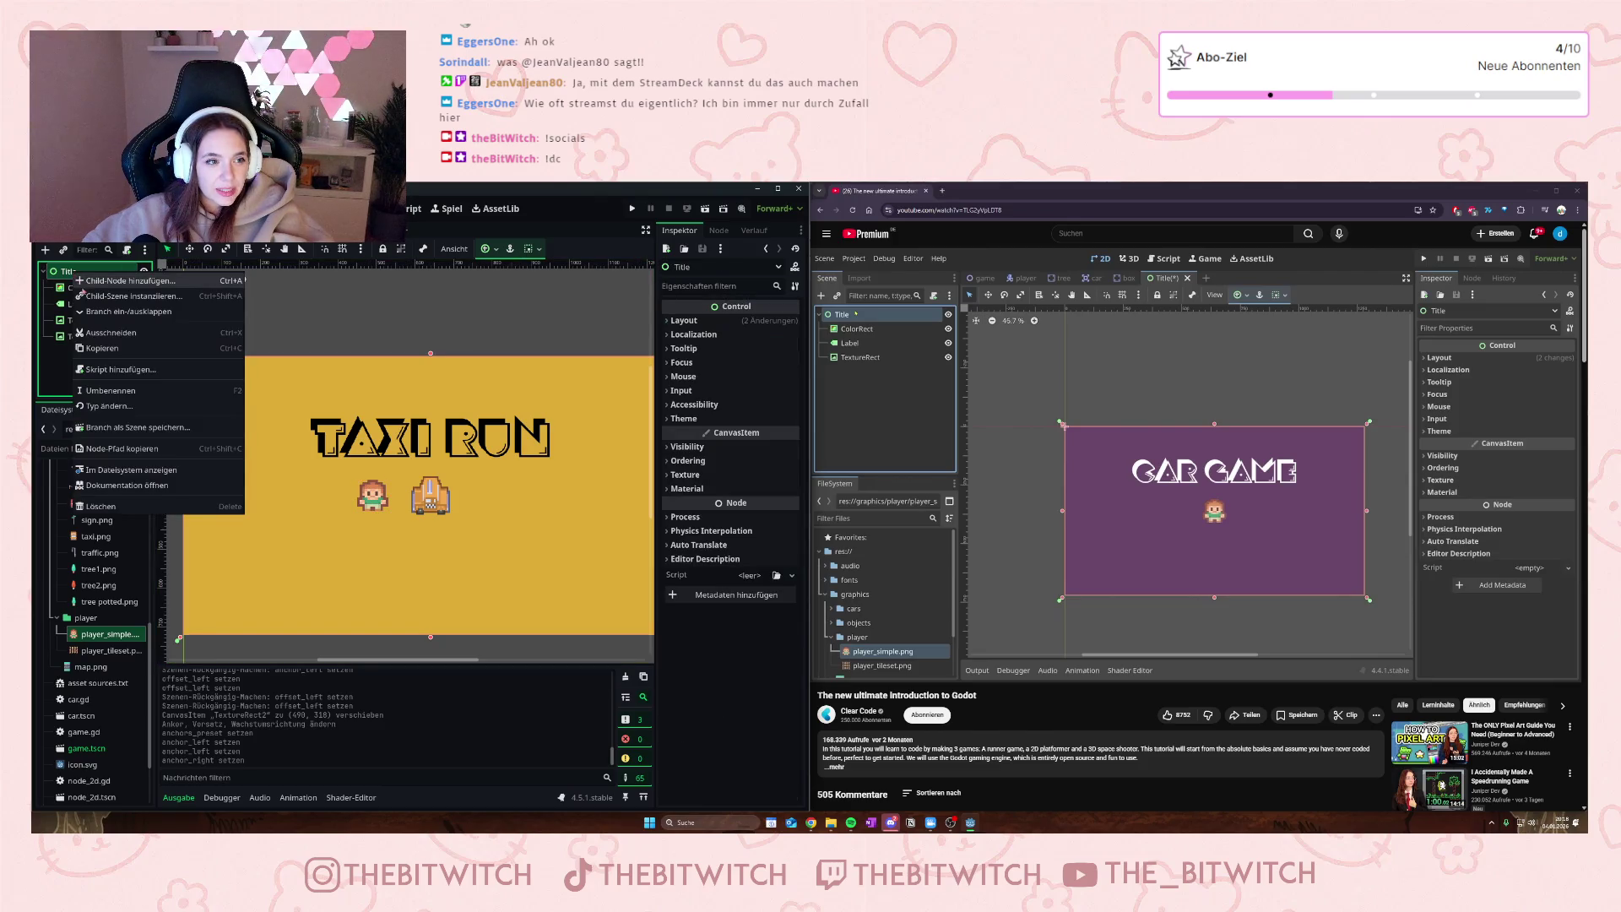
pyautogui.click(119, 280)
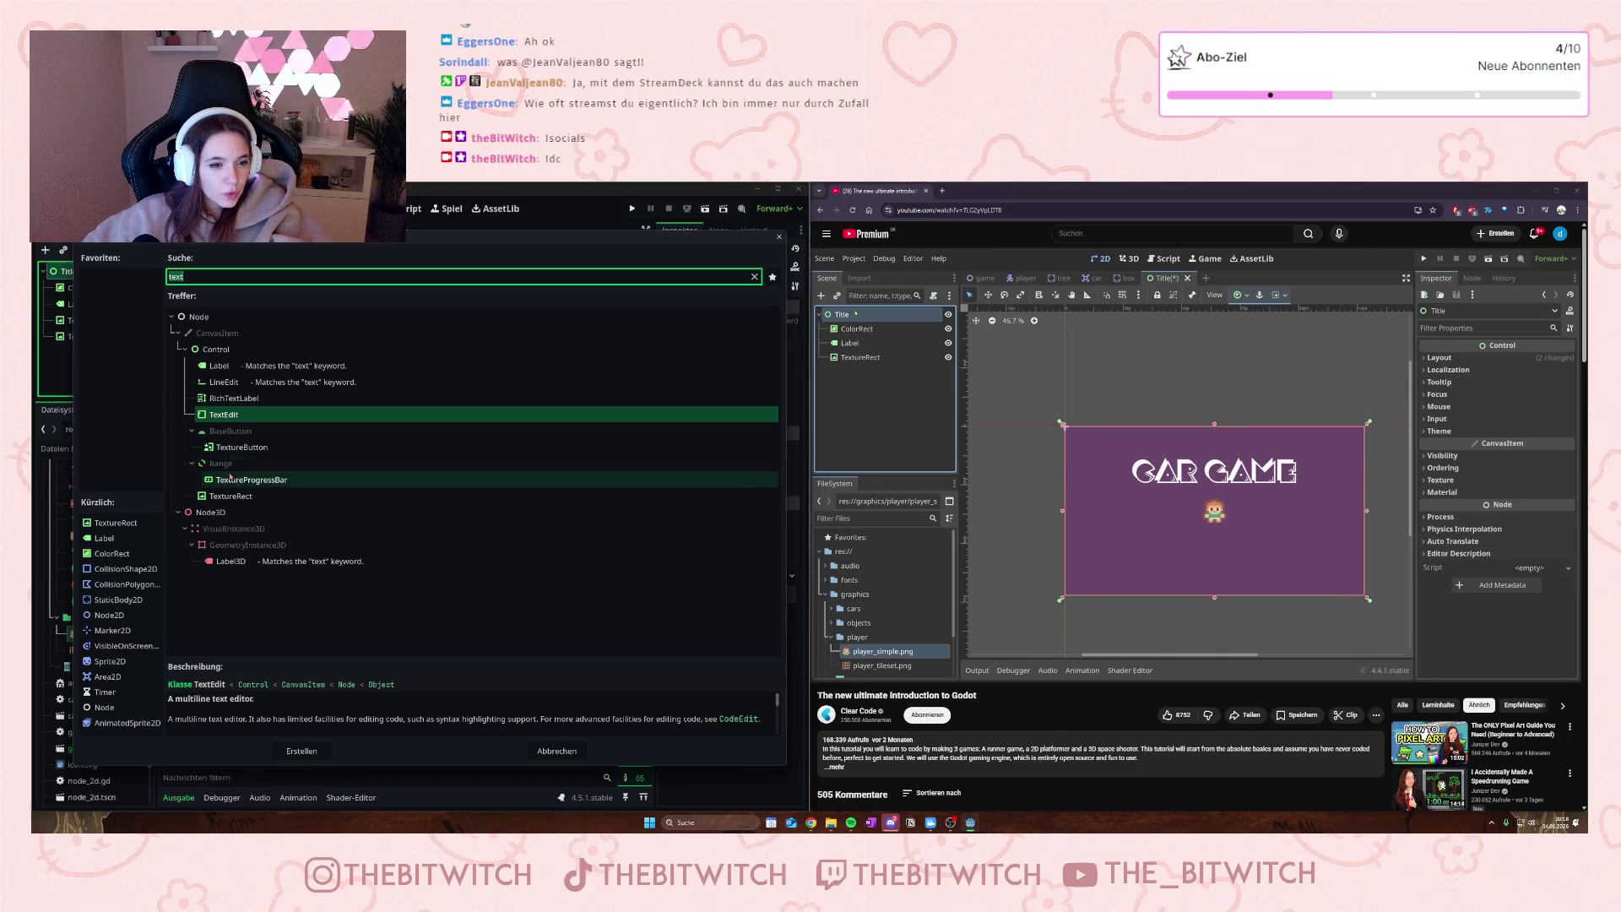
pyautogui.press('BackSpace')
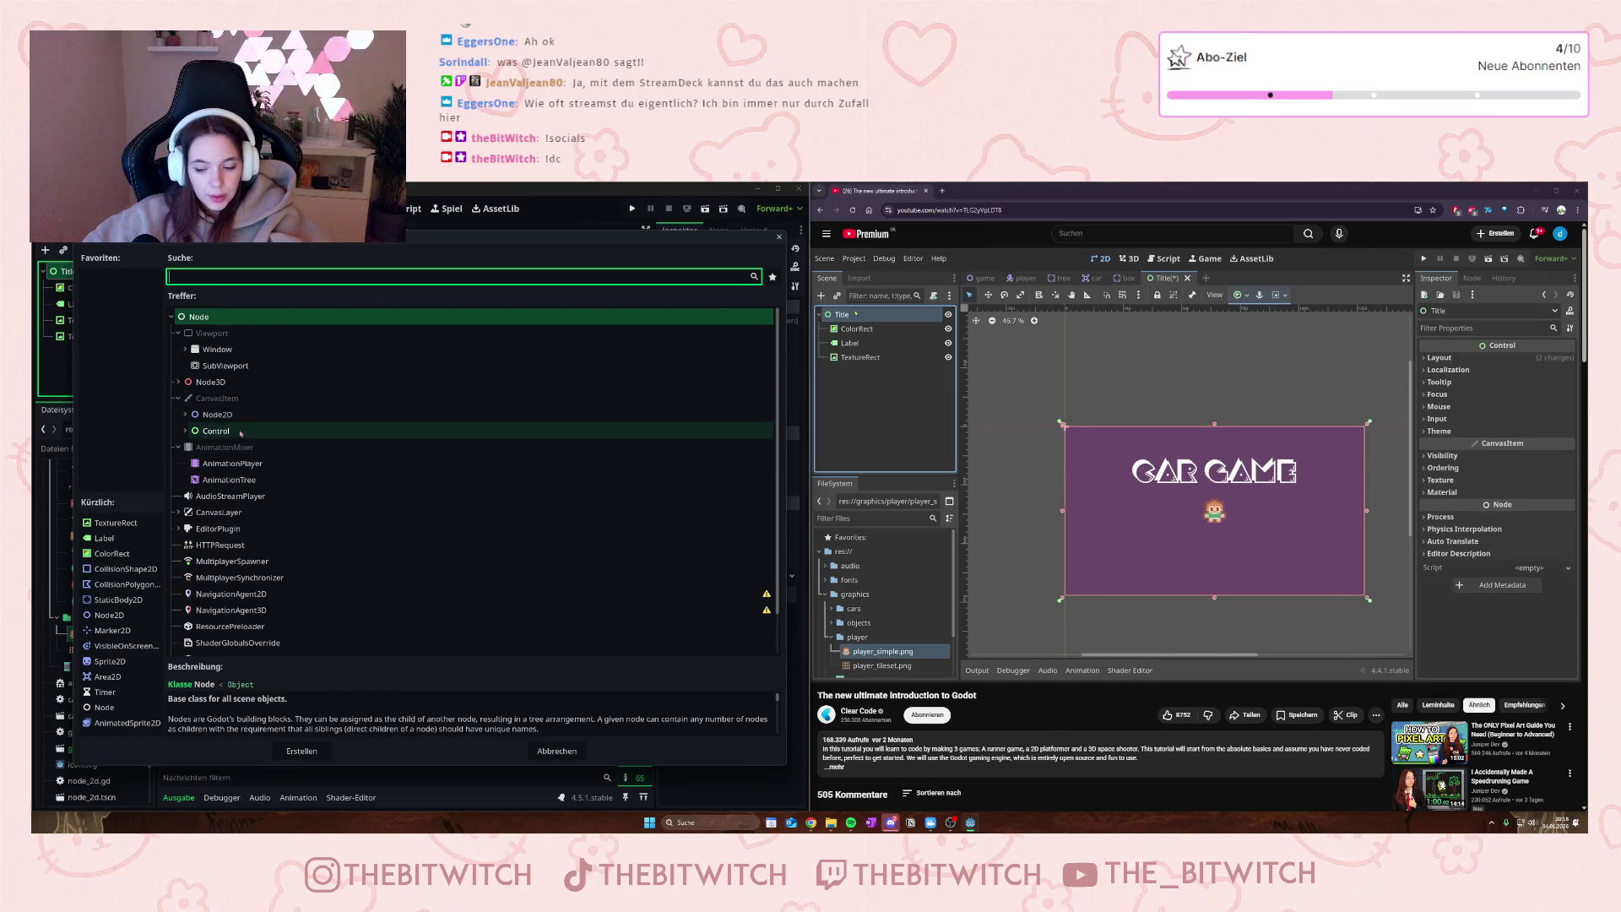
pyautogui.scroll(-2, 217, 448)
pyautogui.scroll(2, 202, 473)
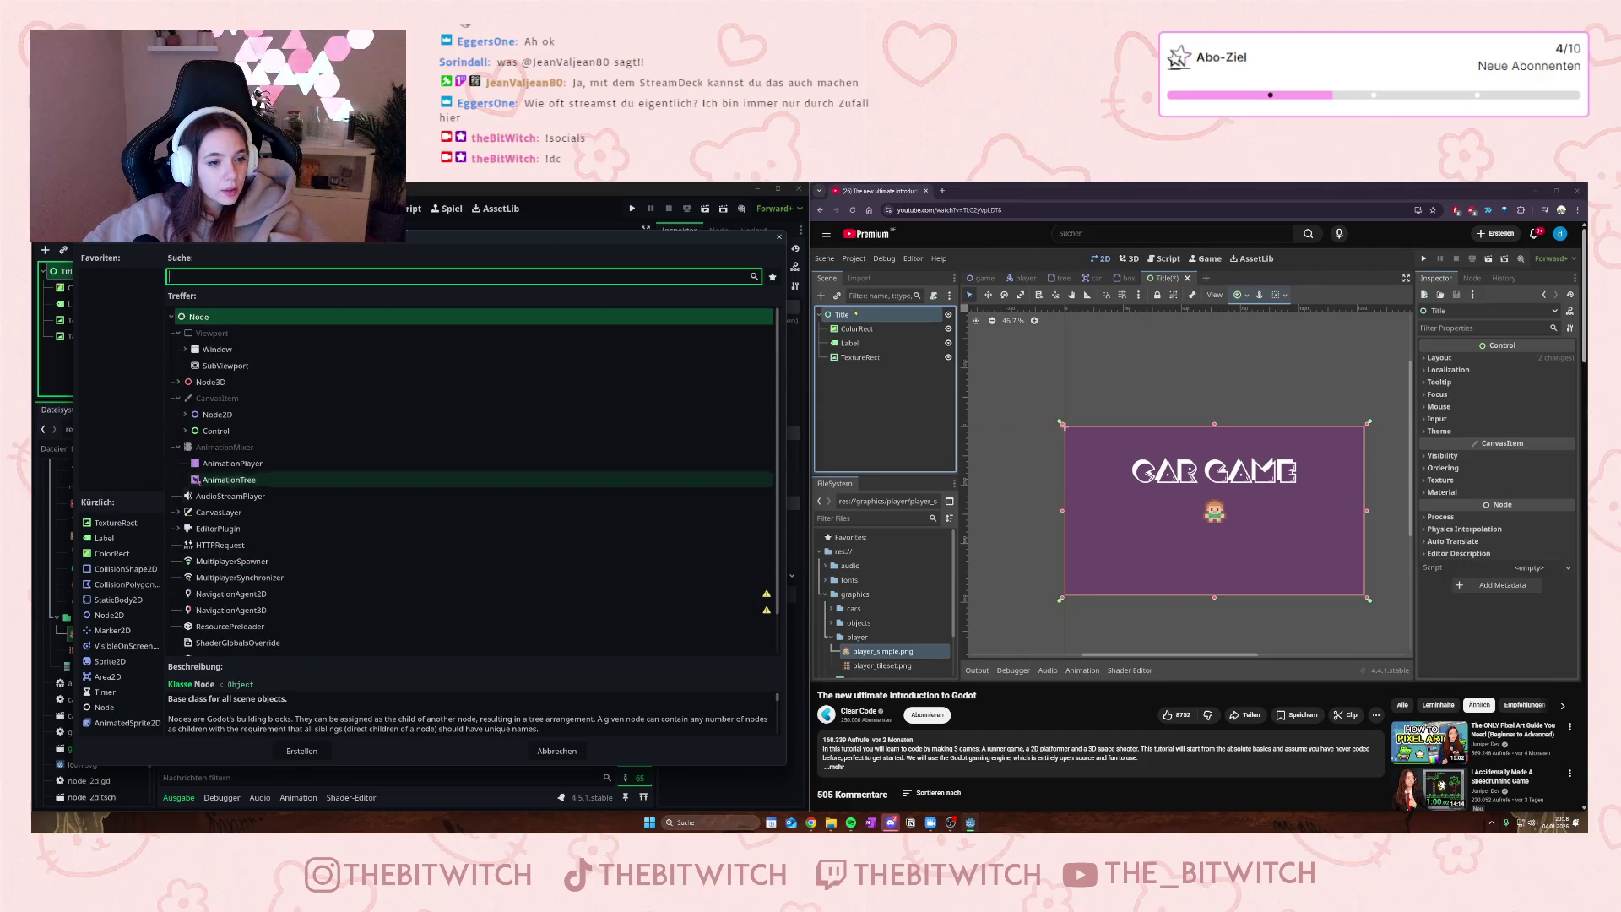
pyautogui.click(186, 431)
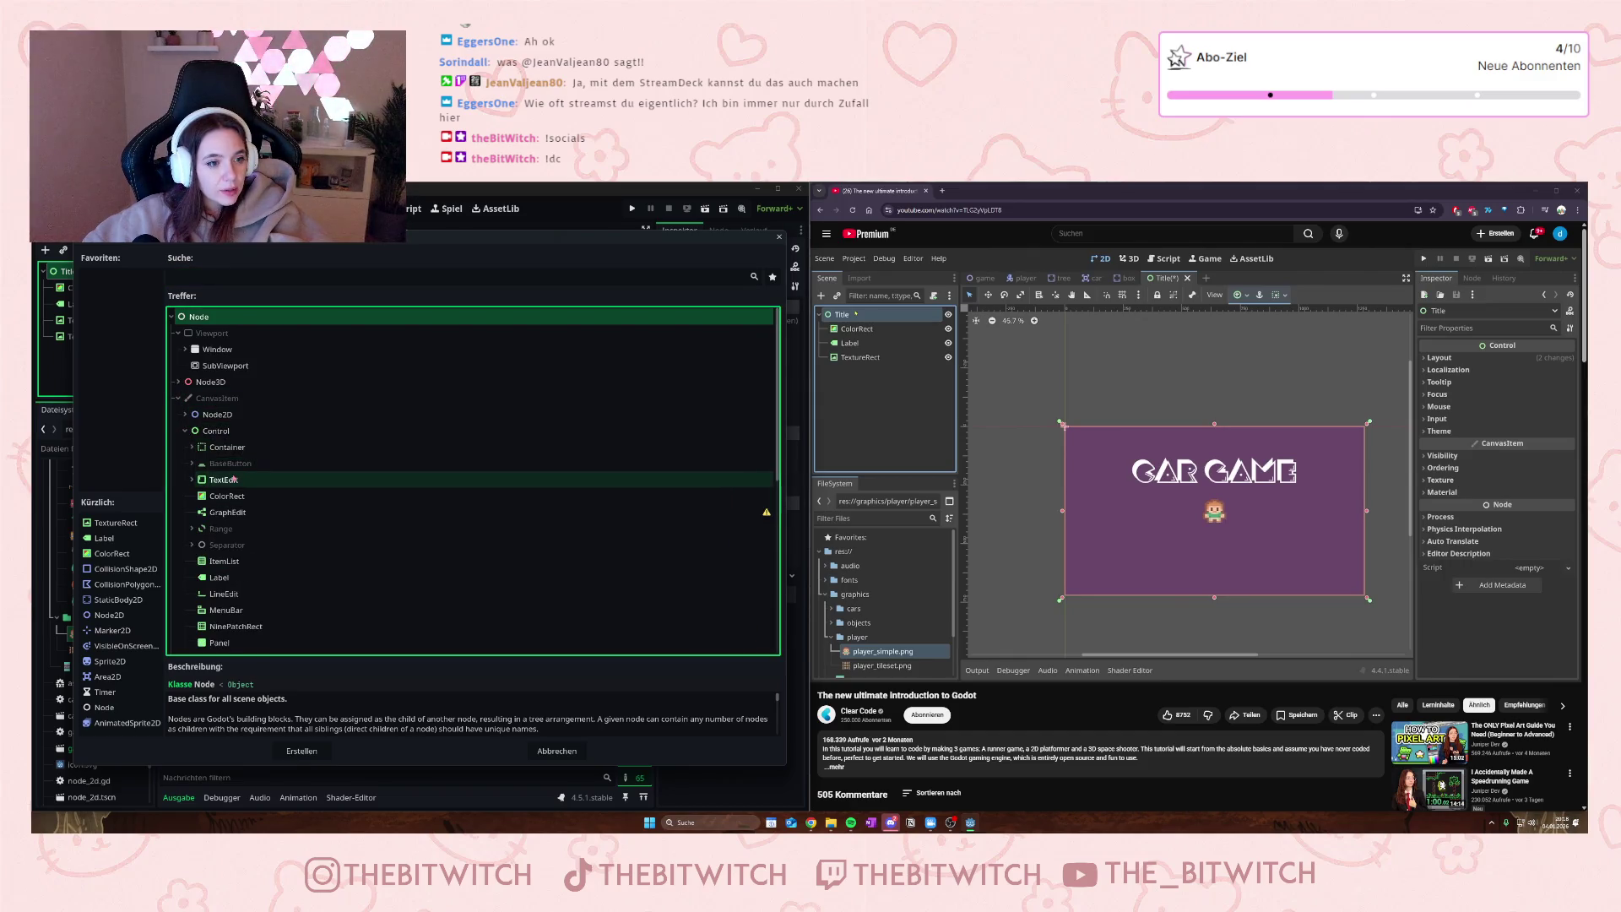
pyautogui.scroll(-3, 230, 483)
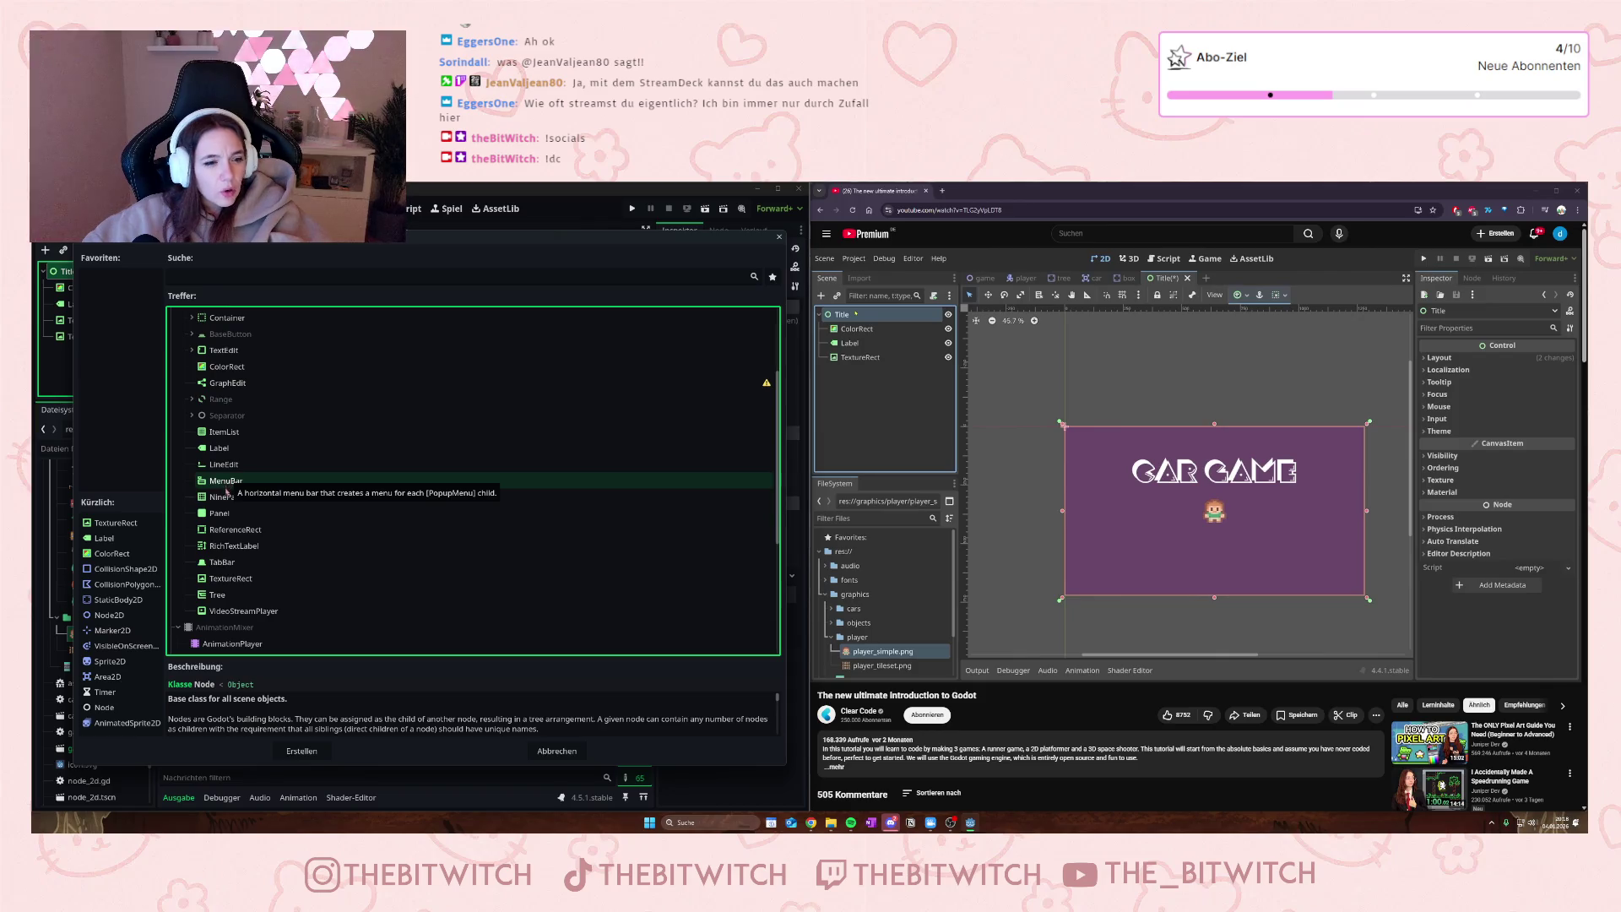
pyautogui.scroll(3, 248, 474)
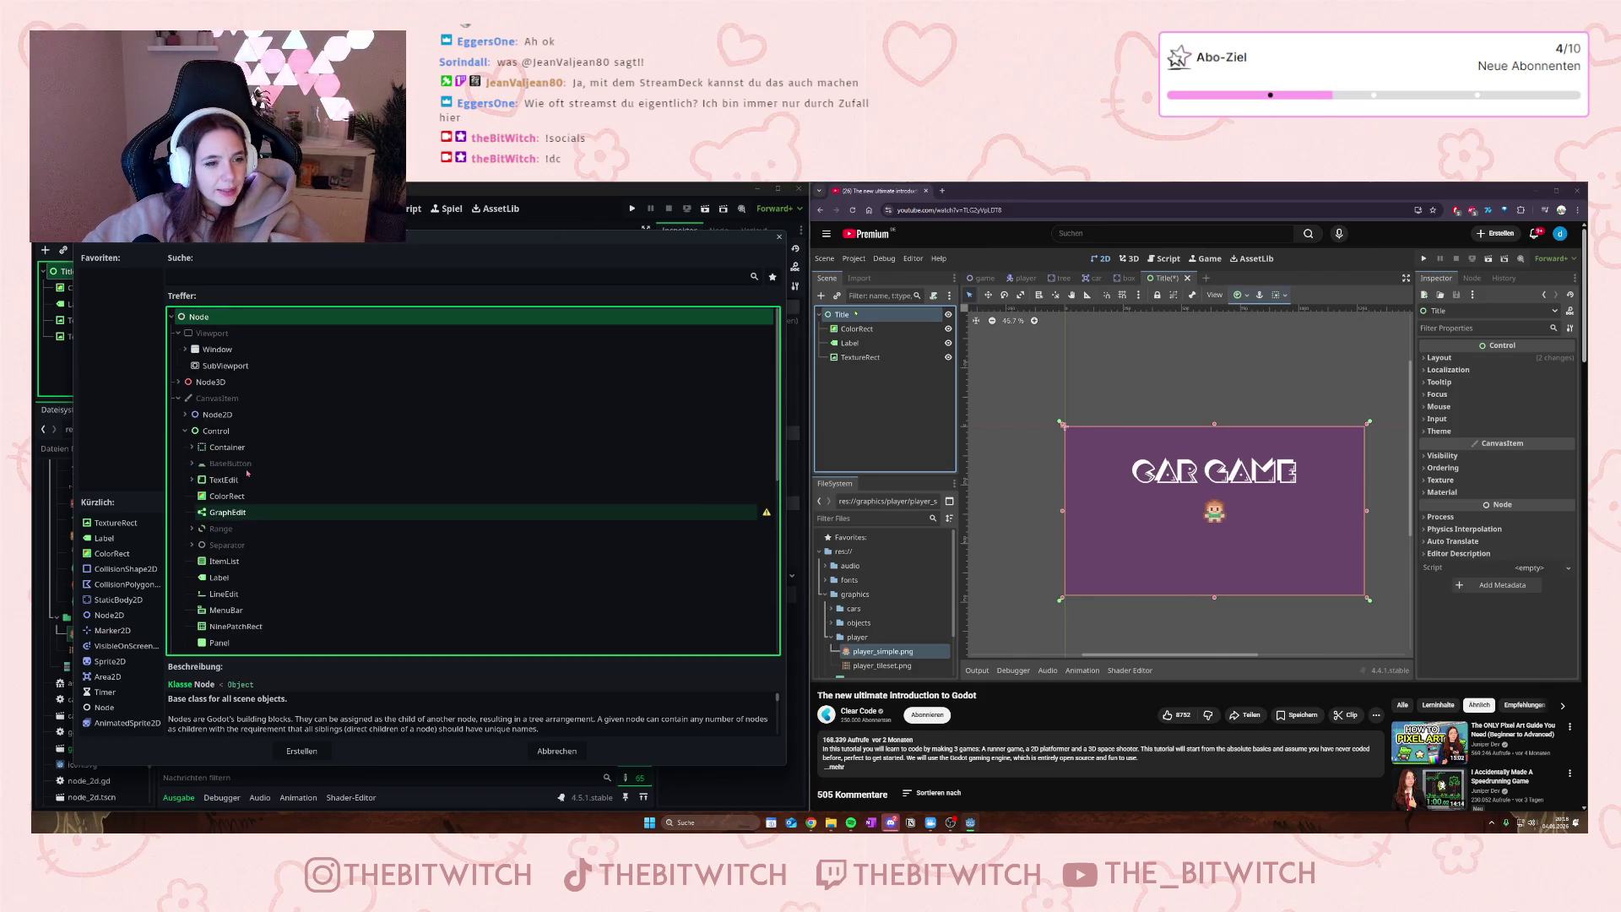
pyautogui.click(186, 414)
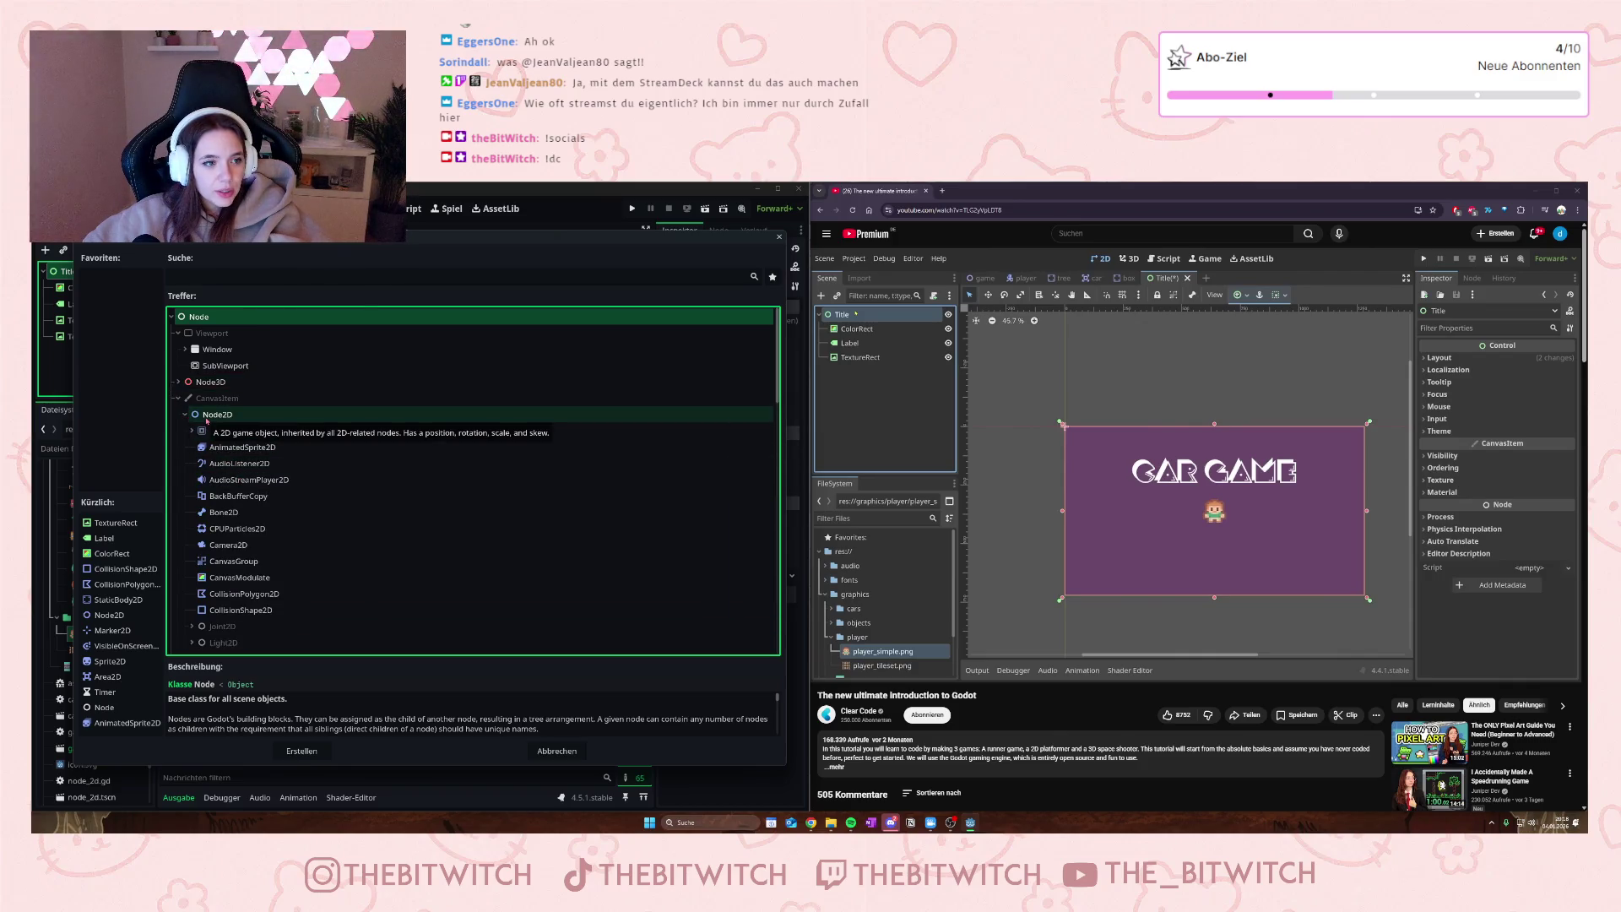
pyautogui.click(778, 236)
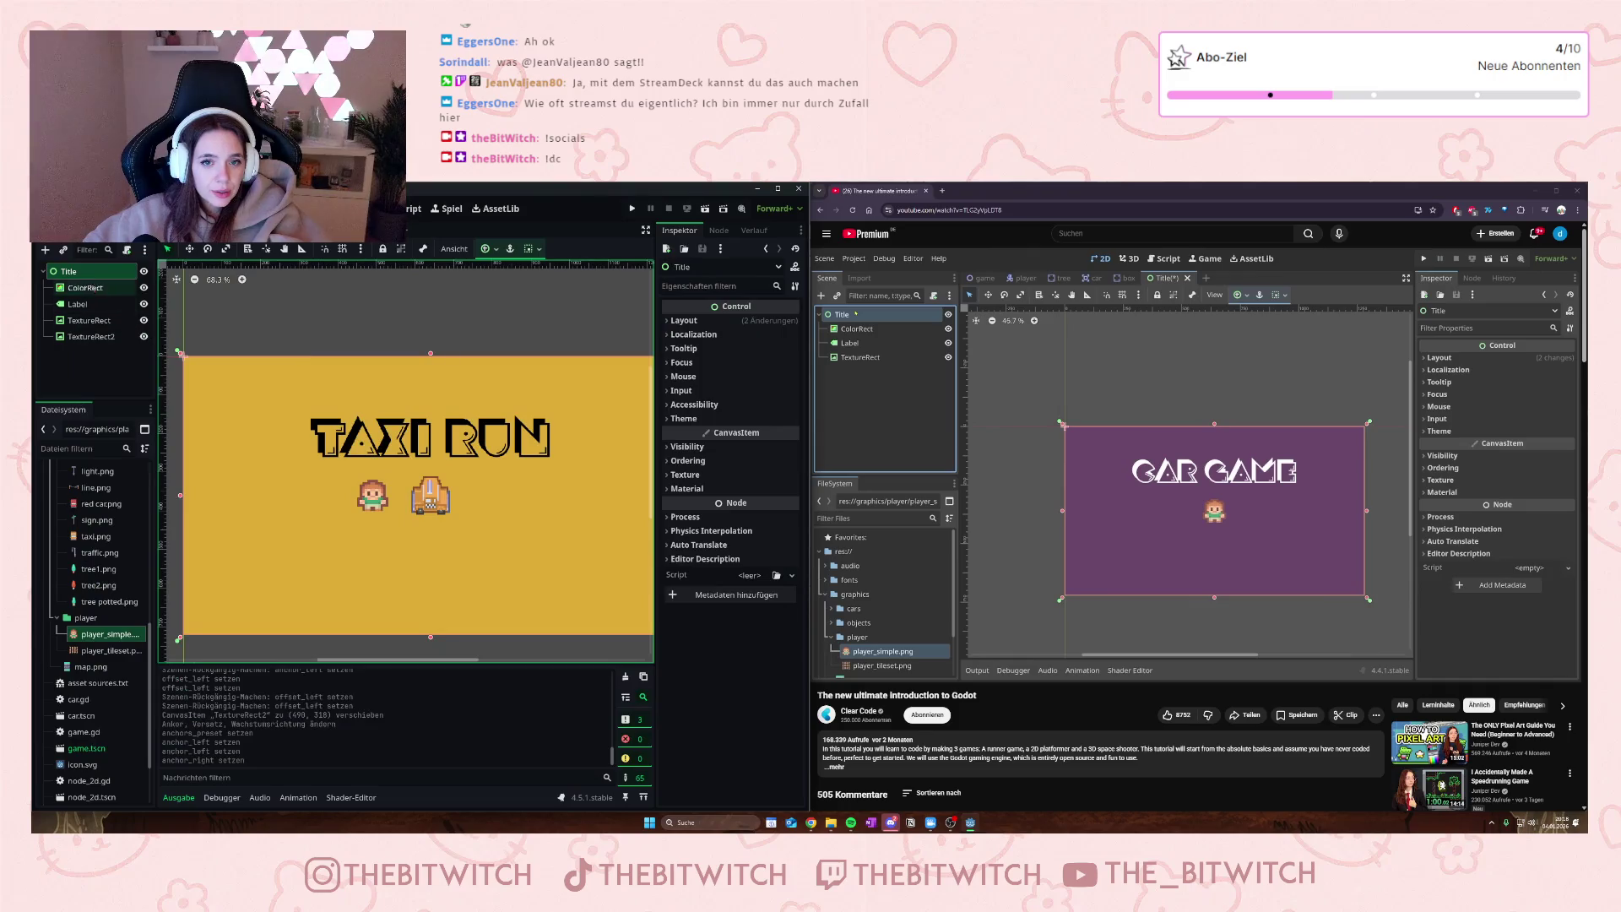
# - Add a Node2D as a child of the Title root node
pyautogui.rightClick(78, 275)
pyautogui.click(39, 388)
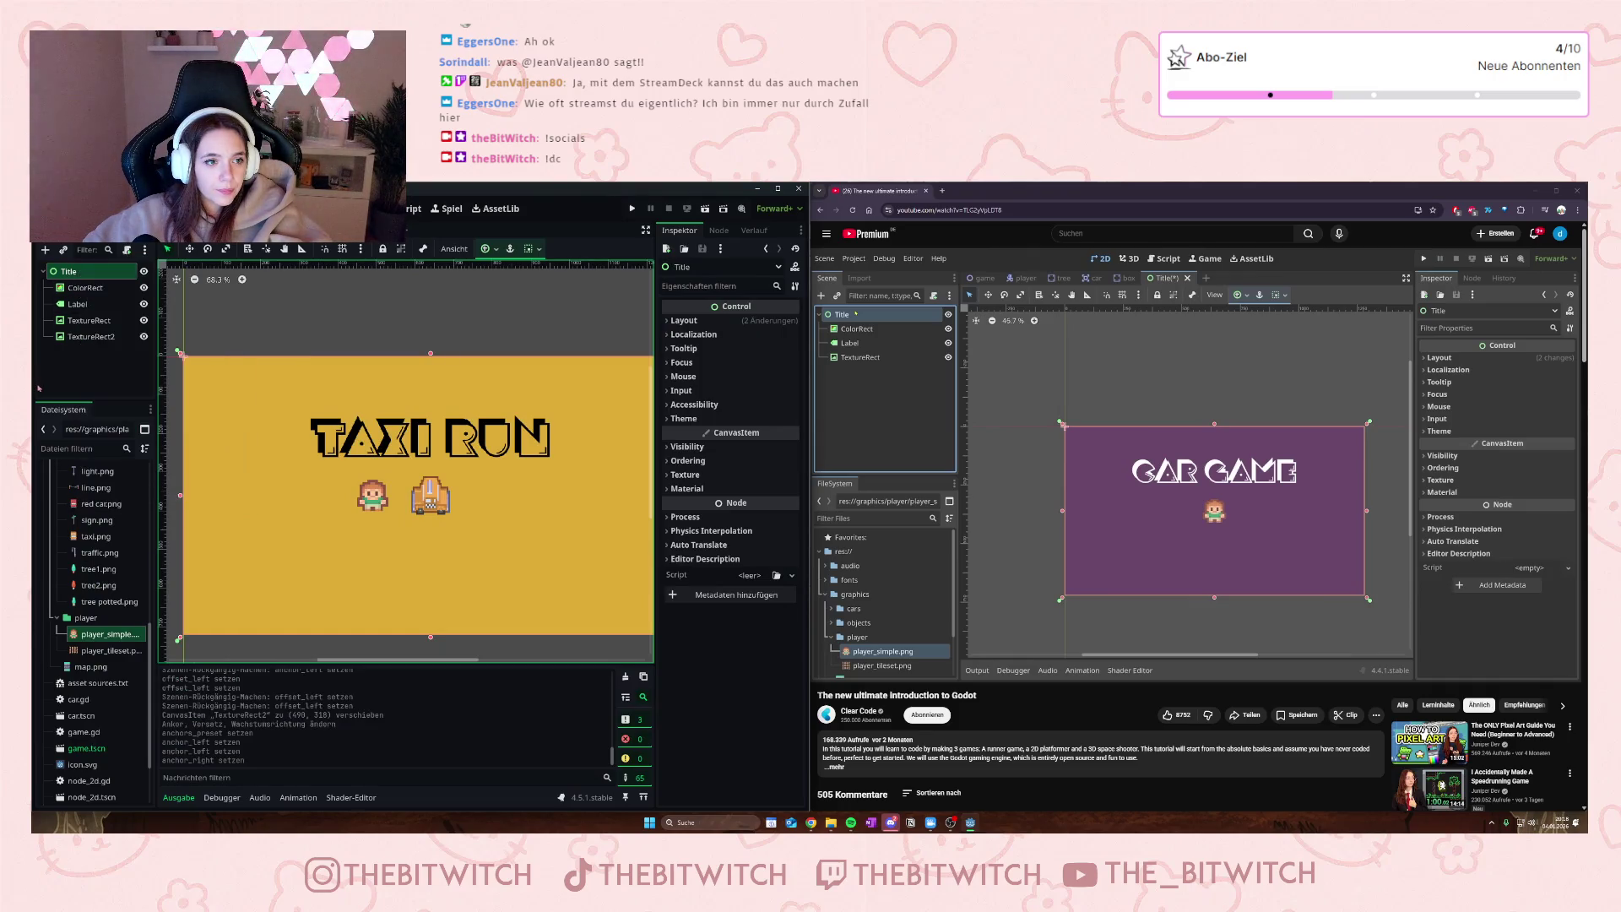
pyautogui.click(70, 380)
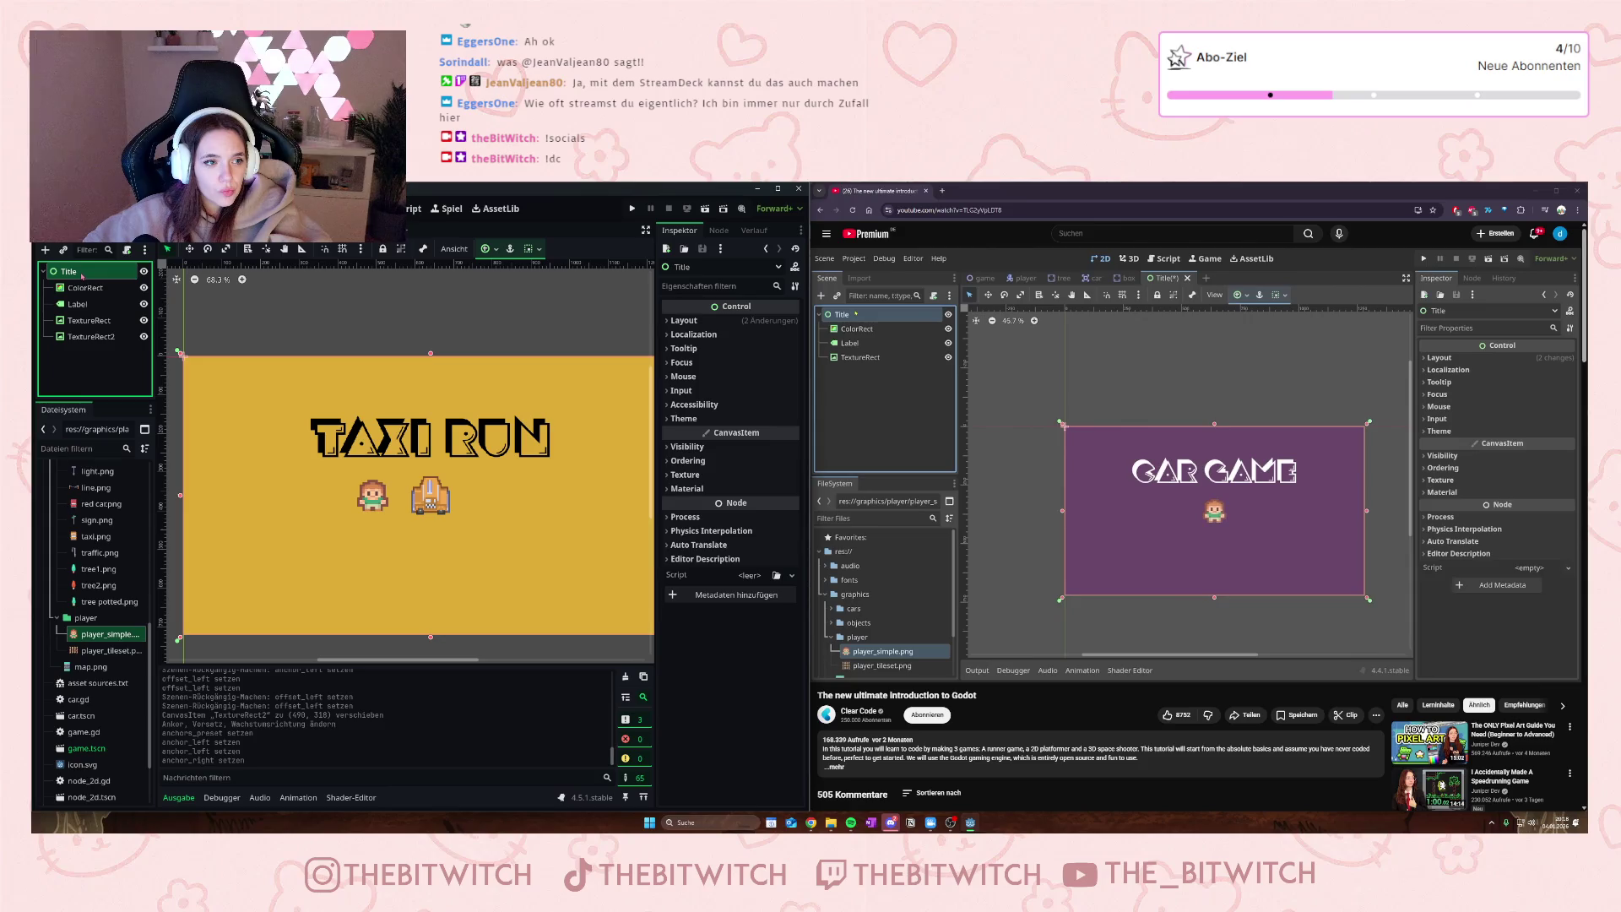
pyautogui.rightClick(82, 276)
pyautogui.click(101, 281)
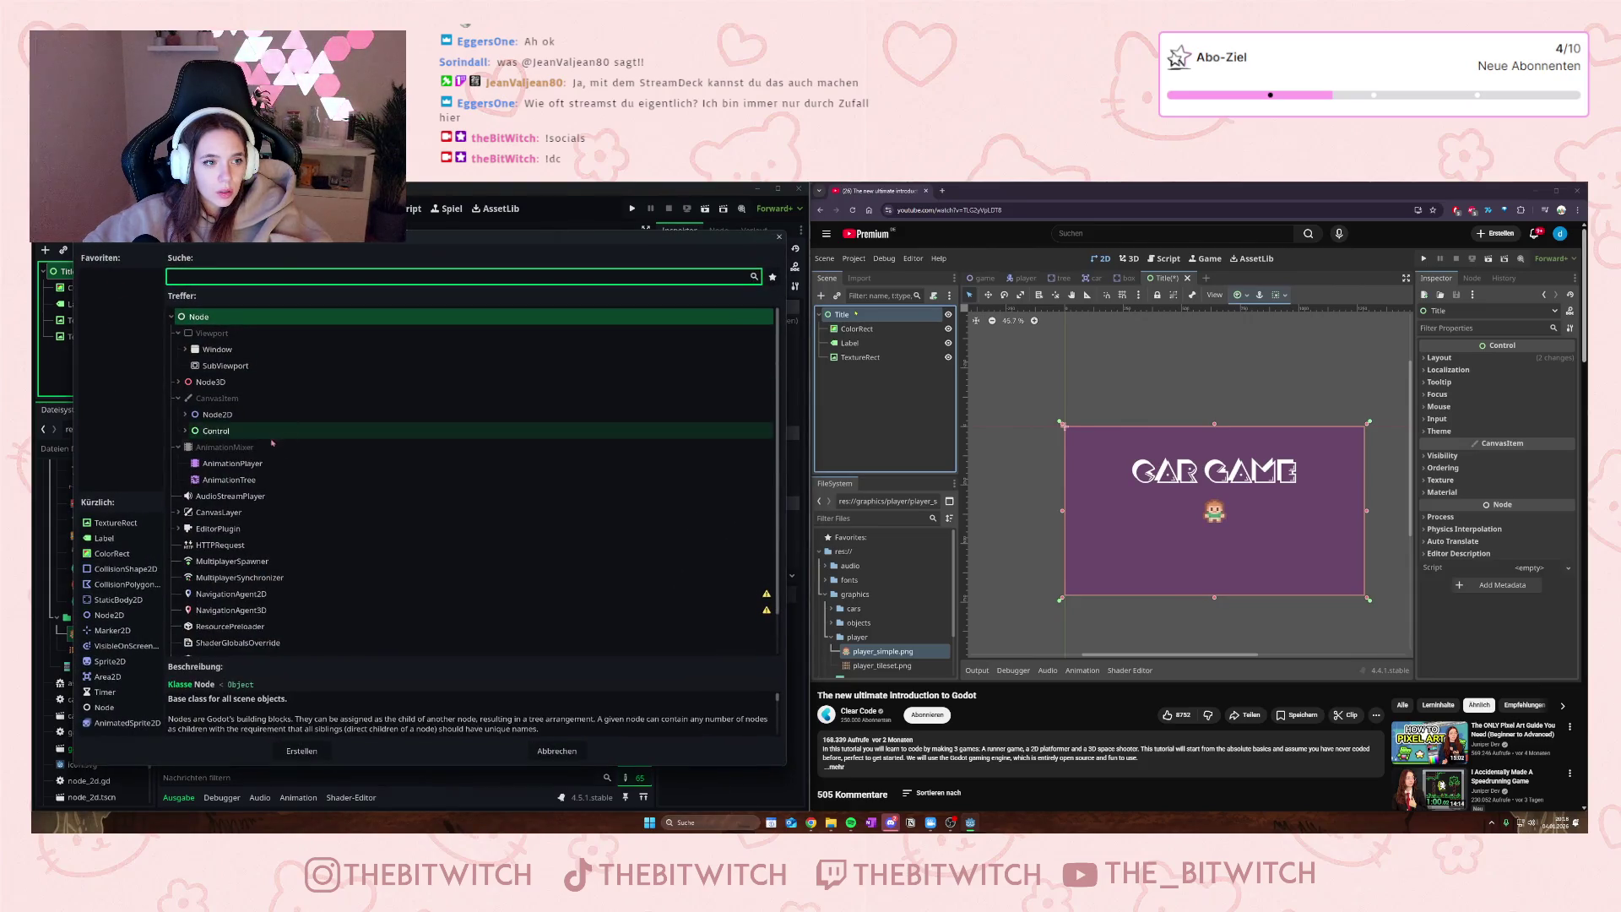
pyautogui.click(186, 415)
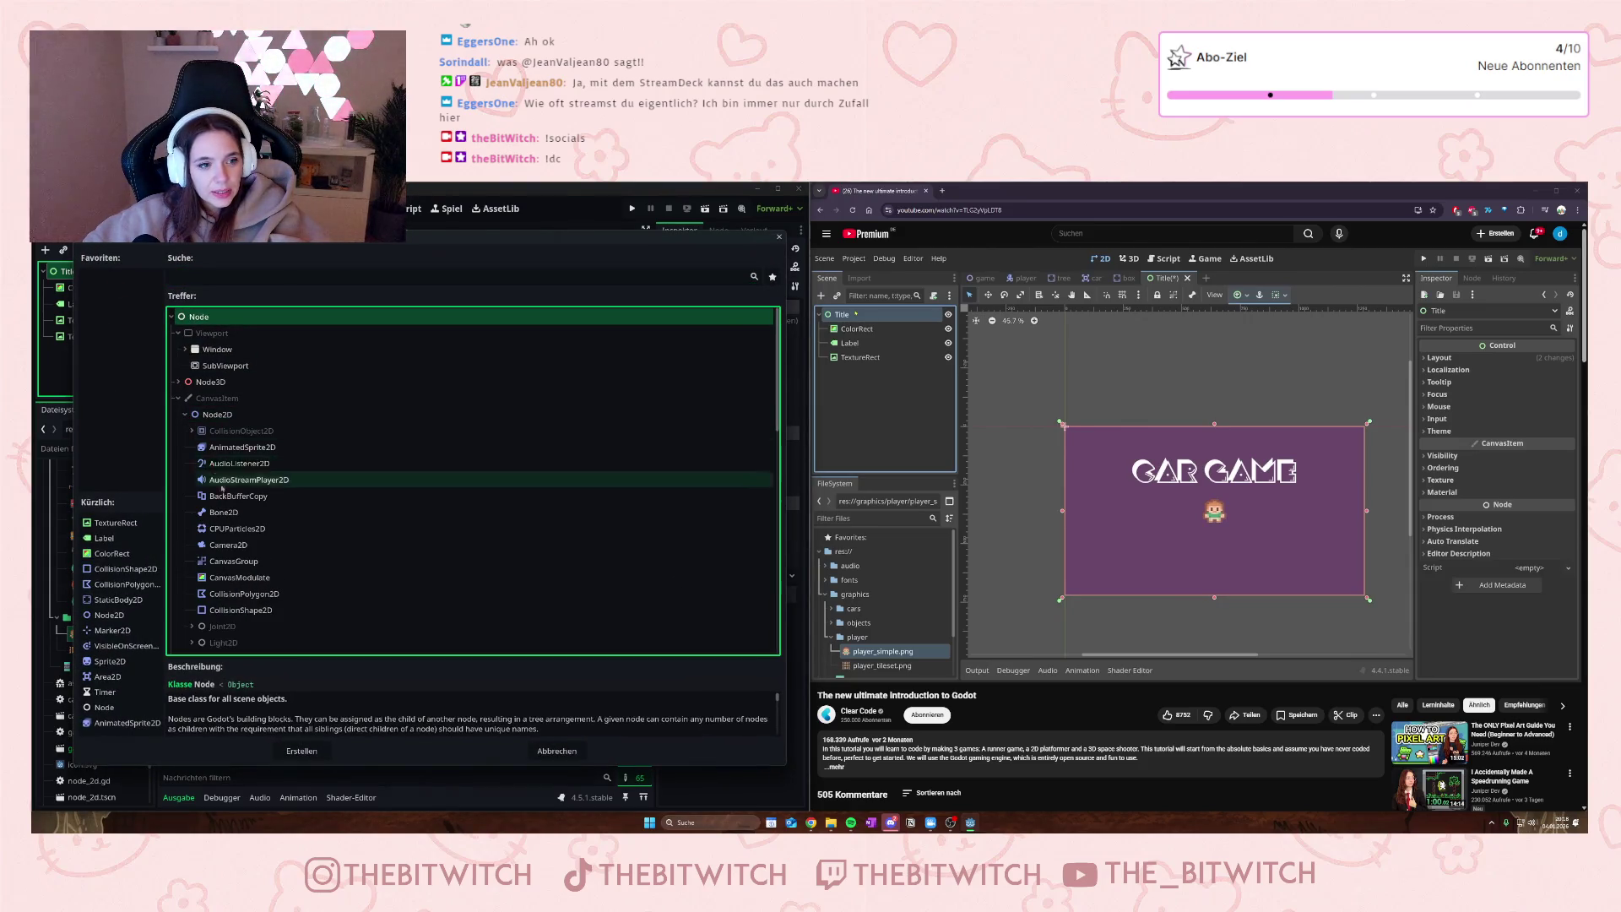
pyautogui.scroll(-1, 253, 543)
pyautogui.scroll(-3, 253, 543)
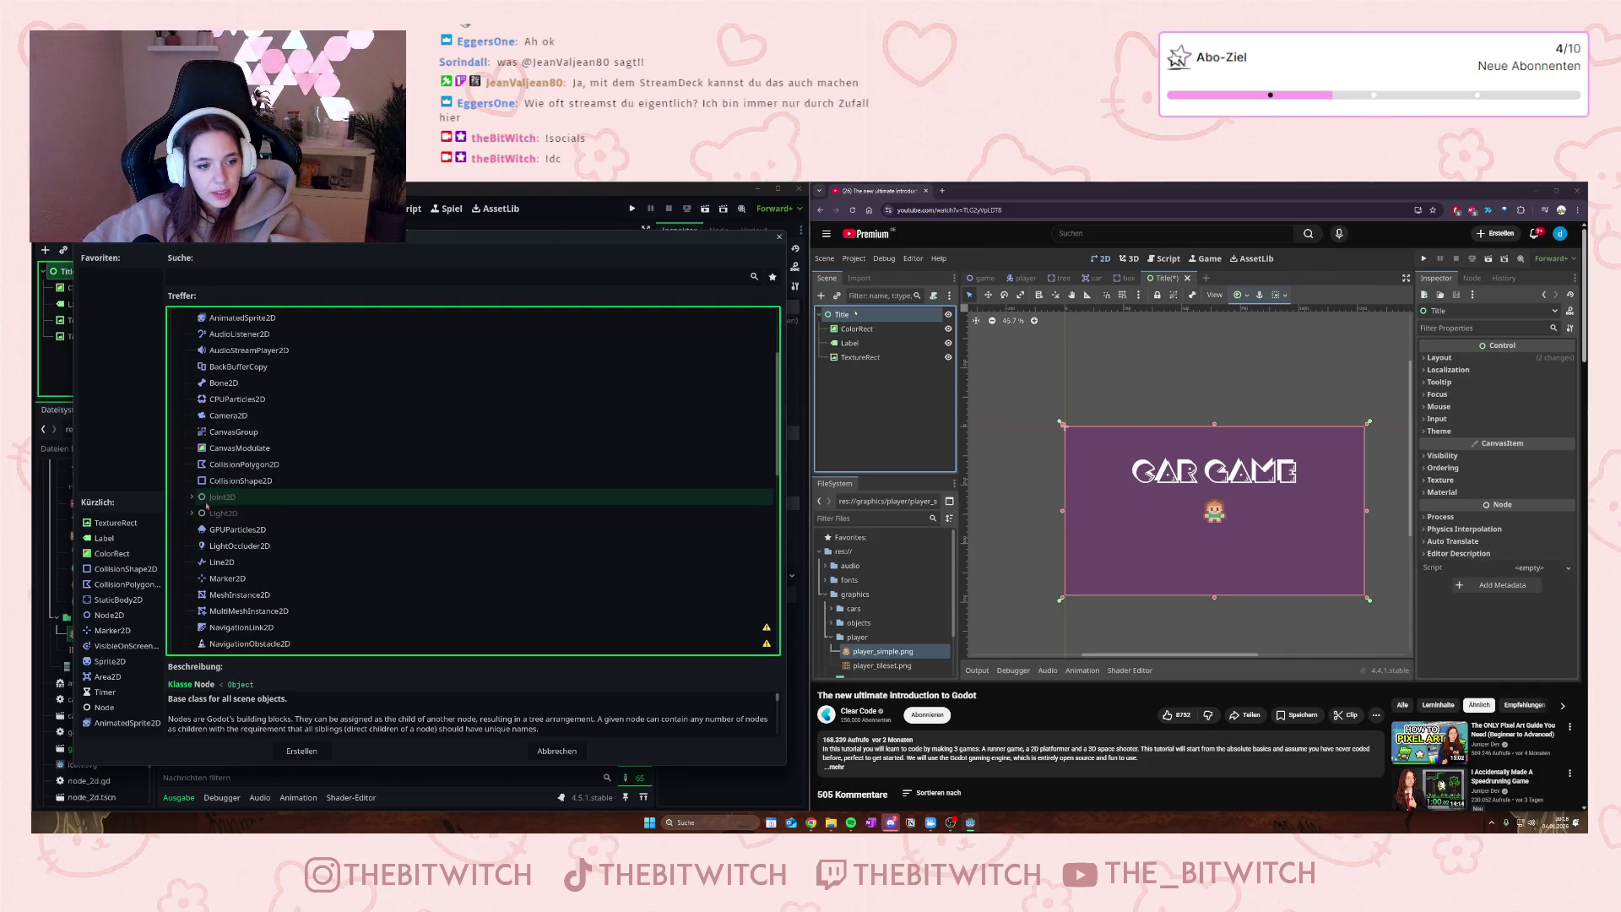
pyautogui.scroll(4, 211, 506)
pyautogui.click(217, 415)
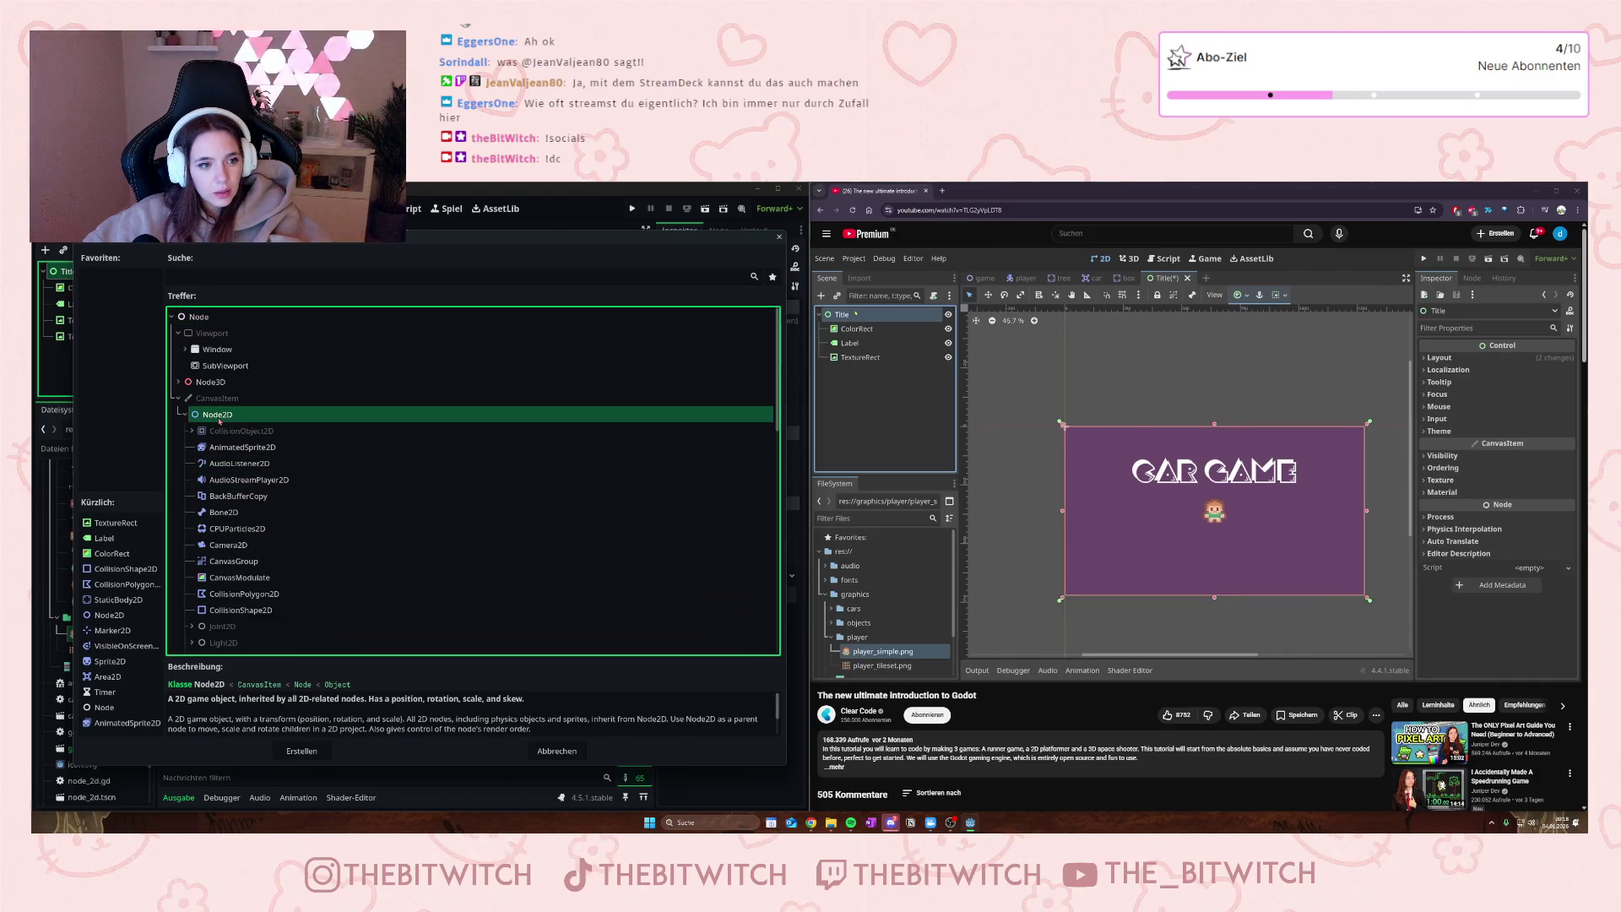
pyautogui.click(300, 751)
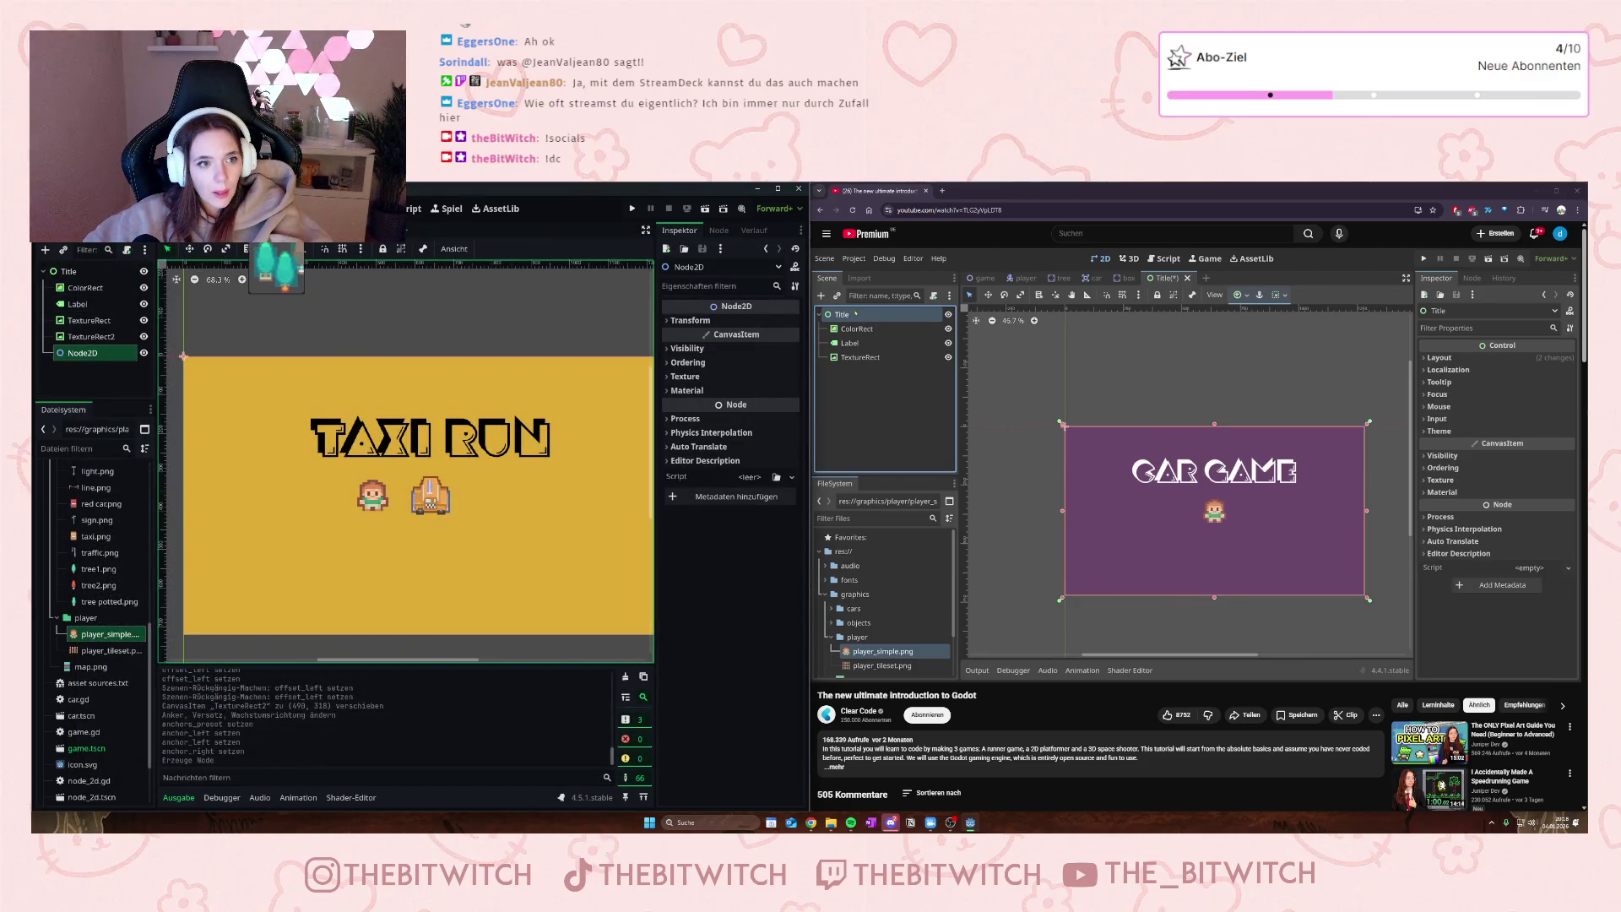
# - Drag the tree image onto the car scene canvas, then return to the Title scene
pyautogui.click(325, 236)
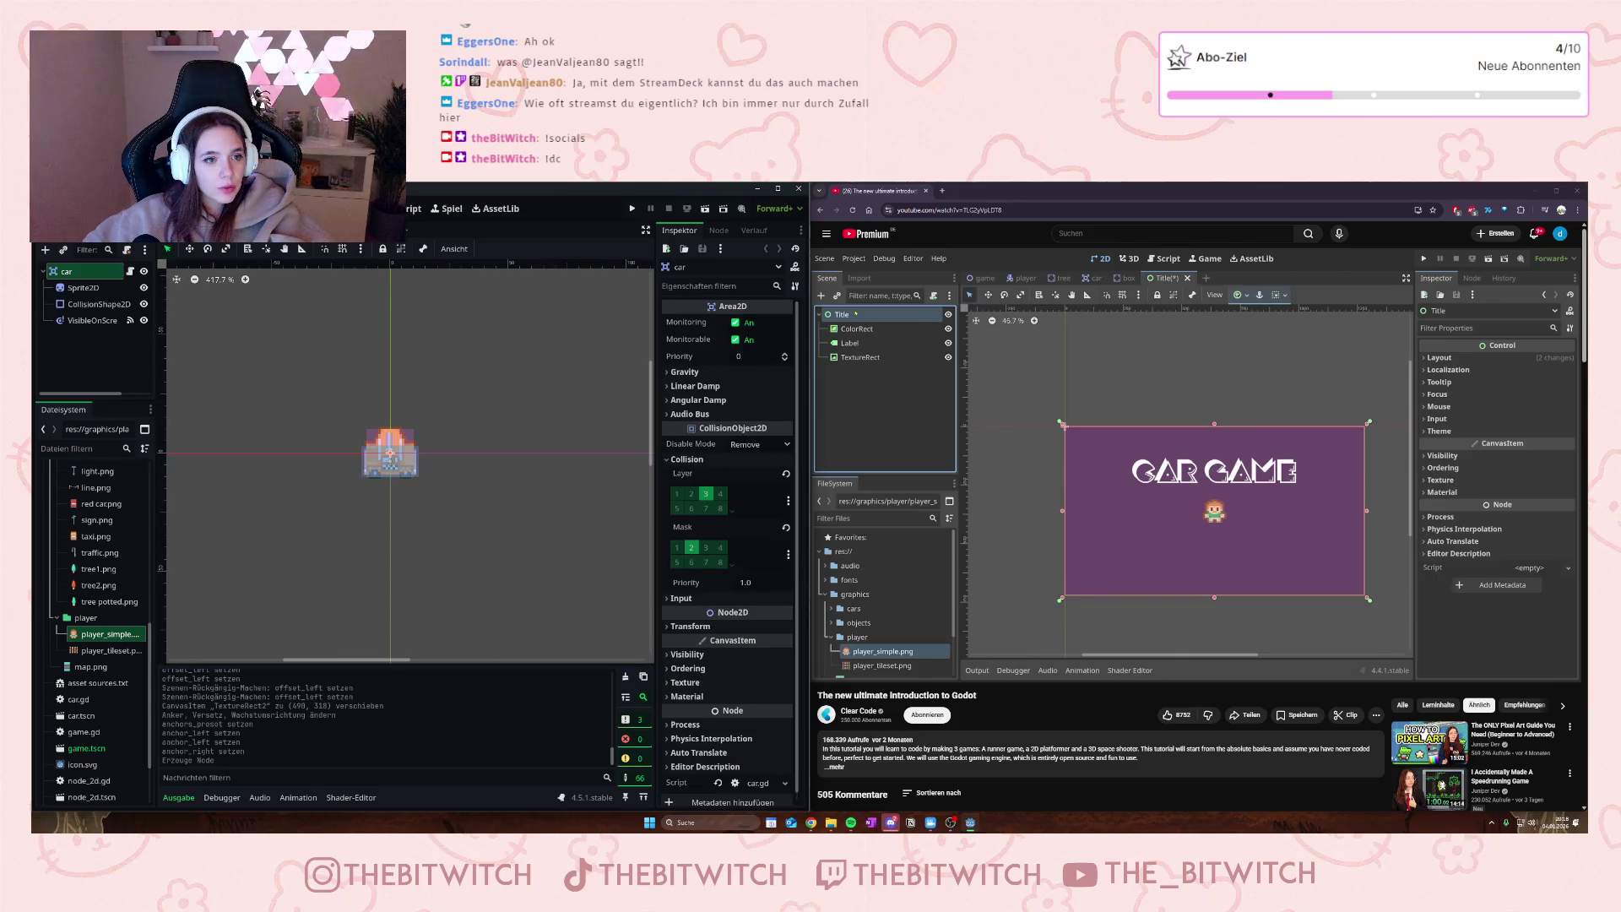
pyautogui.click(75, 326)
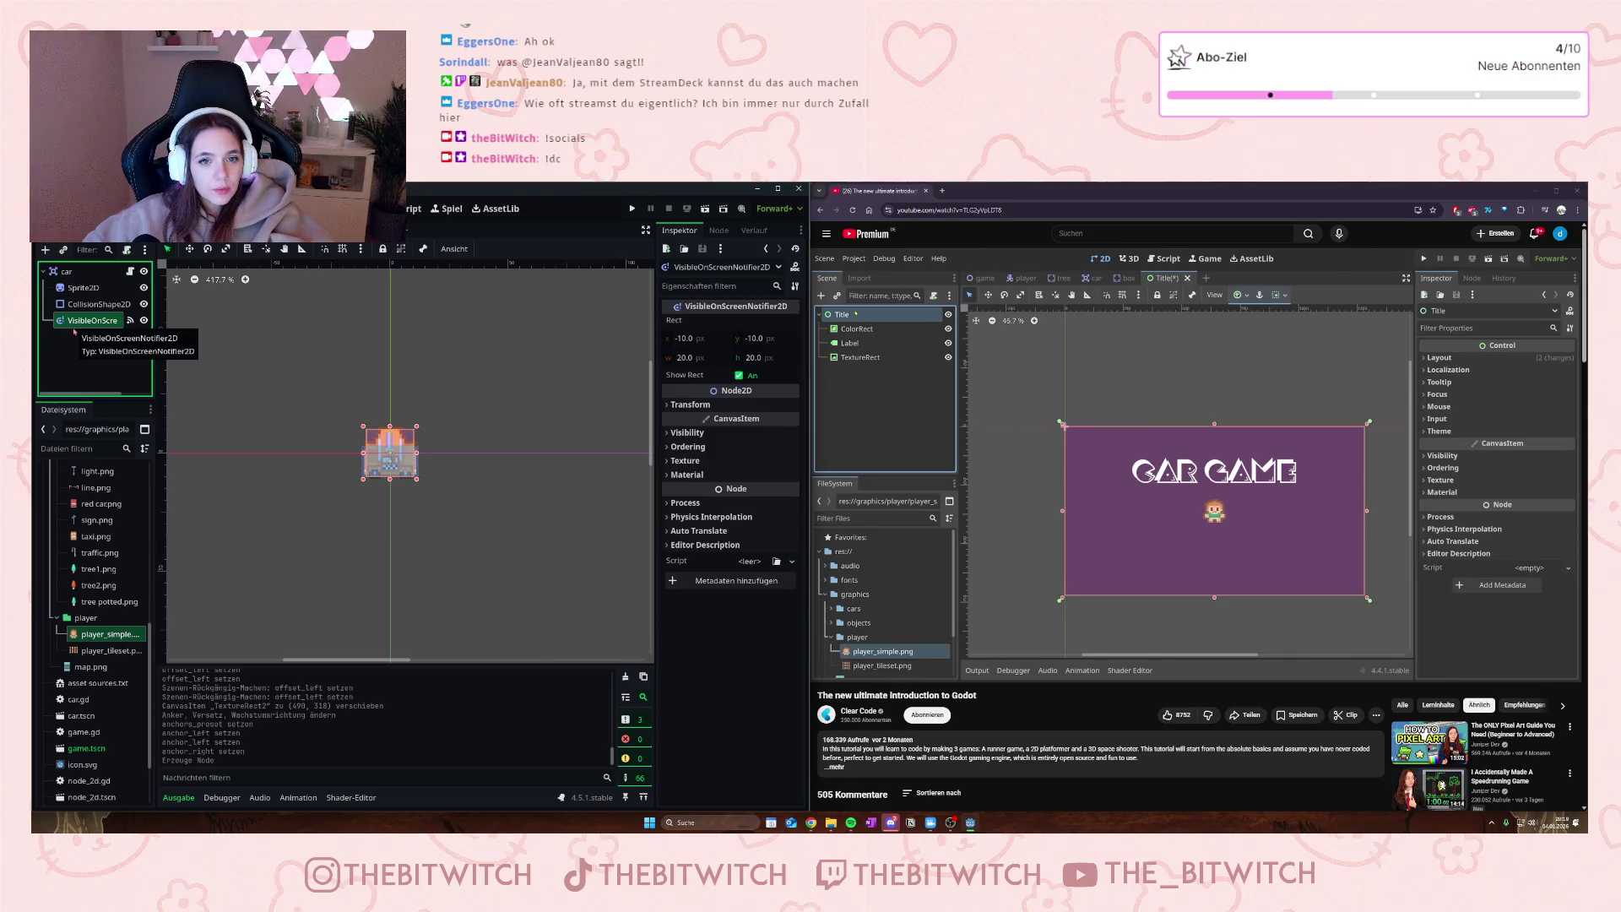
pyautogui.moveTo(66, 356)
pyautogui.mouseDown()
pyautogui.moveTo(254, 269)
pyautogui.moveTo(434, 480)
pyautogui.mouseUp()
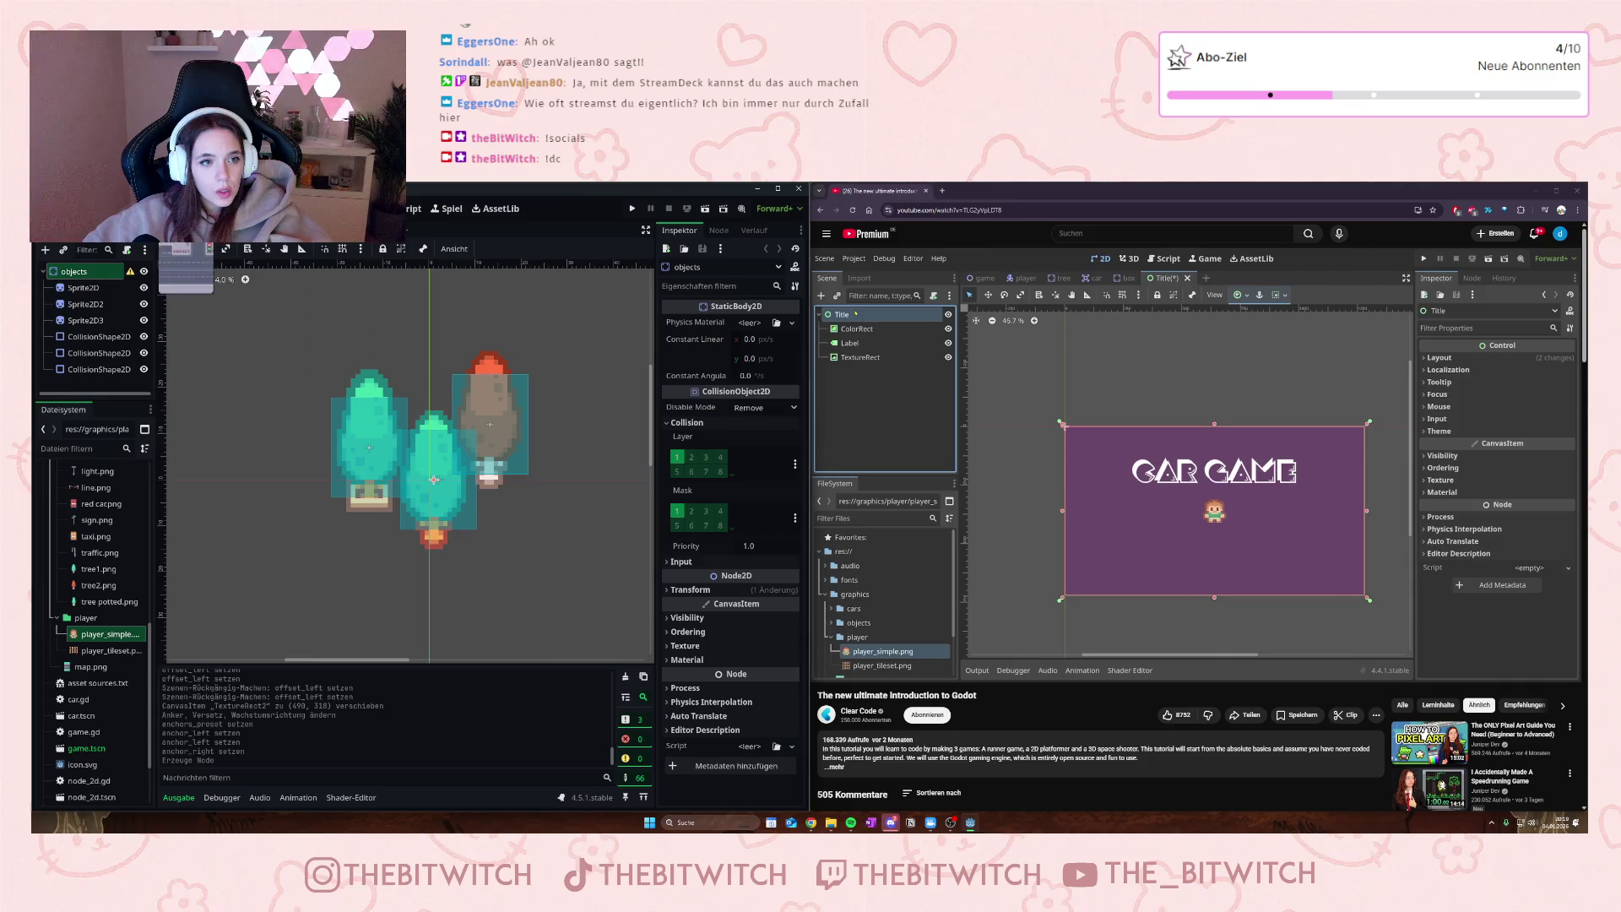
pyautogui.click(225, 234)
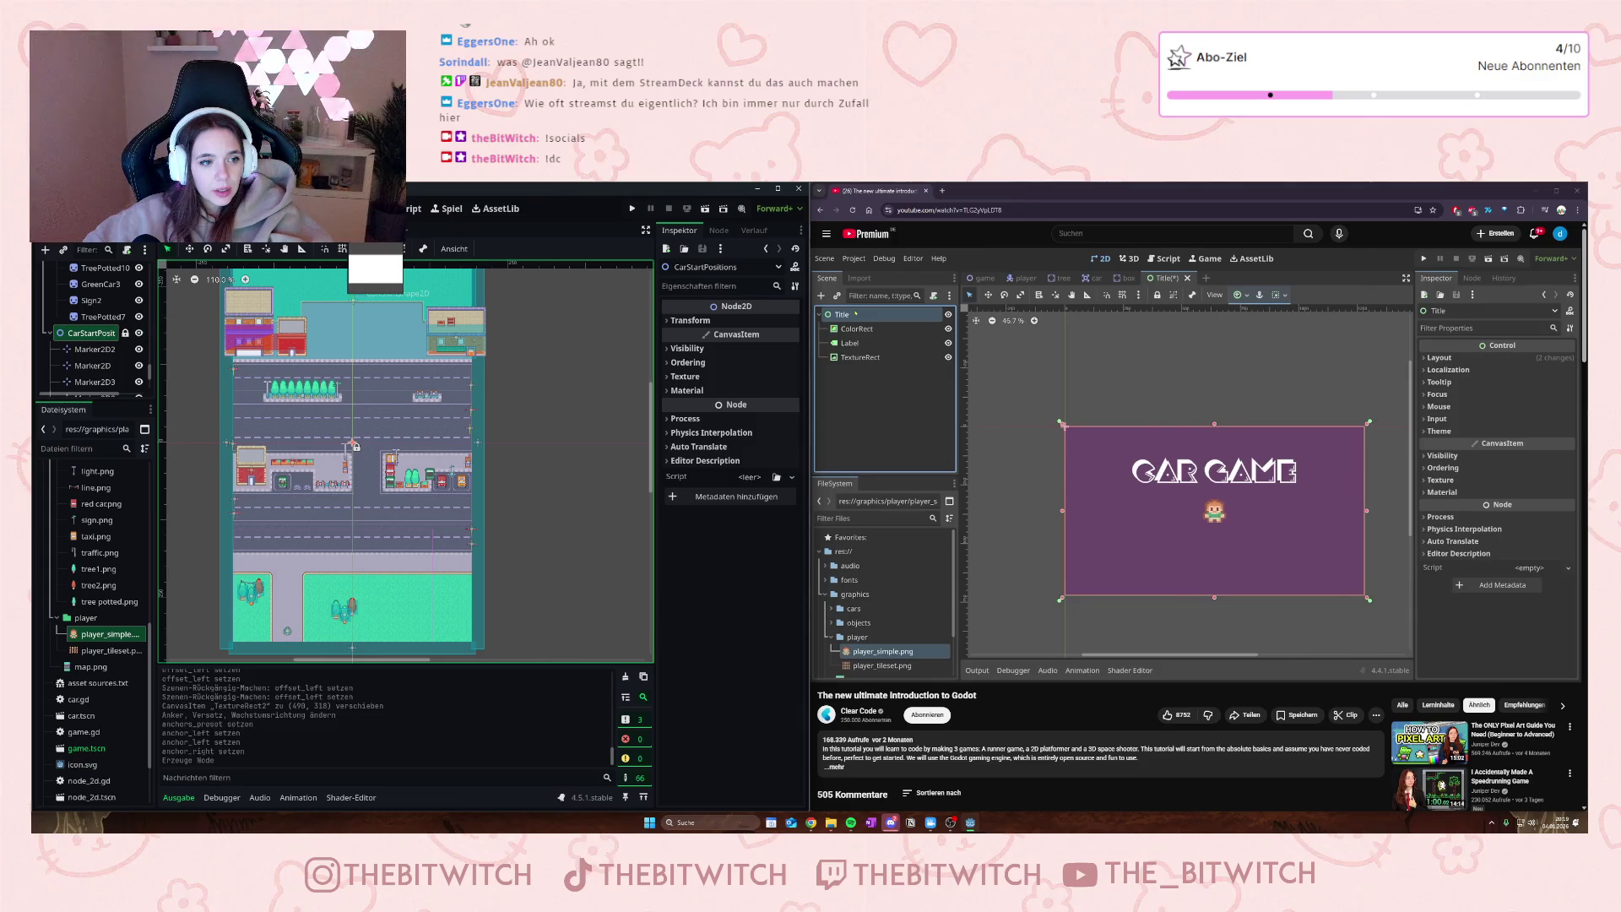
pyautogui.click(372, 230)
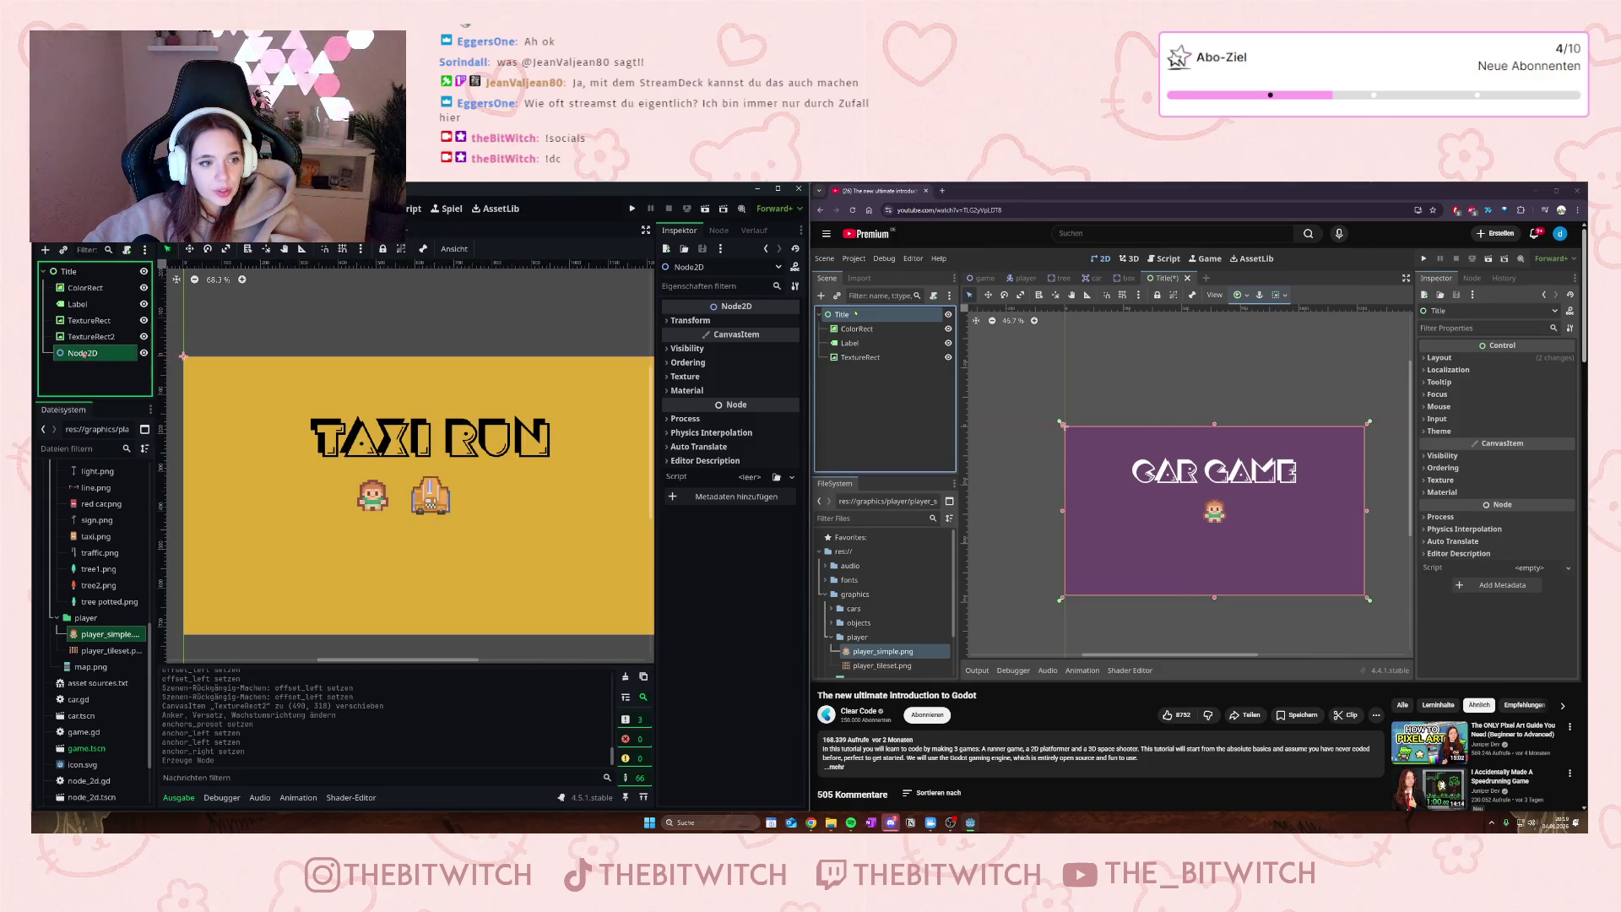
# - Rename the Node2D under Title to 'TaxiStartPos'
pyautogui.doubleClick(82, 353)
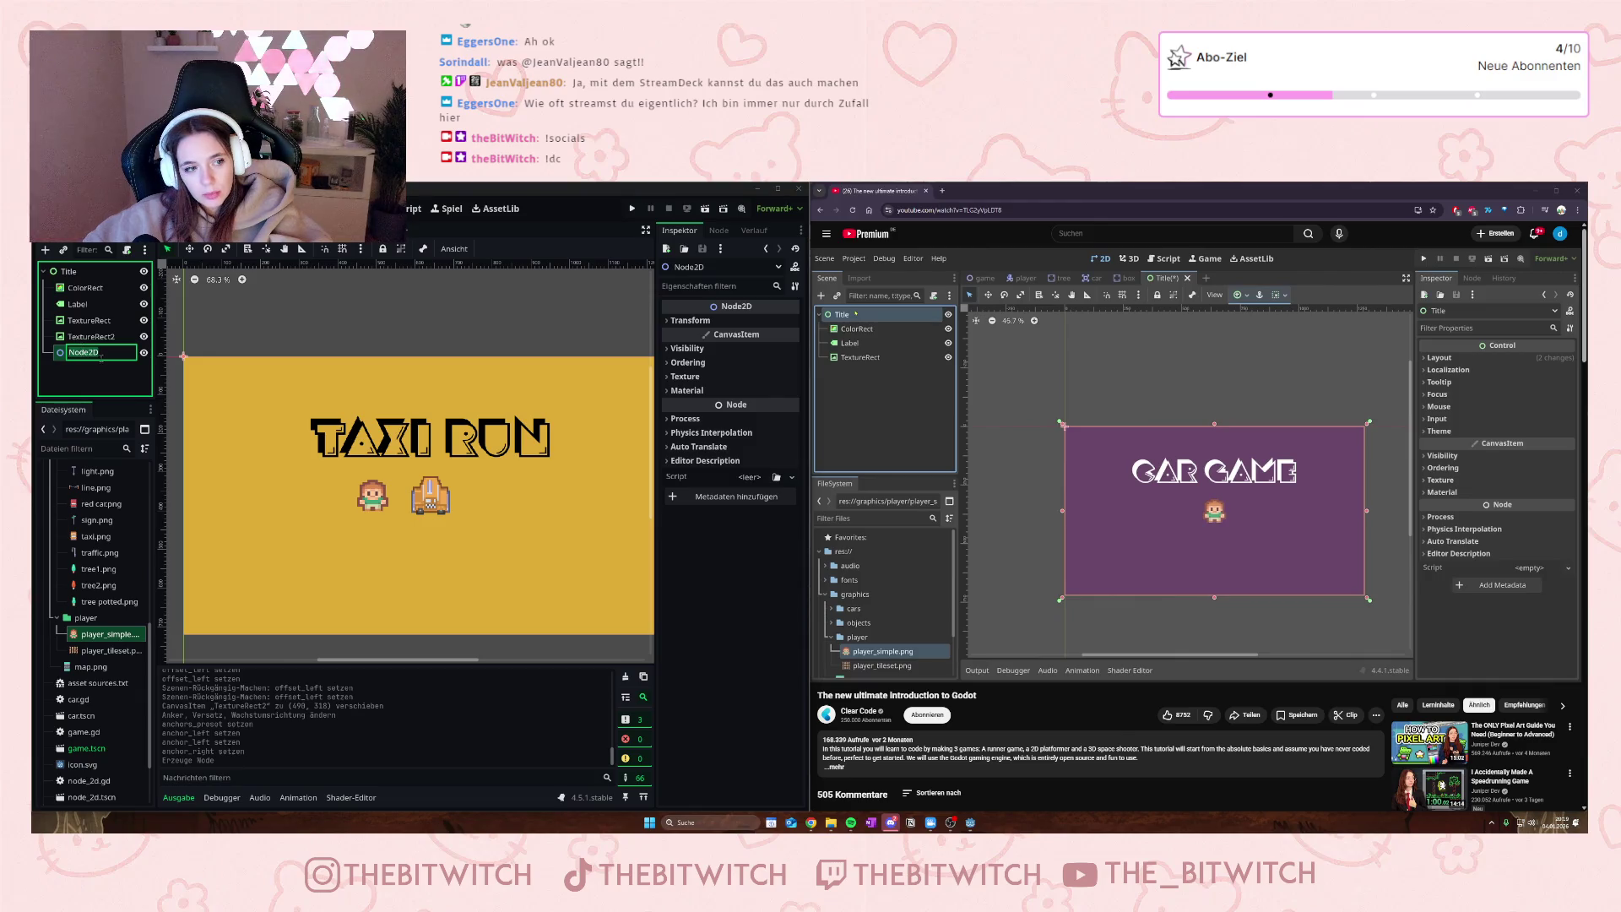
pyautogui.write('TaxiSta')
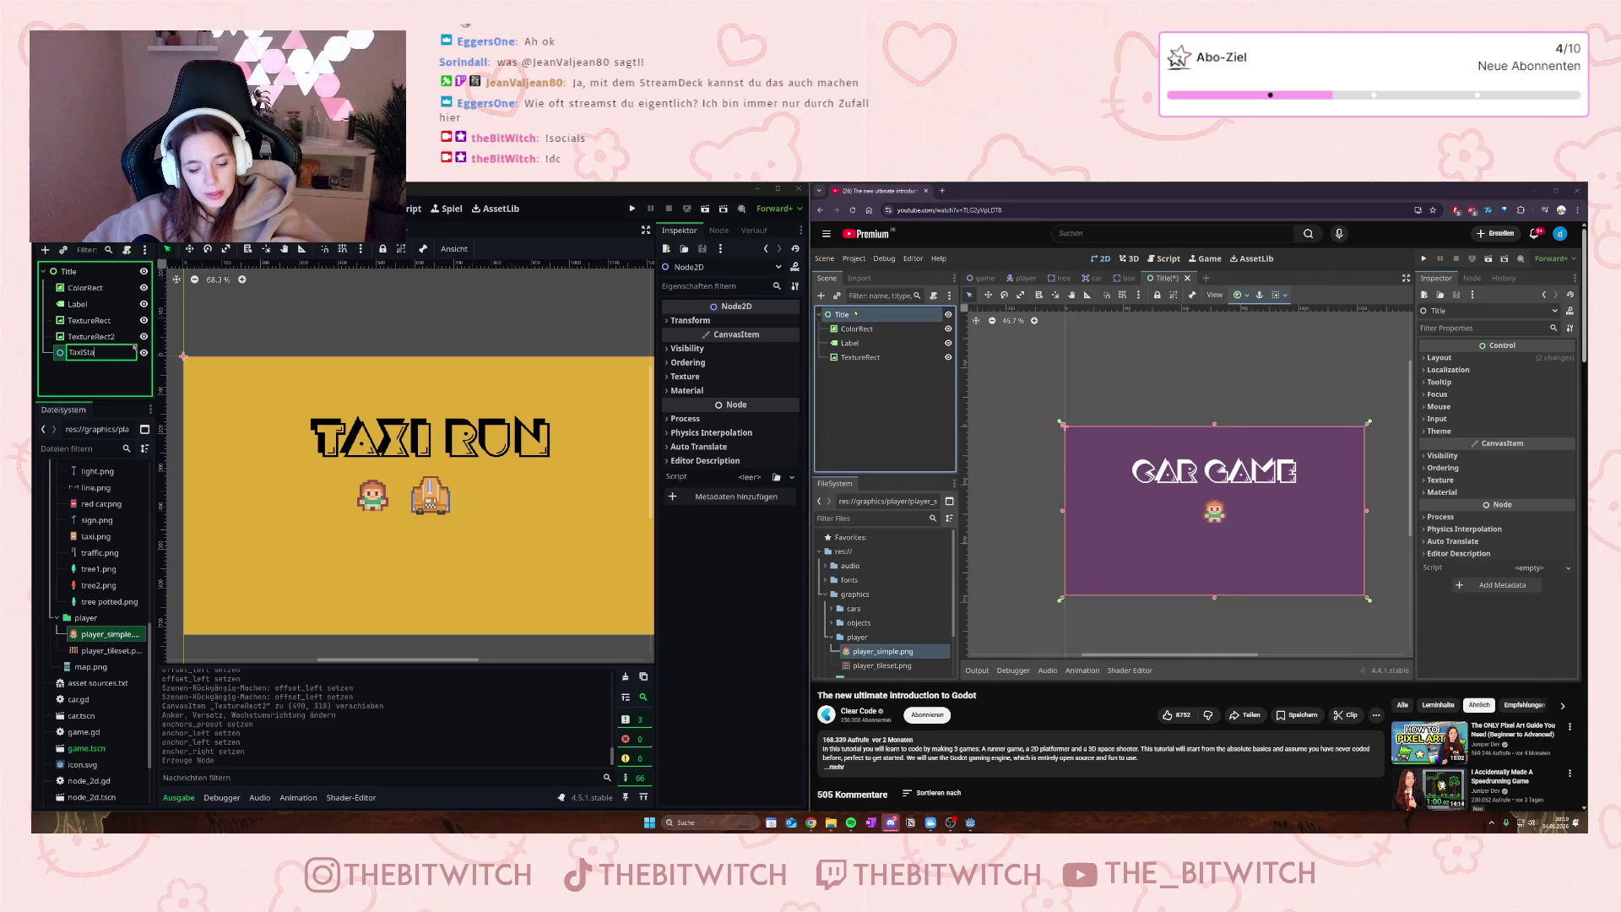
pyautogui.write('rt')
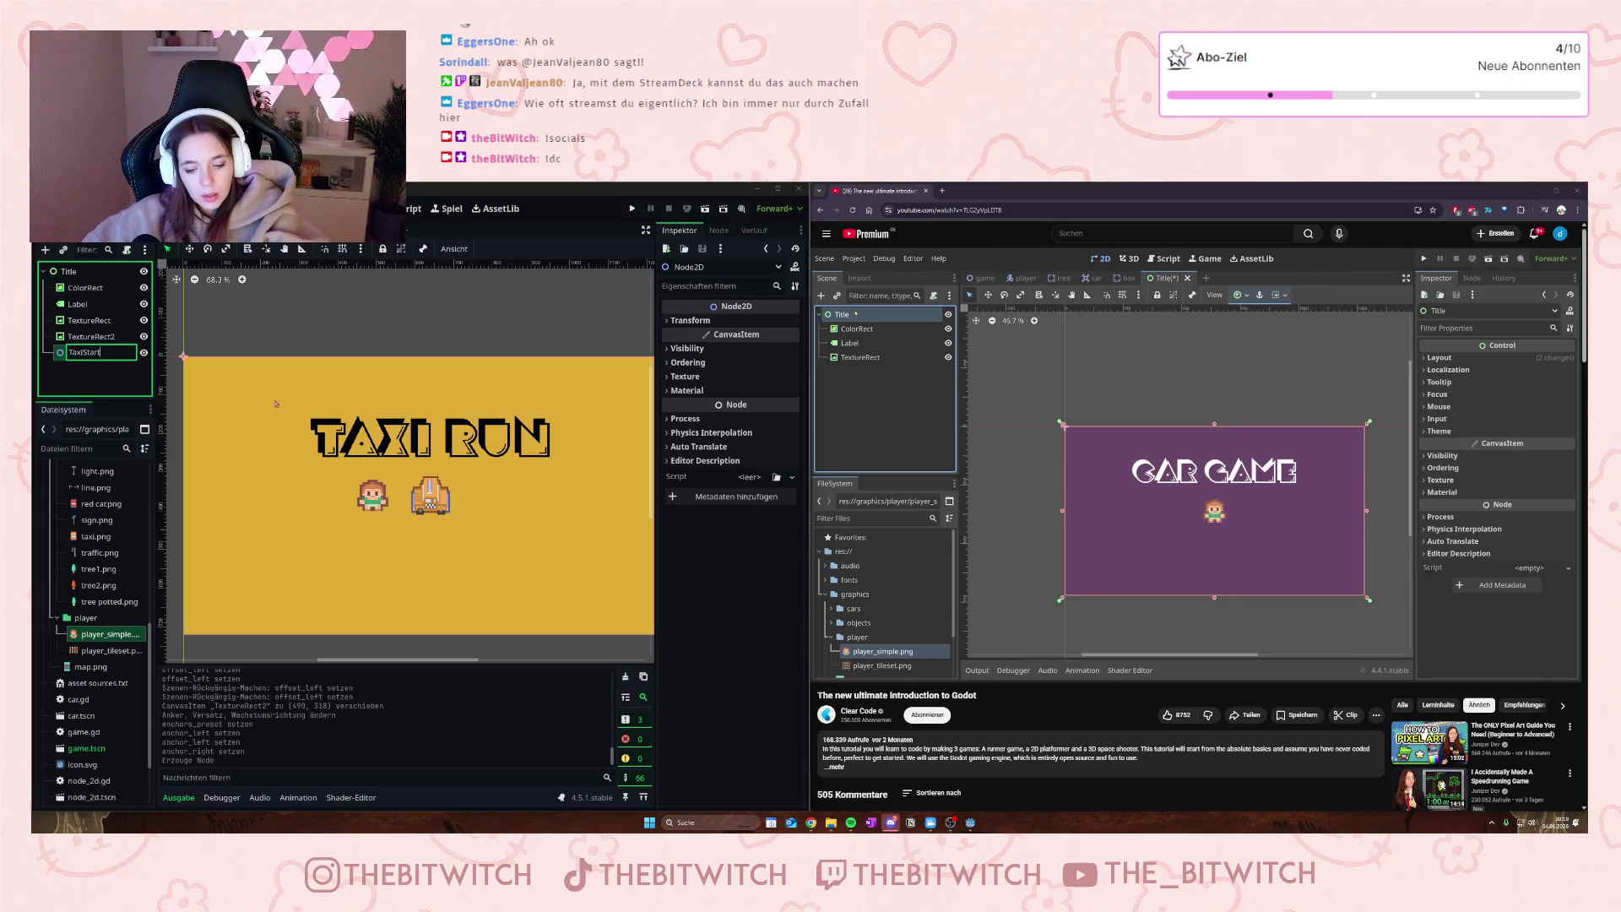
pyautogui.write('Po')
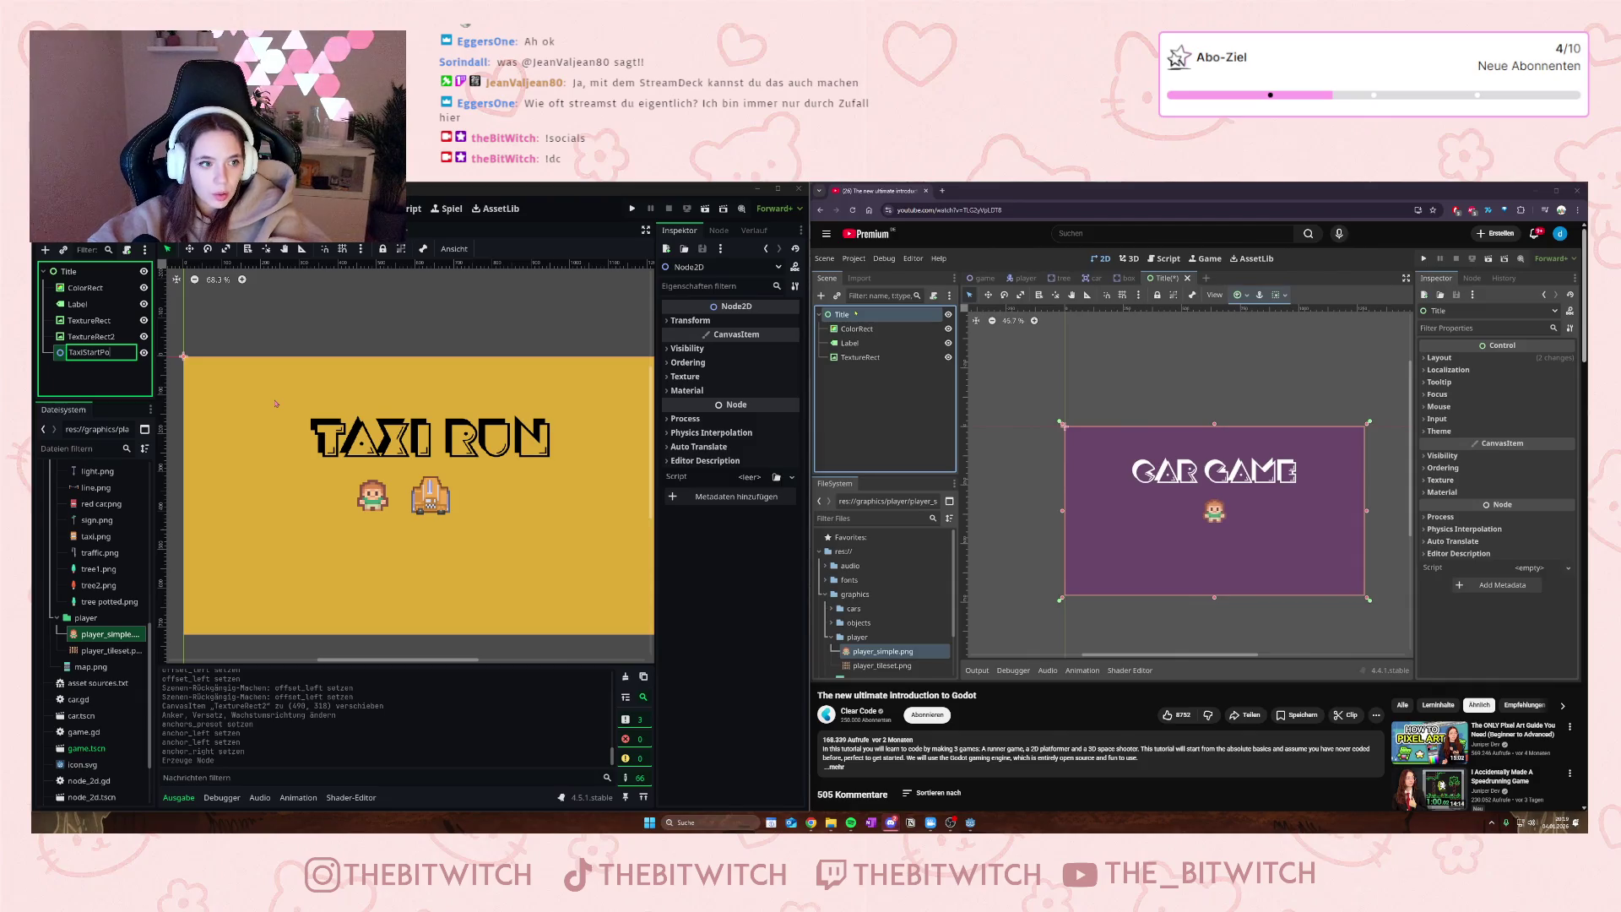
pyautogui.write('s')
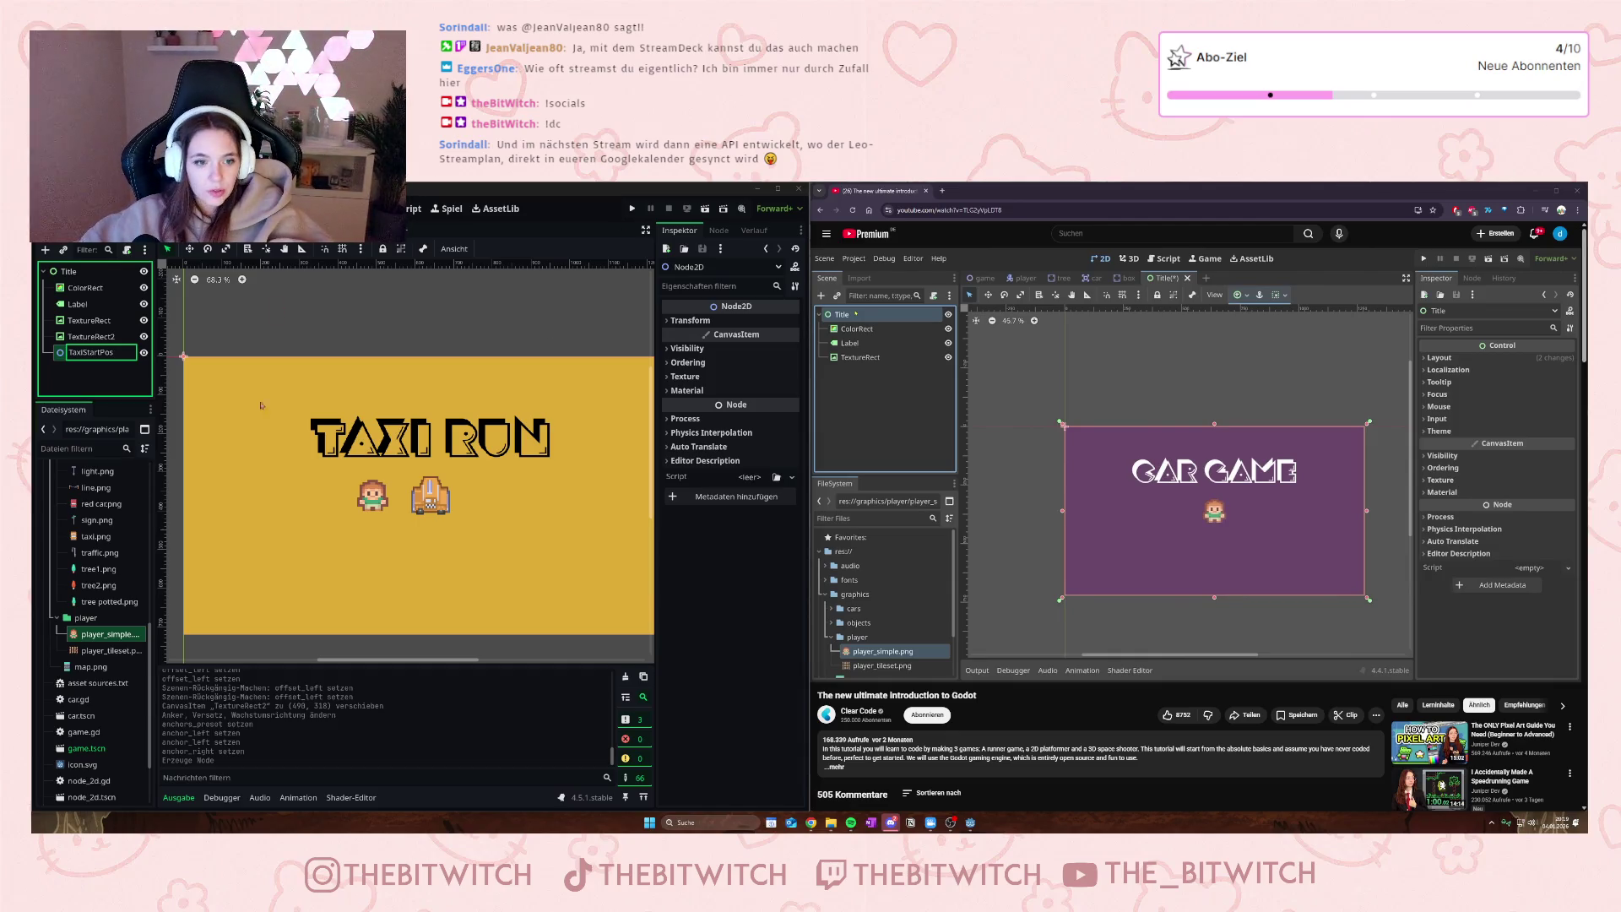
pyautogui.press('Return')
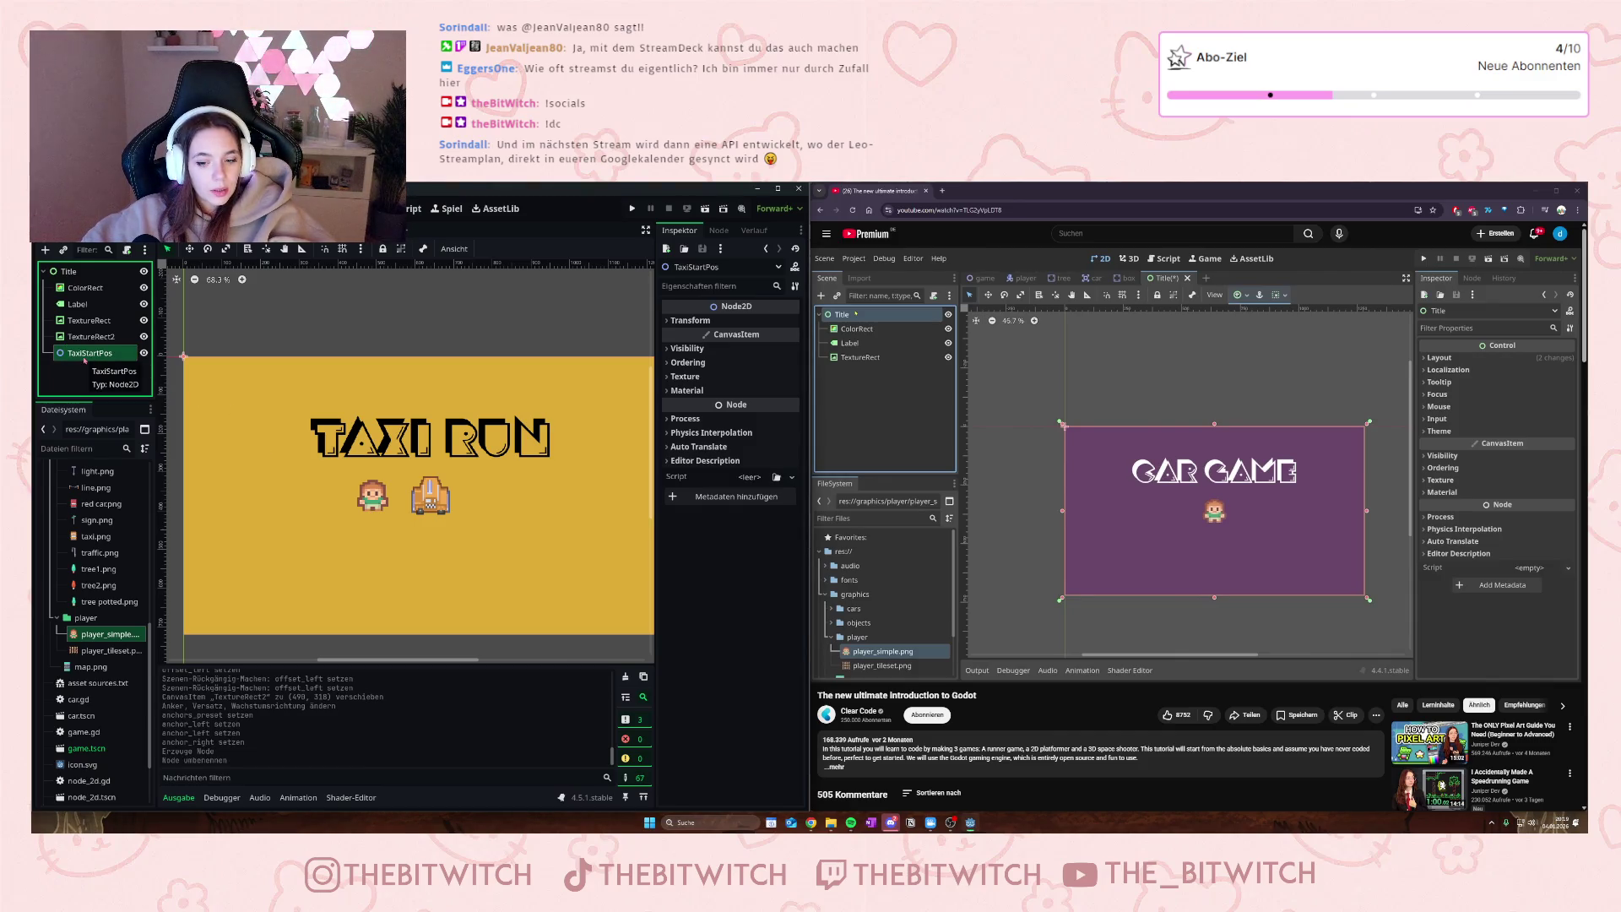
pyautogui.click(321, 228)
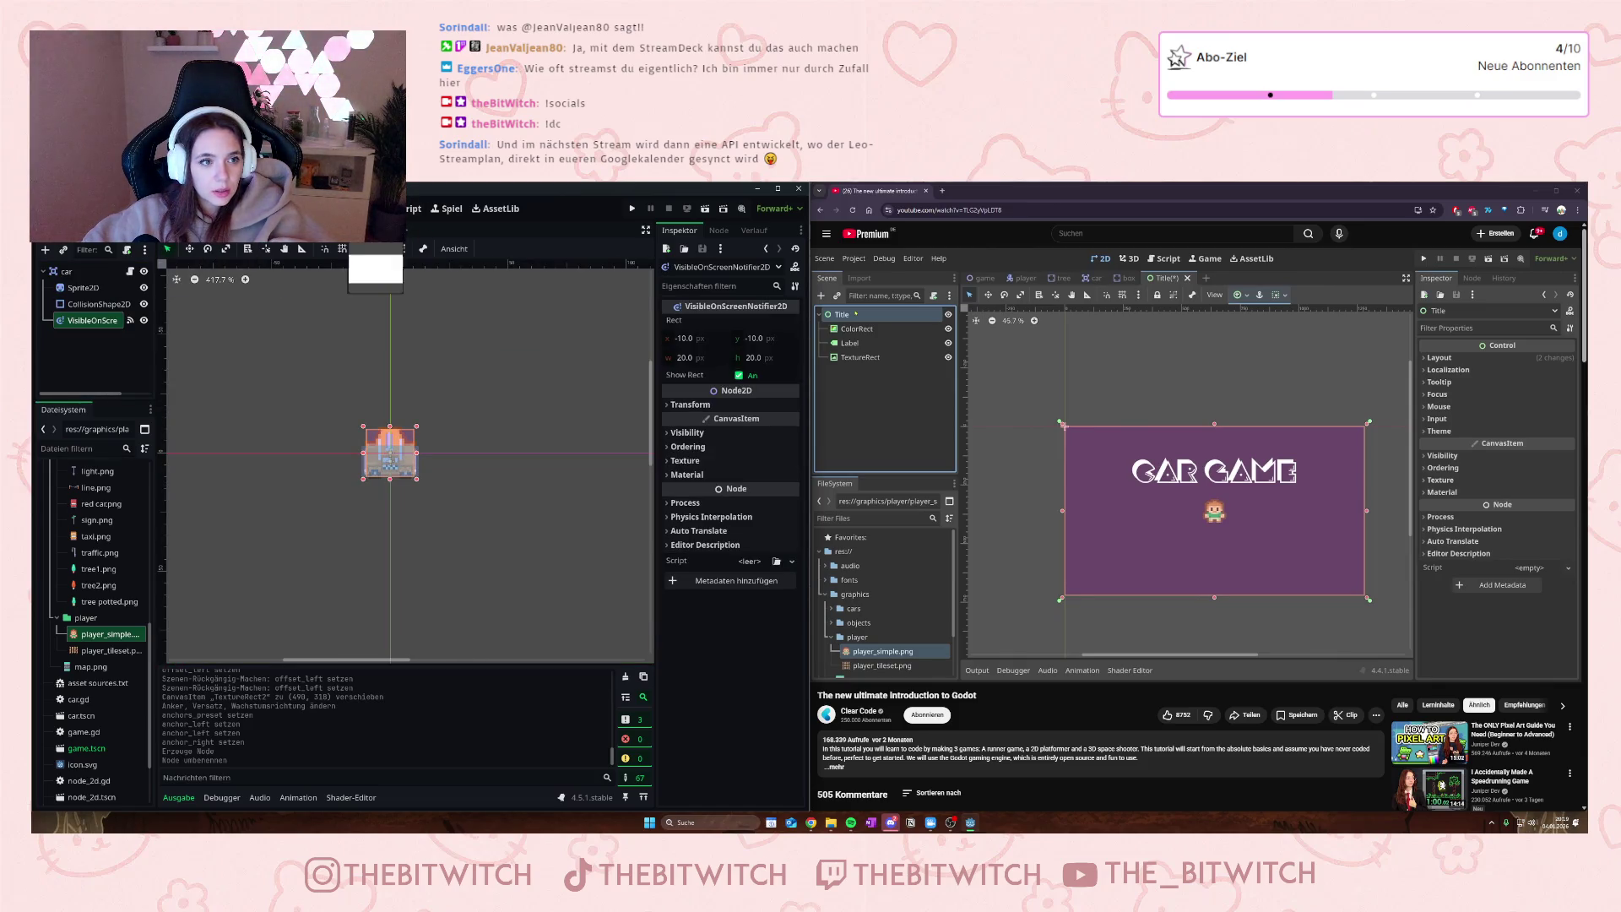
pyautogui.click(181, 228)
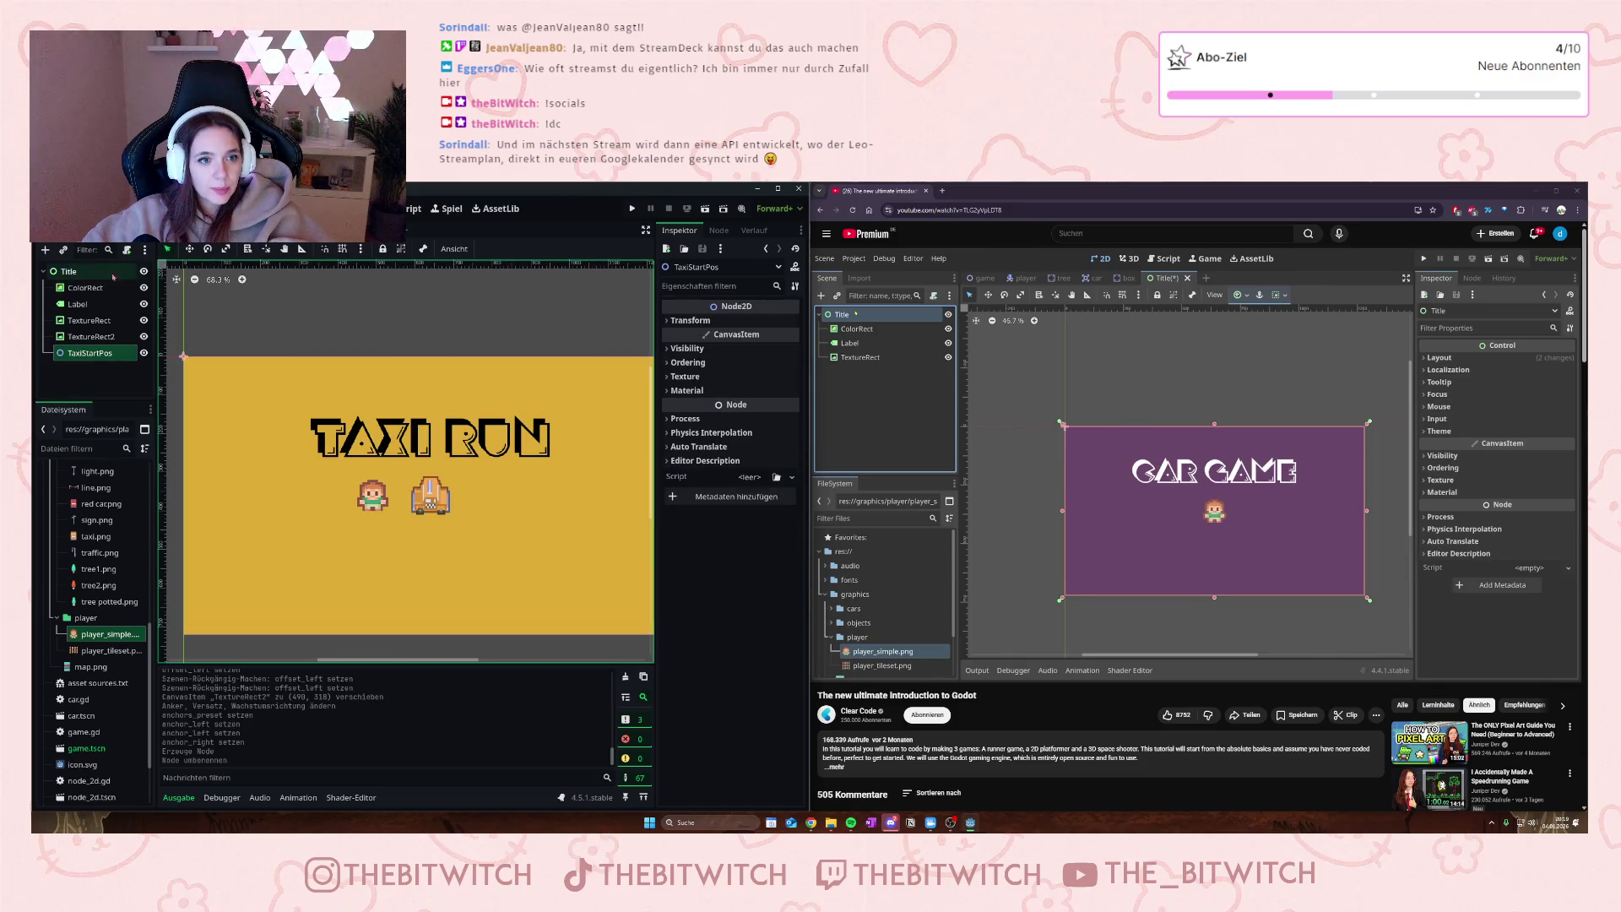
pyautogui.click(93, 322)
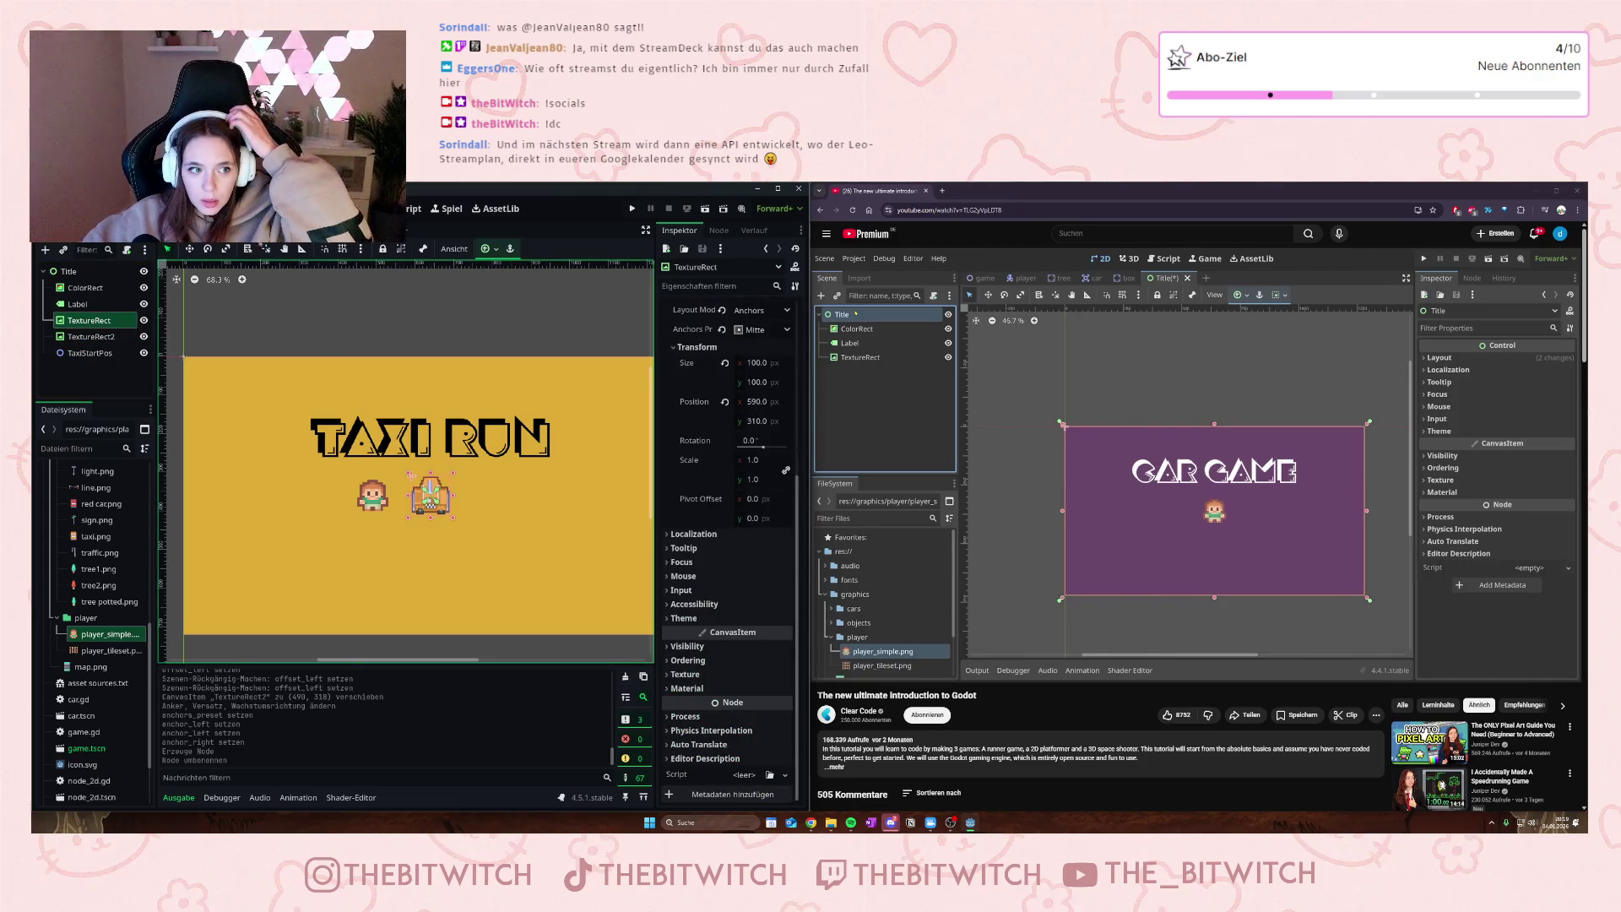
pyautogui.click(186, 229)
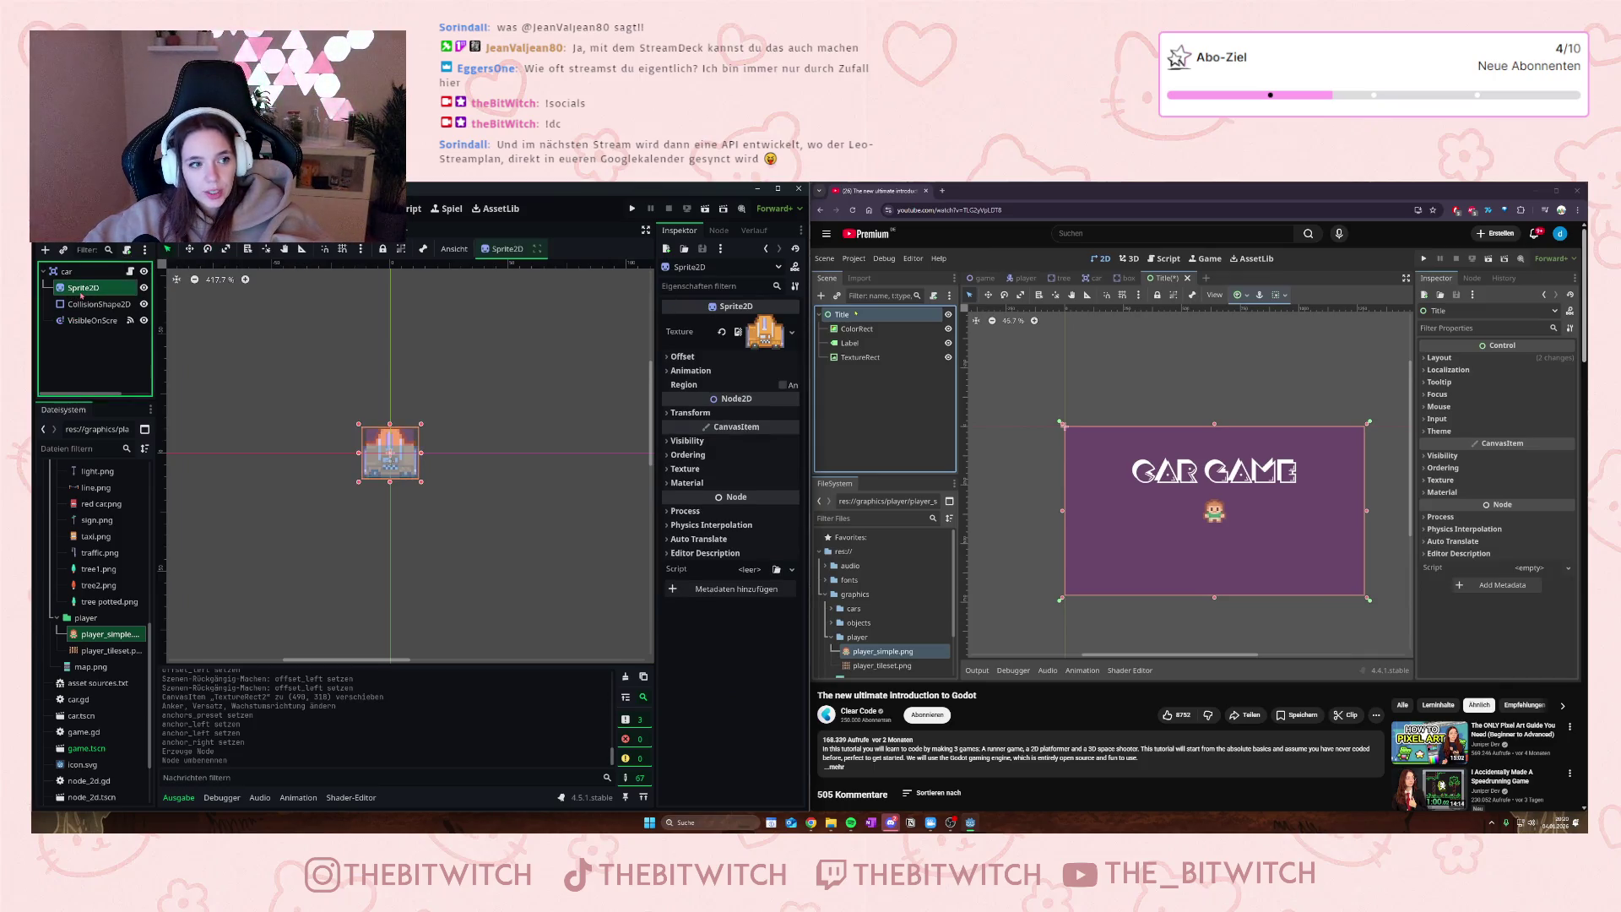
pyautogui.click(375, 230)
pyautogui.rightClick(91, 355)
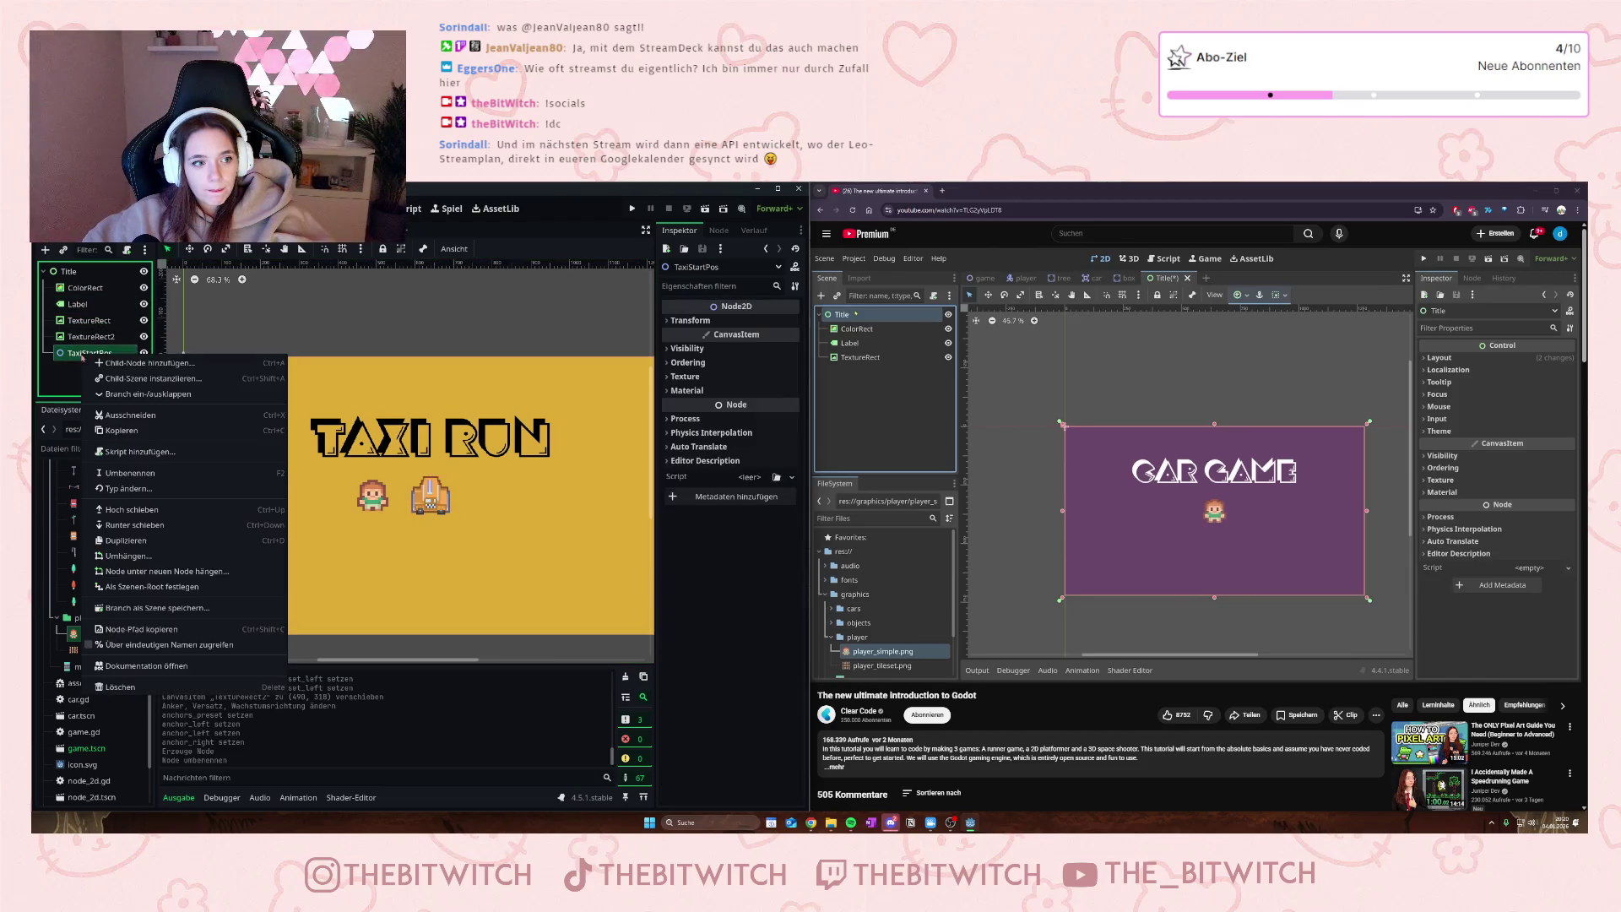
pyautogui.press('Escape')
pyautogui.hotkey('ctrl', 'Tab')
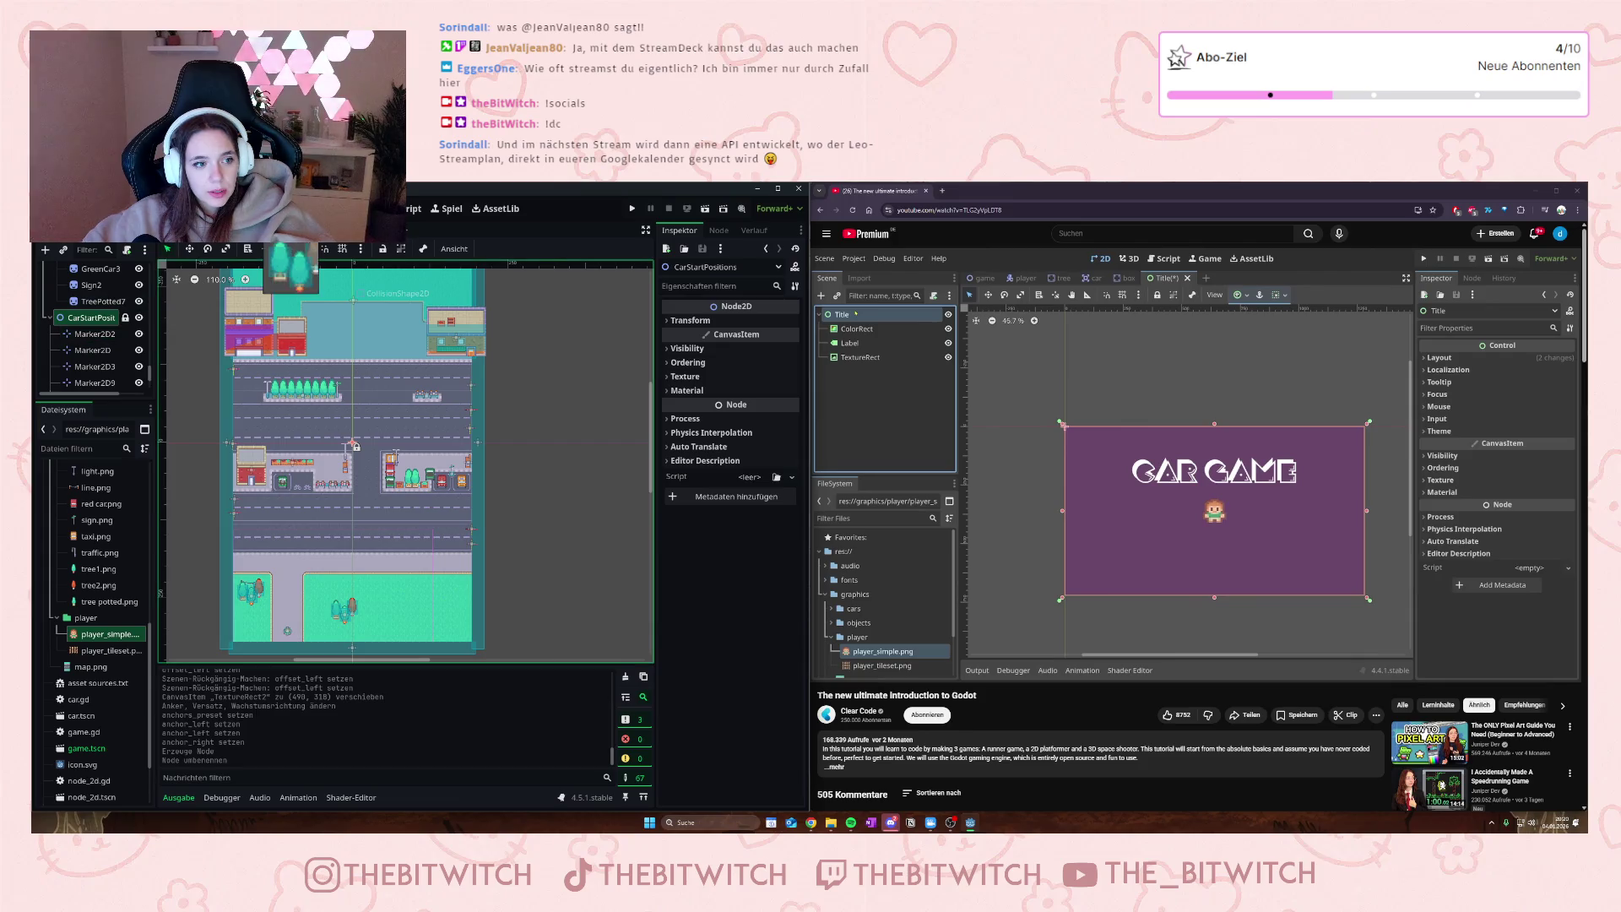
pyautogui.hotkey('ctrl', 'Tab')
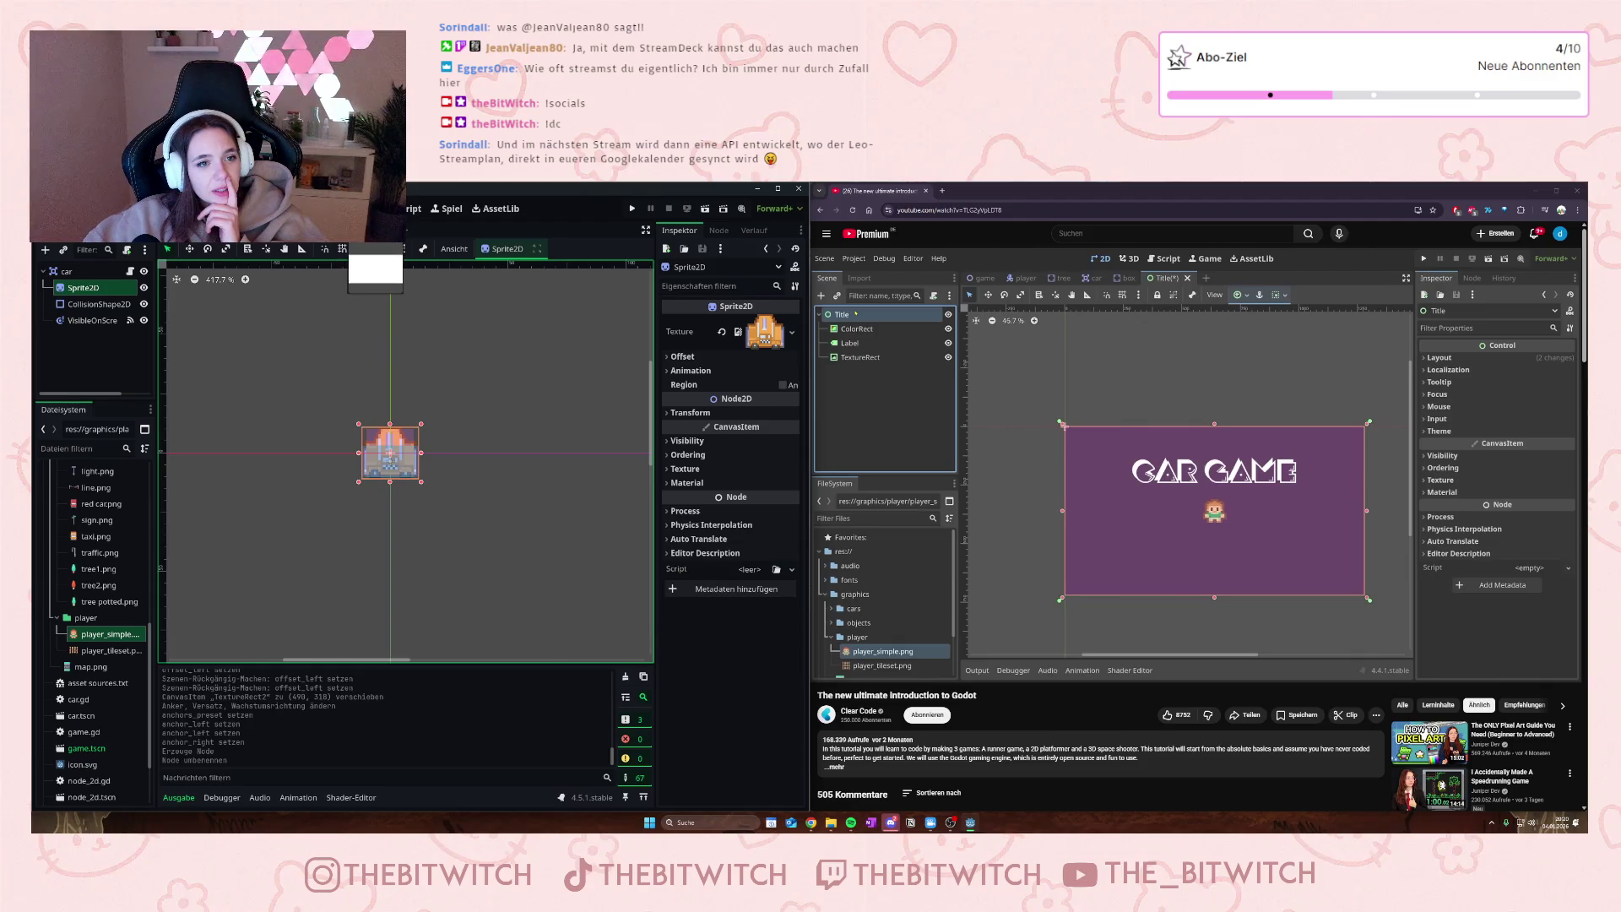
pyautogui.click(376, 230)
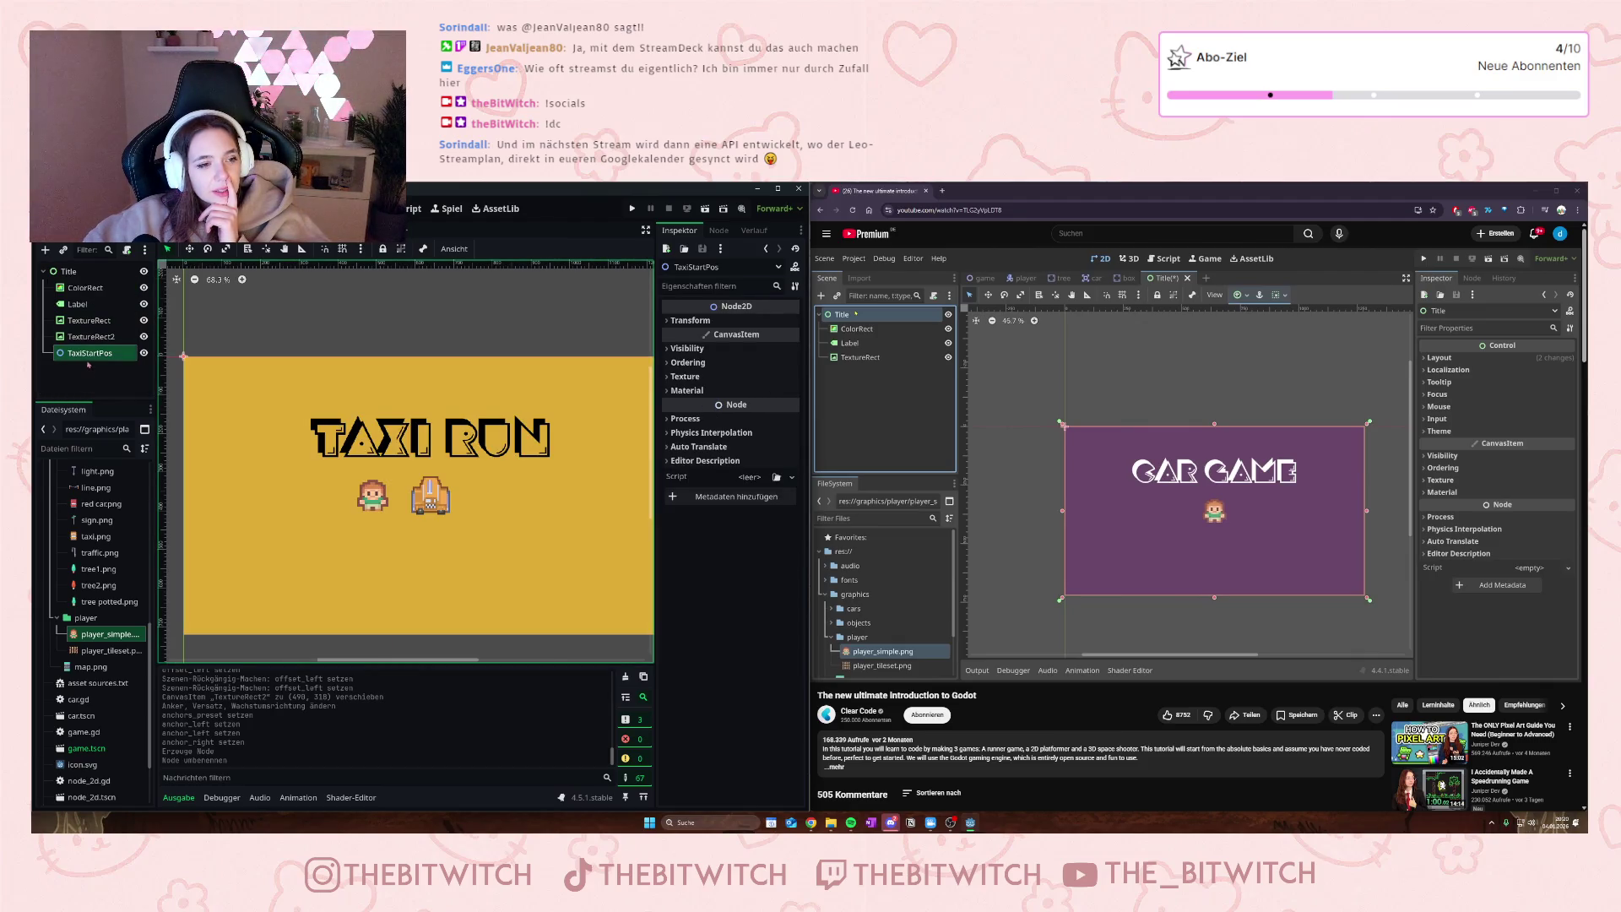
# - In the road map game scene, inspect the Timer and CarTimer settings
pyautogui.click(169, 229)
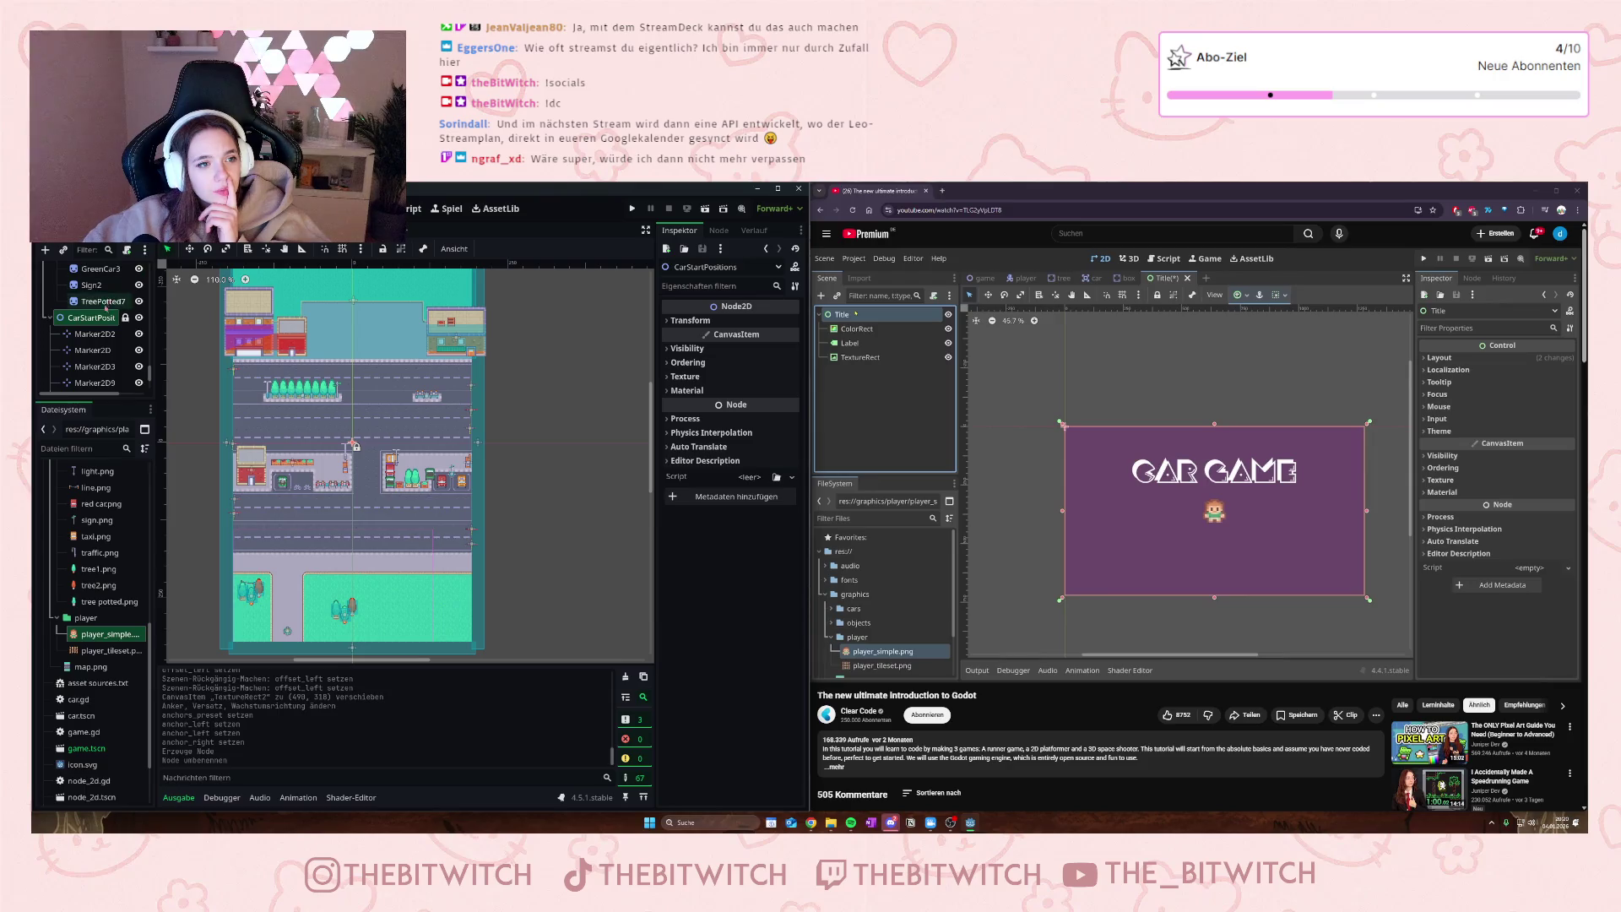
pyautogui.scroll(-1, 105, 307)
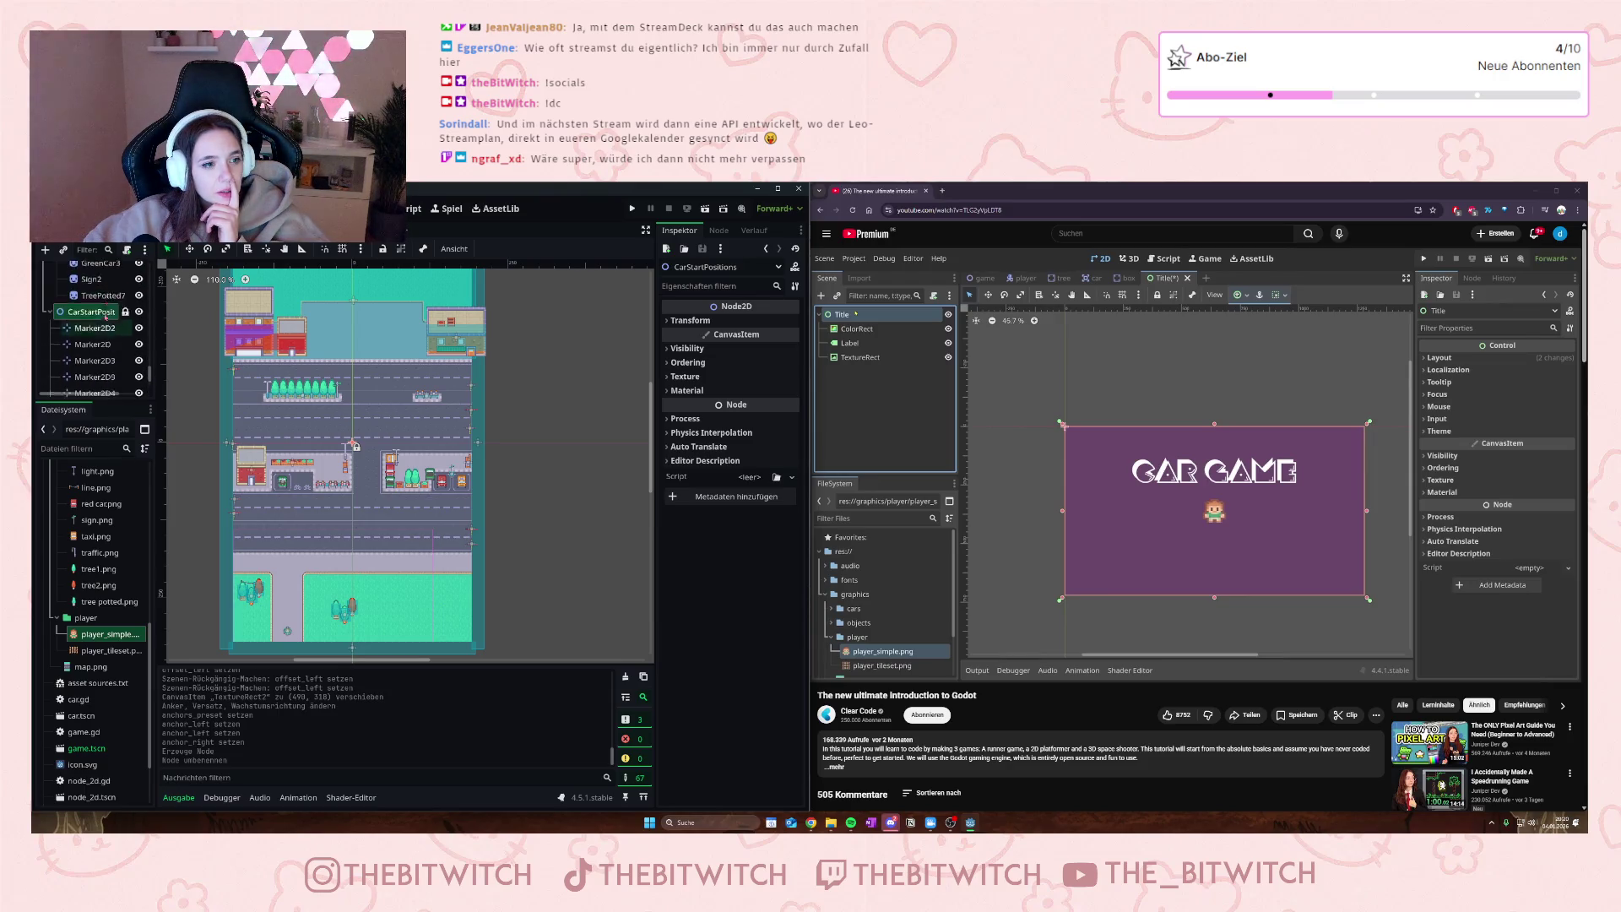
pyautogui.scroll(5, 104, 315)
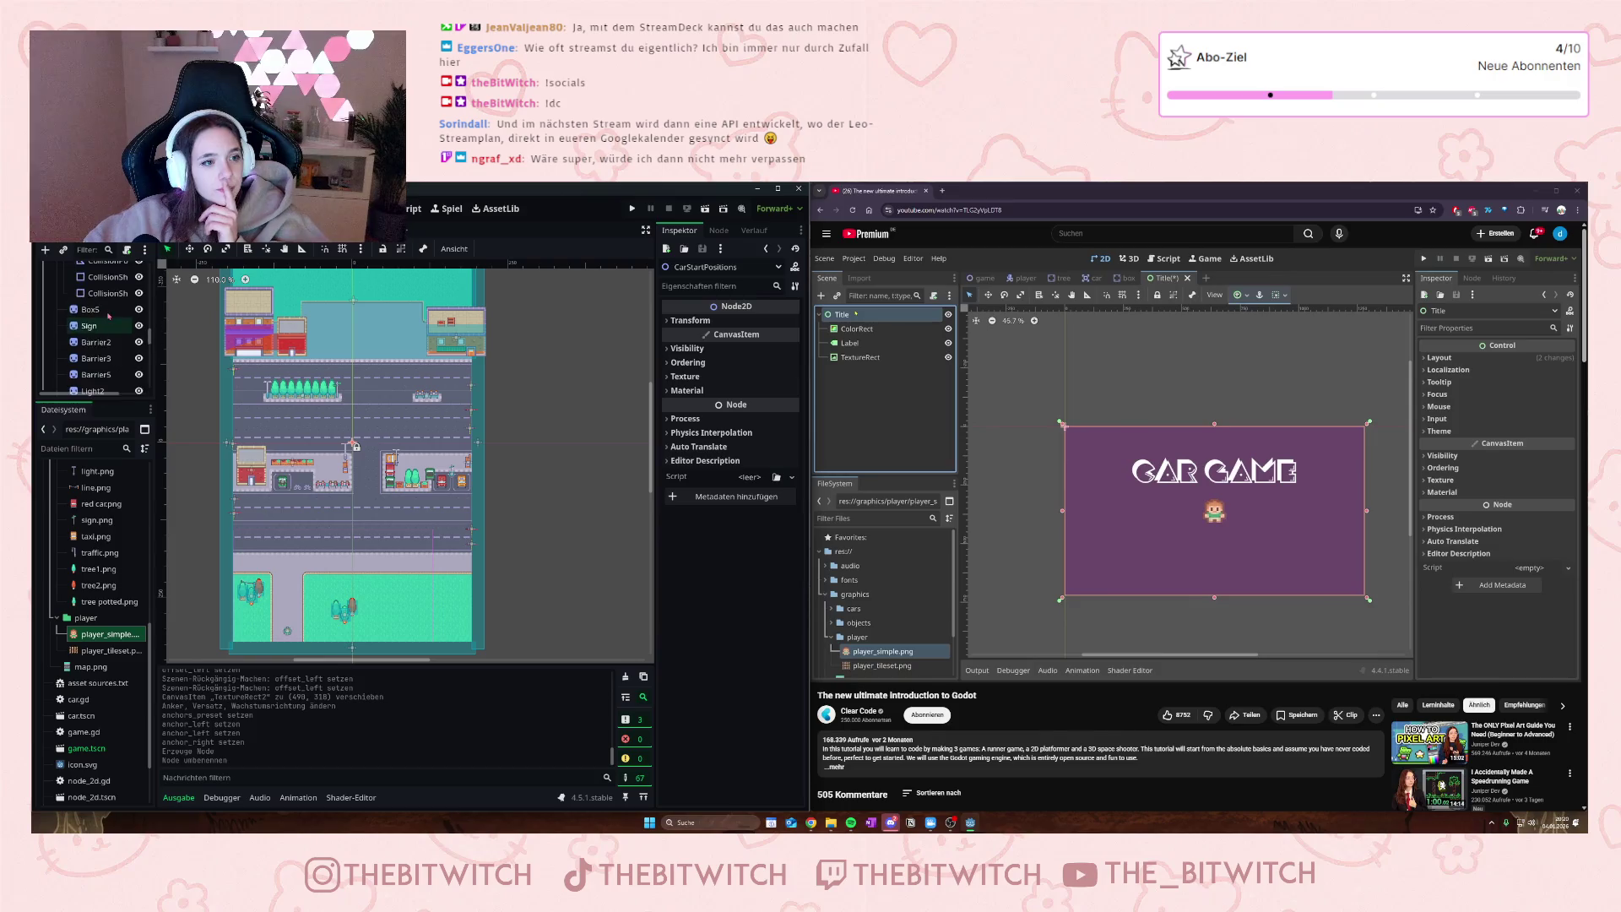
pyautogui.scroll(5, 108, 316)
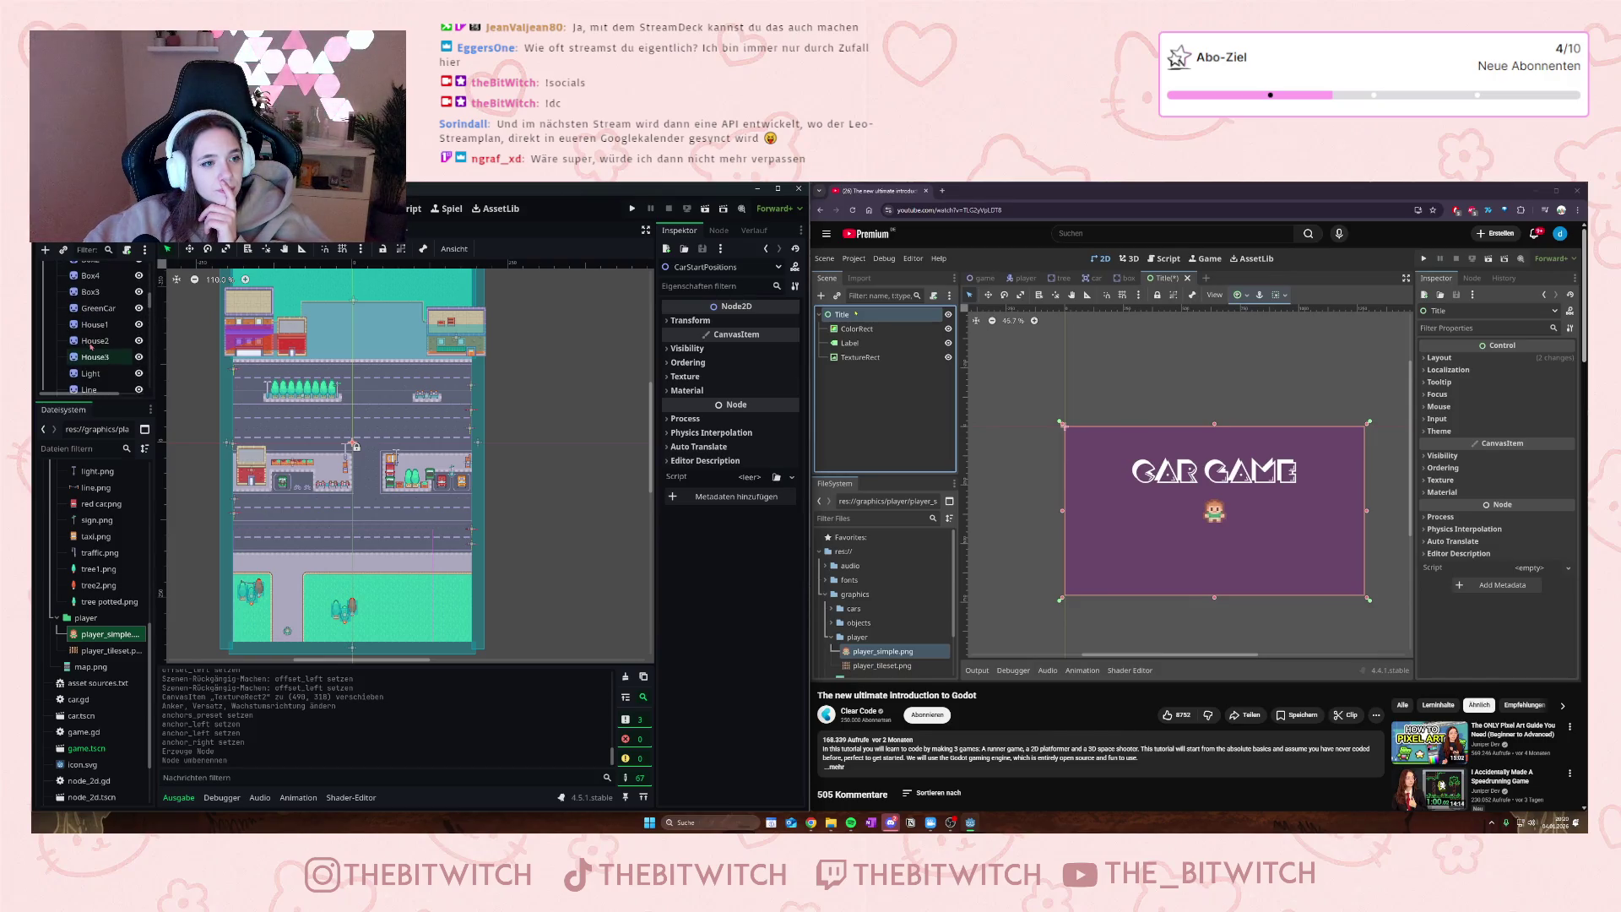
pyautogui.scroll(-1, 91, 344)
pyautogui.scroll(8, 91, 344)
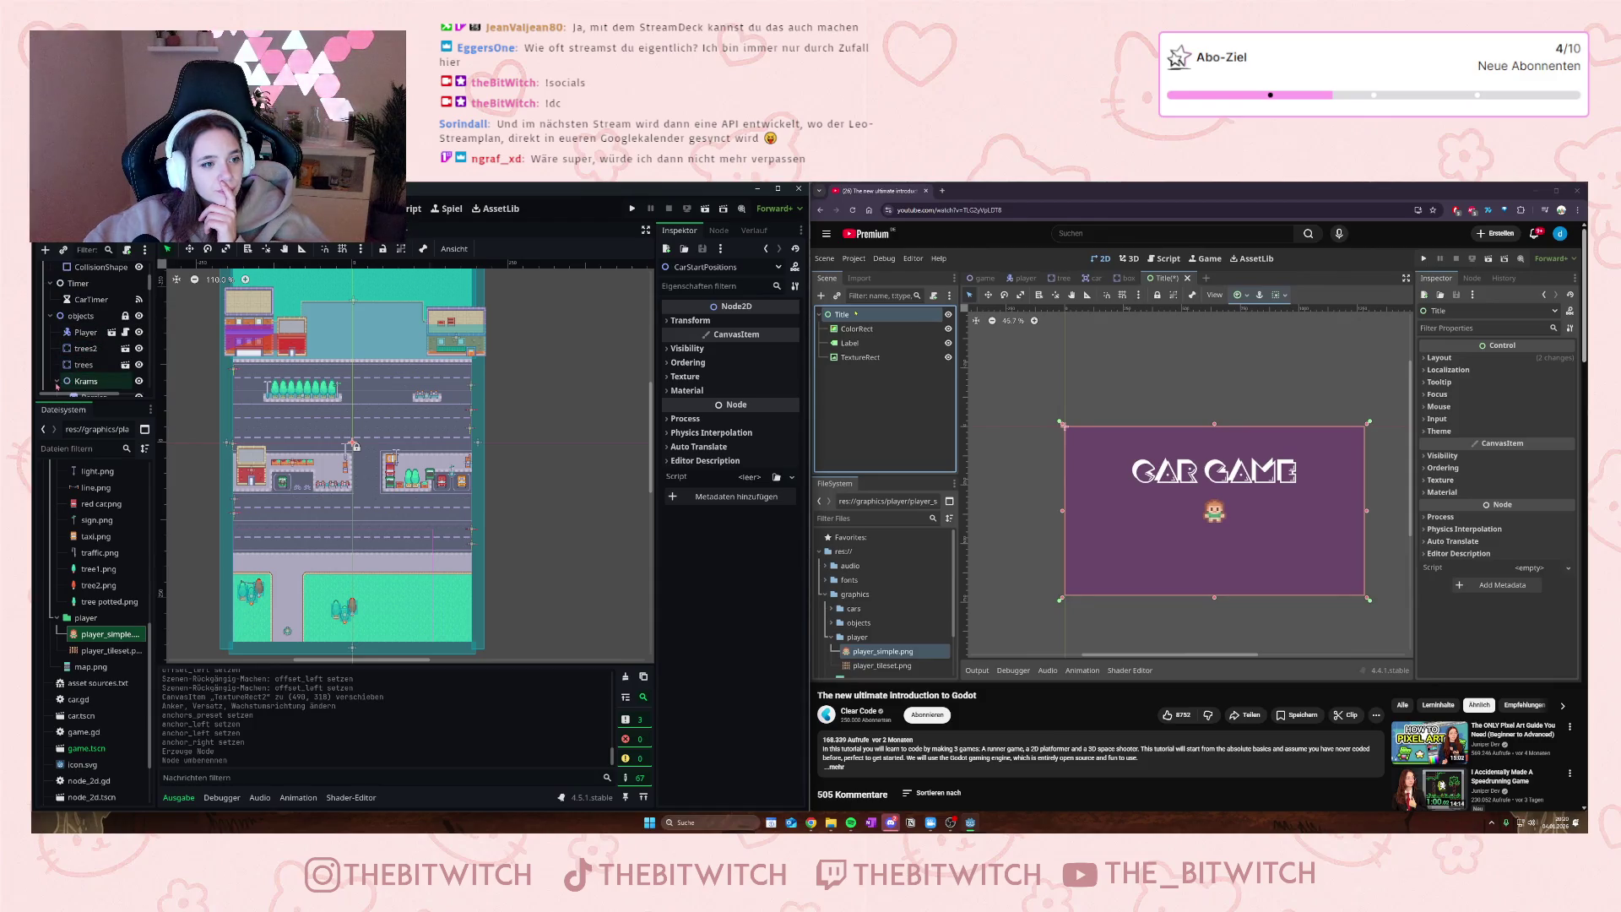
pyautogui.scroll(2, 77, 364)
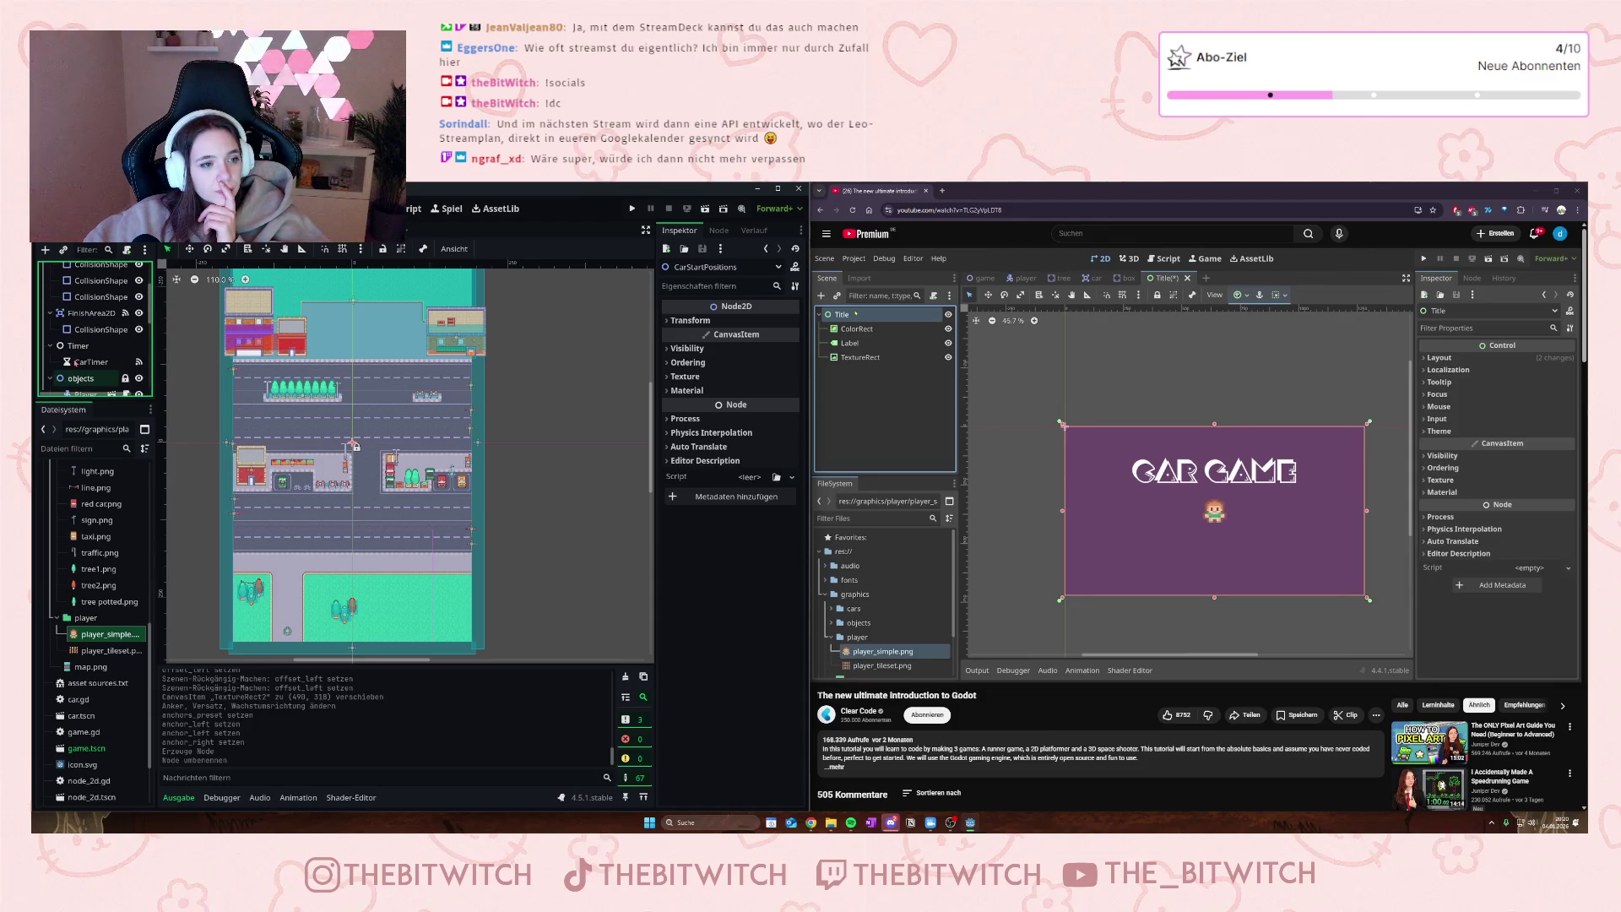
pyautogui.scroll(3, 76, 363)
pyautogui.scroll(-4, 75, 363)
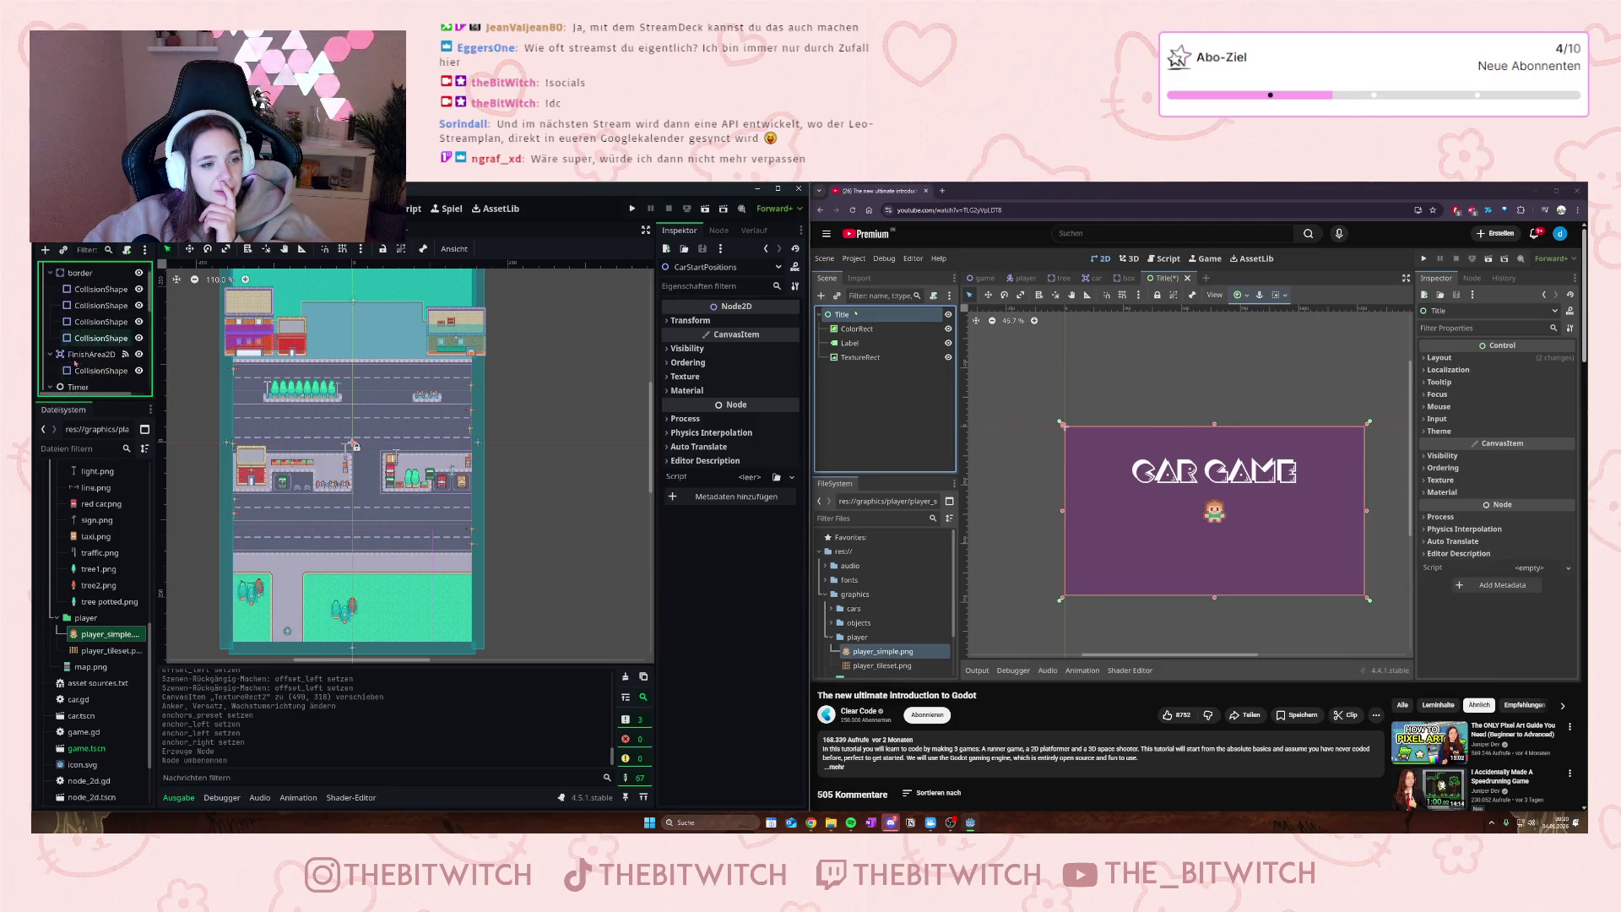
pyautogui.click(78, 309)
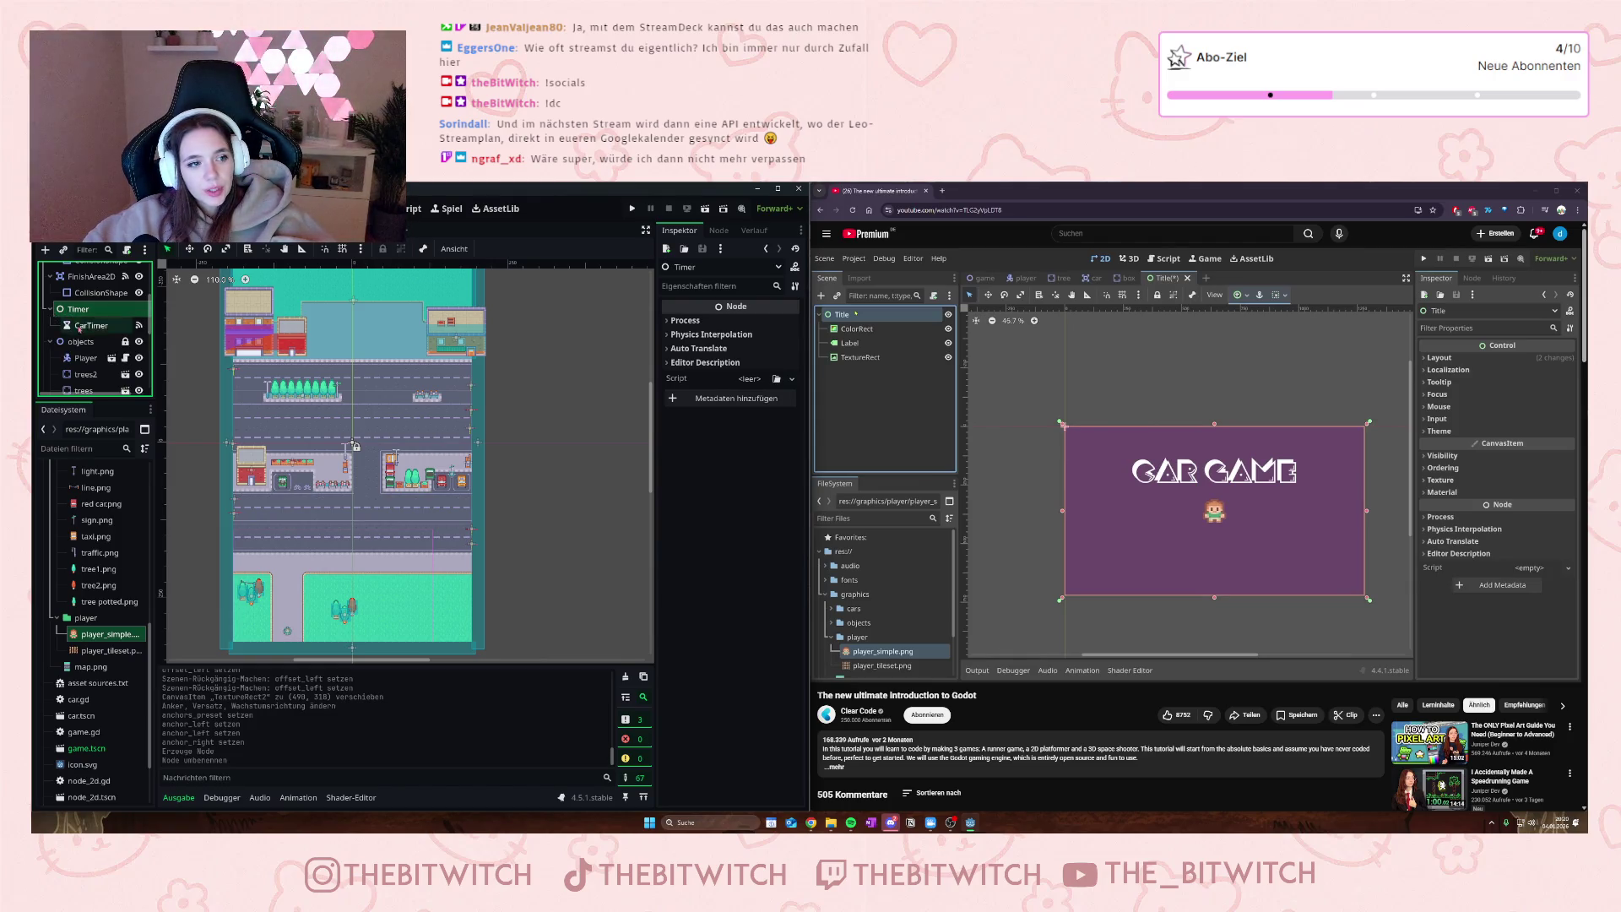
pyautogui.click(87, 324)
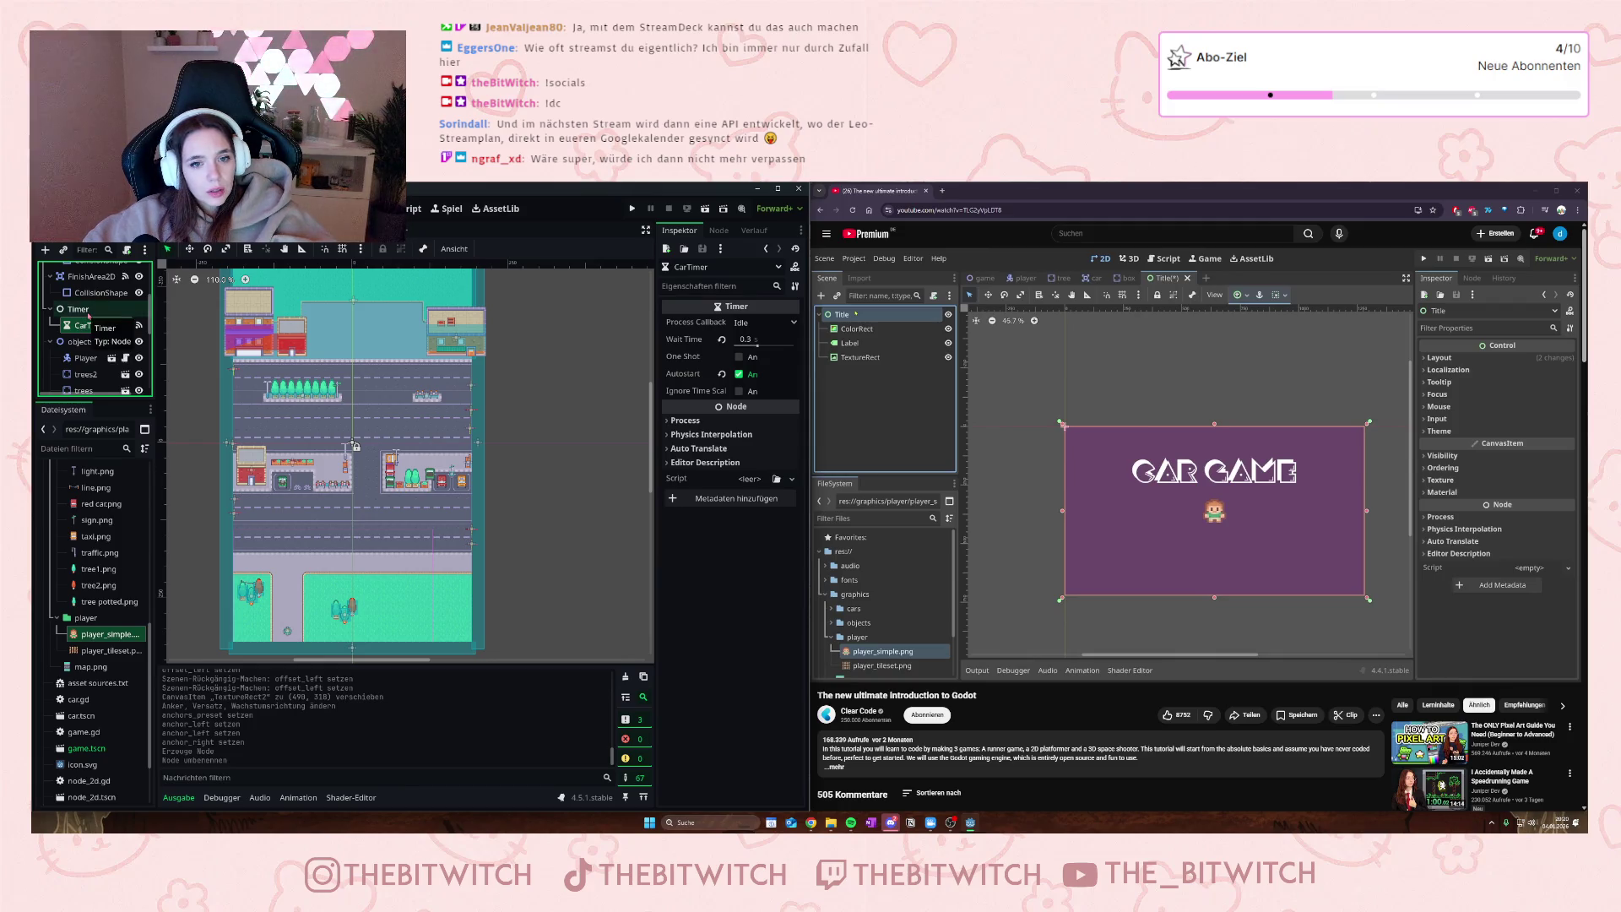
pyautogui.click(87, 311)
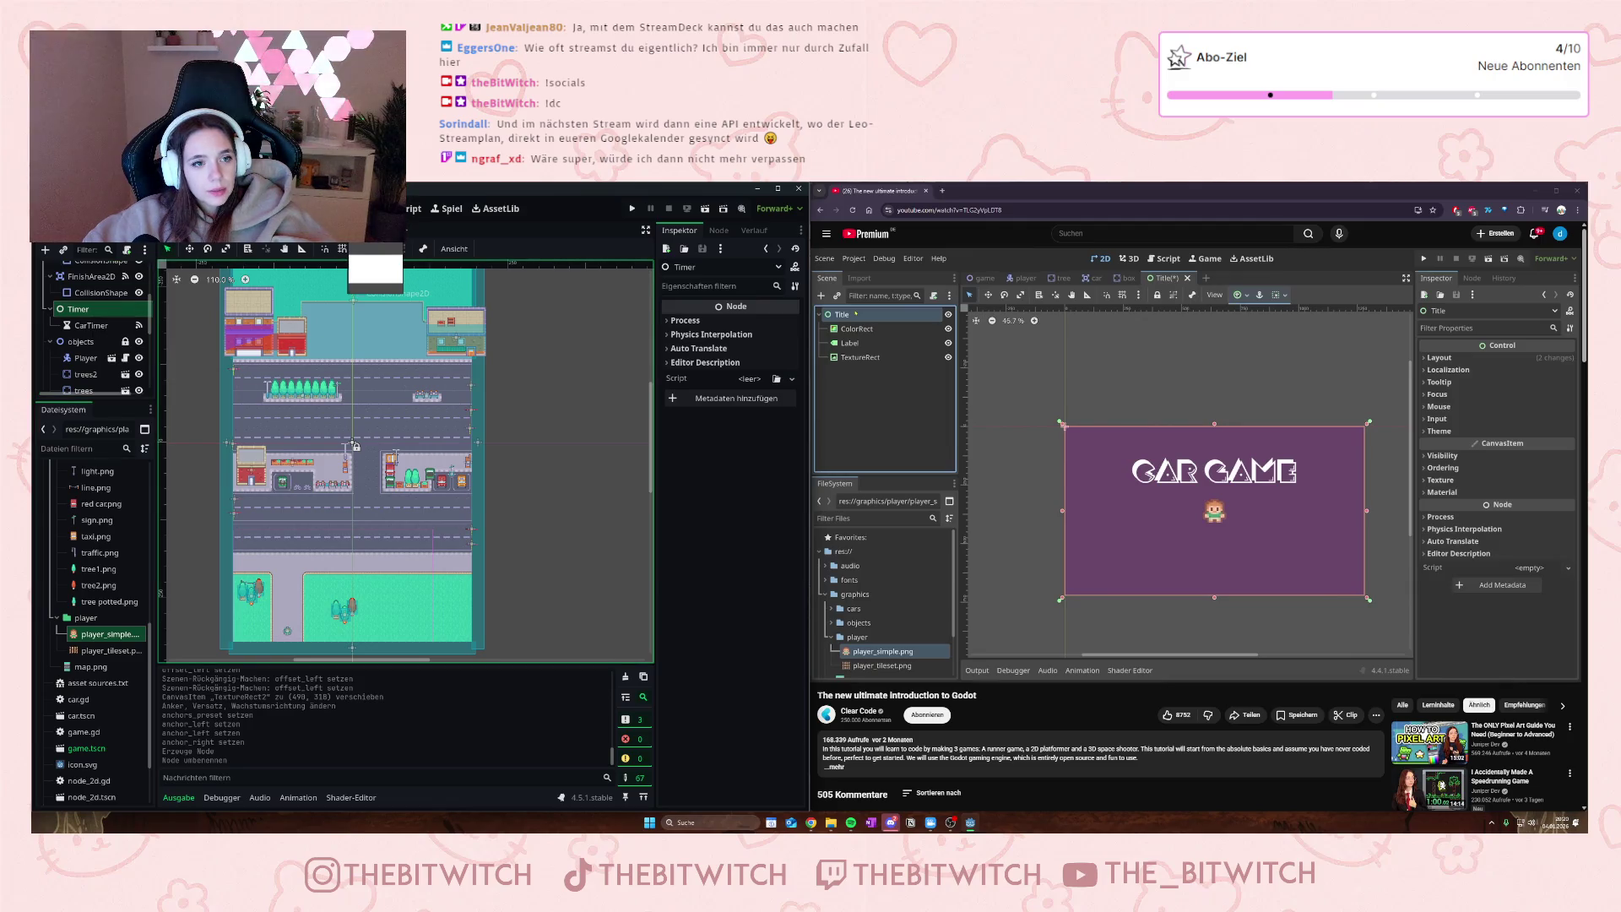
# - Check the car scene's root node, then open car.gd from the game scene
pyautogui.click(350, 236)
pyautogui.click(275, 236)
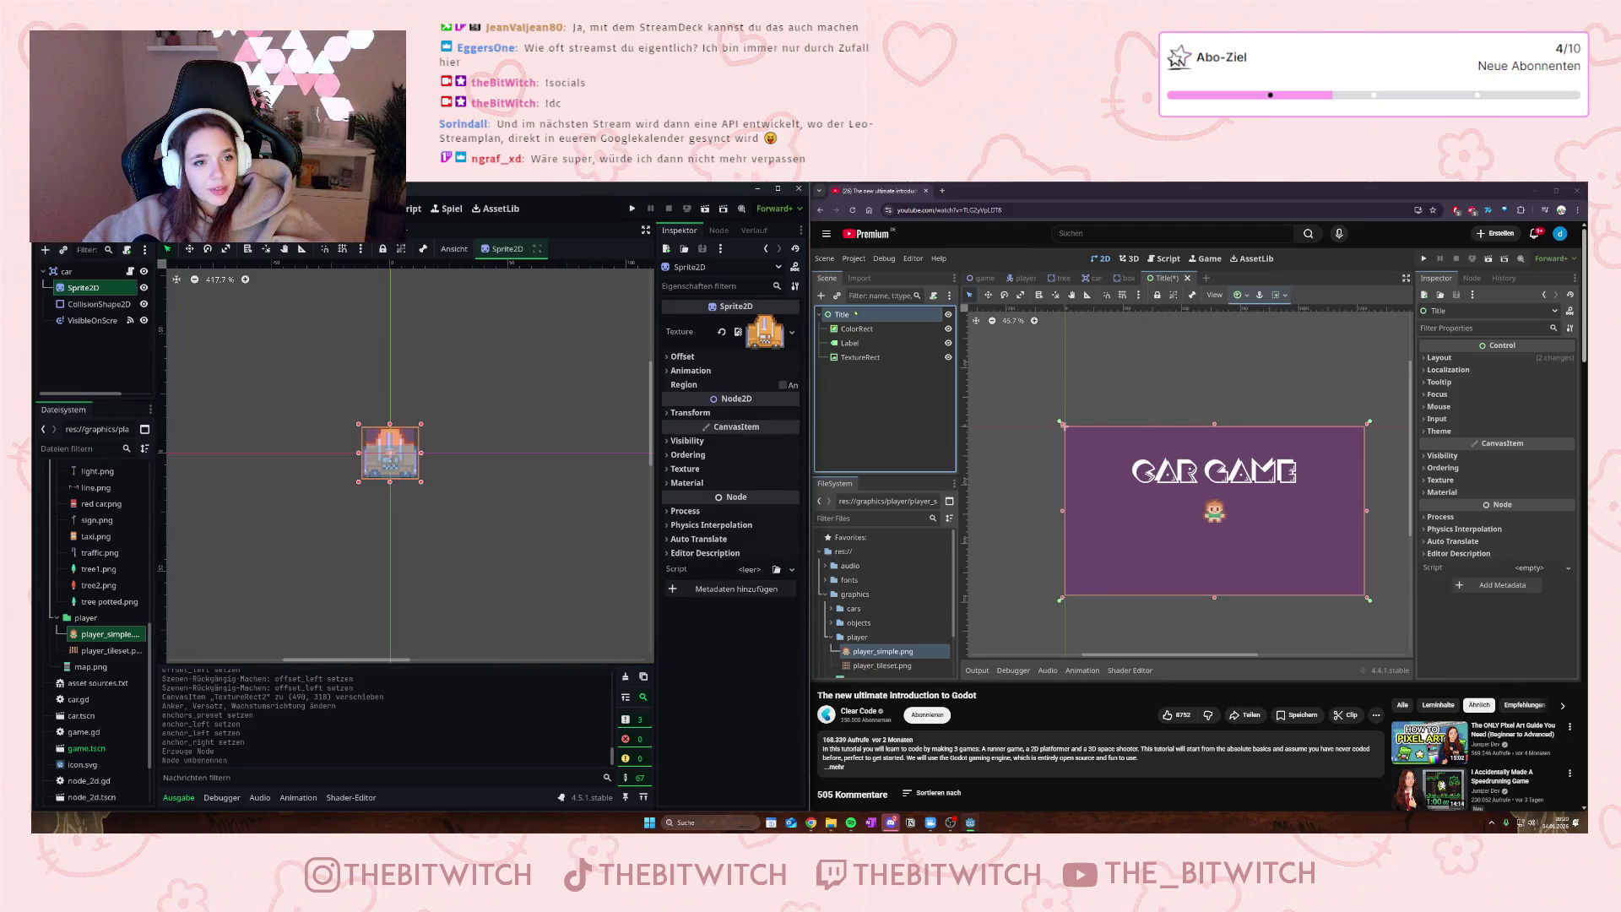
pyautogui.click(67, 272)
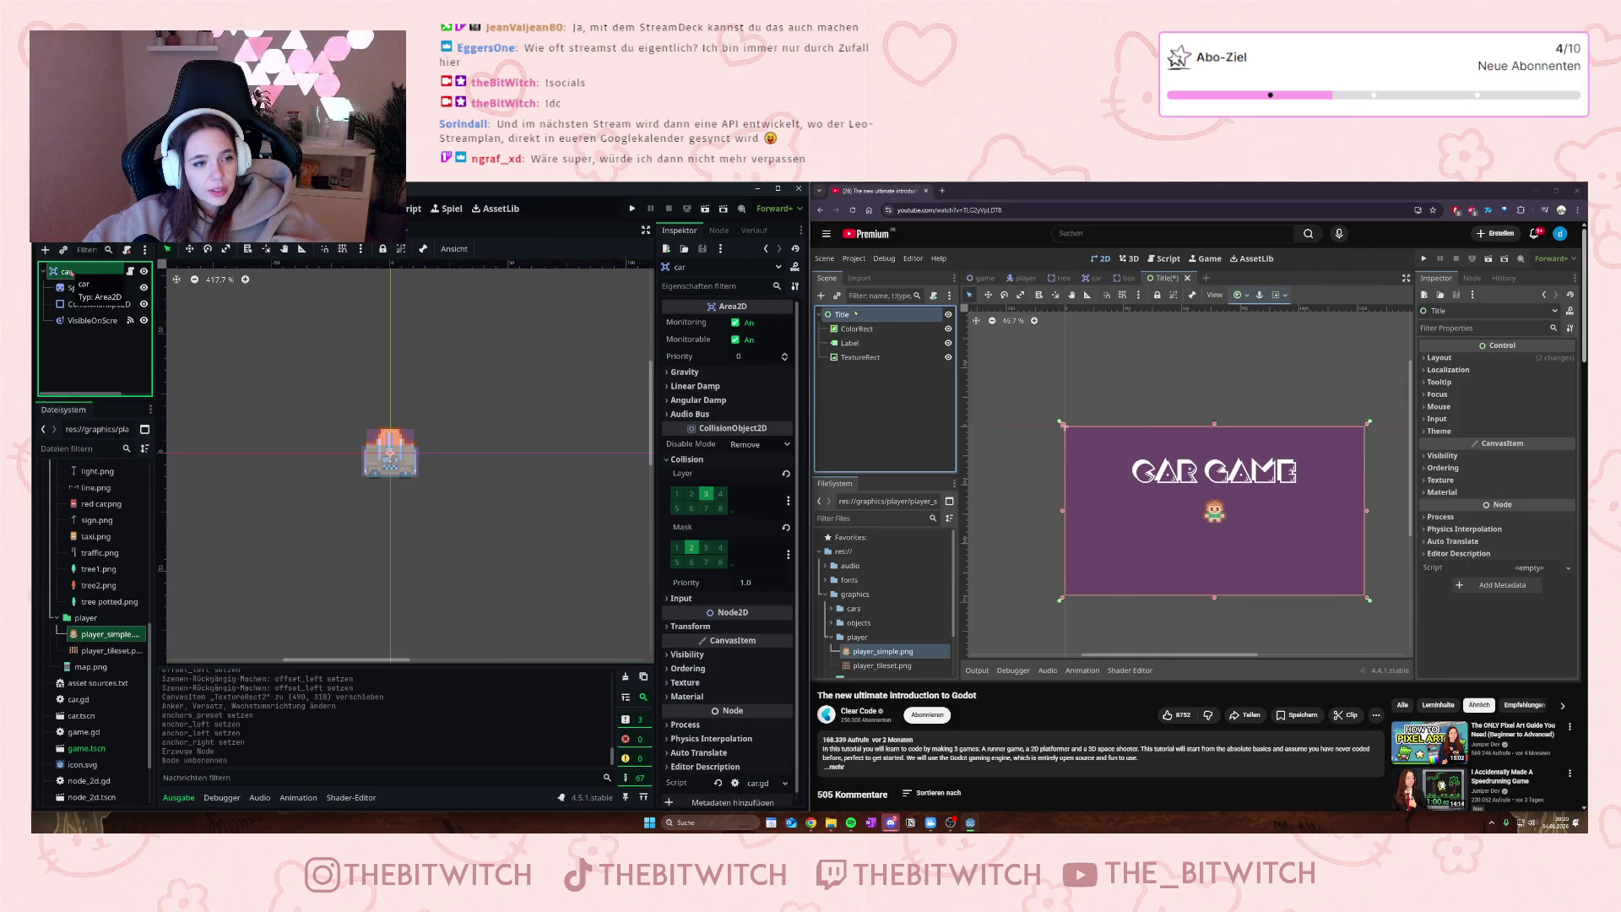
pyautogui.click(287, 237)
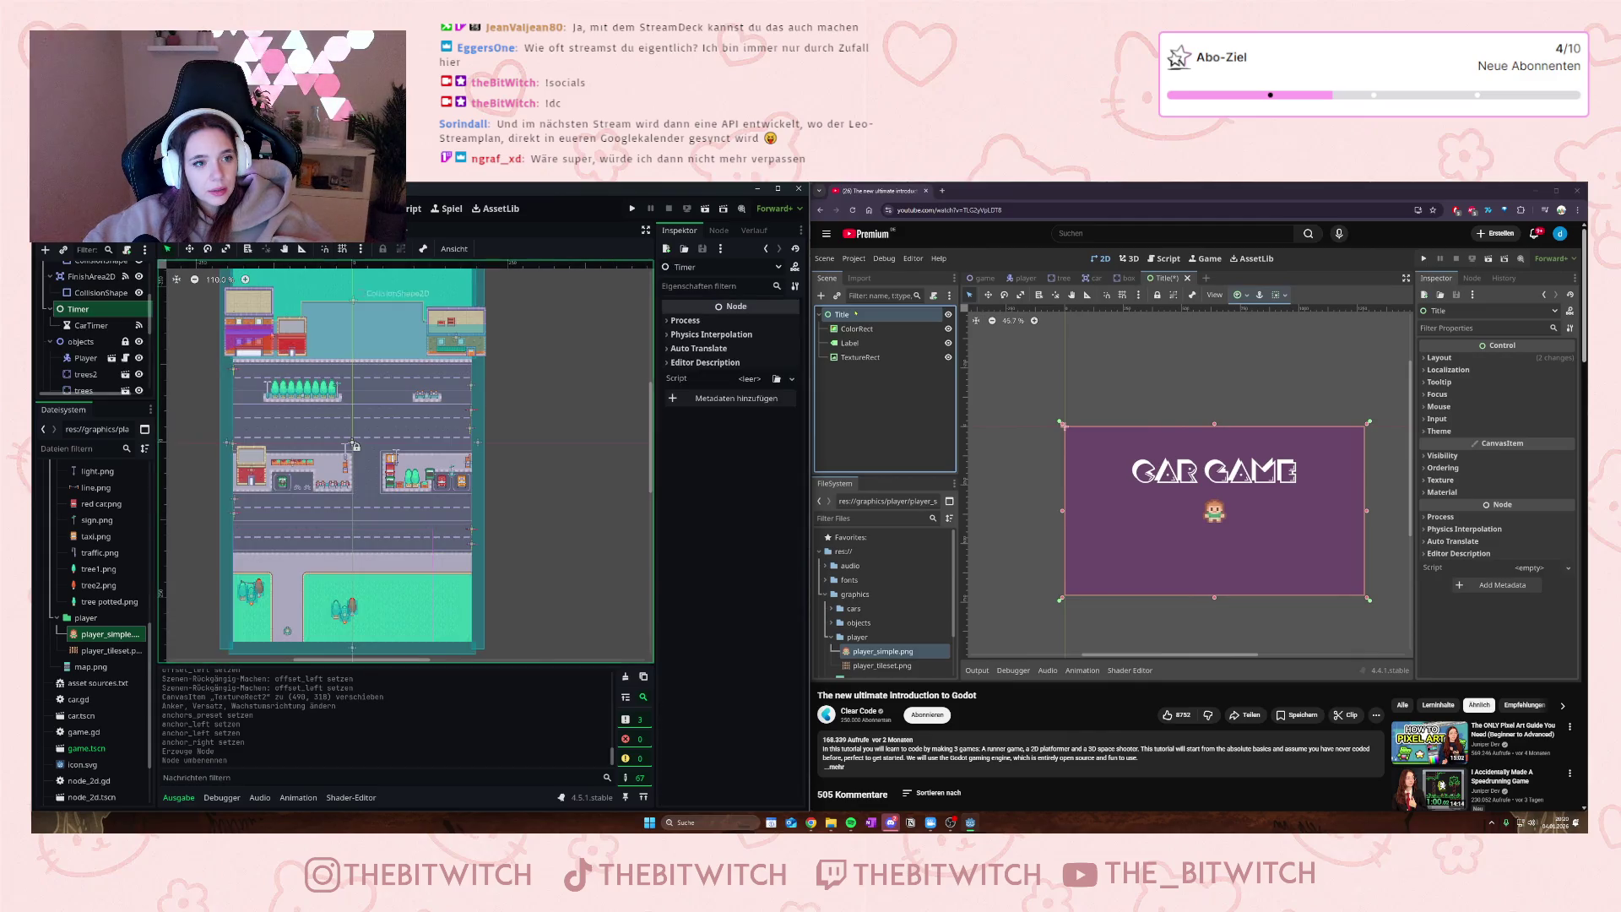
pyautogui.click(413, 208)
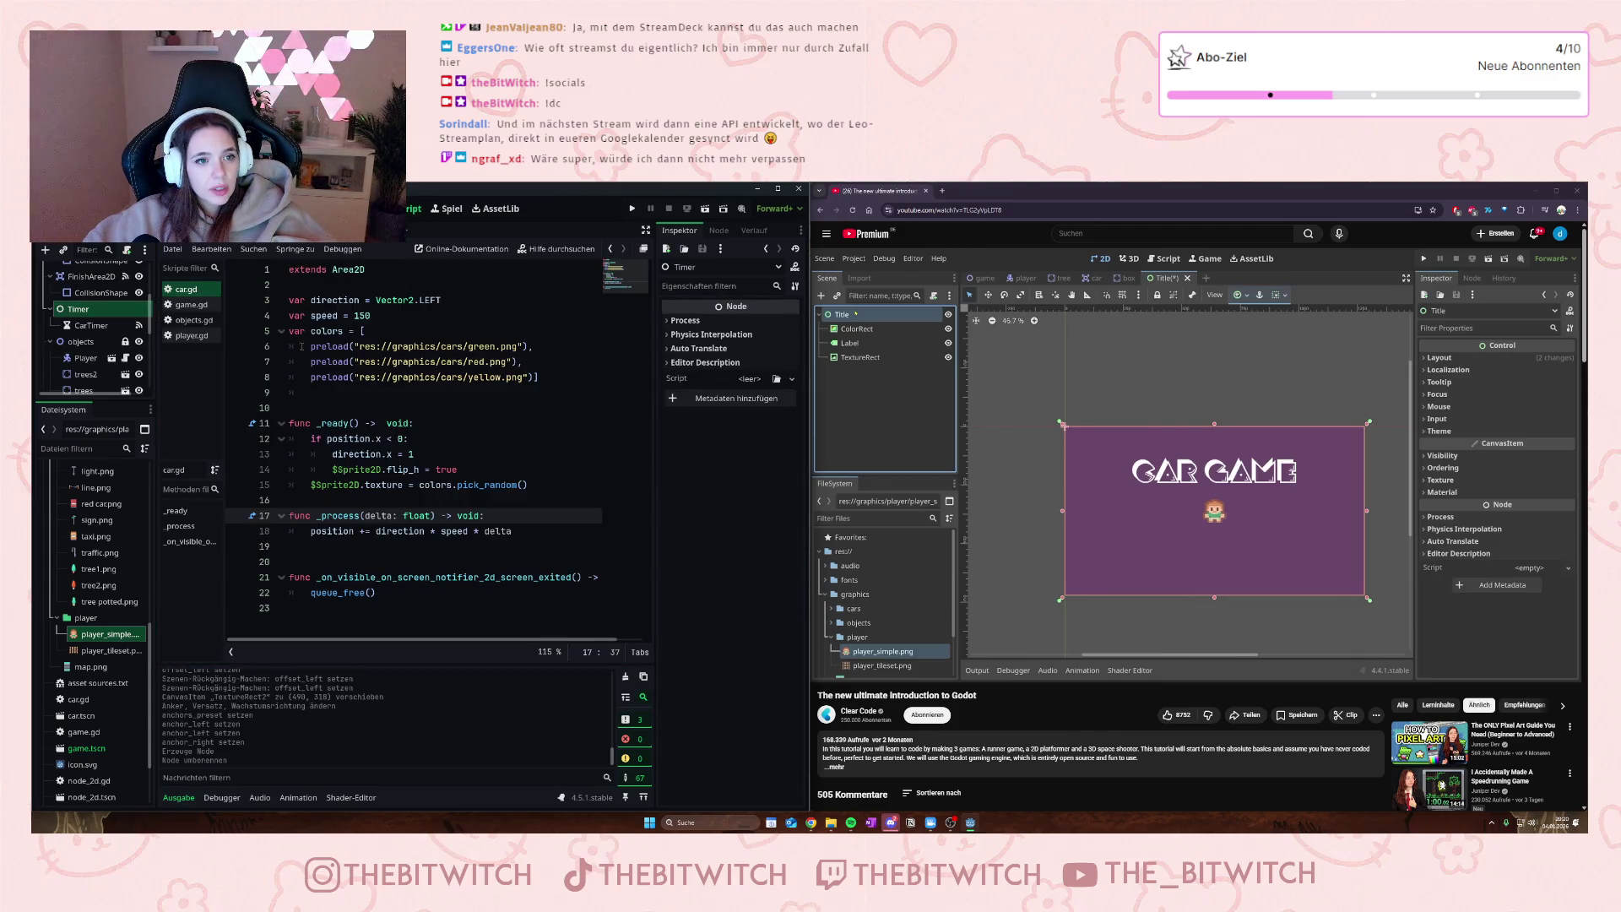
# - Open game.gd and select the _on_car_timer_timeout function
pyautogui.click(179, 289)
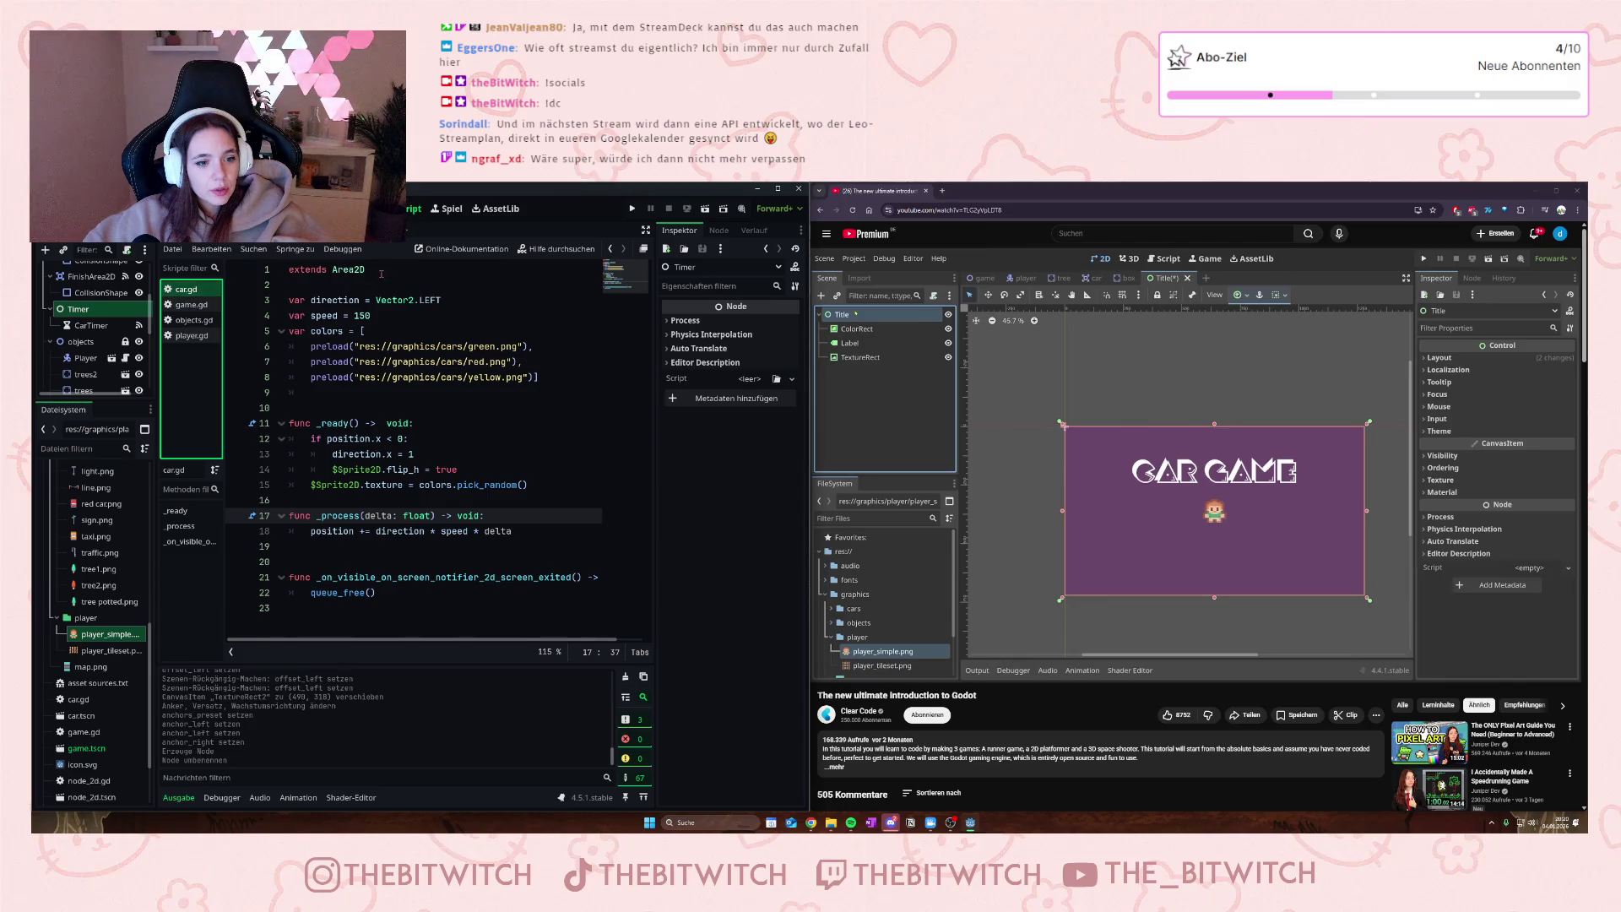
pyautogui.click(182, 308)
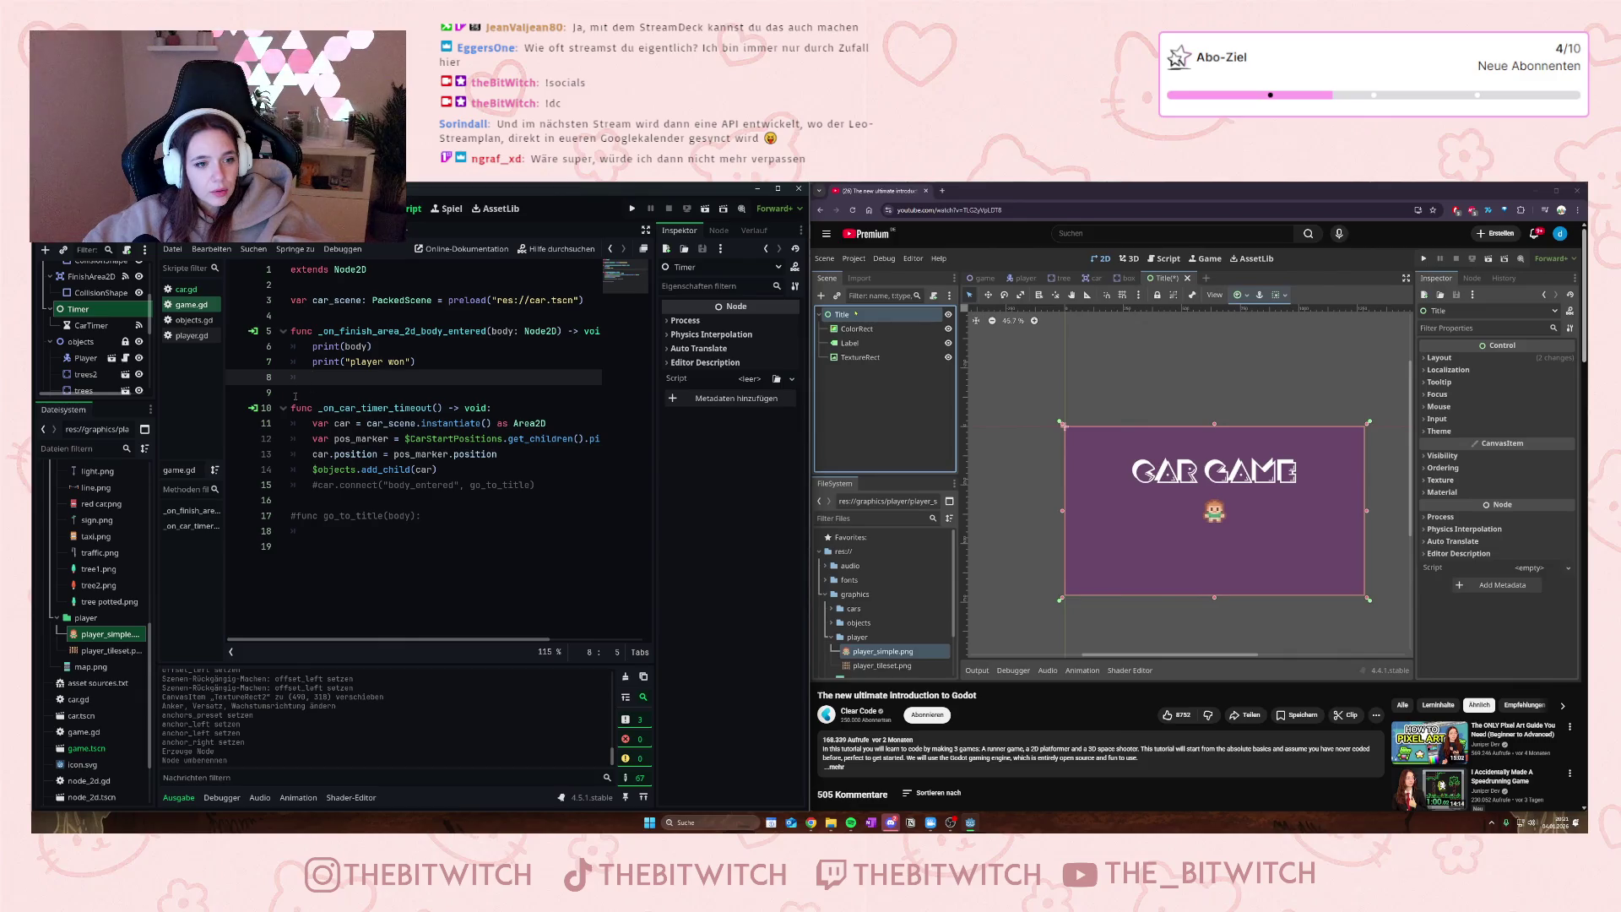
pyautogui.moveTo(438, 469); pyautogui.dragTo(290, 408)
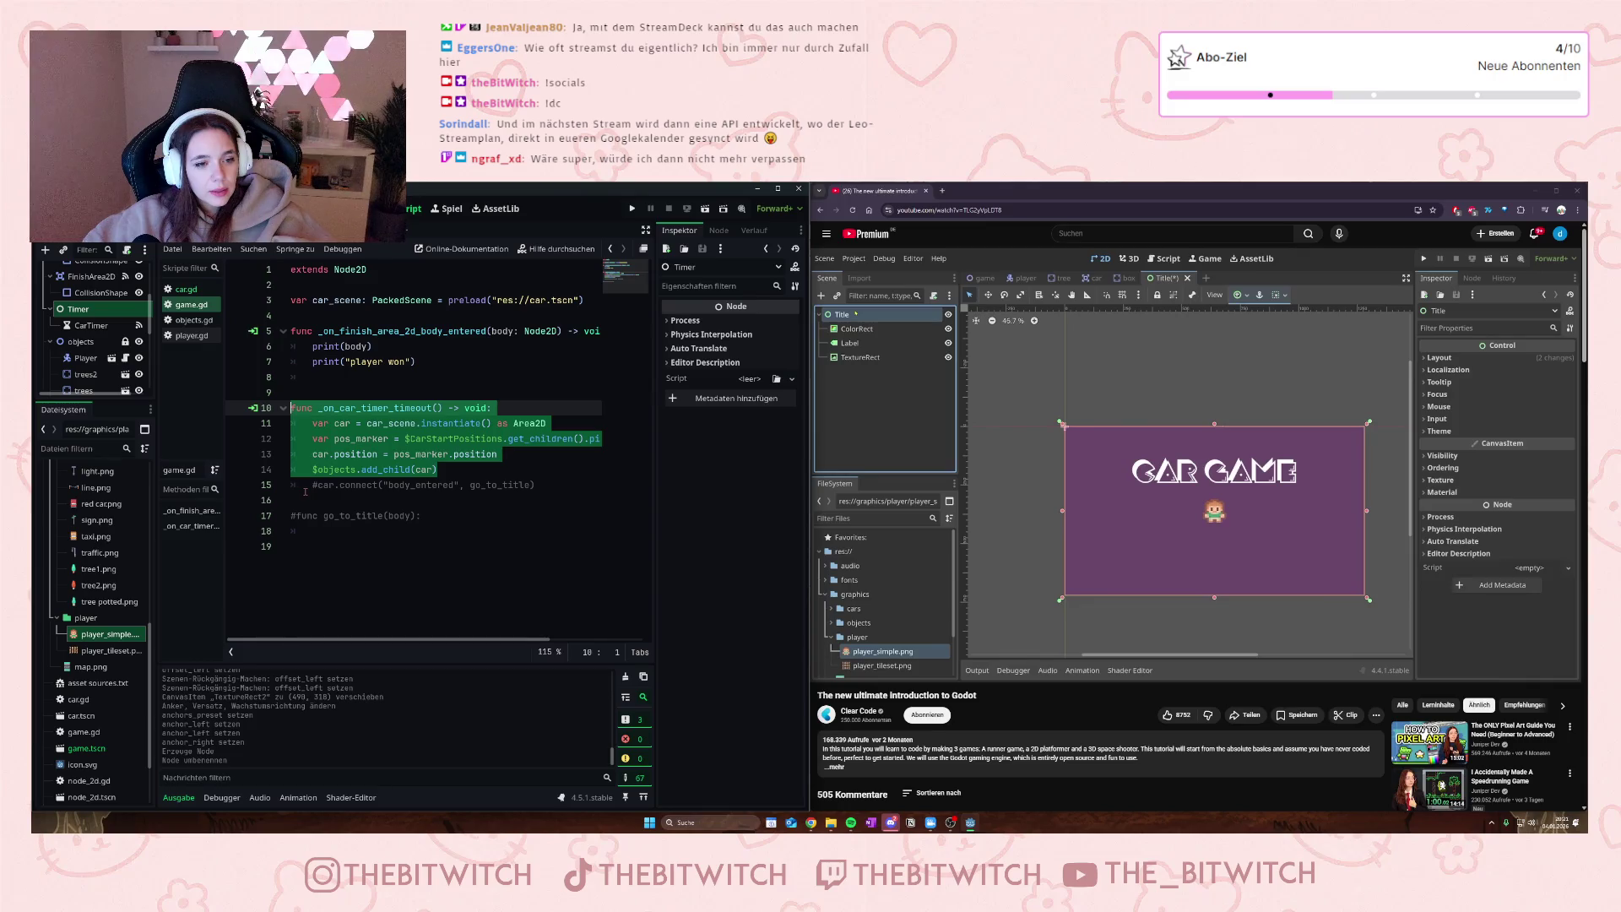
# - Switch to the Title scene and select its Title root node
pyautogui.hotkey('ctrl', 'Tab')
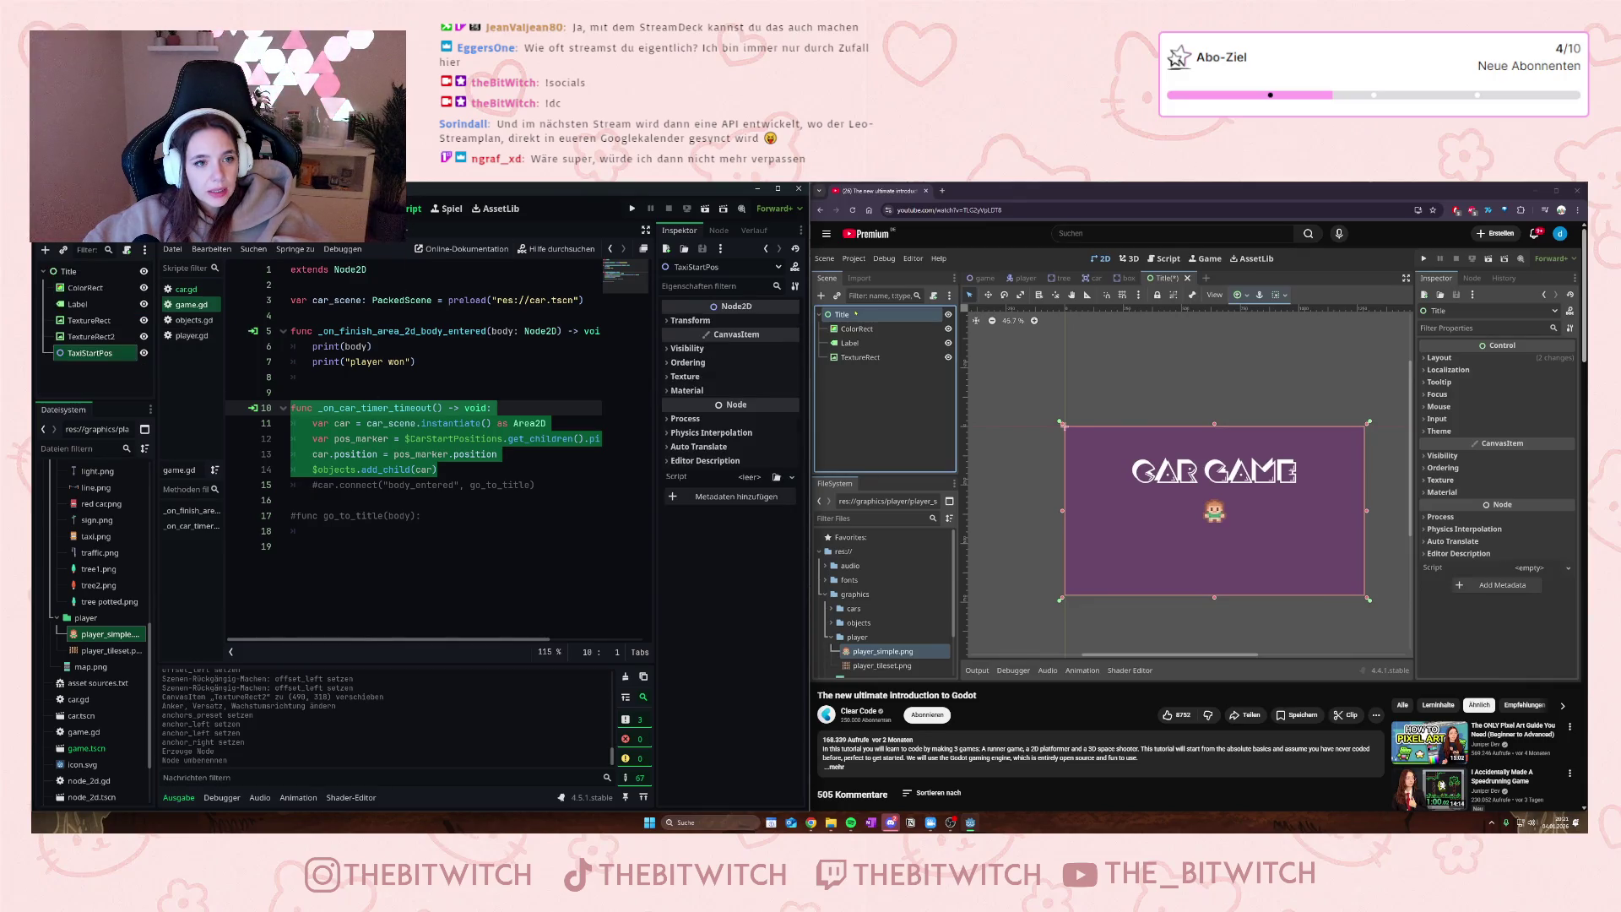
pyautogui.click(69, 271)
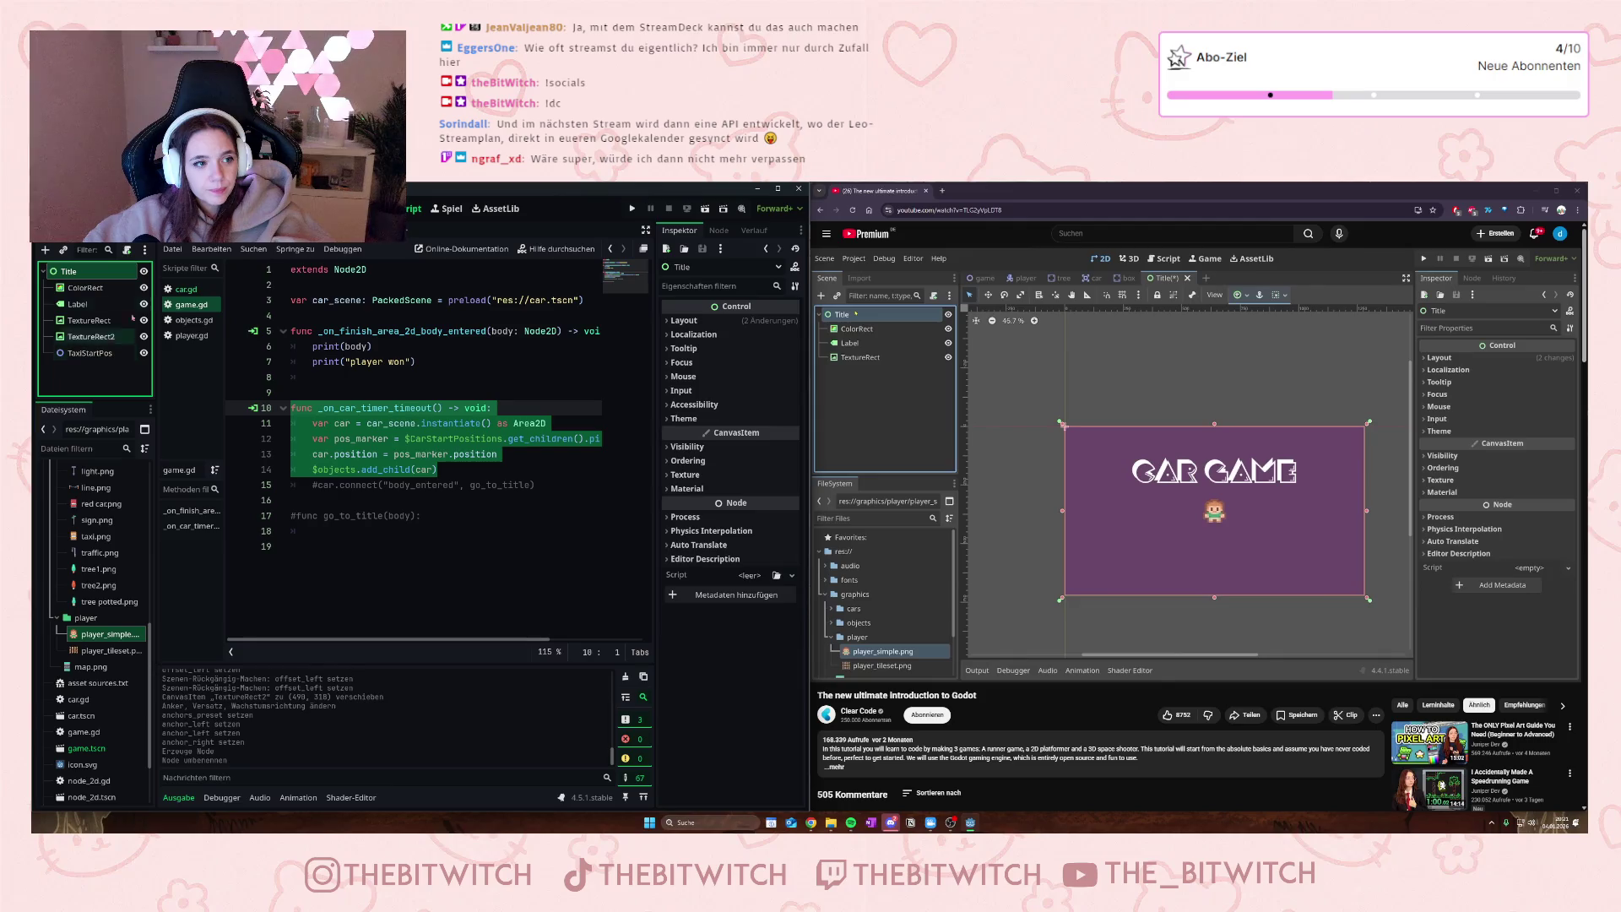
pyautogui.hotkey('ctrl', 'Tab')
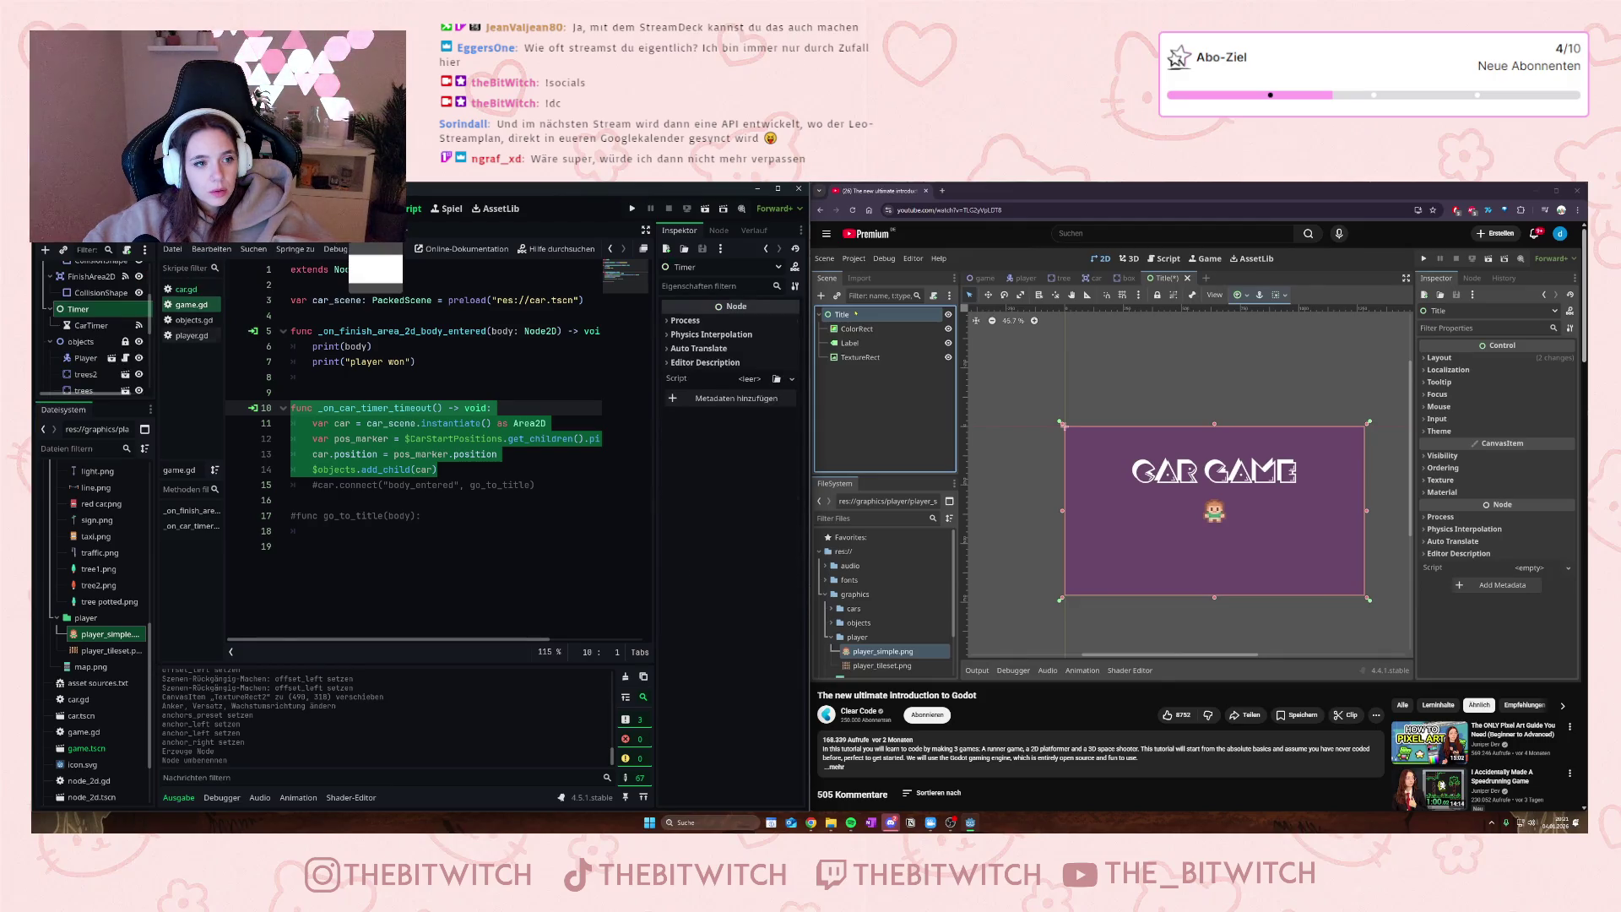
pyautogui.hotkey('ctrl', 'Tab')
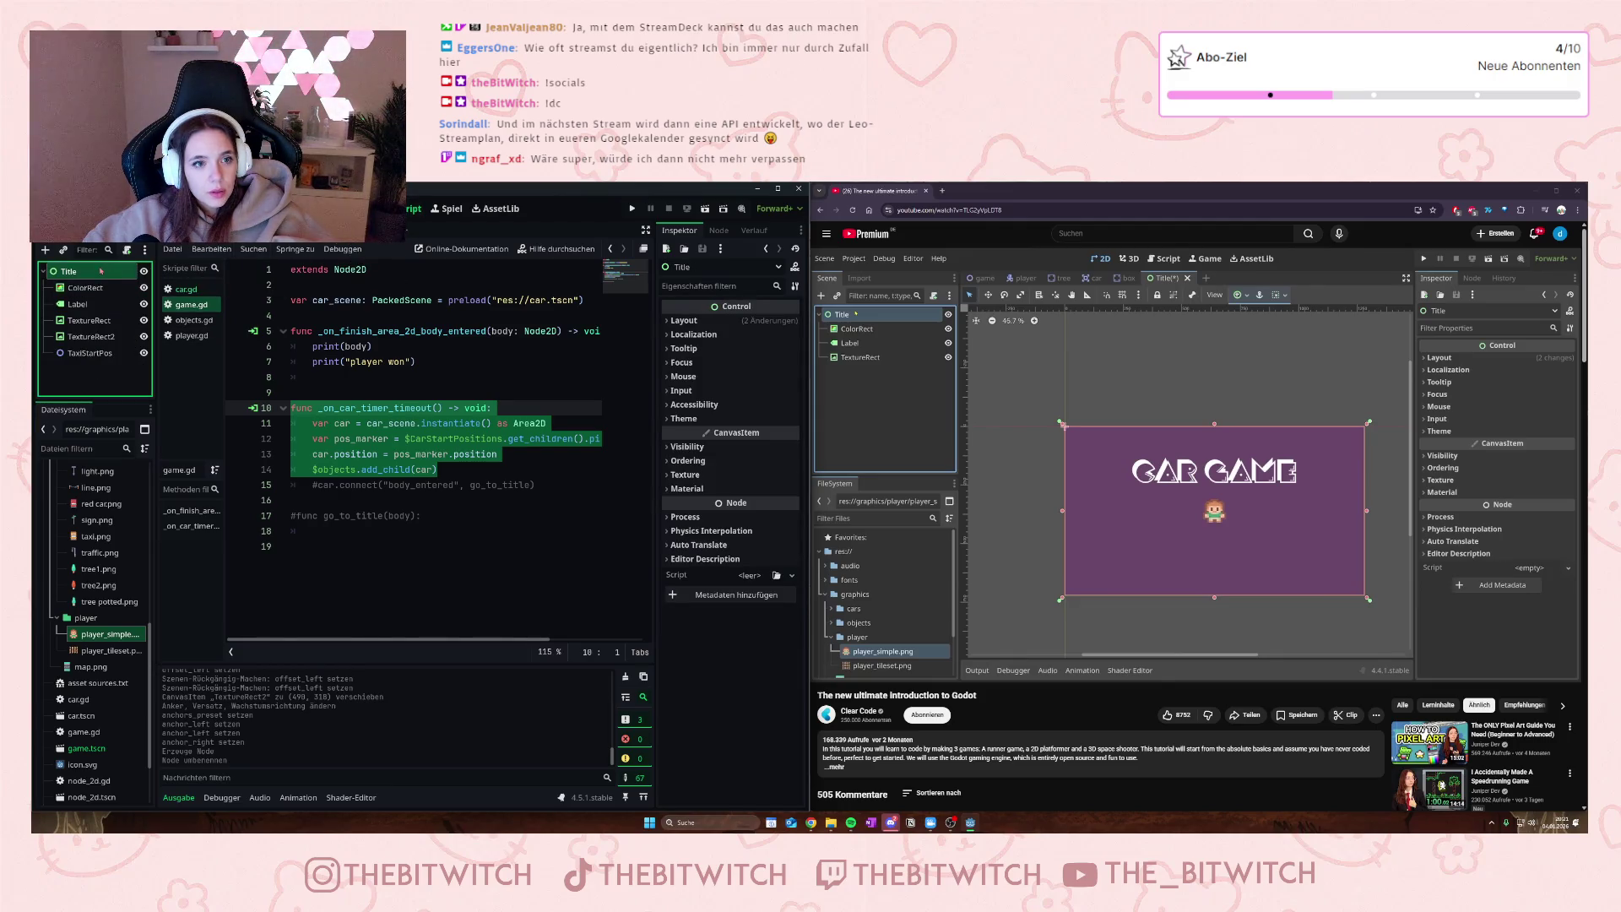
pyautogui.rightClick(93, 274)
pyautogui.click(89, 354)
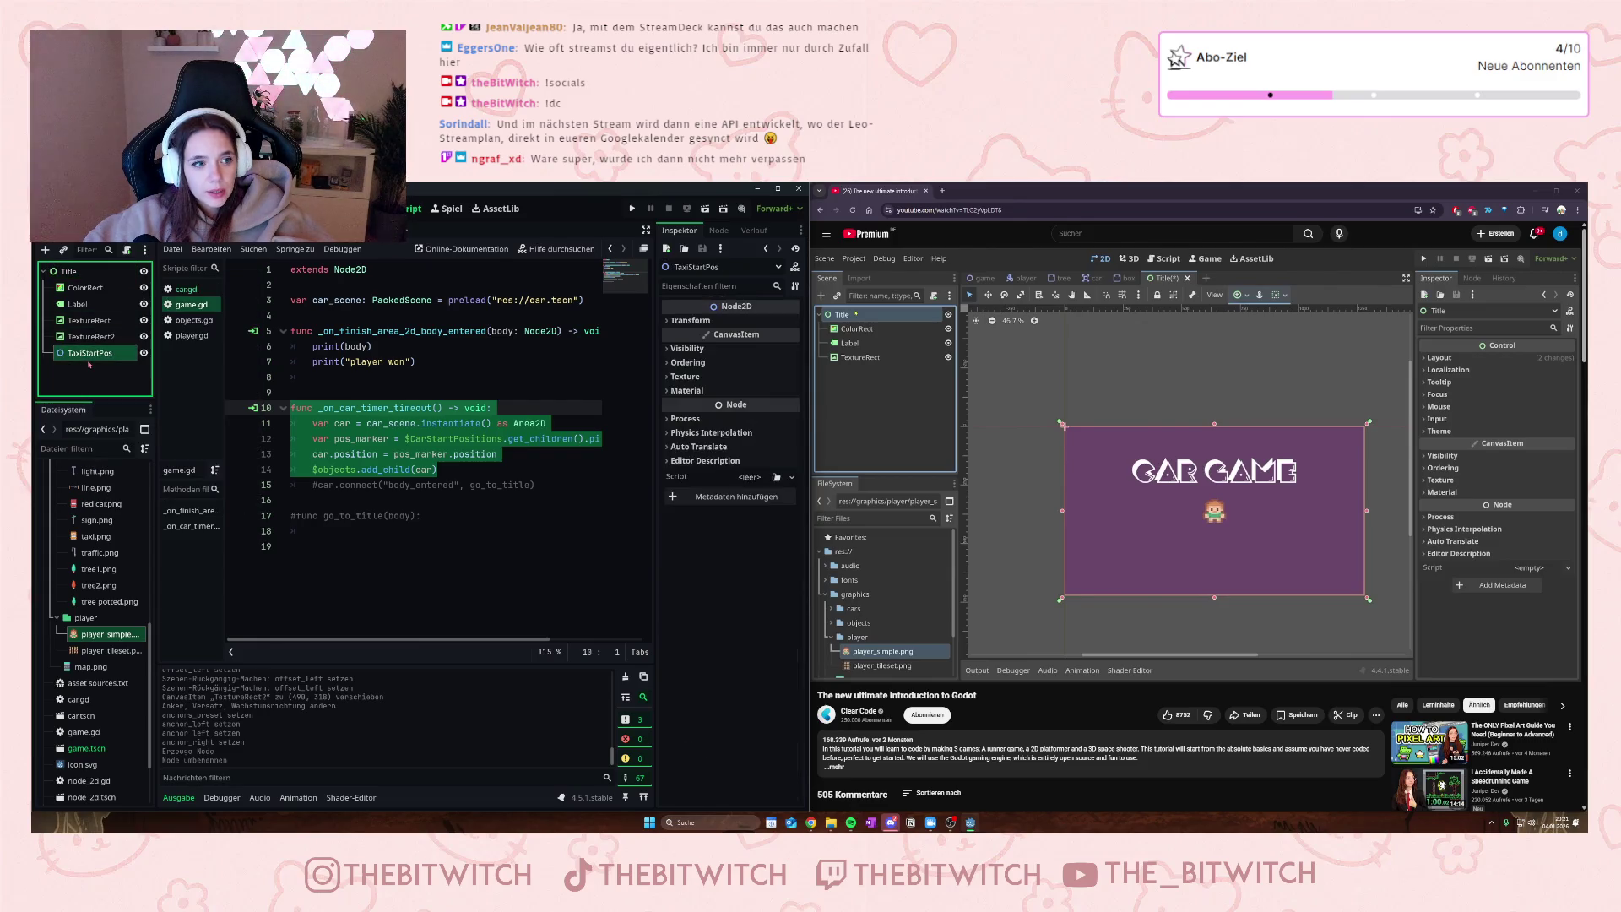
pyautogui.click(69, 271)
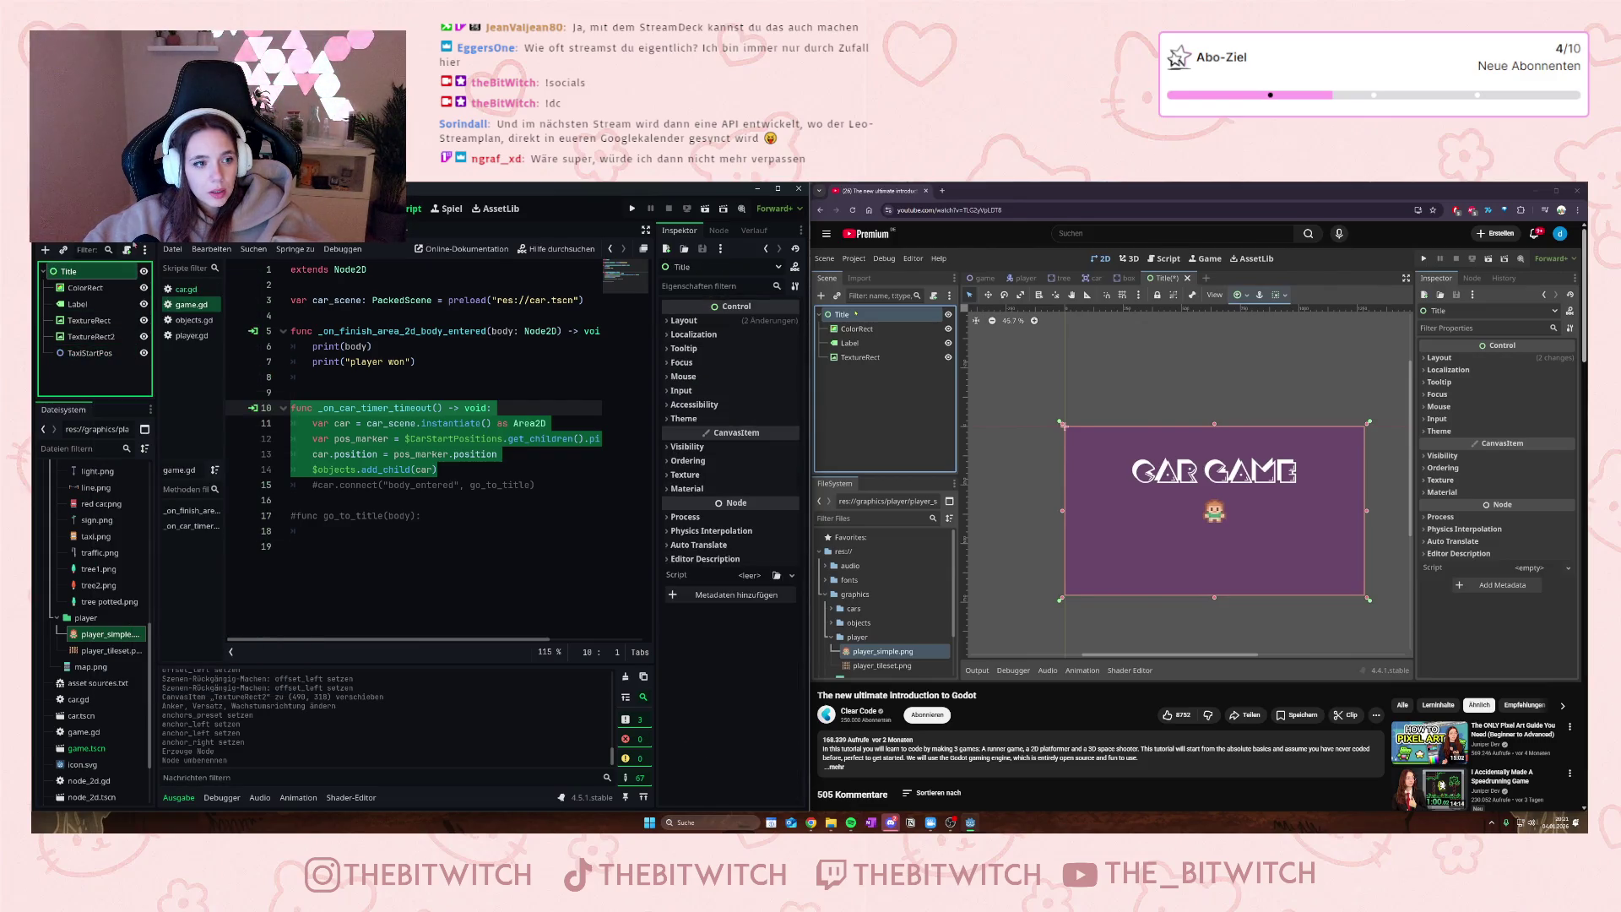
# - Attach a new title.gd script to Title and paste the car-timer function into it
pyautogui.click(127, 250)
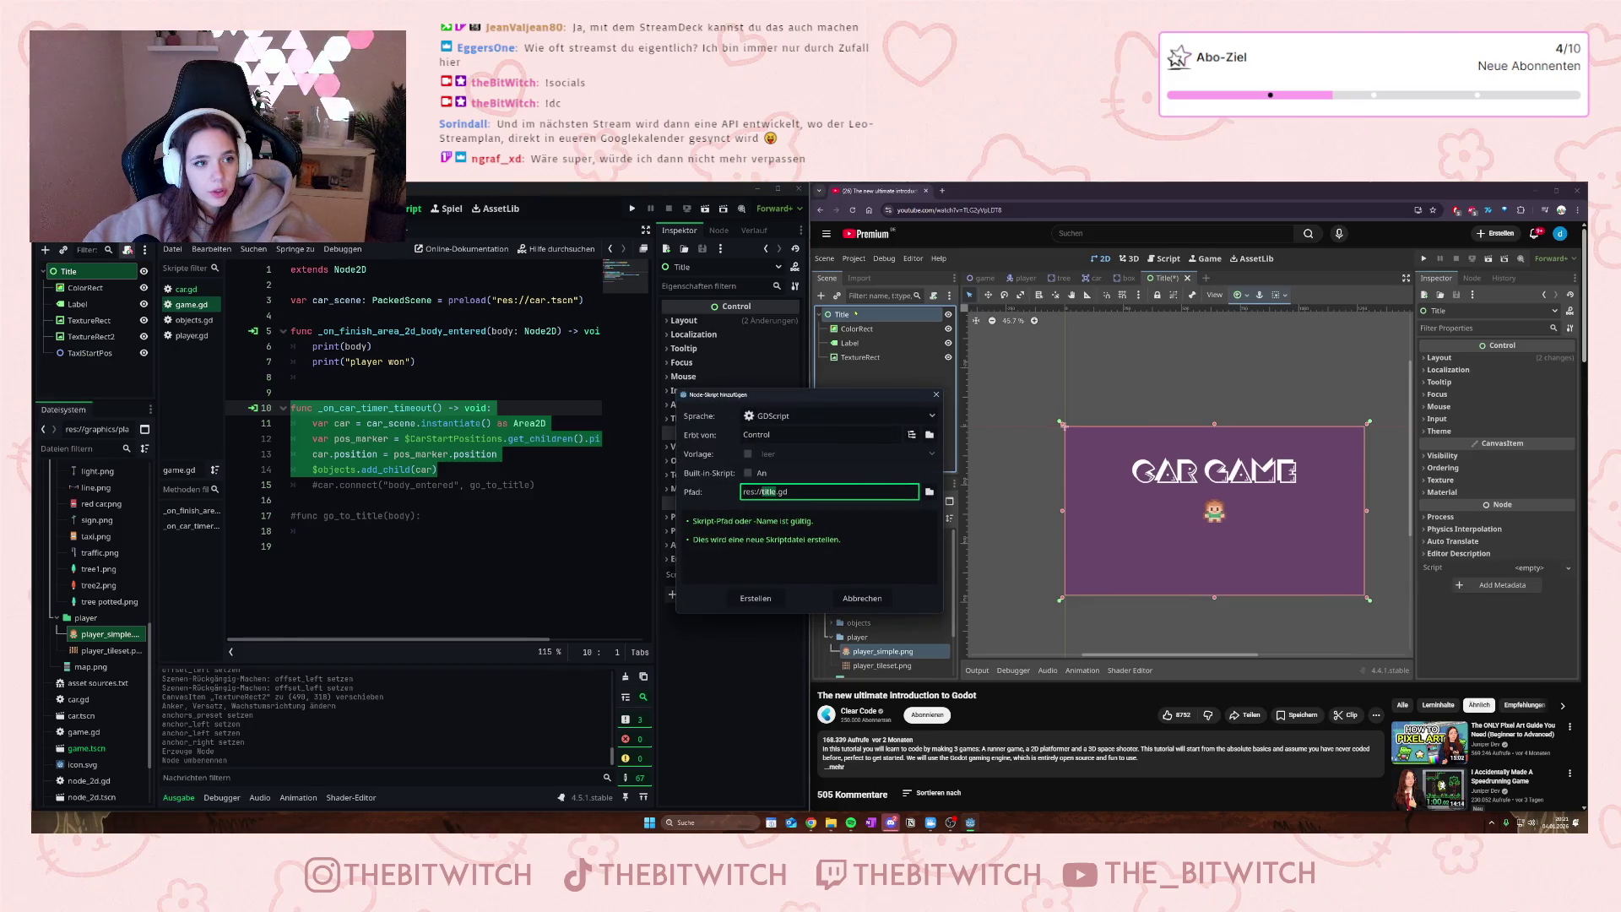
pyautogui.click(754, 598)
pyautogui.click(377, 307)
pyautogui.hotkey('ctrl', 'v')
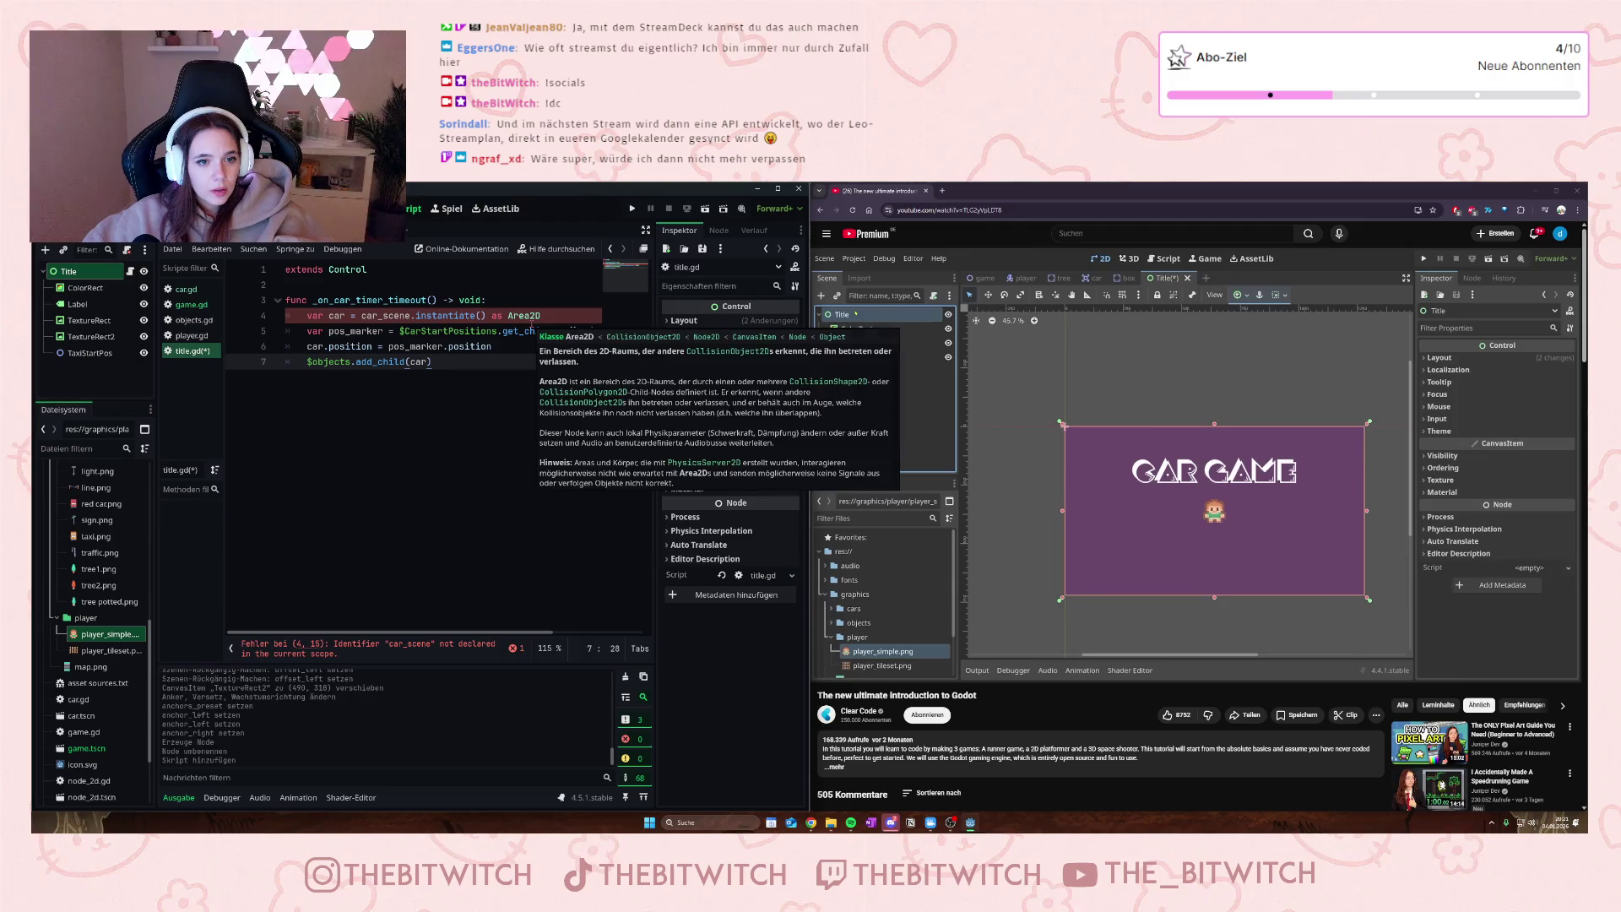
# - Copy the car_scene preload line from game.gd into line 2 of title.gd
pyautogui.click(181, 233)
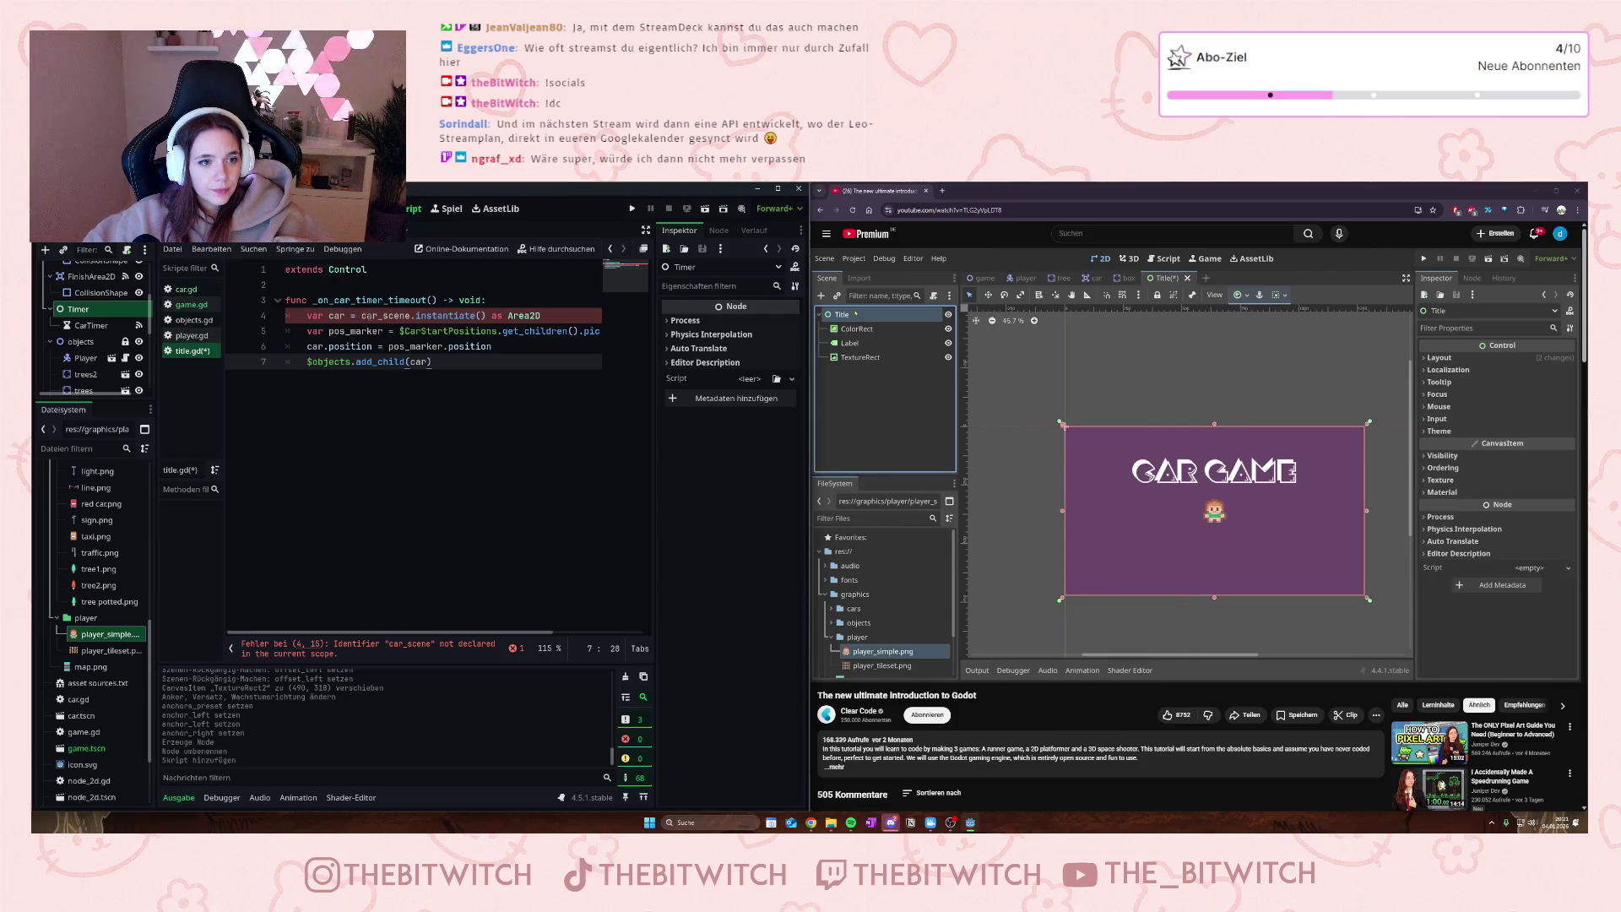
pyautogui.click(184, 289)
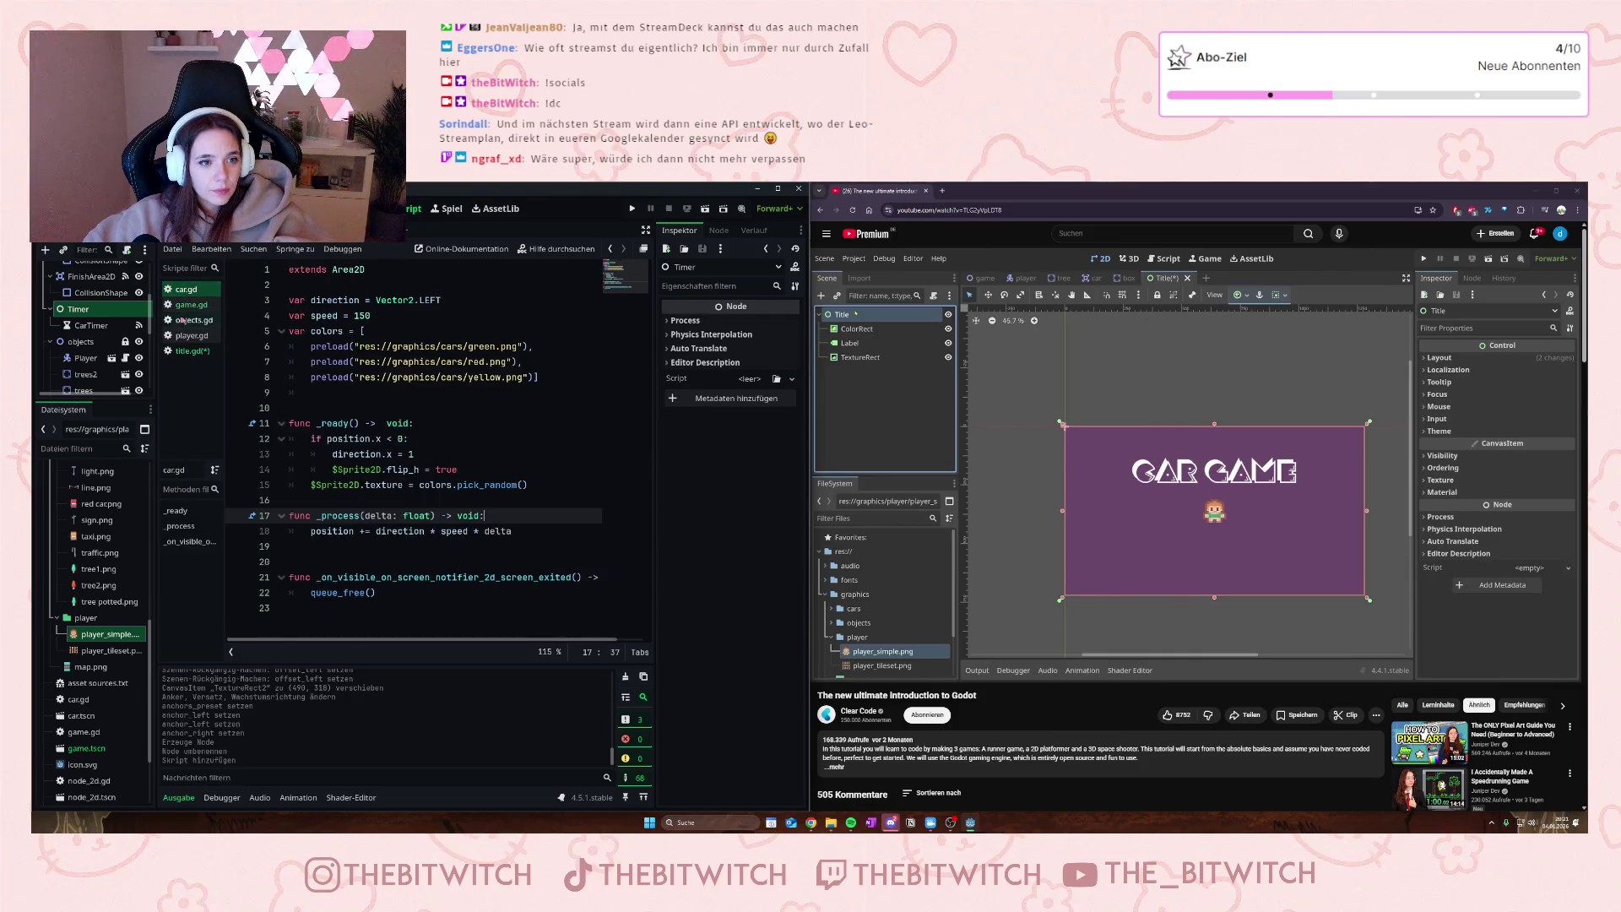
pyautogui.click(189, 304)
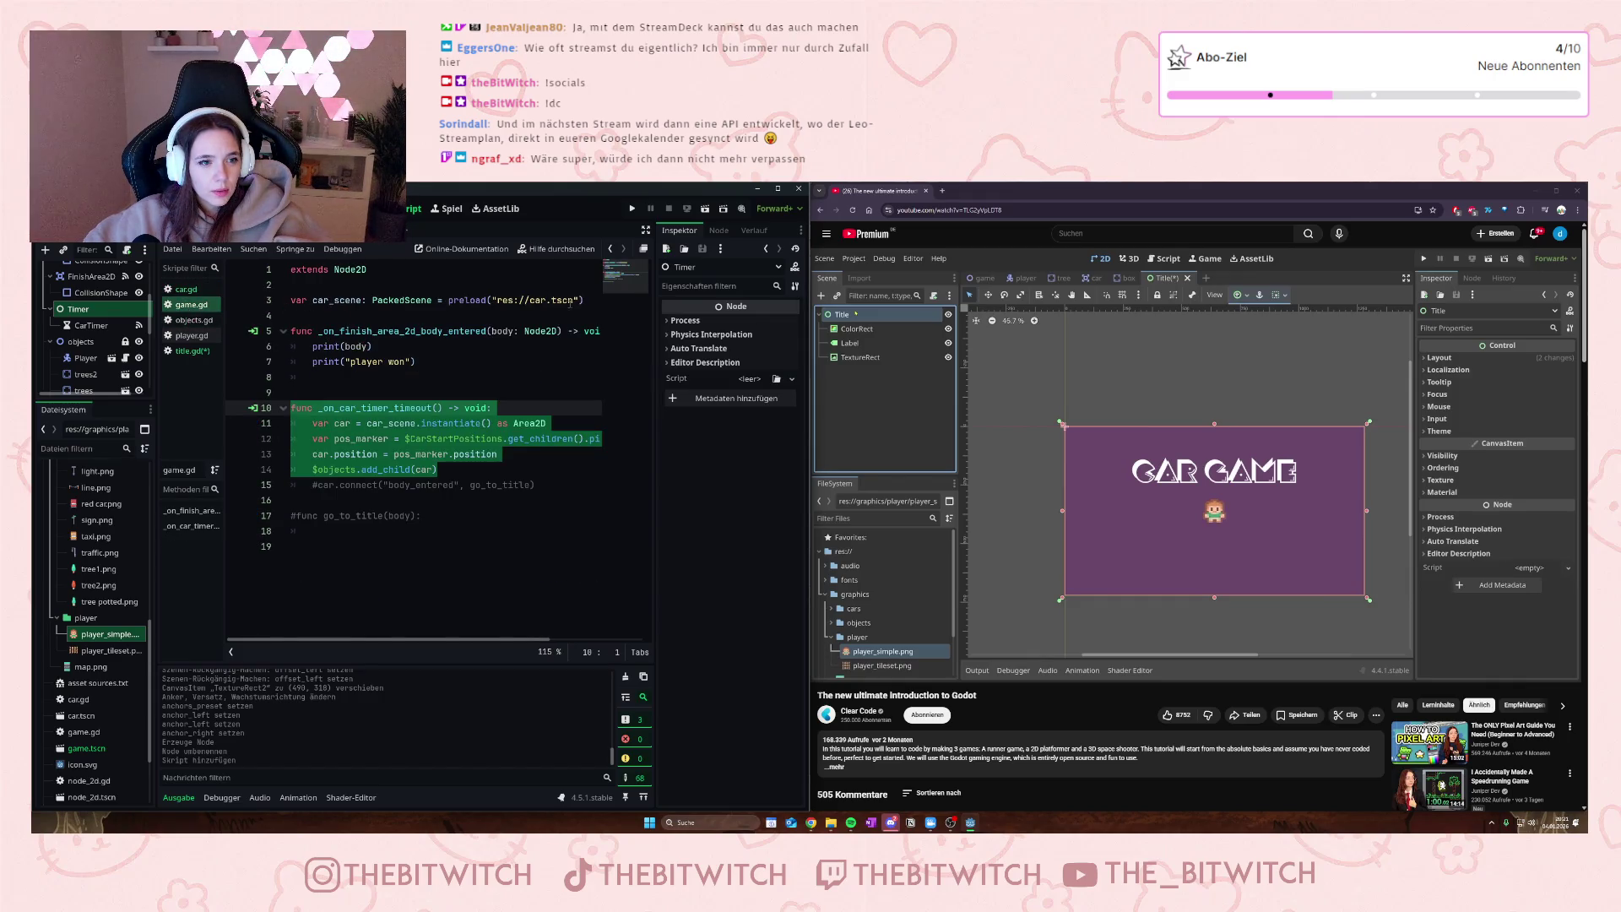
pyautogui.moveTo(580, 300); pyautogui.dragTo(291, 300)
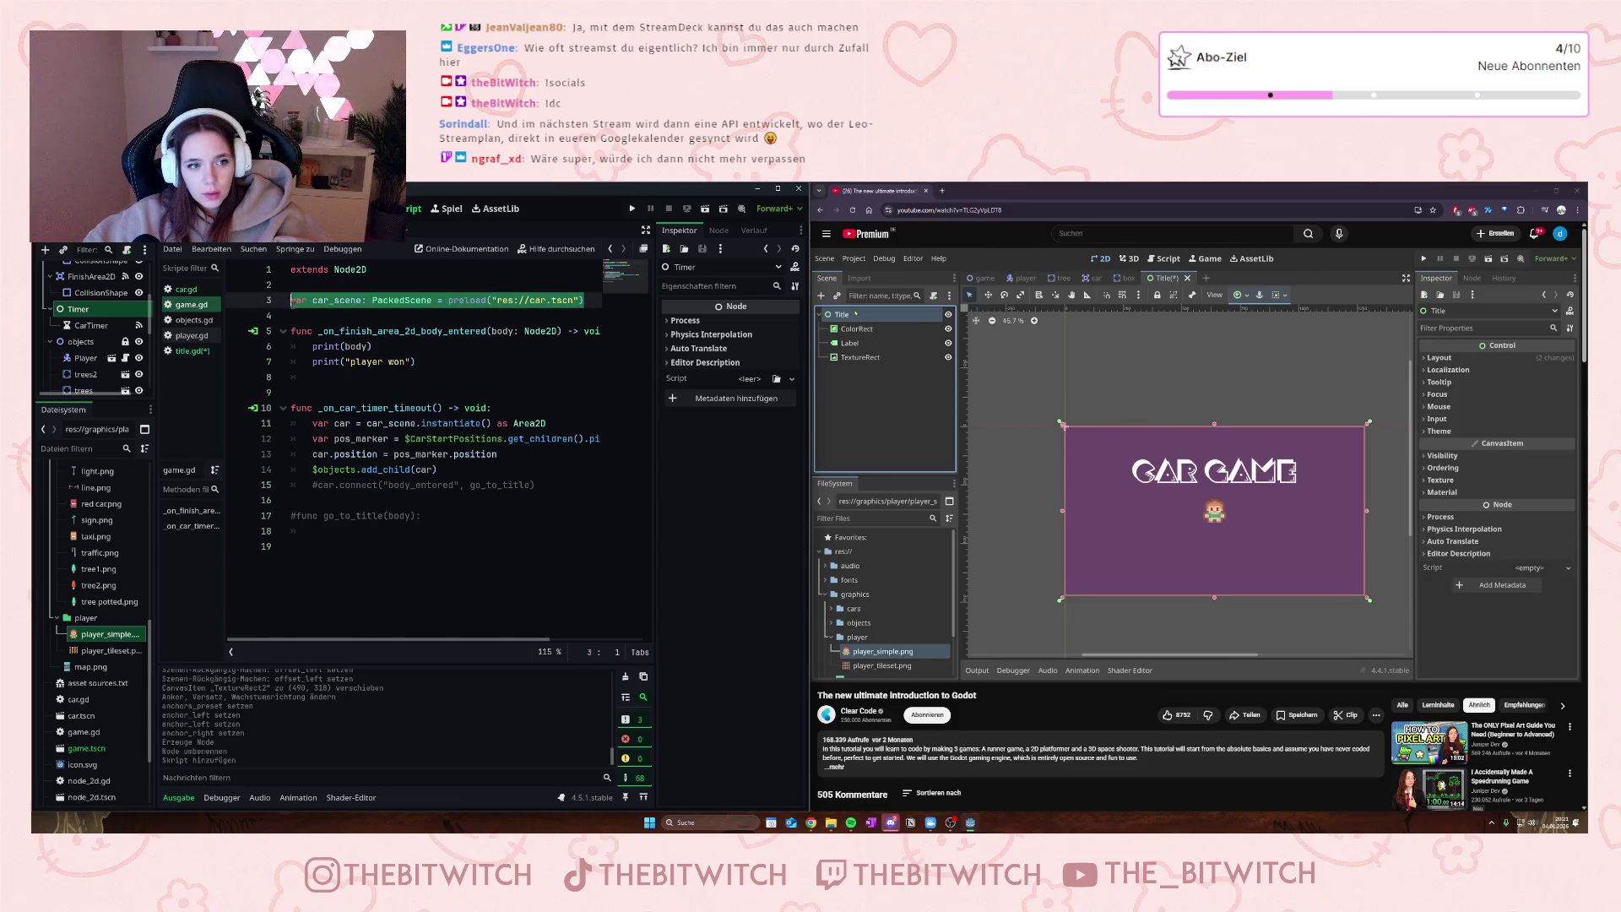
pyautogui.click(372, 228)
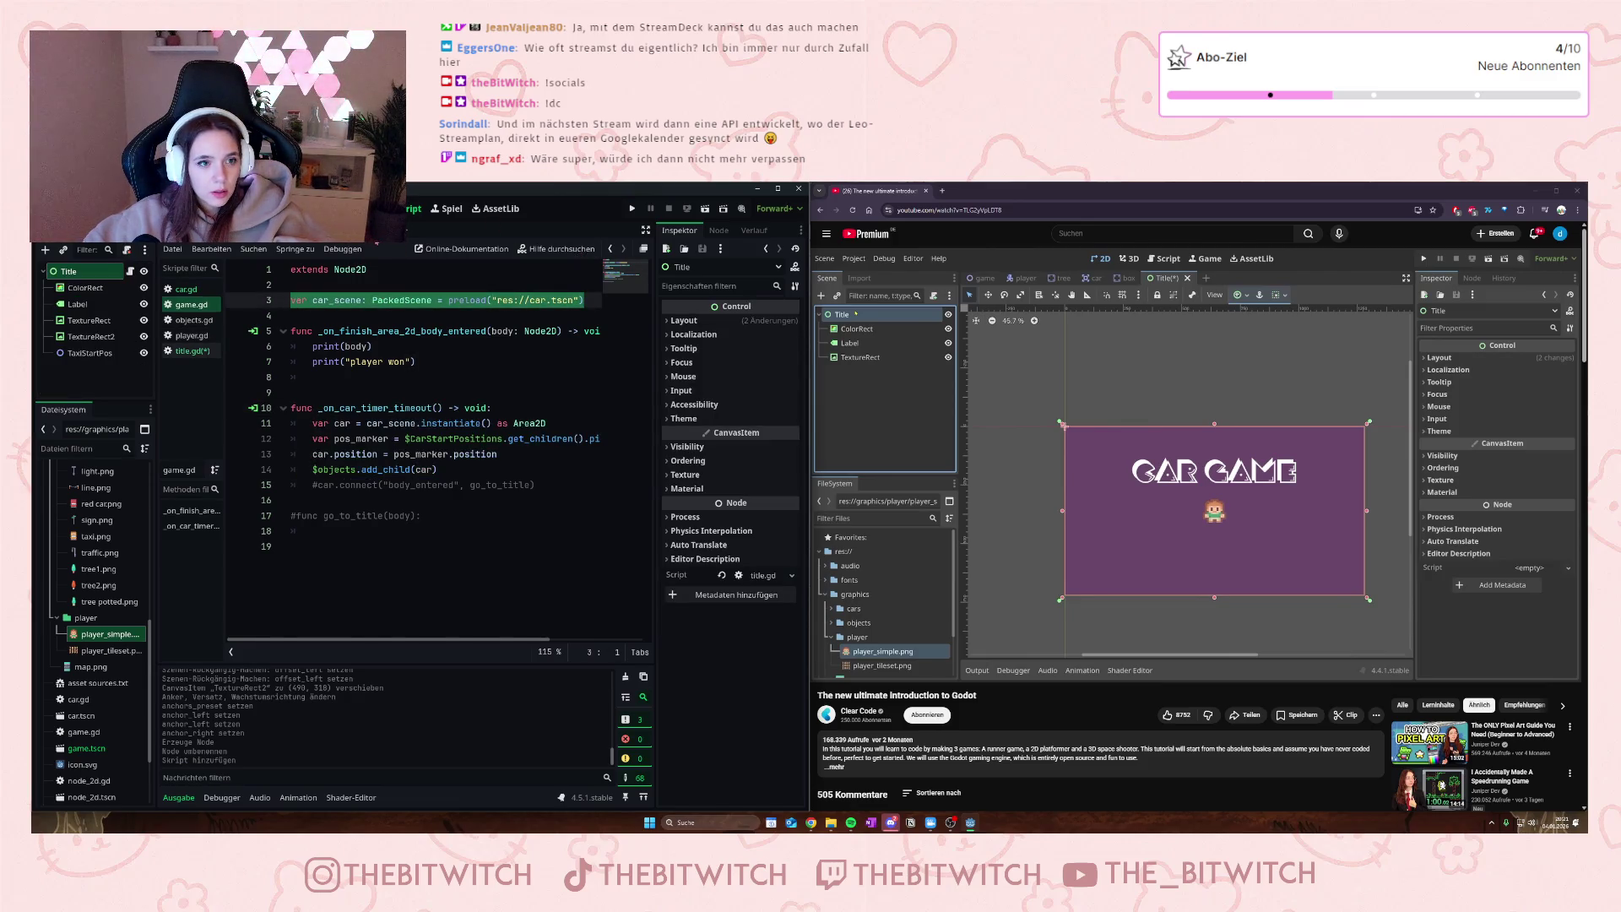
pyautogui.click(192, 350)
pyautogui.click(295, 284)
pyautogui.press('BackSpace')
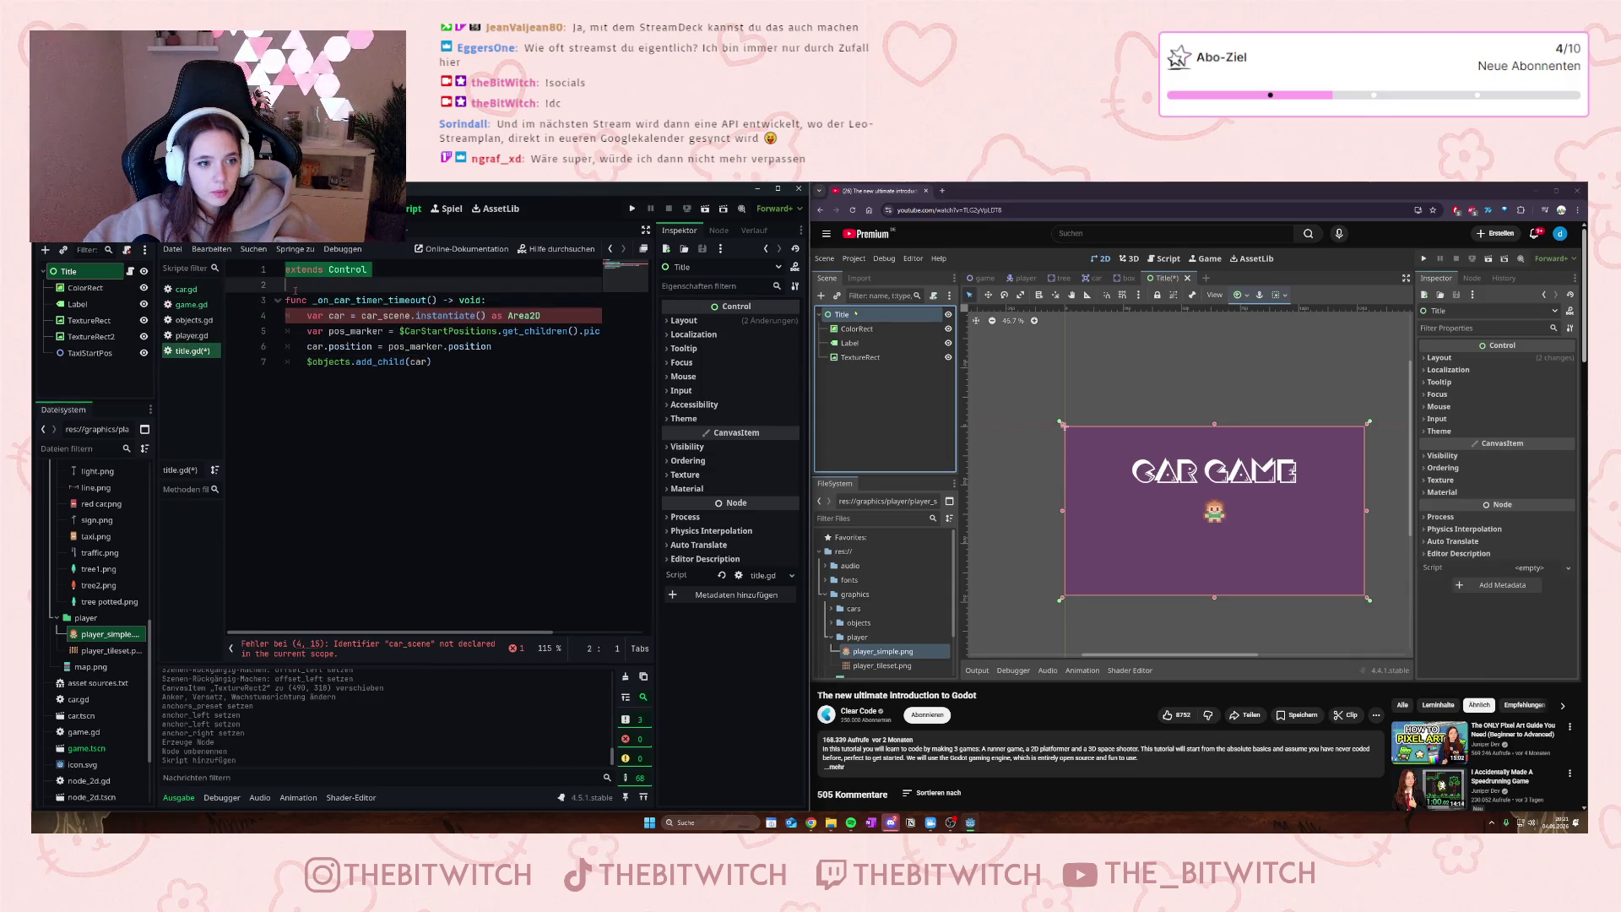
pyautogui.press('Return')
pyautogui.click(305, 285)
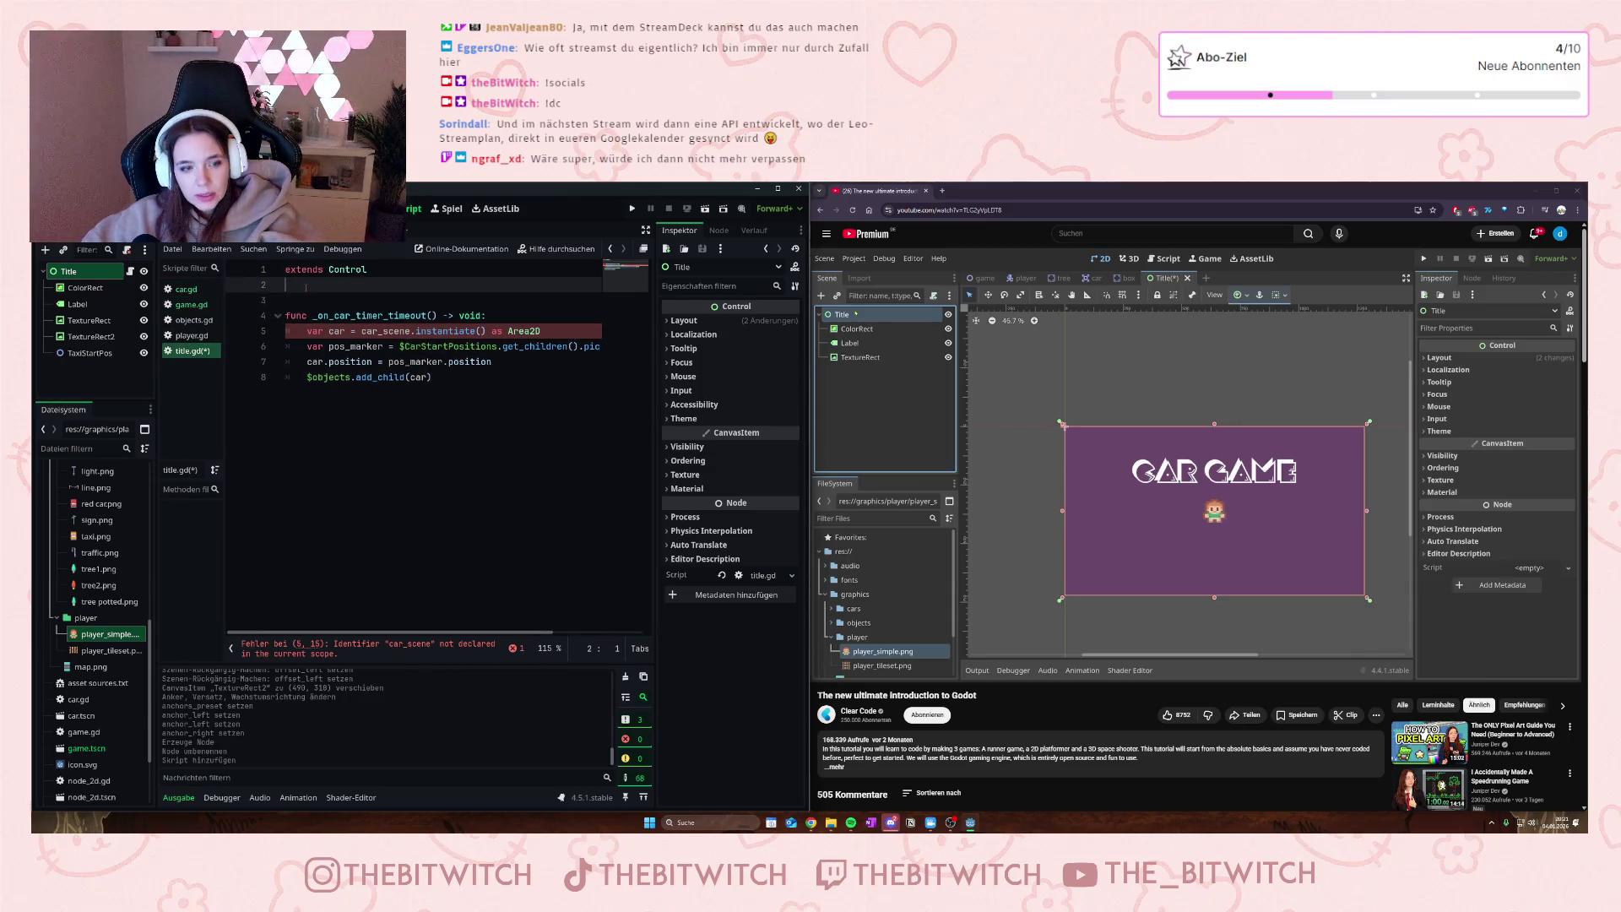
pyautogui.hotkey('ctrl', 'v')
pyautogui.middleClick(186, 289)
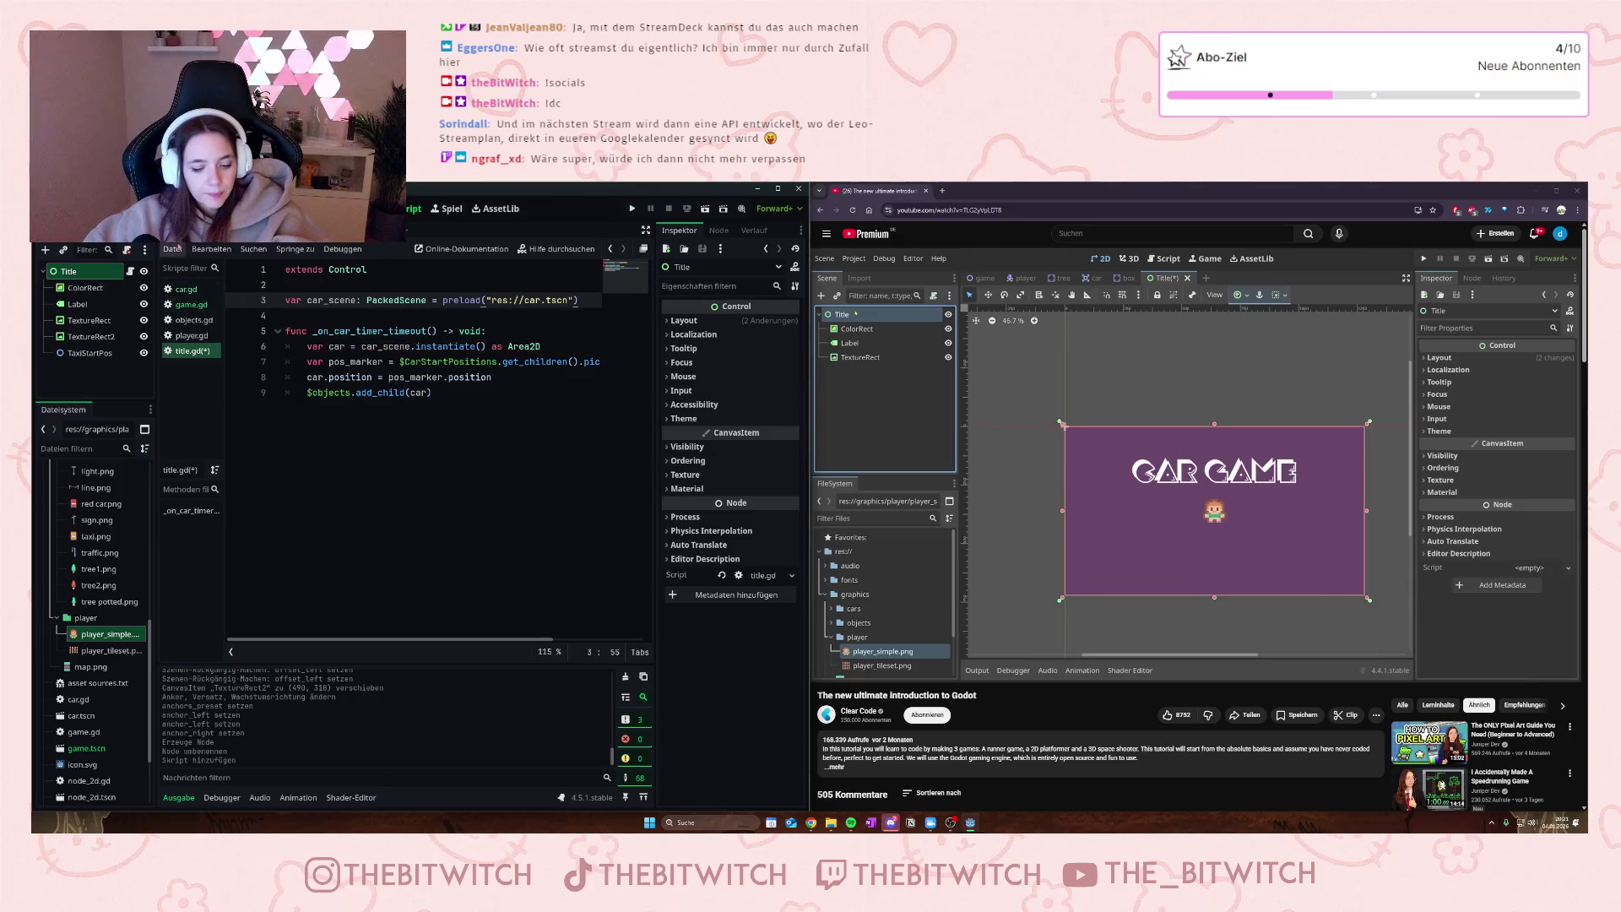
pyautogui.hotkey('ctrl', 'shift', 't')
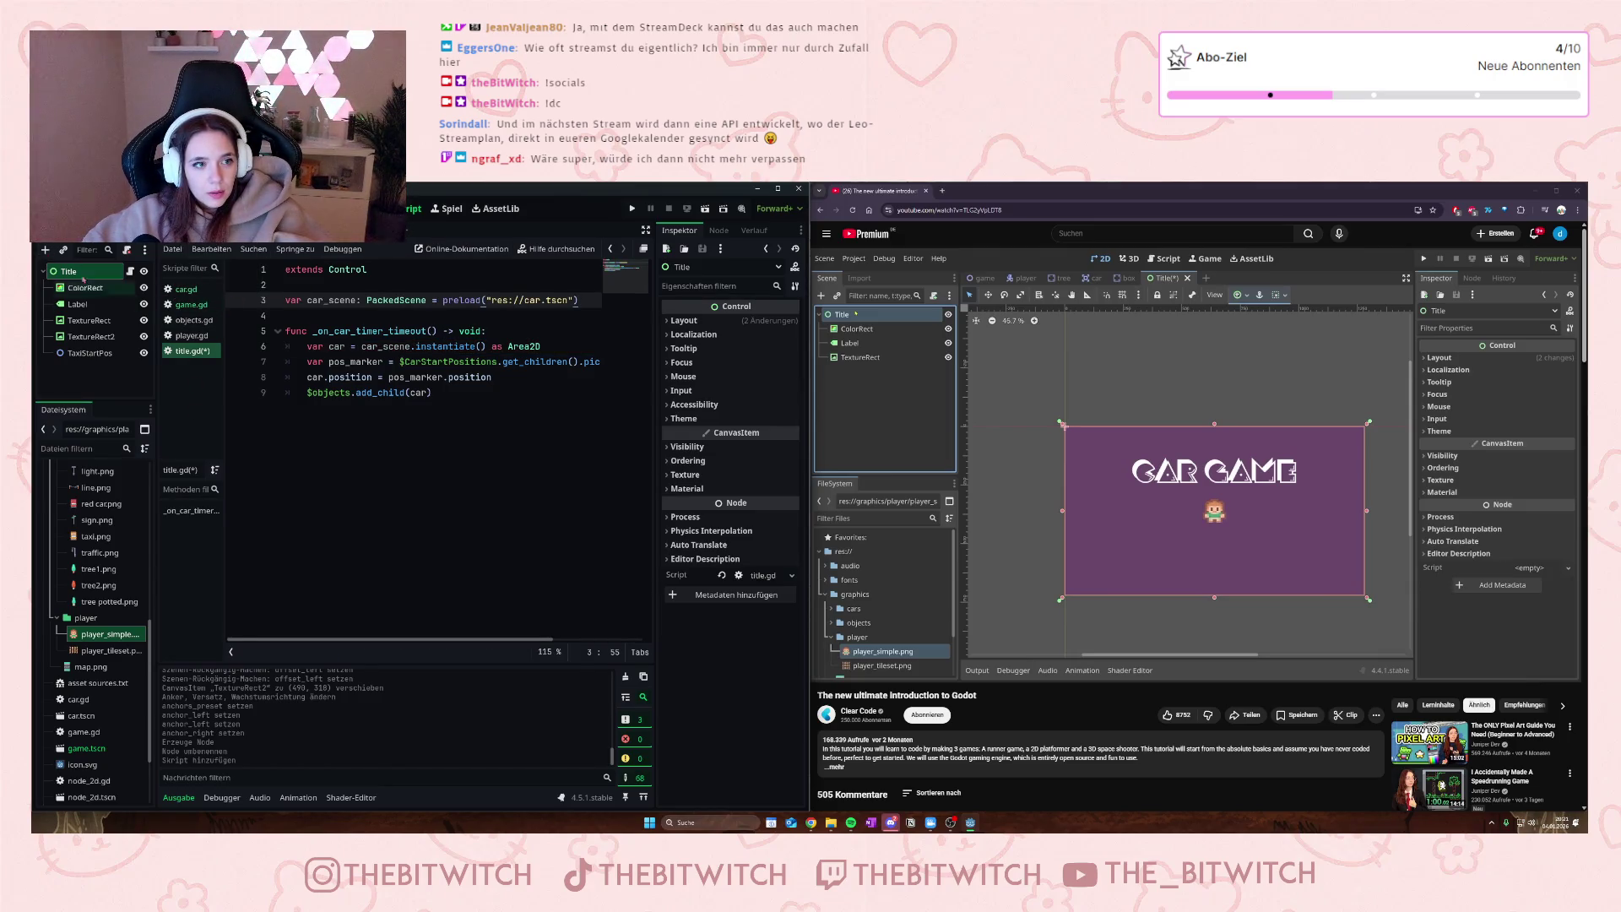
# - Select TextureRect and run the Title scene to test the TAXI RUN screen
pyautogui.click(519, 421)
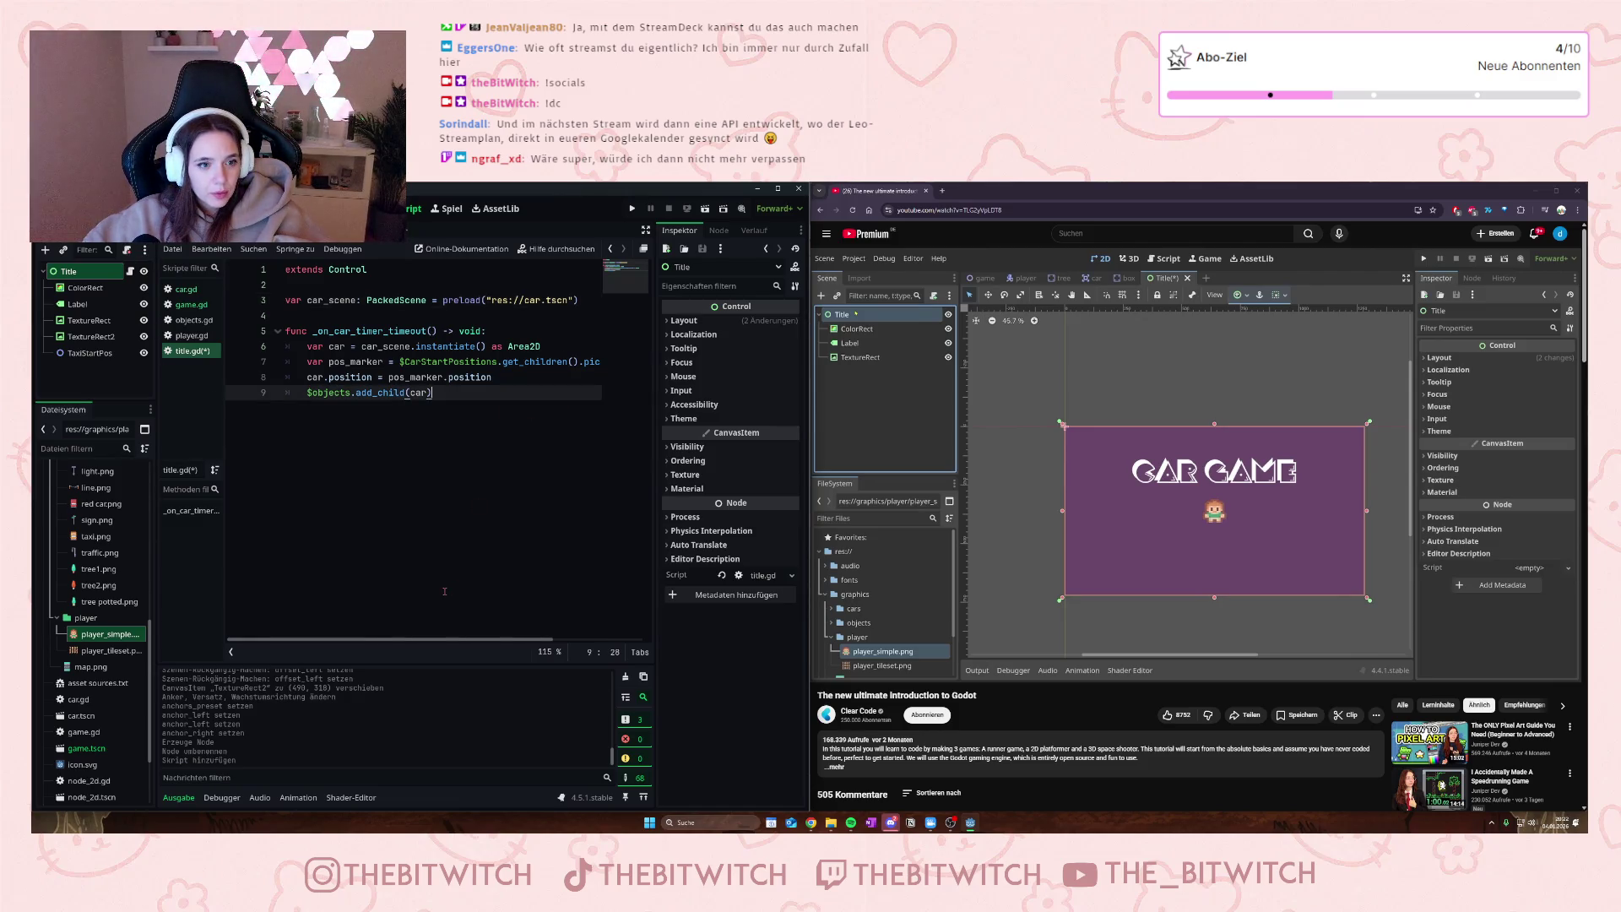
pyautogui.click(89, 321)
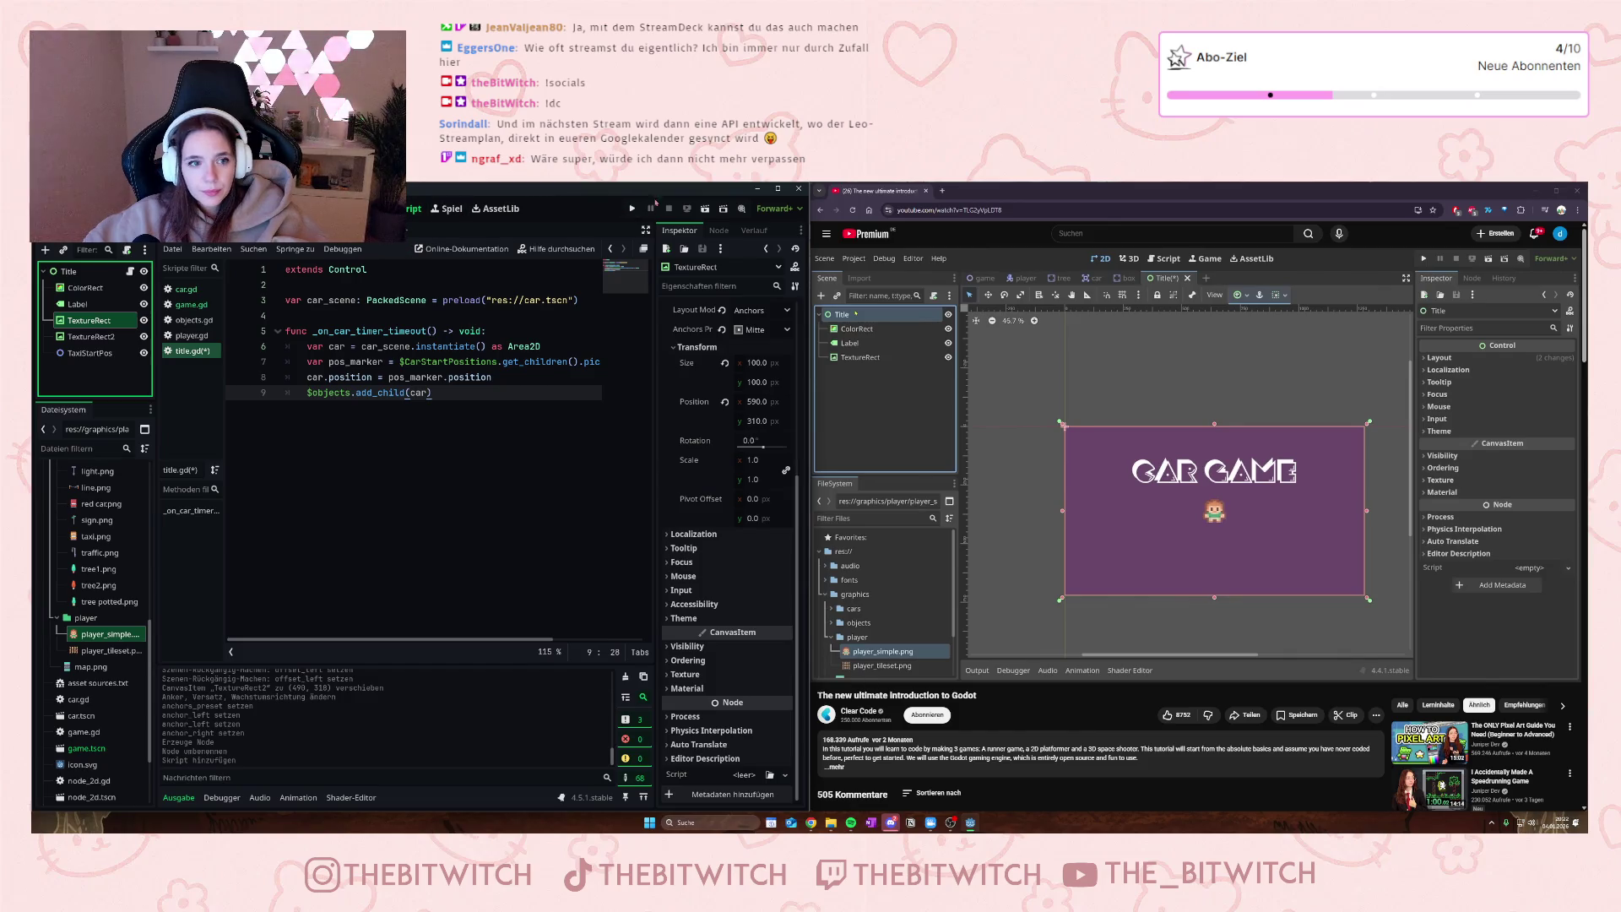
pyautogui.click(705, 209)
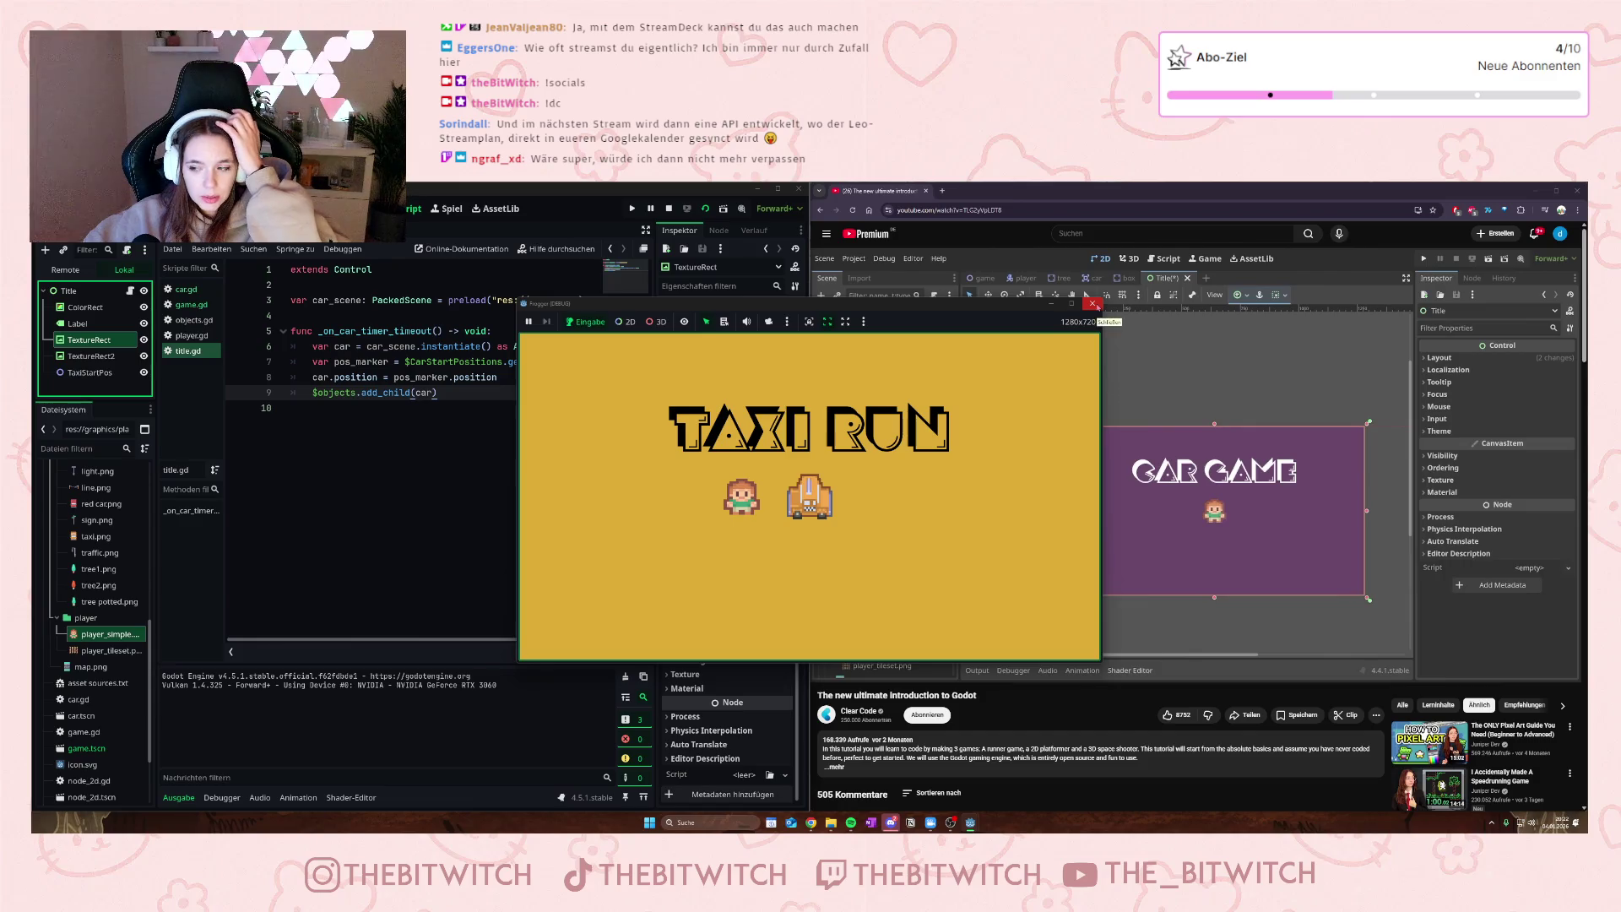
# - Close the game debug window, then select the TaxiStartPos node in the editor
pyautogui.click(1095, 304)
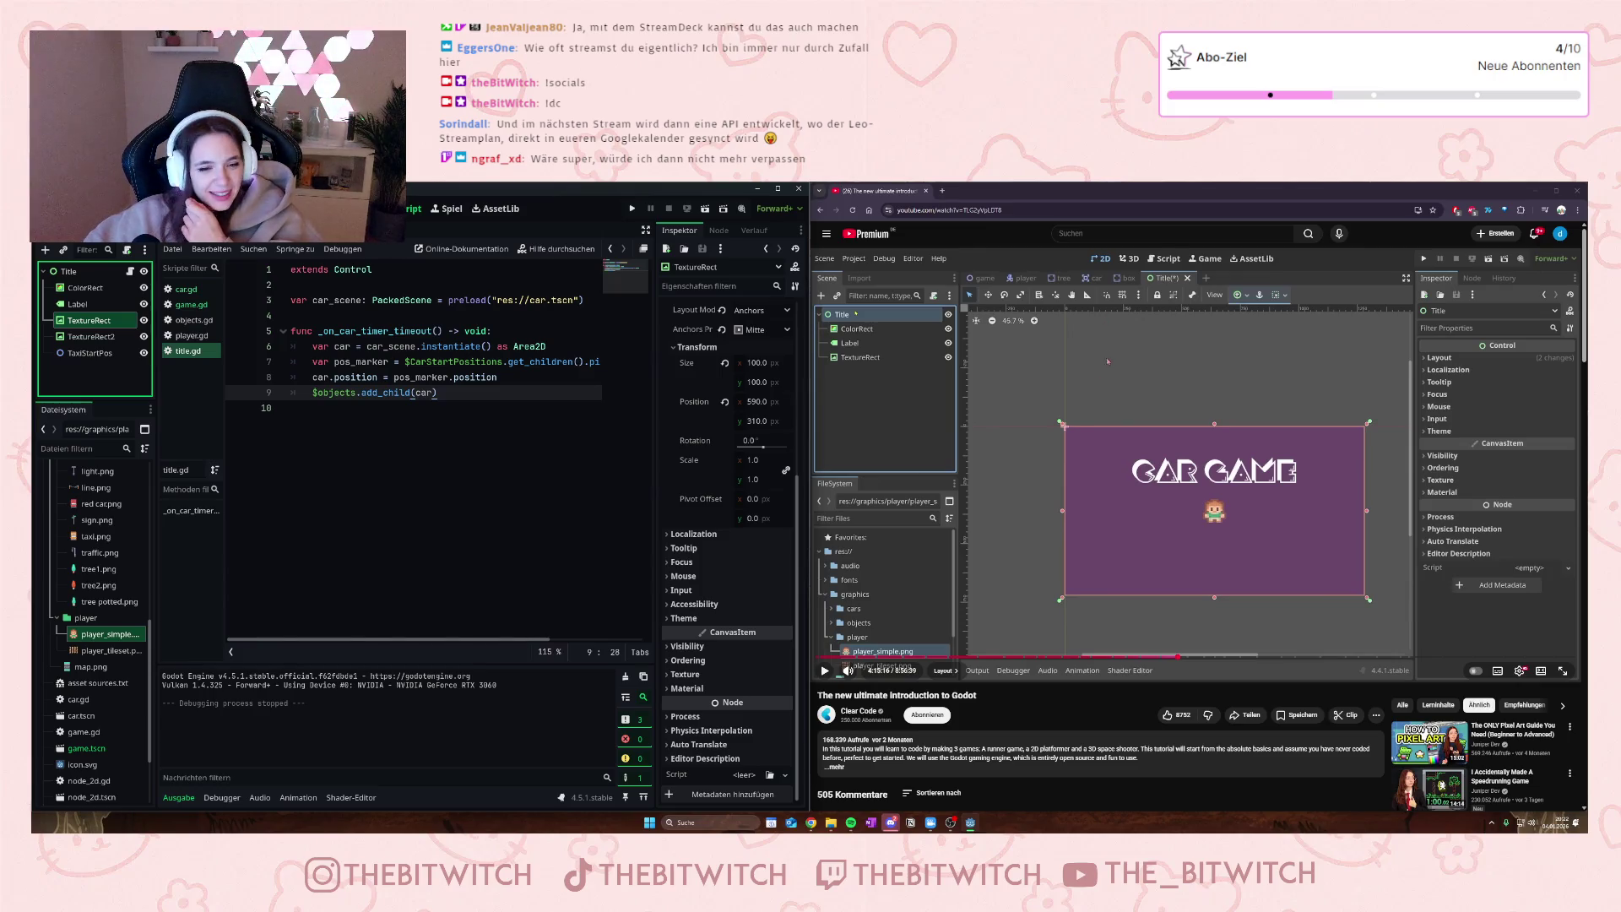
pyautogui.click(452, 390)
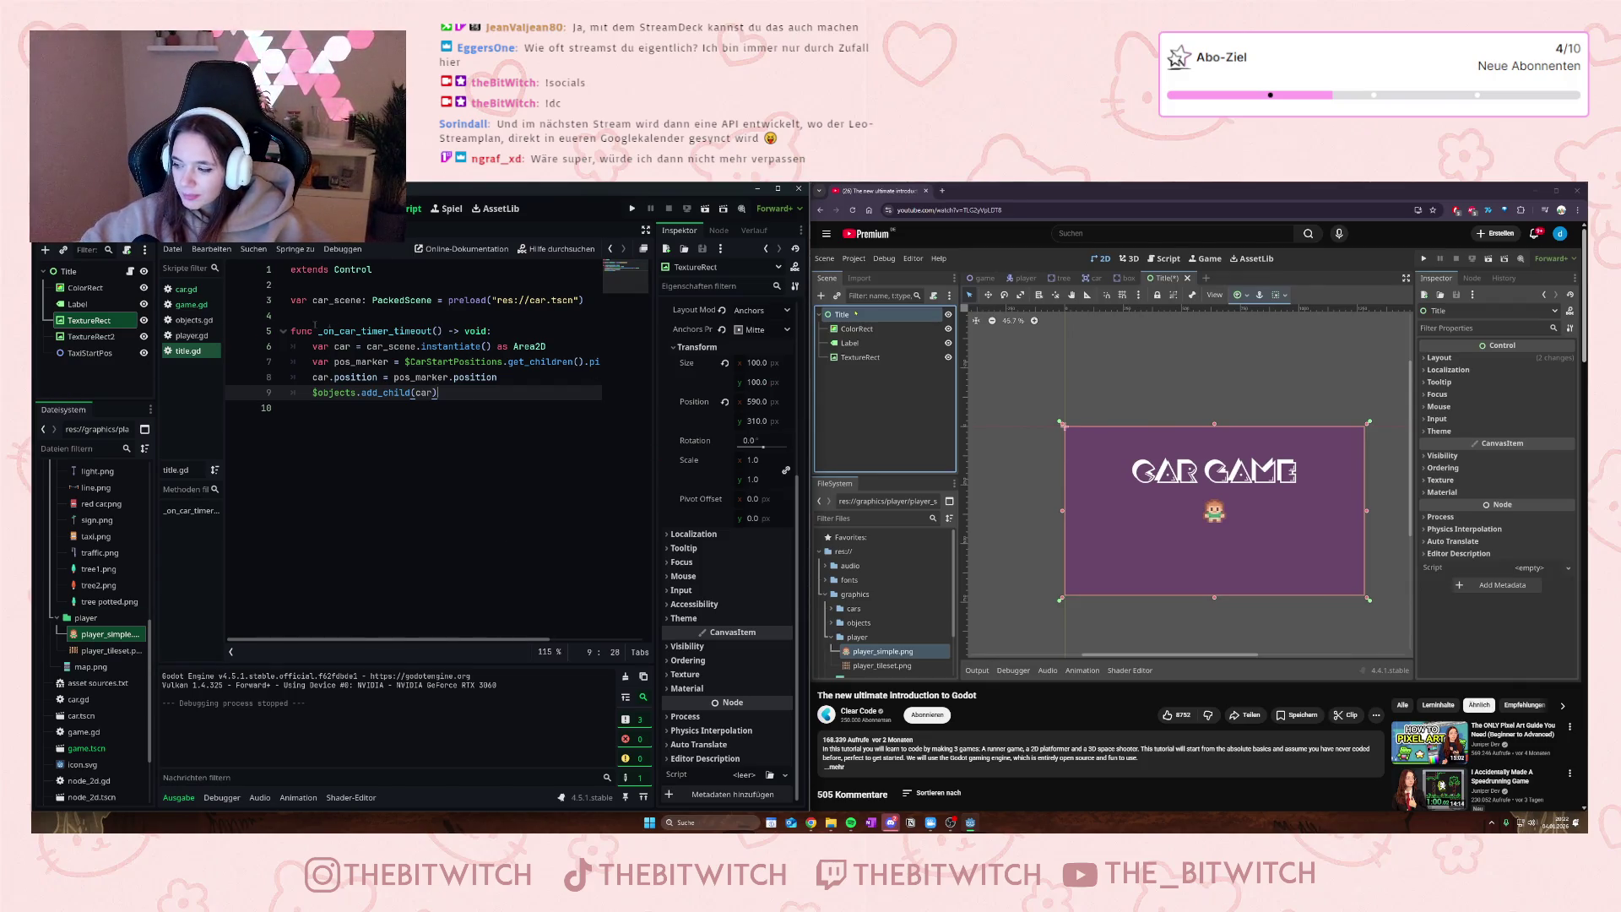
pyautogui.click(90, 352)
# - Inspect a car start marker in the game scene, then return to the Title scene
pyautogui.click(194, 229)
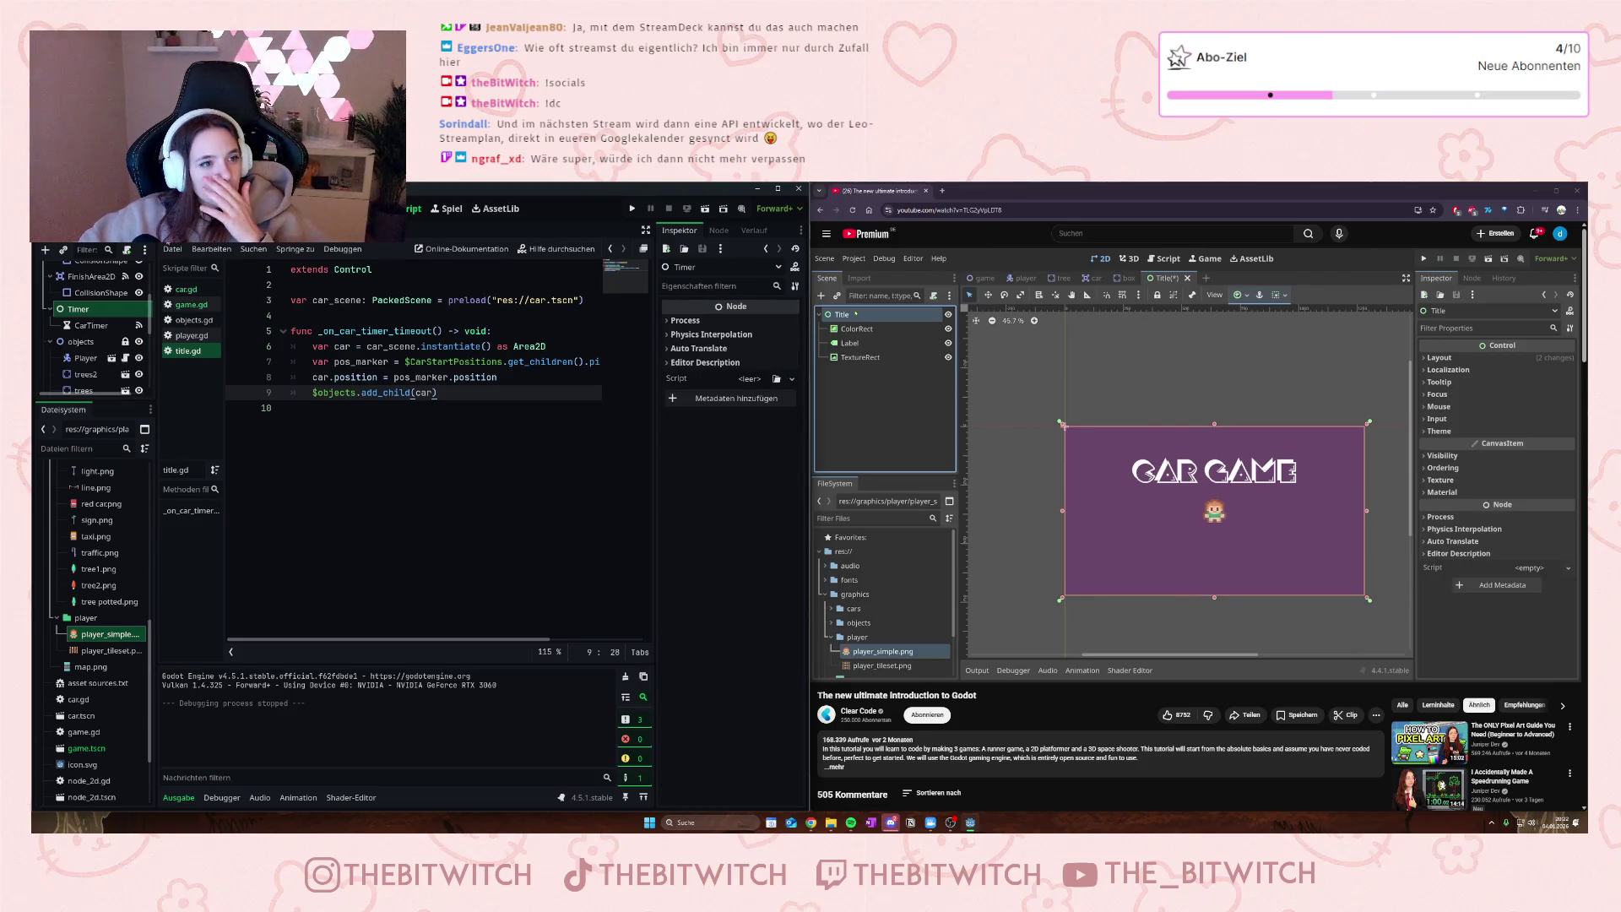
pyautogui.scroll(-4, 92, 329)
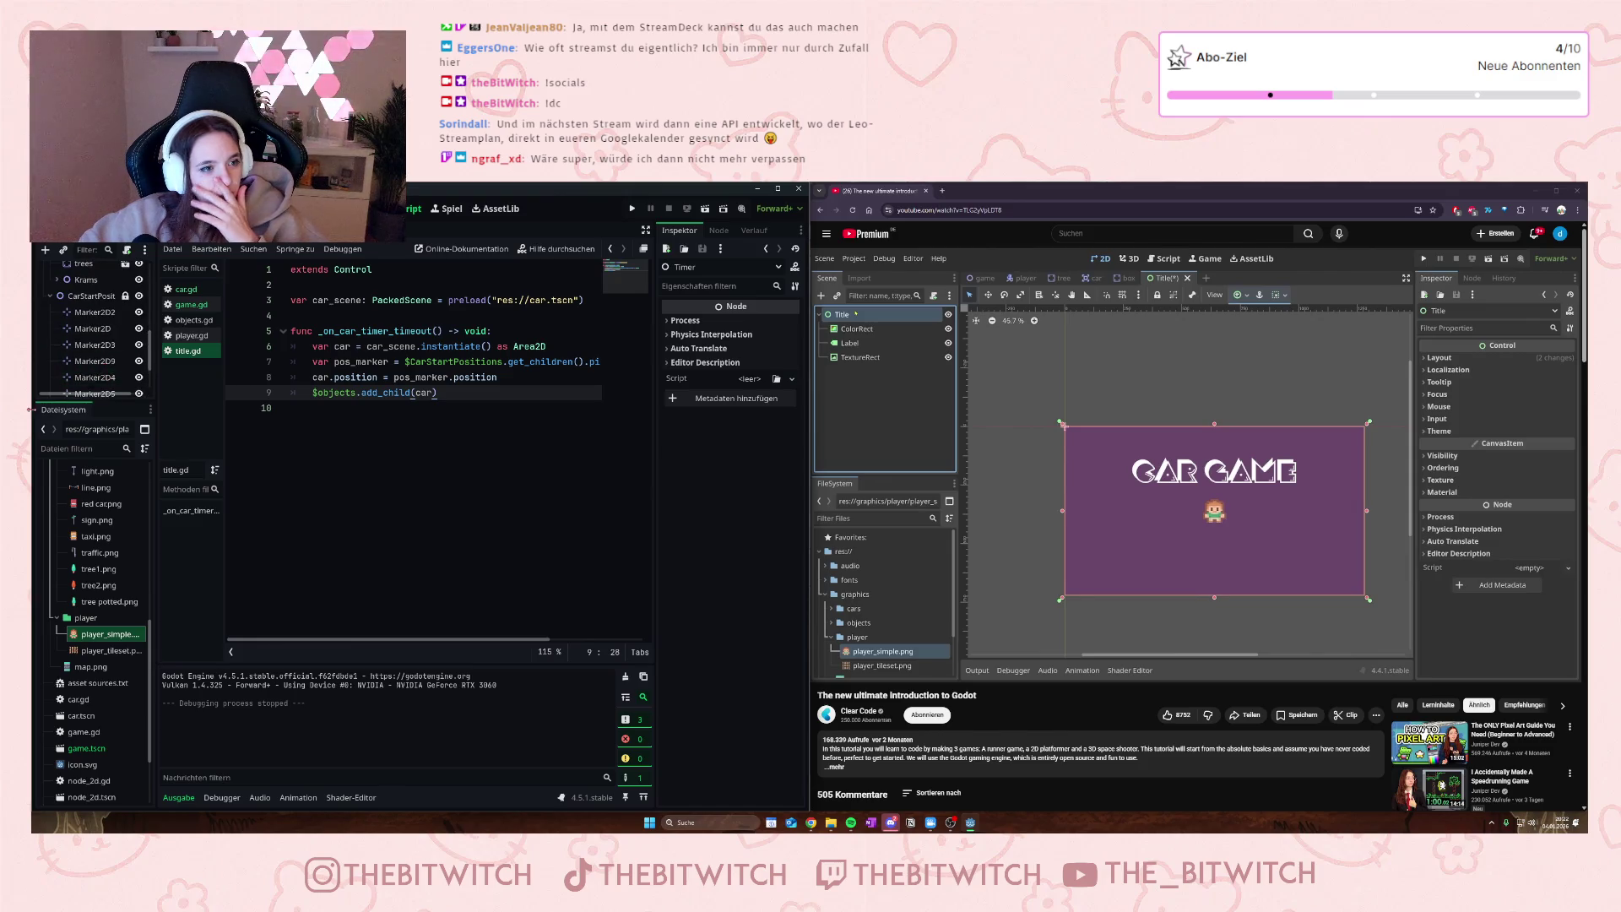
pyautogui.click(110, 312)
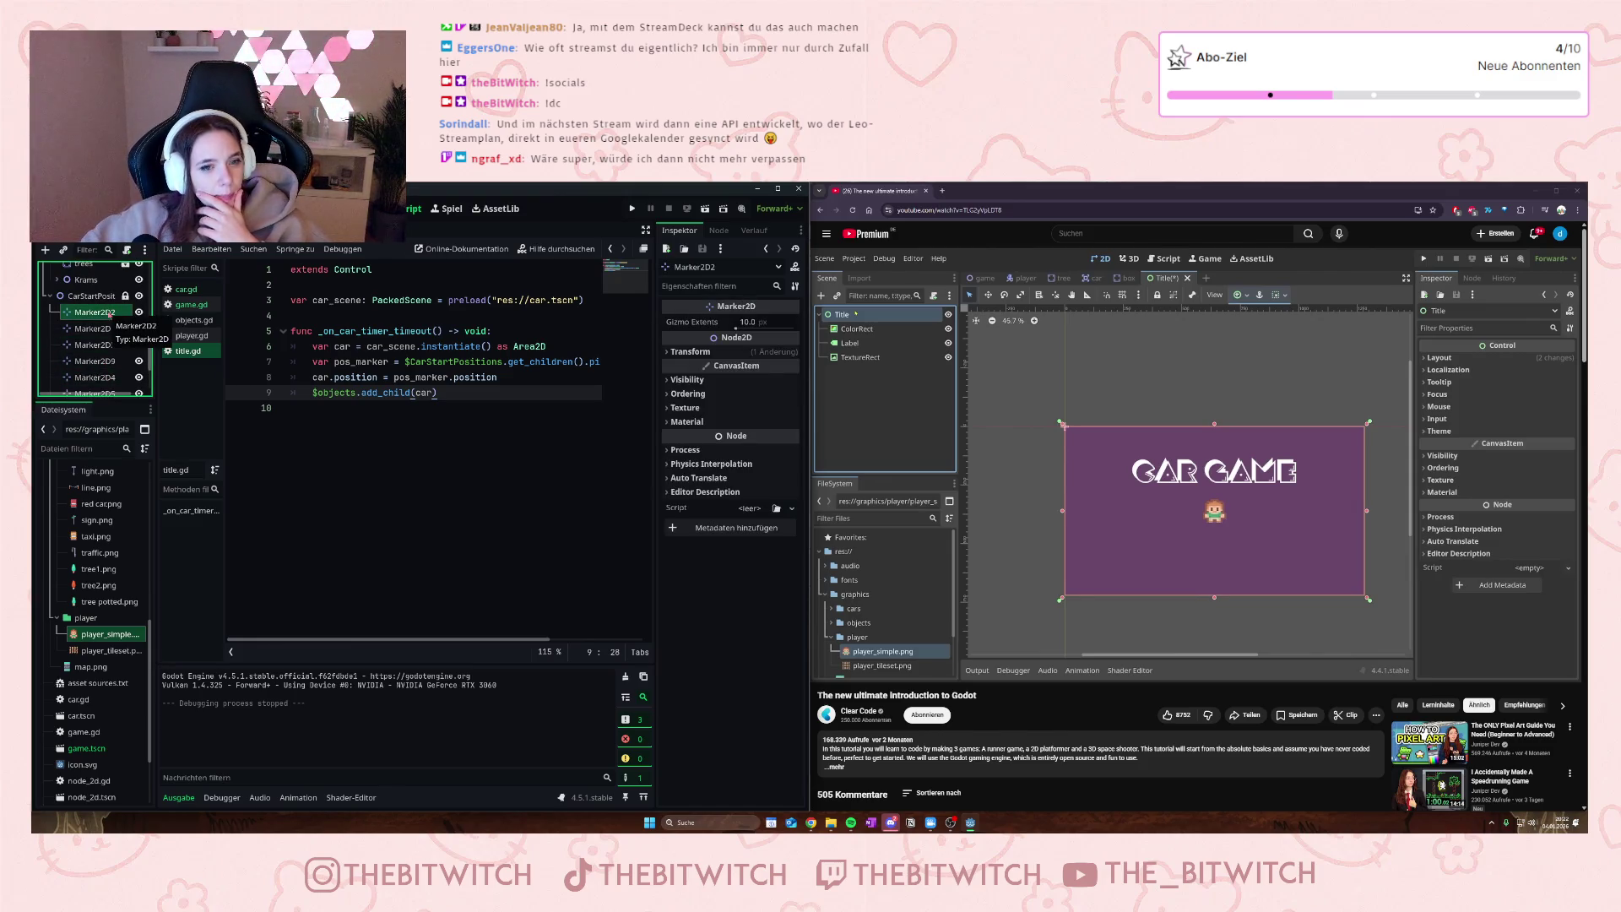
pyautogui.click(371, 233)
# - Add a Marker2D child under TaxiStartPos and show the scene in the 2D view
pyautogui.rightClick(74, 353)
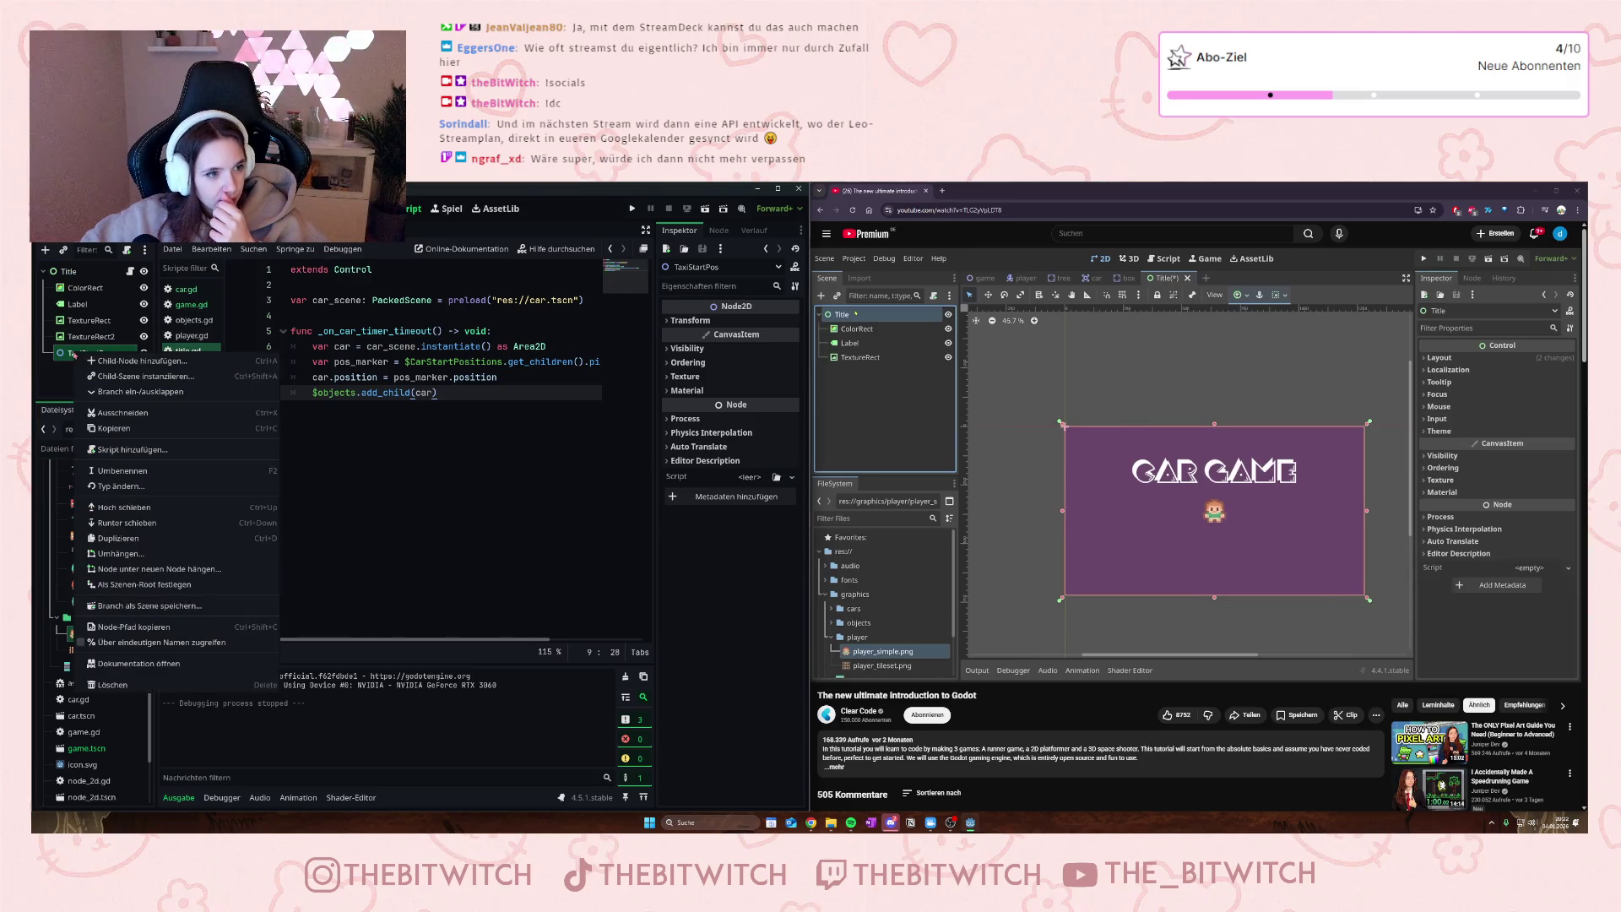
pyautogui.click(127, 360)
pyautogui.write('mar')
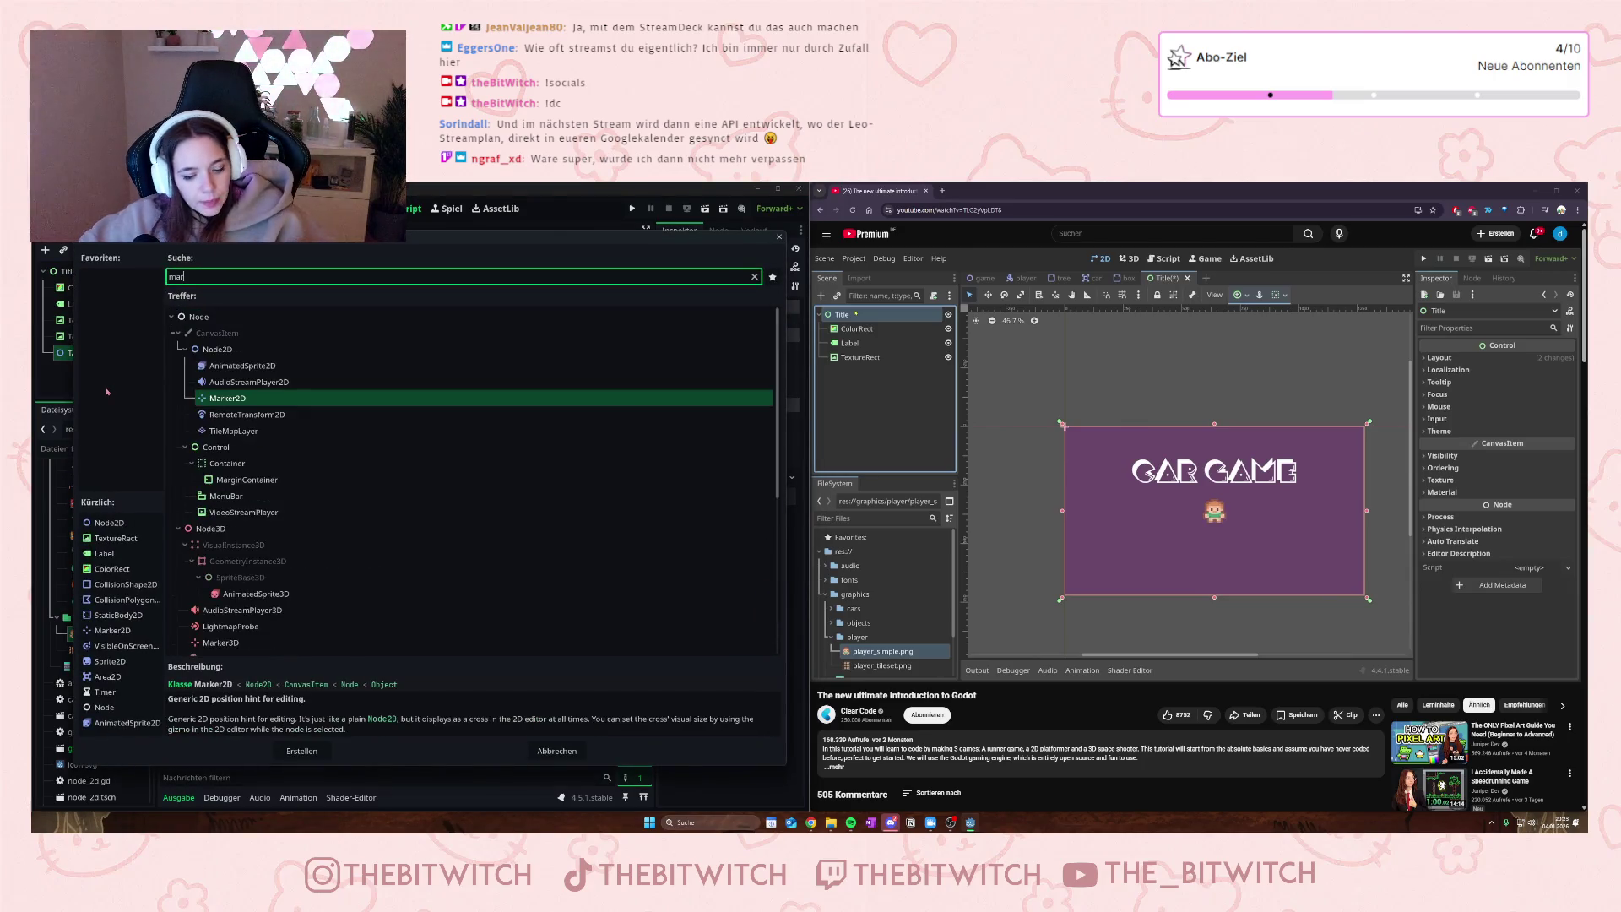
pyautogui.click(295, 397)
pyautogui.click(300, 751)
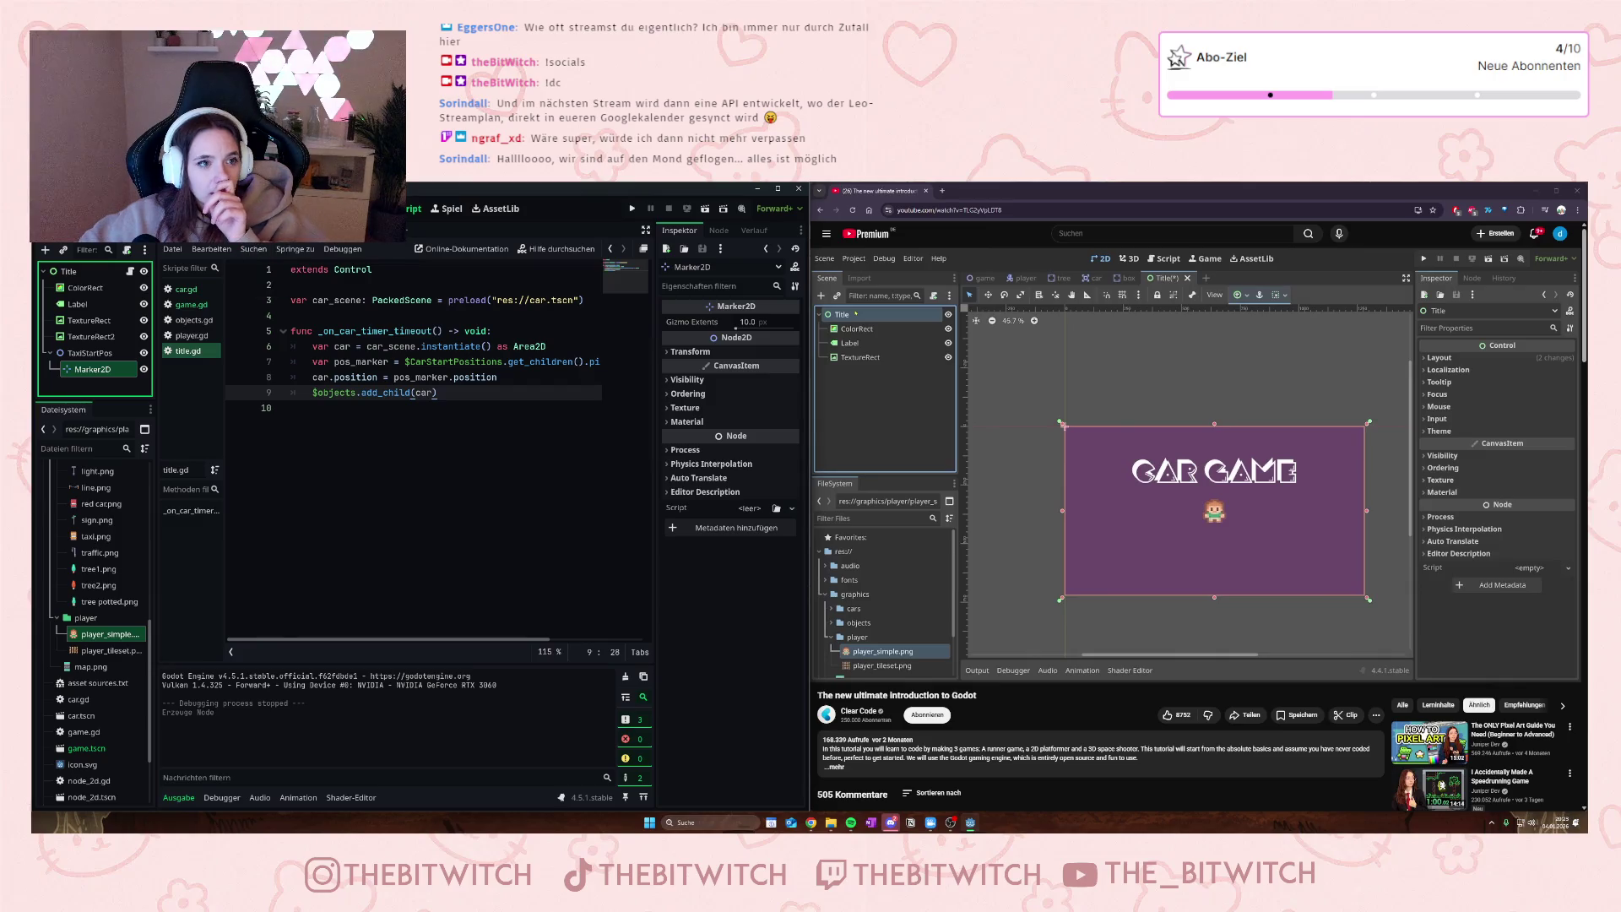
pyautogui.click(372, 209)
pyautogui.scroll(-2, 447, 506)
pyautogui.scroll(2, 474, 511)
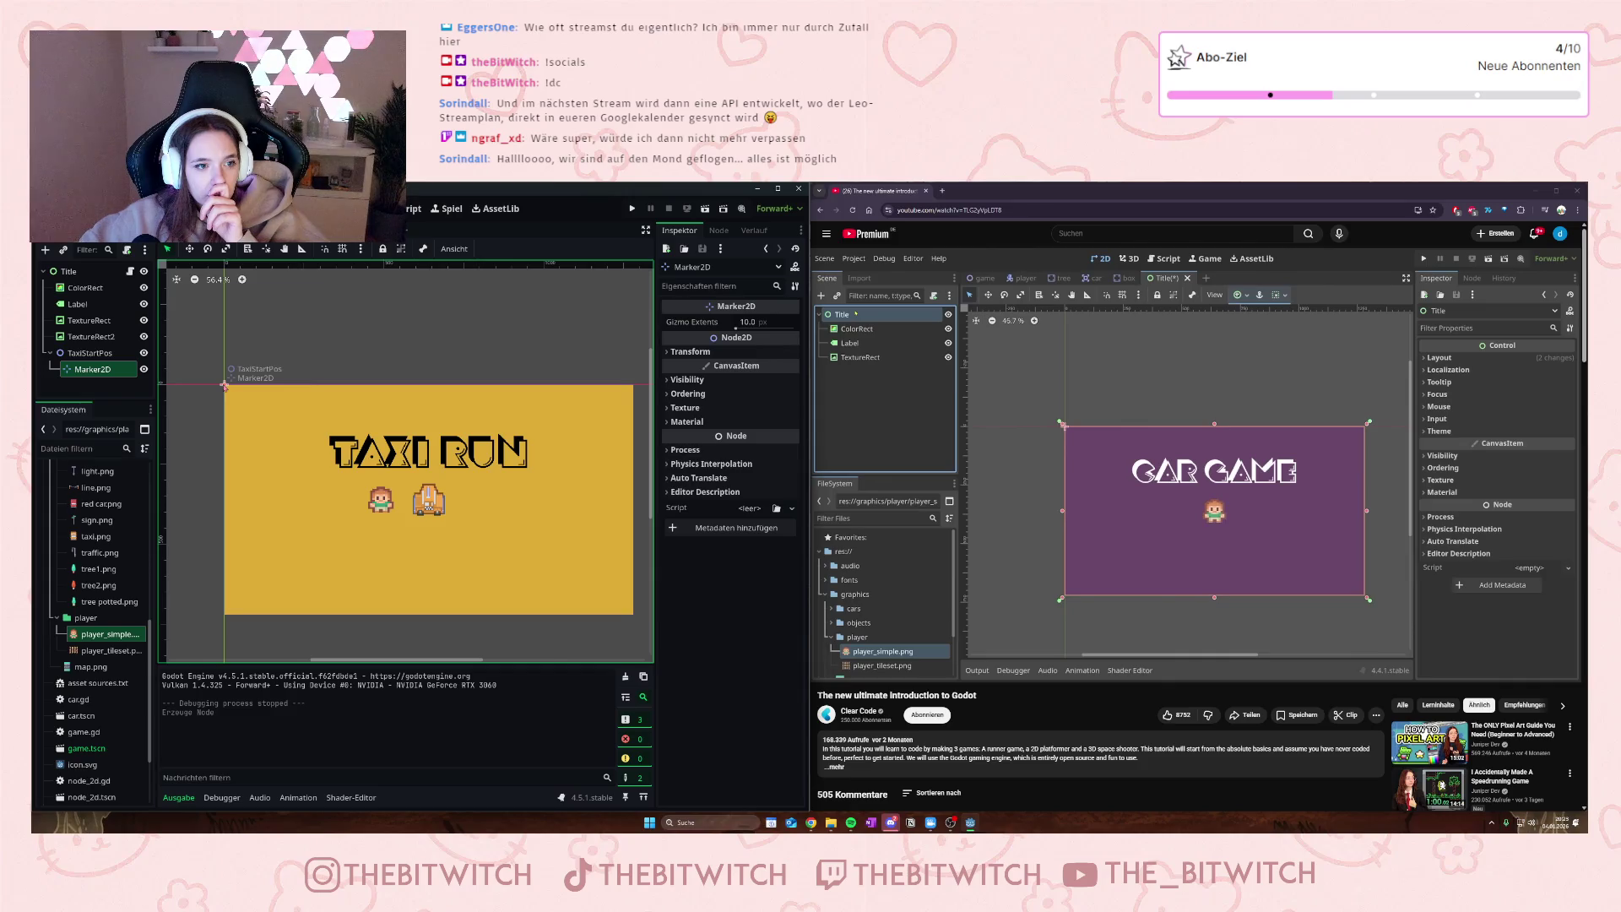
# - Drag the taxi start marker past the title's right edge, then inspect CarTimer in the road scene
pyautogui.moveTo(225, 385)
pyautogui.mouseDown()
pyautogui.moveTo(234, 427)
pyautogui.moveTo(468, 511)
pyautogui.moveTo(637, 504)
pyautogui.mouseUp()
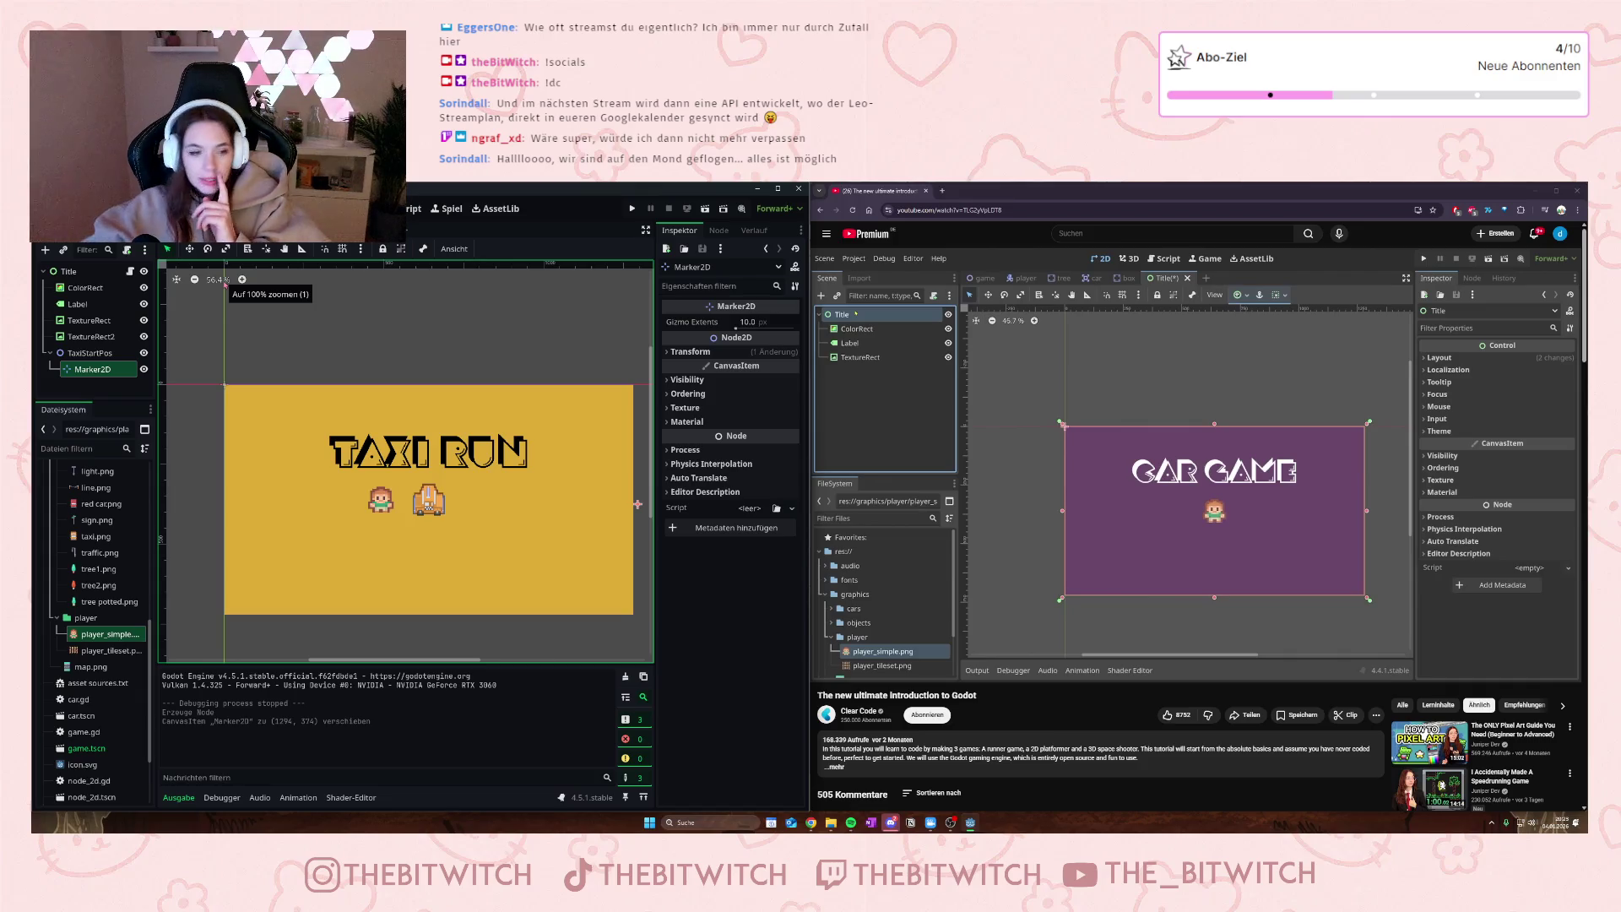
pyautogui.hotkey('ctrl', 'Tab')
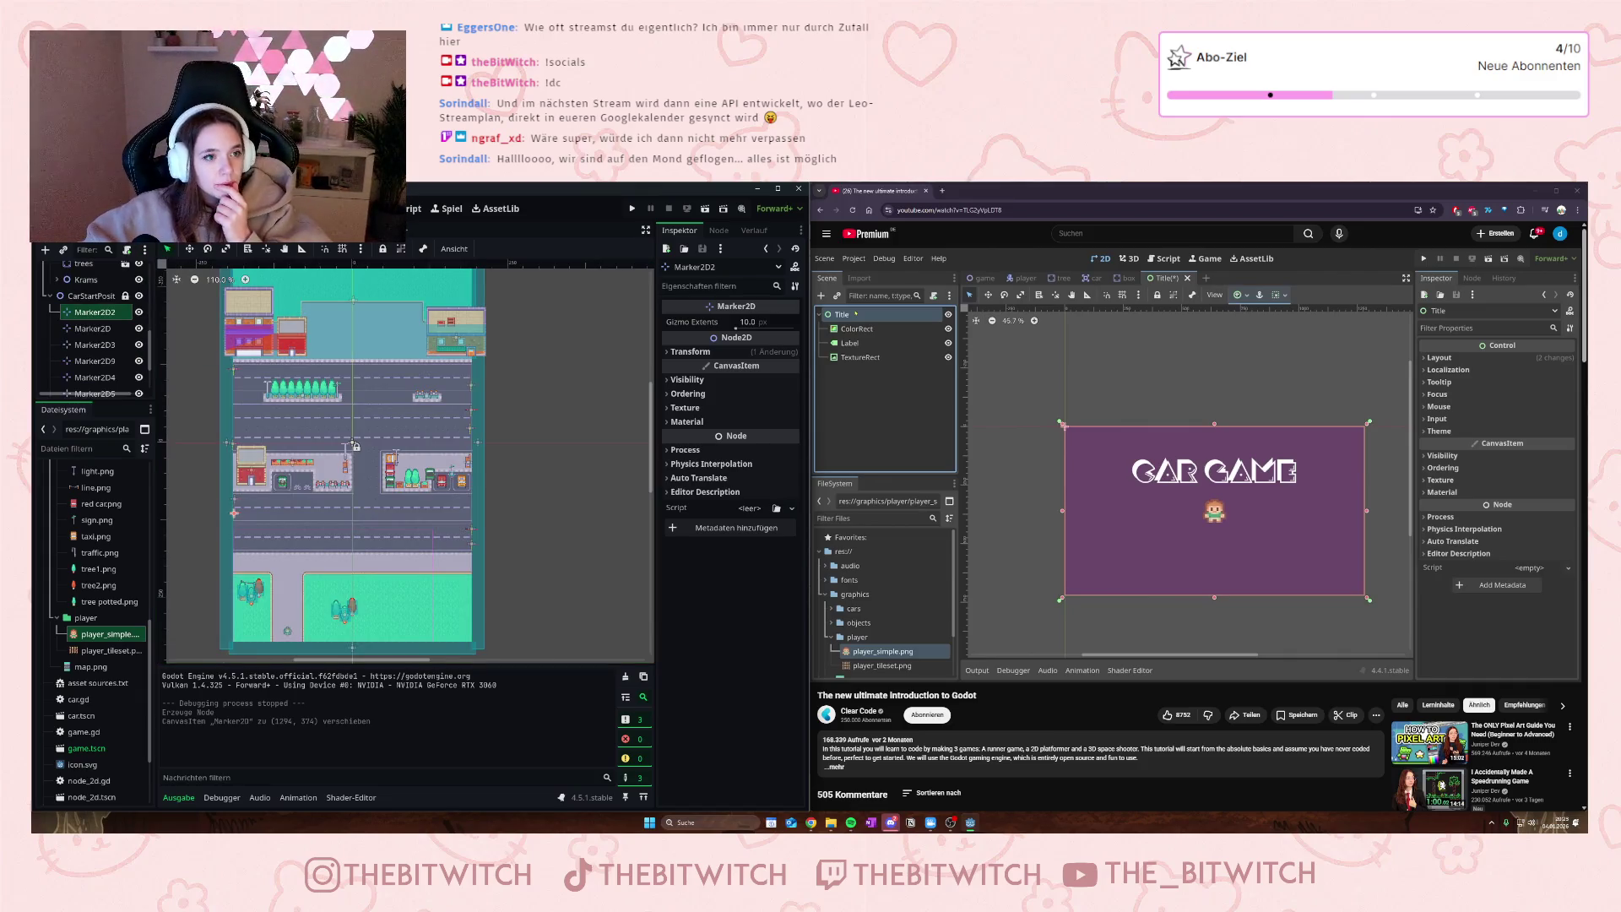
pyautogui.hotkey('ctrl', 'Tab')
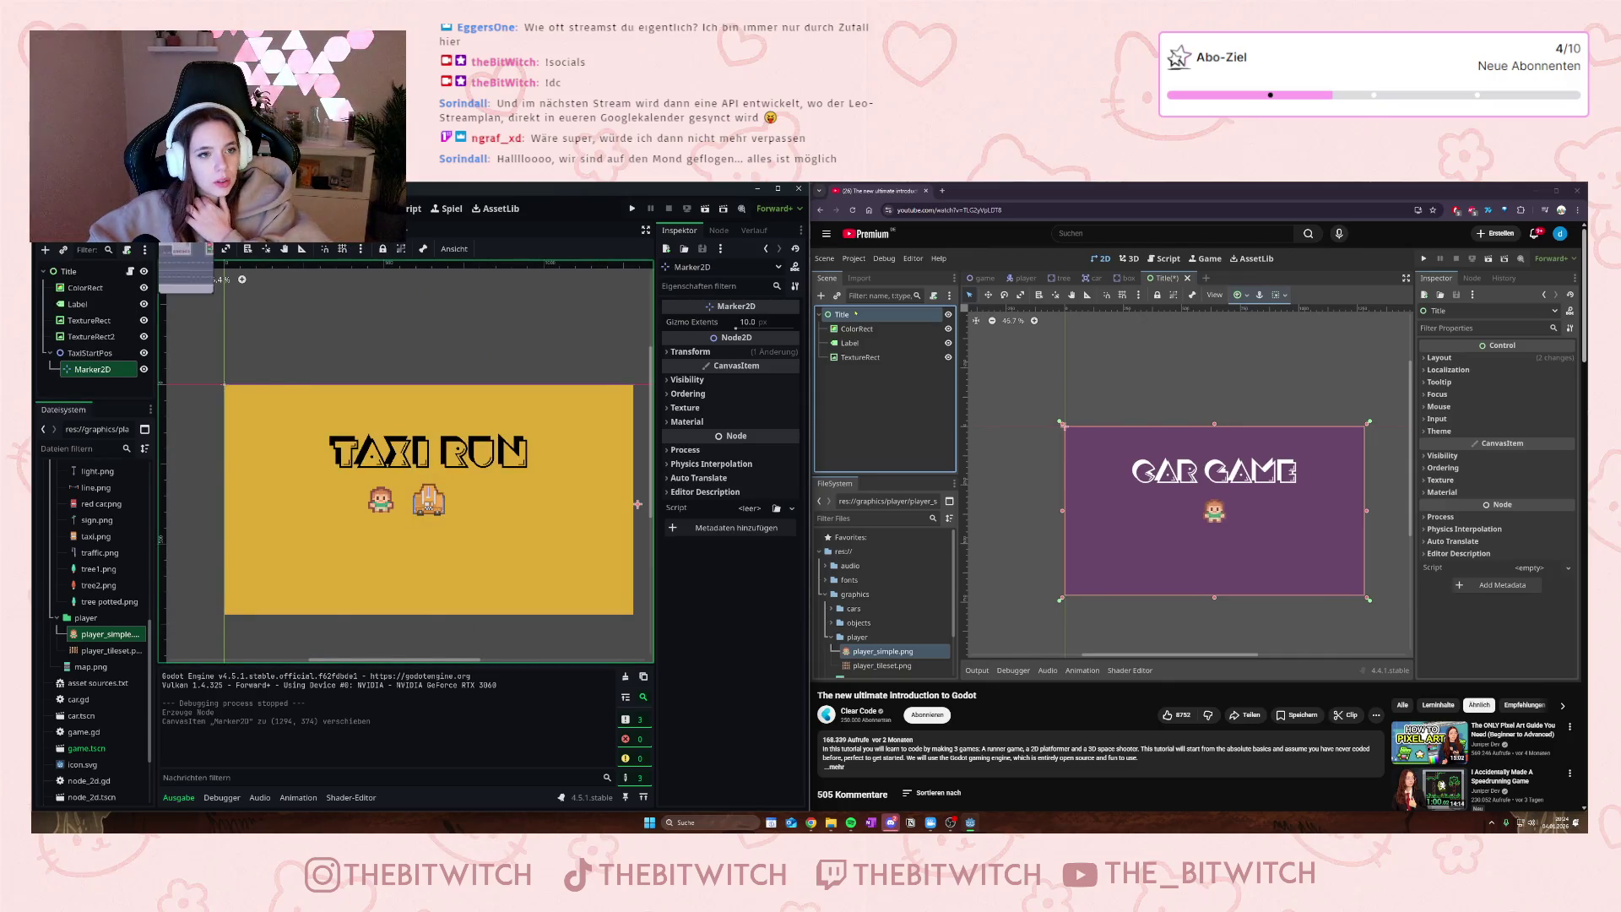
pyautogui.hotkey('ctrl', 'Tab')
pyautogui.scroll(3, 101, 313)
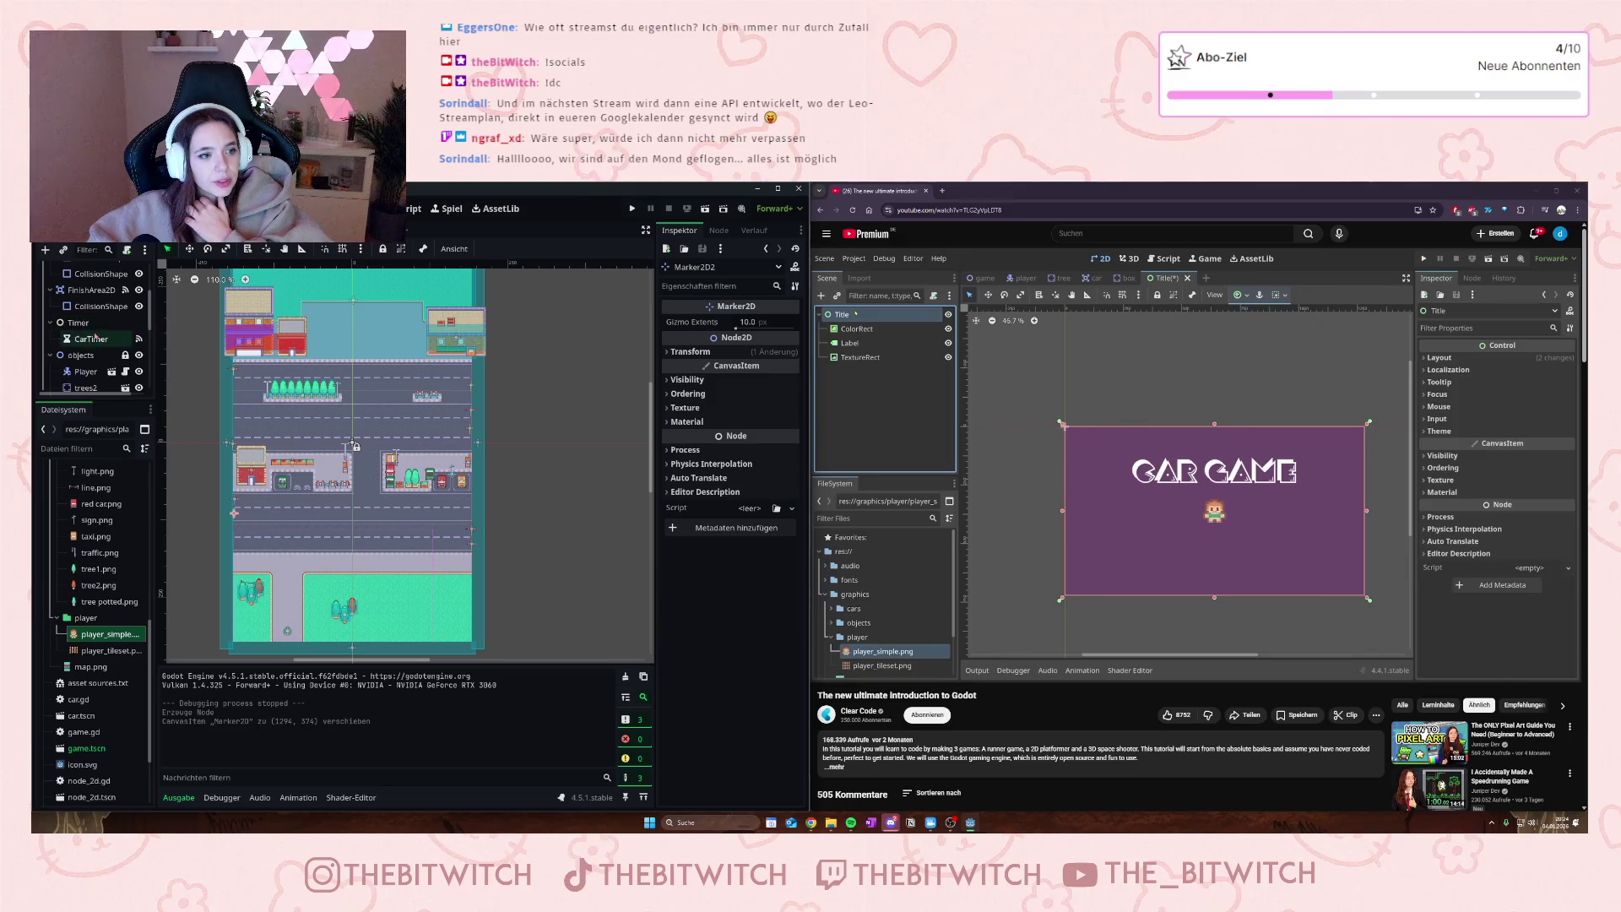
pyautogui.click(80, 323)
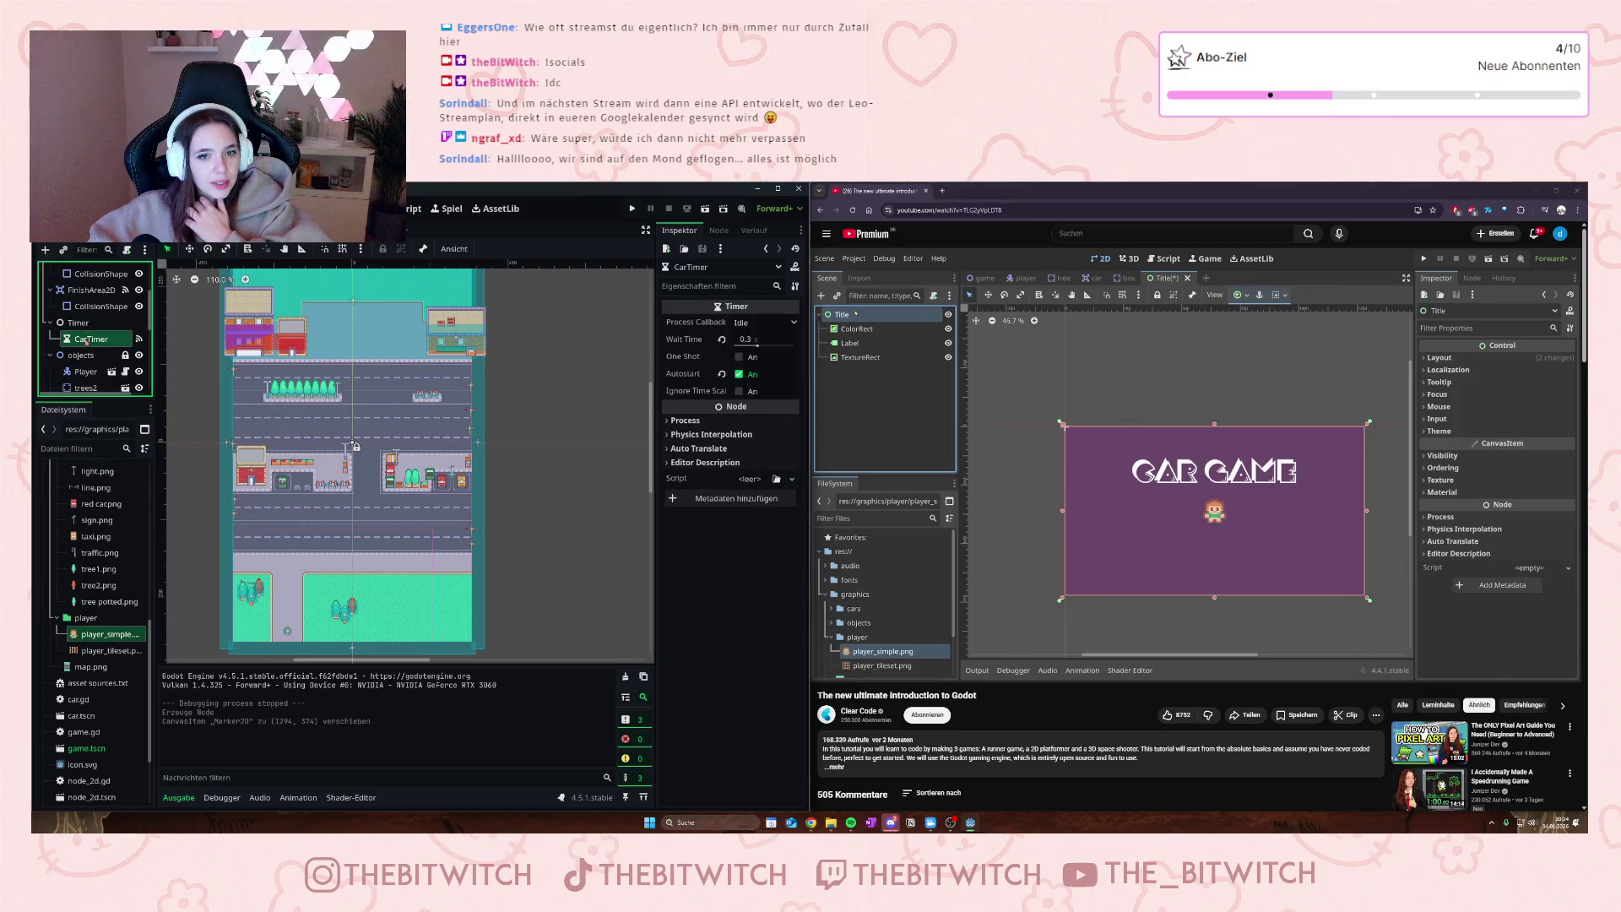
# - Compare the road scene's timer again, then start adding a child node to Title
pyautogui.hotkey('ctrl', 'Tab')
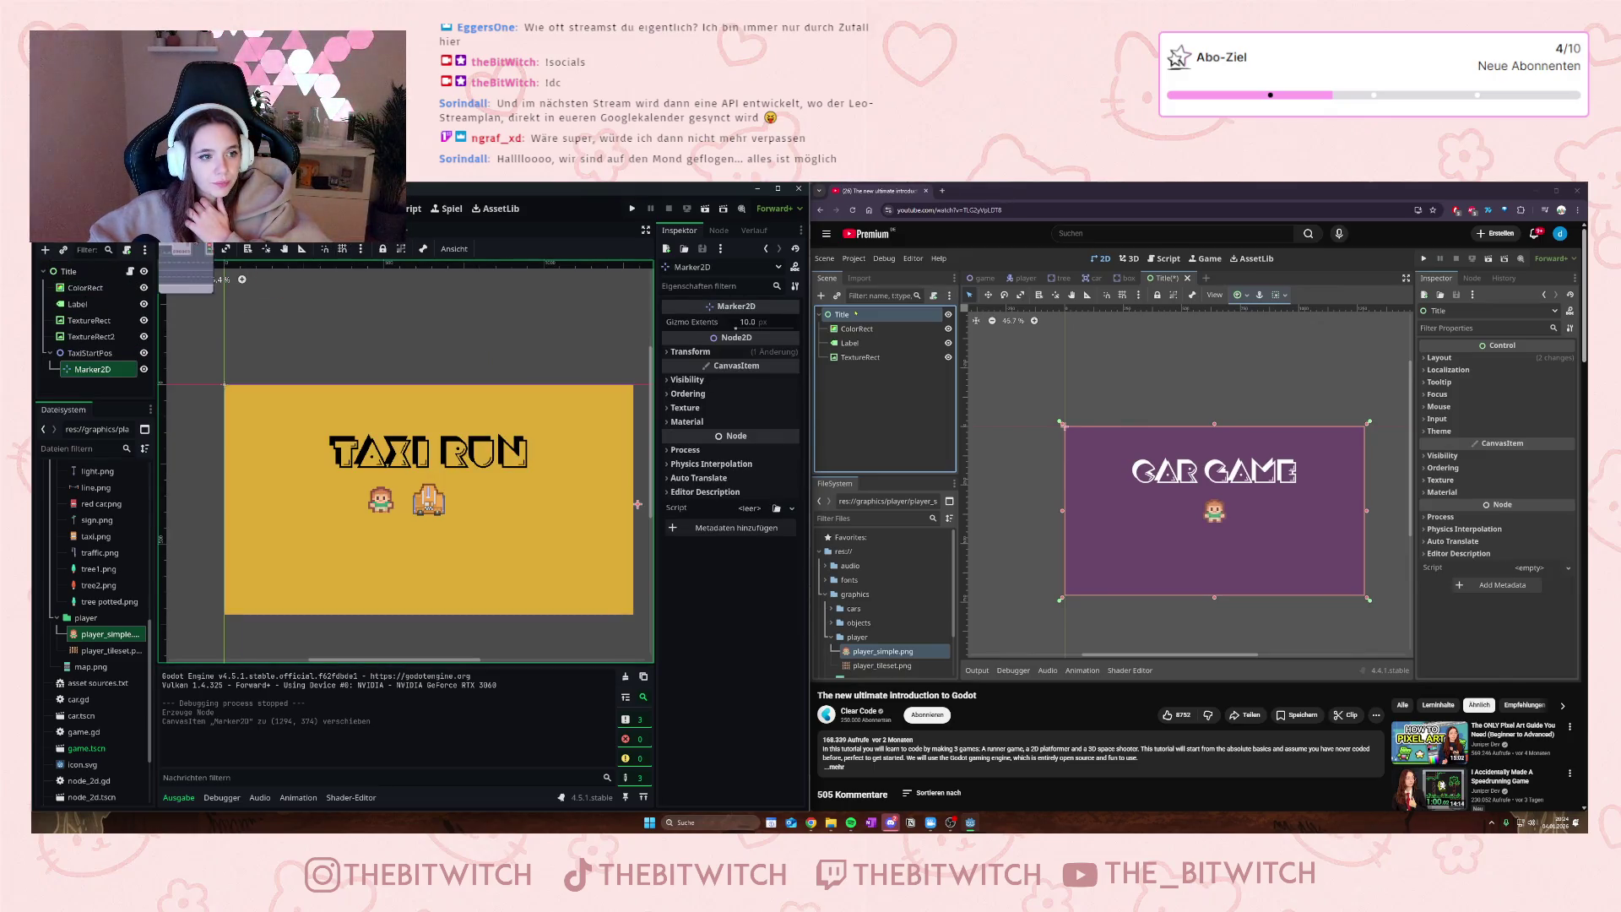
pyautogui.hotkey('ctrl', 'Tab')
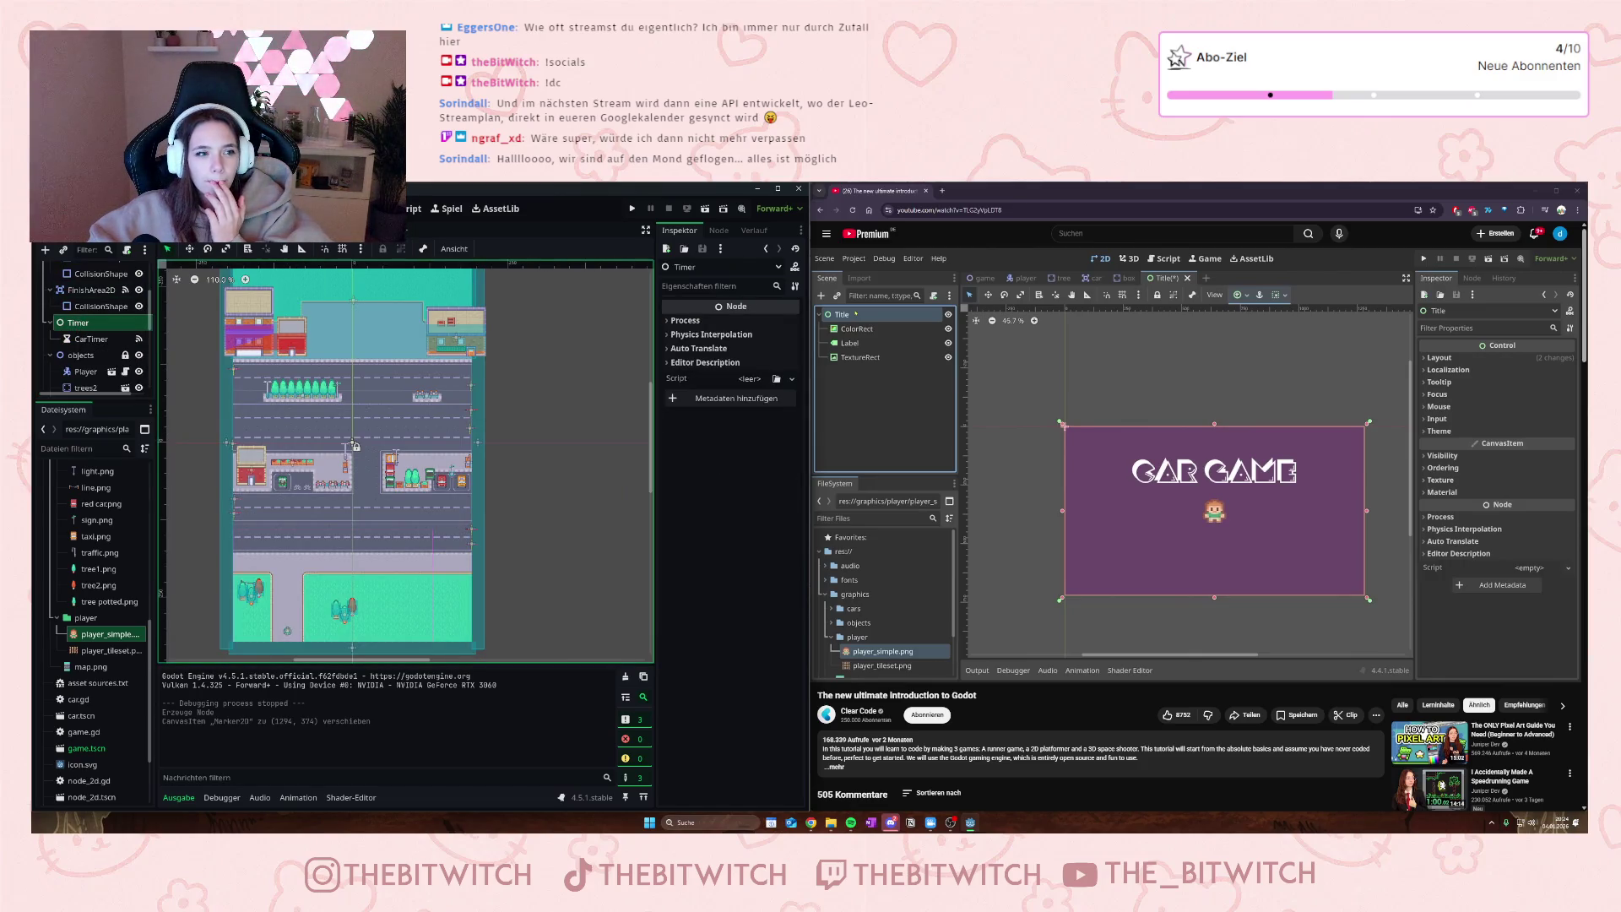
pyautogui.hotkey('ctrl', 'Tab')
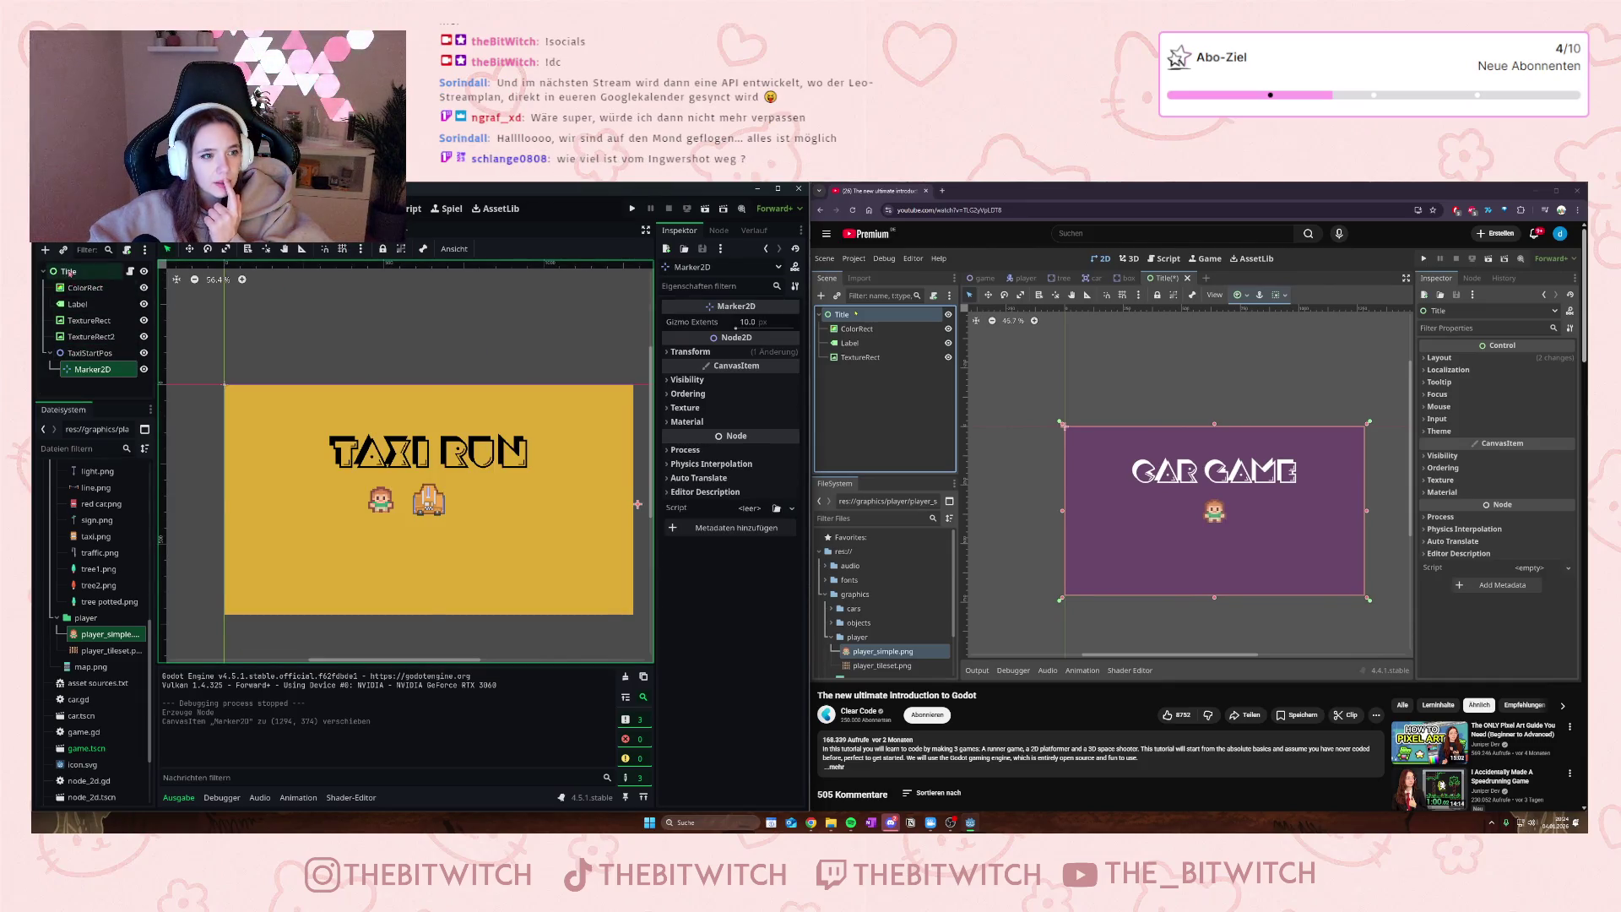
pyautogui.rightClick(67, 272)
pyautogui.click(109, 301)
# - Create a plain Node under Title and give it a Timer child with 1.0 wait time
pyautogui.write('ti')
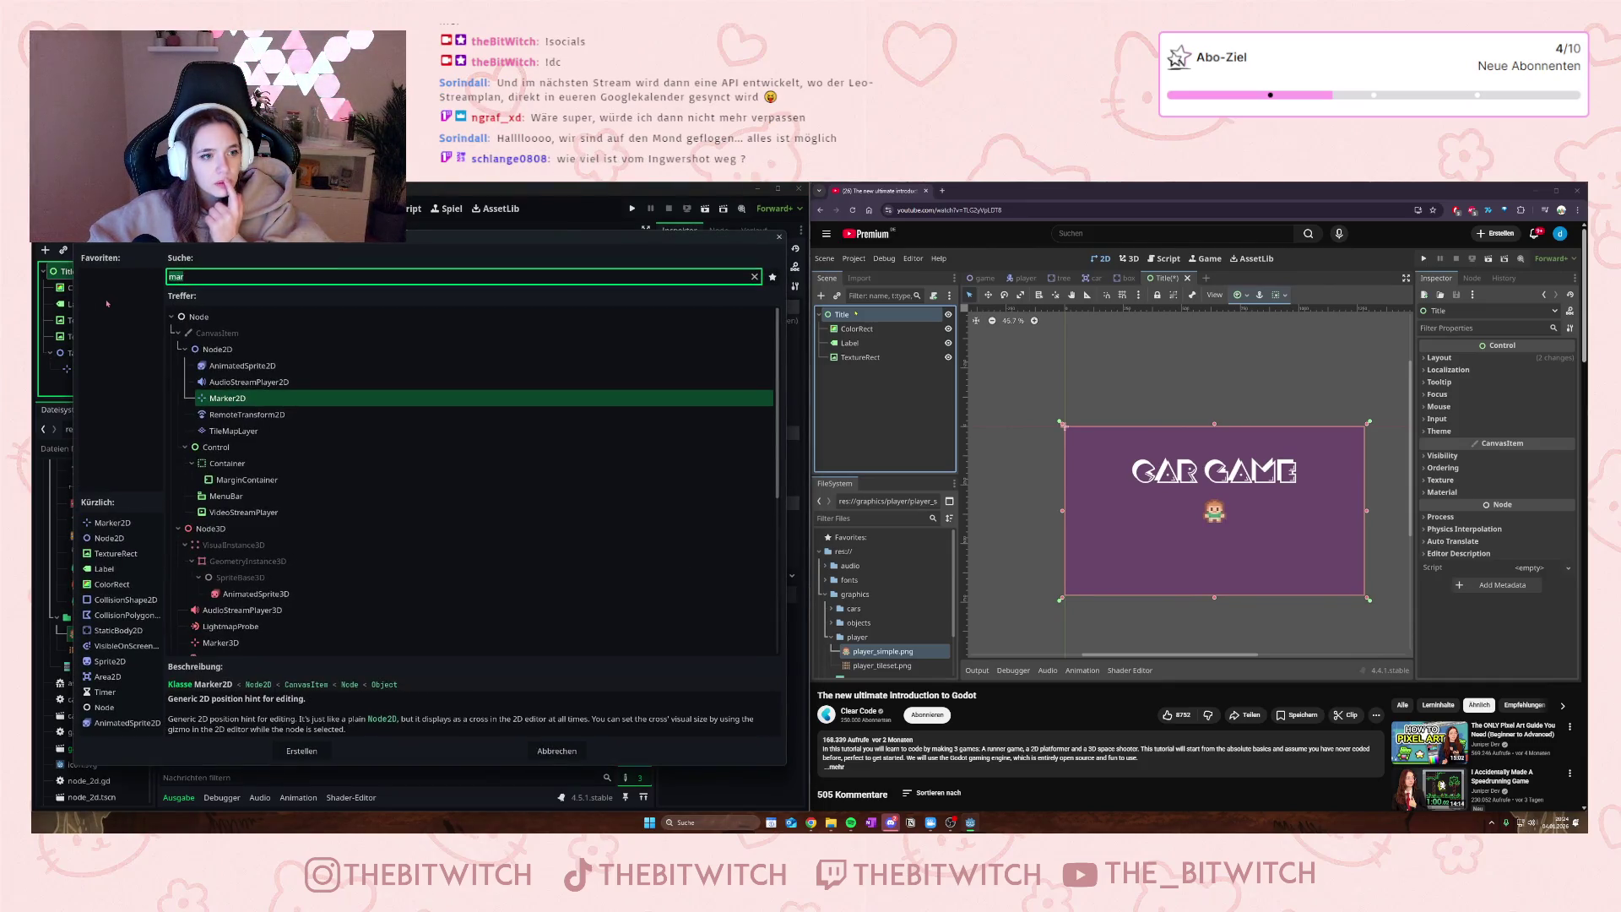
pyautogui.write('m')
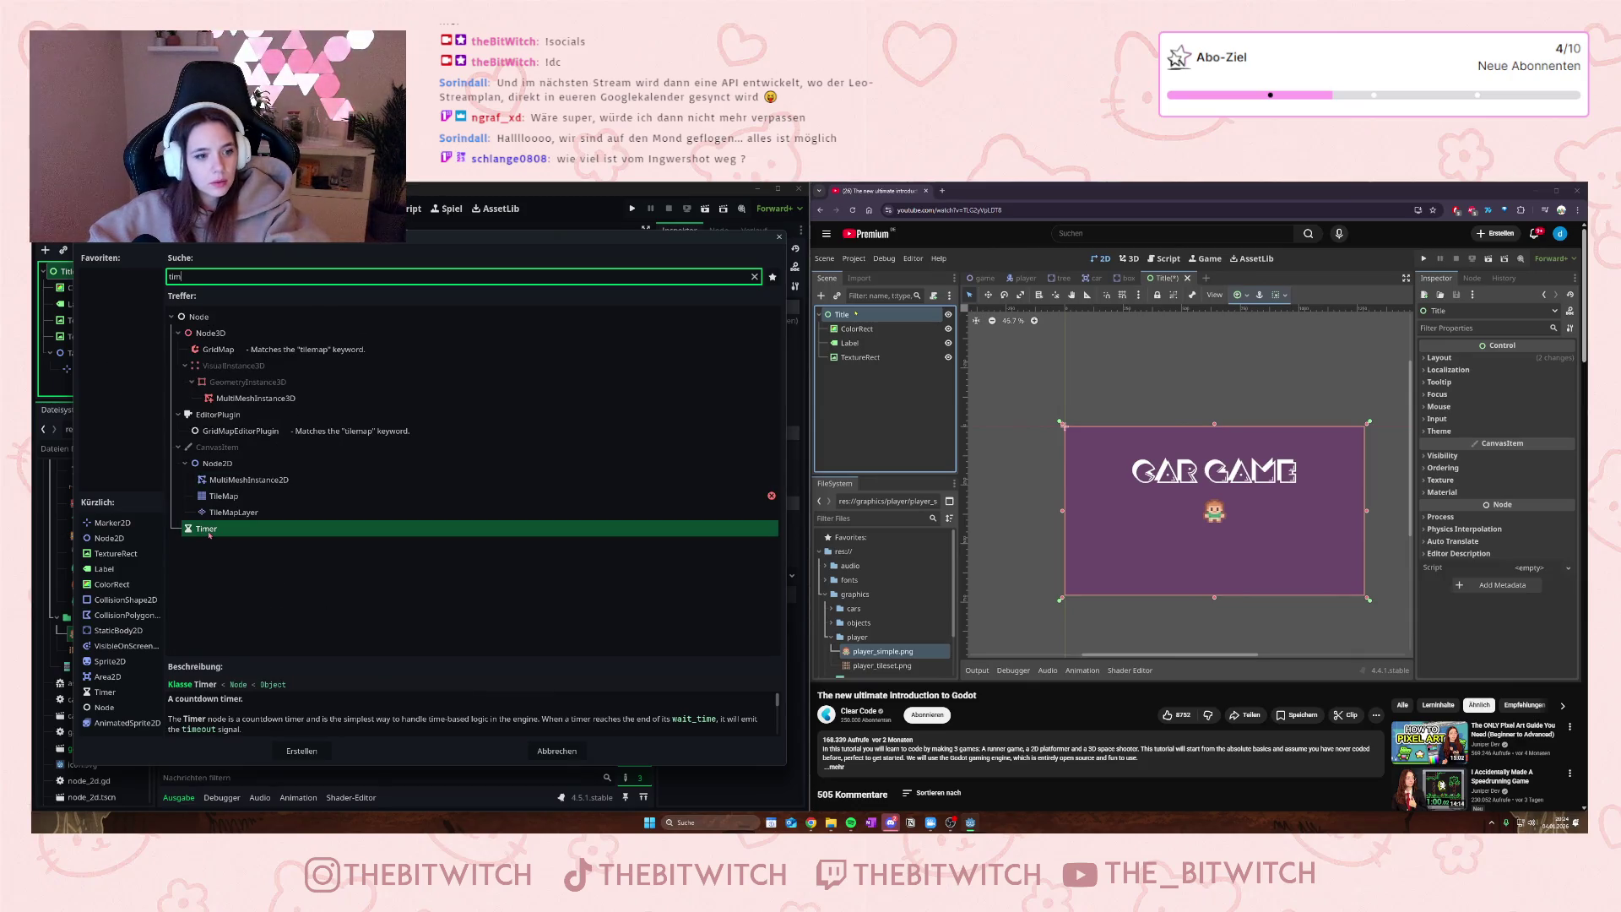
pyautogui.click(203, 317)
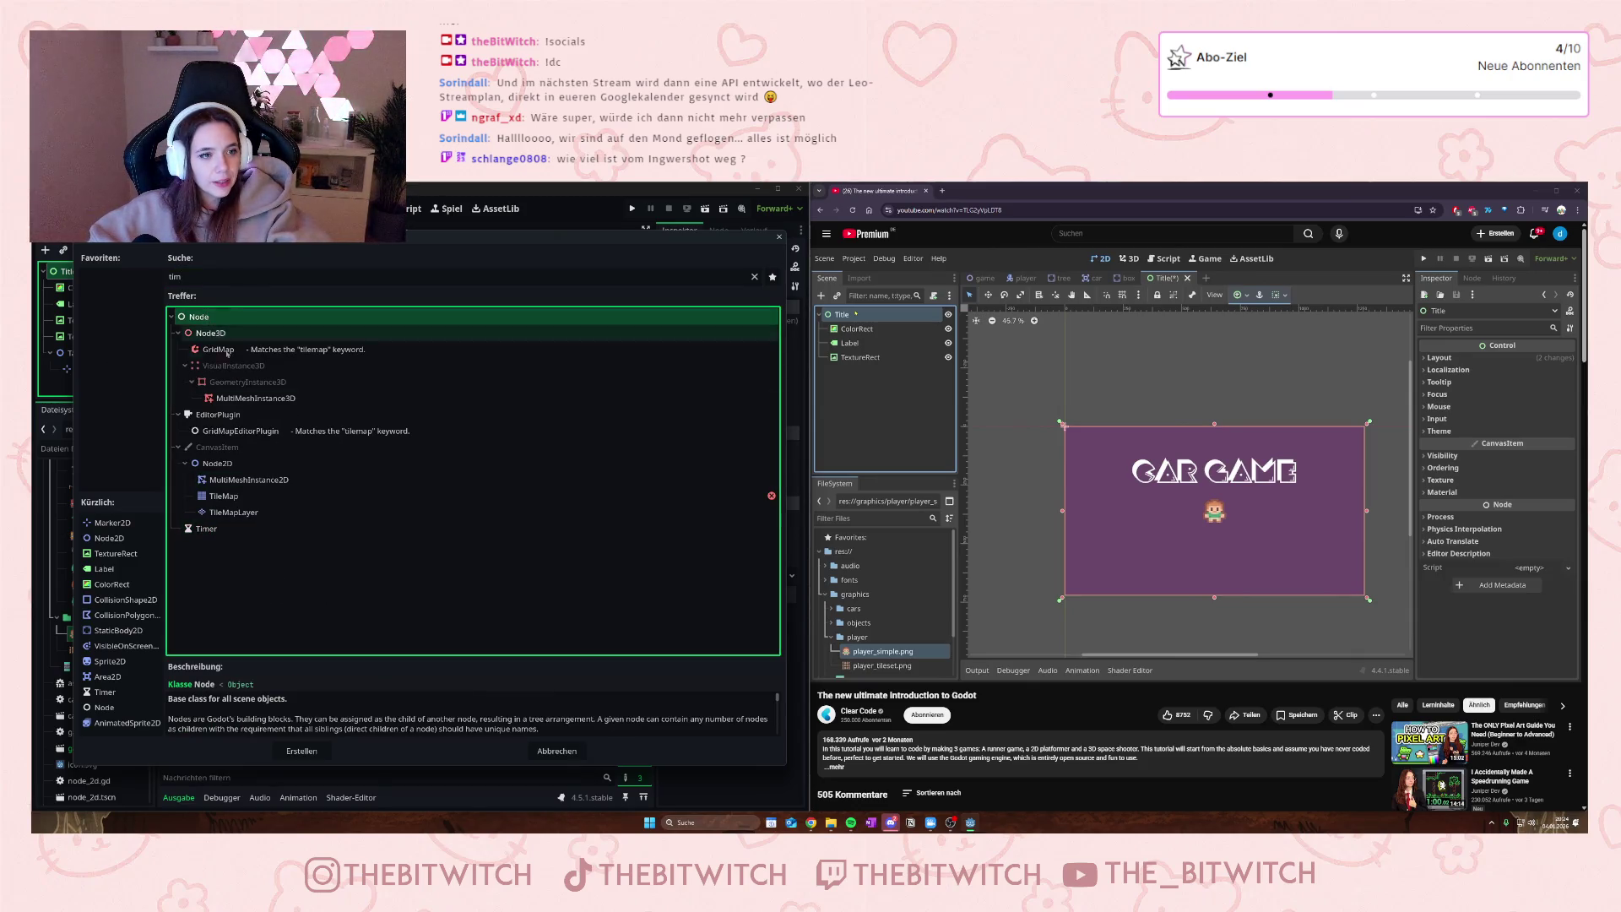
pyautogui.click(301, 750)
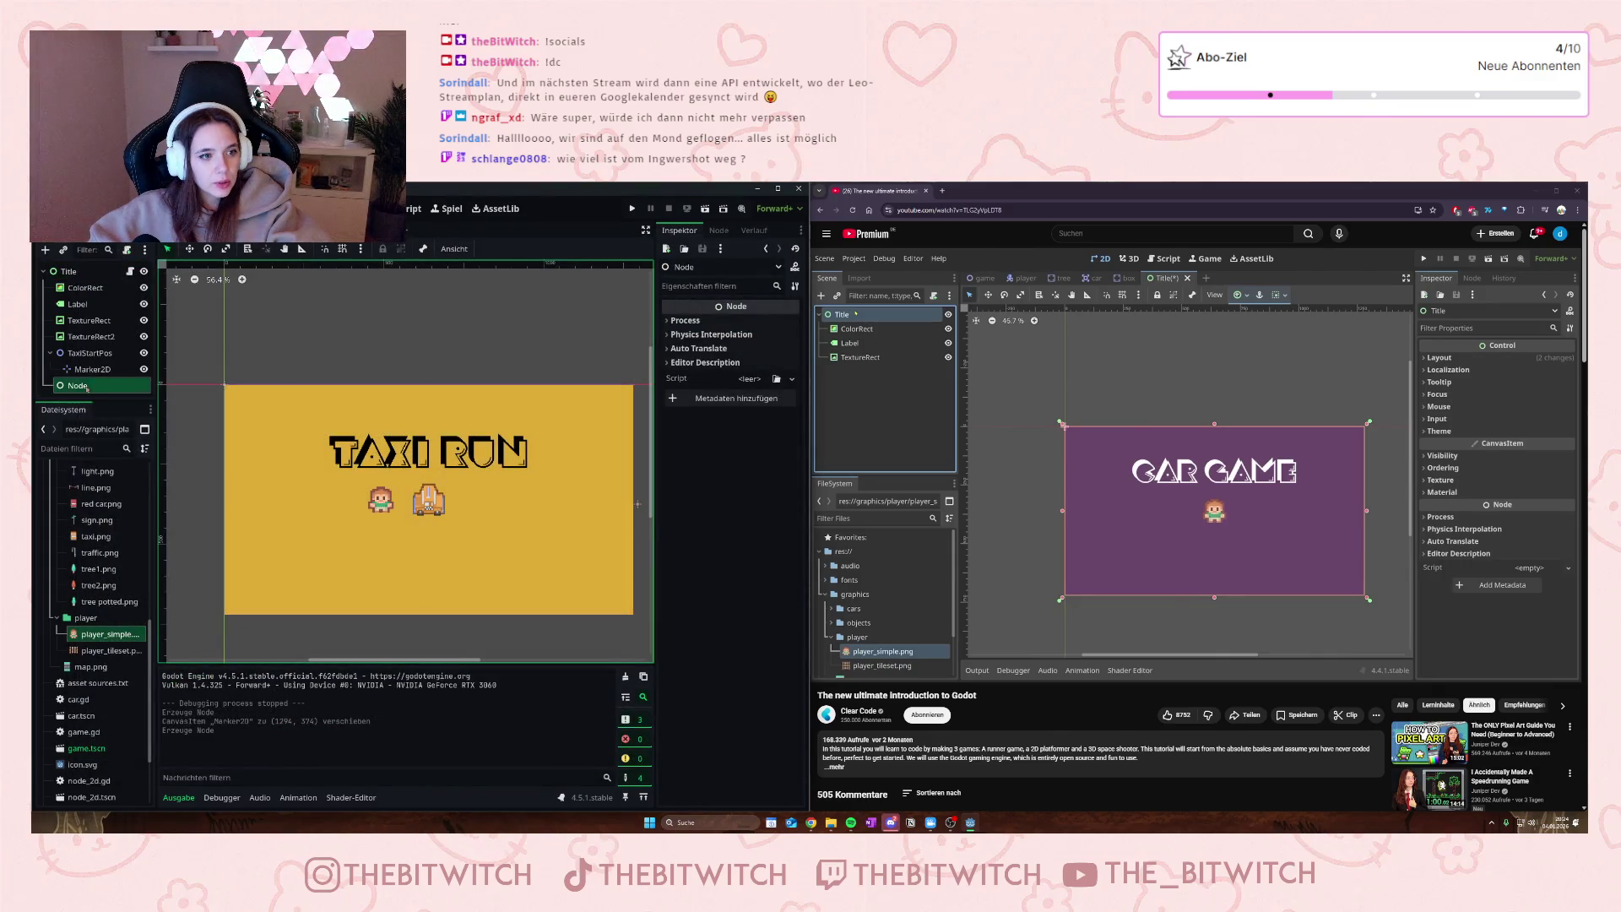
pyautogui.rightClick(87, 387)
pyautogui.click(114, 397)
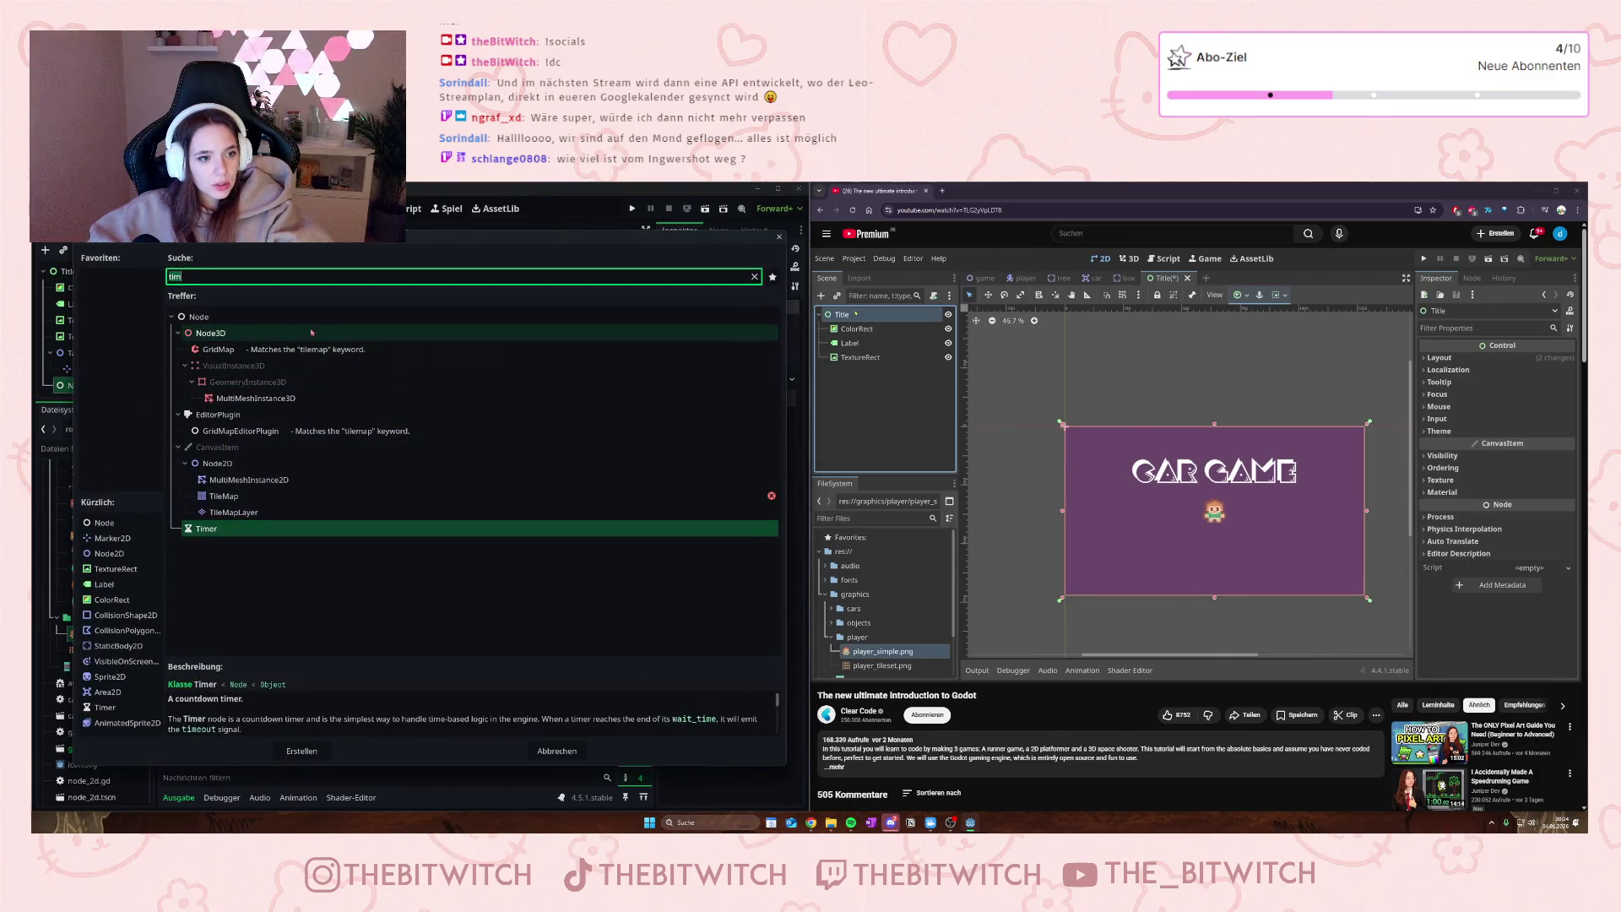
pyautogui.click(302, 751)
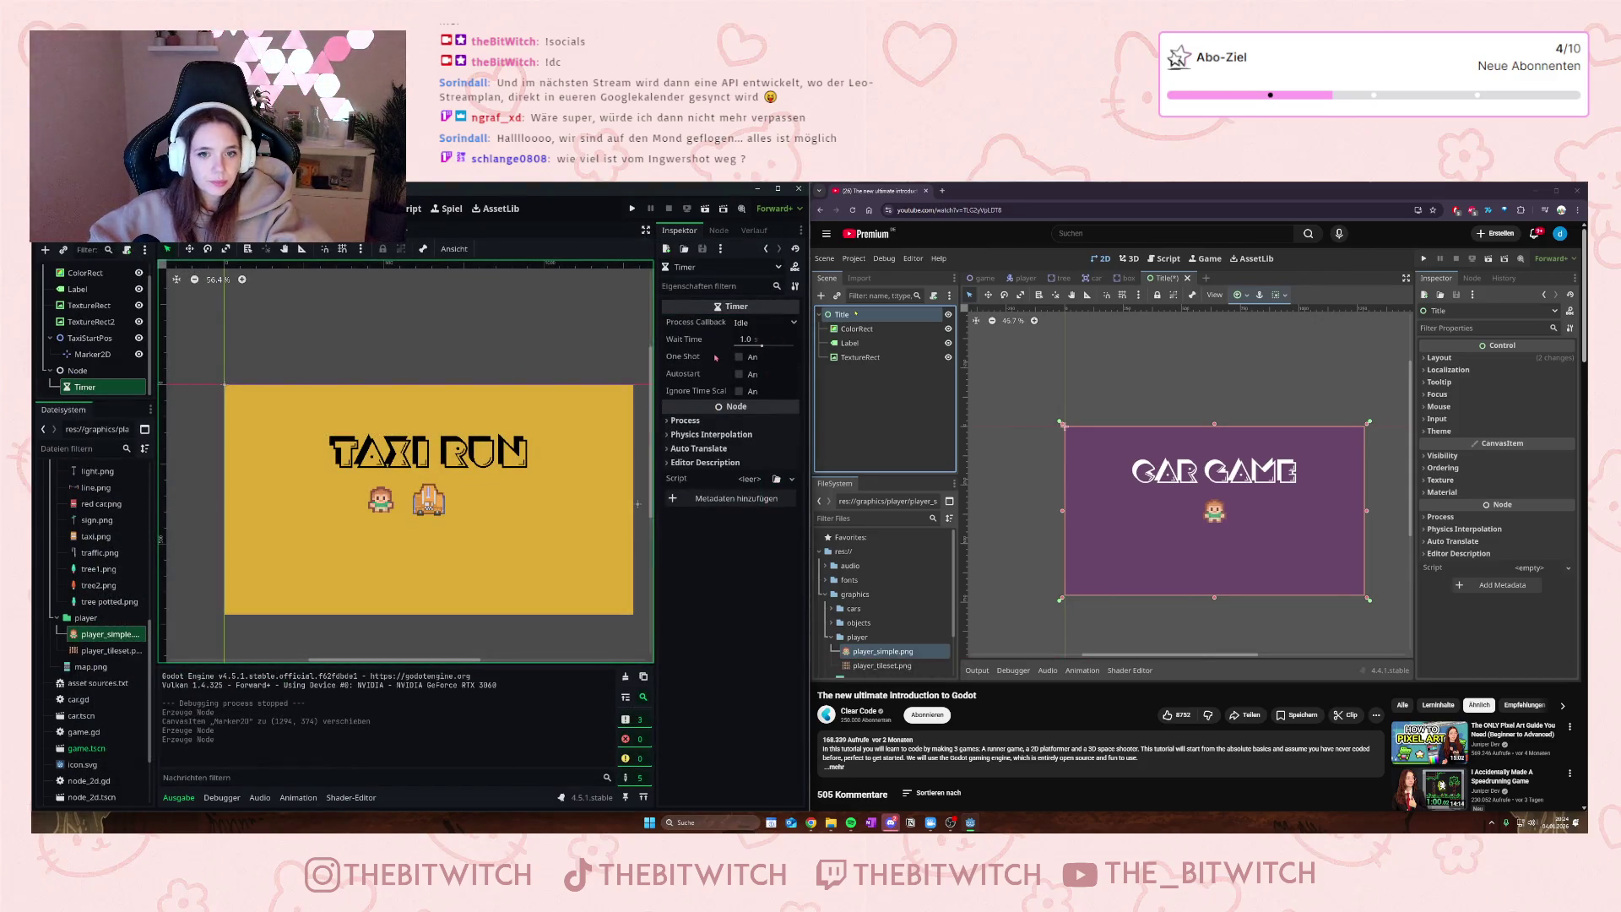
pyautogui.press('F6')
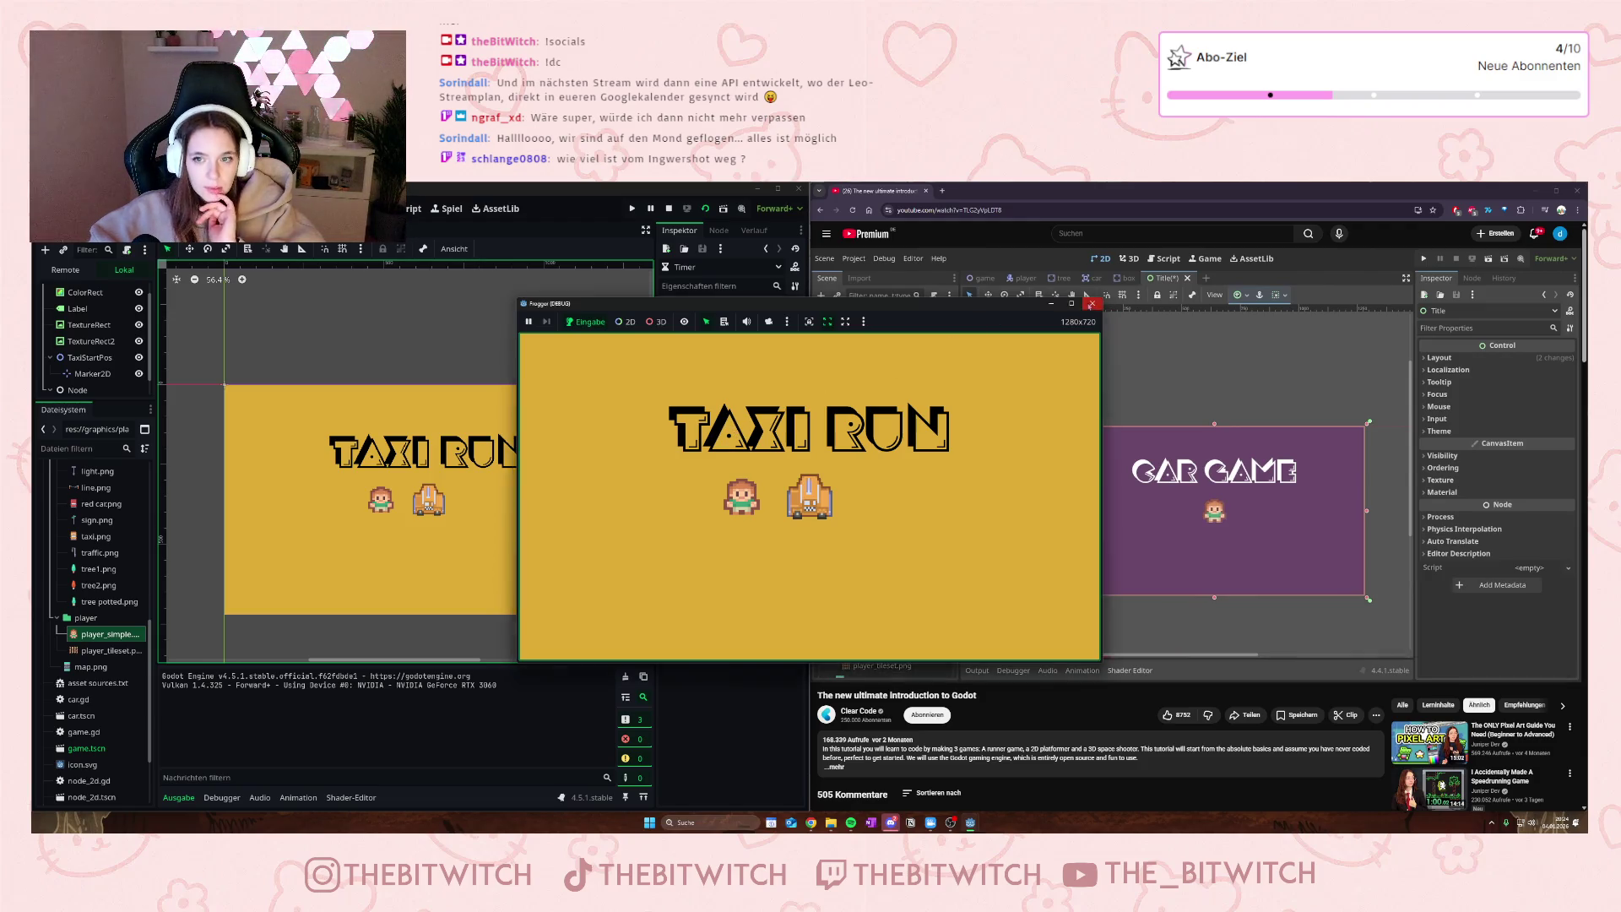
pyautogui.click(1091, 305)
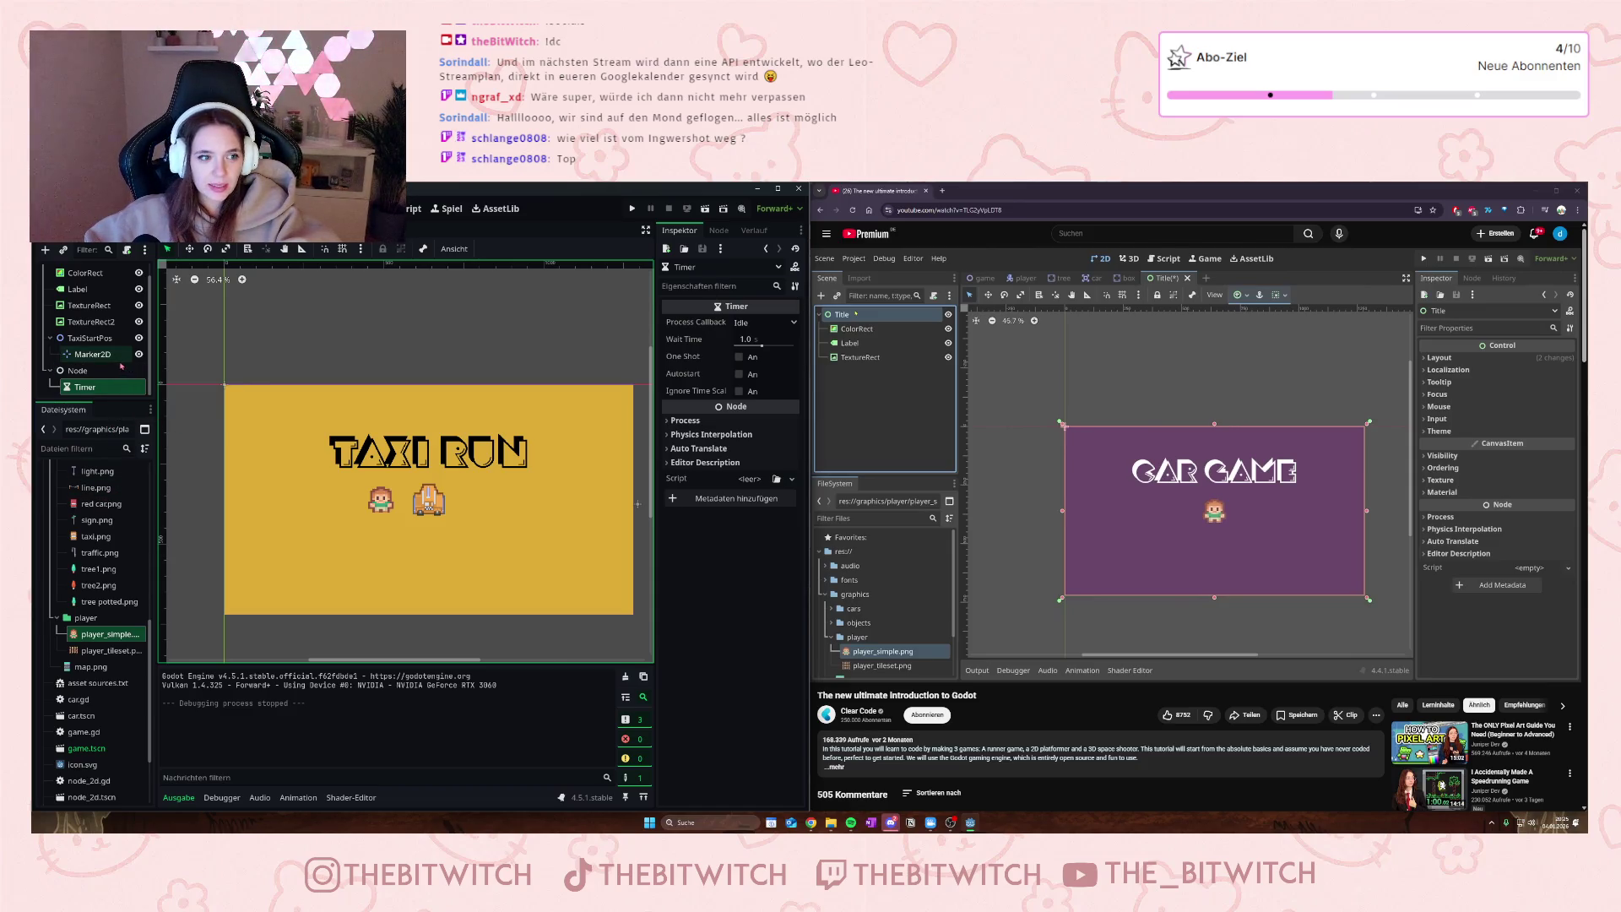
pyautogui.scroll(1, 116, 371)
pyautogui.scroll(-1, 93, 372)
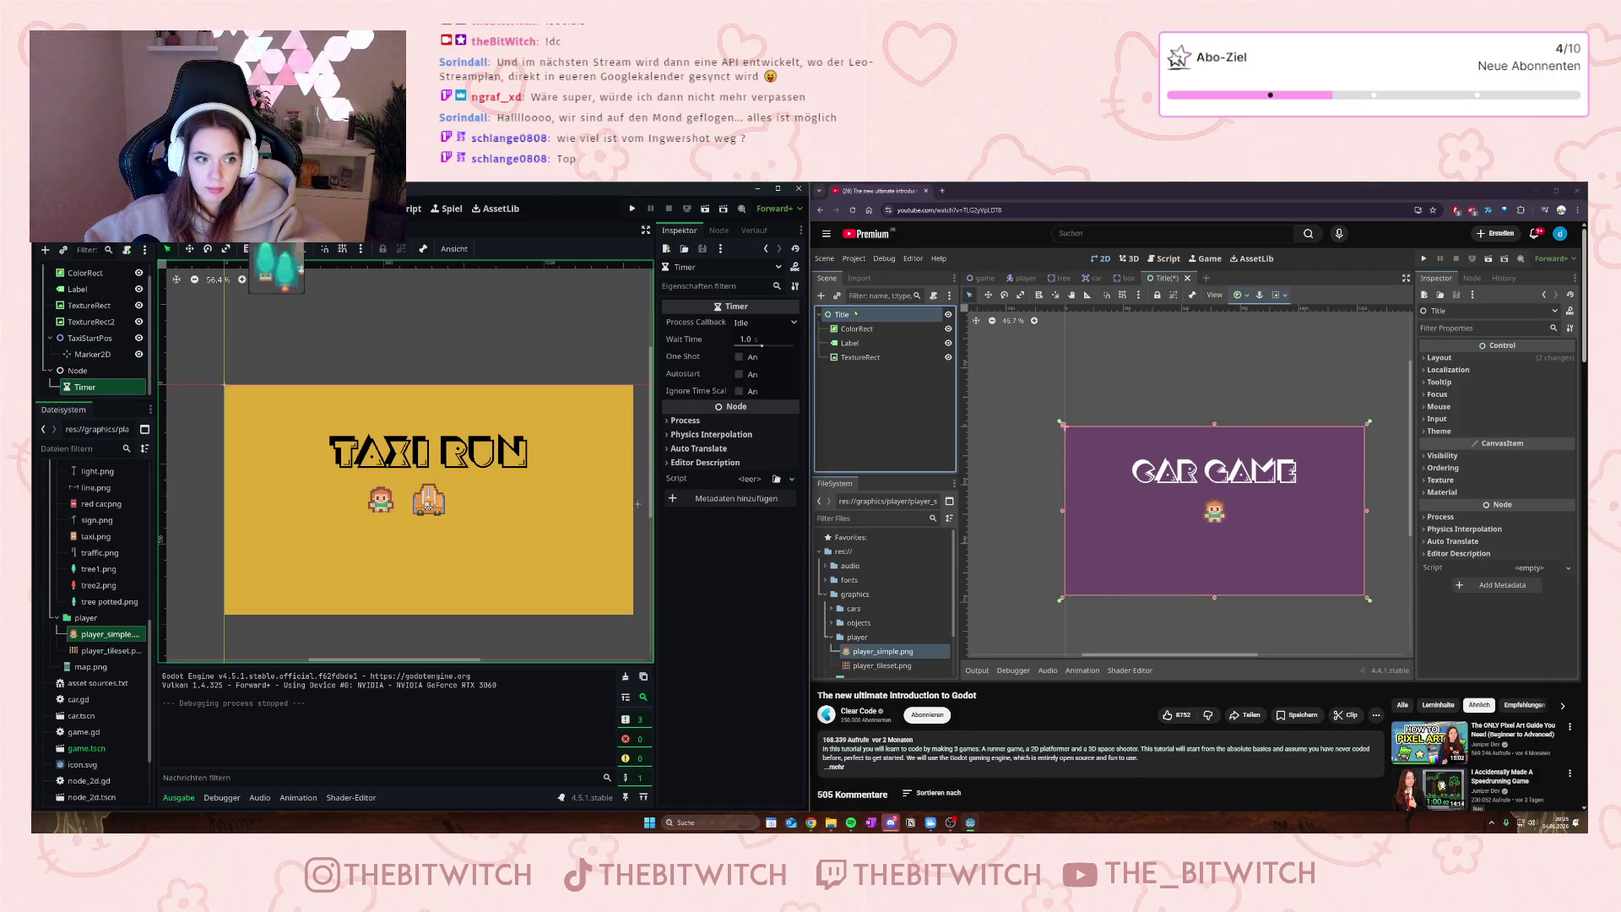
pyautogui.moveTo(279, 268); pyautogui.dragTo(279, 268)
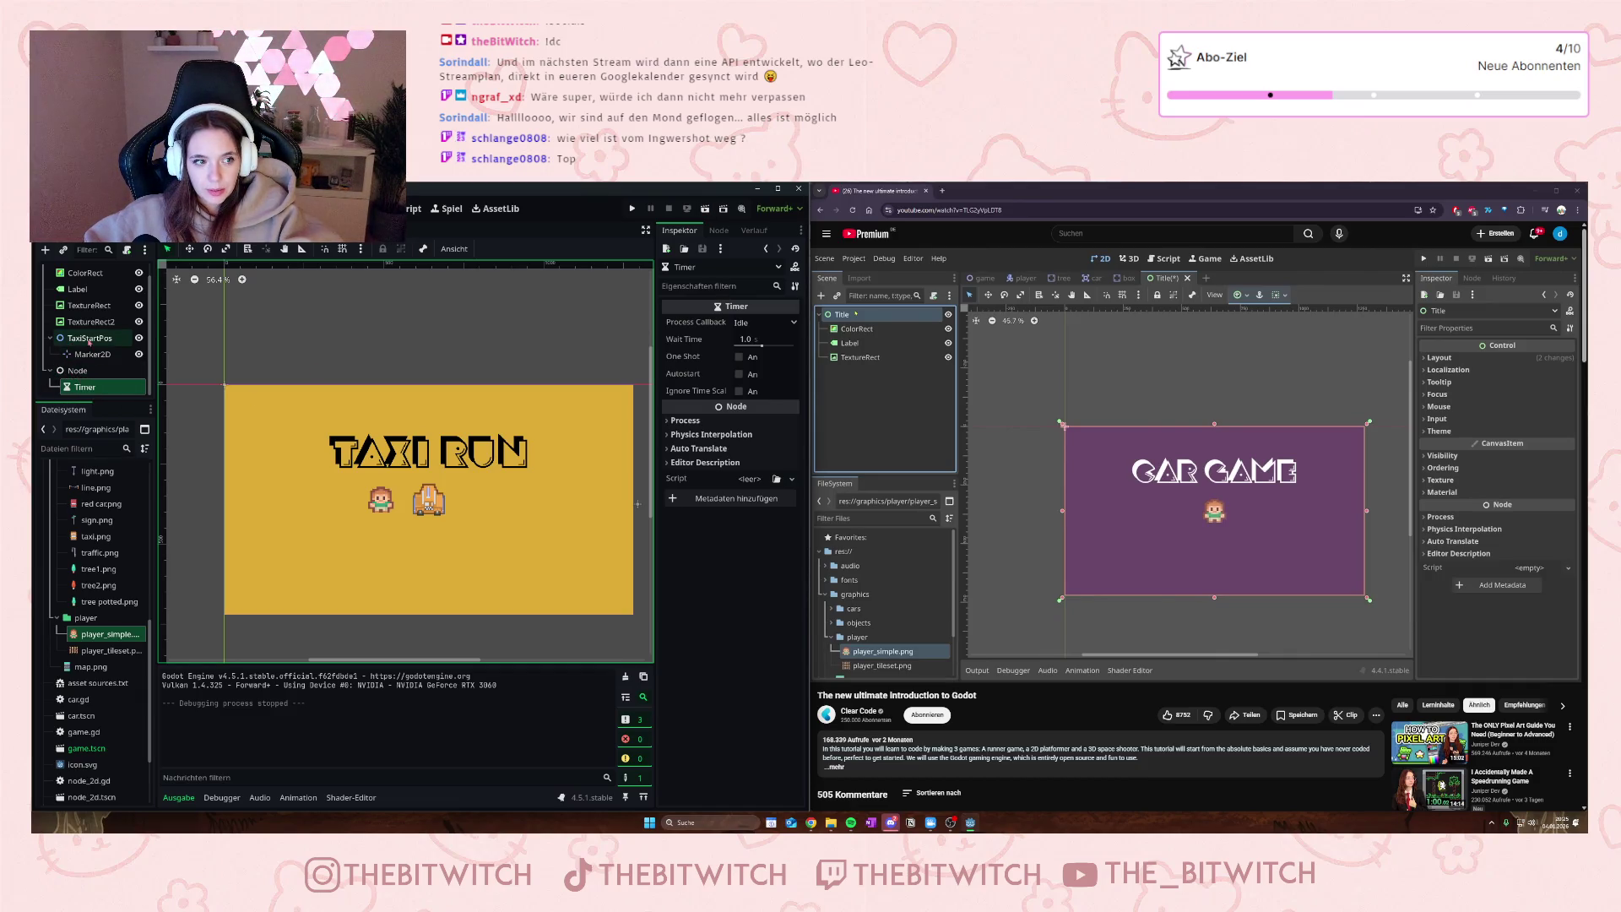
pyautogui.scroll(1, 79, 358)
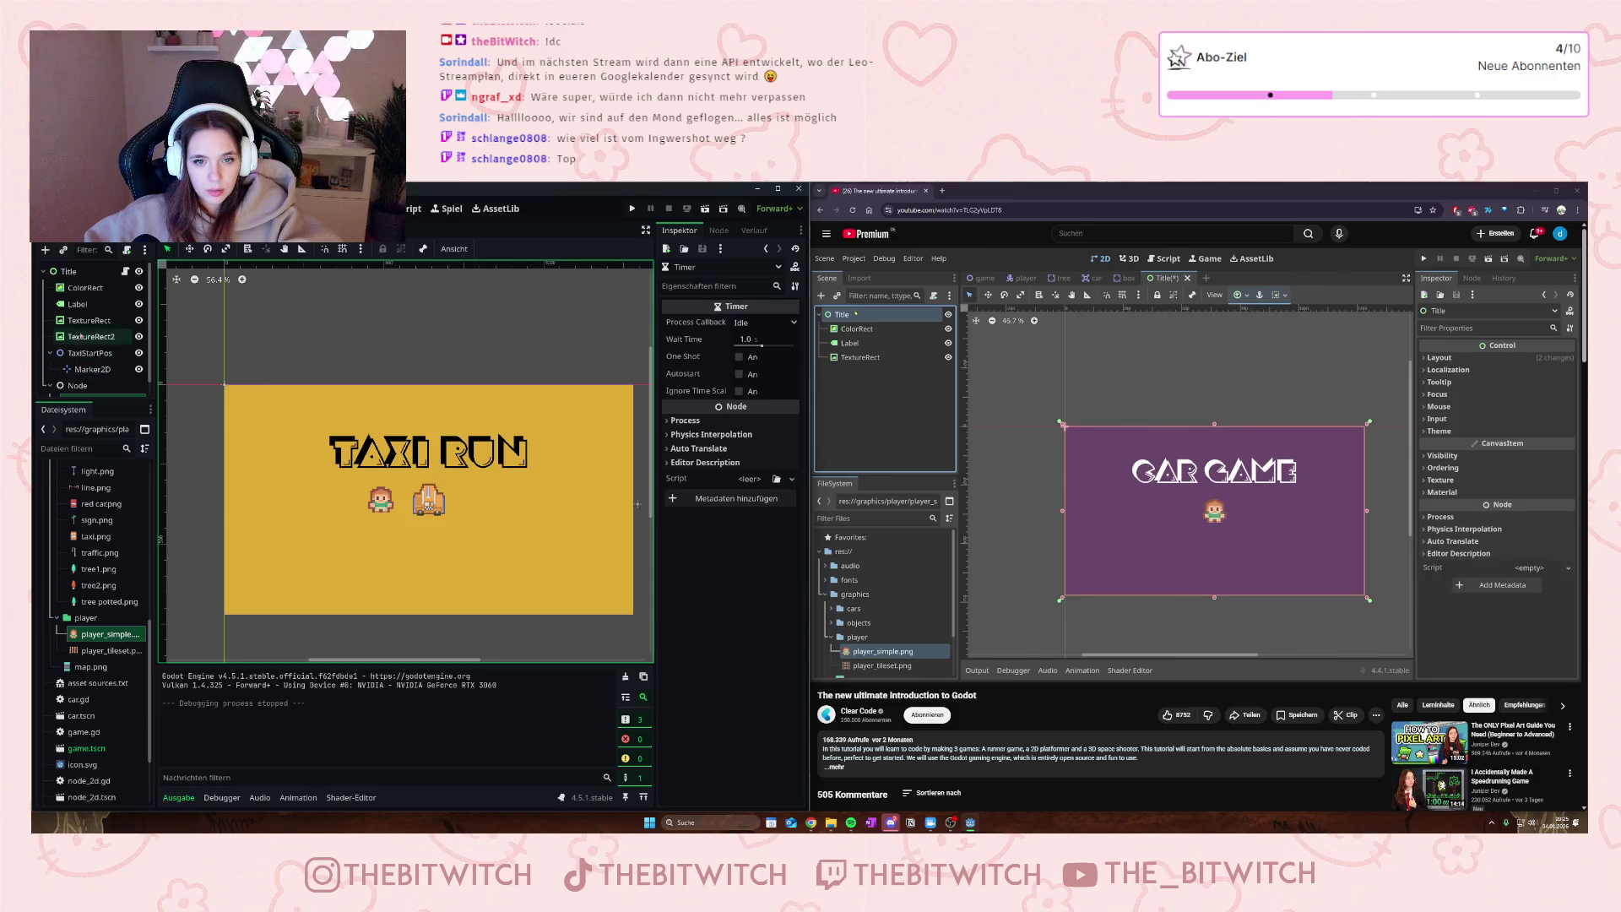
# - Open title.gd, run the game with F5, and expand Title and TaxiStartPos in the Remote tree
pyautogui.click(124, 271)
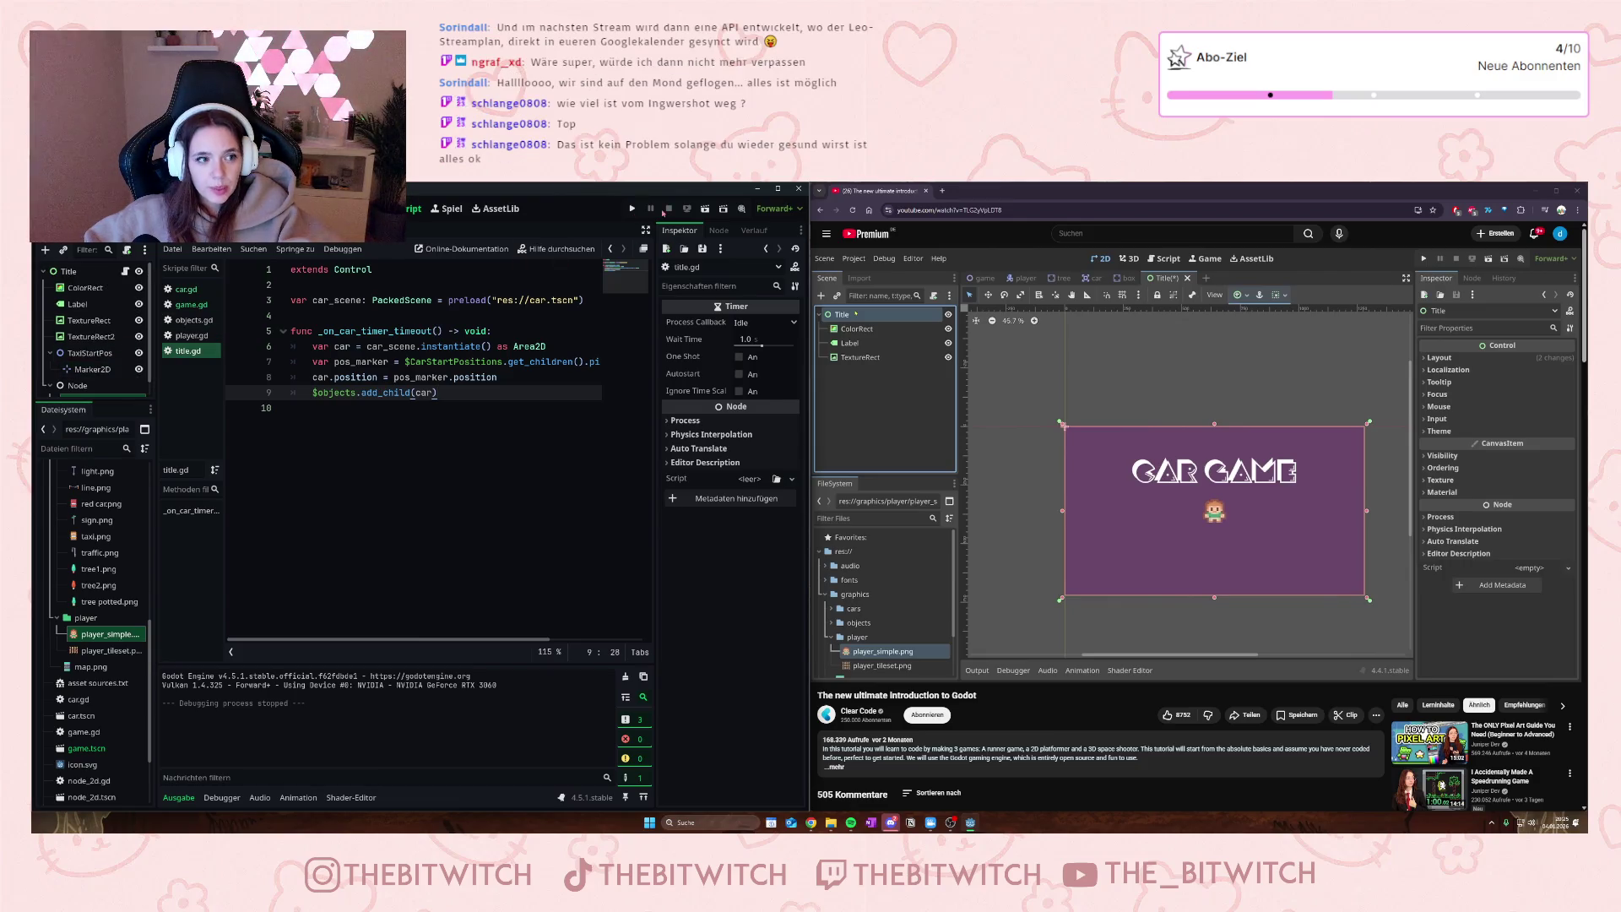
pyautogui.press('F5')
pyautogui.click(77, 269)
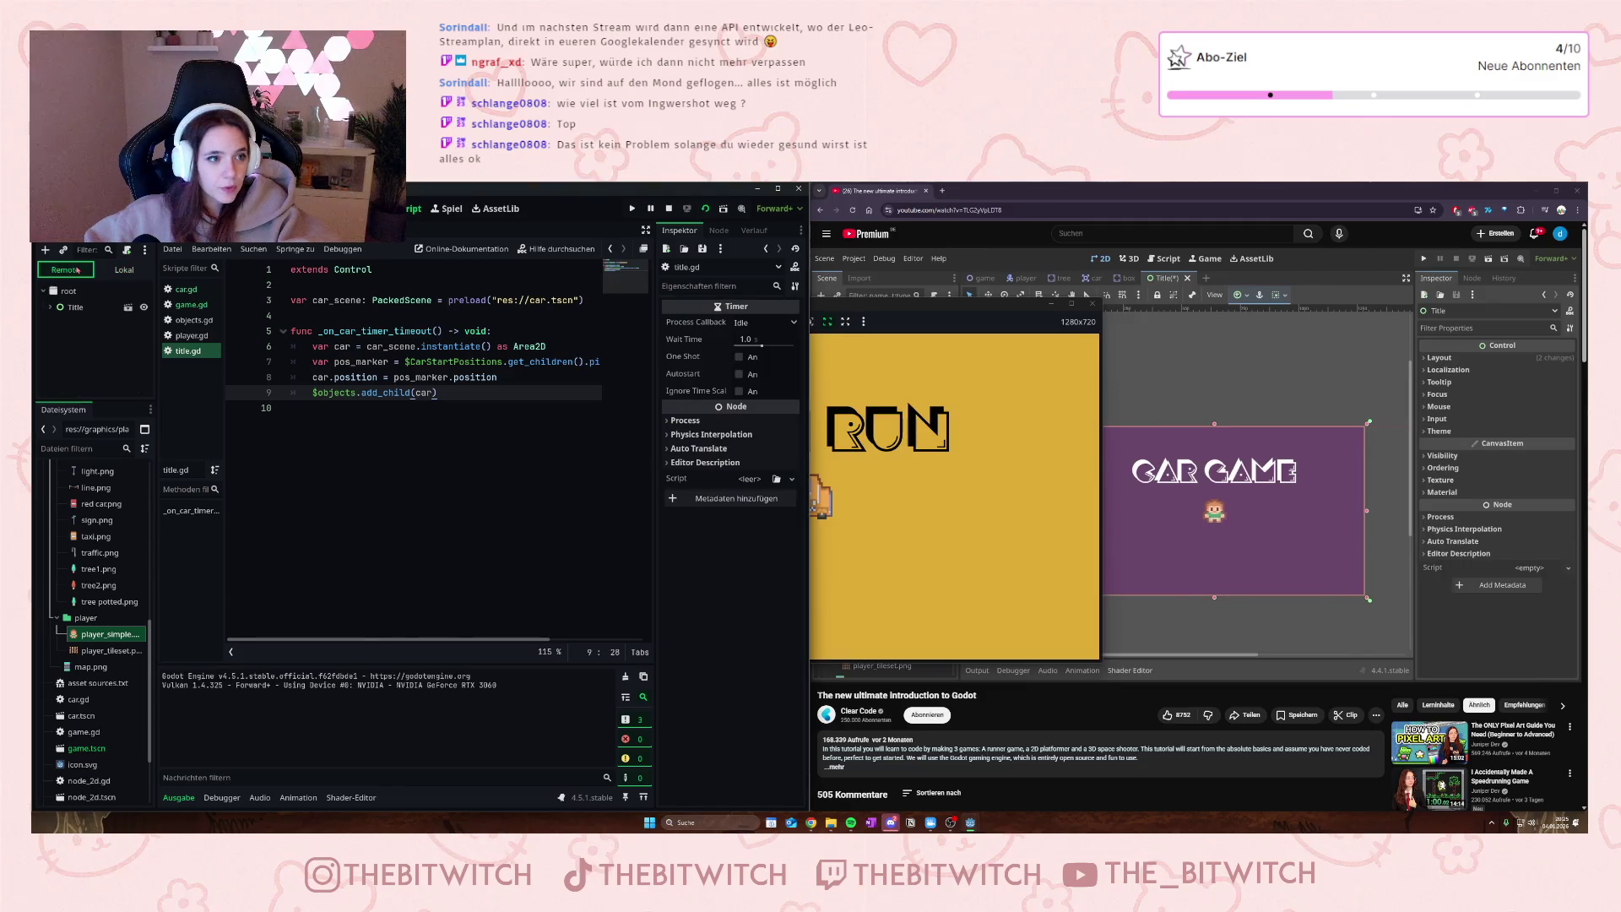
pyautogui.click(51, 307)
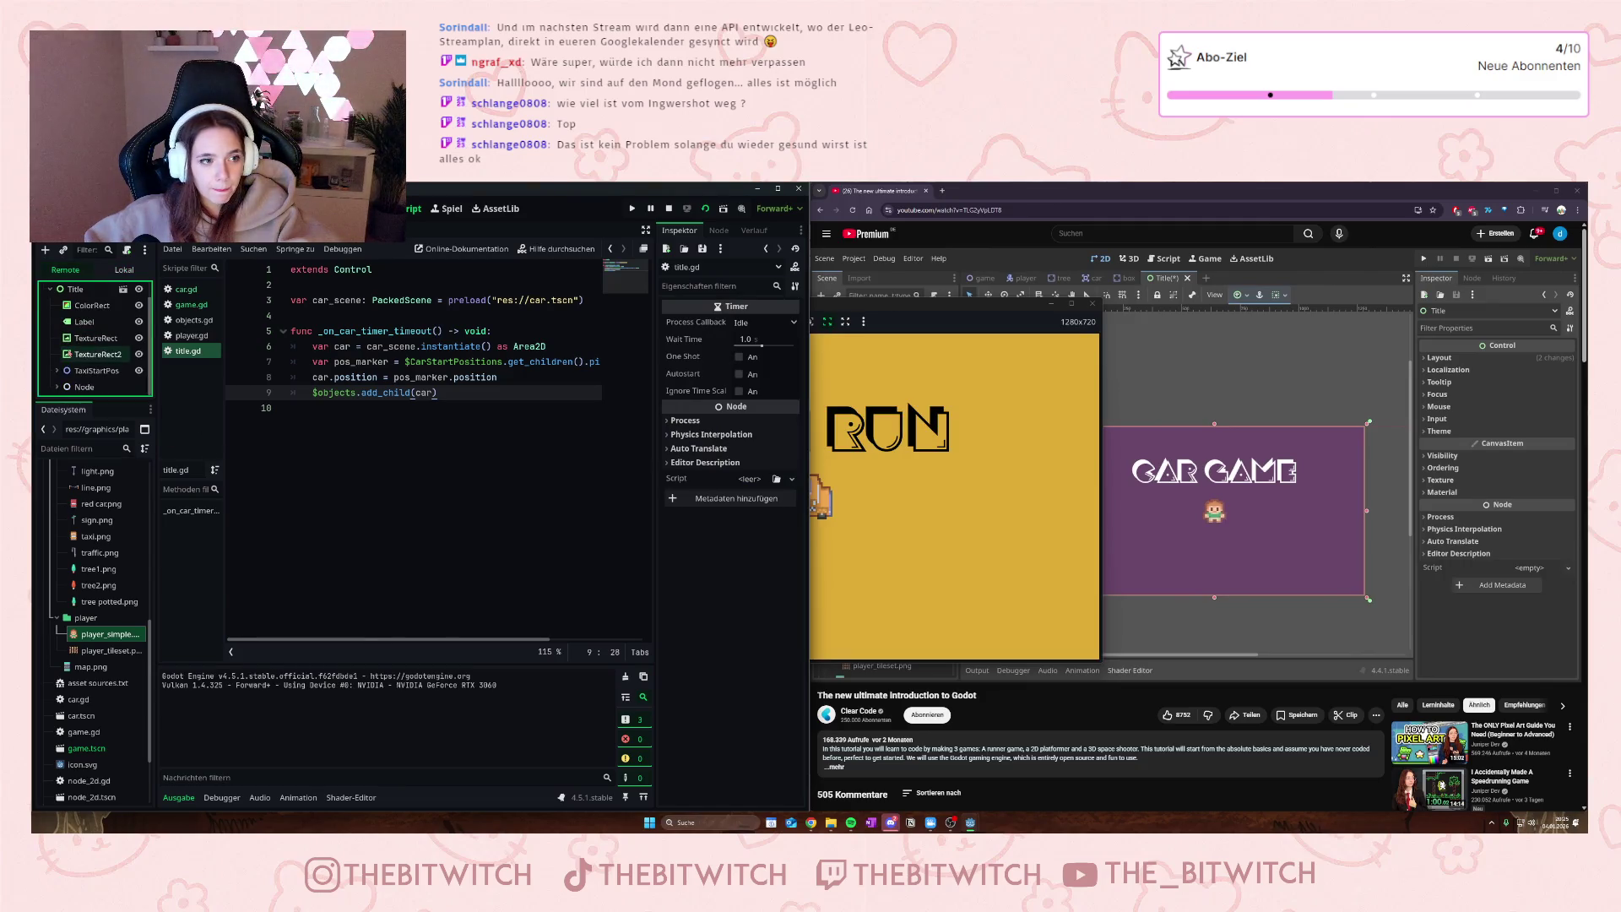
pyautogui.click(57, 370)
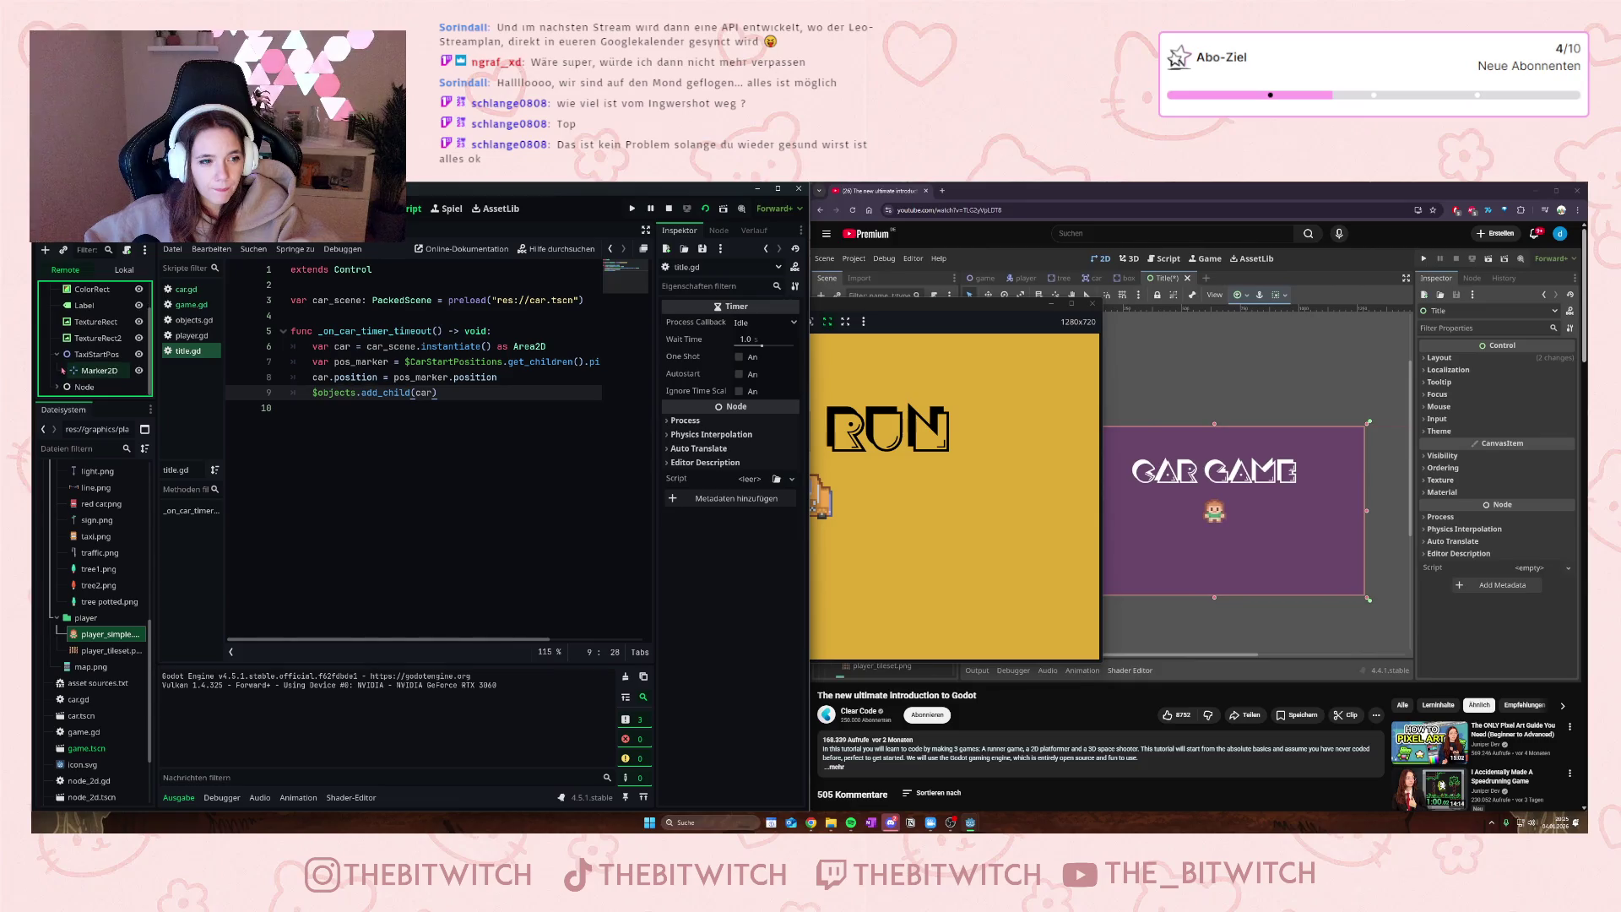
pyautogui.scroll(2, 80, 365)
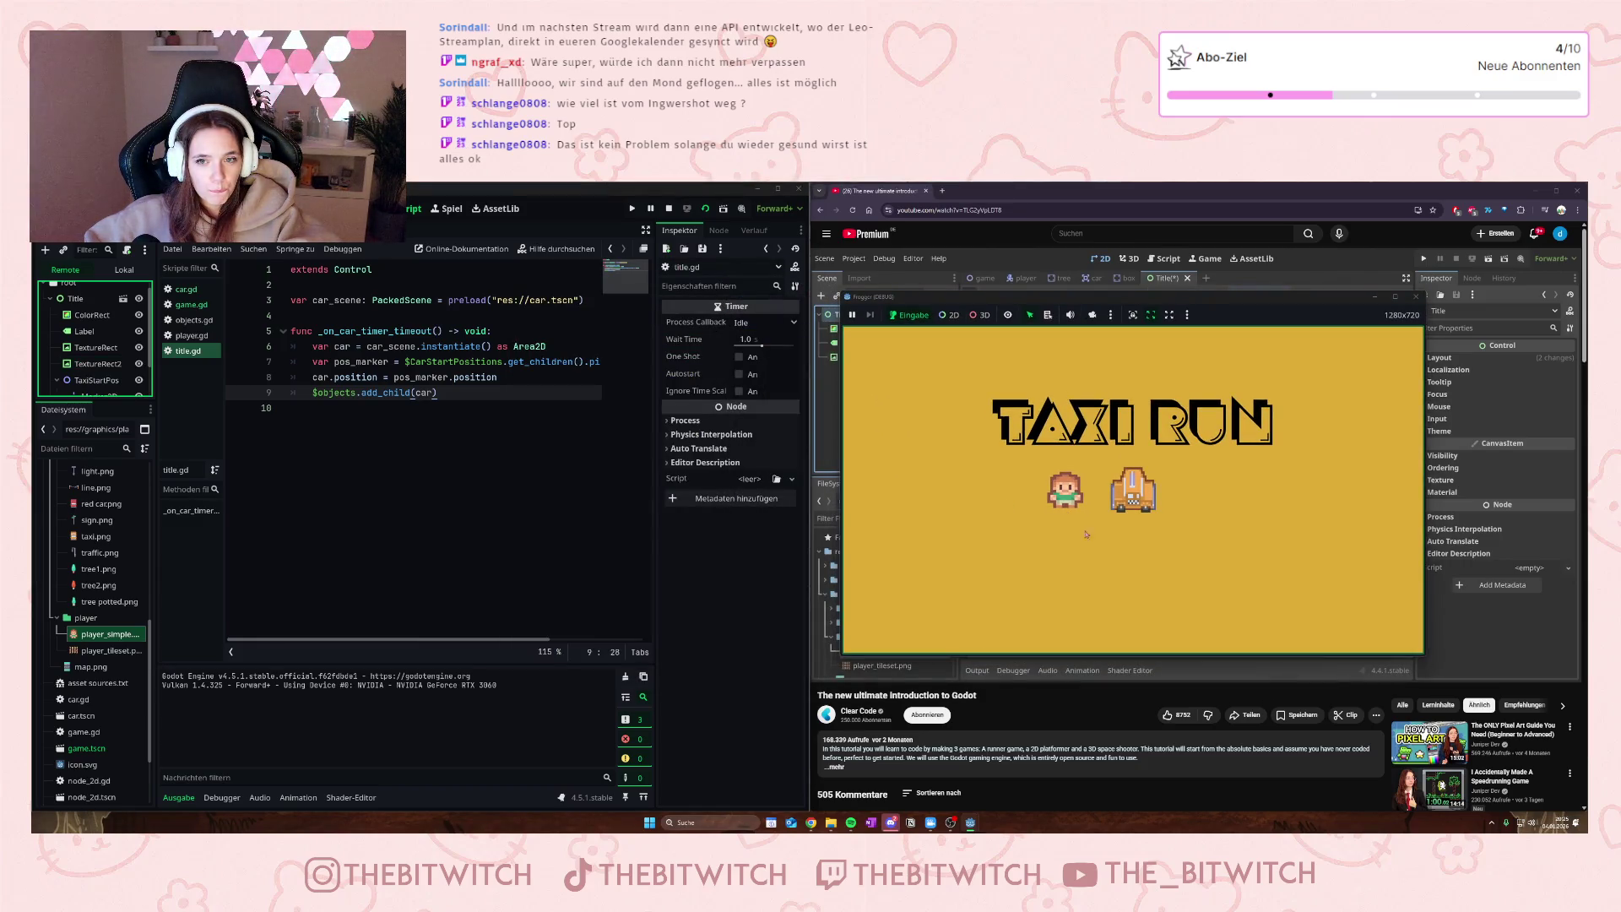
# - Check the Debugger and output panels, toggling standard output messages off and on
pyautogui.click(225, 802)
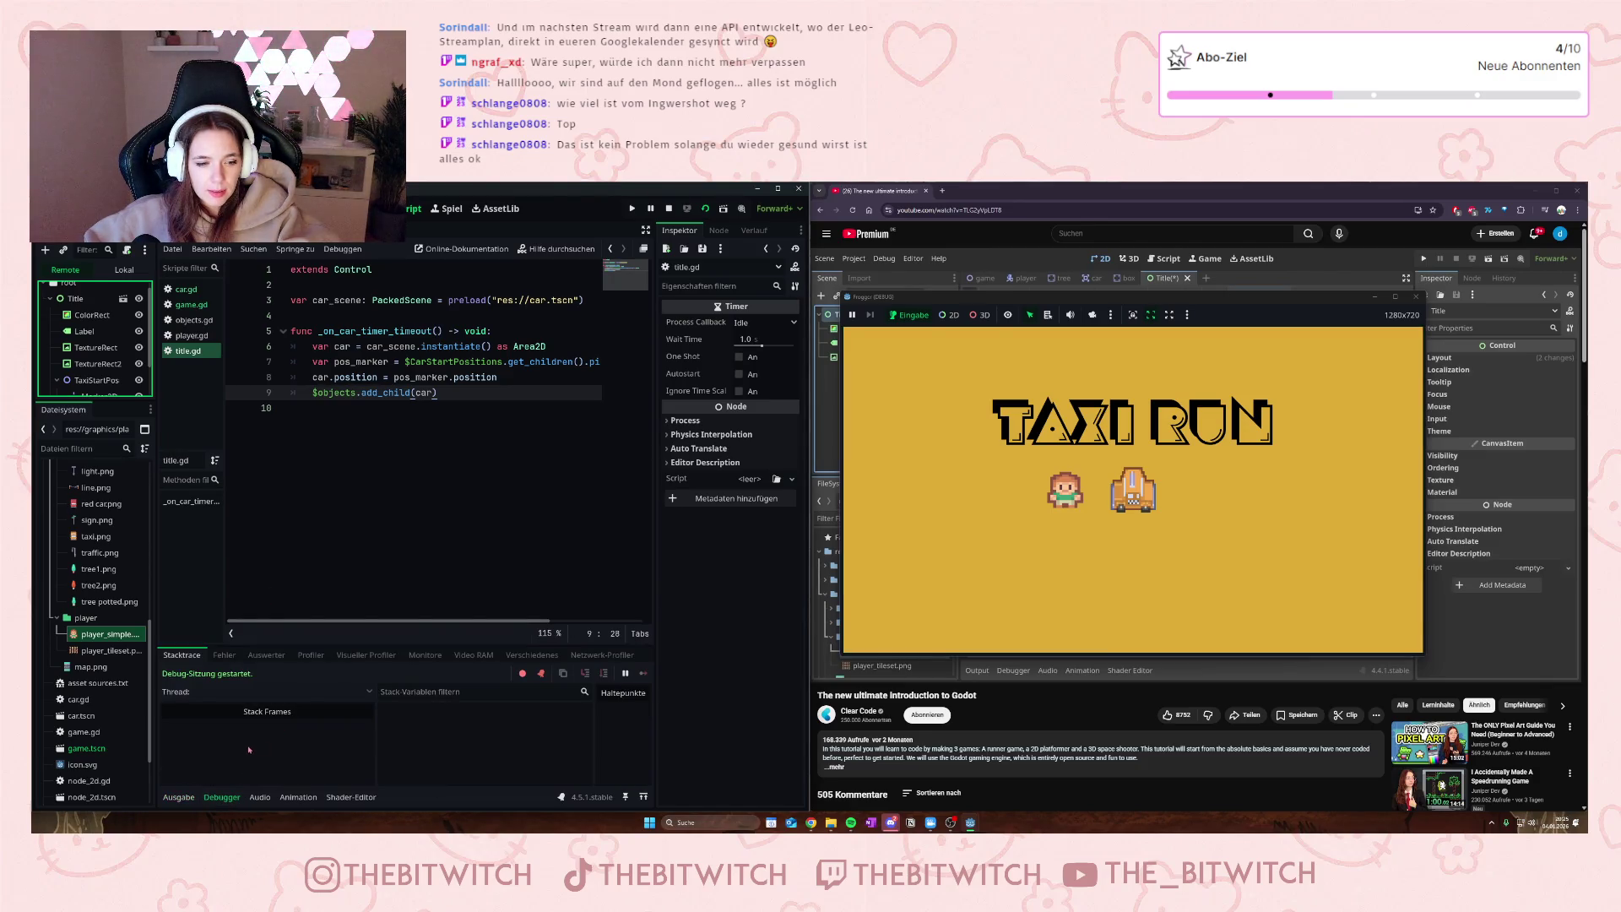
pyautogui.click(179, 797)
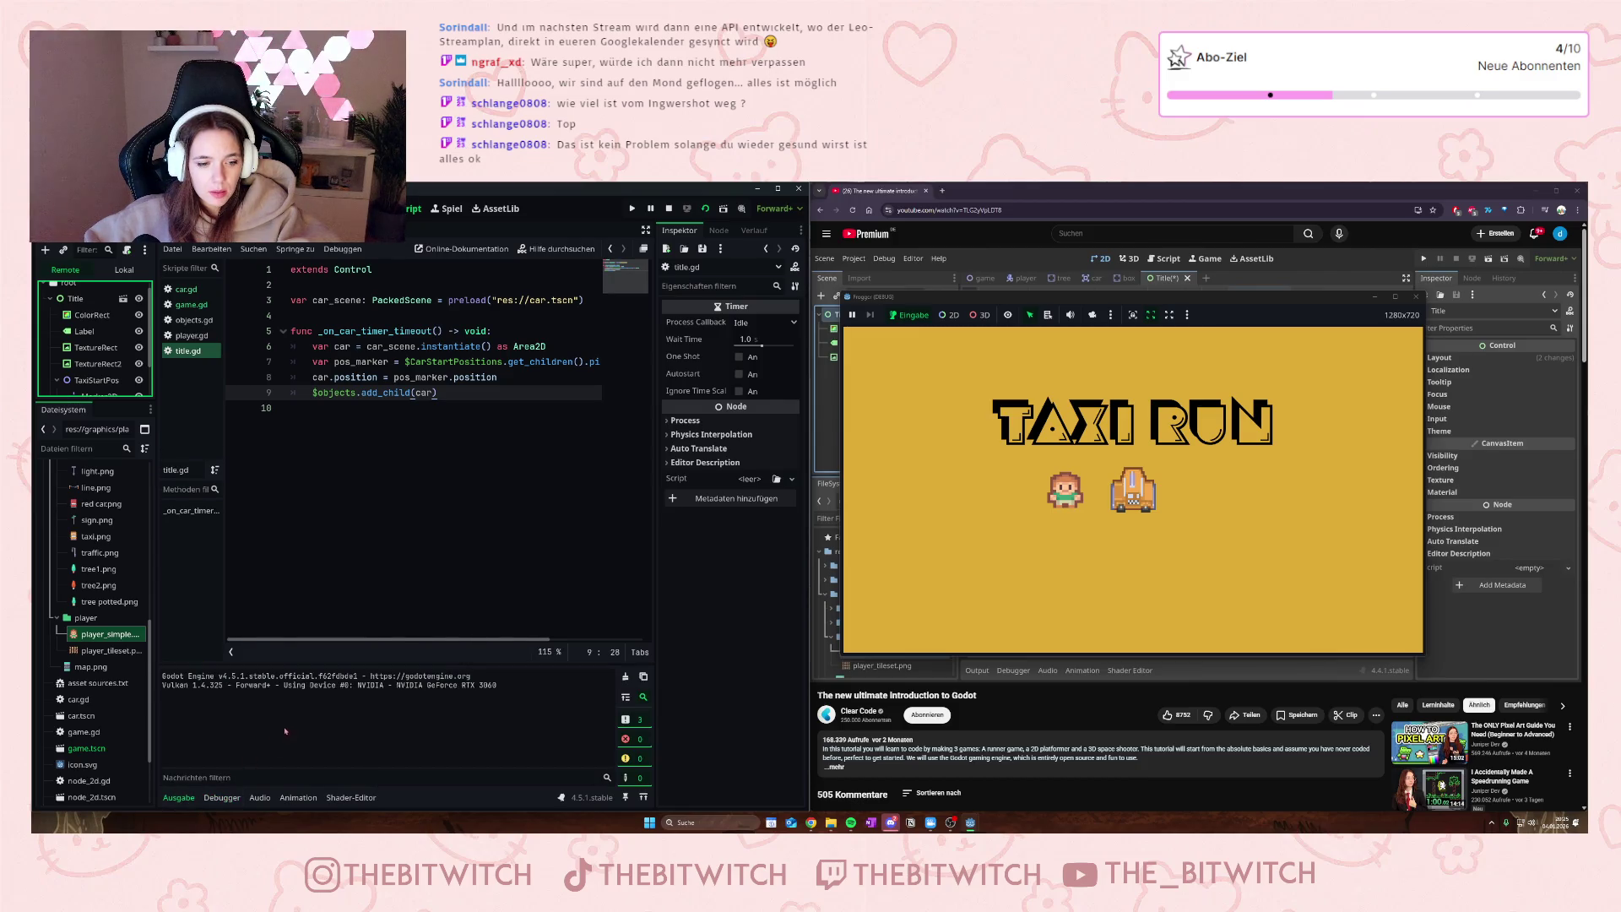
pyautogui.click(639, 720)
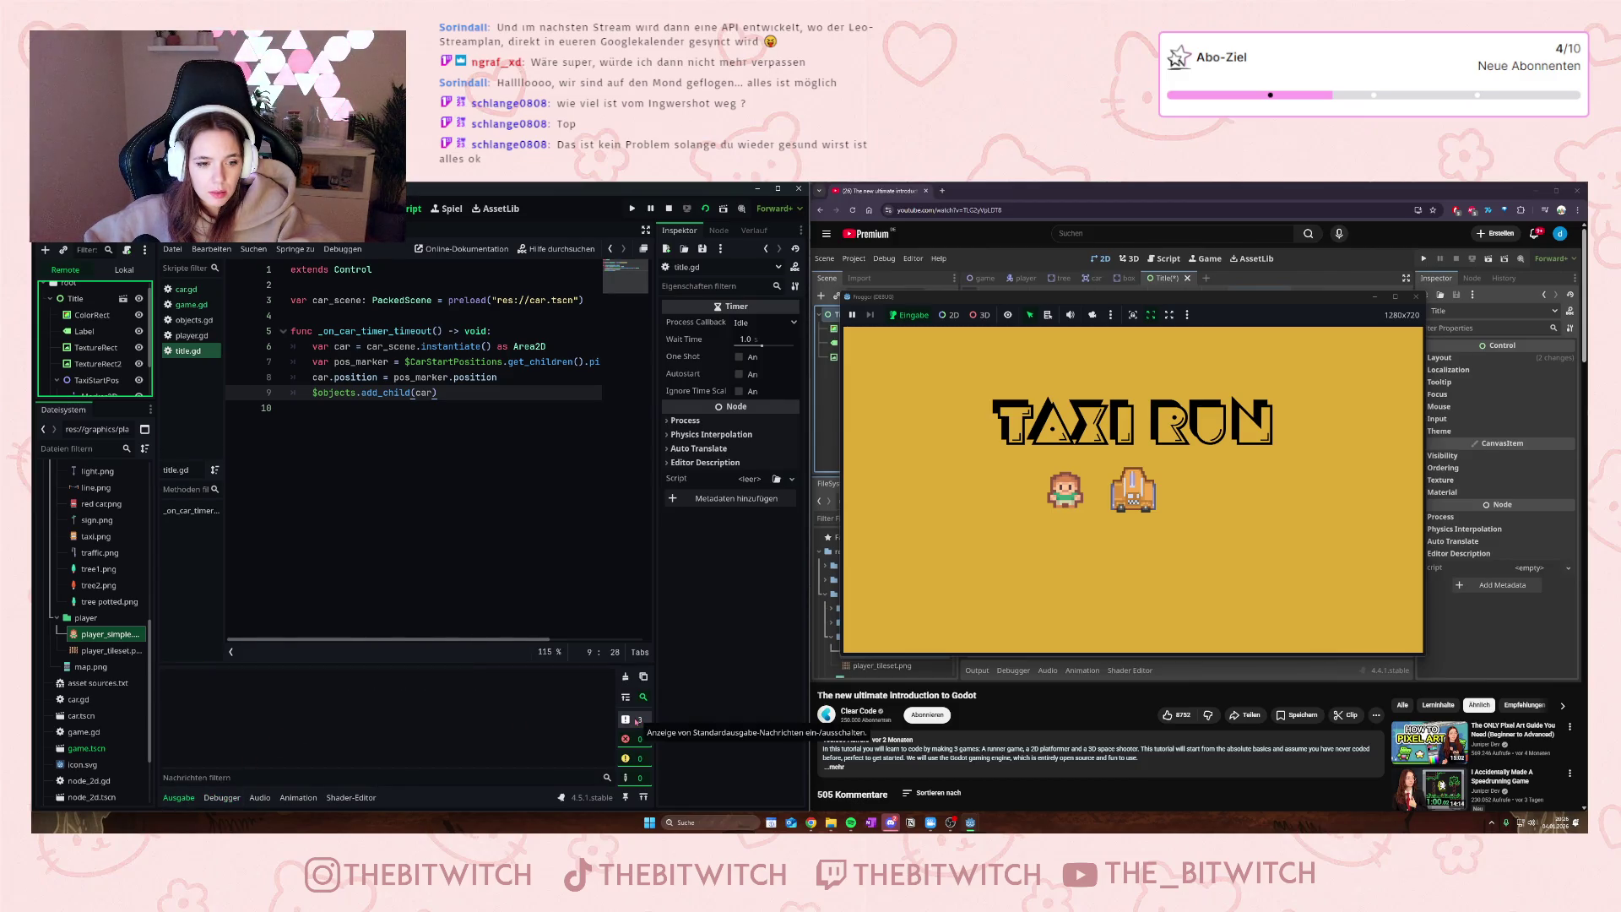
pyautogui.click(632, 721)
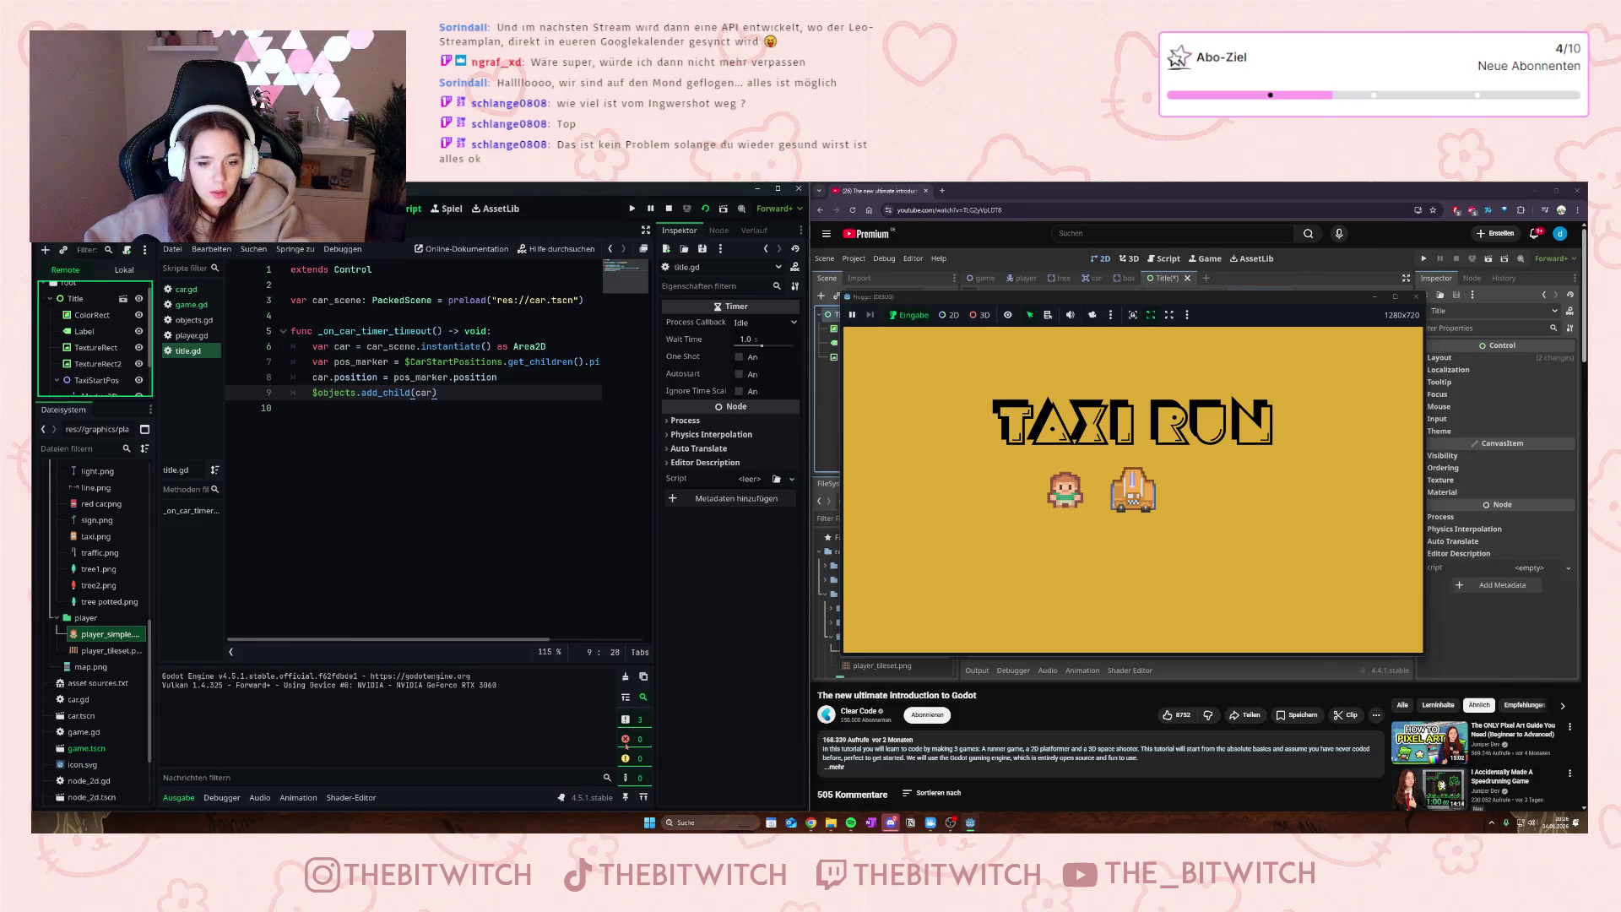
pyautogui.click(472, 423)
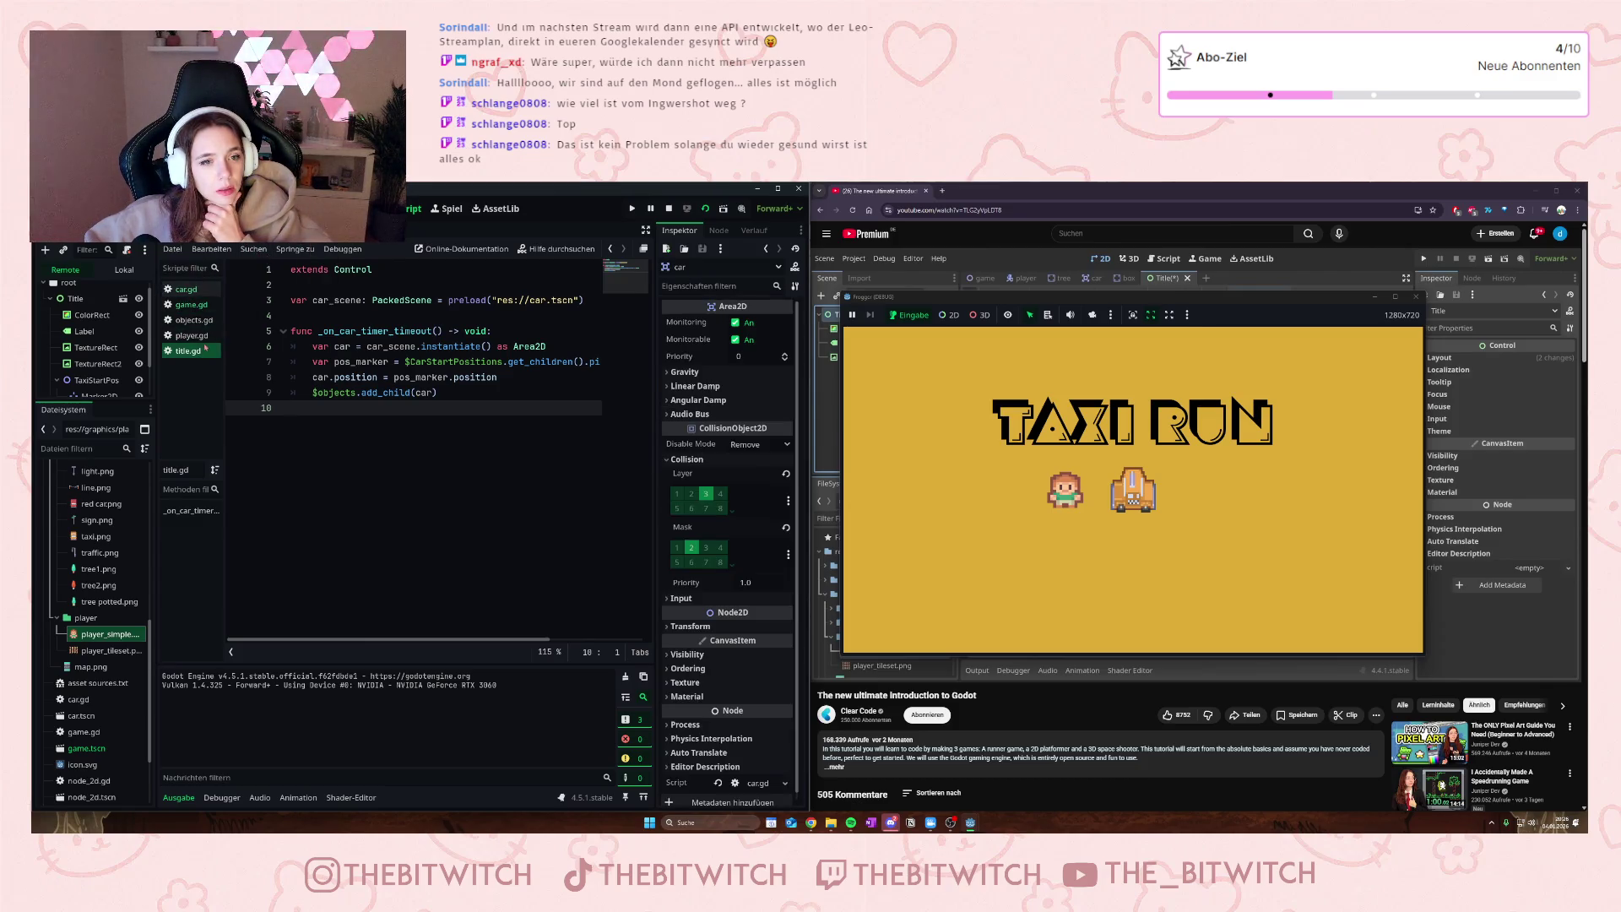
# - Open car.gd, return to the local scene tree and stop the running game
pyautogui.click(191, 292)
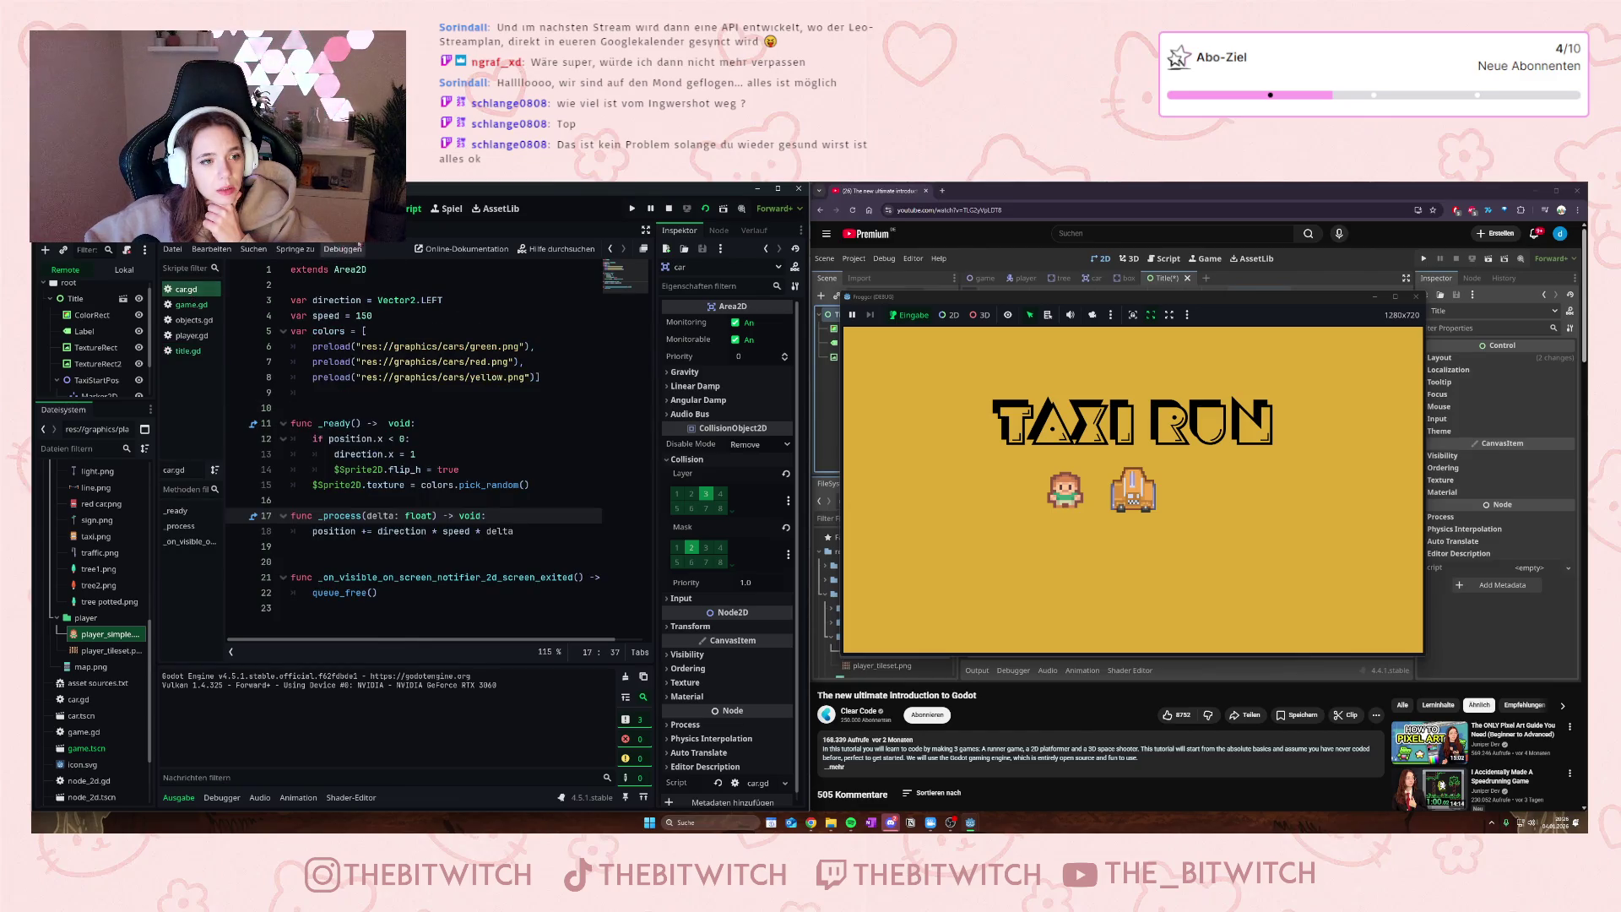
pyautogui.click(112, 267)
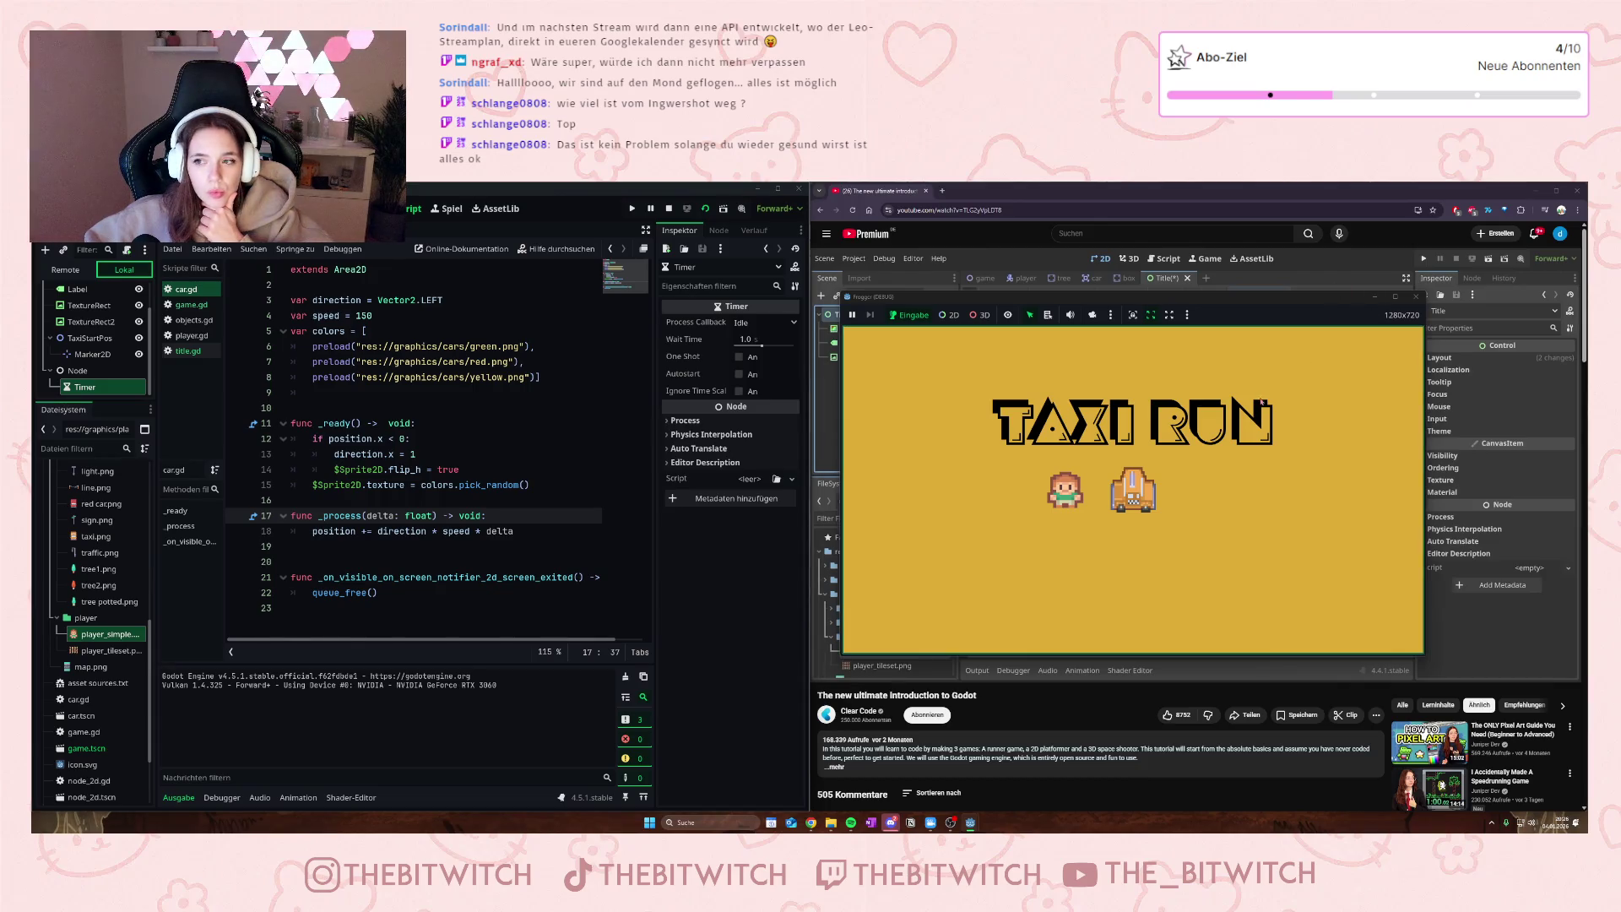
pyautogui.click(1415, 297)
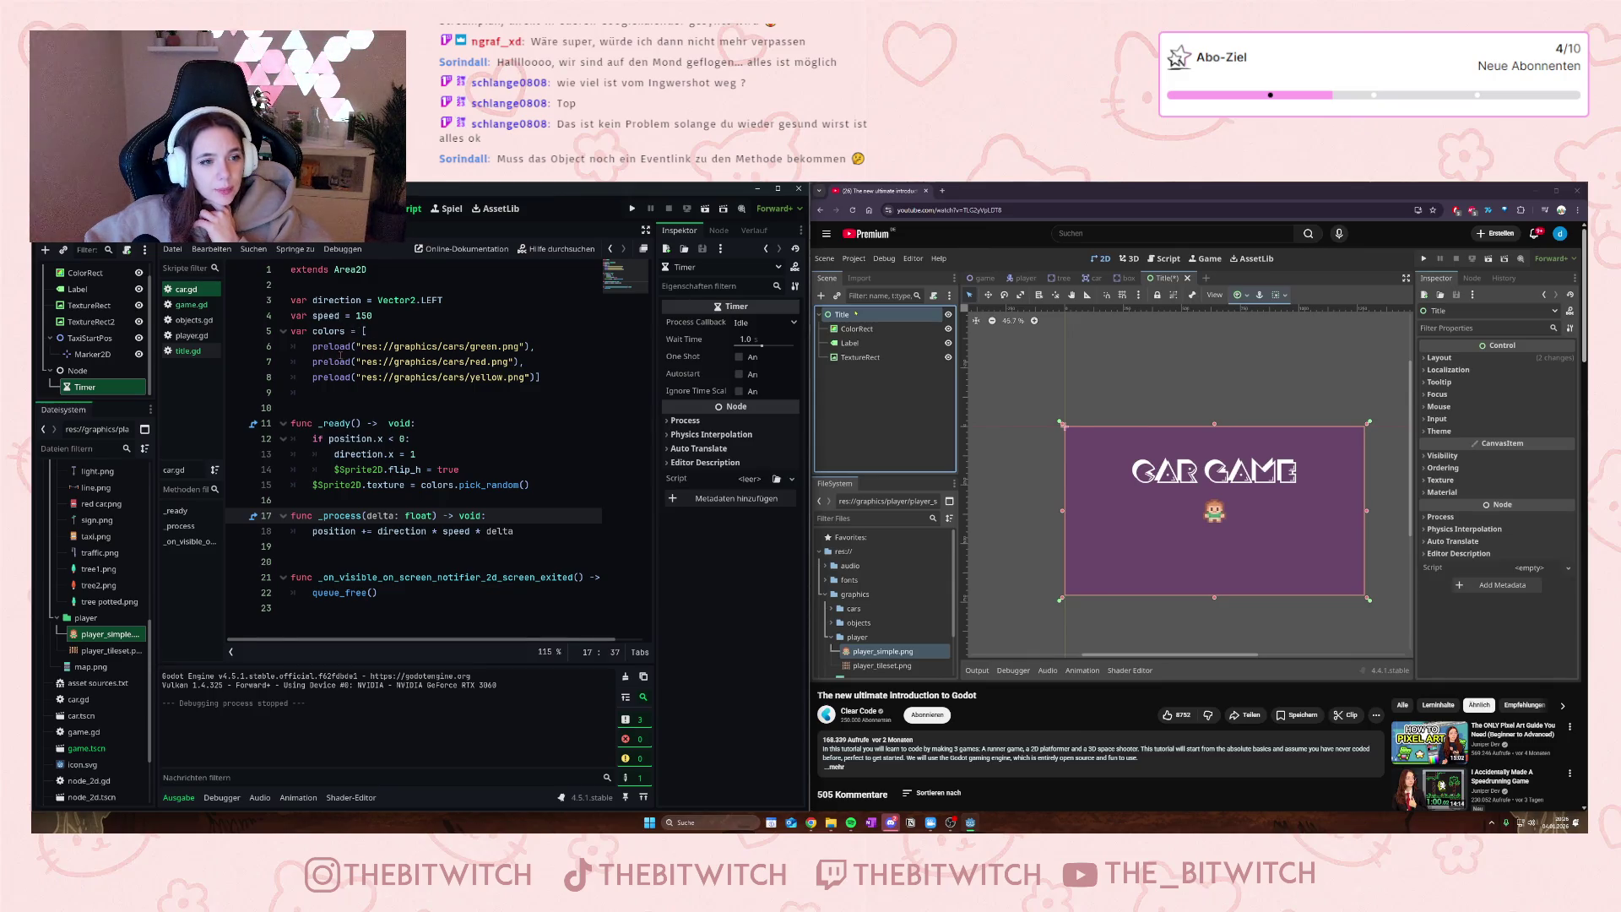
# - Highlight the green and red preload entries in car.gd to inspect them
pyautogui.moveTo(341, 359)
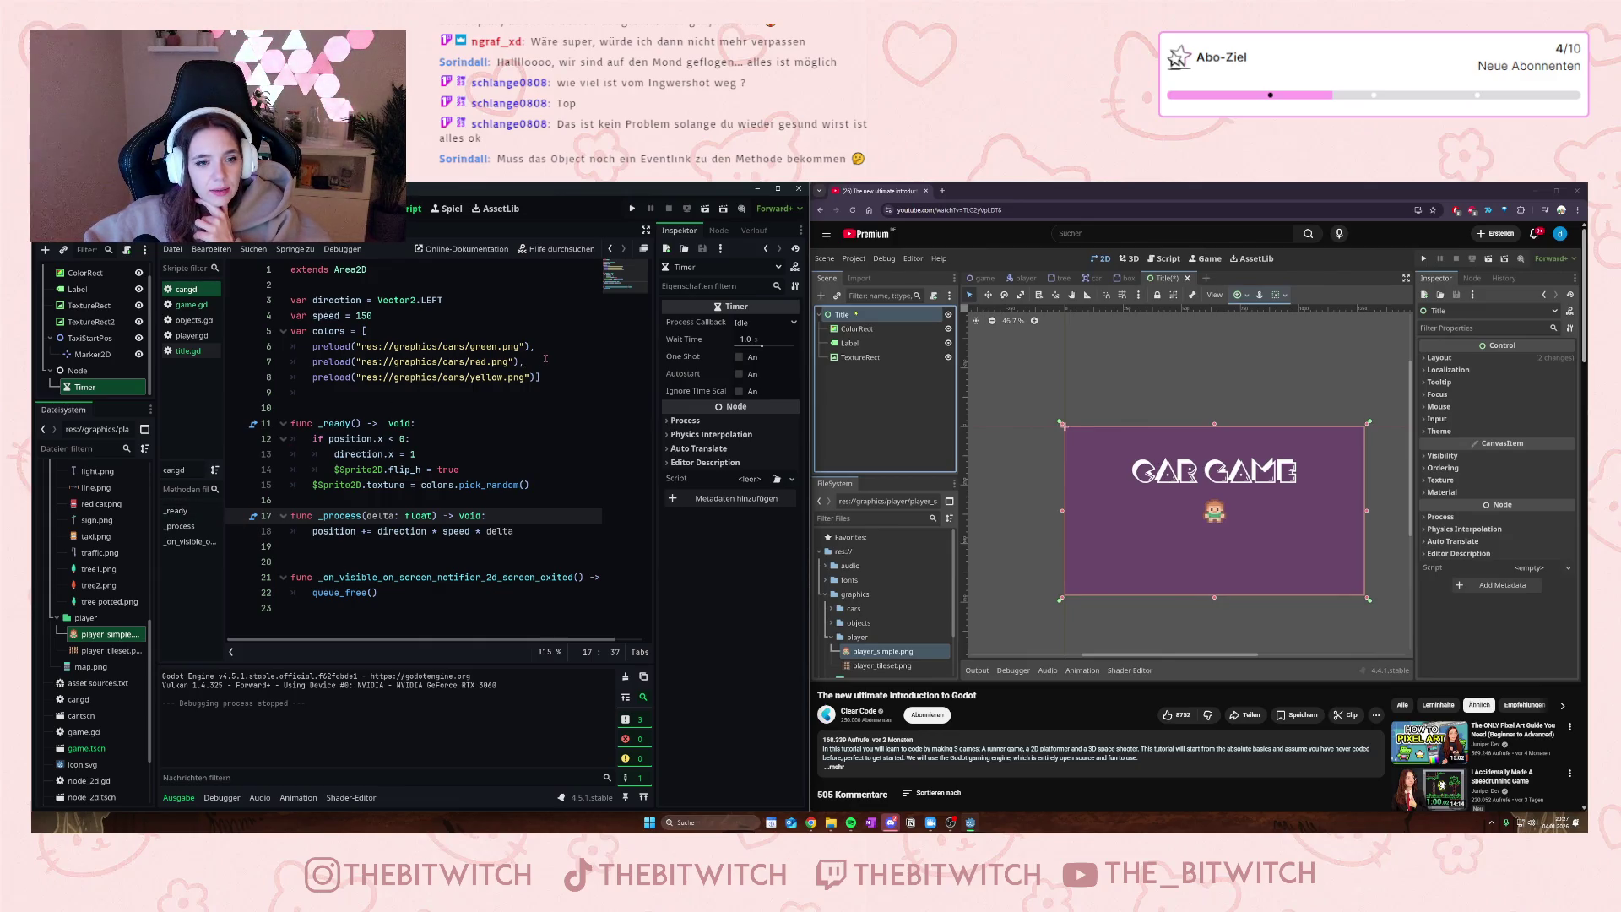
pyautogui.moveTo(287, 378)
pyautogui.mouseDown()
pyautogui.moveTo(422, 363)
pyautogui.moveTo(312, 346)
pyautogui.mouseUp()
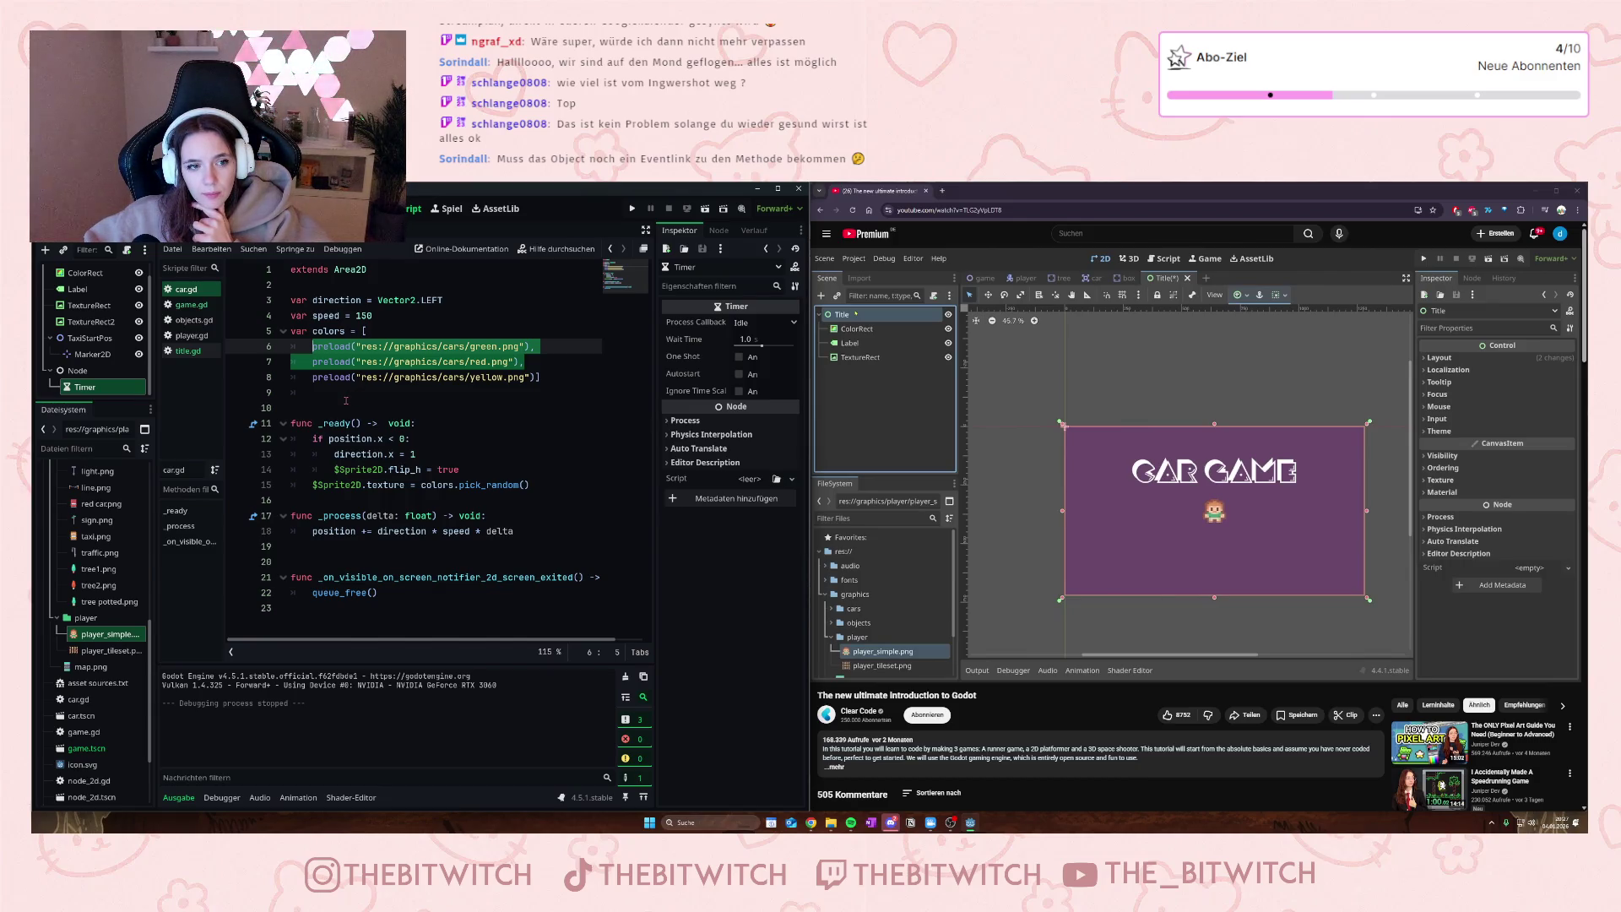
pyautogui.click(348, 397)
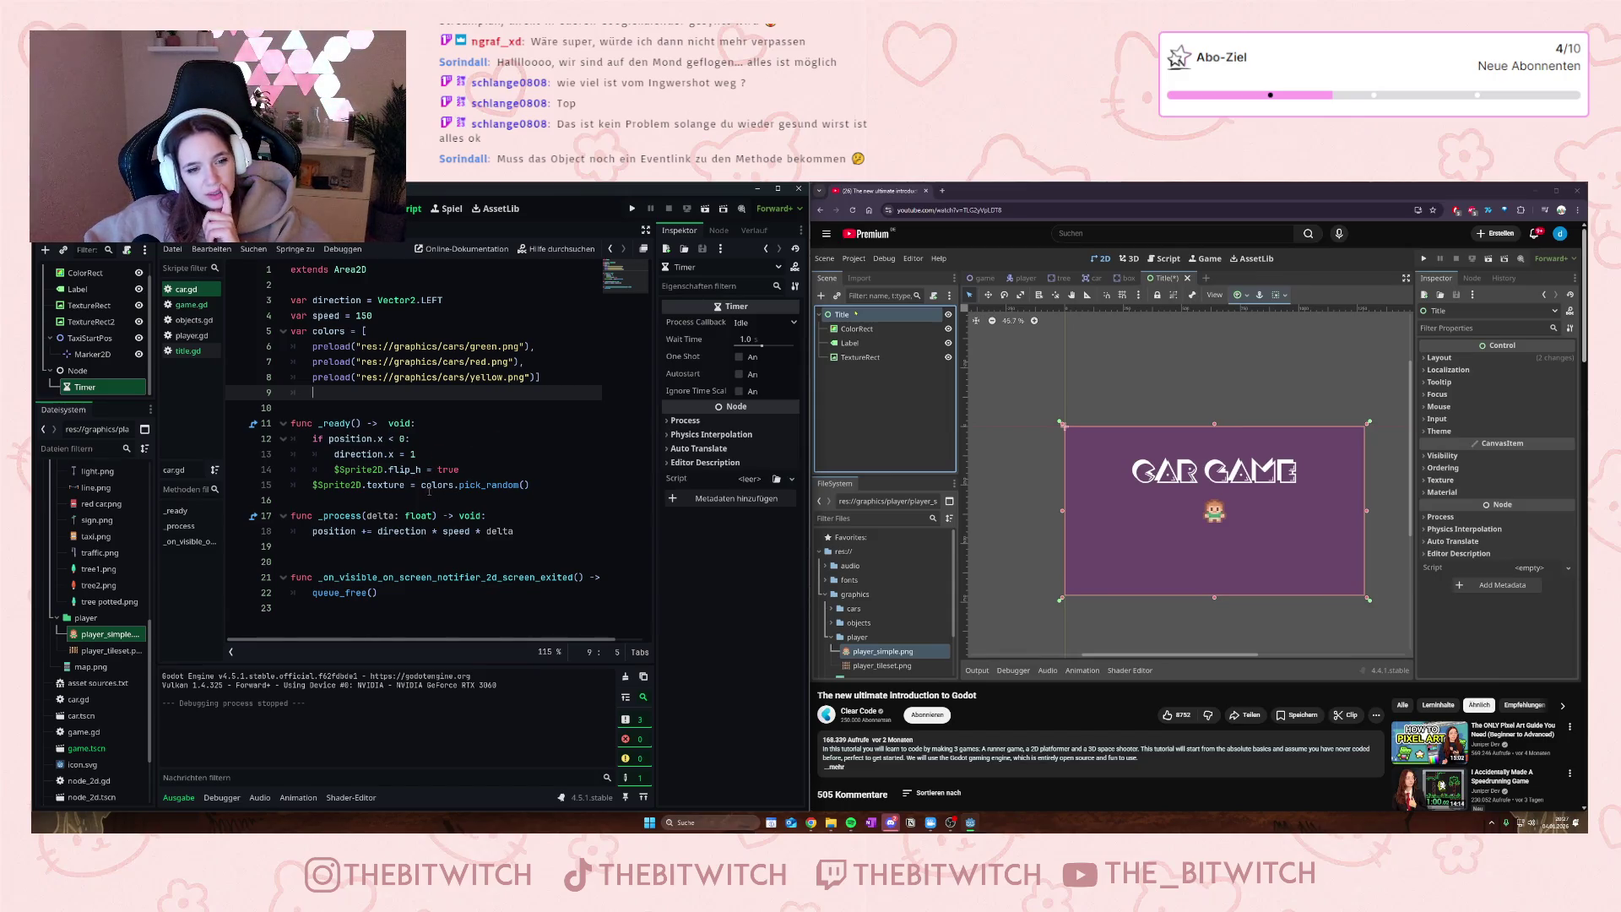
pyautogui.moveTo(422, 486)
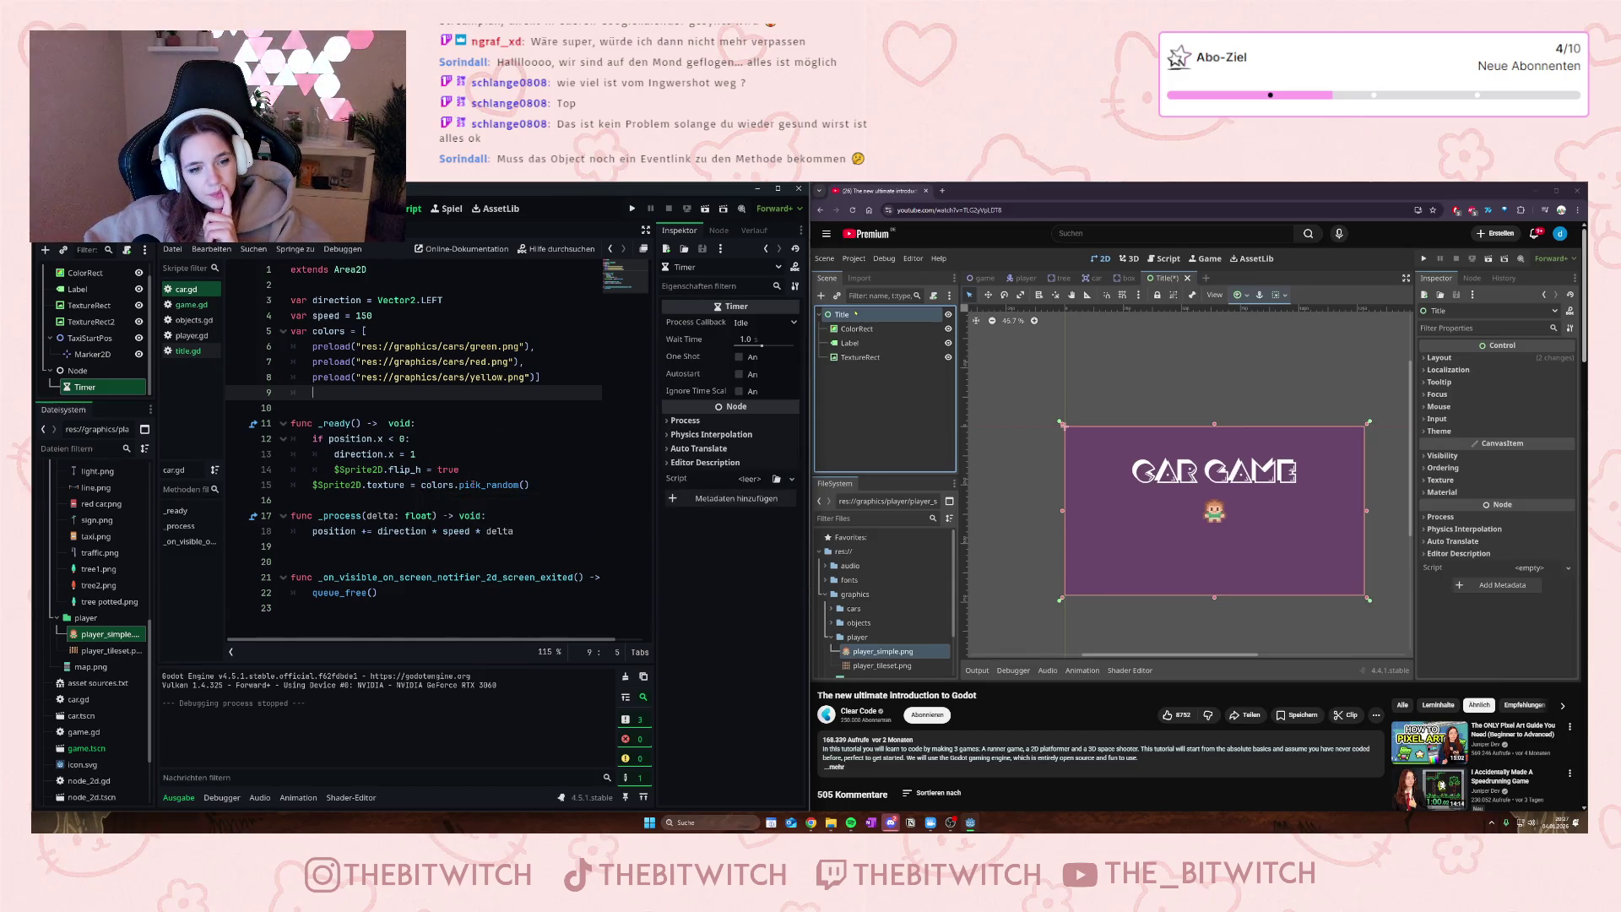
# - Delete the colors array declaration and the colors.pick_random() call from car.gd
pyautogui.moveTo(563, 386); pyautogui.dragTo(291, 332)
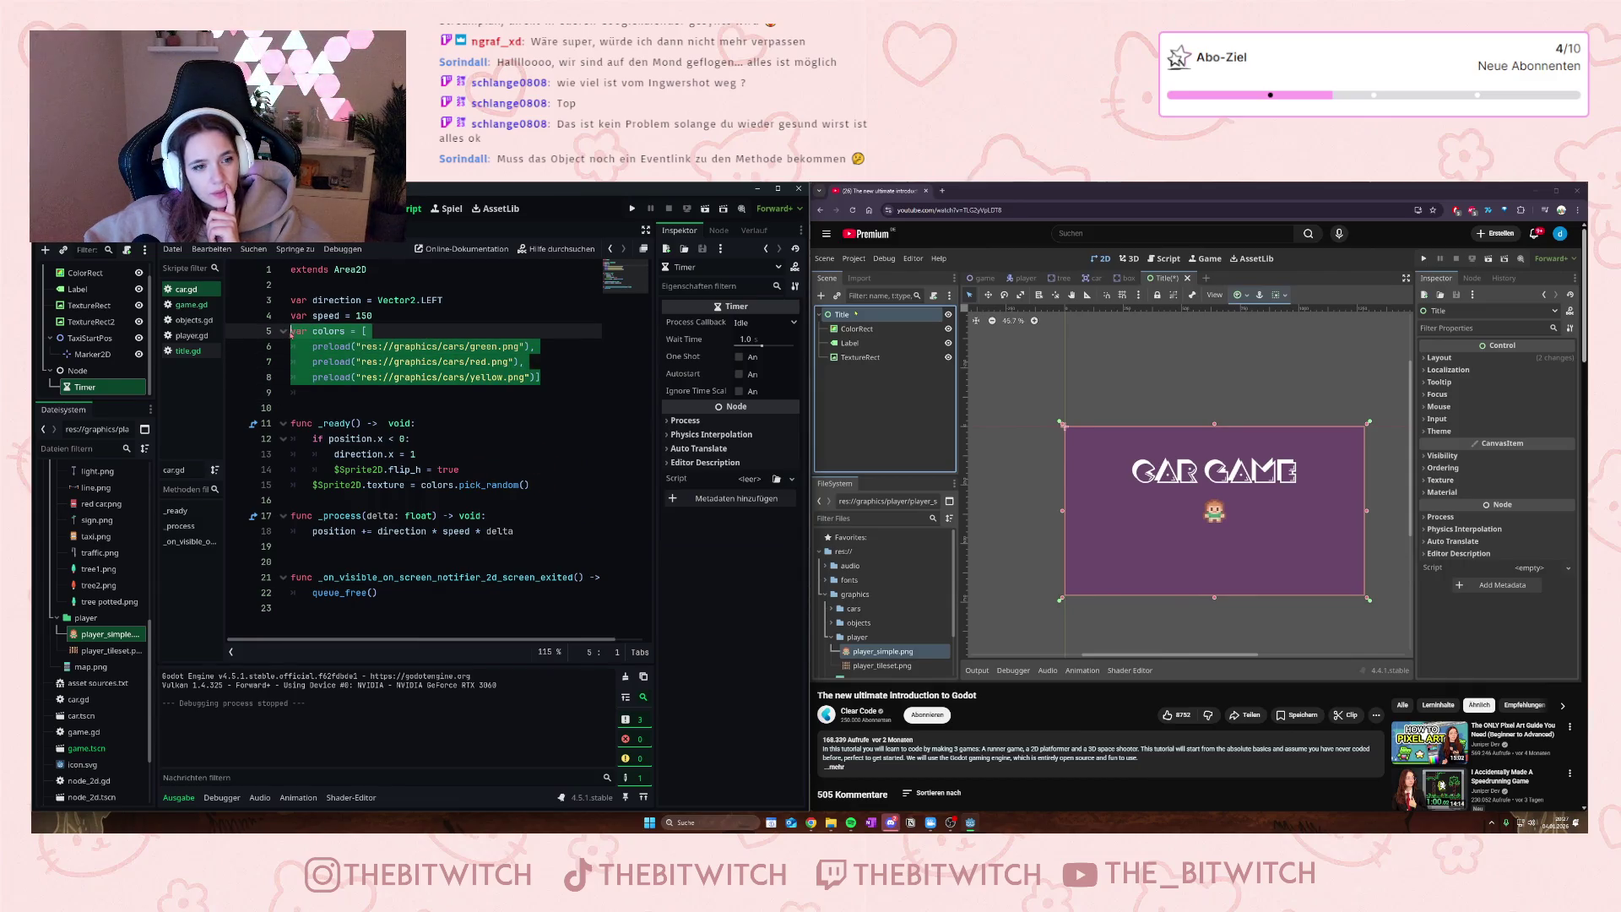
pyautogui.press('BackSpace')
pyautogui.press('BackSpace')
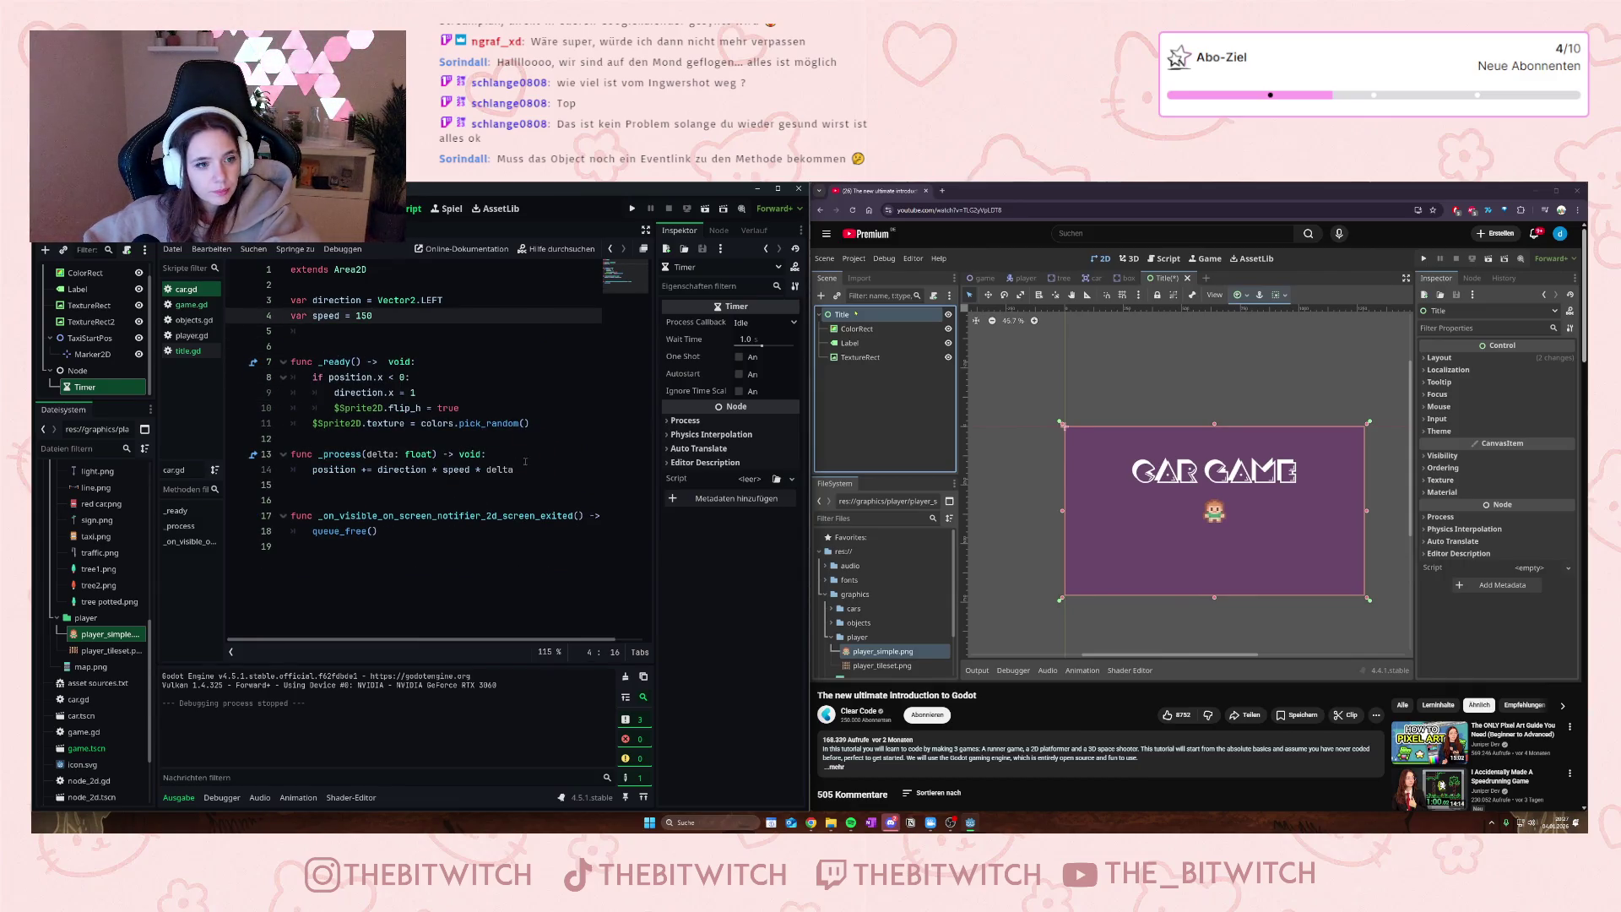
pyautogui.click(529, 423)
pyautogui.moveTo(530, 423); pyautogui.dragTo(421, 423)
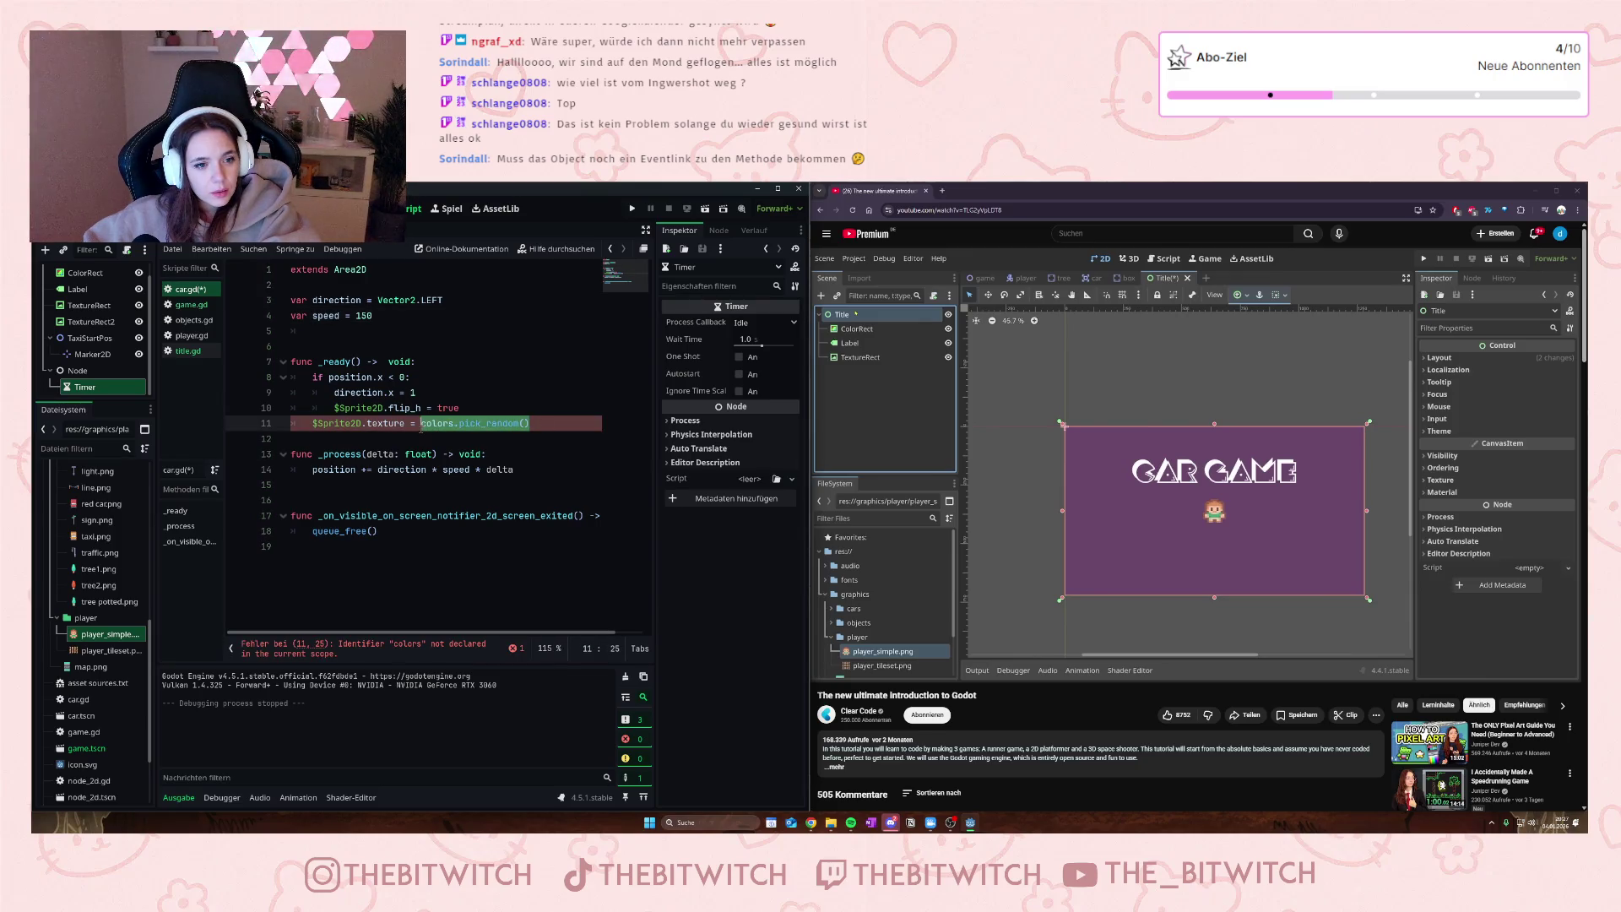
pyautogui.press('BackSpace')
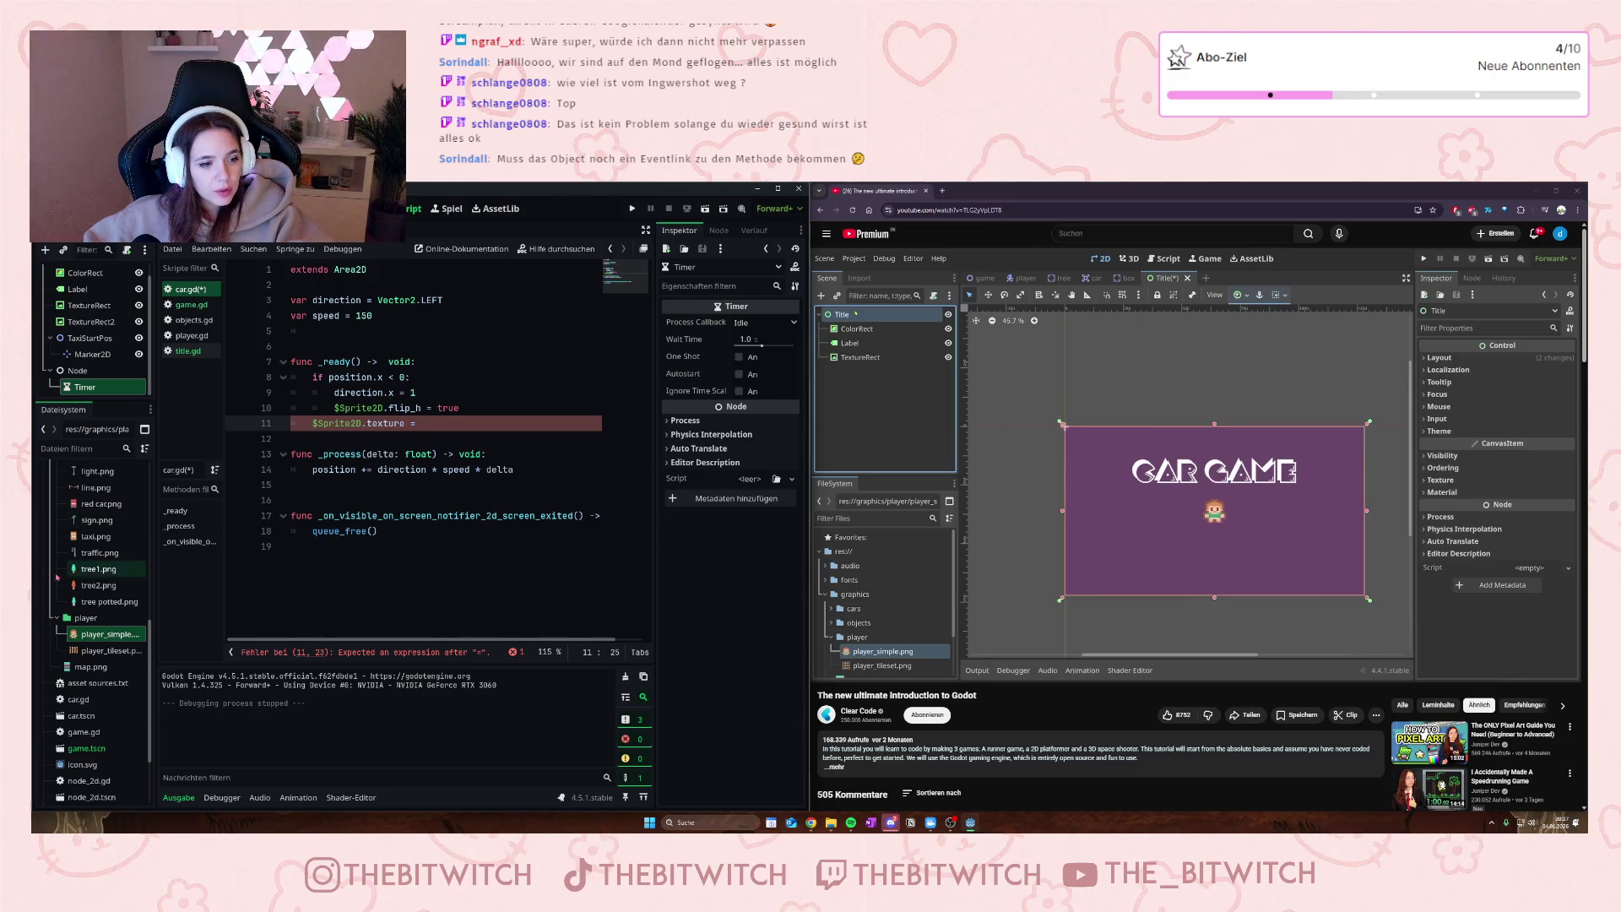
# - Locate and select yellow.png among the car images in the FileSystem panel
pyautogui.scroll(4, 68, 587)
pyautogui.scroll(5, 68, 587)
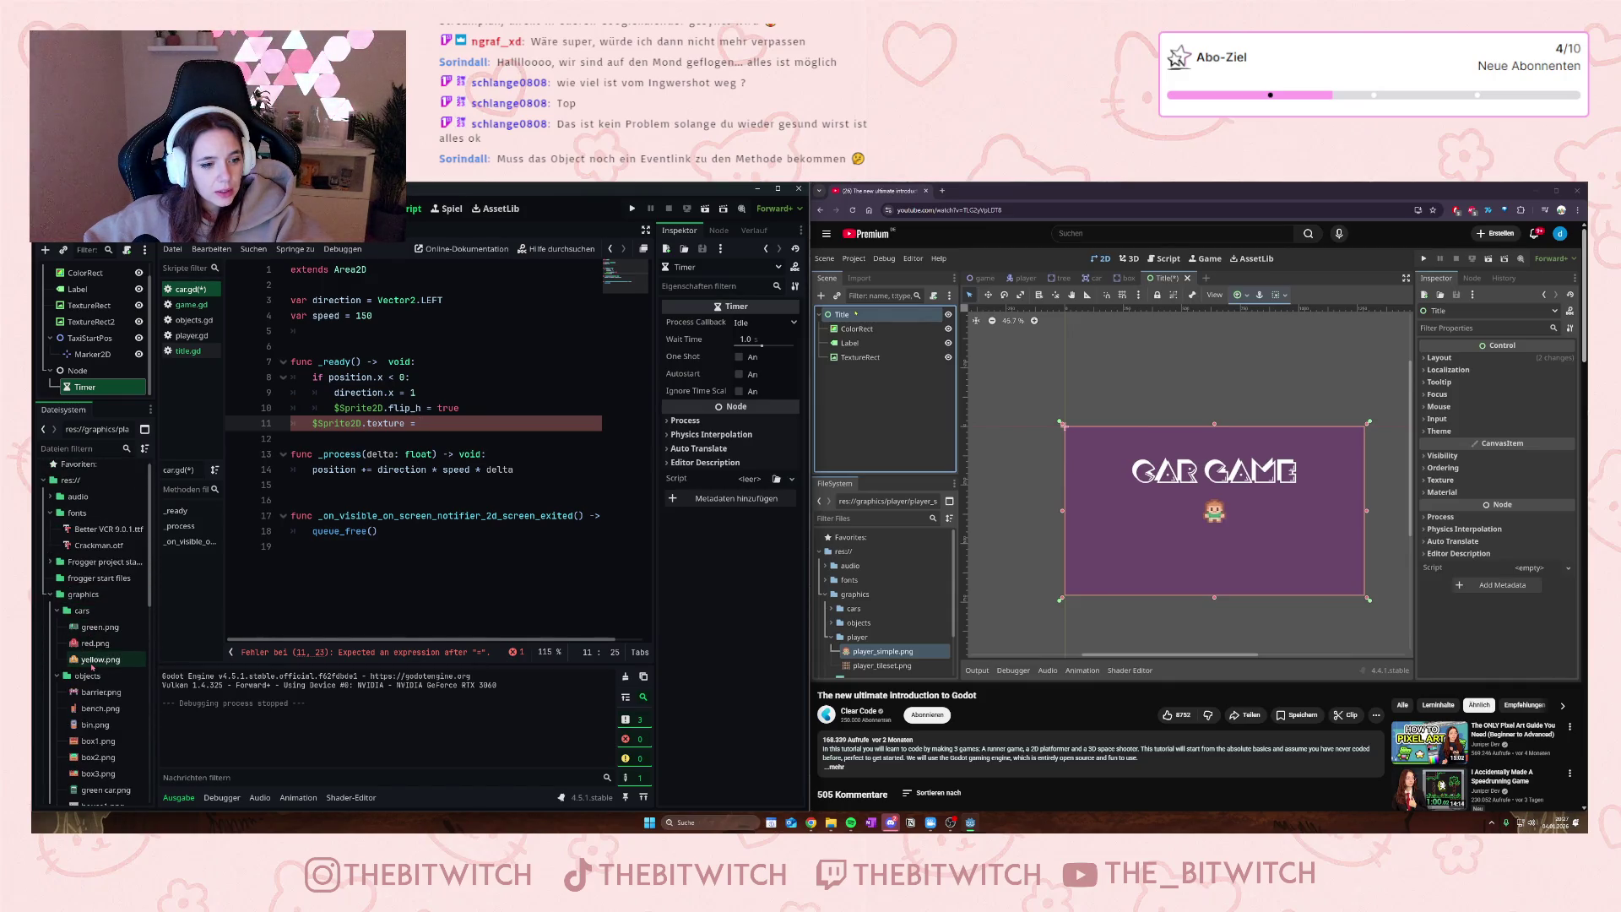
pyautogui.moveTo(92, 666)
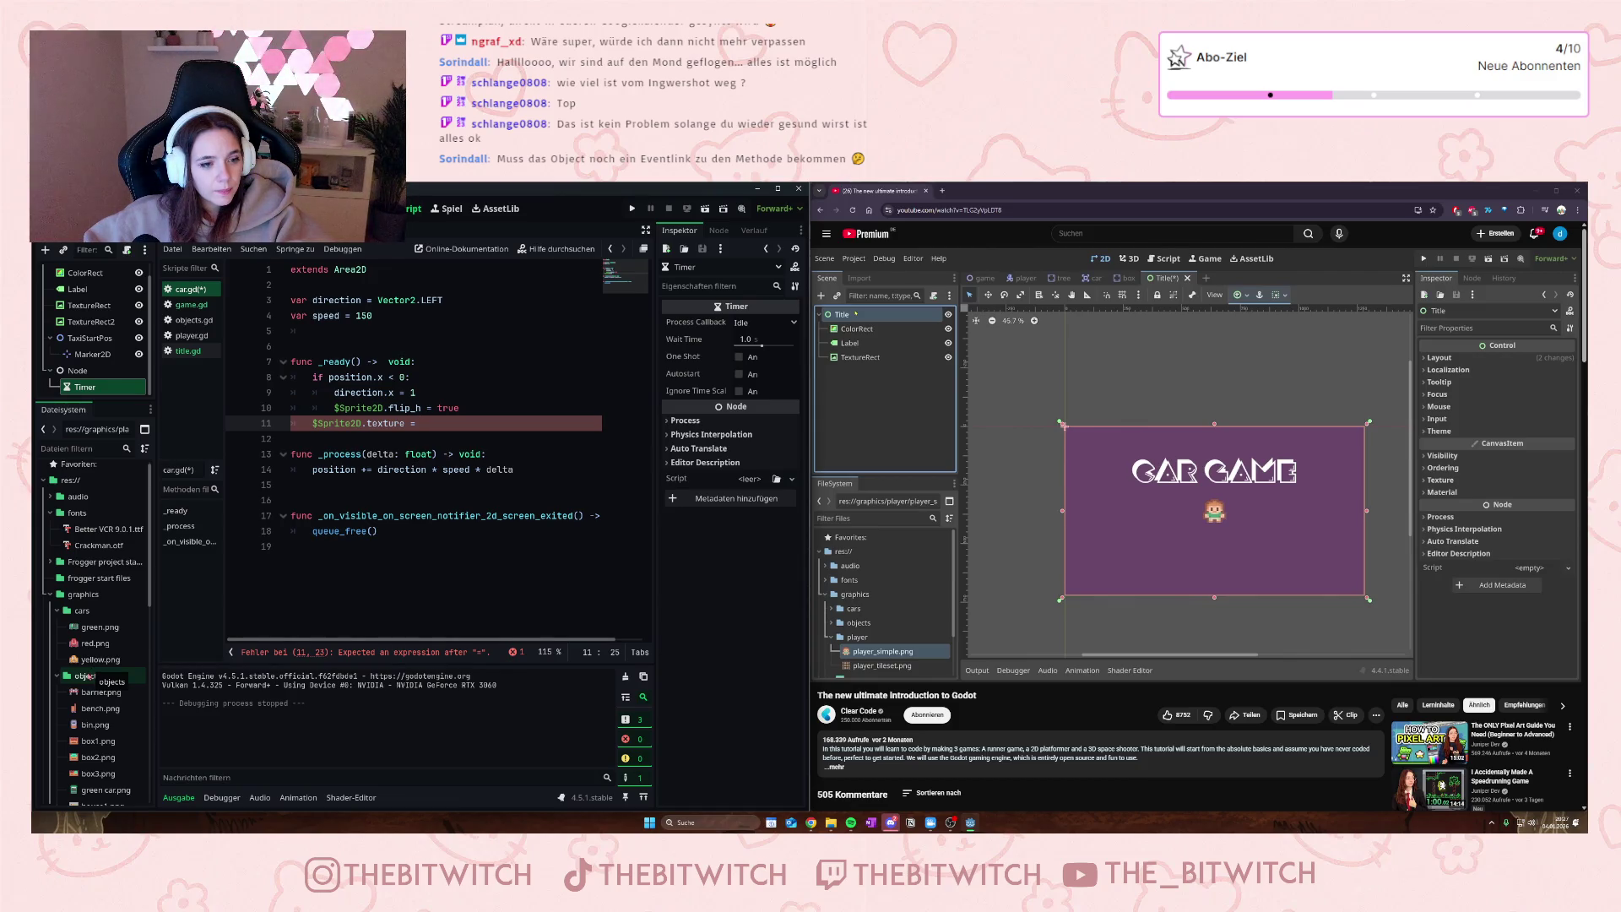
pyautogui.click(101, 659)
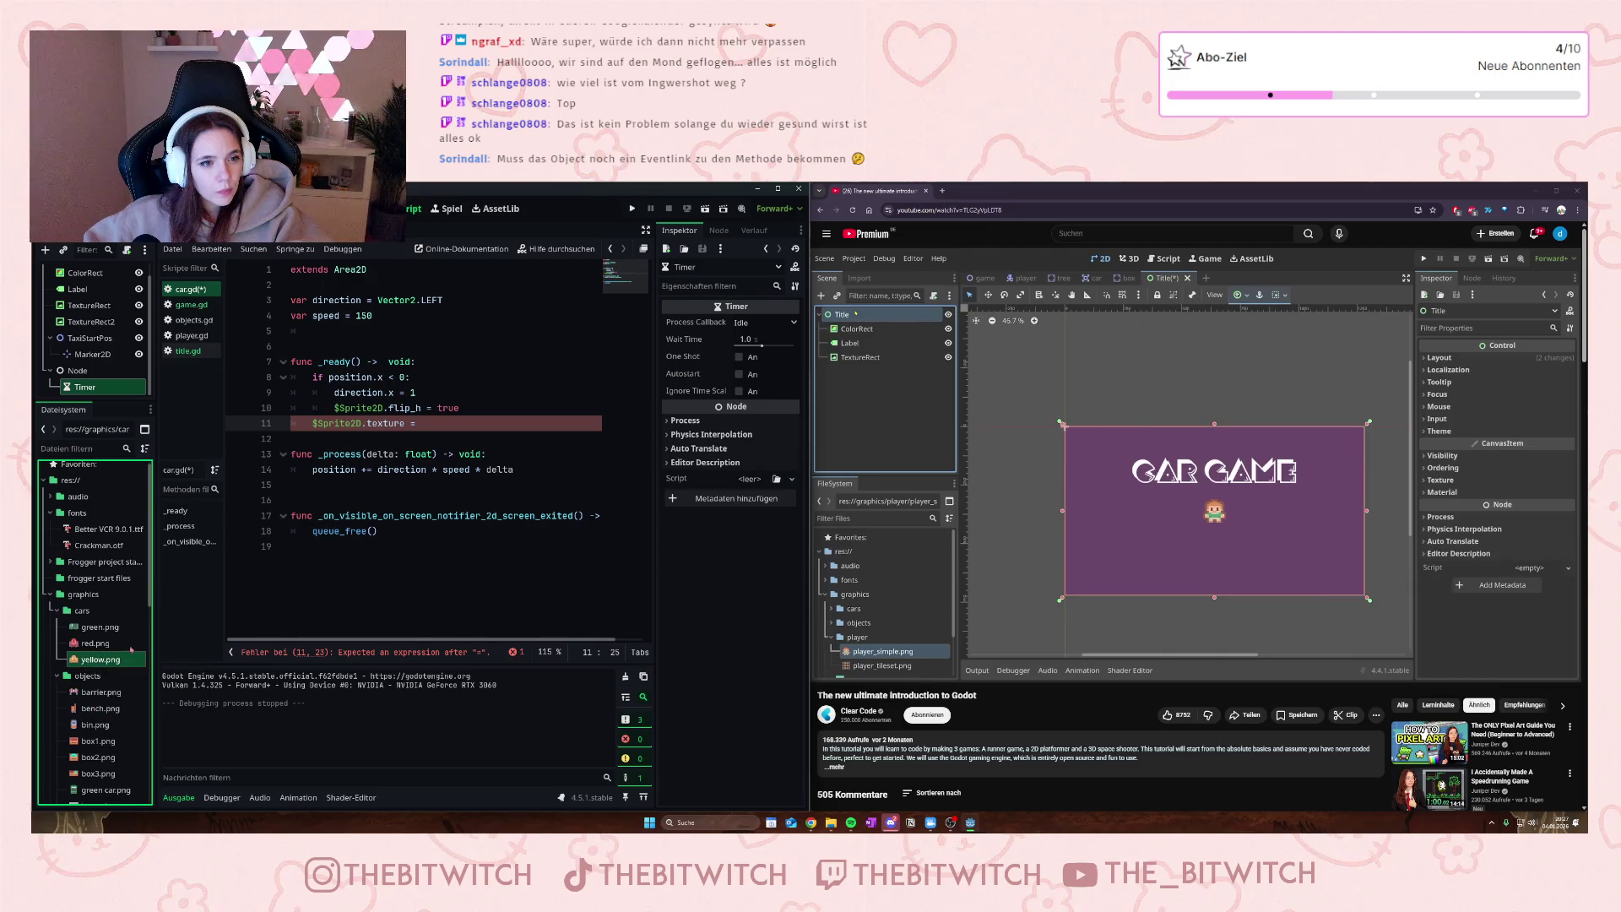
pyautogui.press('End')
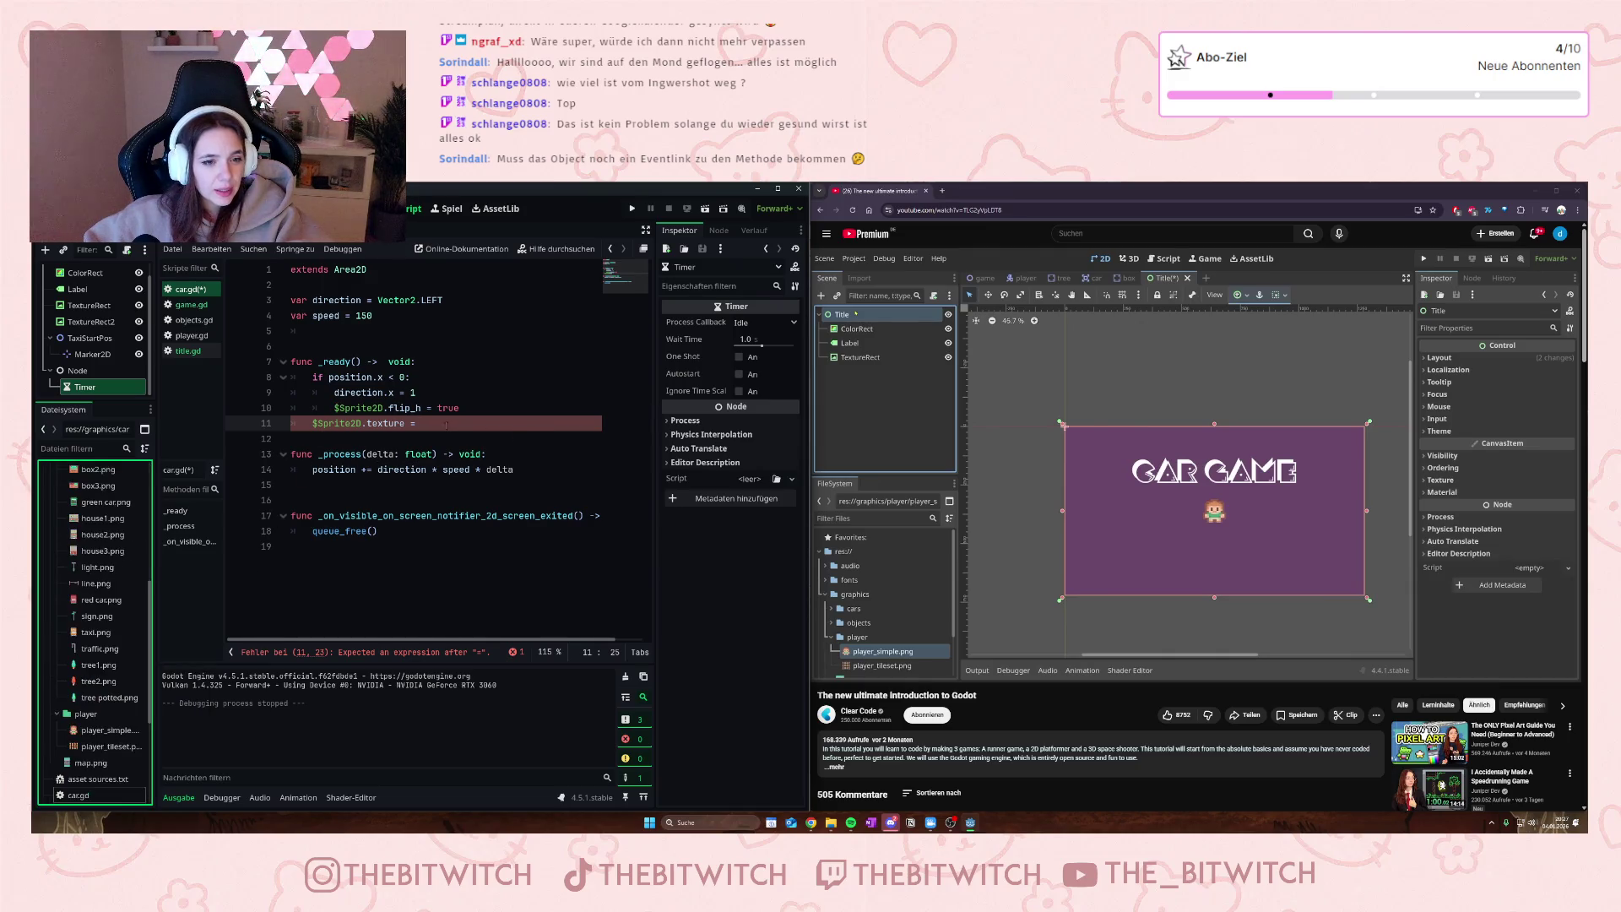
pyautogui.scroll(3, 117, 688)
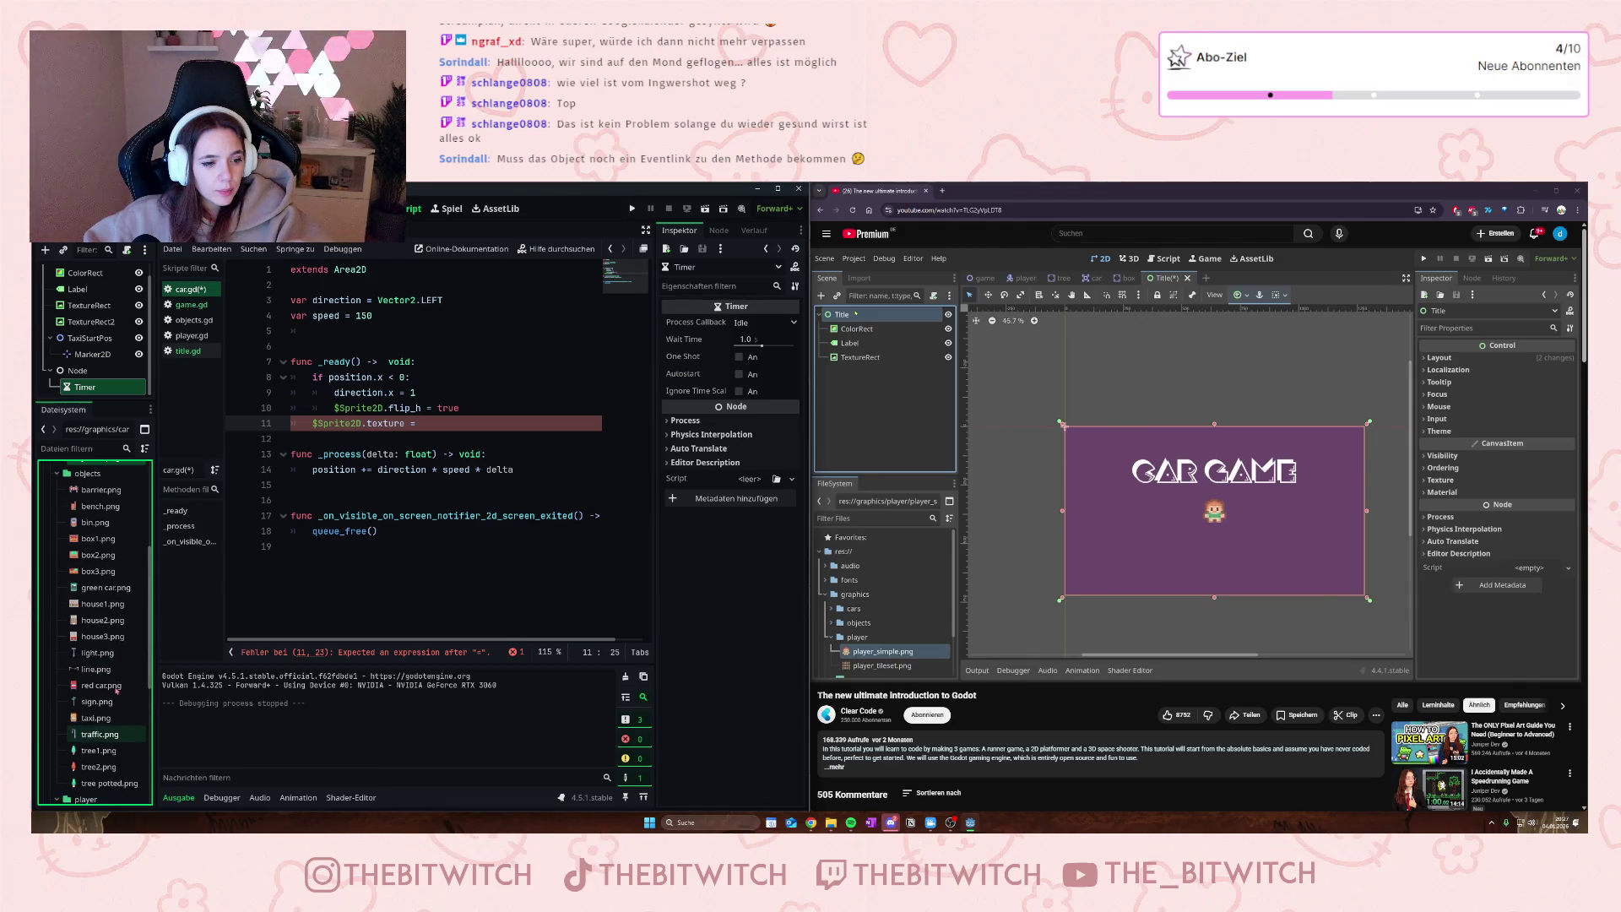
pyautogui.scroll(-2, 116, 688)
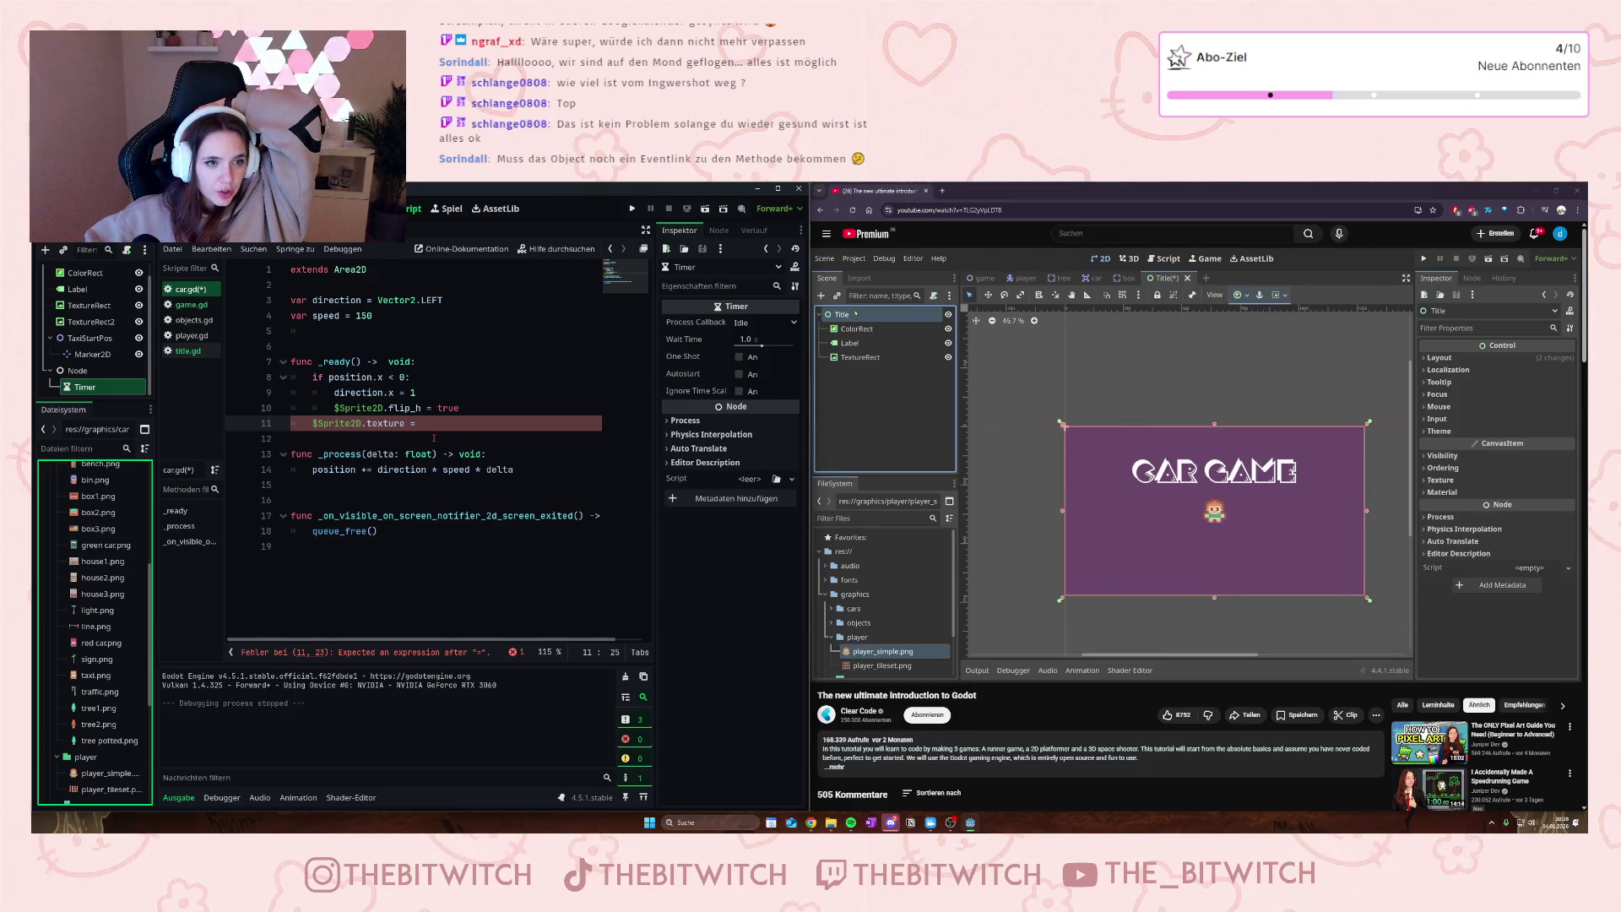
pyautogui.scroll(5, 93, 642)
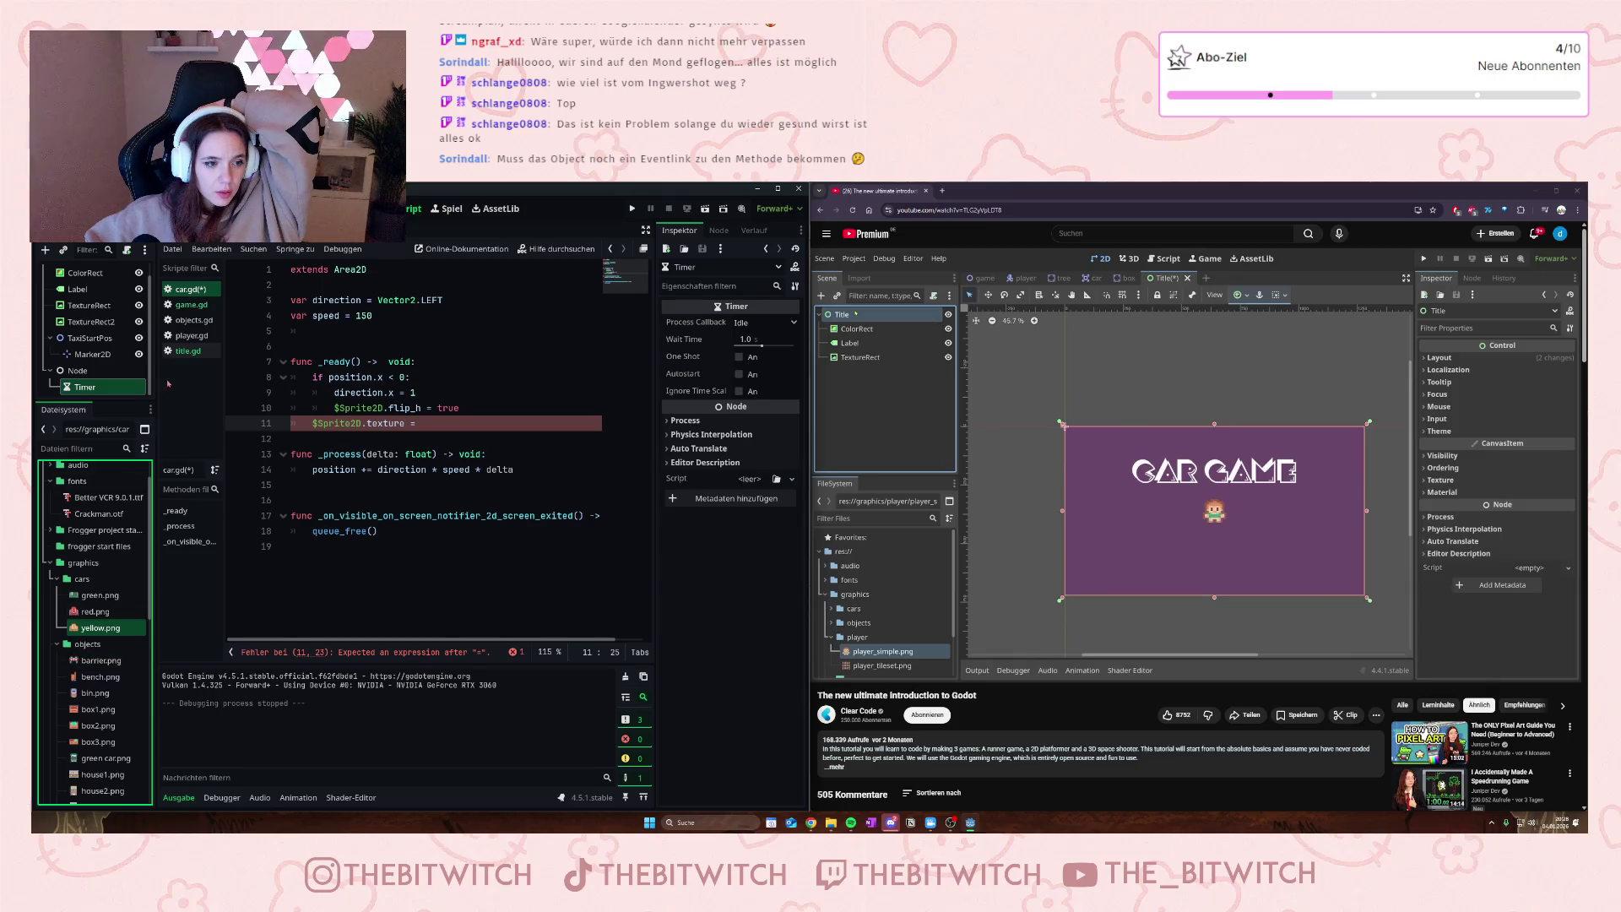
pyautogui.scroll(1, 106, 341)
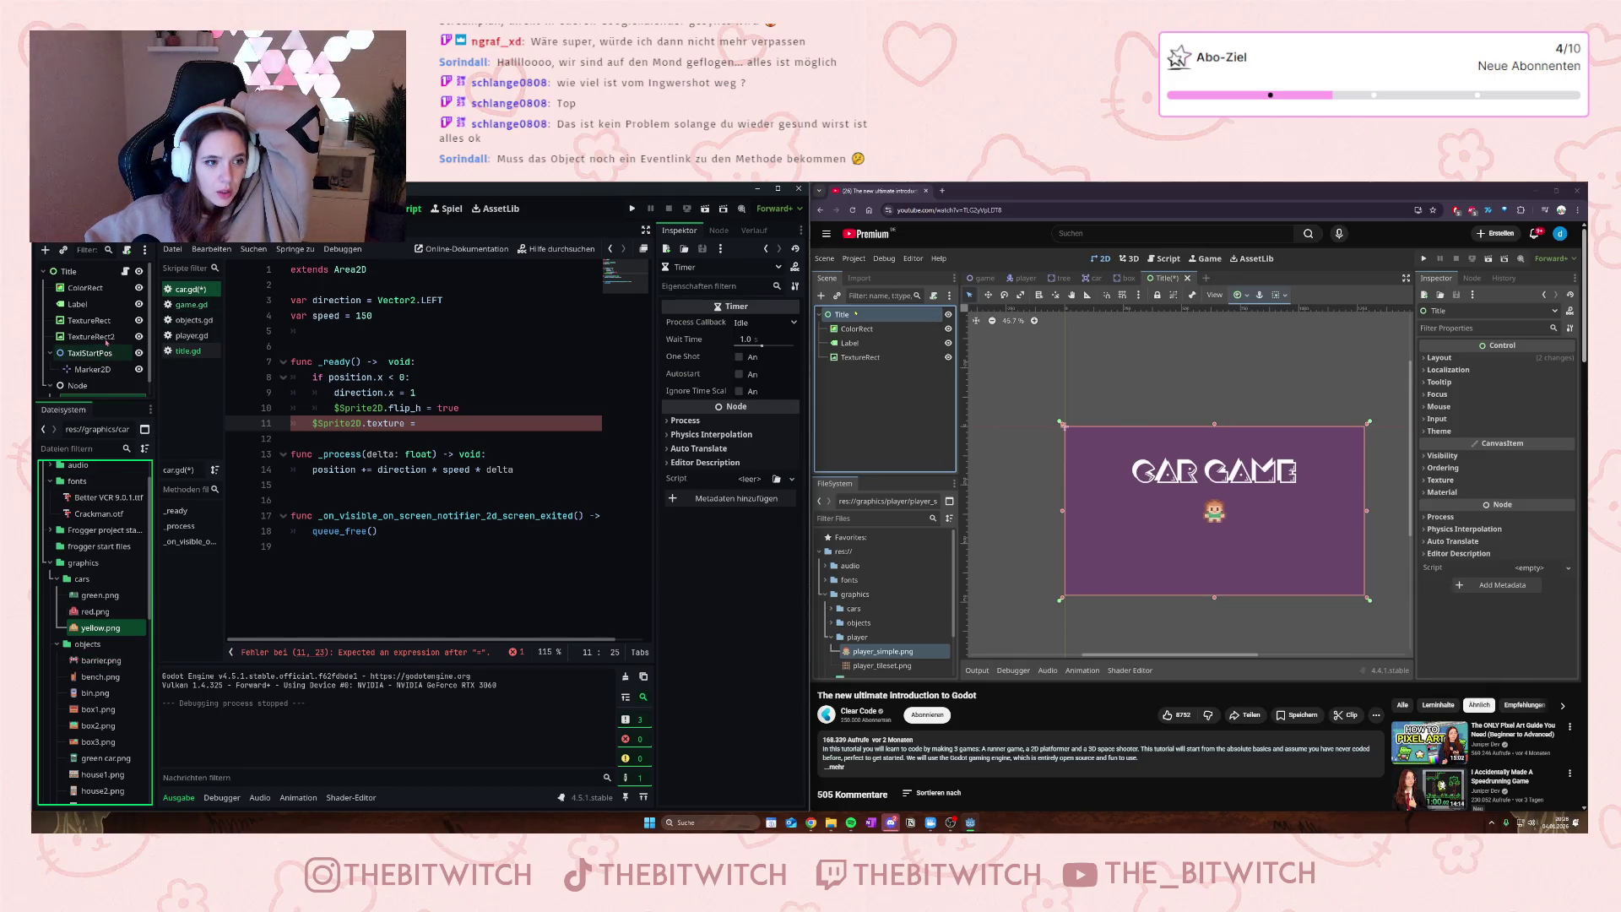
pyautogui.moveTo(211, 289)
pyautogui.mouseDown()
pyautogui.moveTo(244, 288)
pyautogui.moveTo(169, 253)
pyautogui.moveTo(254, 289)
pyautogui.moveTo(336, 264)
pyautogui.mouseUp()
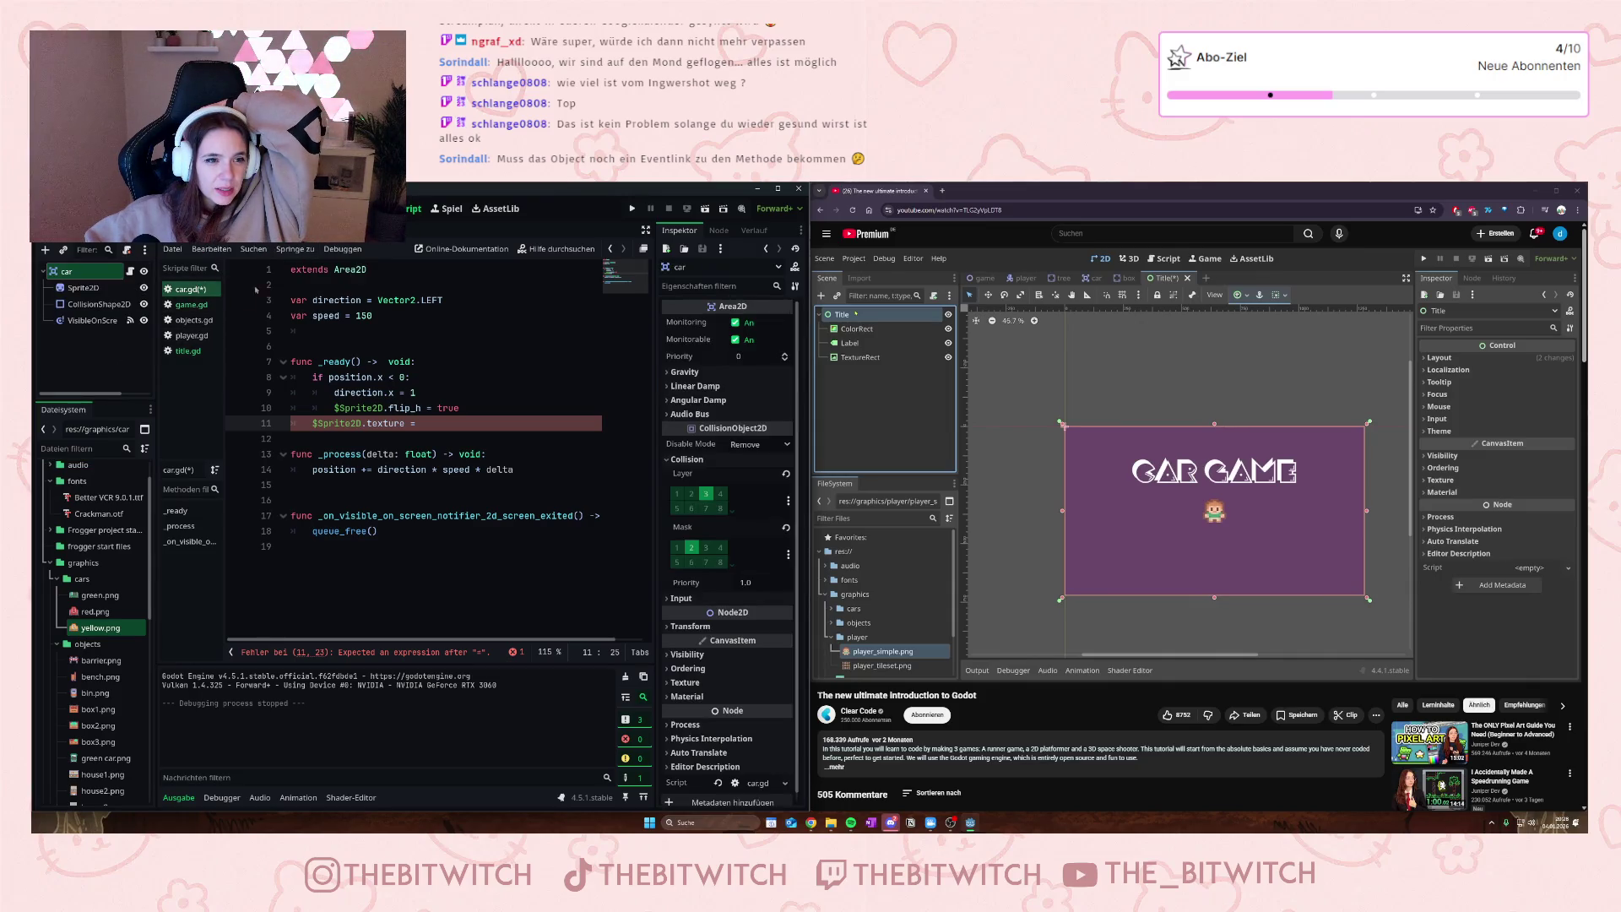
# - Open the car scene's Sprite2D node and review the flip_h and texture lines
pyautogui.click(78, 287)
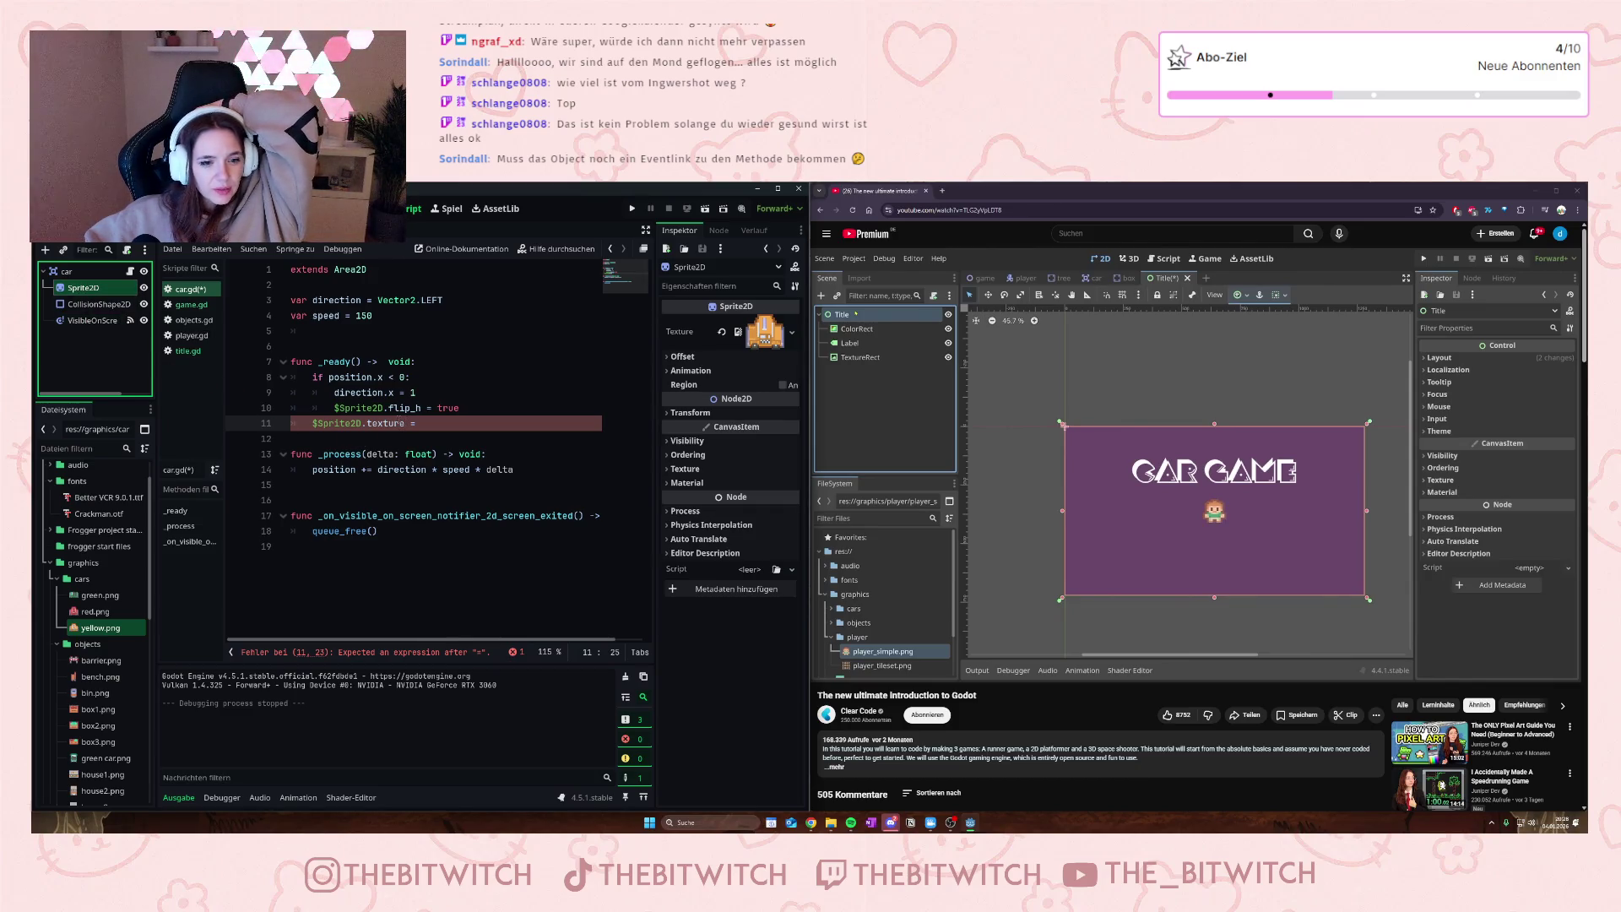
pyautogui.moveTo(357, 408); pyautogui.dragTo(394, 423)
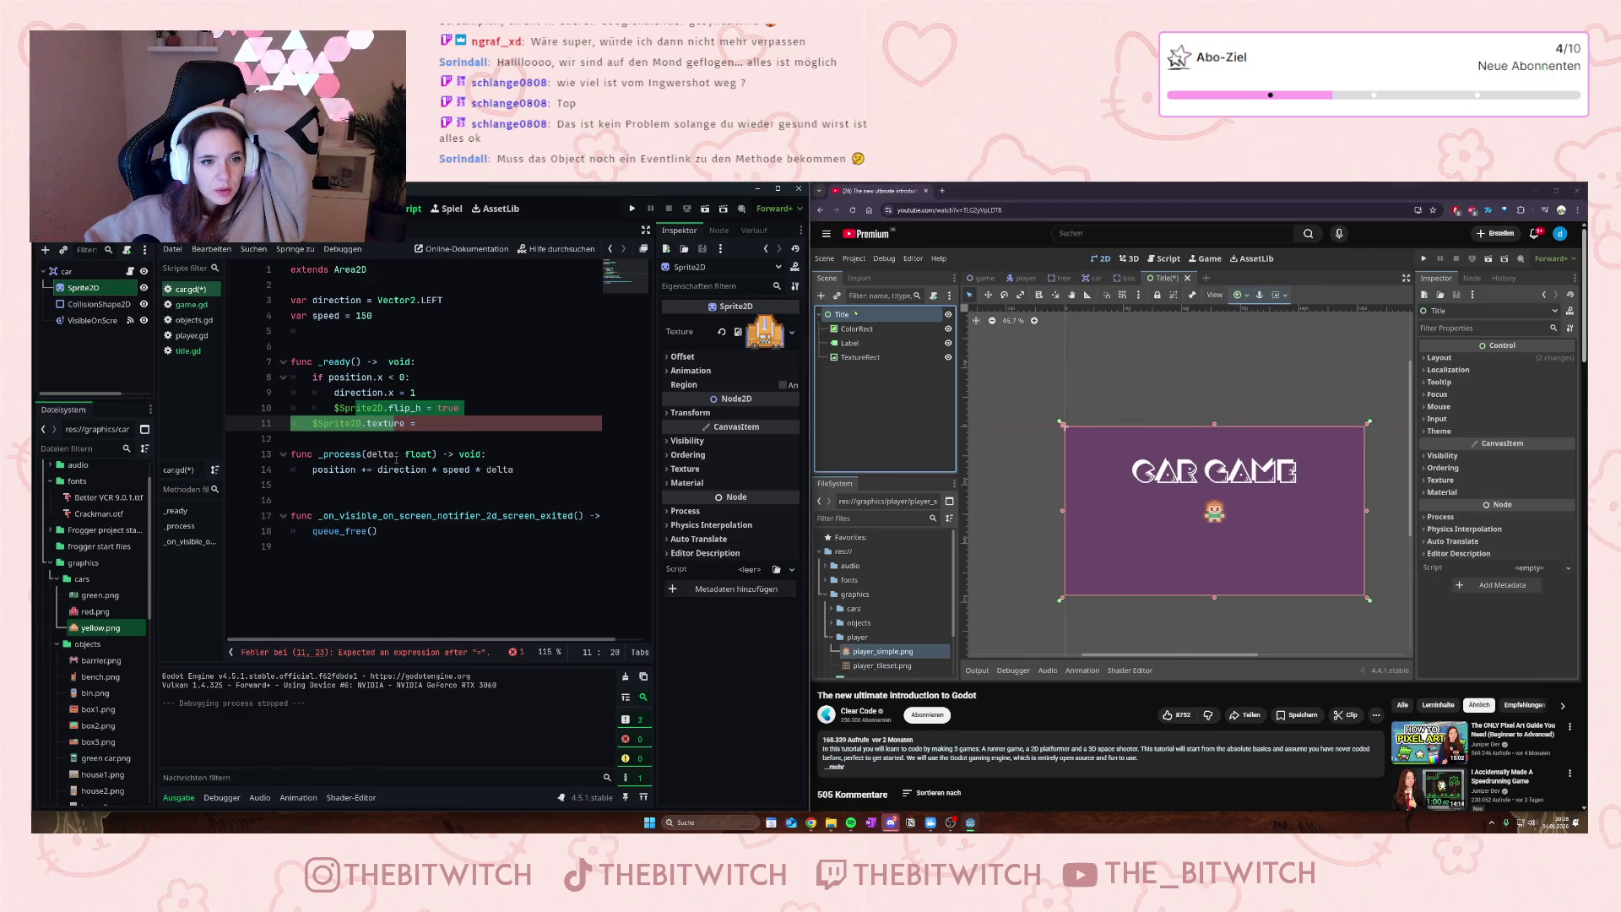
pyautogui.click(377, 423)
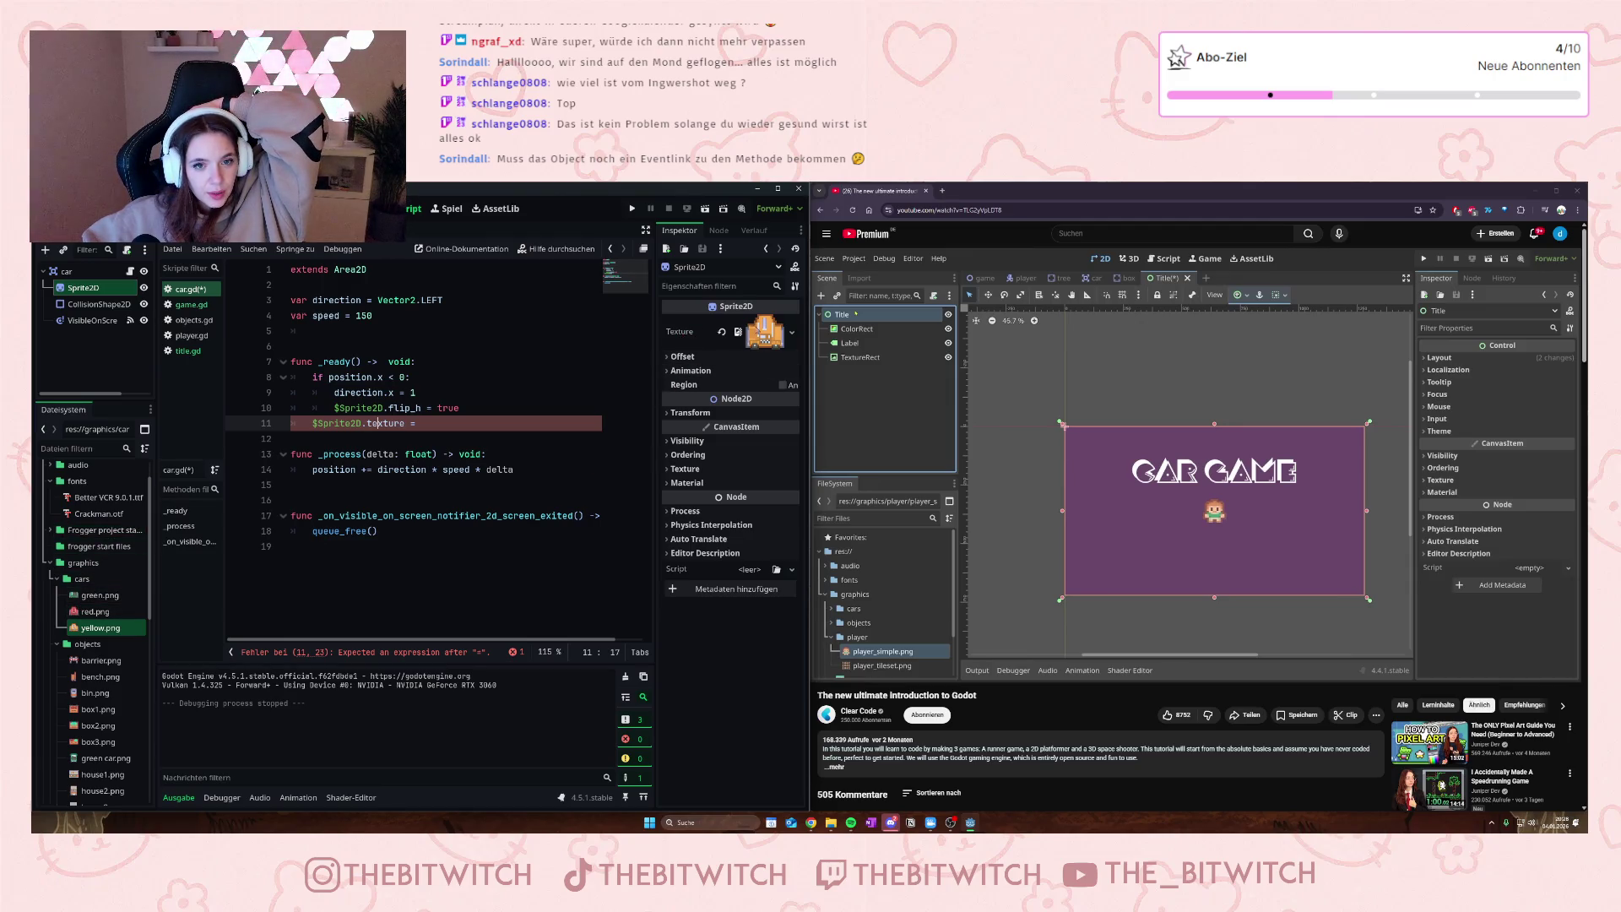
pyautogui.moveTo(765, 336)
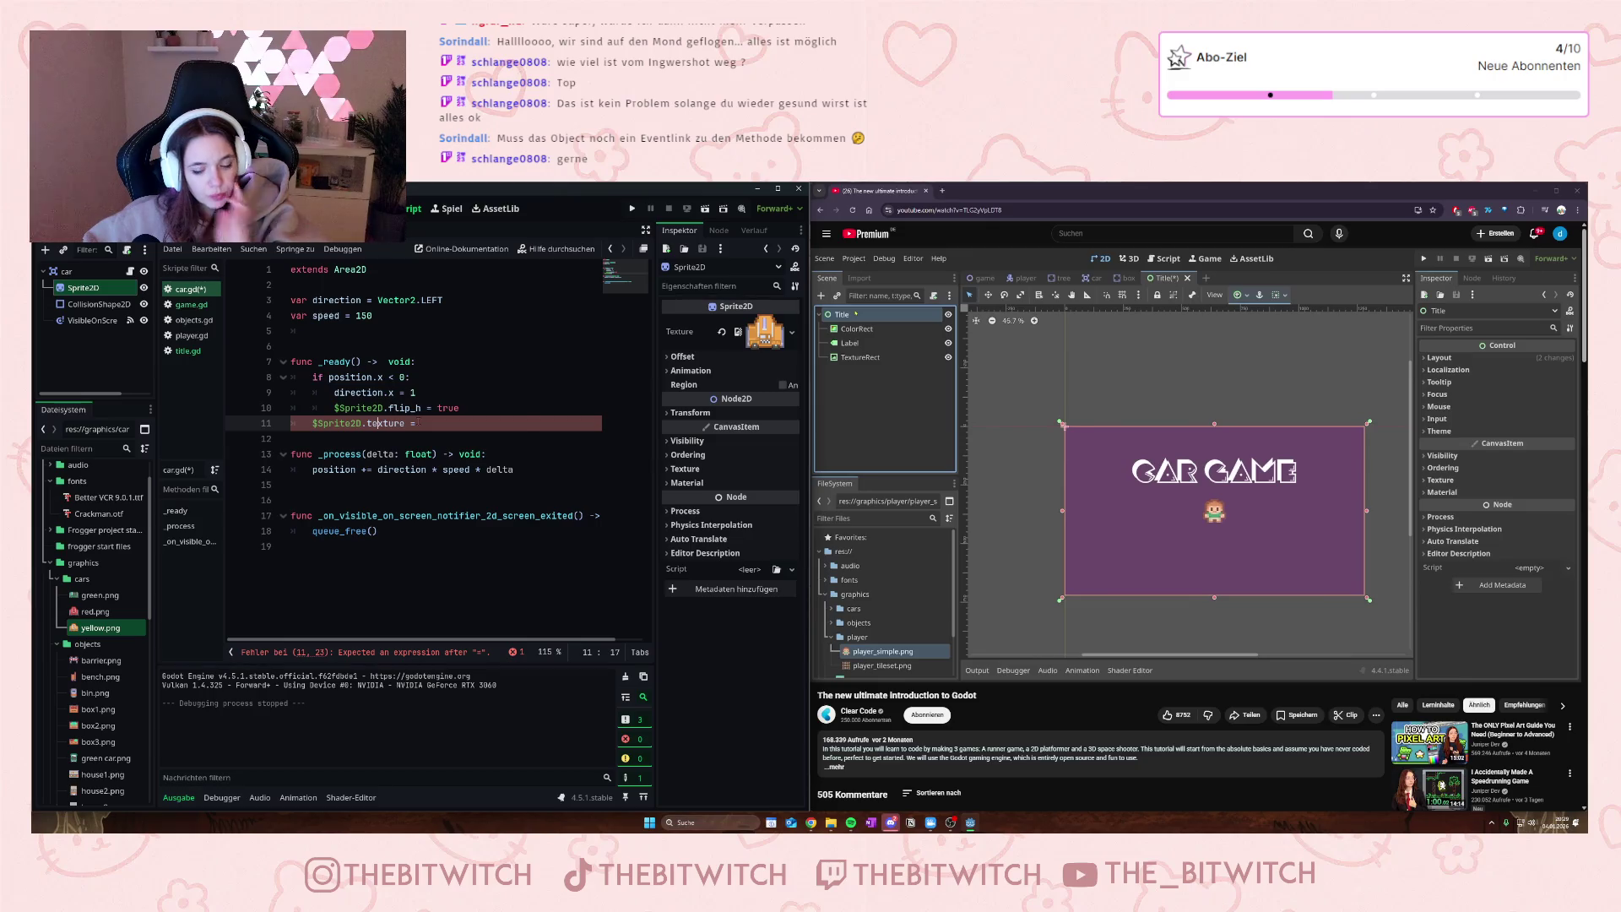
# - Undo to restore the colors array and random pick, then return to car.gd
pyautogui.hotkey('ctrl', 'z')
pyautogui.hotkey('ctrl', 'z')
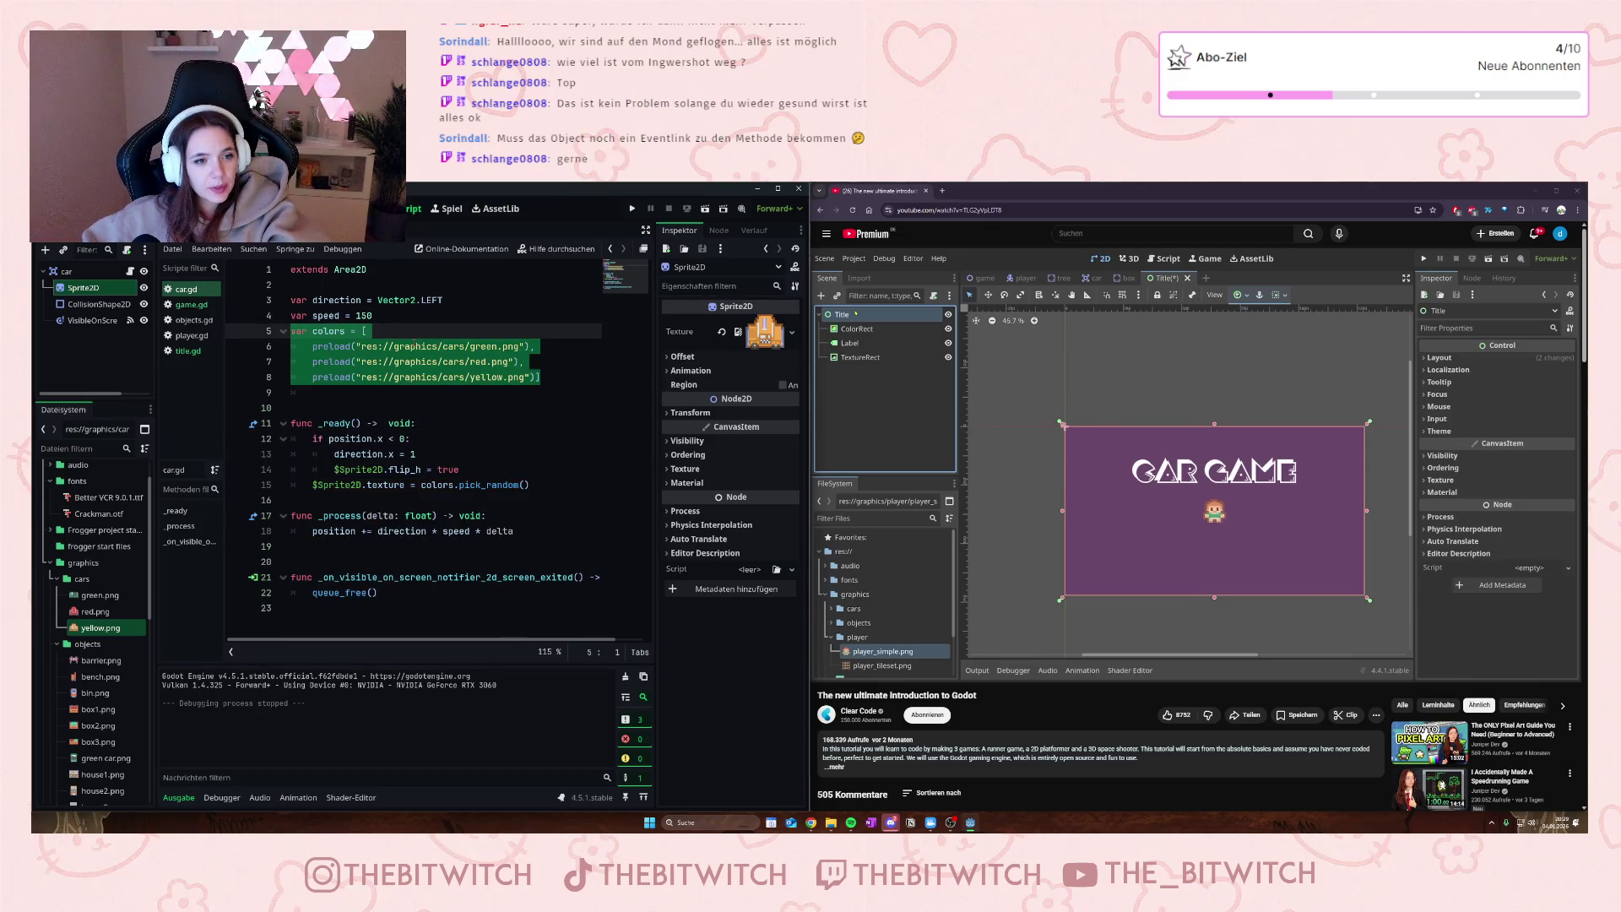
pyautogui.click(417, 347)
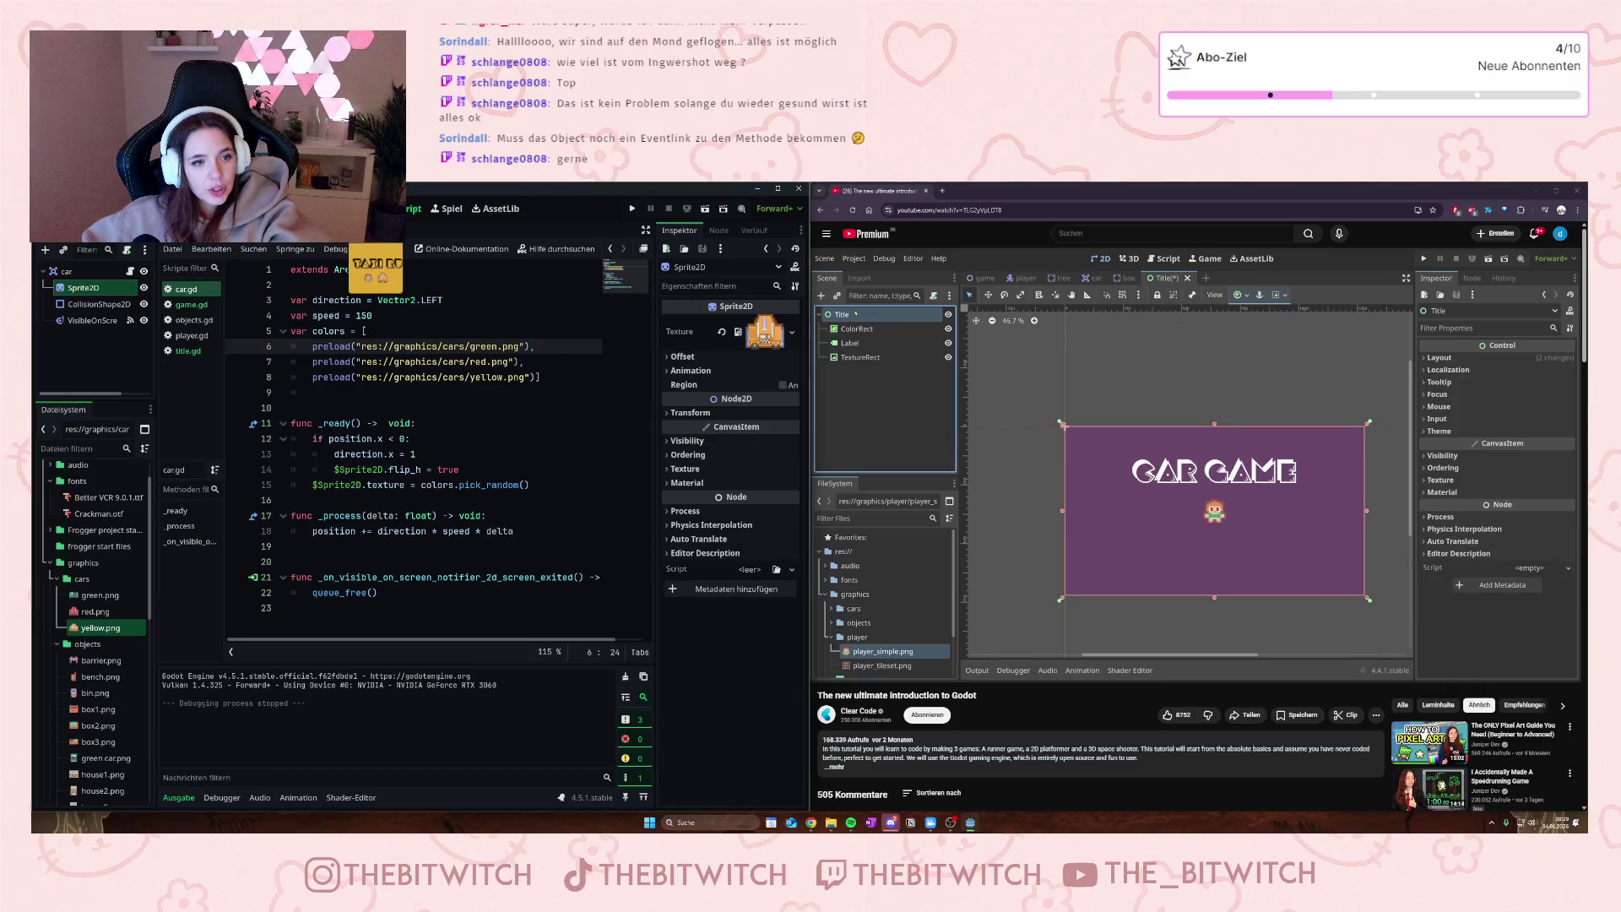
pyautogui.click(187, 350)
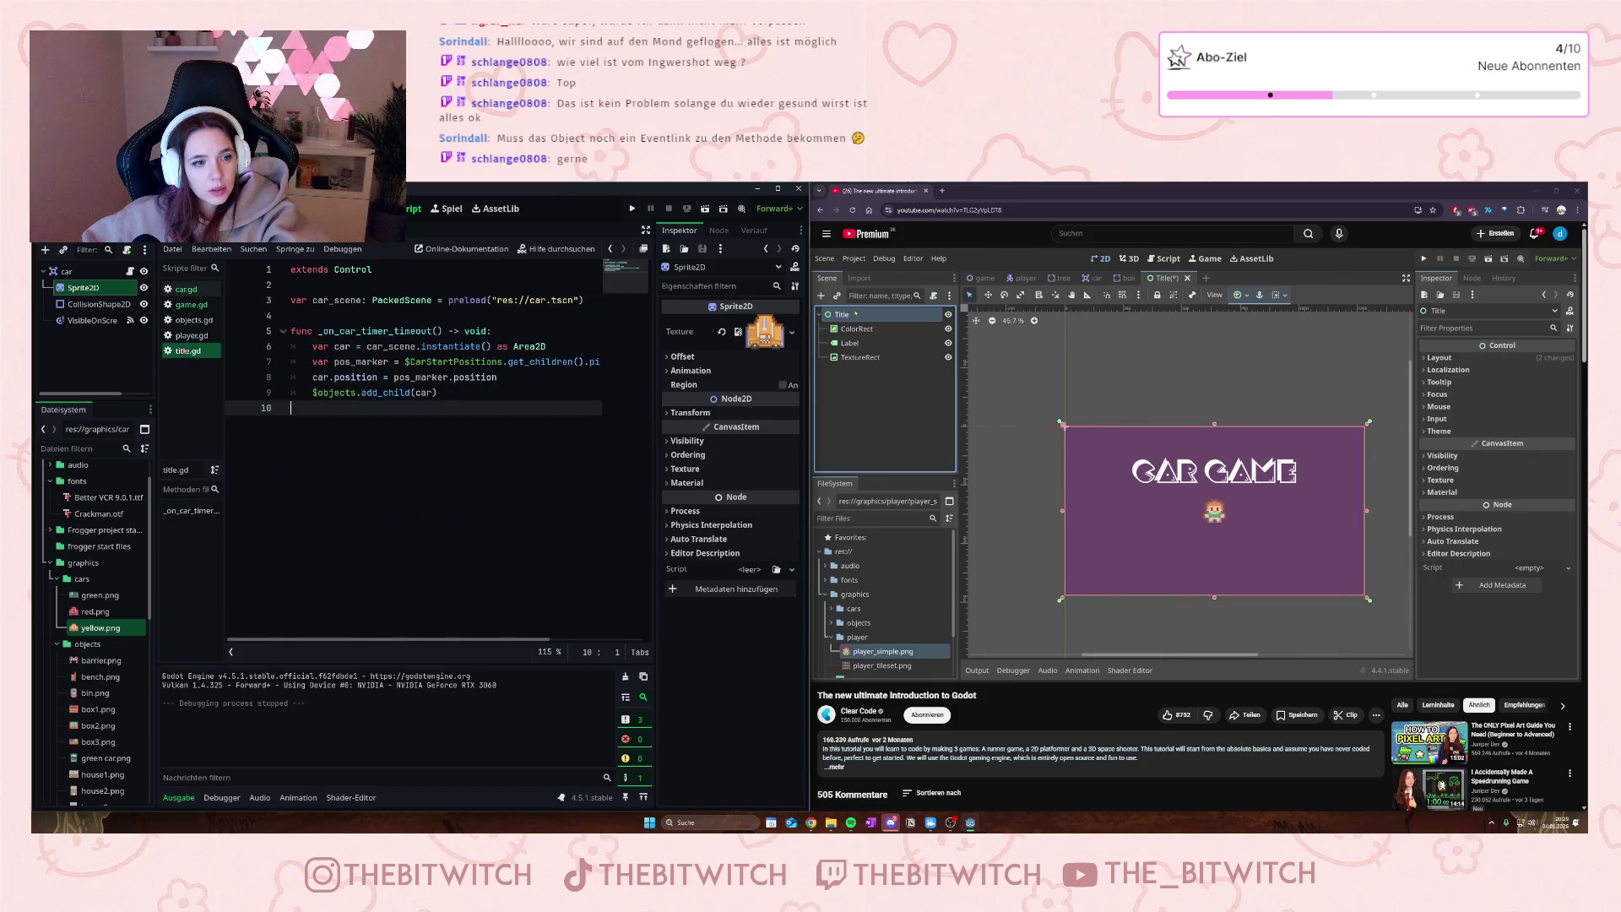
pyautogui.click(186, 291)
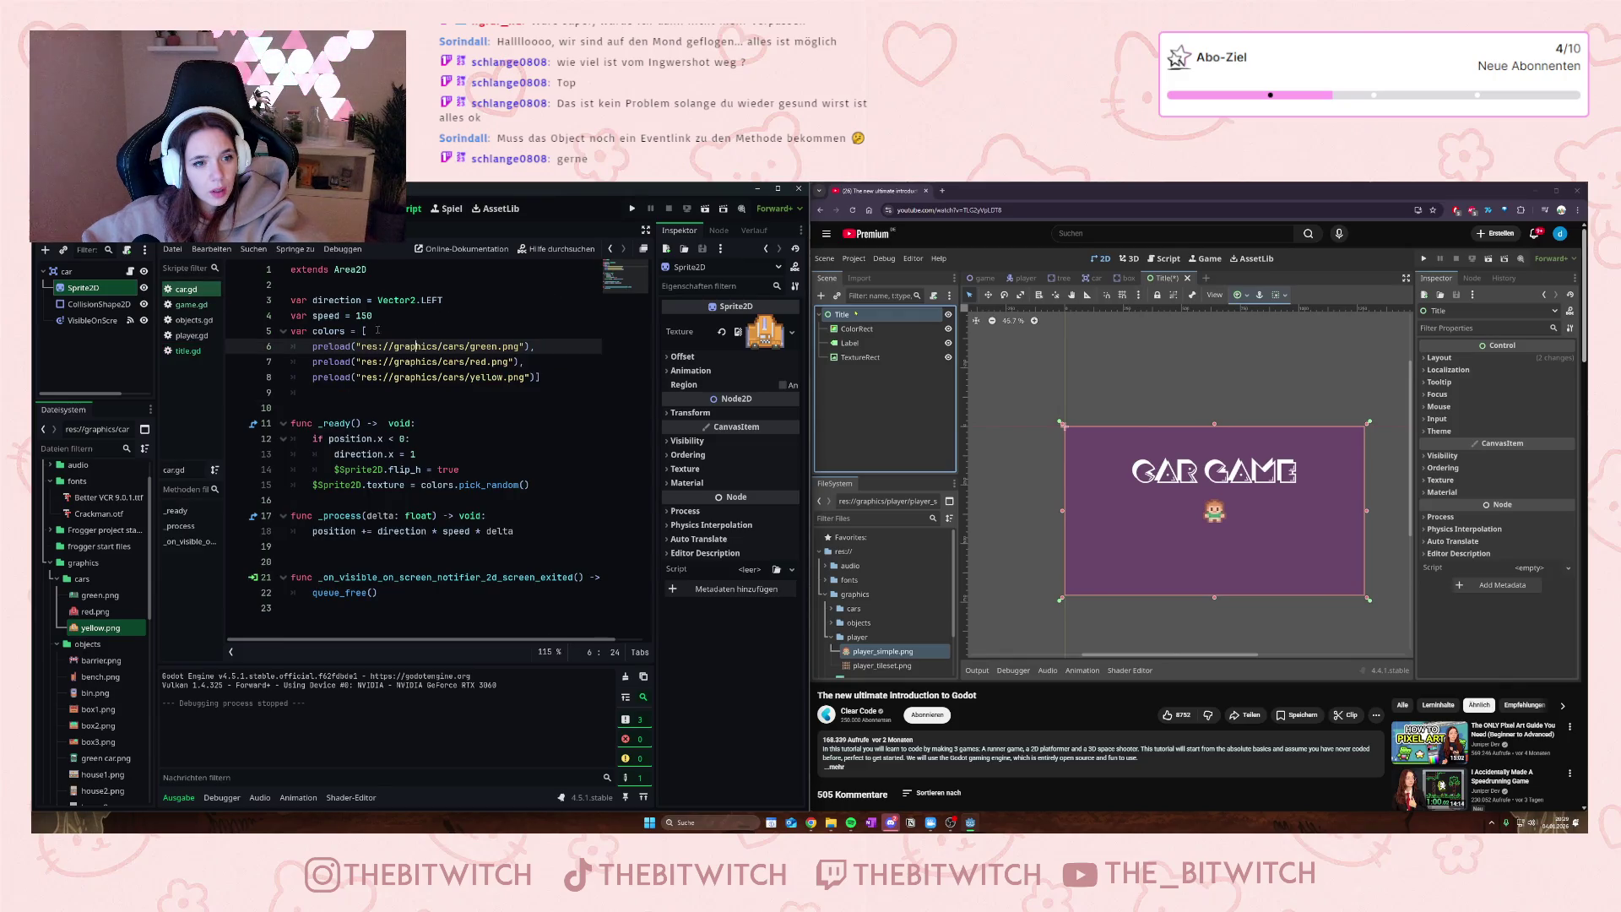
# - Strip the colors array and green/red preloads, leaving one unindented yellow.png preload line
pyautogui.moveTo(377, 330); pyautogui.dragTo(291, 330)
pyautogui.press('BackSpace')
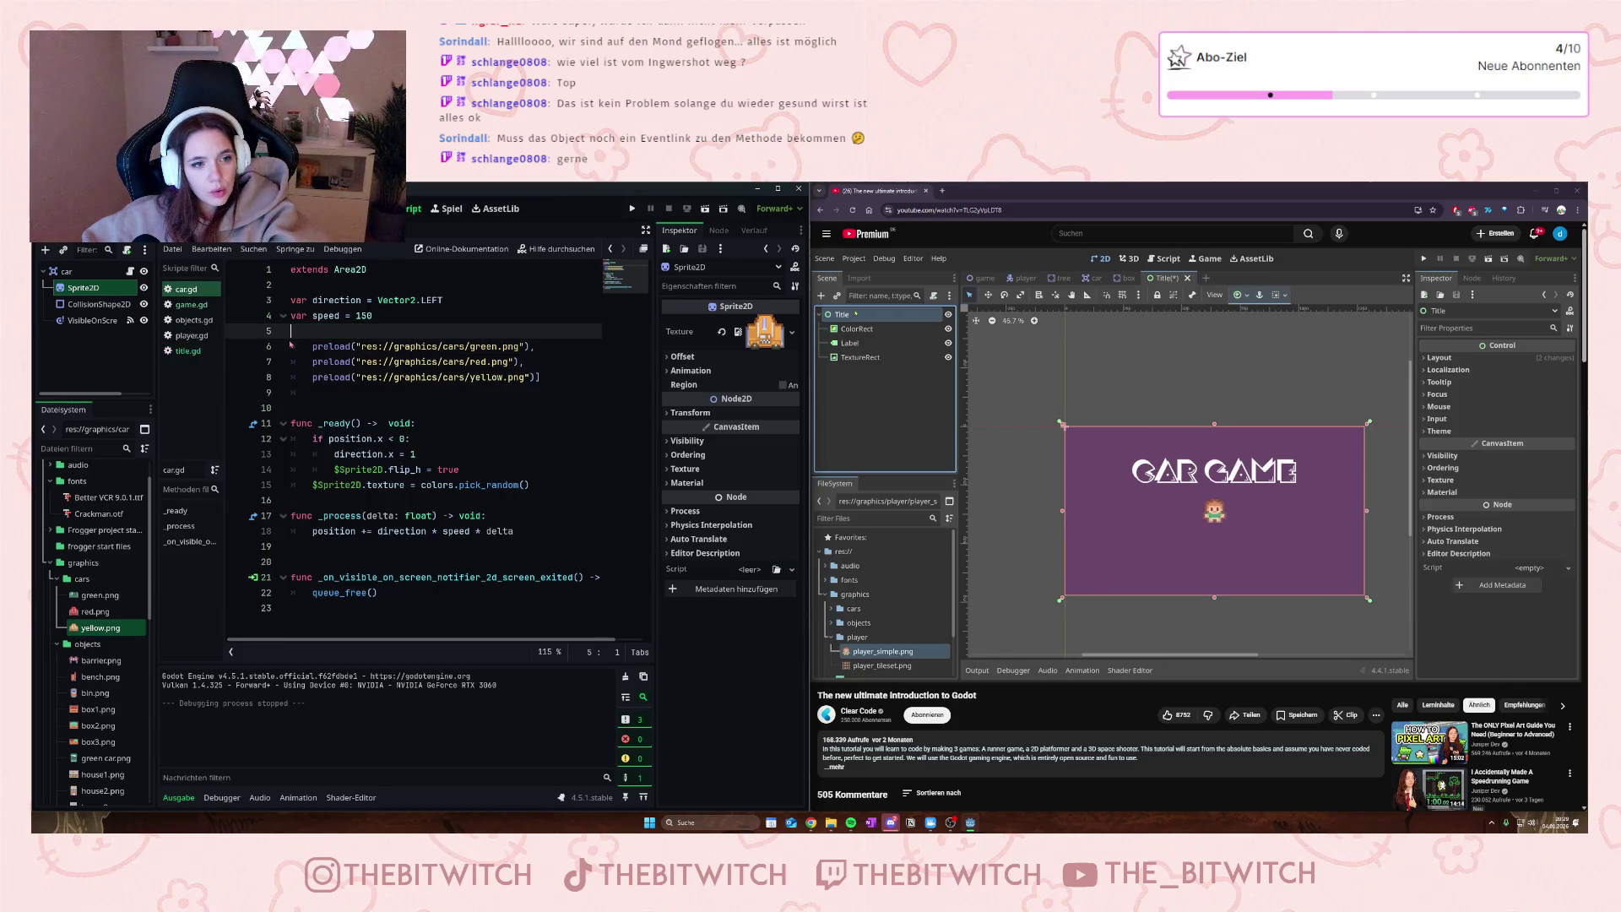
pyautogui.press('Delete')
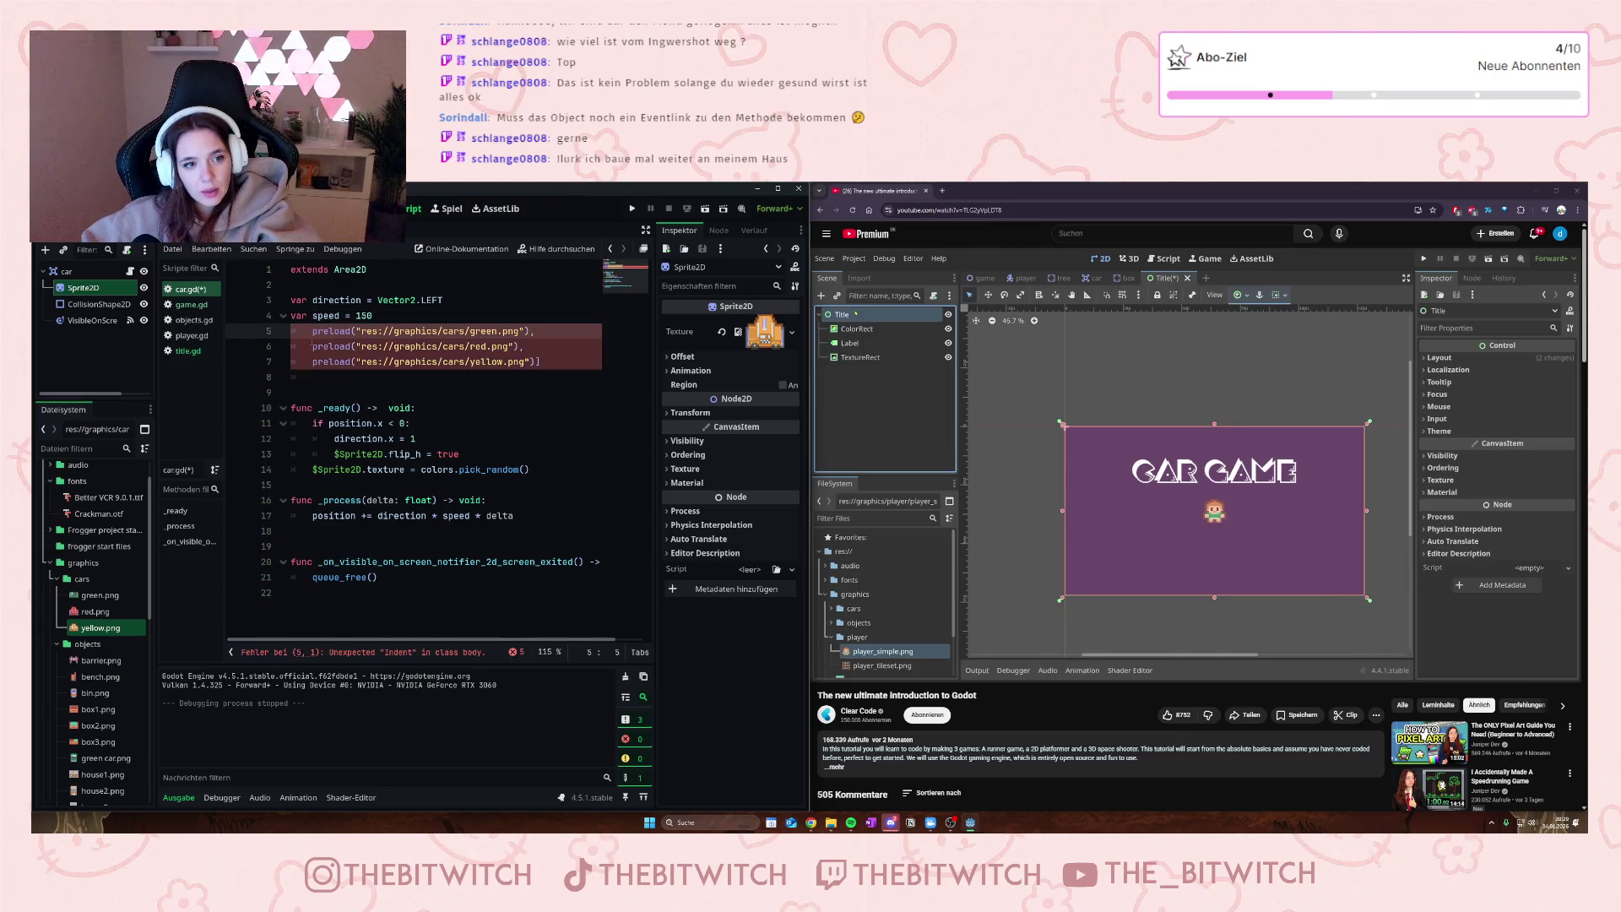
pyautogui.moveTo(534, 346); pyautogui.dragTo(313, 330)
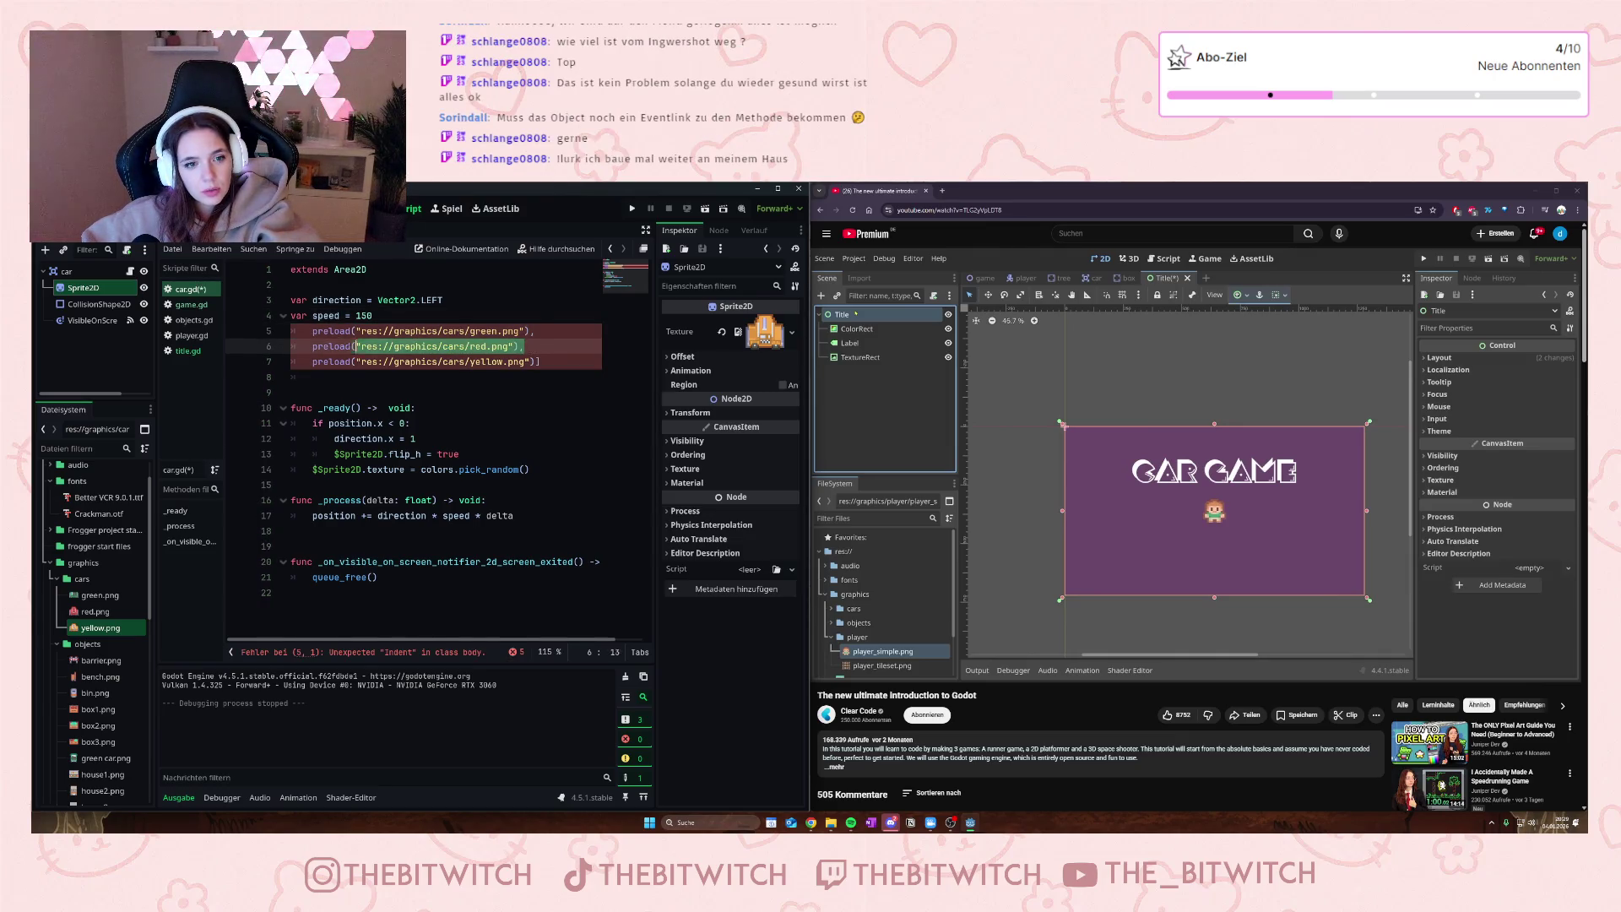
pyautogui.press('BackSpace')
pyautogui.click(309, 346)
pyautogui.press('BackSpace')
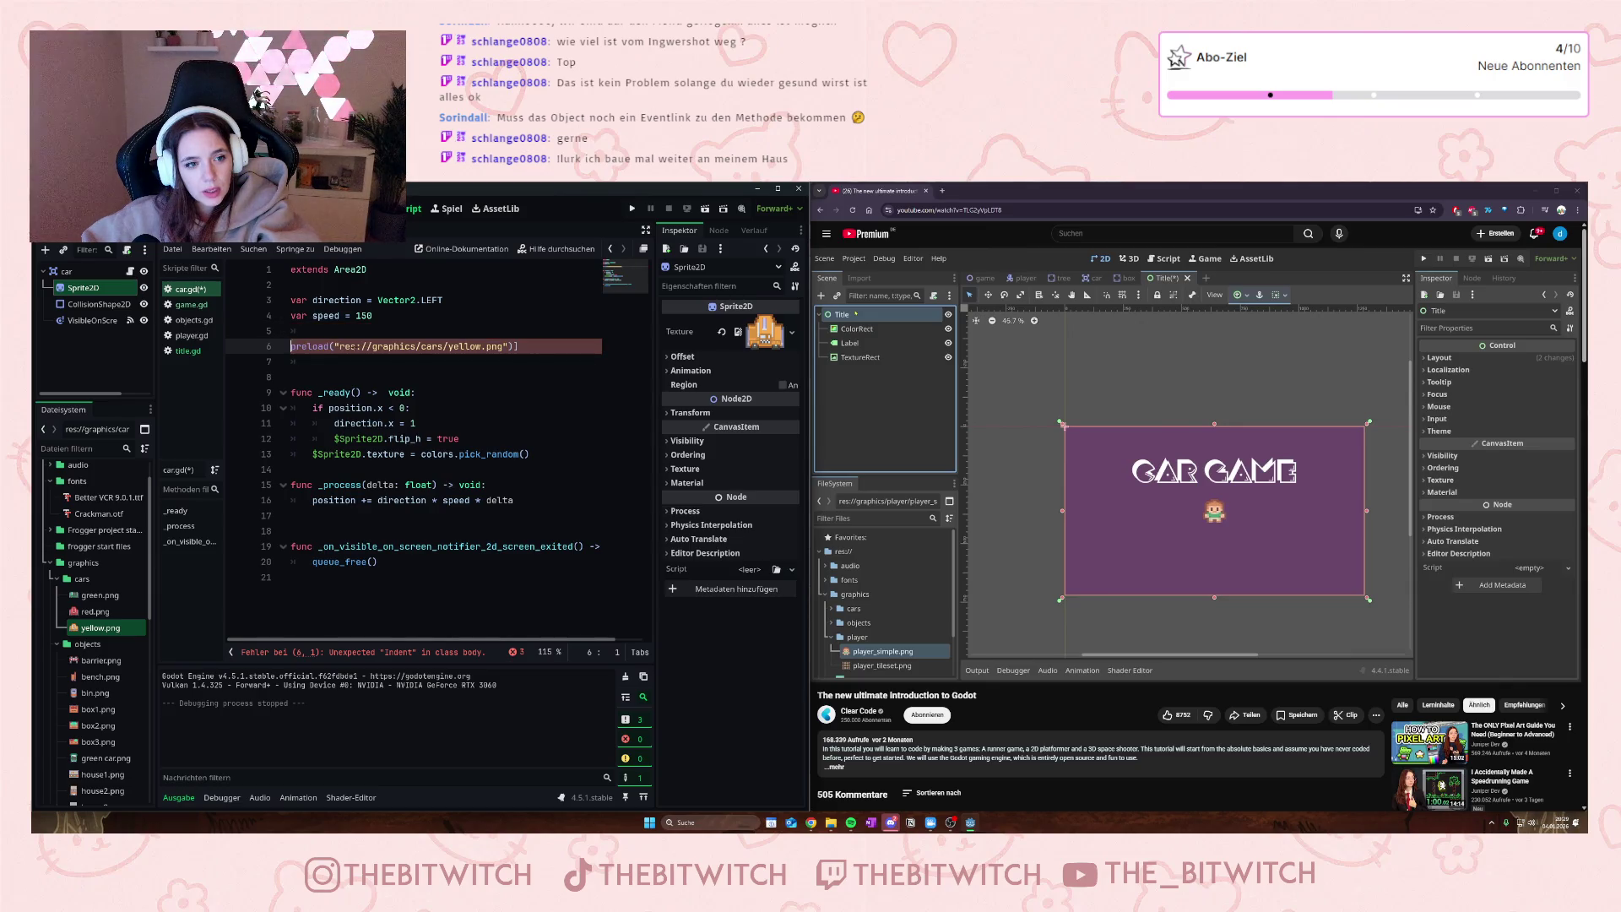
pyautogui.press('End')
pyautogui.press('BackSpace')
pyautogui.press('Down')
pyautogui.press('Down')
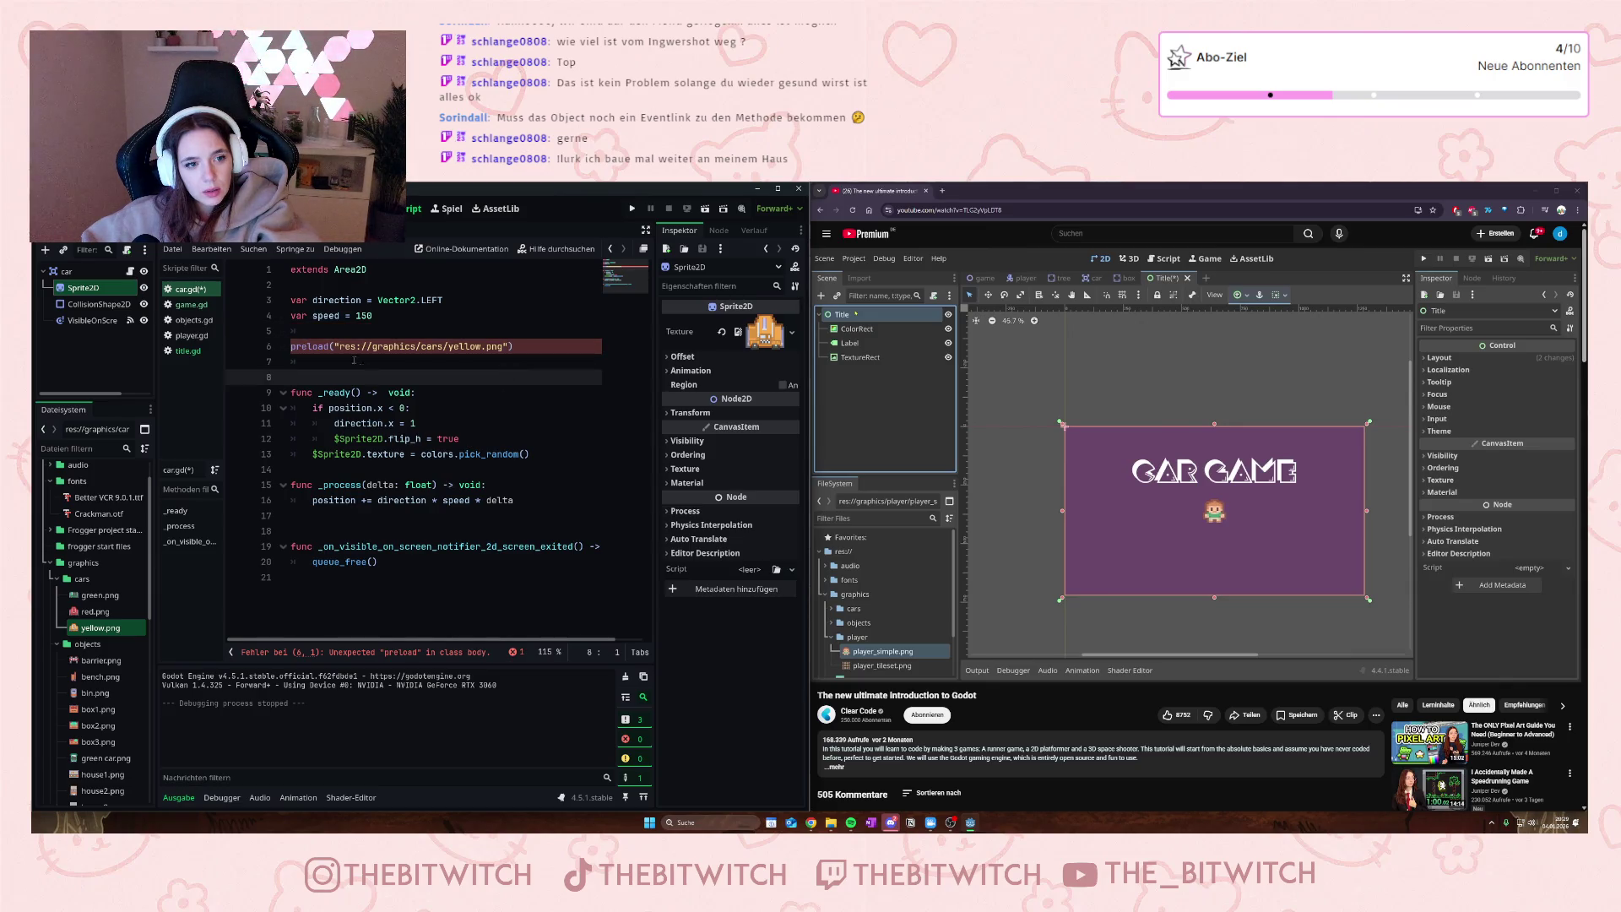
# - Open title.gd and select its preload("res://car.tscn") line
pyautogui.moveTo(765, 332)
pyautogui.mouseDown()
pyautogui.moveTo(348, 243)
pyautogui.moveTo(191, 351)
pyautogui.mouseUp()
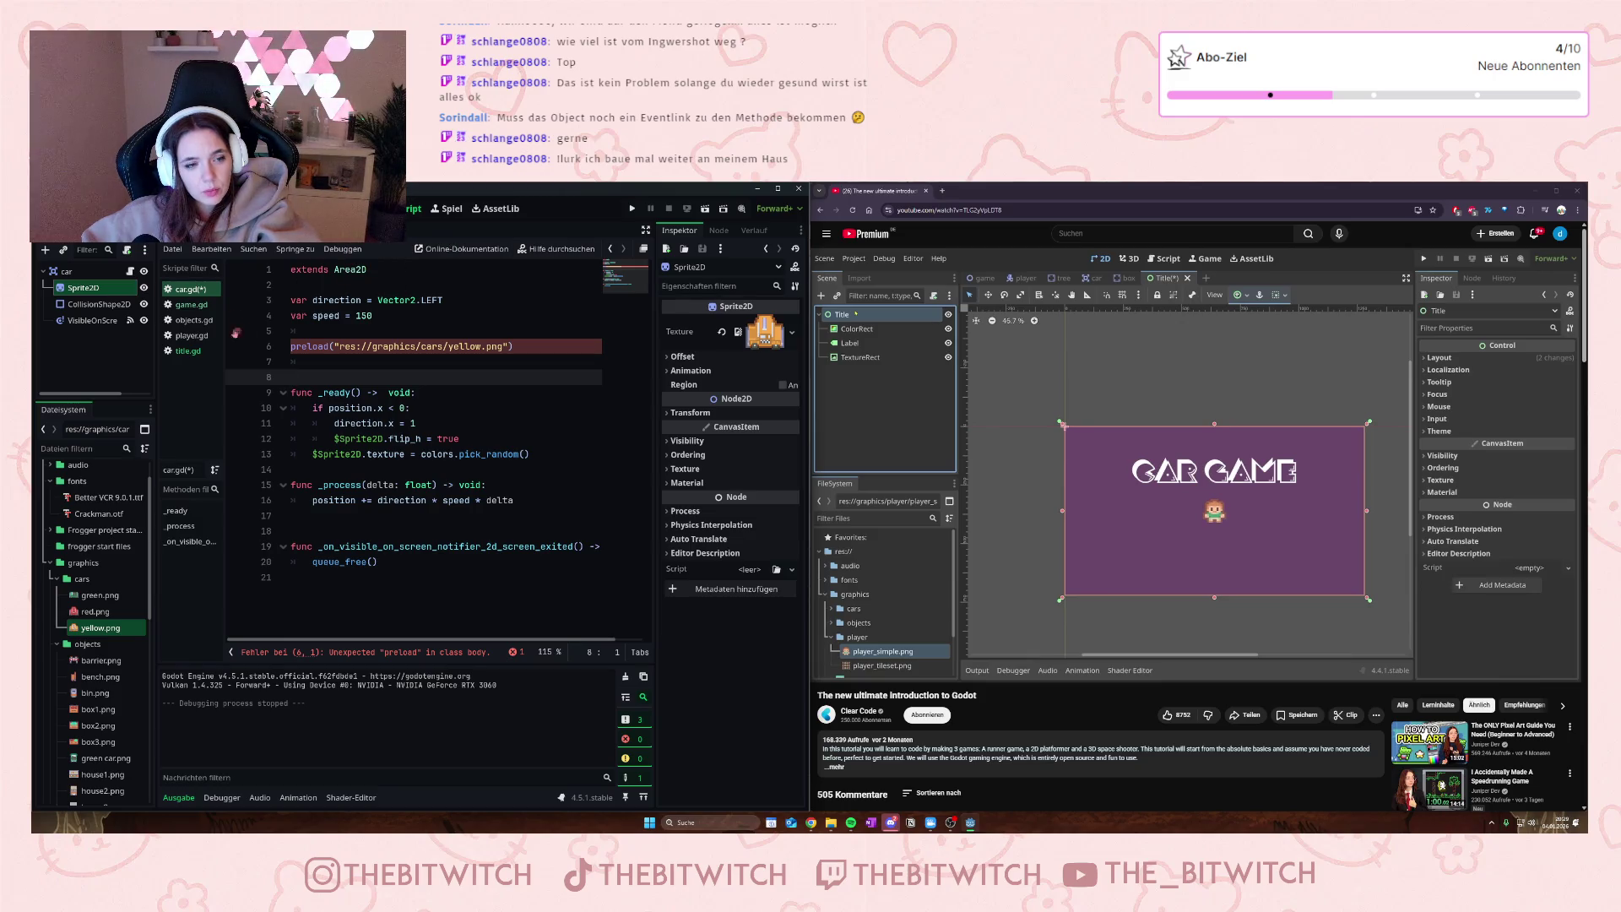
pyautogui.click(191, 351)
pyautogui.moveTo(447, 302); pyautogui.dragTo(590, 309)
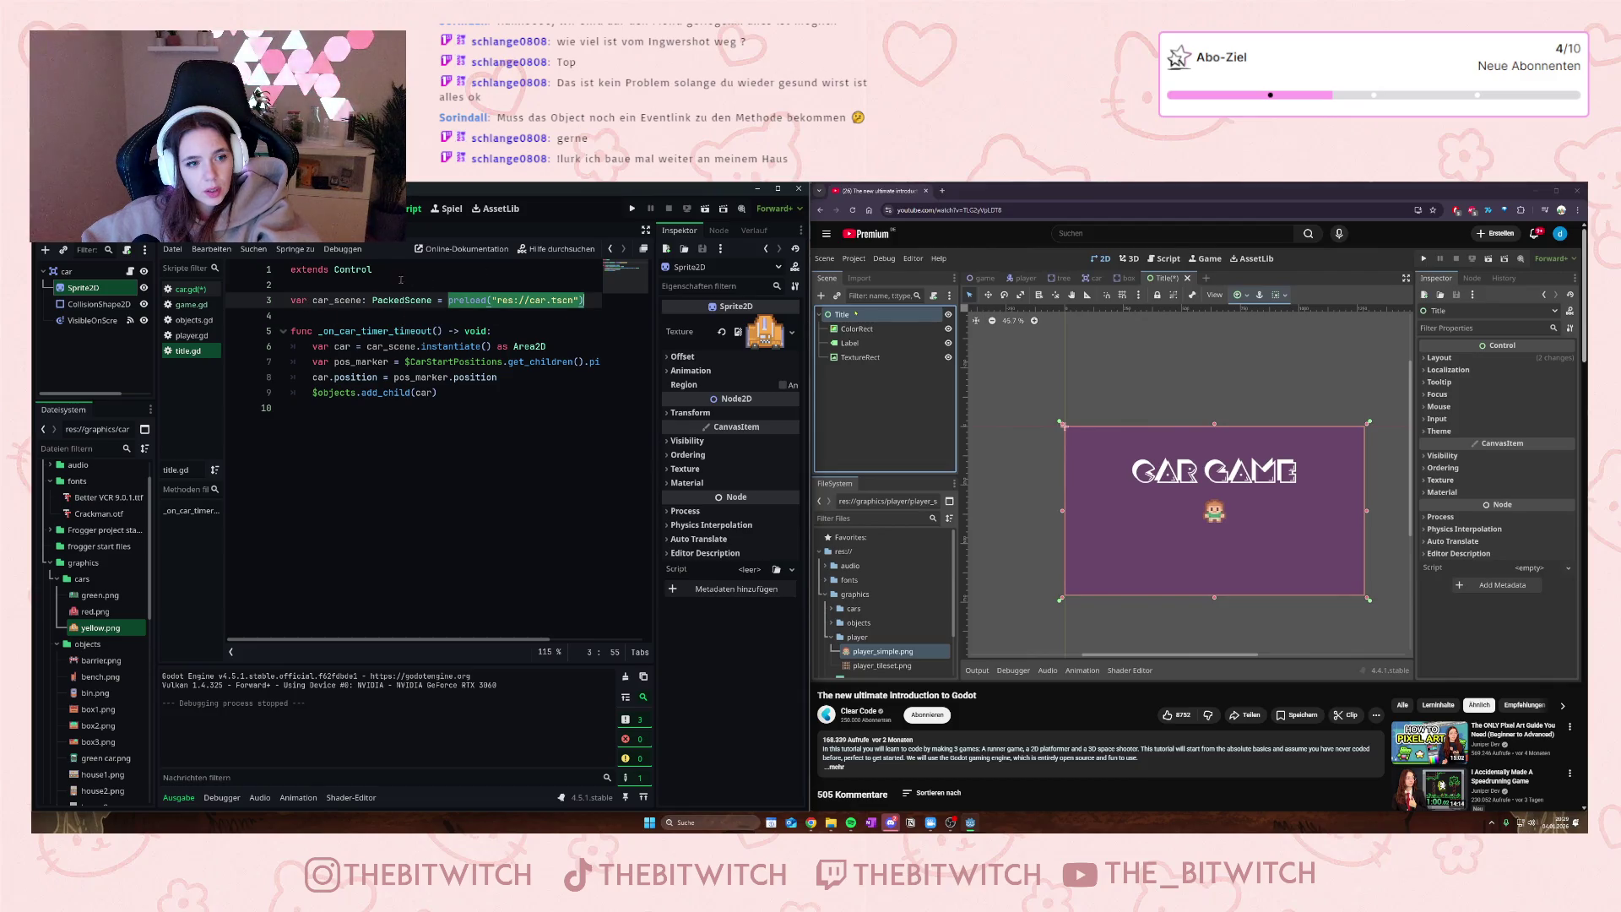
# - Prefix the yellow.png preload on line 6 of car.gd with 'var taxi ='
pyautogui.moveTo(401, 279)
pyautogui.mouseDown()
pyautogui.moveTo(351, 259)
pyautogui.moveTo(85, 387)
pyautogui.mouseUp()
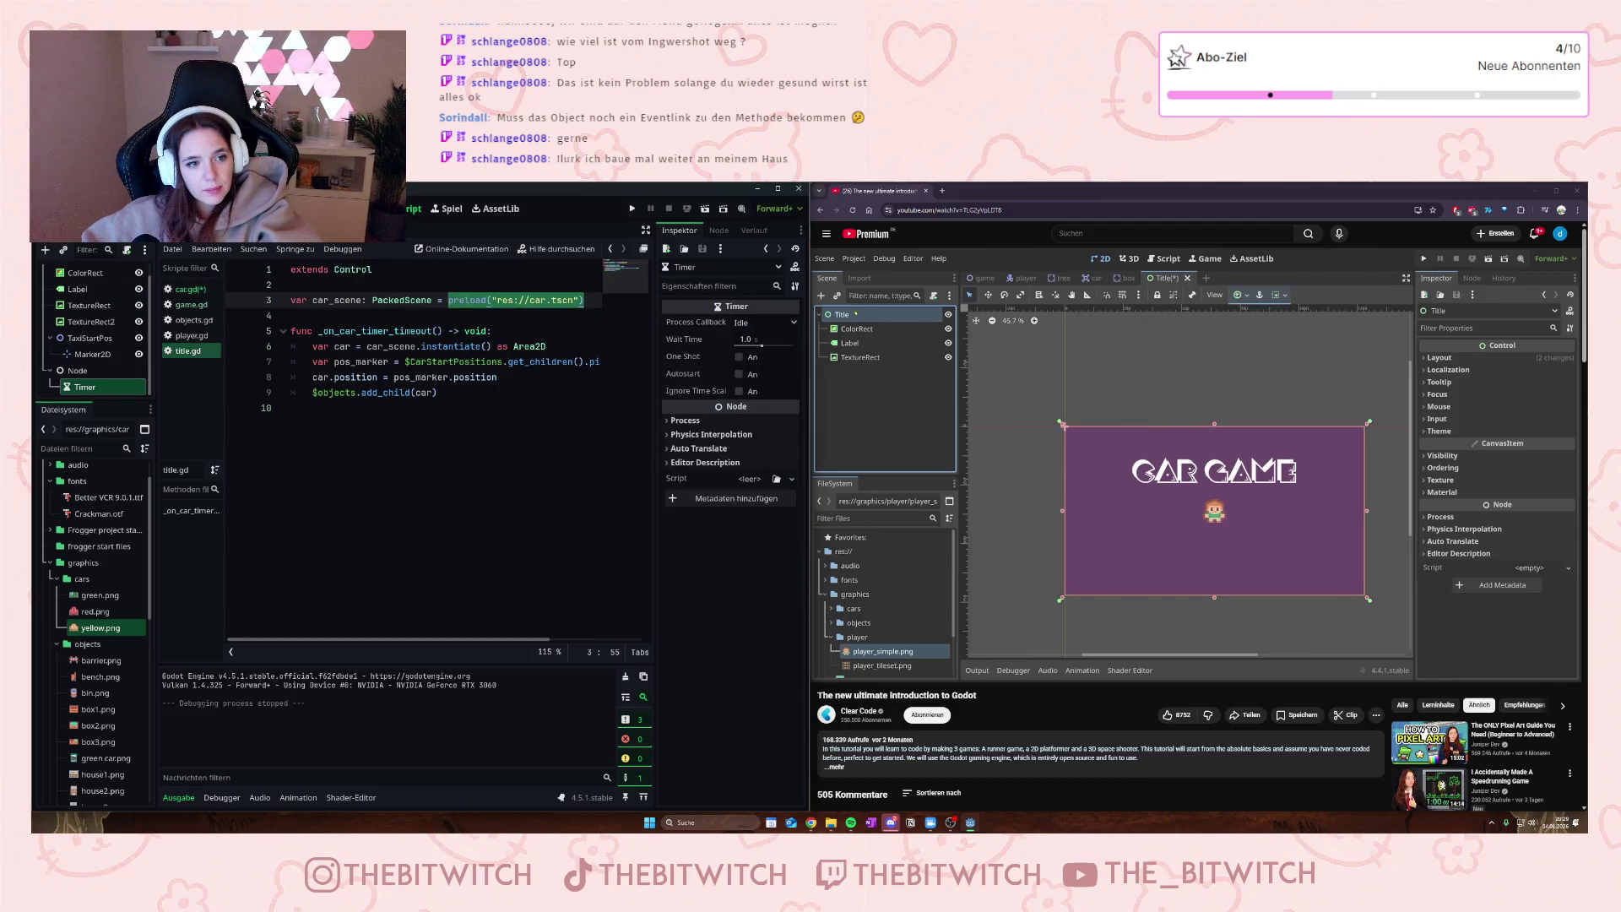
pyautogui.click(304, 230)
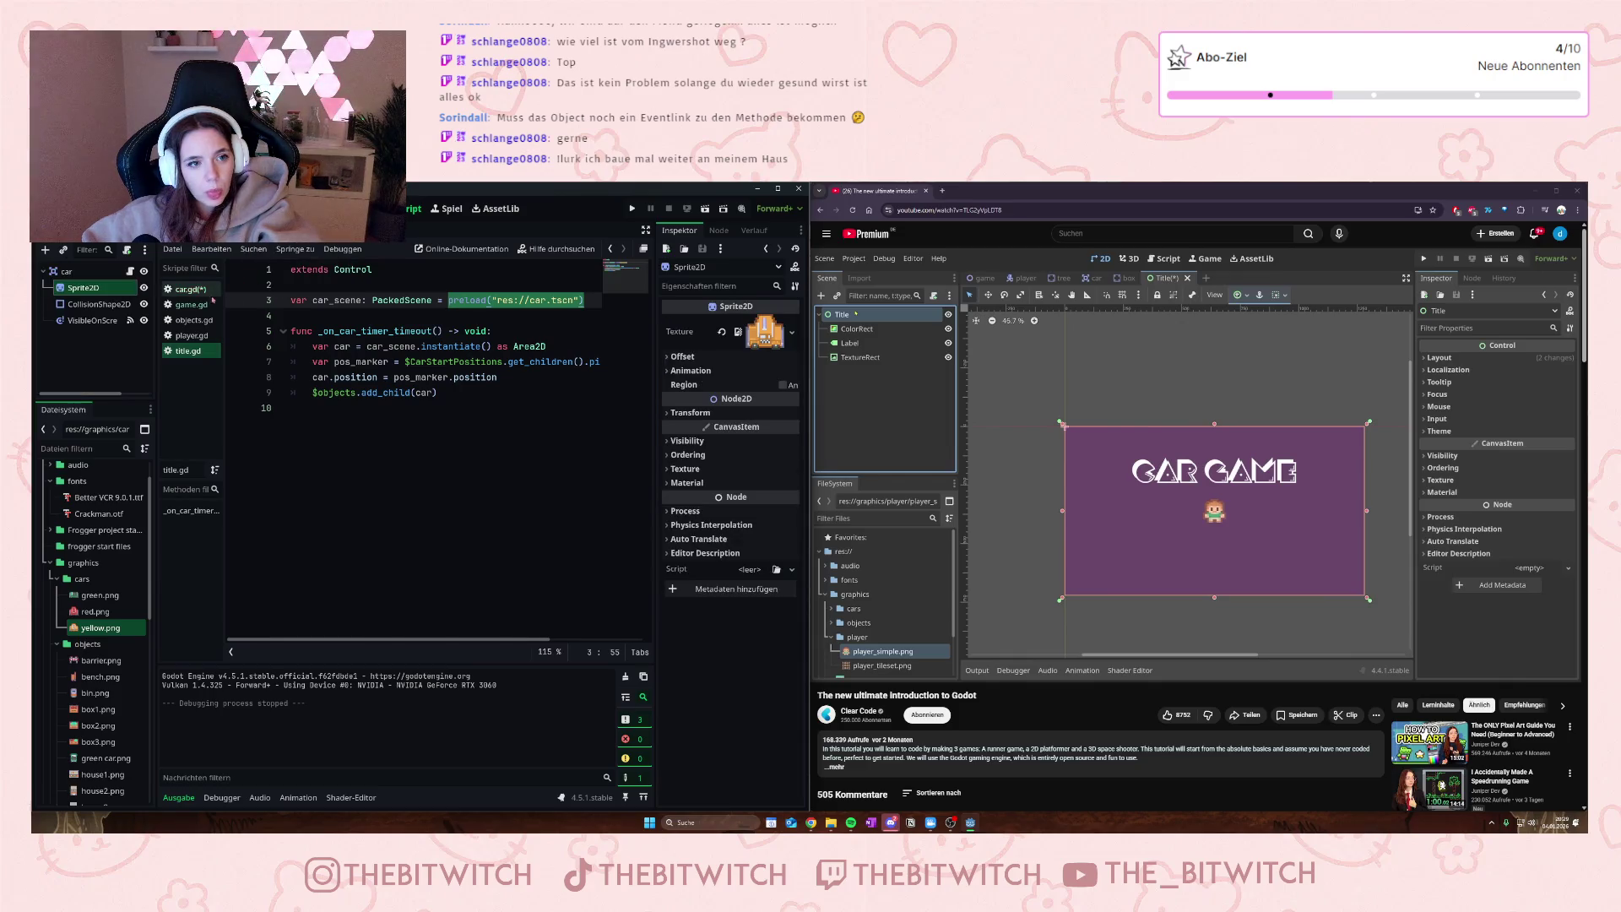
pyautogui.click(191, 288)
pyautogui.click(294, 346)
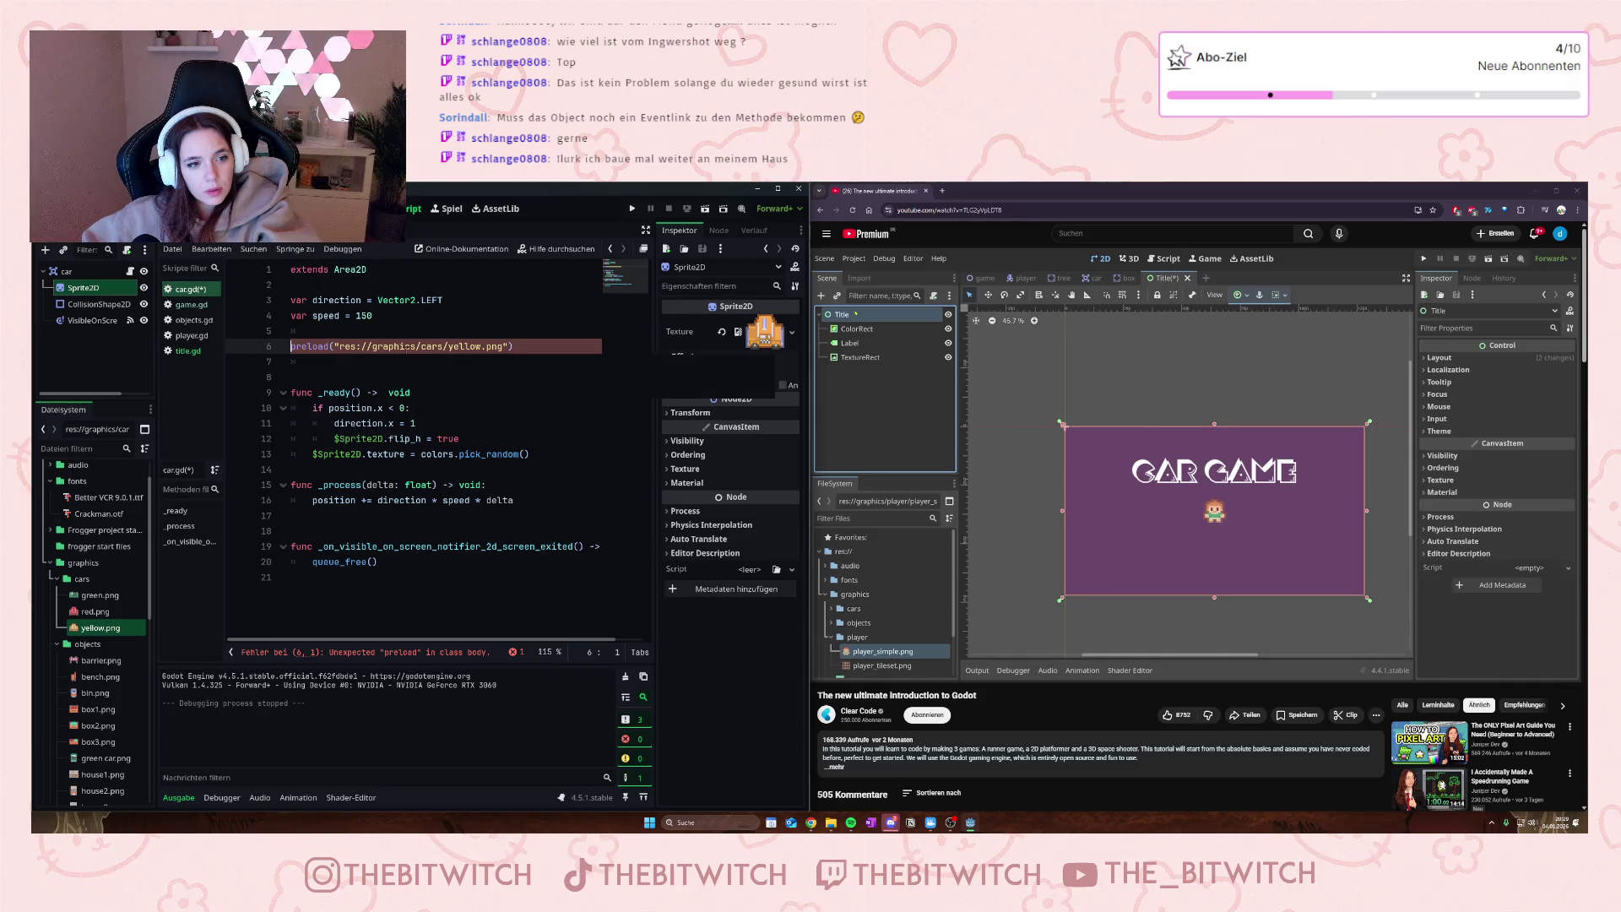
pyautogui.write('var ')
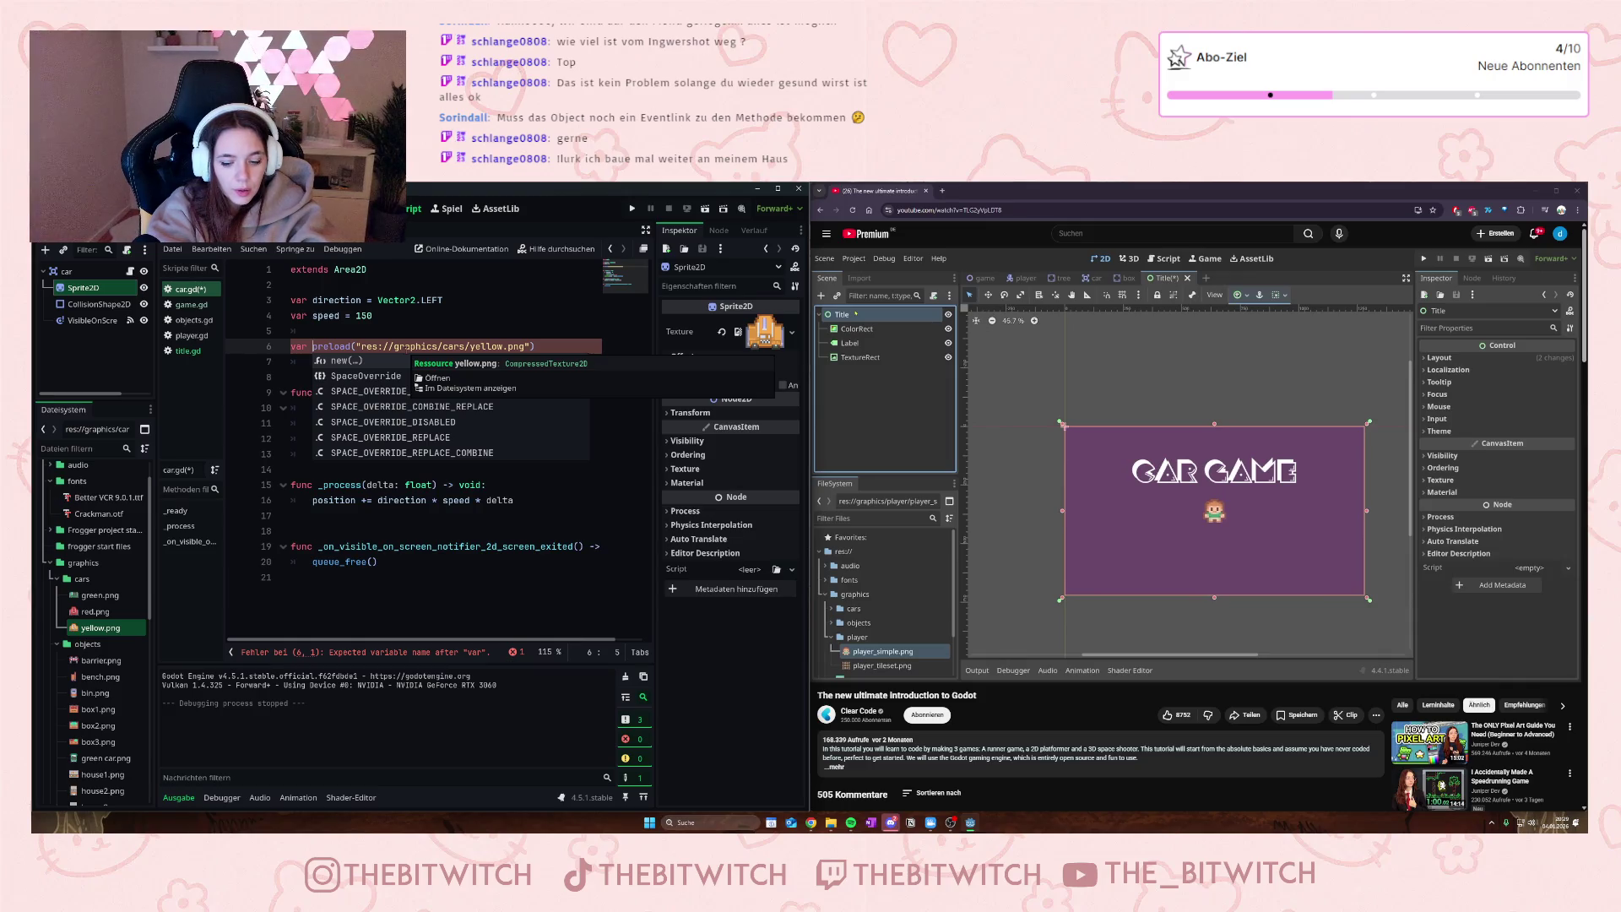
pyautogui.write('taxi')
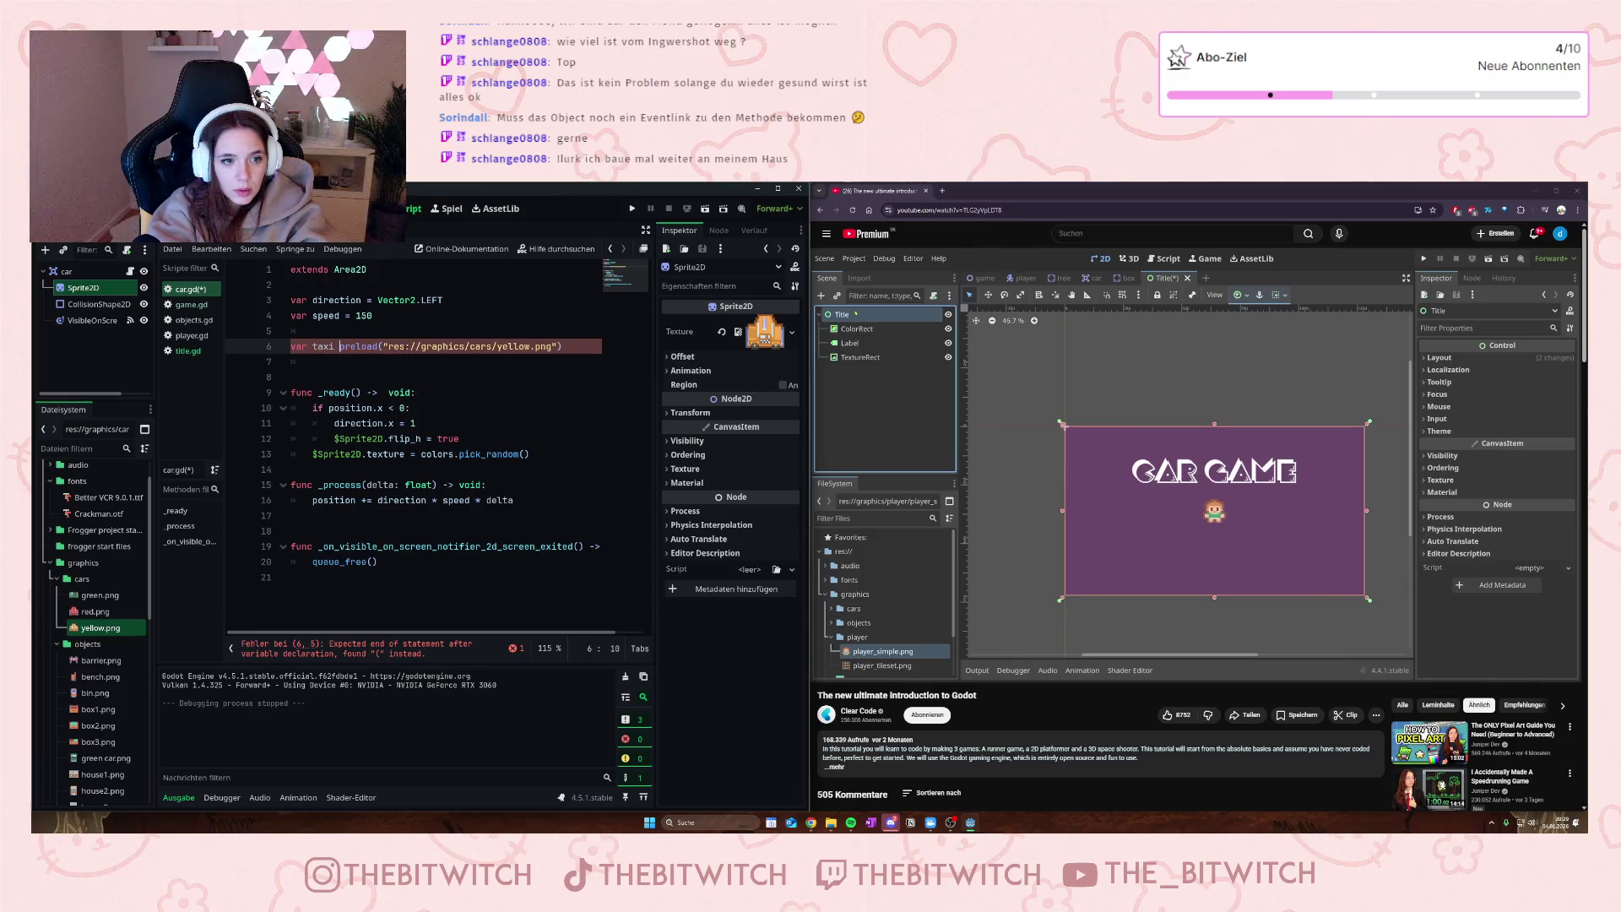
pyautogui.write(' =')
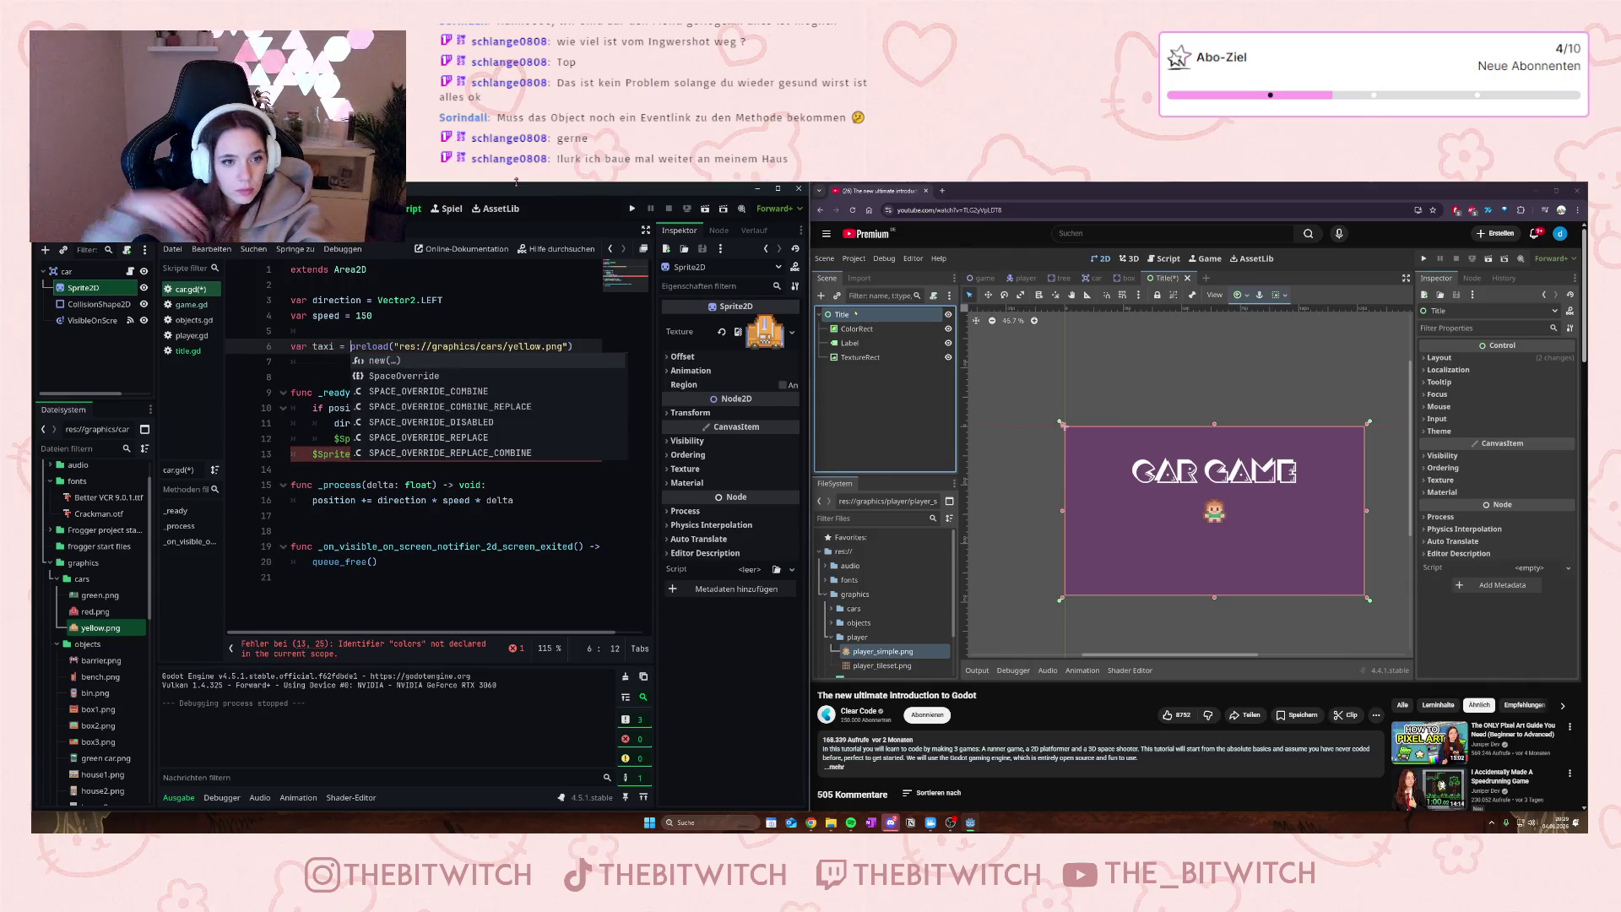
# - Glance at title.gd and the game scene's Timer, then return to car.gd
pyautogui.moveTo(403, 348)
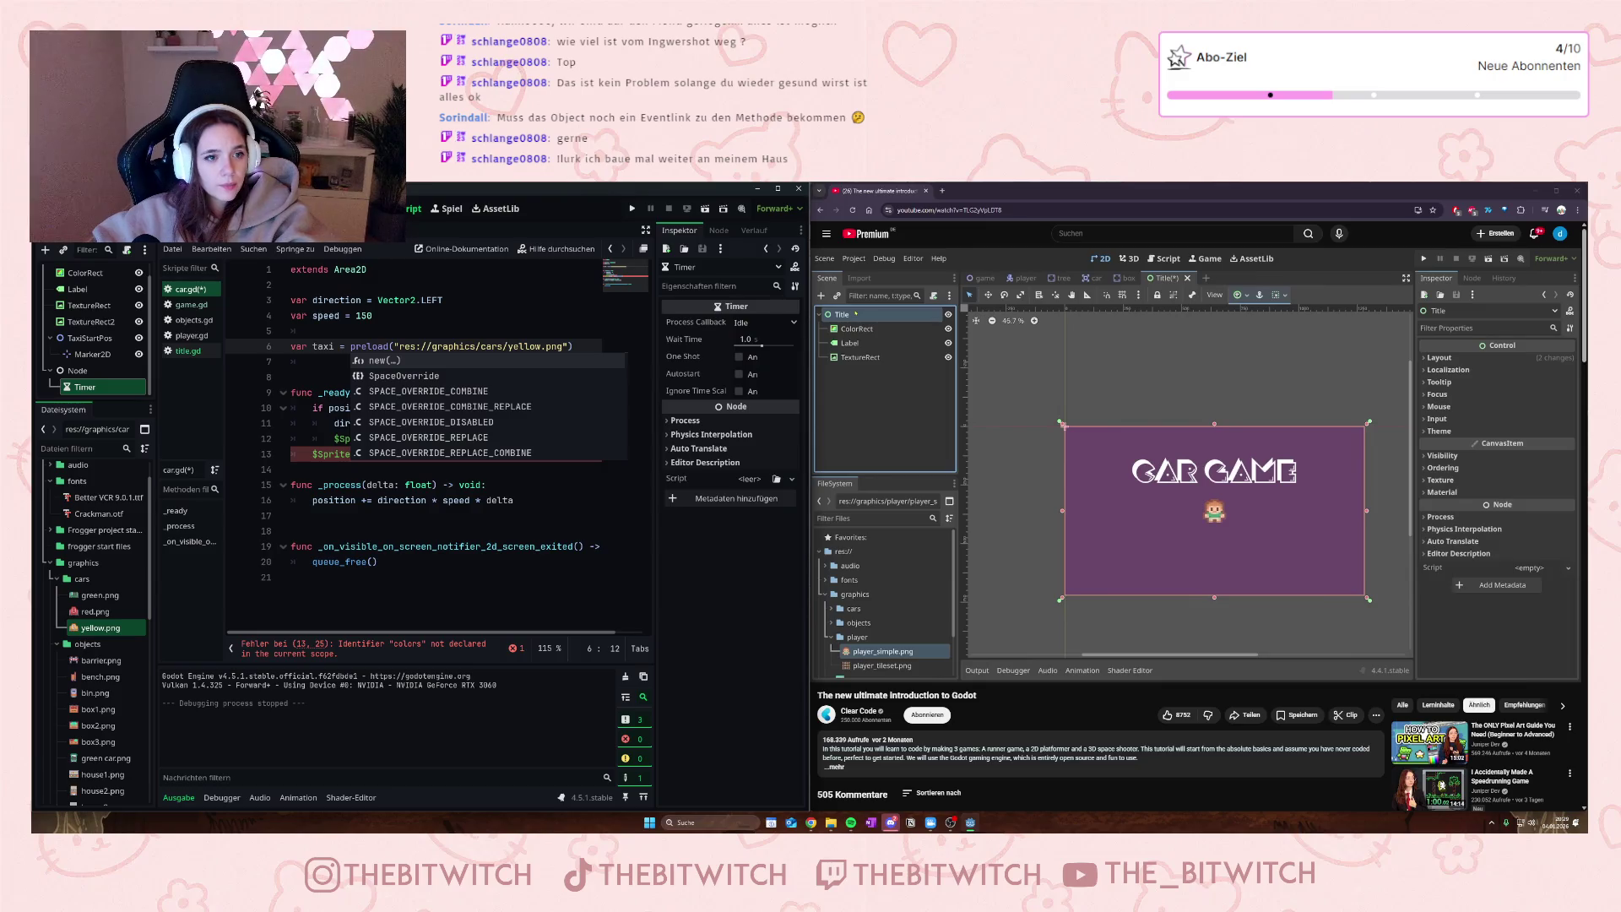
pyautogui.click(187, 351)
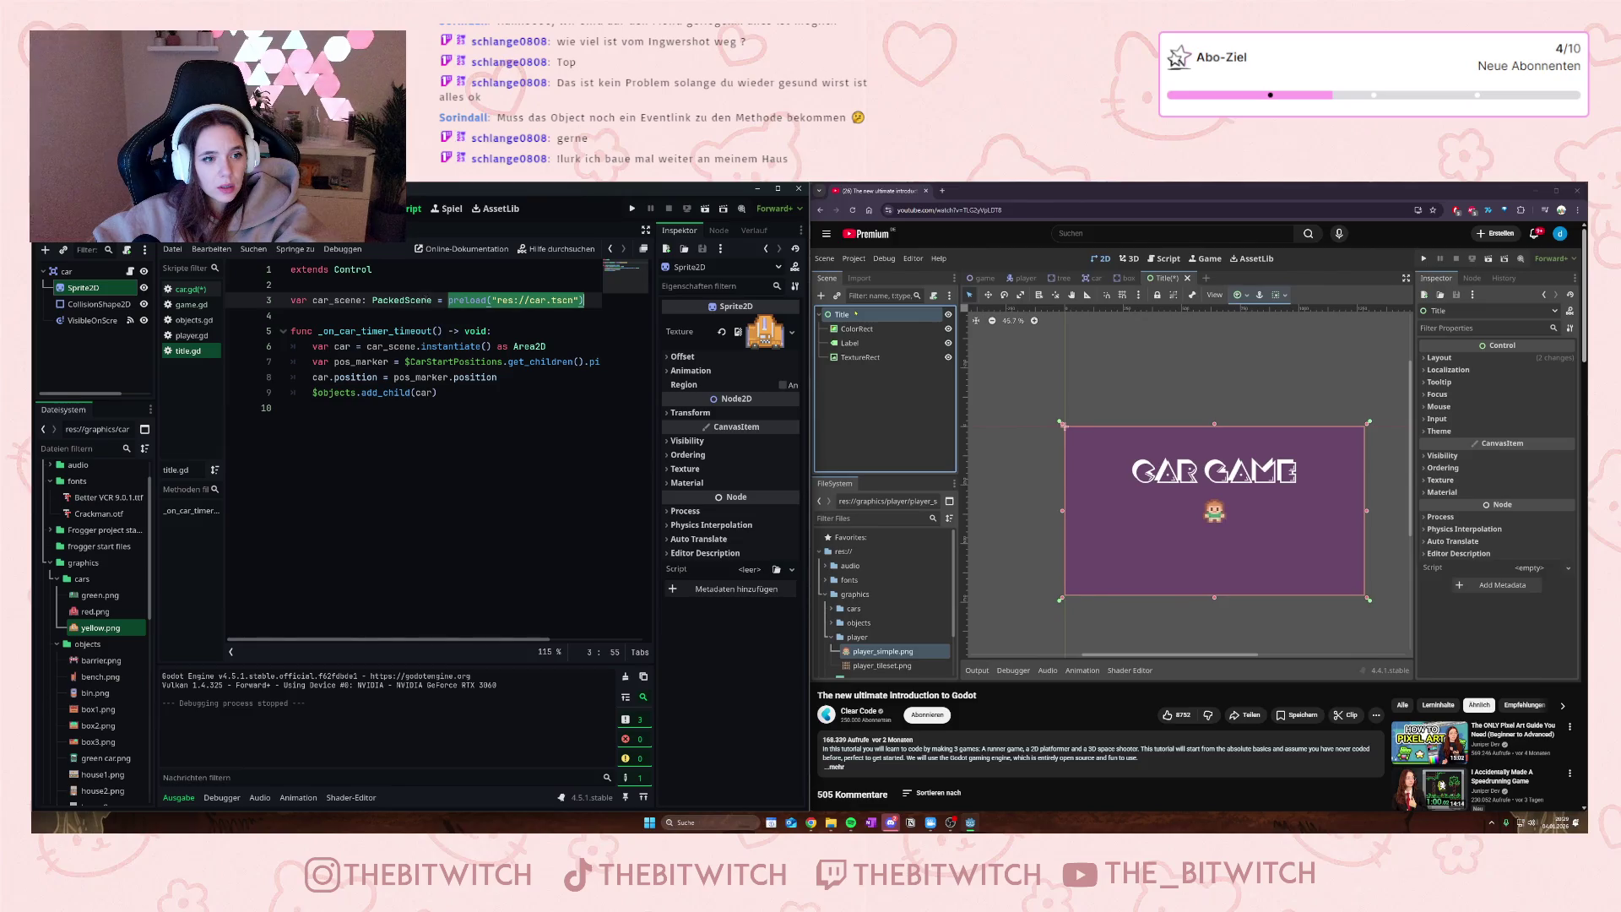
pyautogui.click(350, 231)
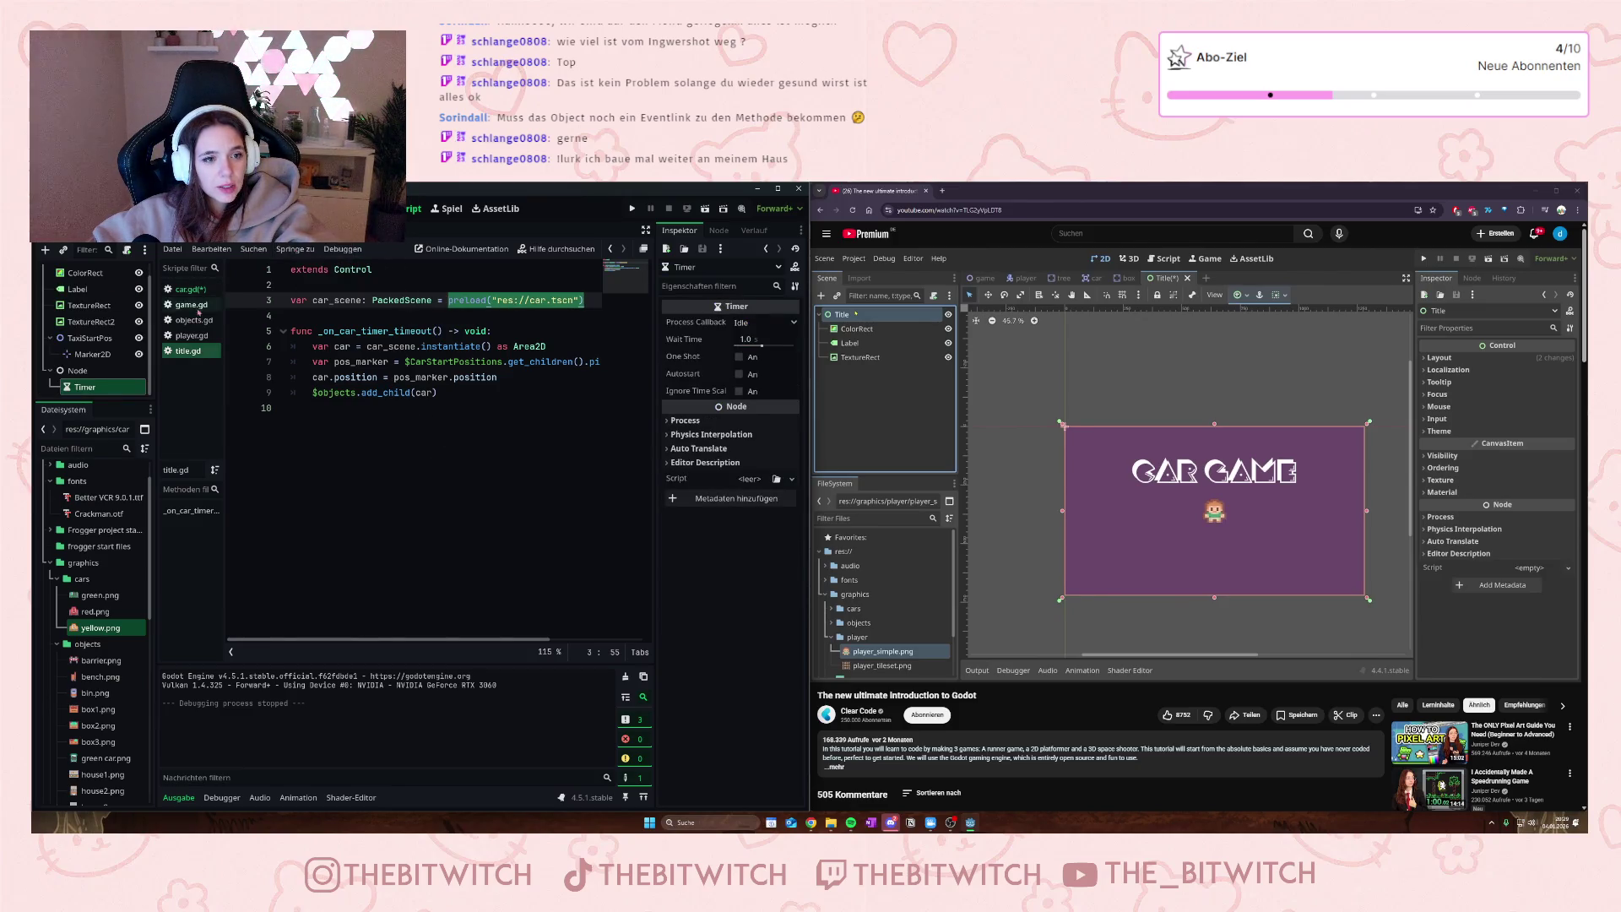
pyautogui.click(190, 290)
# - Replace colors.pick_random() on line 13 with taxi, then run the game
pyautogui.click(369, 503)
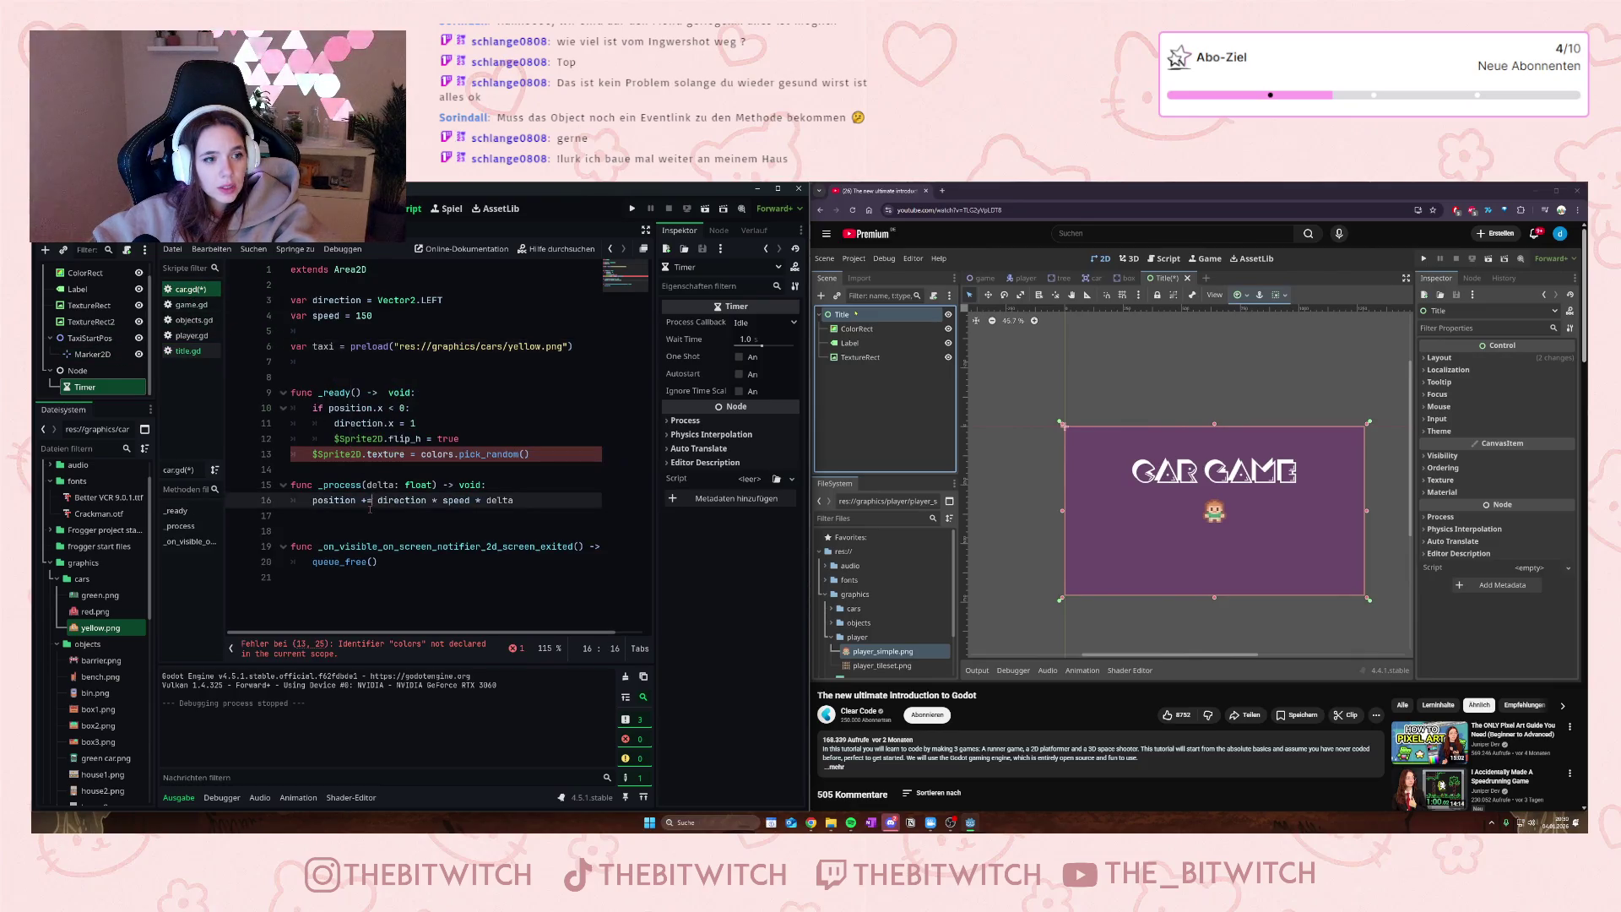
pyautogui.moveTo(552, 457)
pyautogui.mouseDown()
pyautogui.moveTo(380, 457)
pyautogui.moveTo(420, 457)
pyautogui.mouseUp()
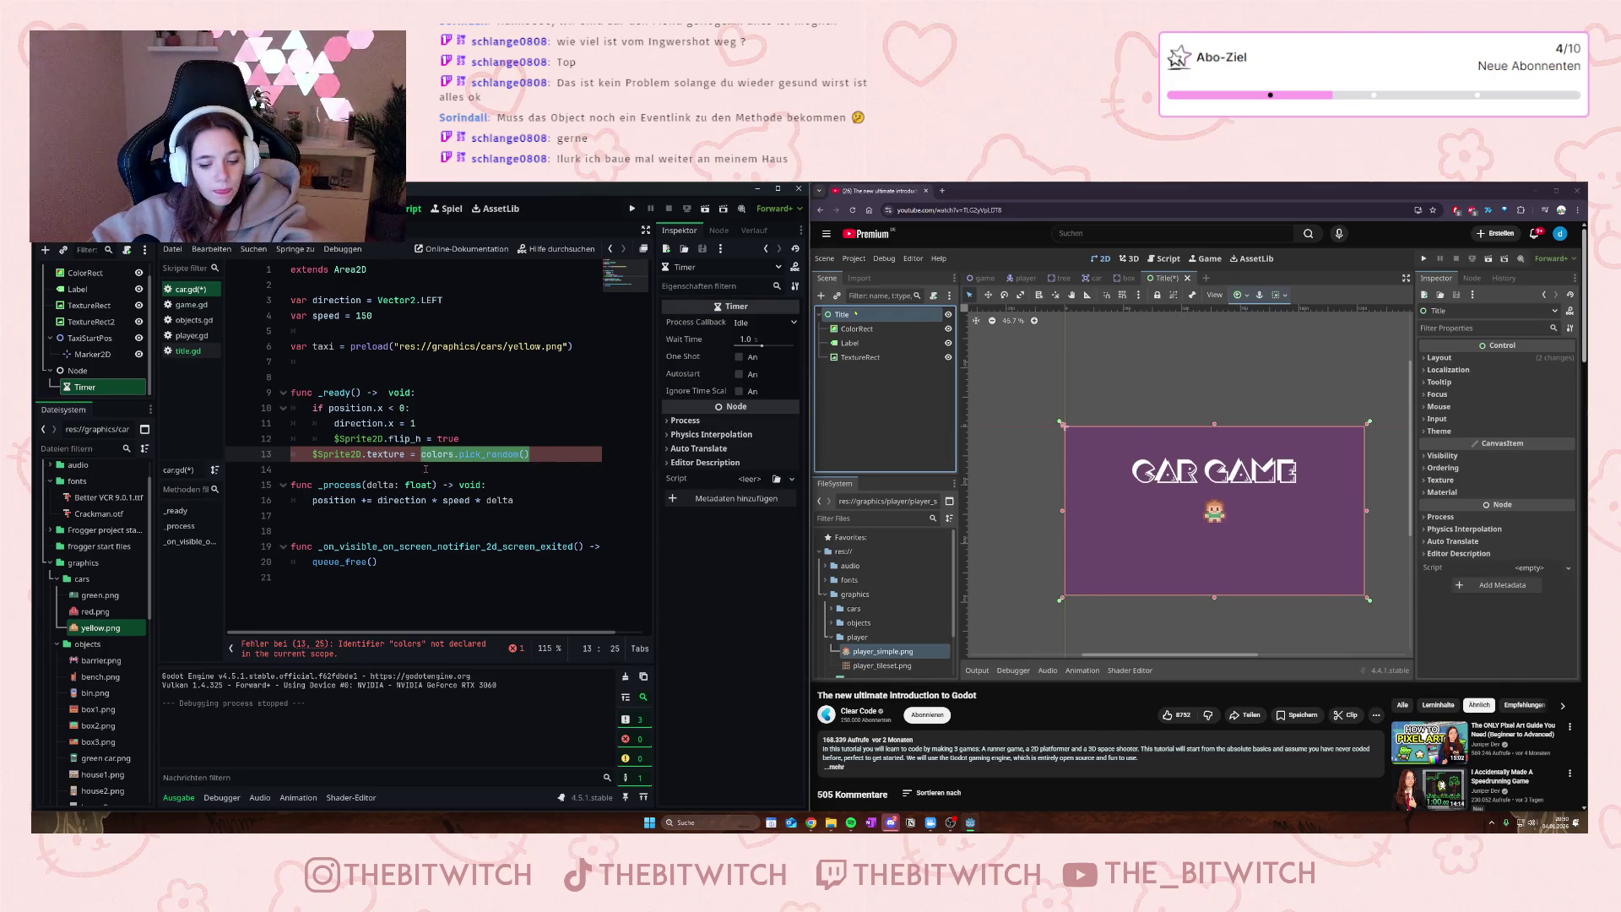
pyautogui.write('taxi')
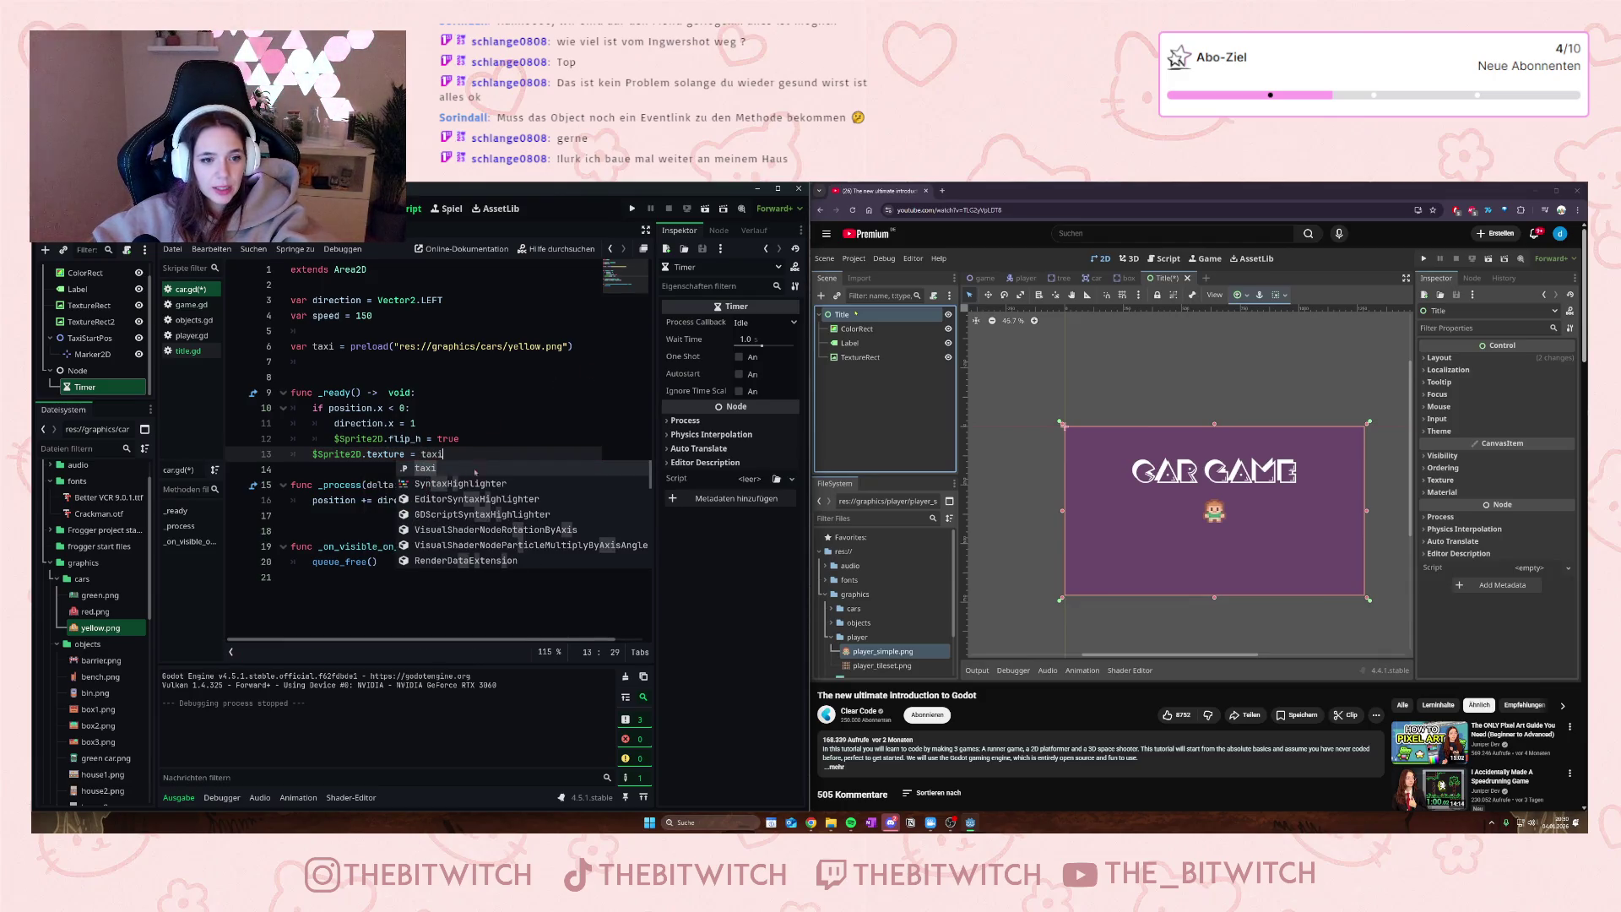
pyautogui.click(539, 380)
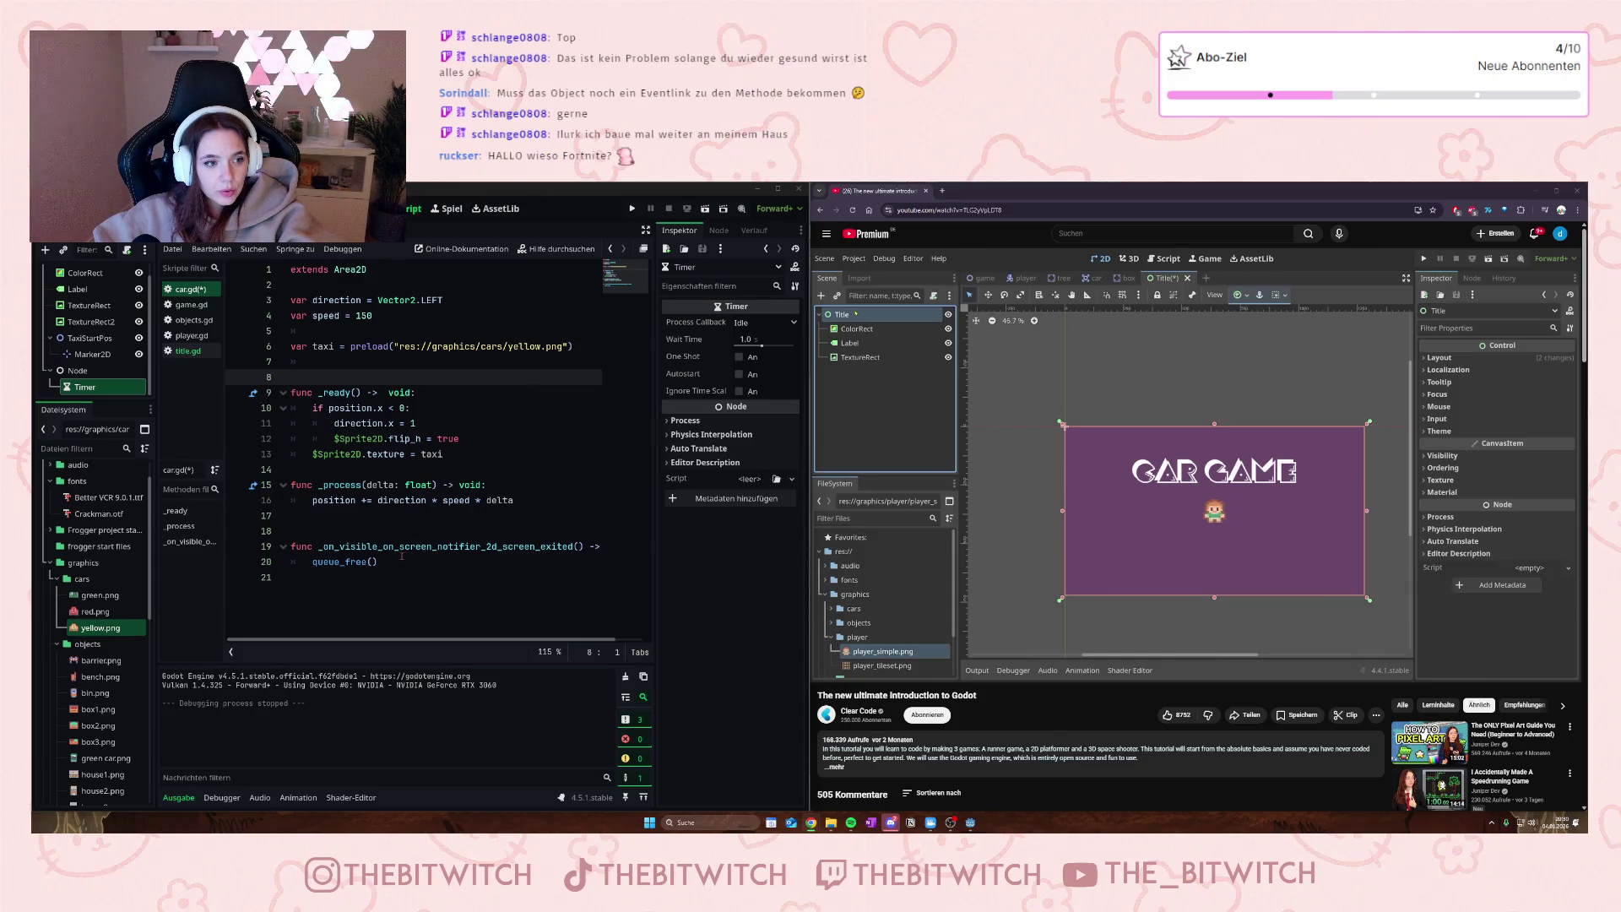
pyautogui.click(391, 488)
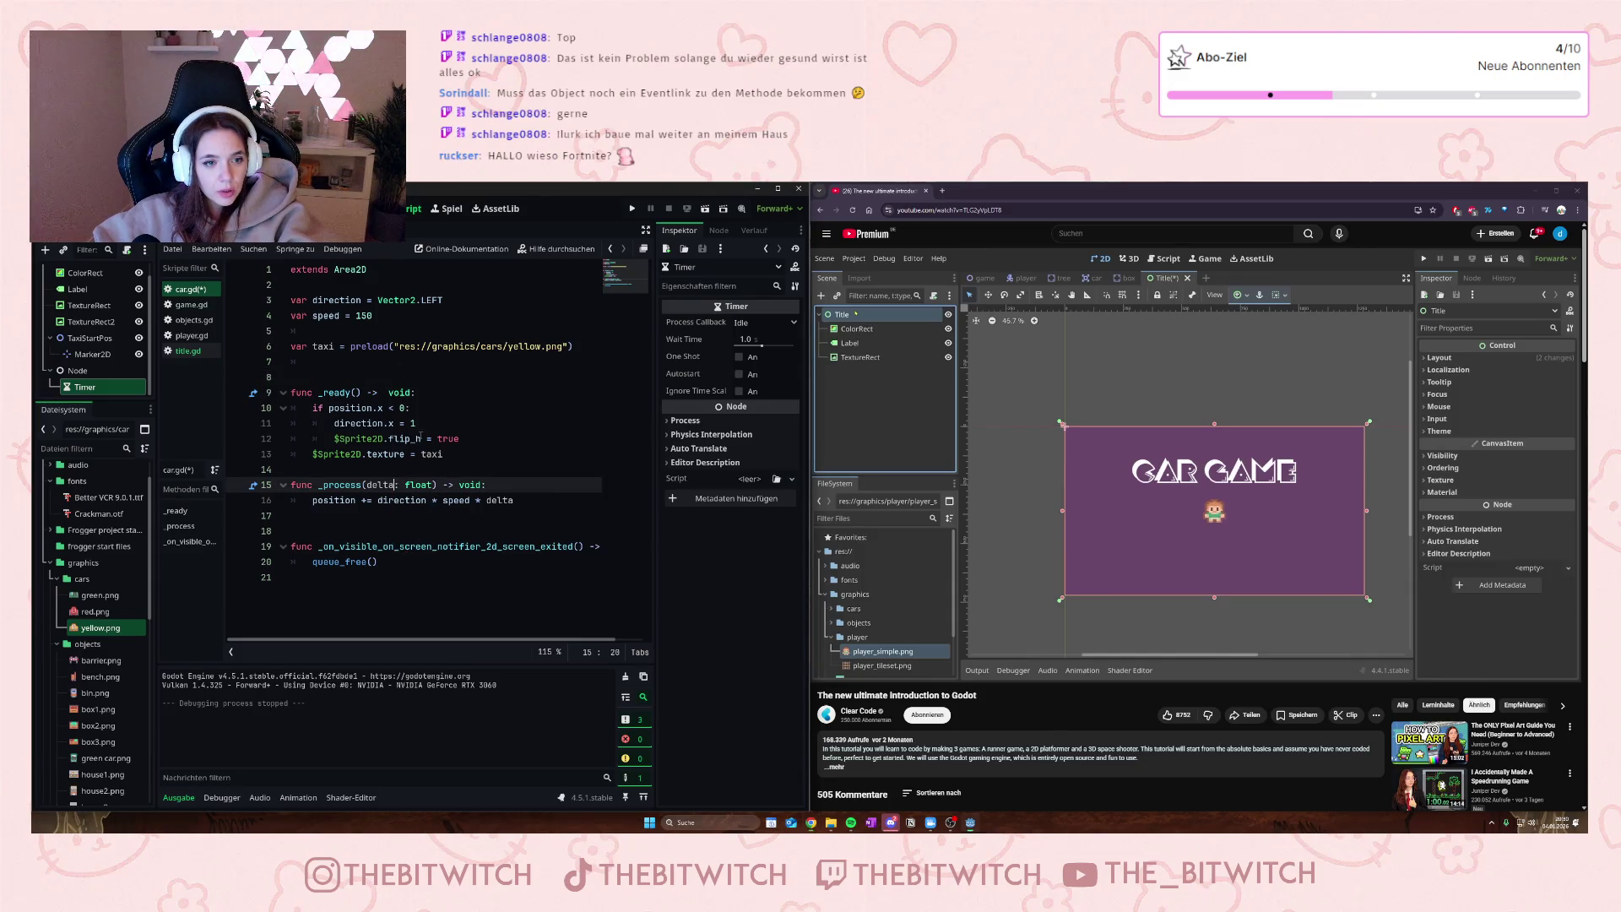
pyautogui.click(631, 208)
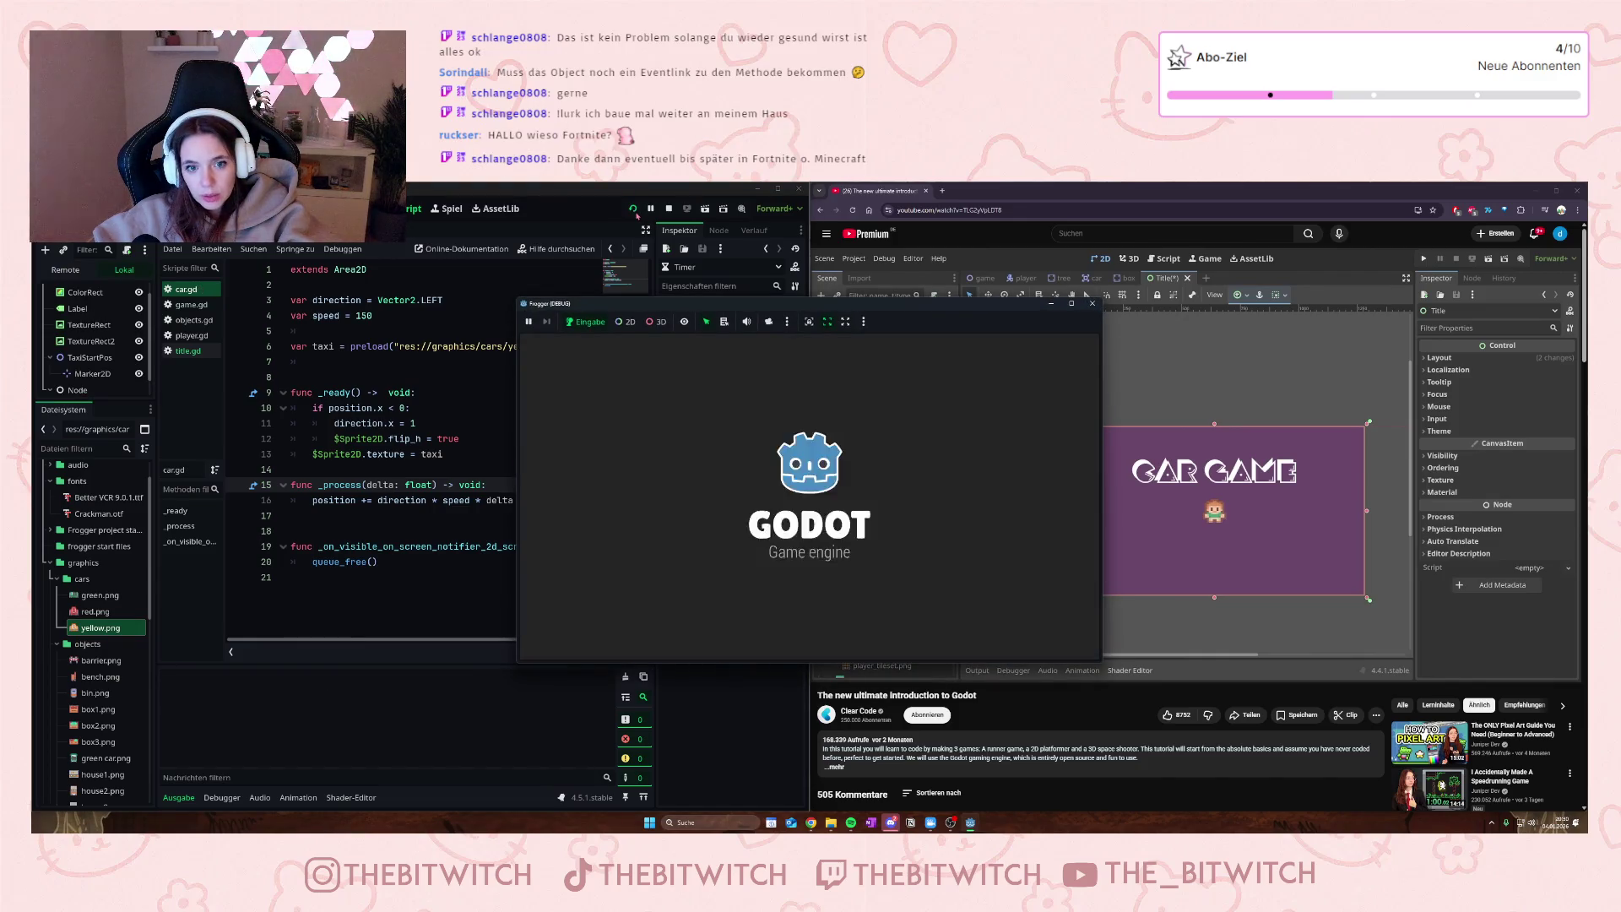
pyautogui.press('Up')
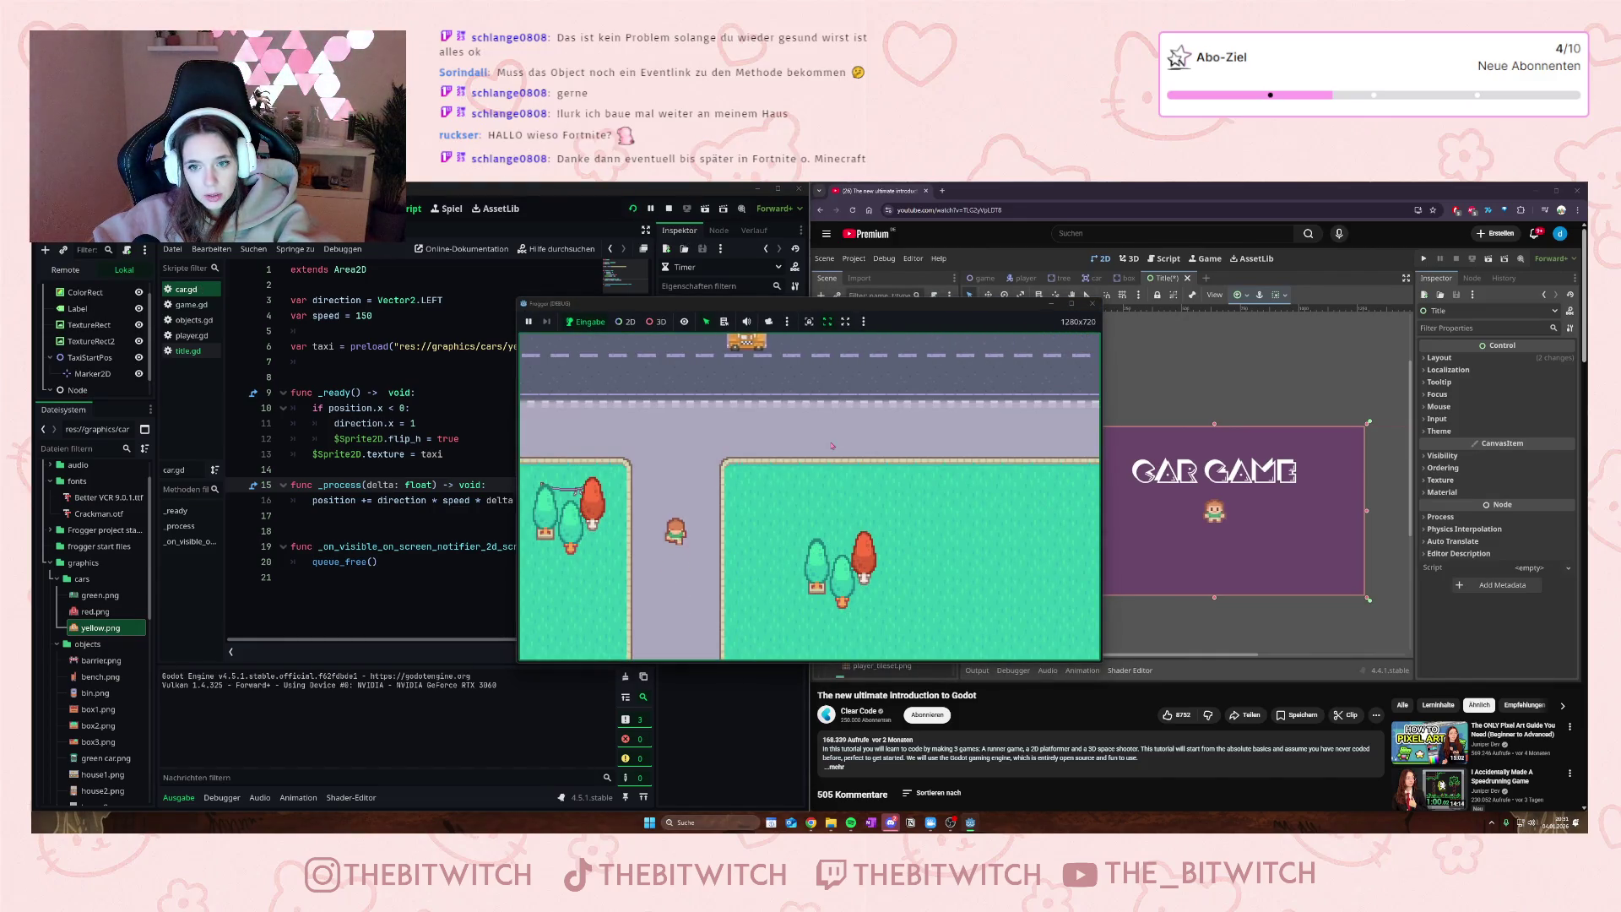
pyautogui.press('Right')
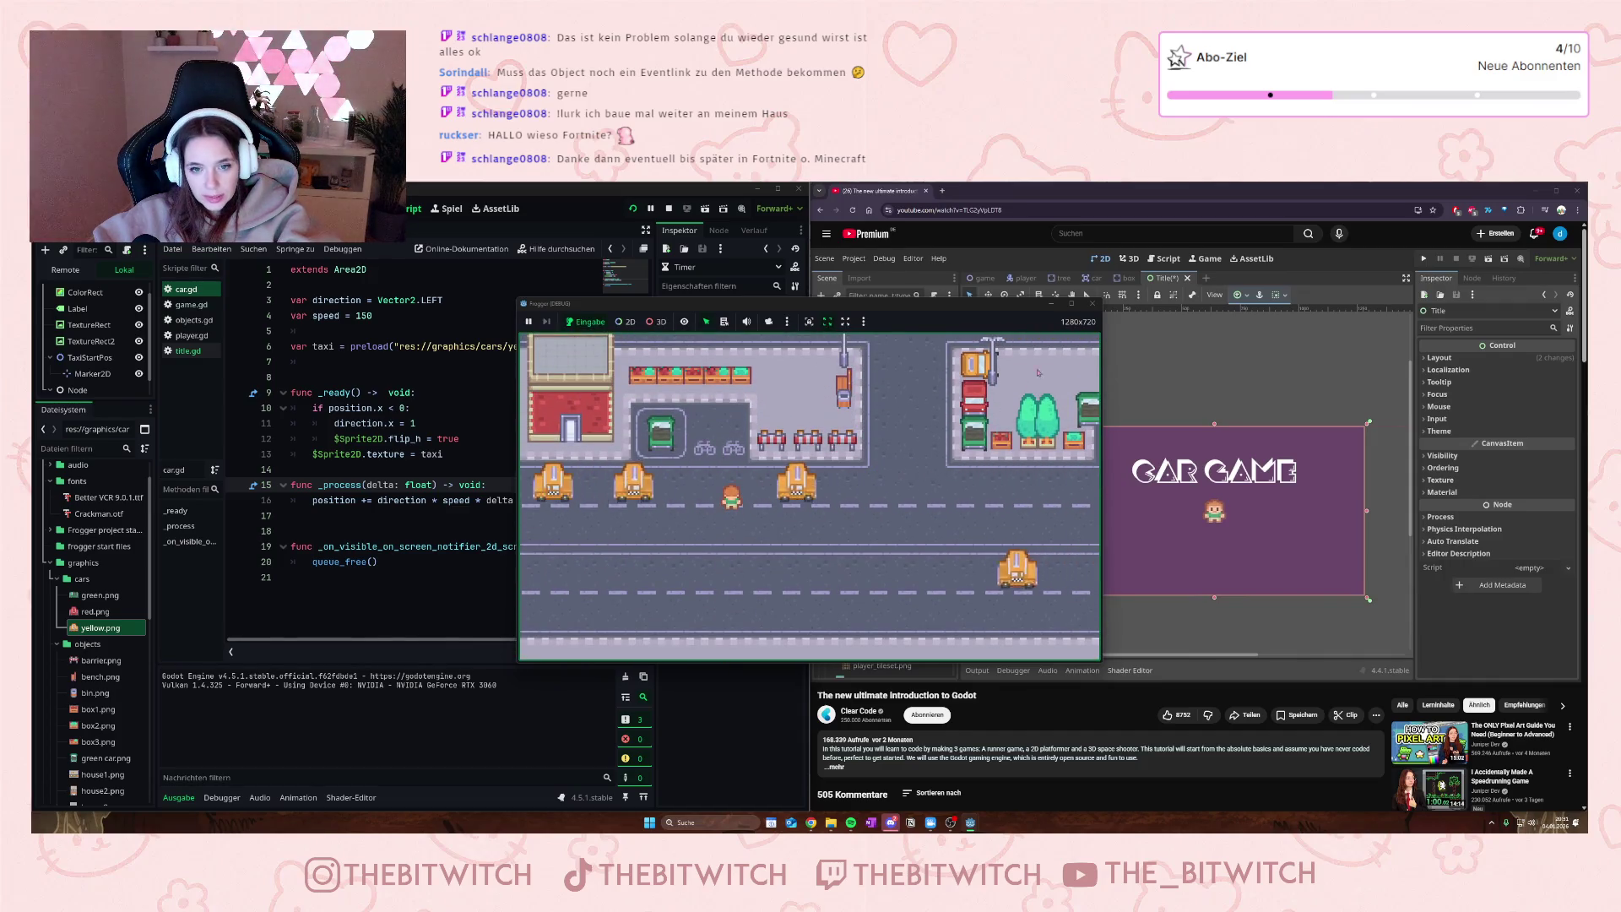
pyautogui.click(1091, 306)
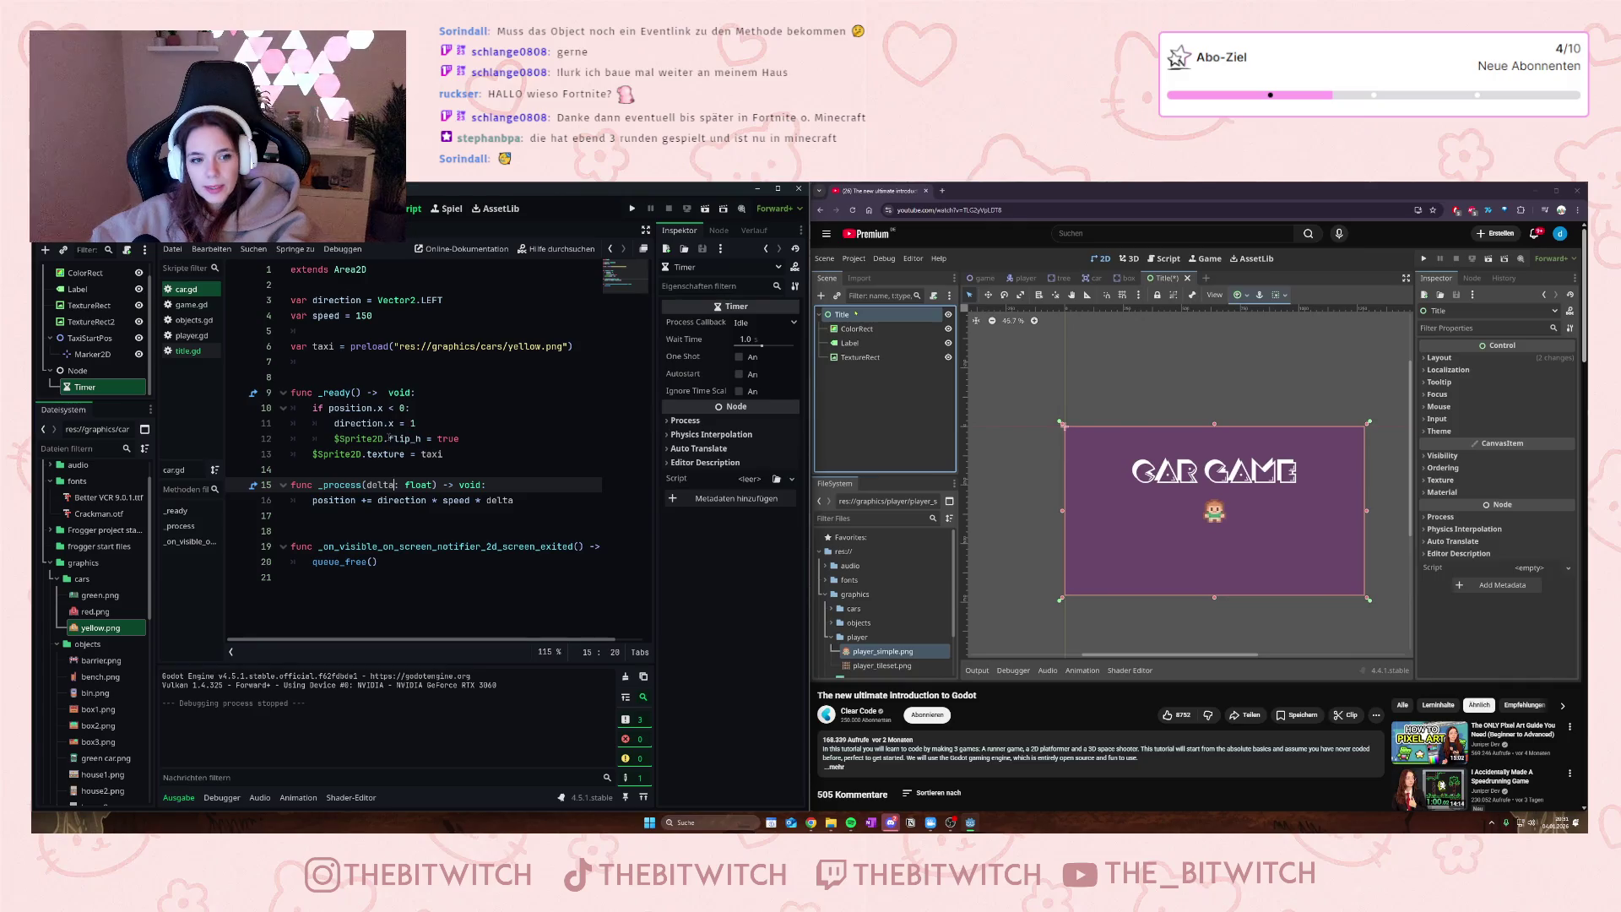
# - Delete the empty line 18 after _process in car.gd, then look over title.gd's preload line
pyautogui.click(348, 534)
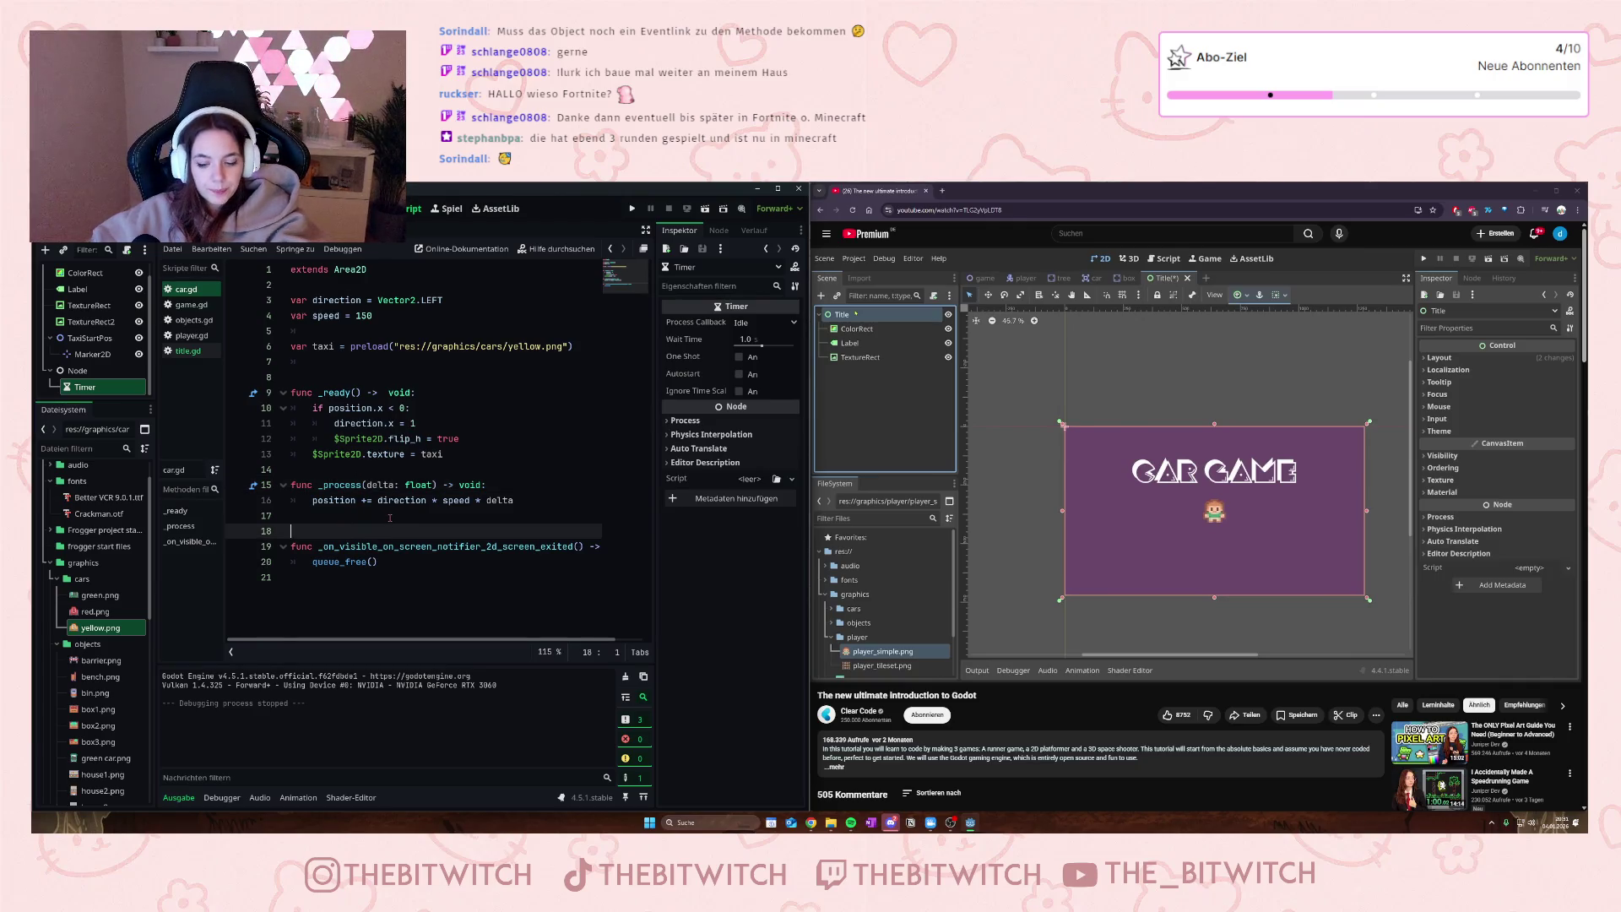
pyautogui.press('BackSpace')
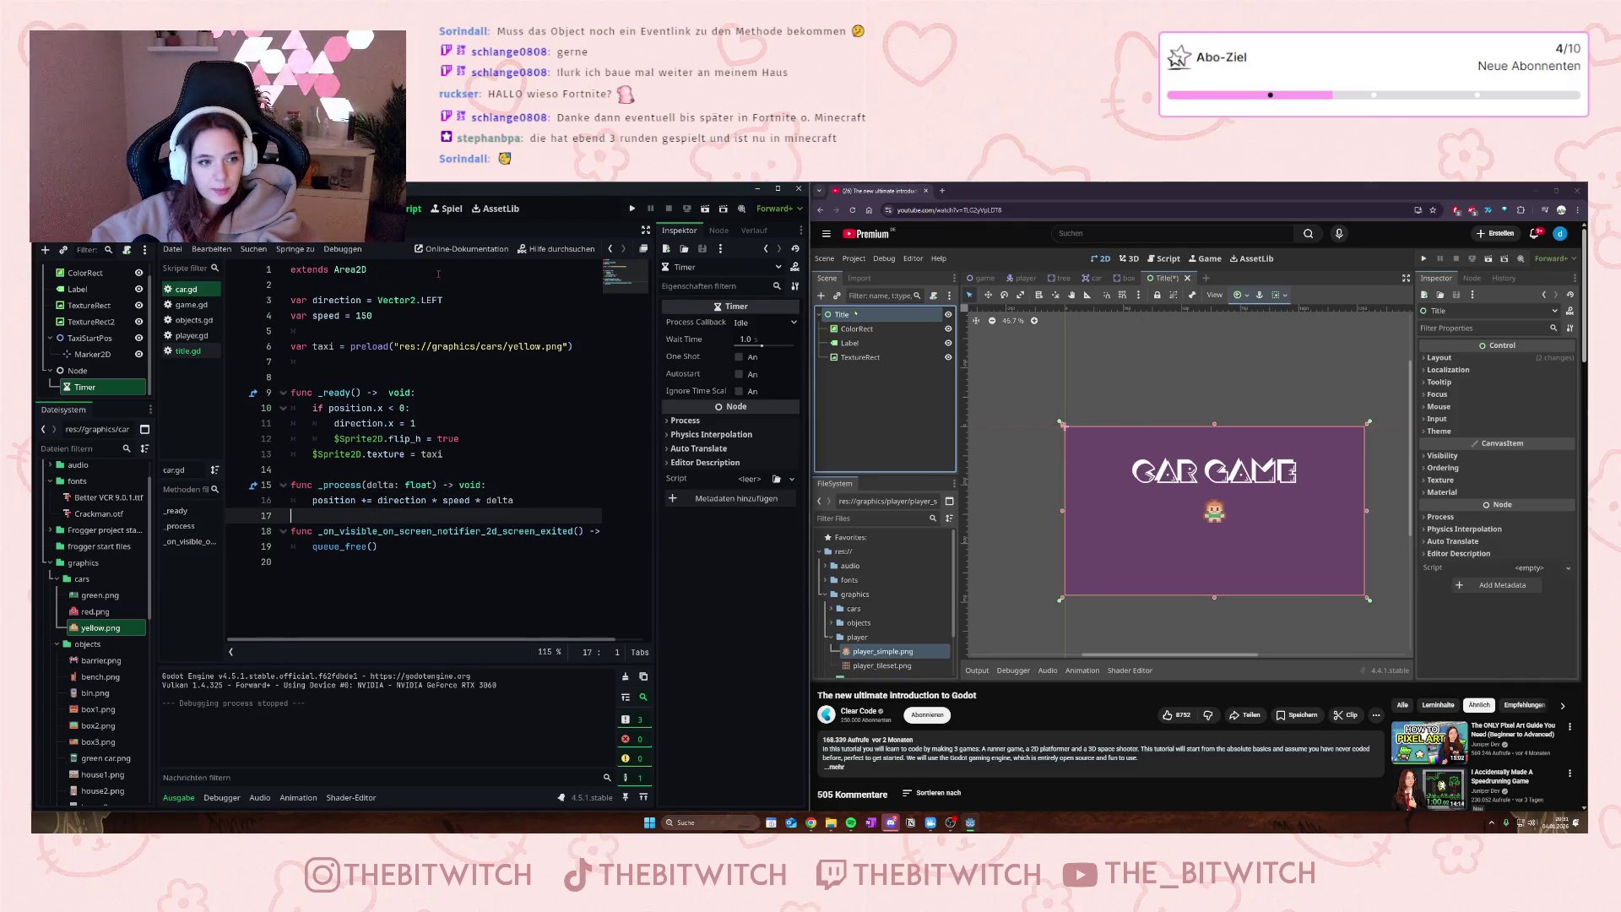
pyautogui.click(197, 350)
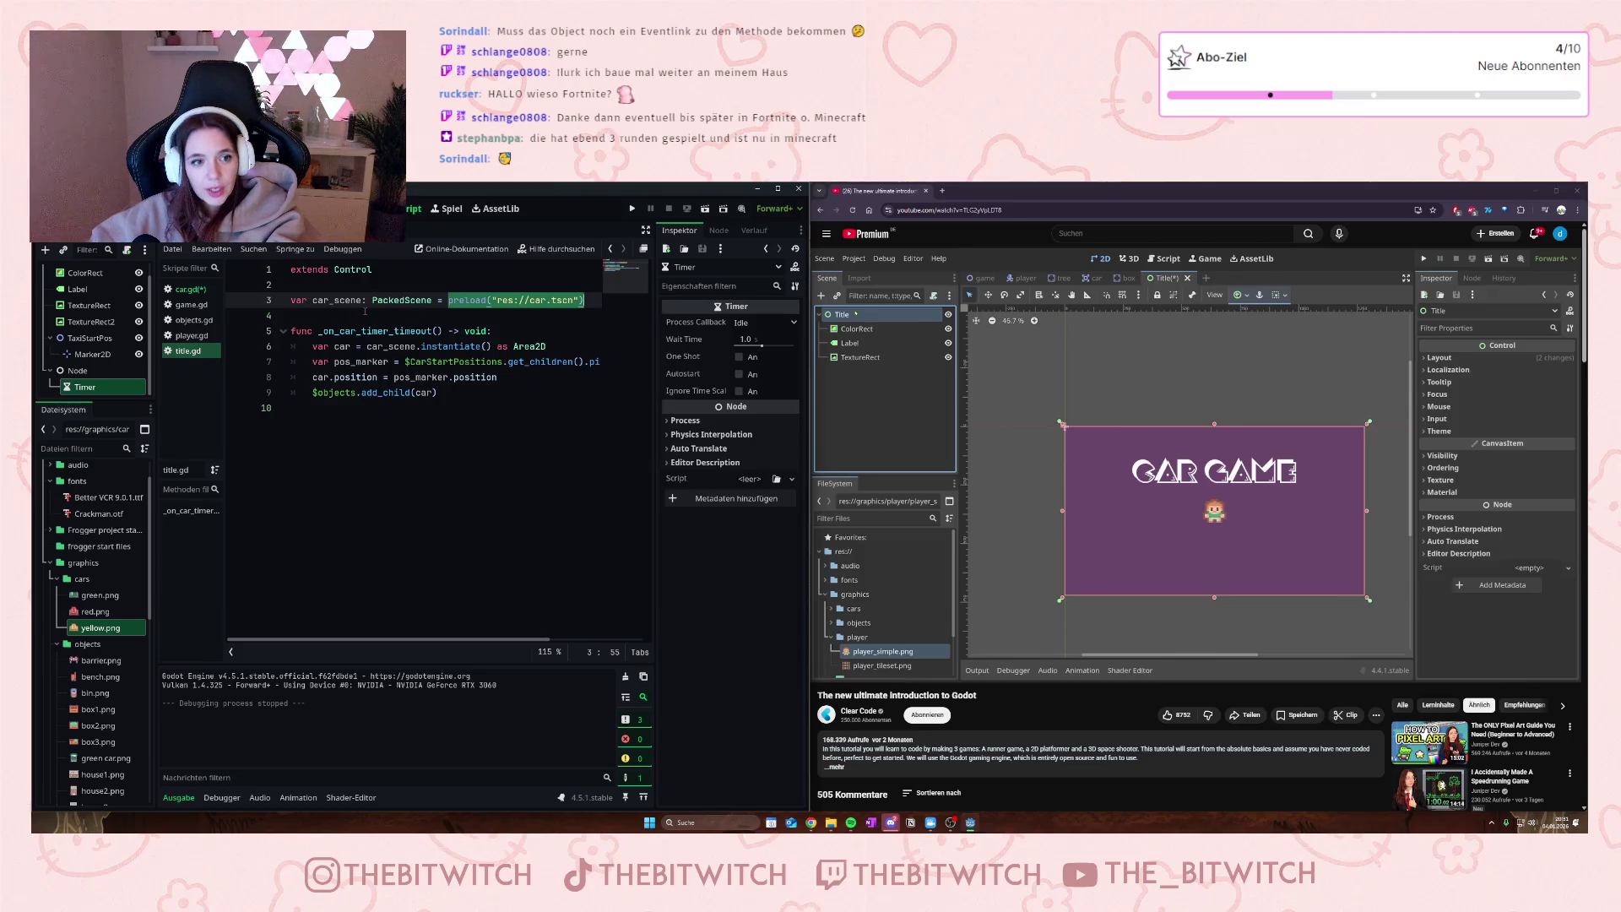
pyautogui.click(364, 312)
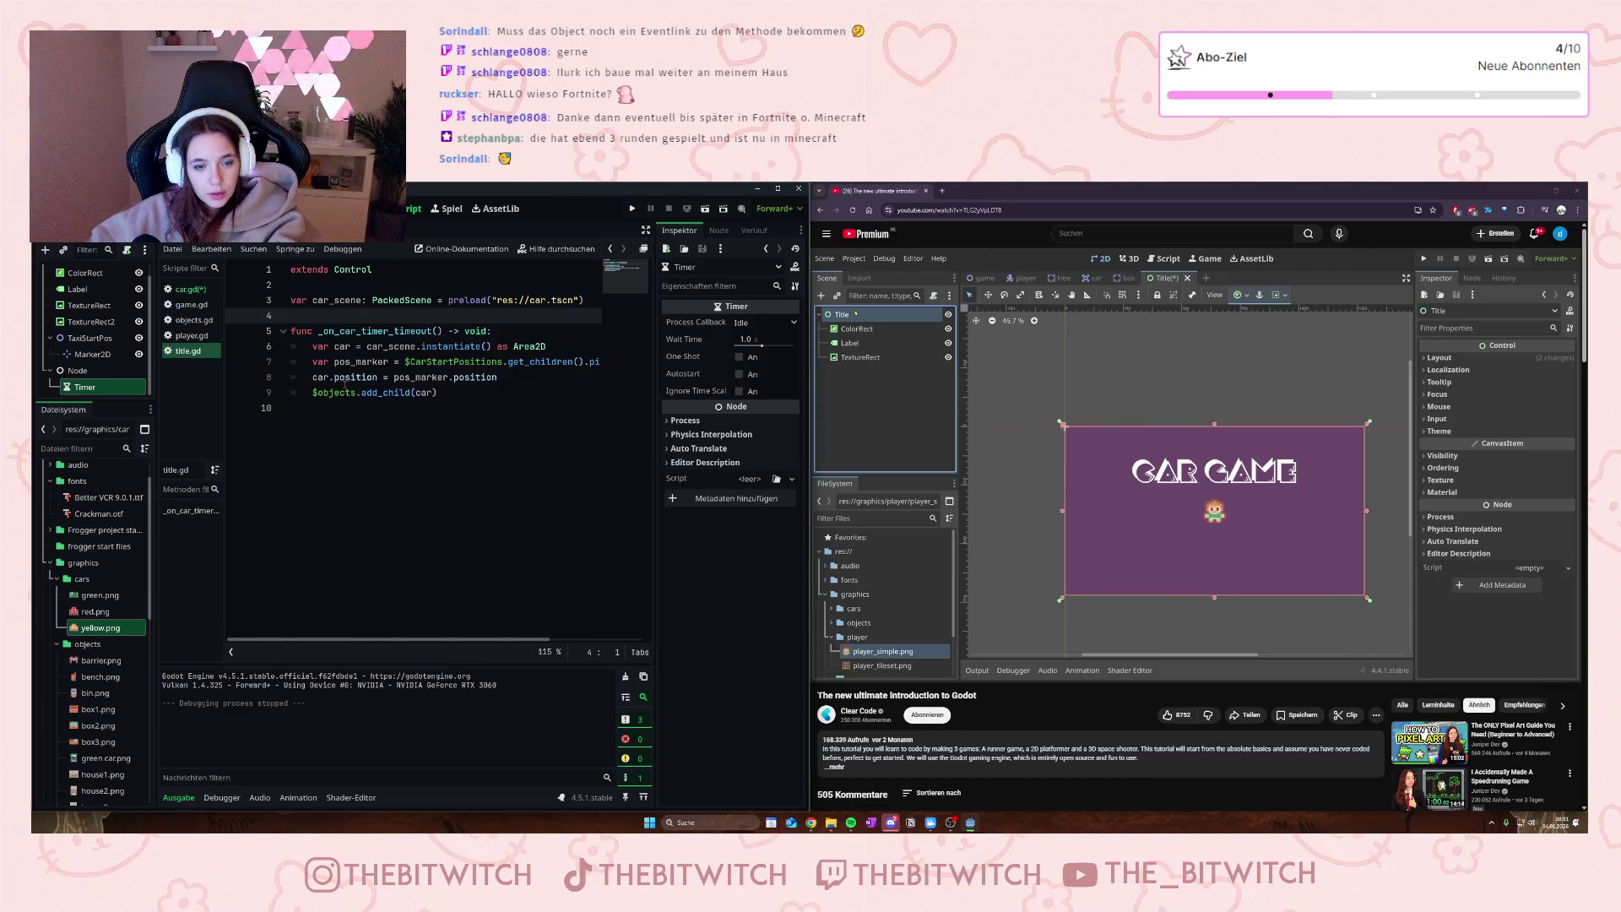
# - Return to car.gd, save it with Ctrl+S, and switch to game.gd
pyautogui.click(190, 288)
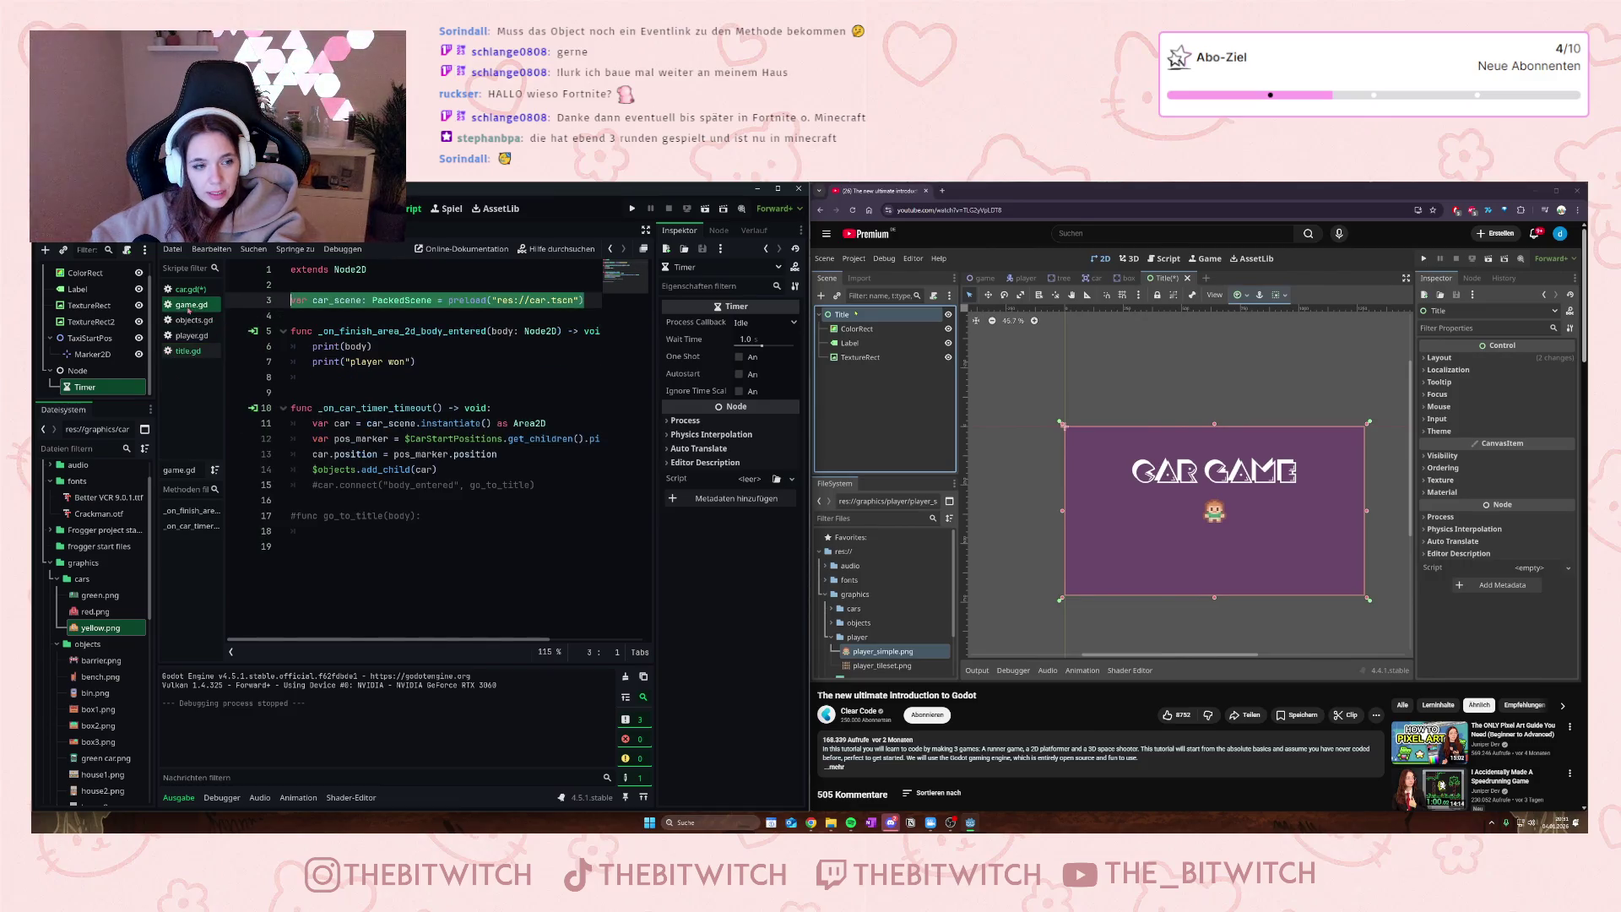
pyautogui.click(362, 393)
pyautogui.hotkey('ctrl', 's')
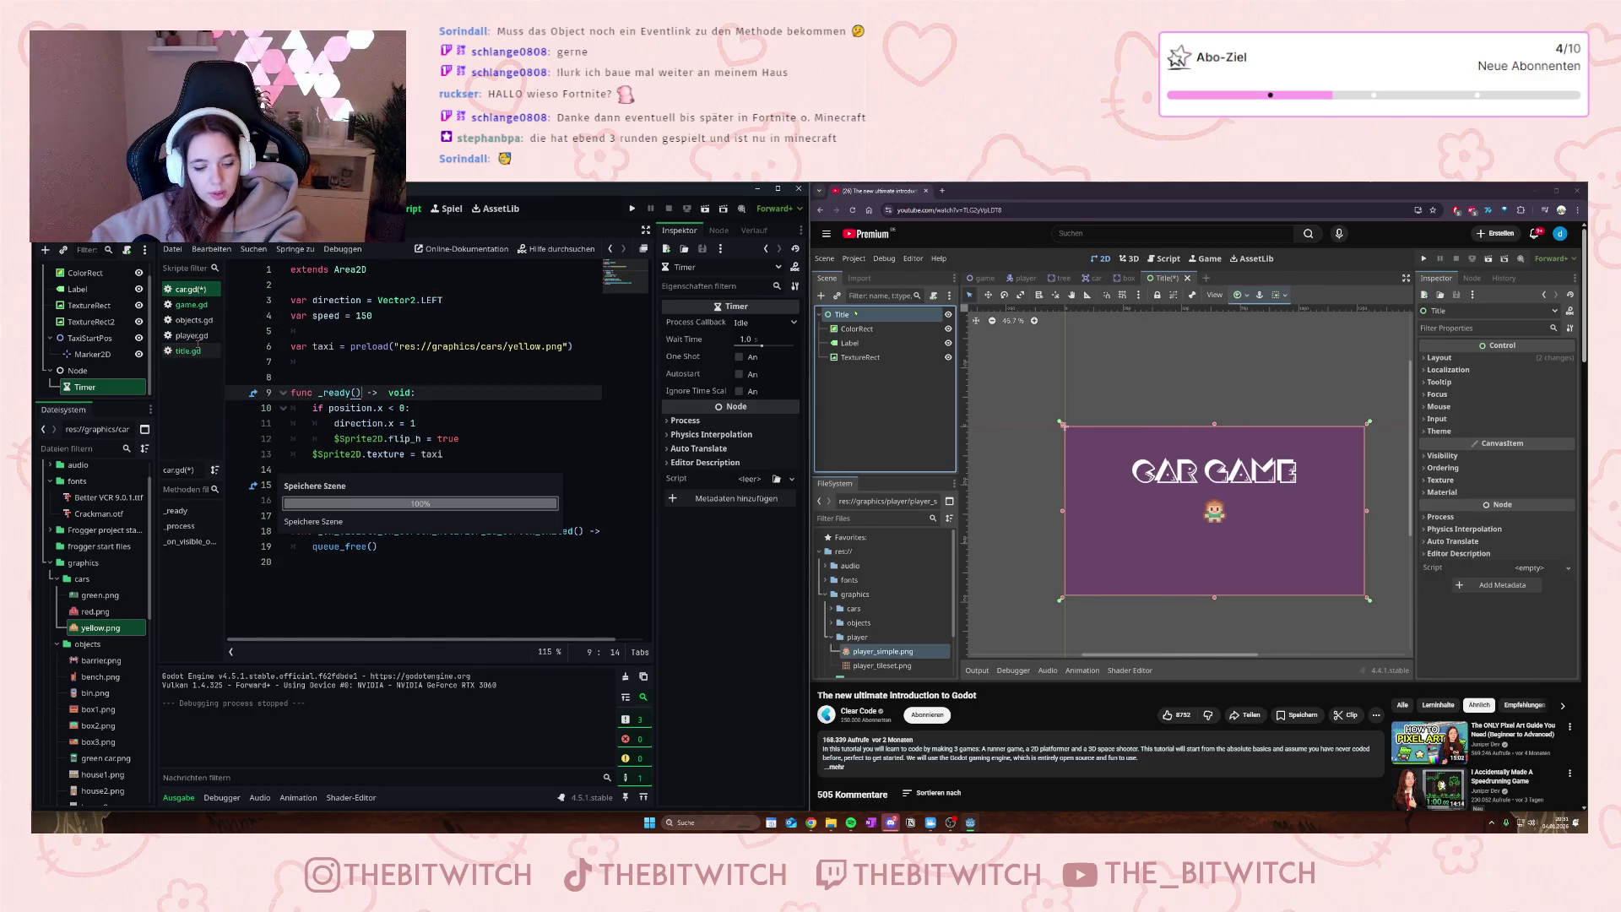
pyautogui.click(193, 307)
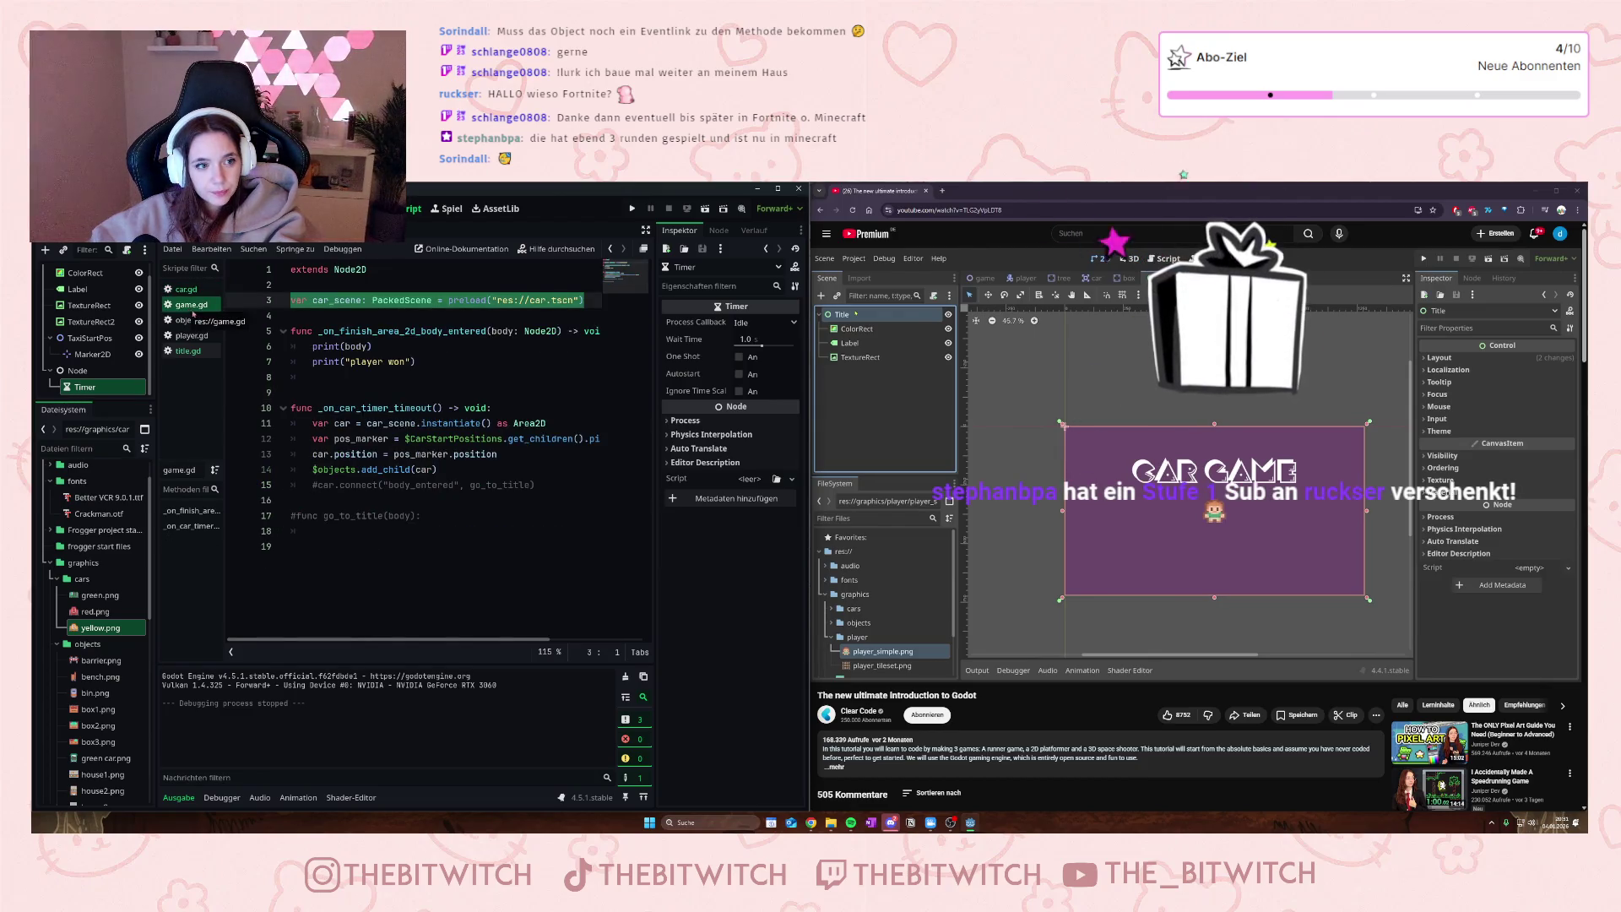
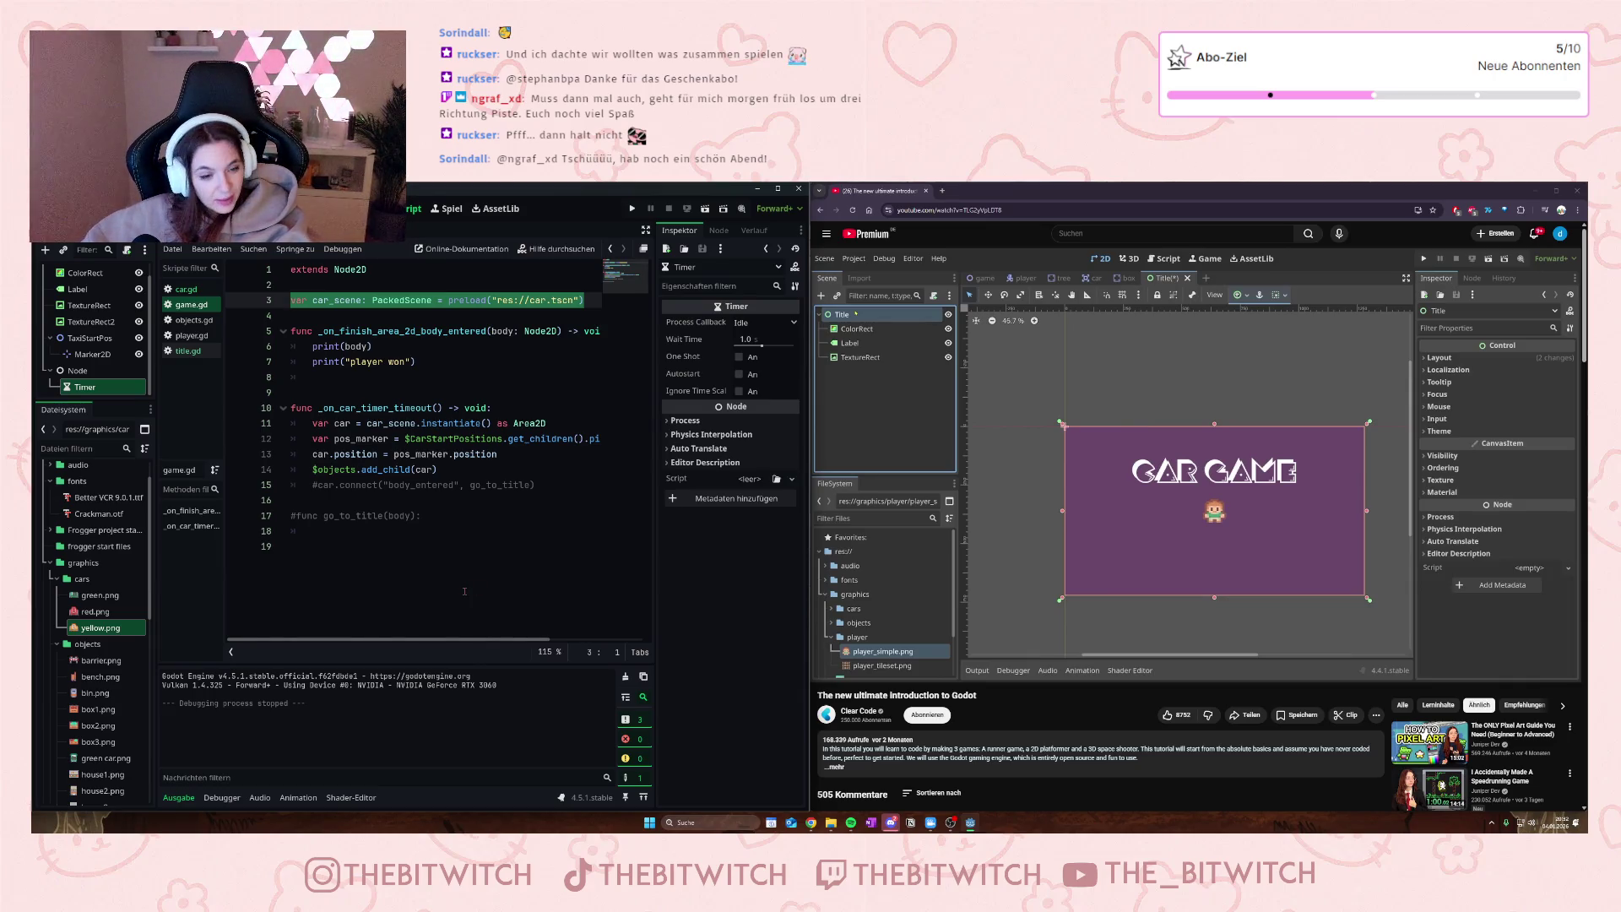
# - Delete the commented-out go_to_title lines 15–17 from the script
pyautogui.click(364, 554)
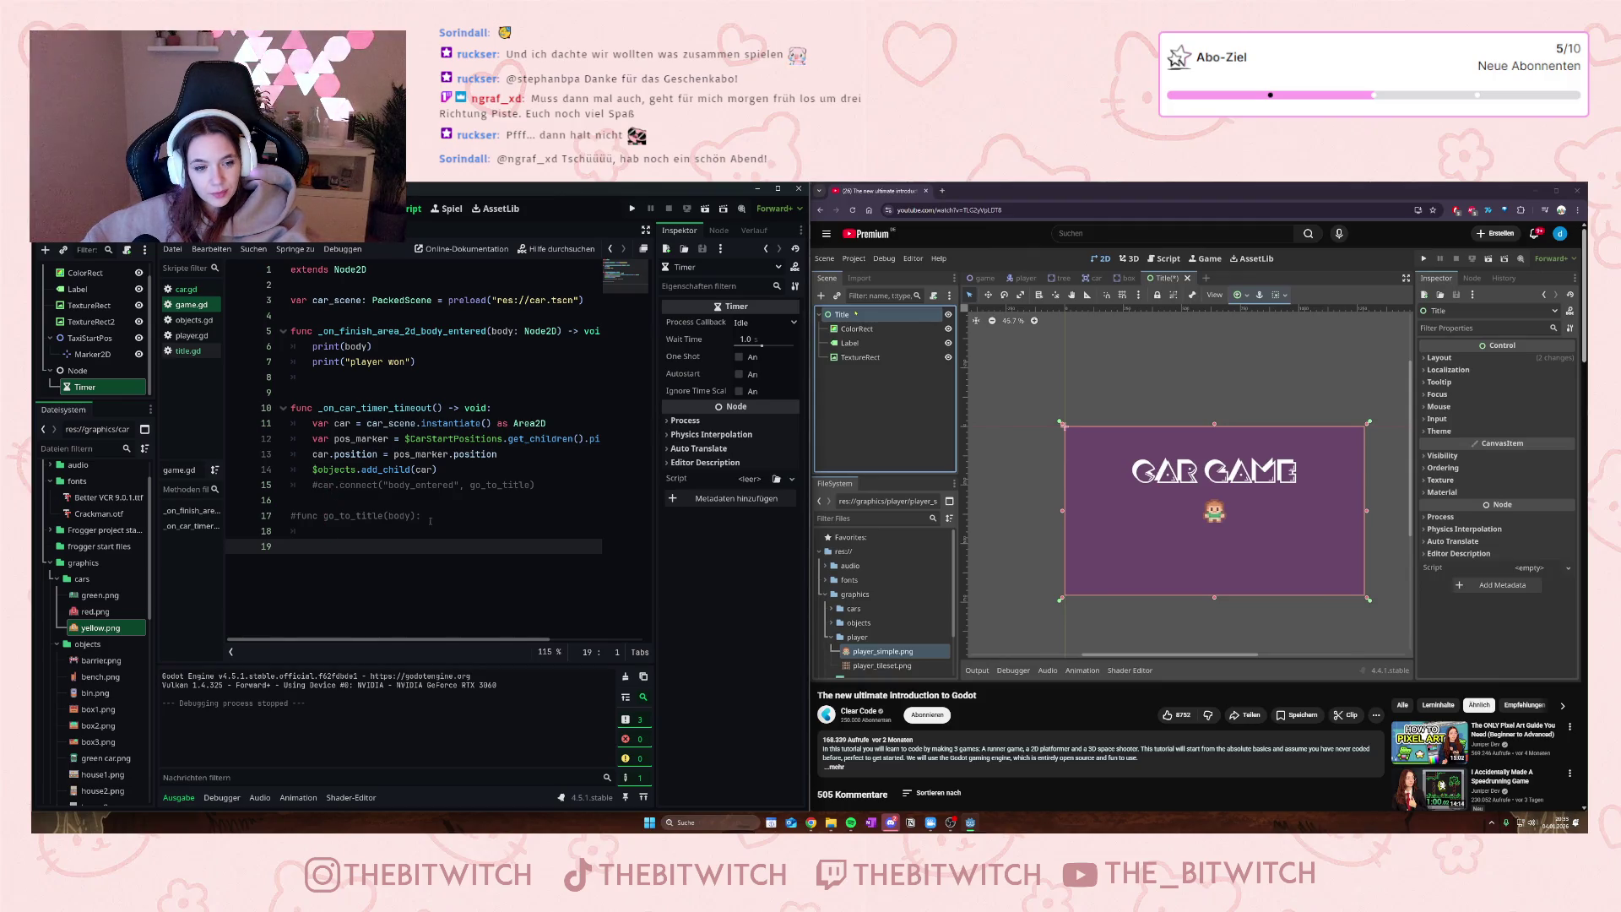
pyautogui.moveTo(429, 521); pyautogui.dragTo(291, 486)
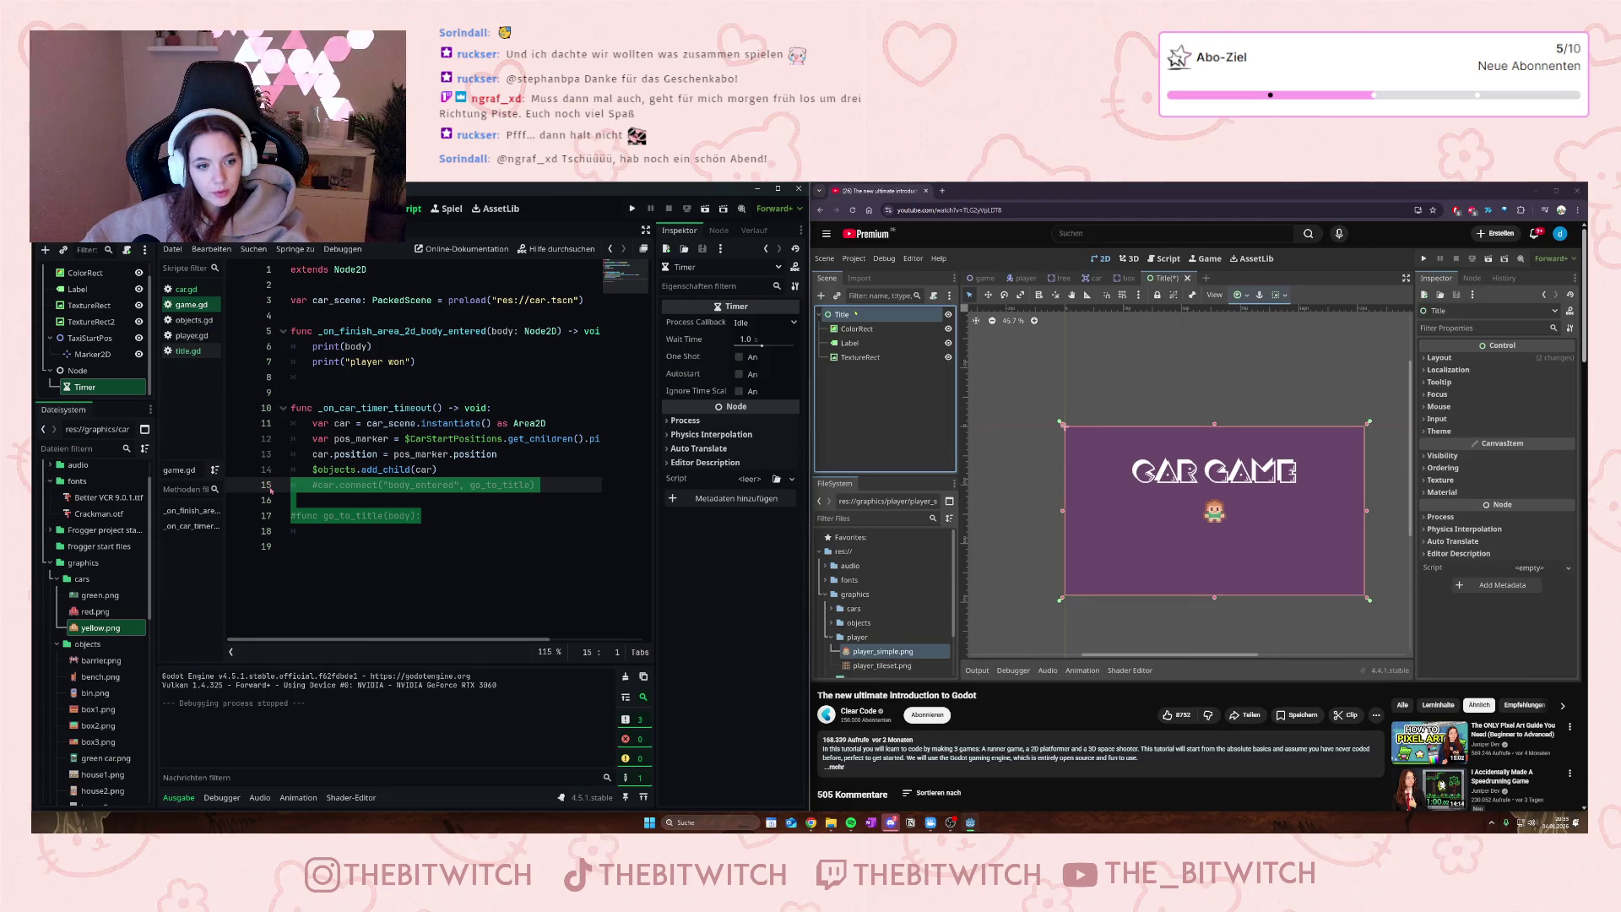
pyautogui.press('BackSpace')
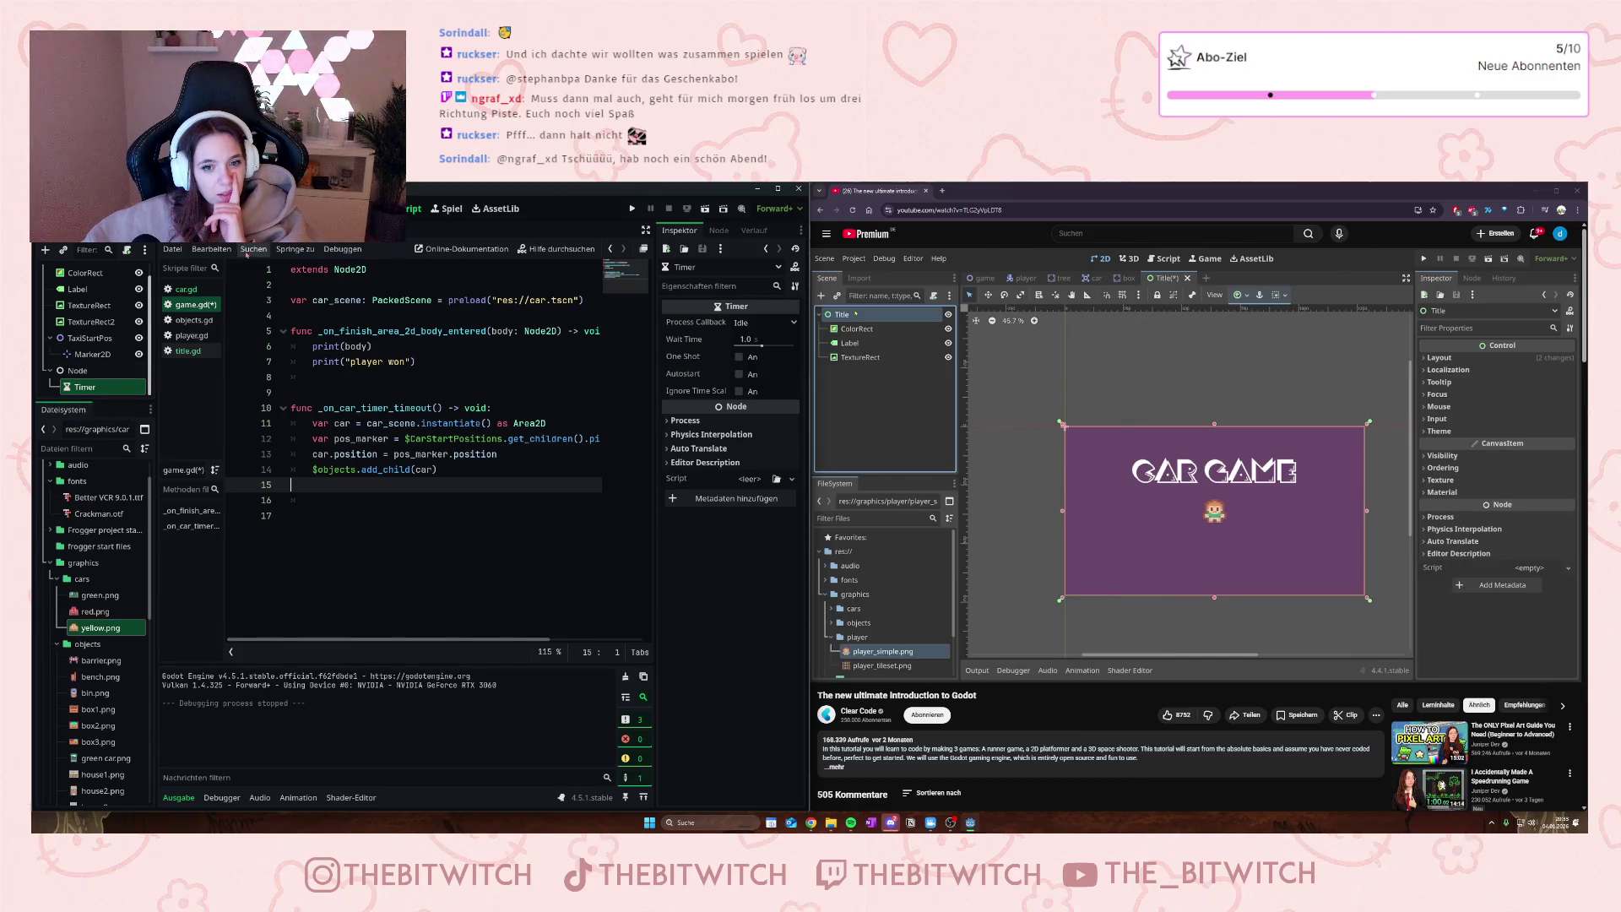
# - Check the game scene's CarTimer, then enable Autostart on the title scene's Timer
pyautogui.scroll(-3, 84, 363)
pyautogui.click(77, 322)
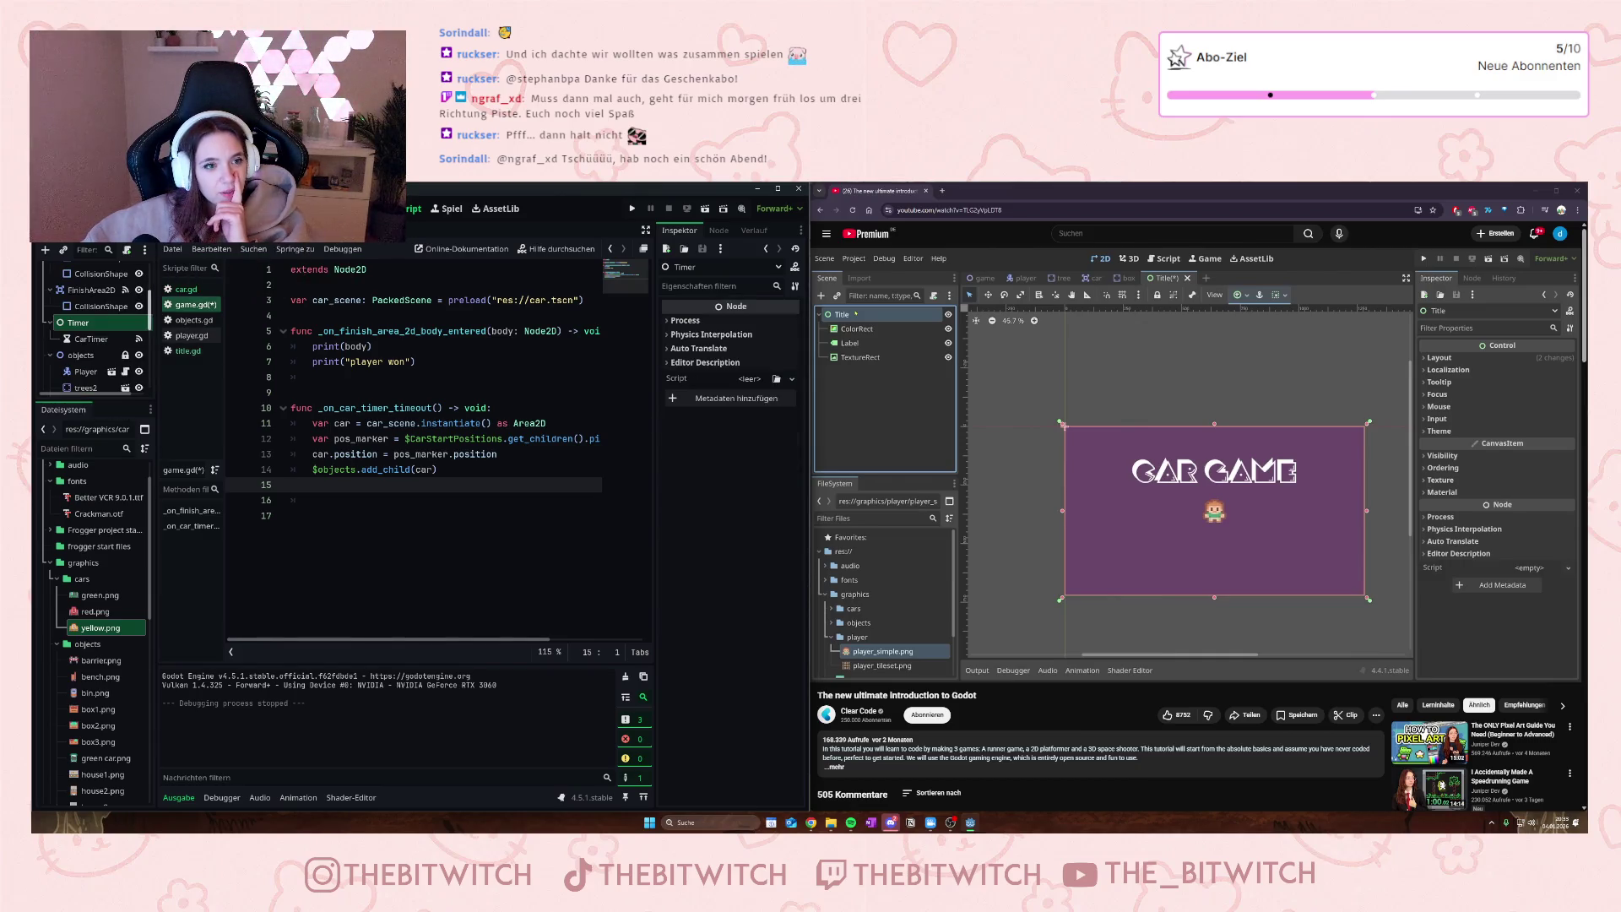
pyautogui.click(92, 338)
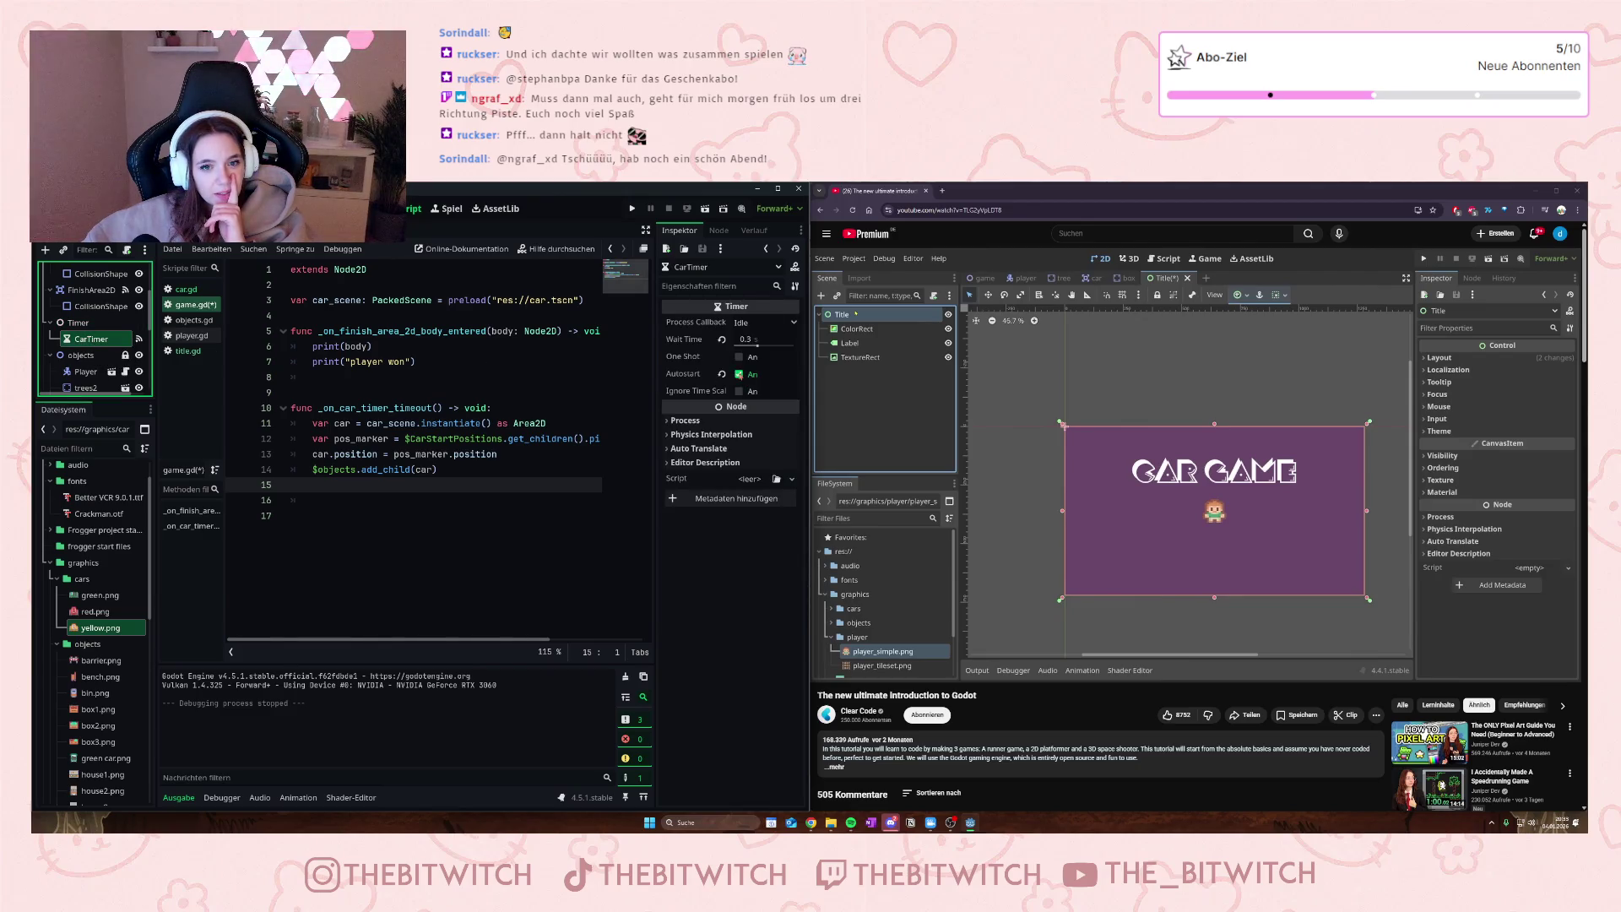
pyautogui.scroll(-5, 93, 354)
pyautogui.click(84, 386)
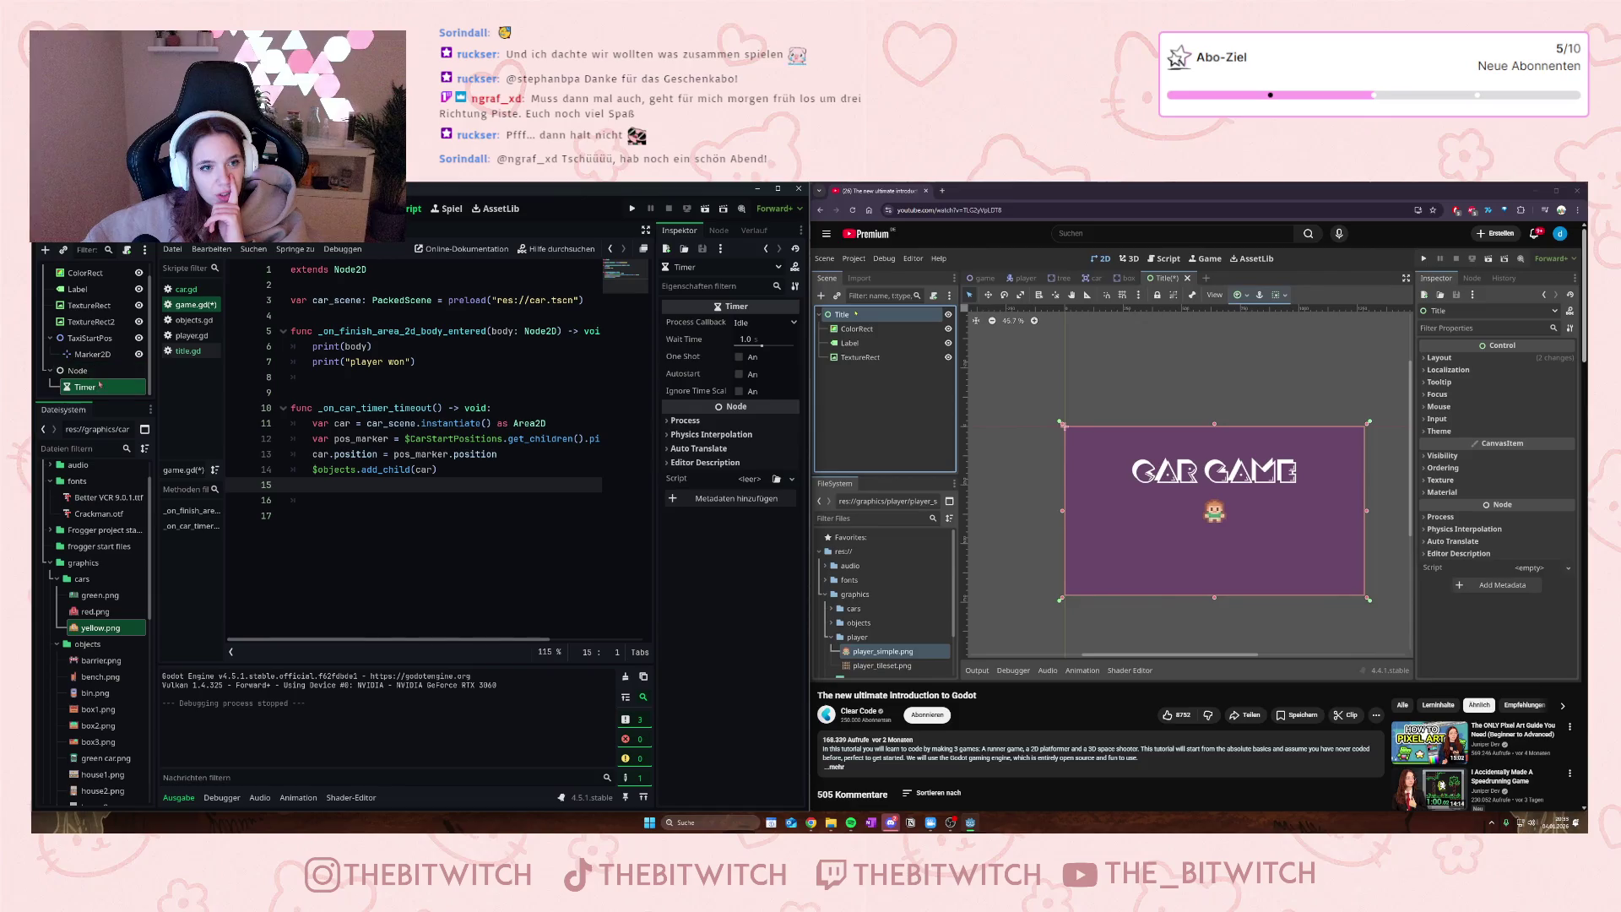
pyautogui.click(662, 424)
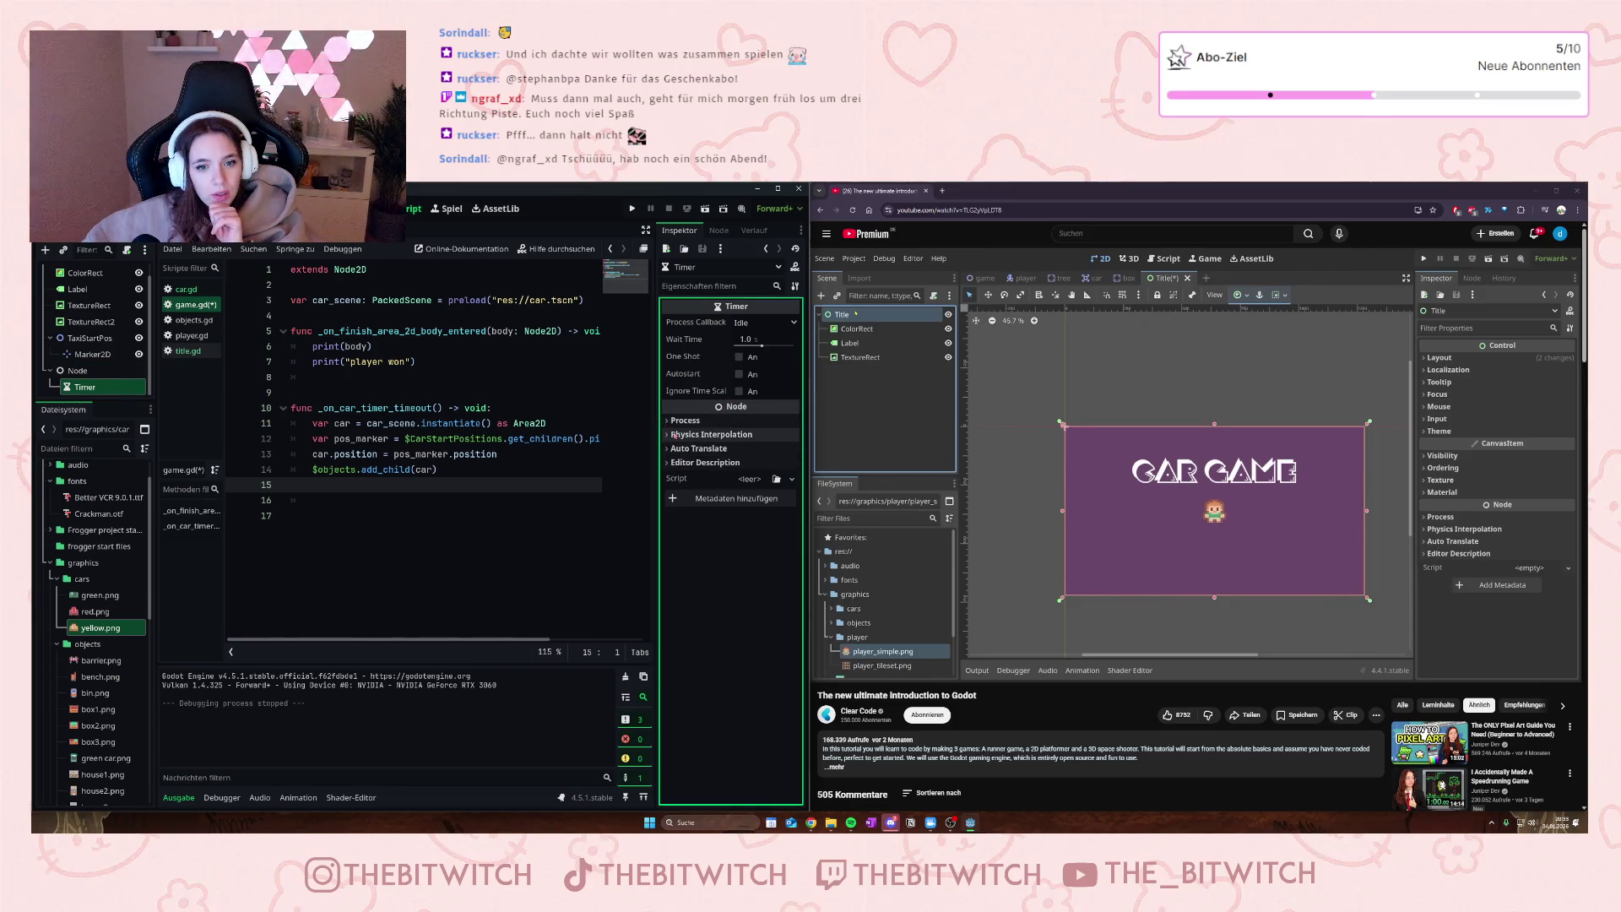
pyautogui.click(740, 374)
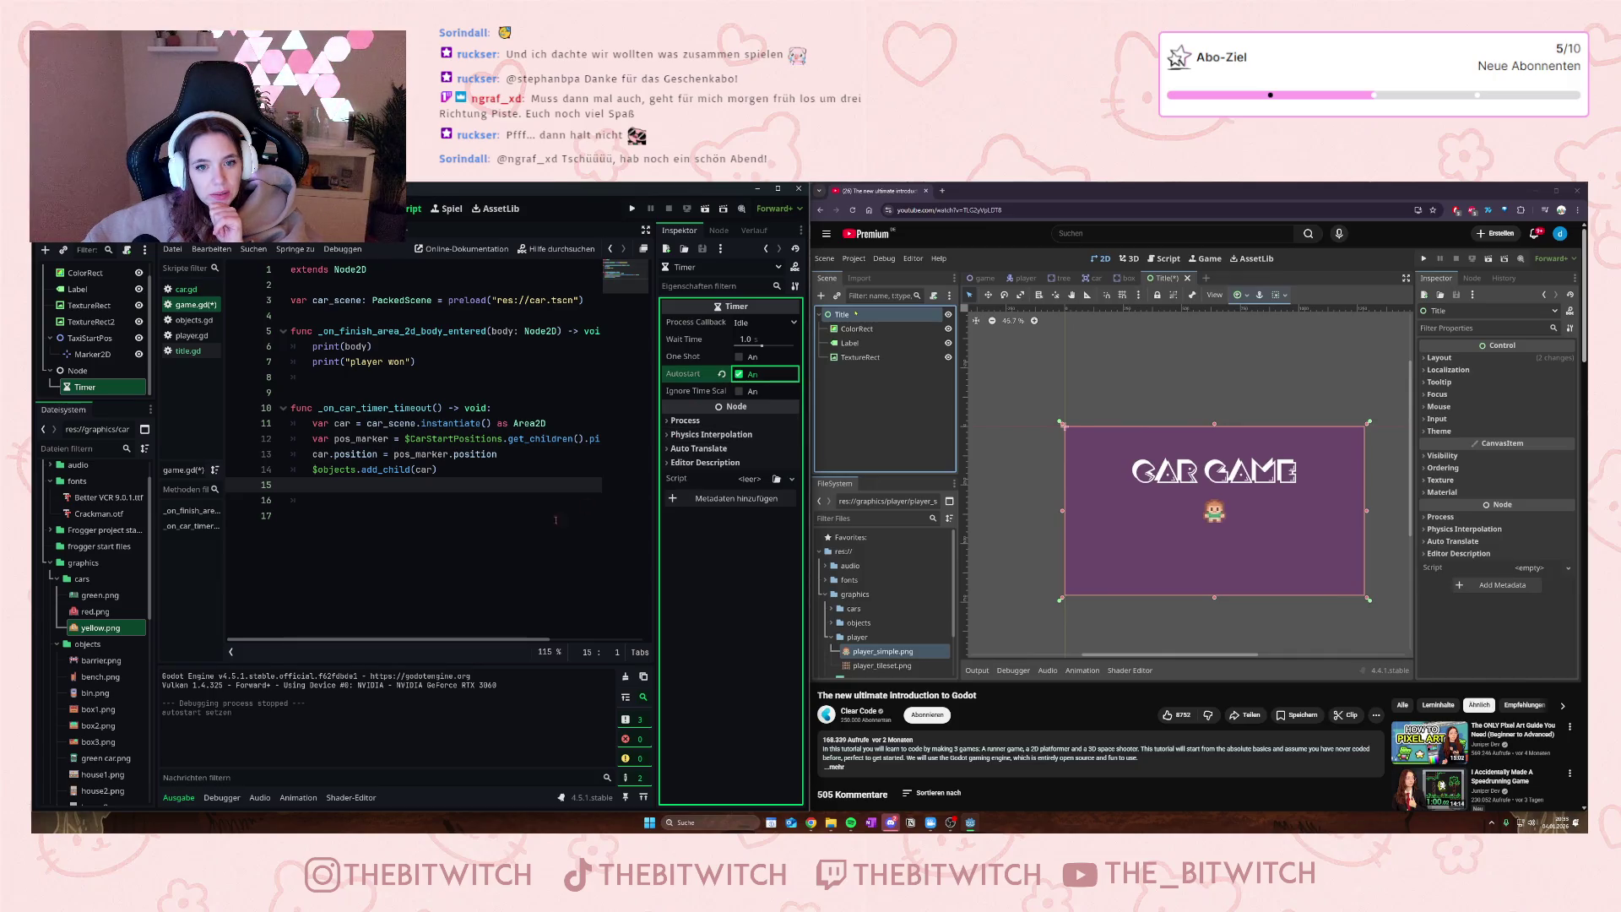
# - Run the project to test the title screen, then close the game
pyautogui.click(420, 386)
pyautogui.hotkey('ctrl', 's')
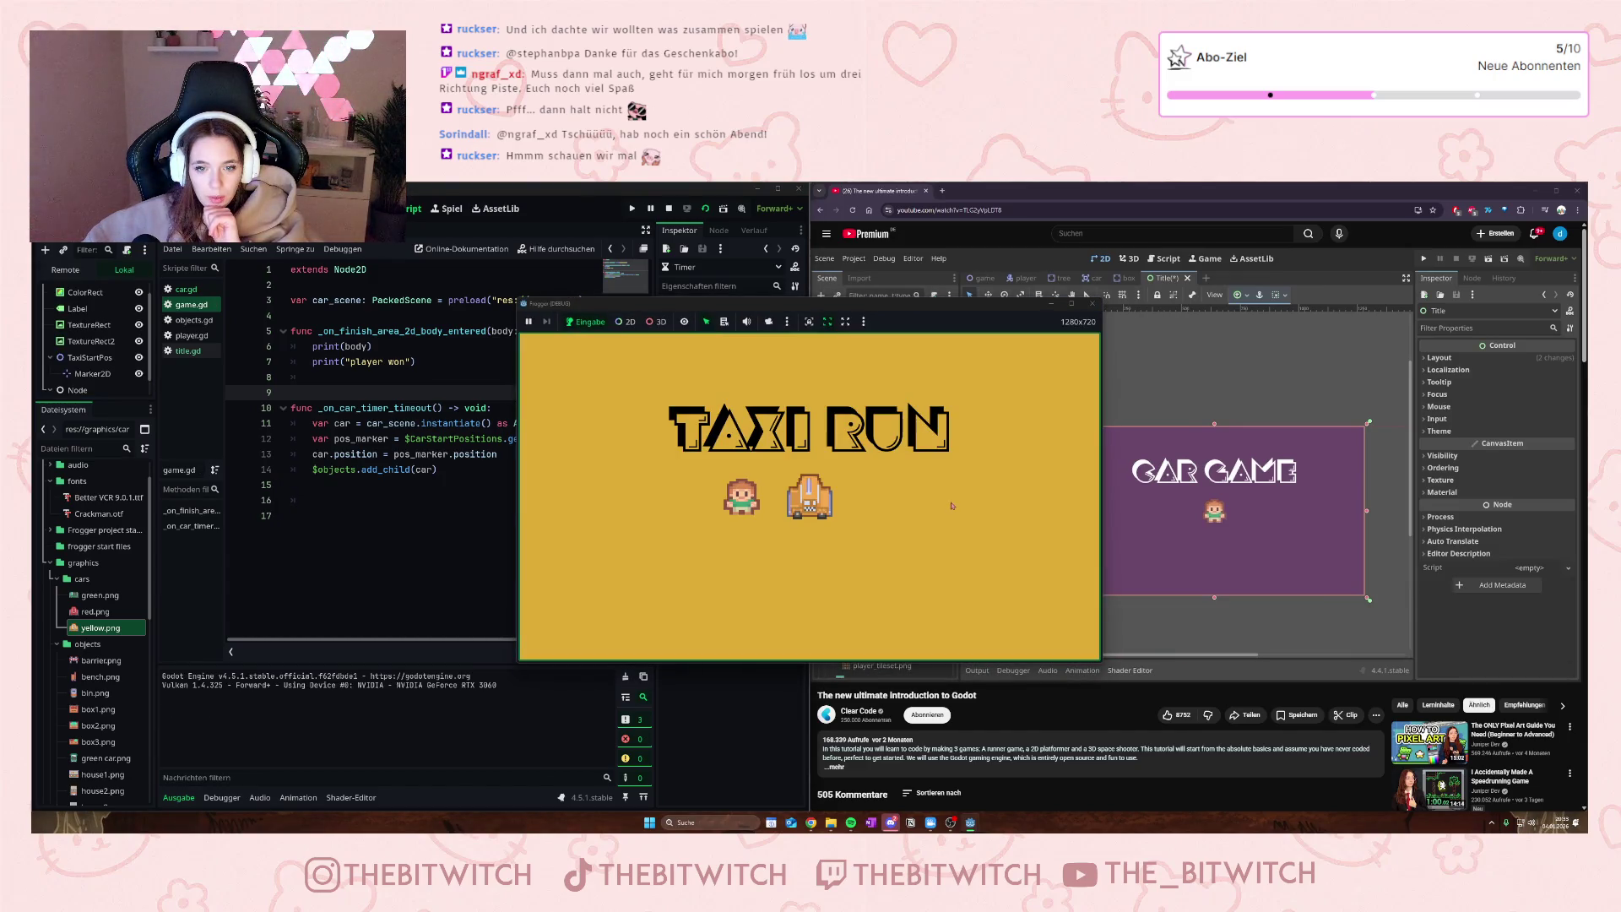
pyautogui.click(1094, 304)
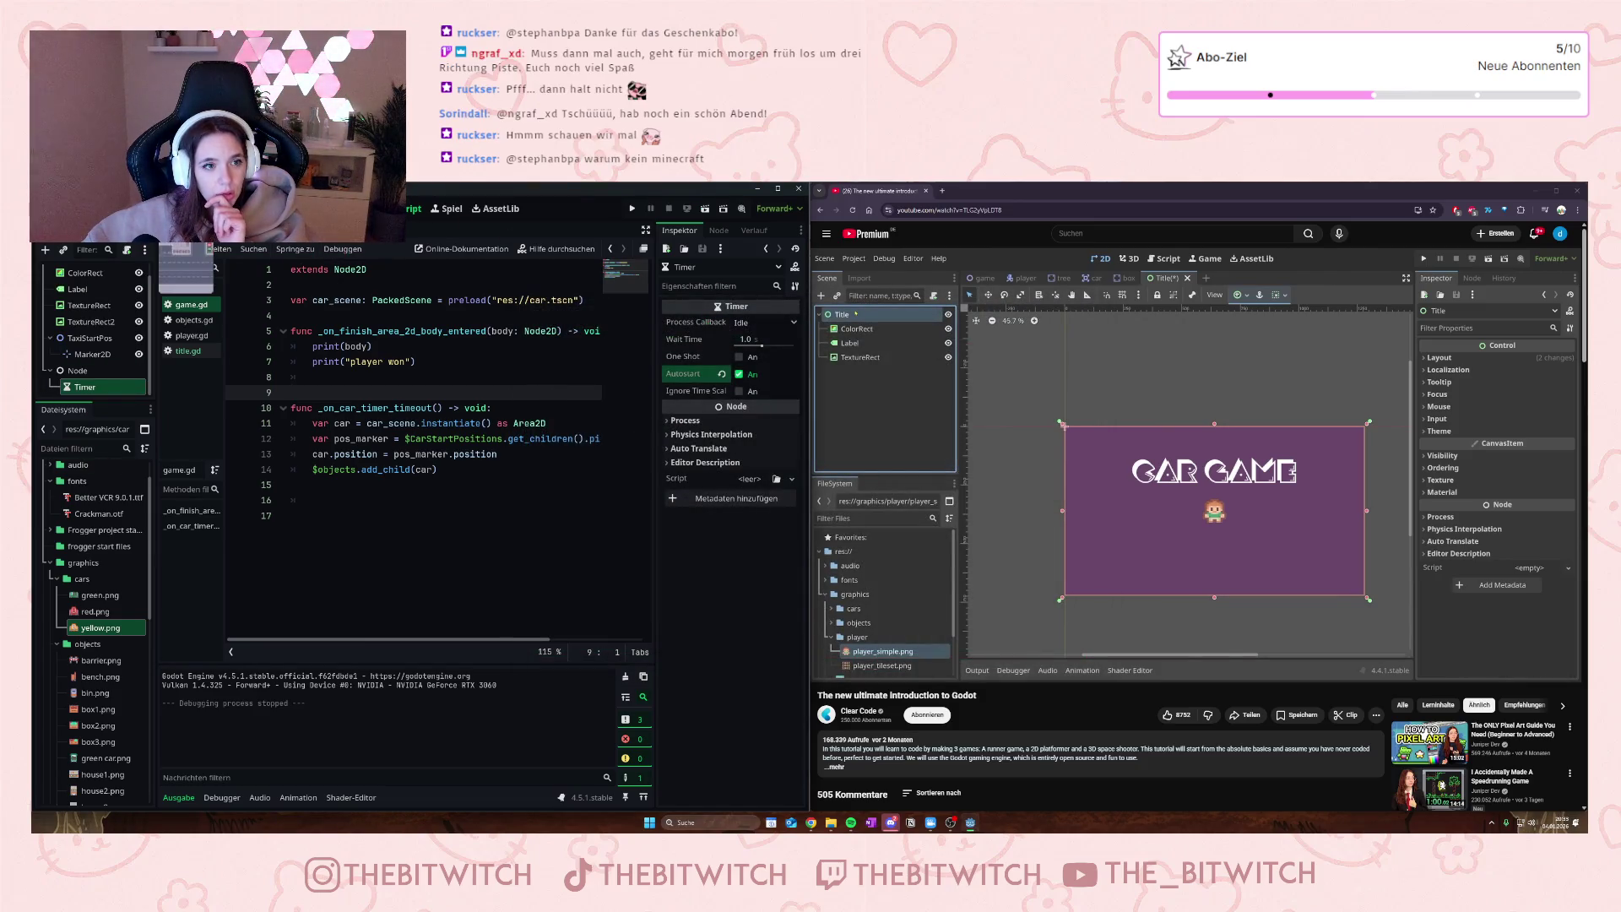
# - Inspect the game scene's CarTimer Process, Physics Interpolation and Auto Translate settings
pyautogui.scroll(-5, 92, 337)
pyautogui.click(91, 338)
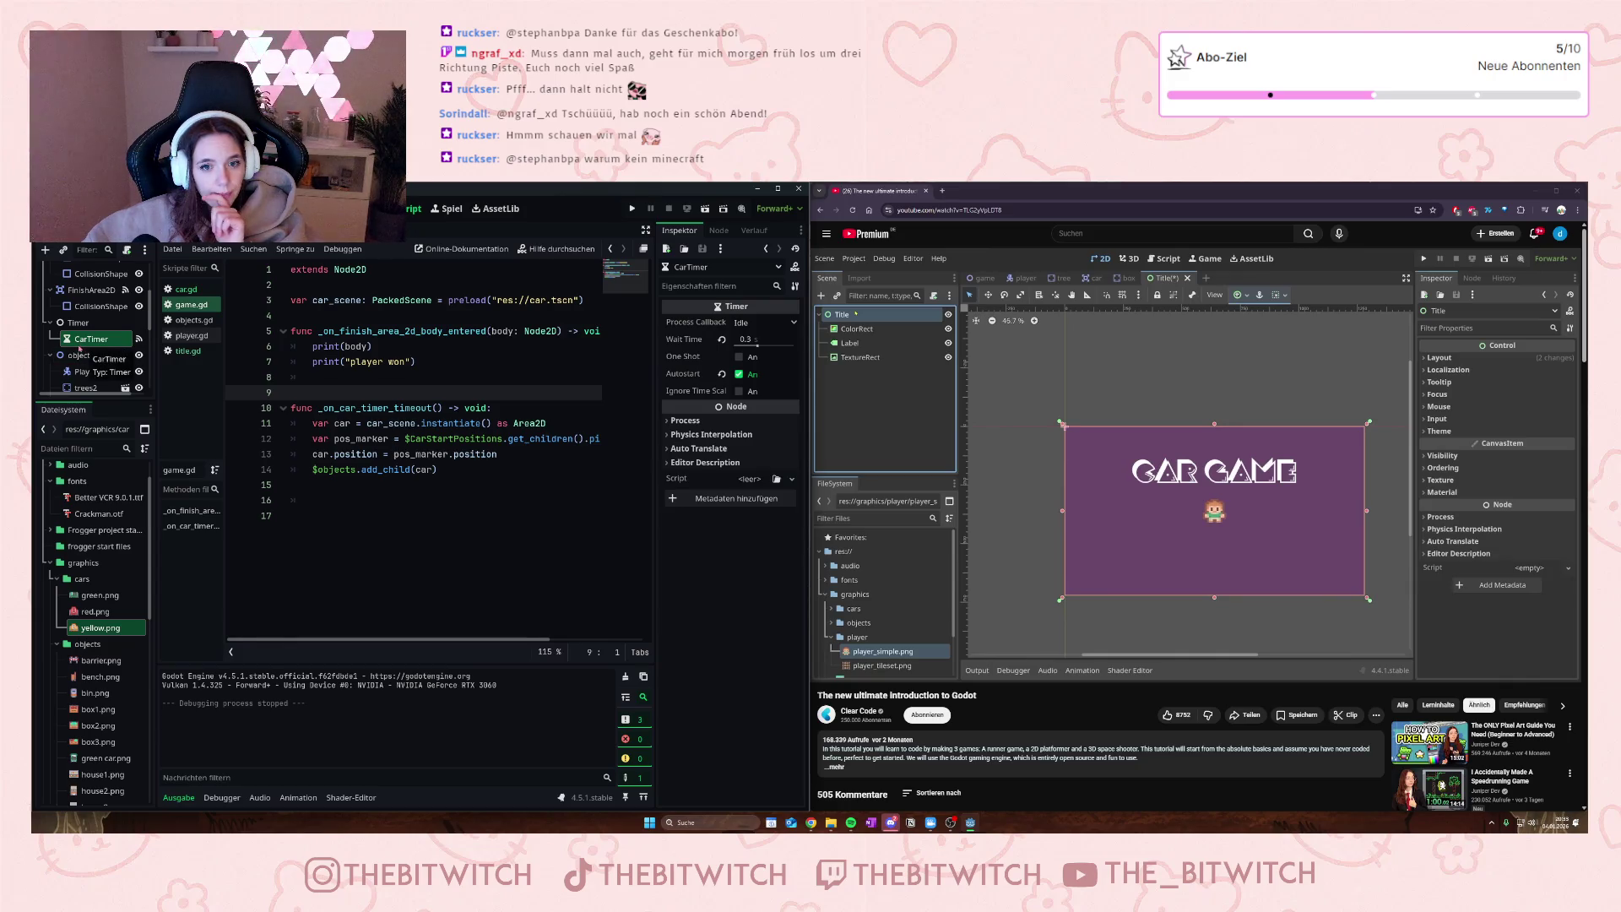
pyautogui.press('F5')
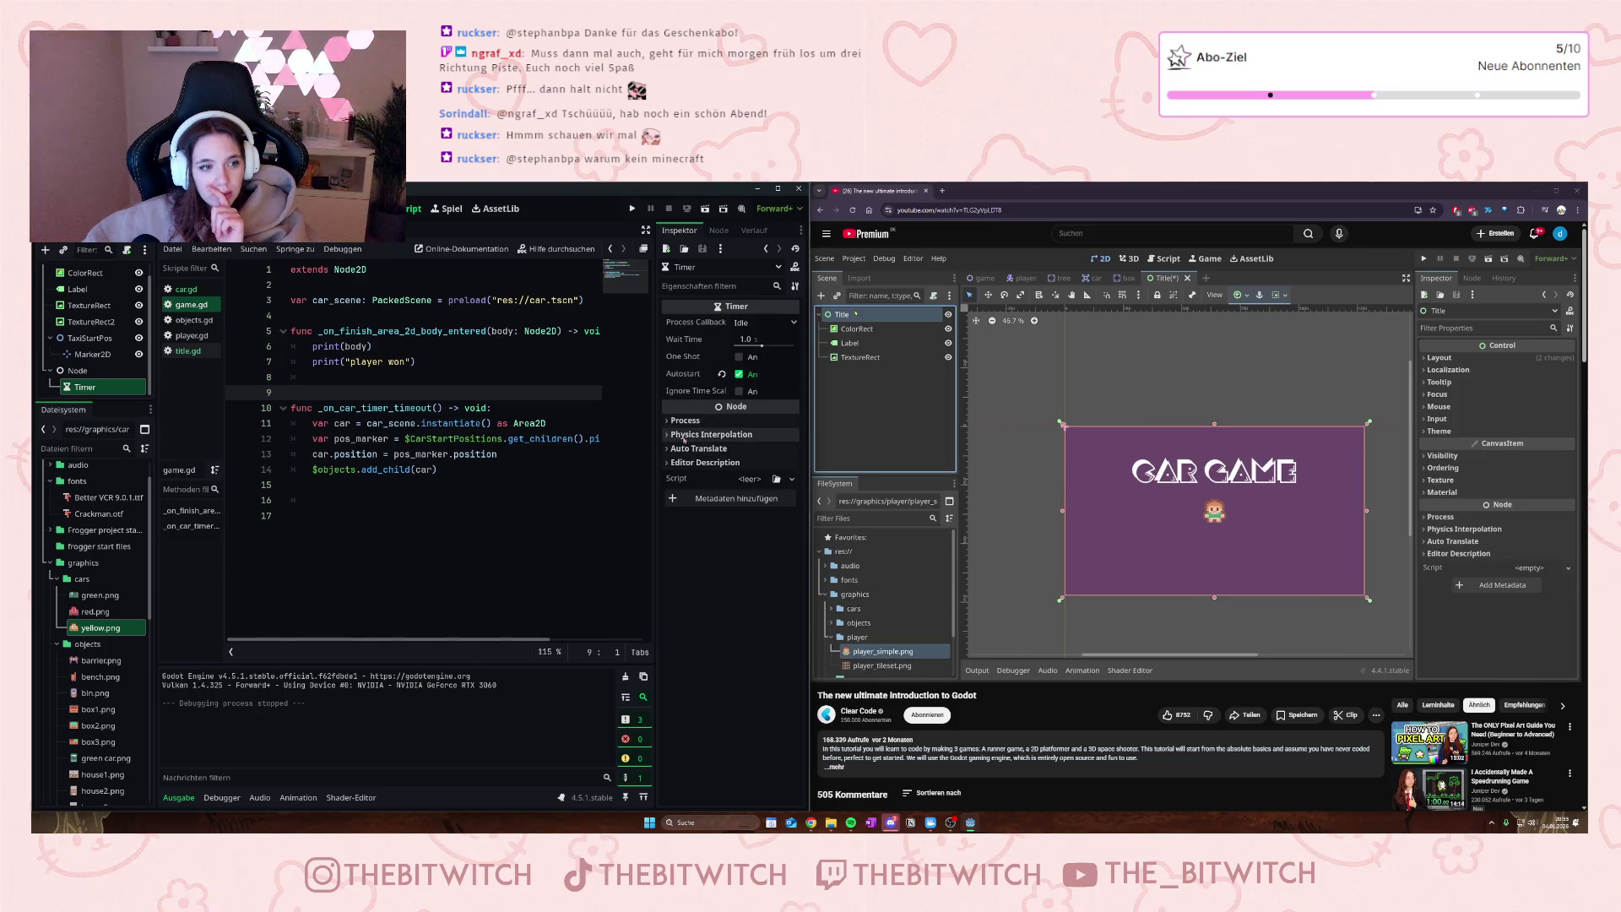
pyautogui.click(680, 420)
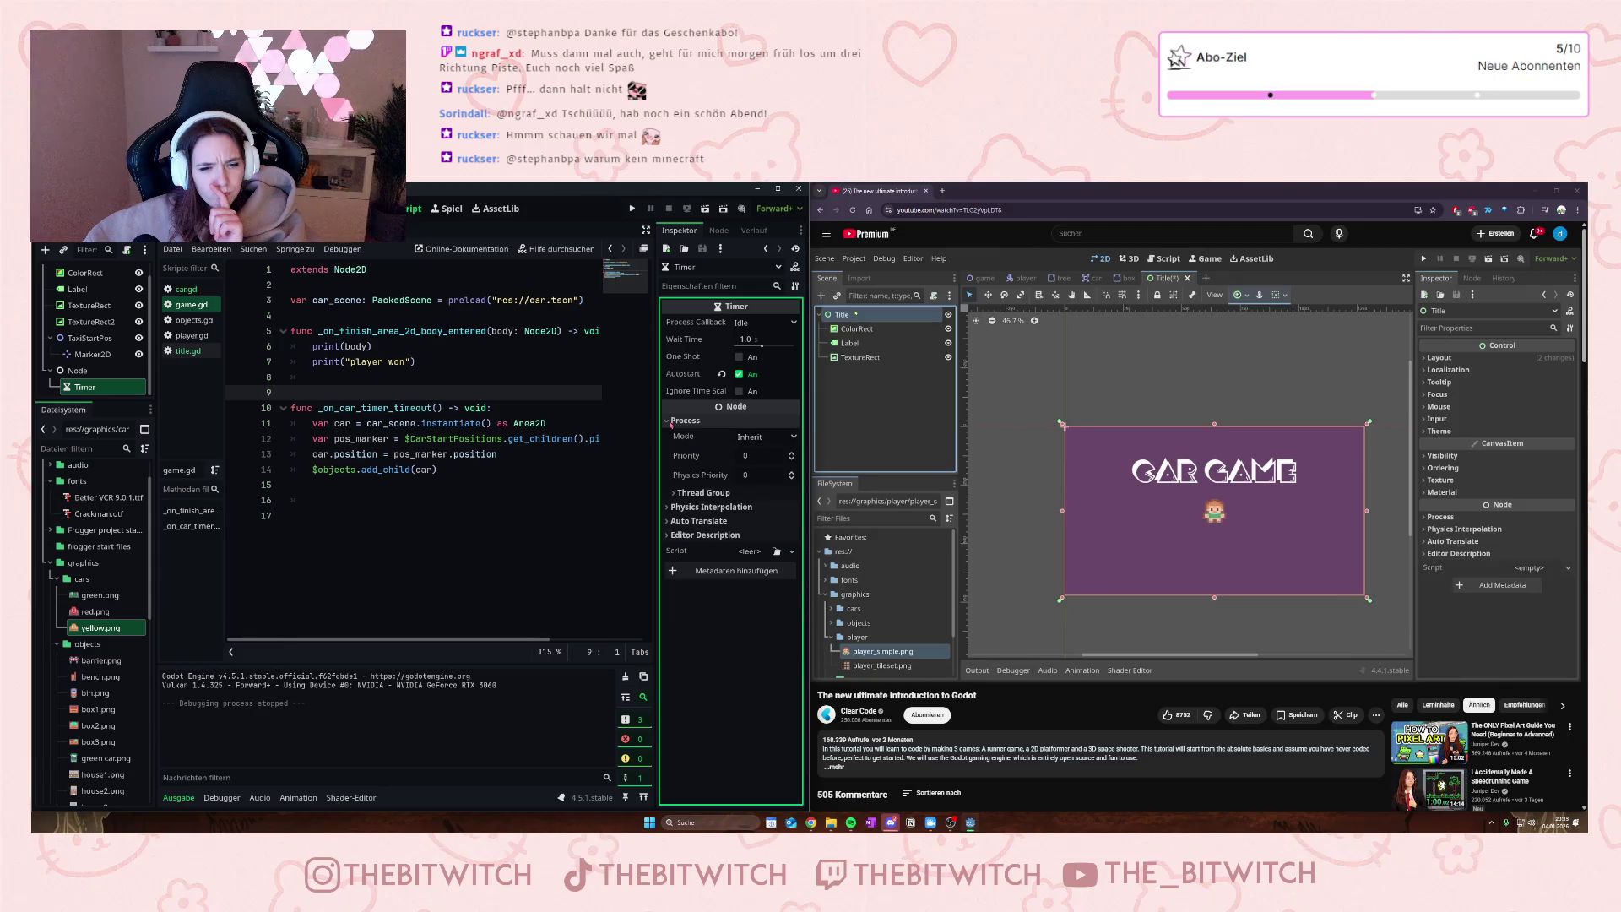
pyautogui.click(667, 506)
pyautogui.click(680, 538)
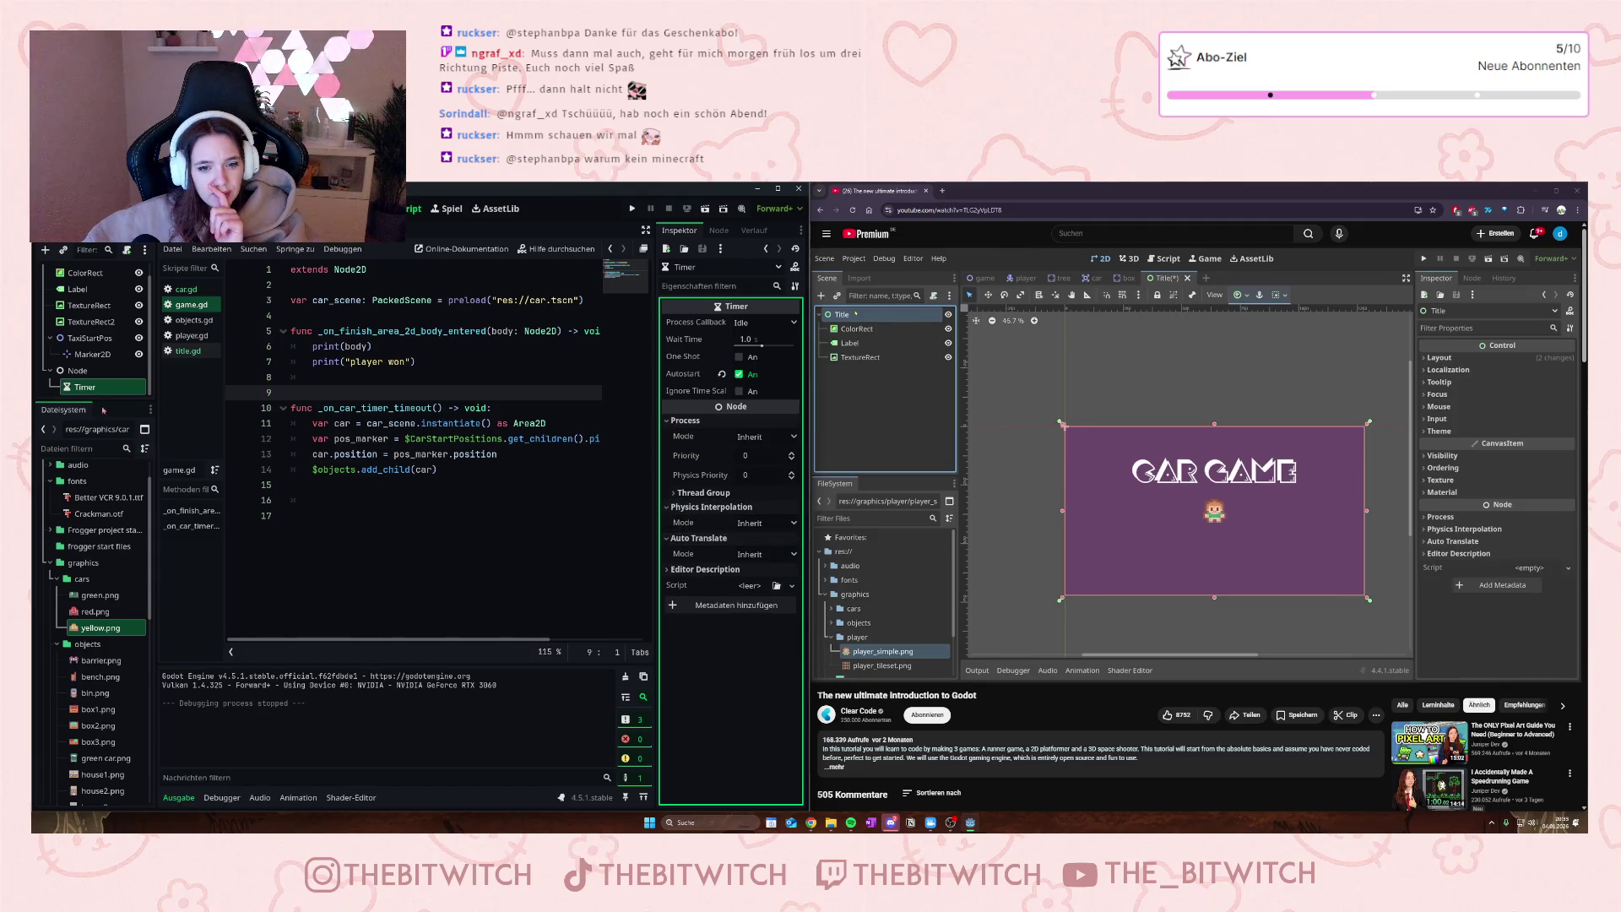
# - Switch among the car, title and game scene tabs, ending on the game scene
pyautogui.click(338, 236)
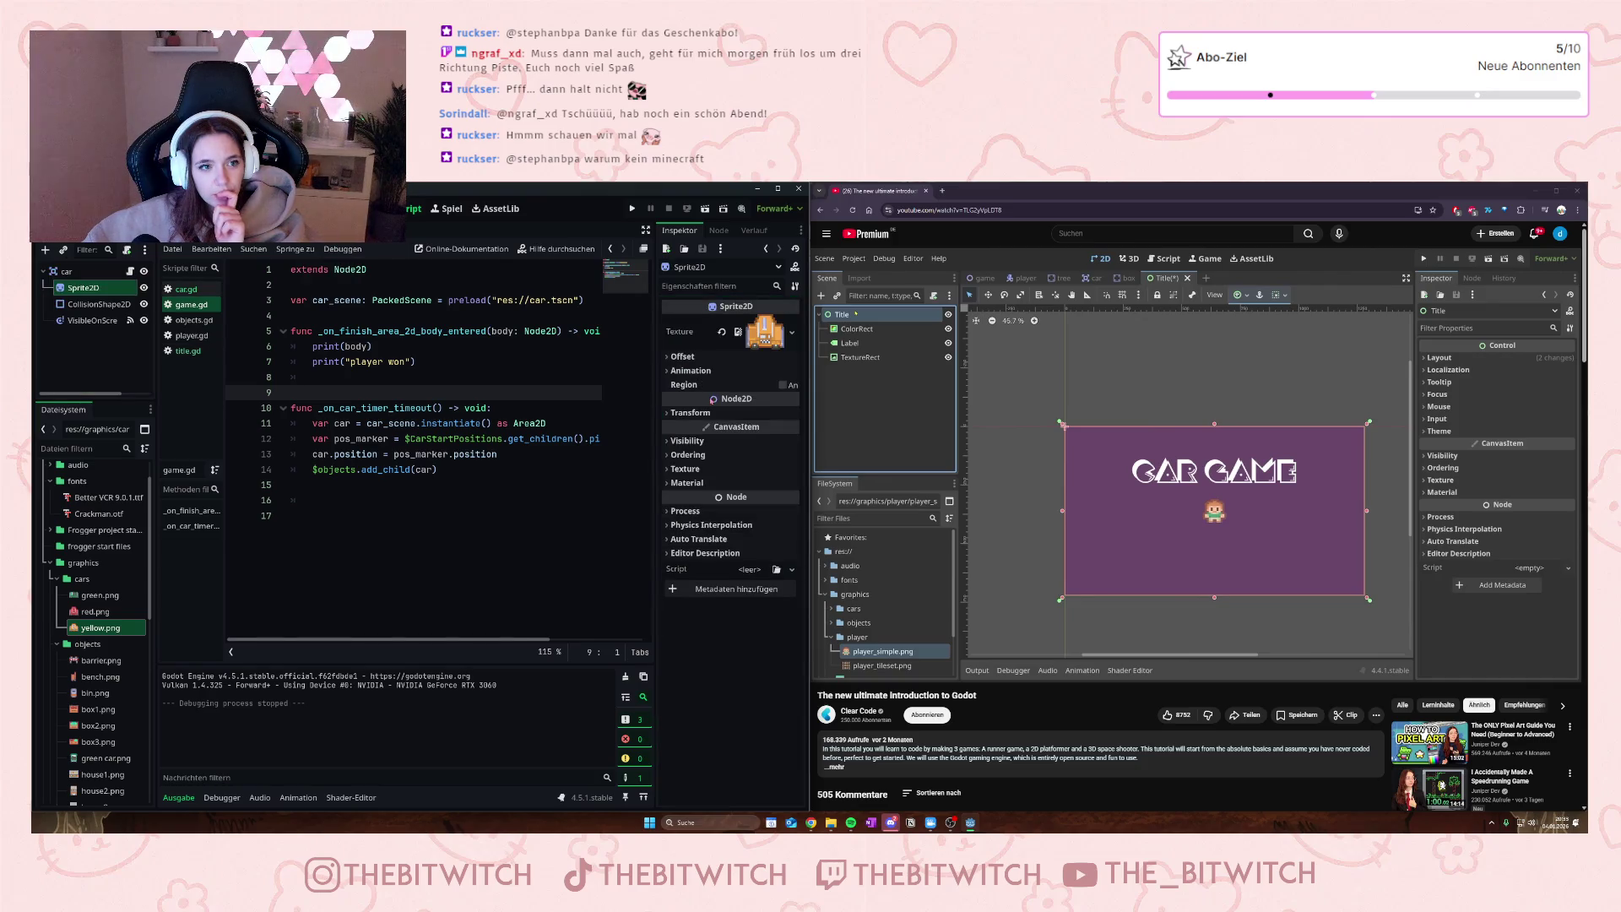
pyautogui.click(355, 236)
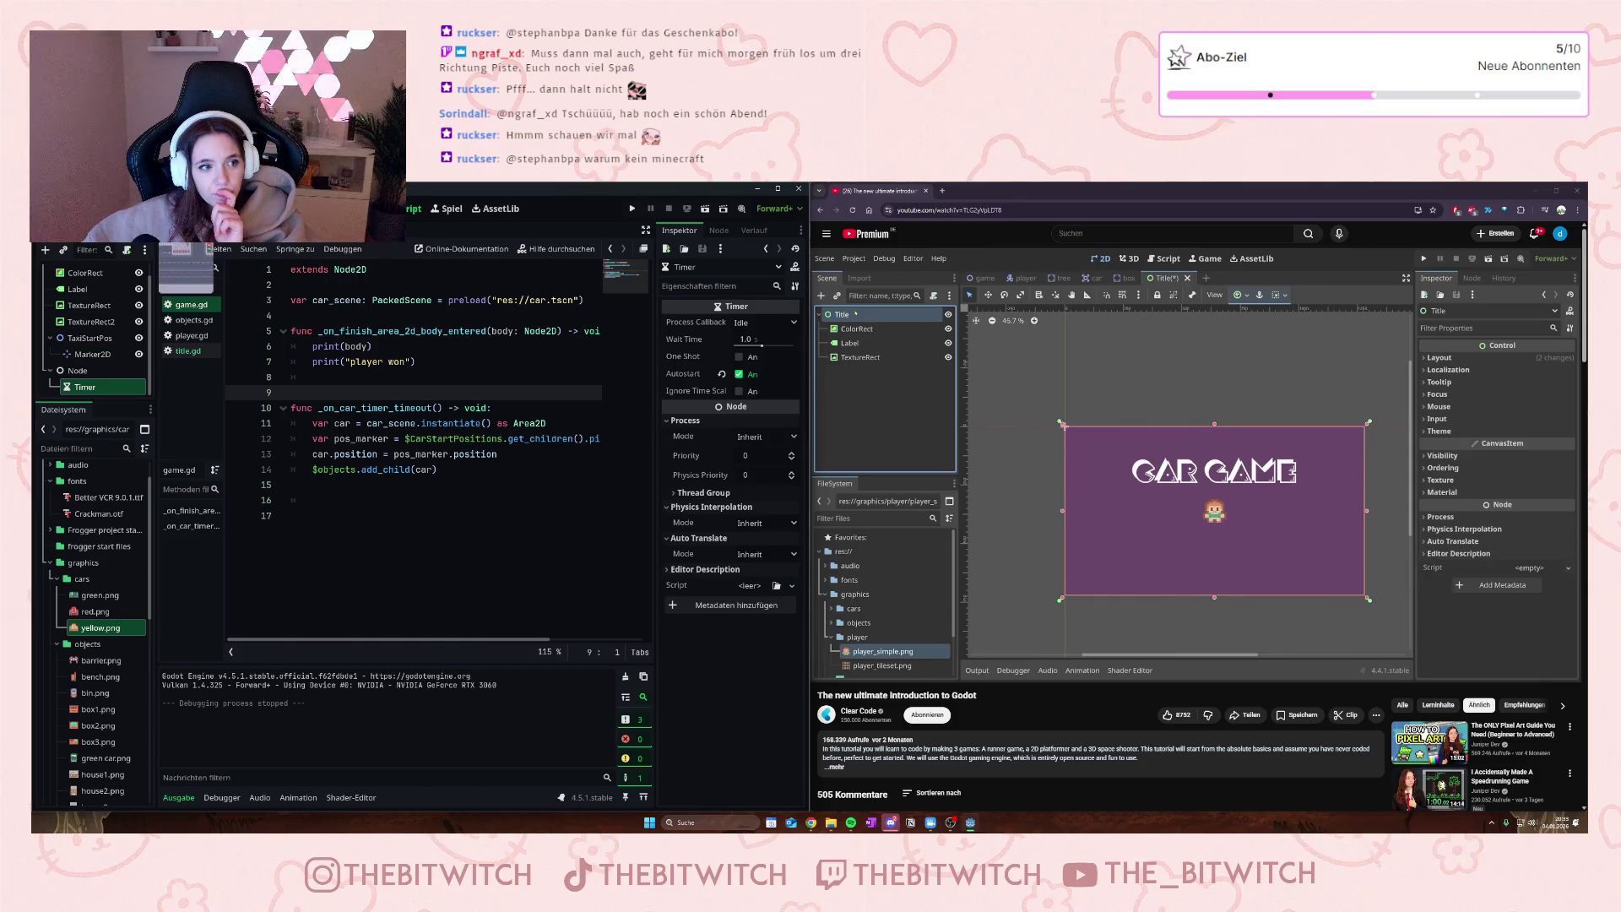
pyautogui.click(186, 238)
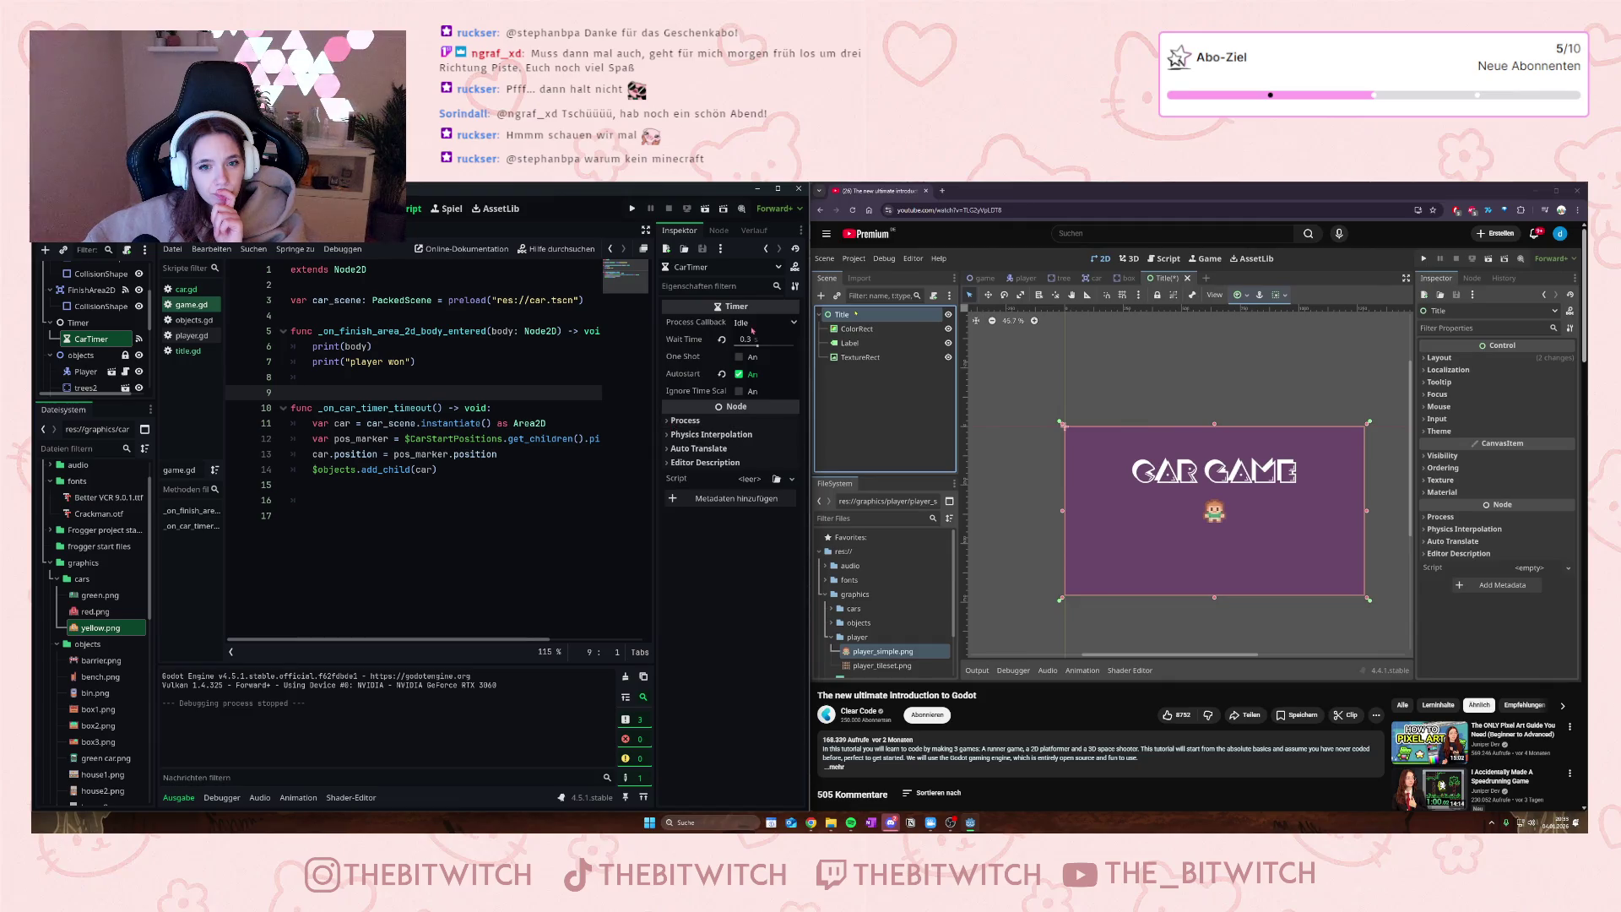
pyautogui.click(377, 237)
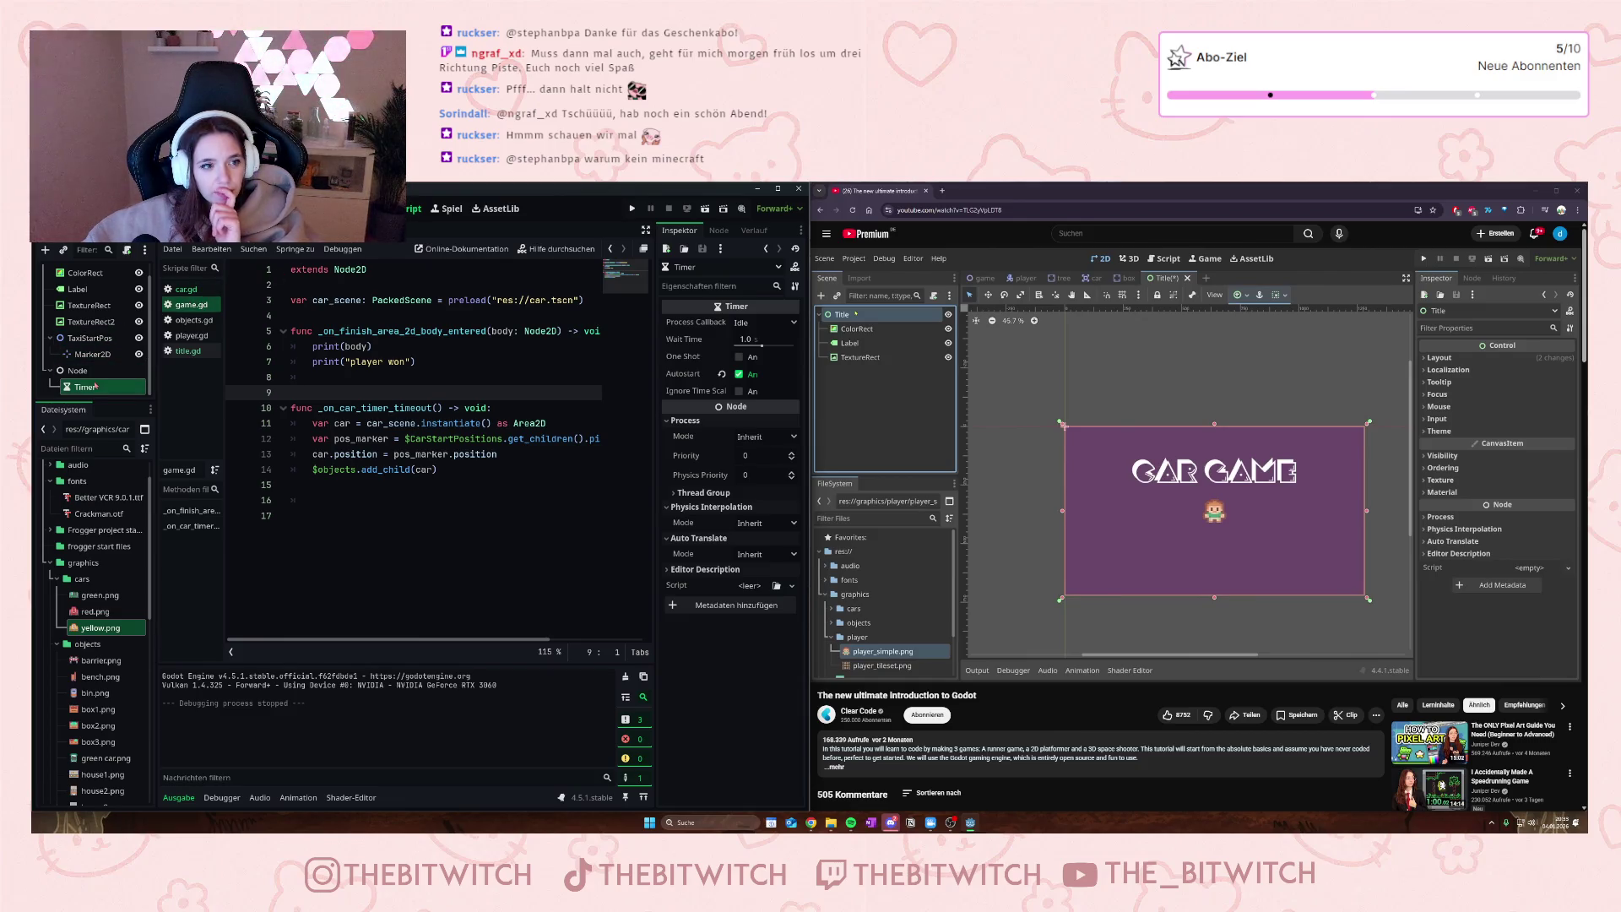
pyautogui.click(186, 237)
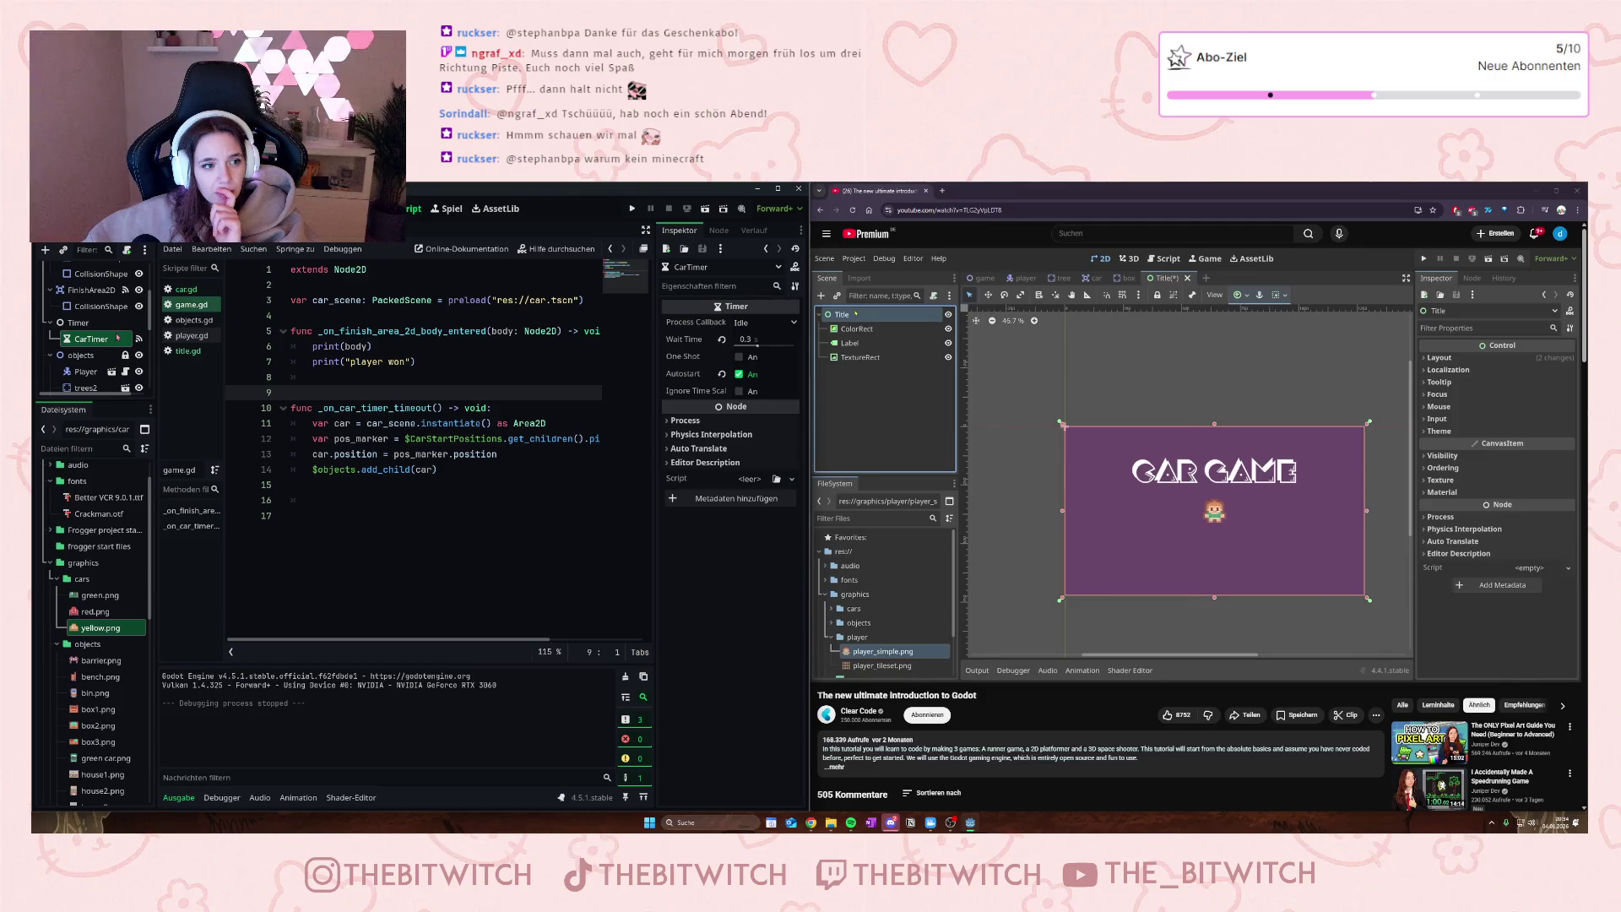
# - Inspect the Marker2D2 start marker's Process and Transform settings
pyautogui.scroll(-1, 95, 311)
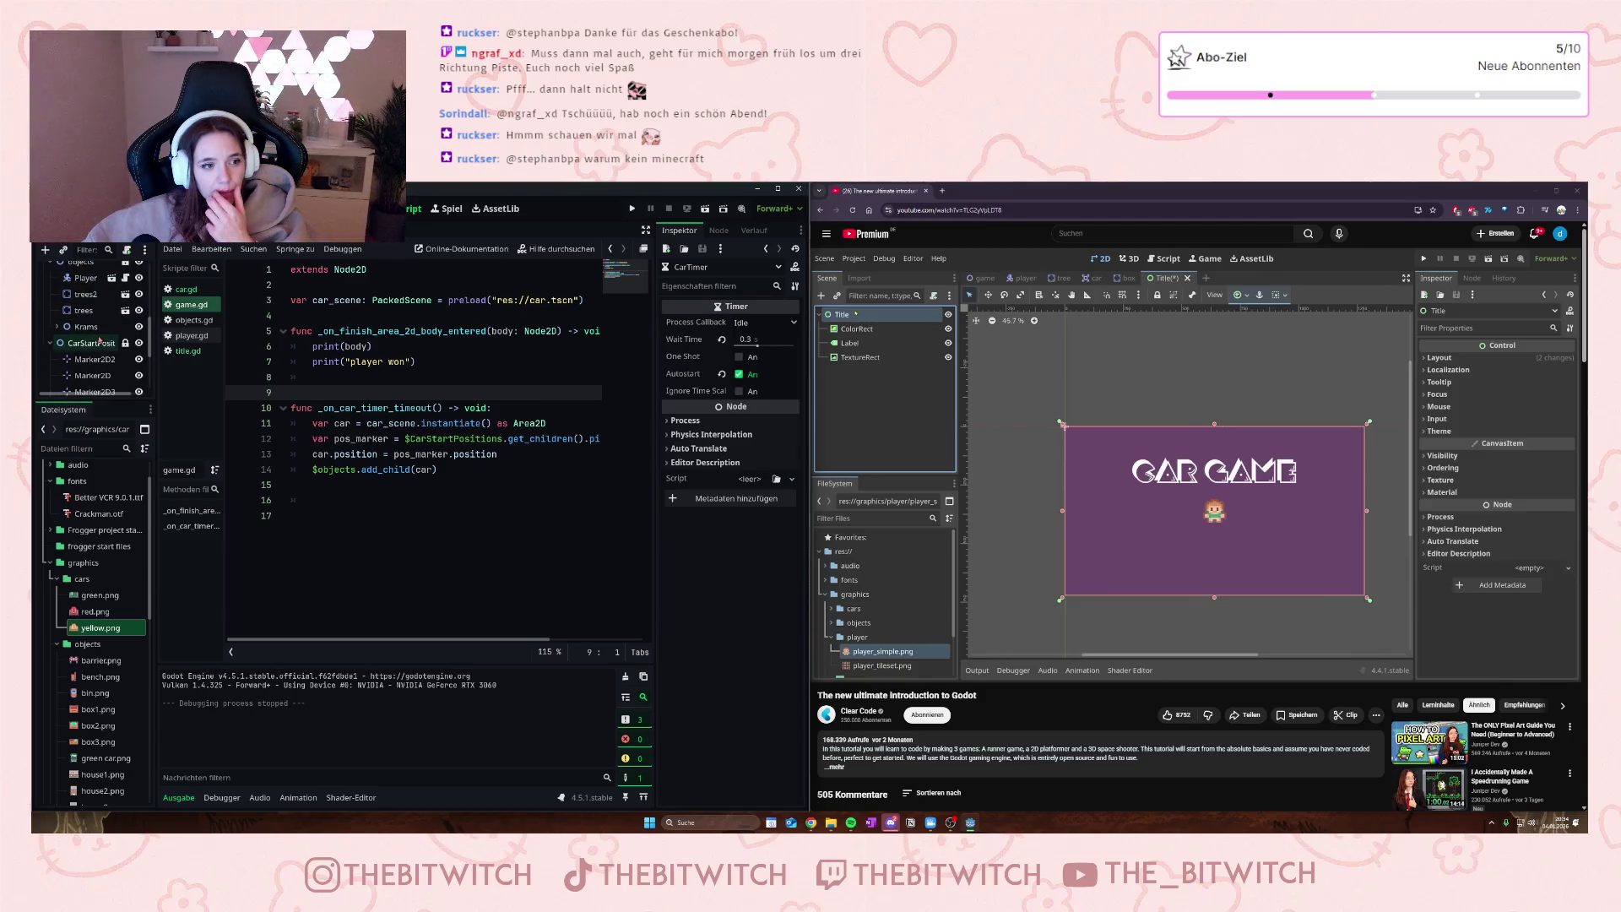
pyautogui.click(99, 357)
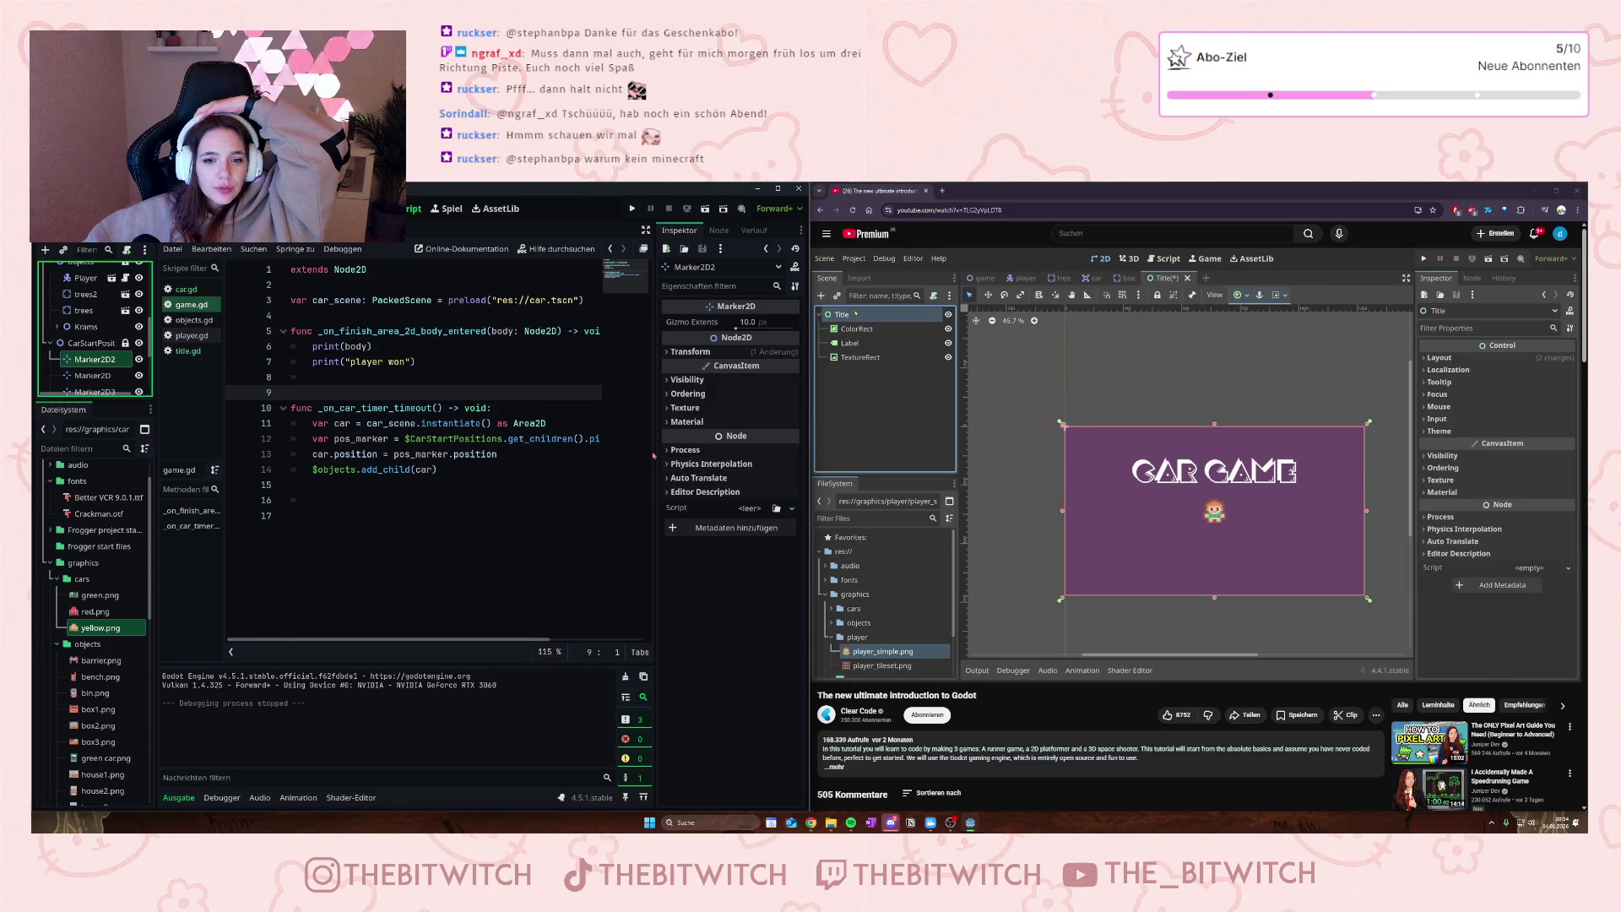
pyautogui.click(671, 452)
pyautogui.click(671, 451)
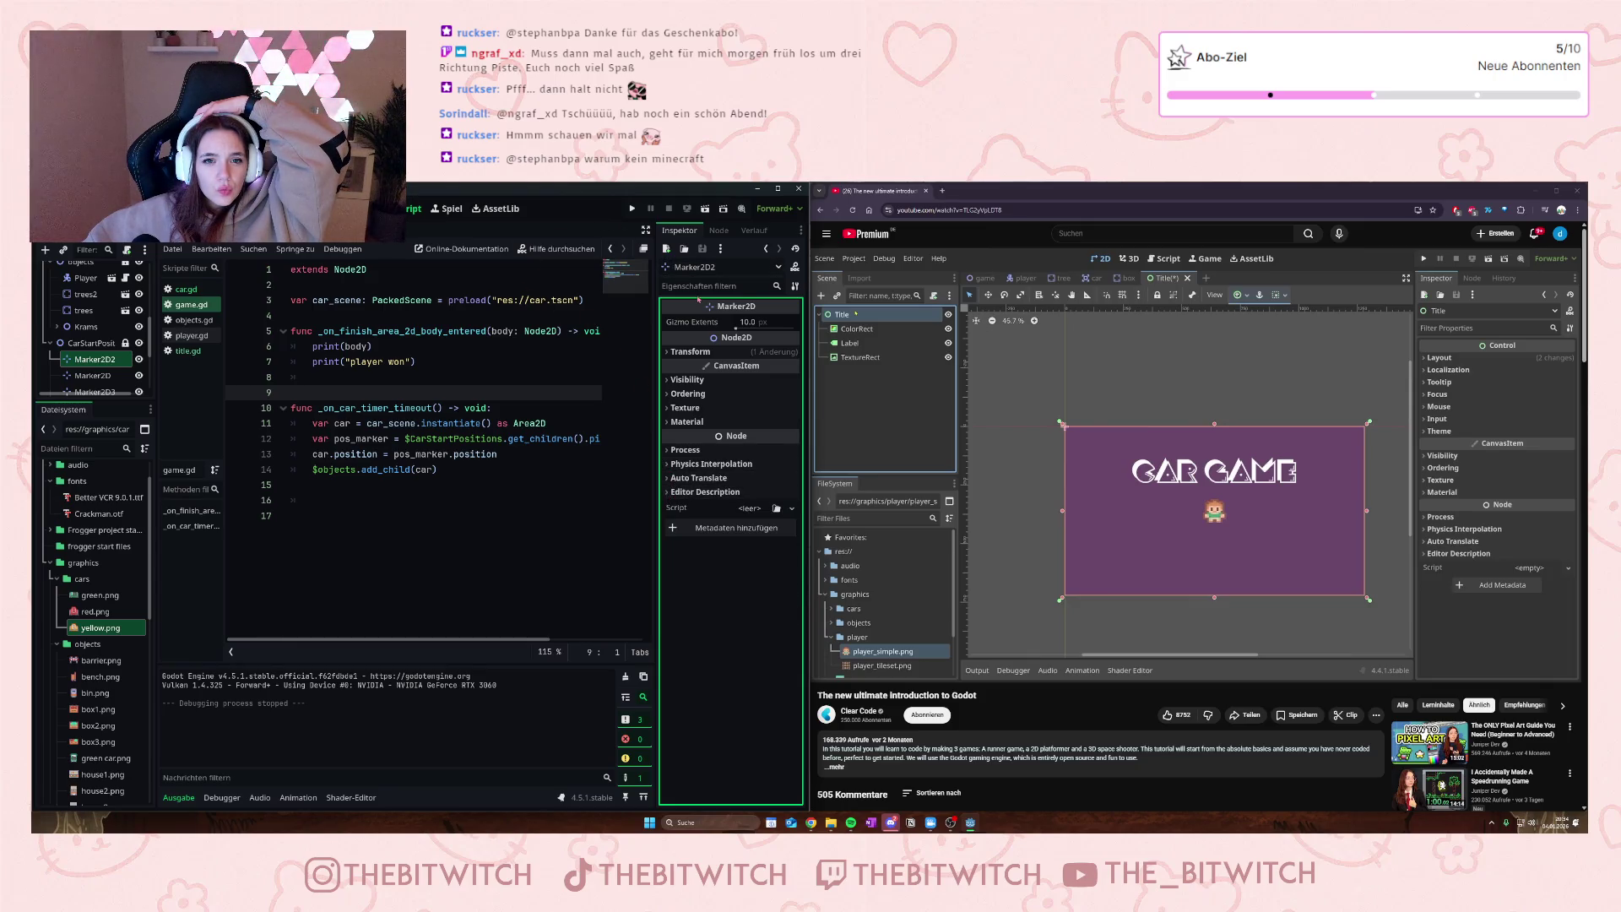
pyautogui.click(690, 351)
pyautogui.click(689, 351)
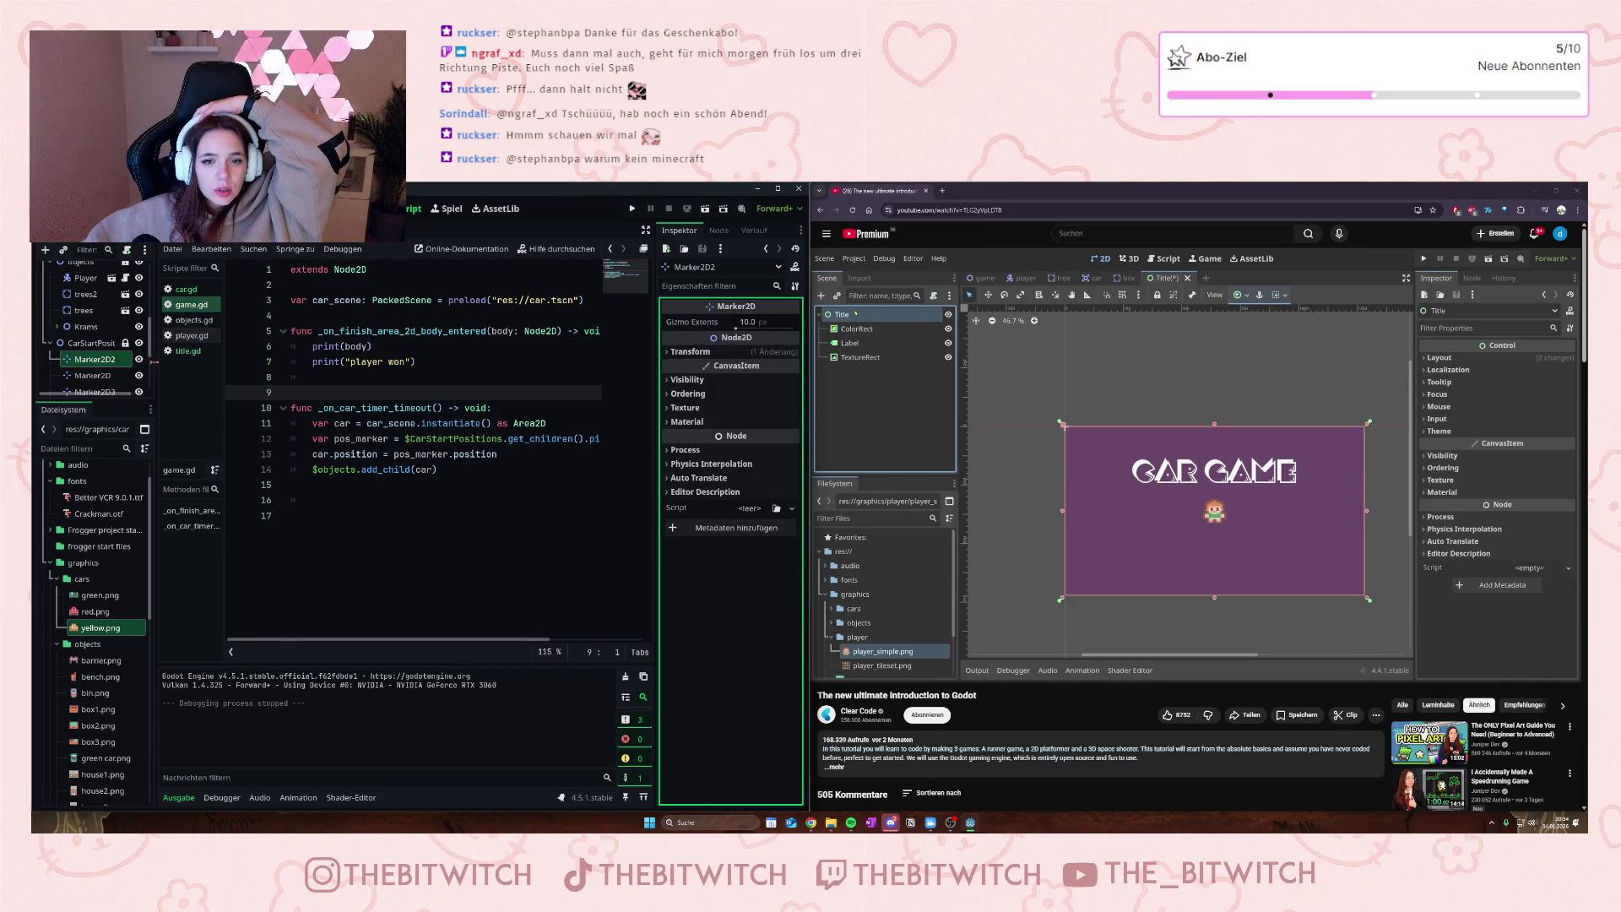
# - Look at the CarStartPositions group, then reselect the CarTimer
pyautogui.click(89, 343)
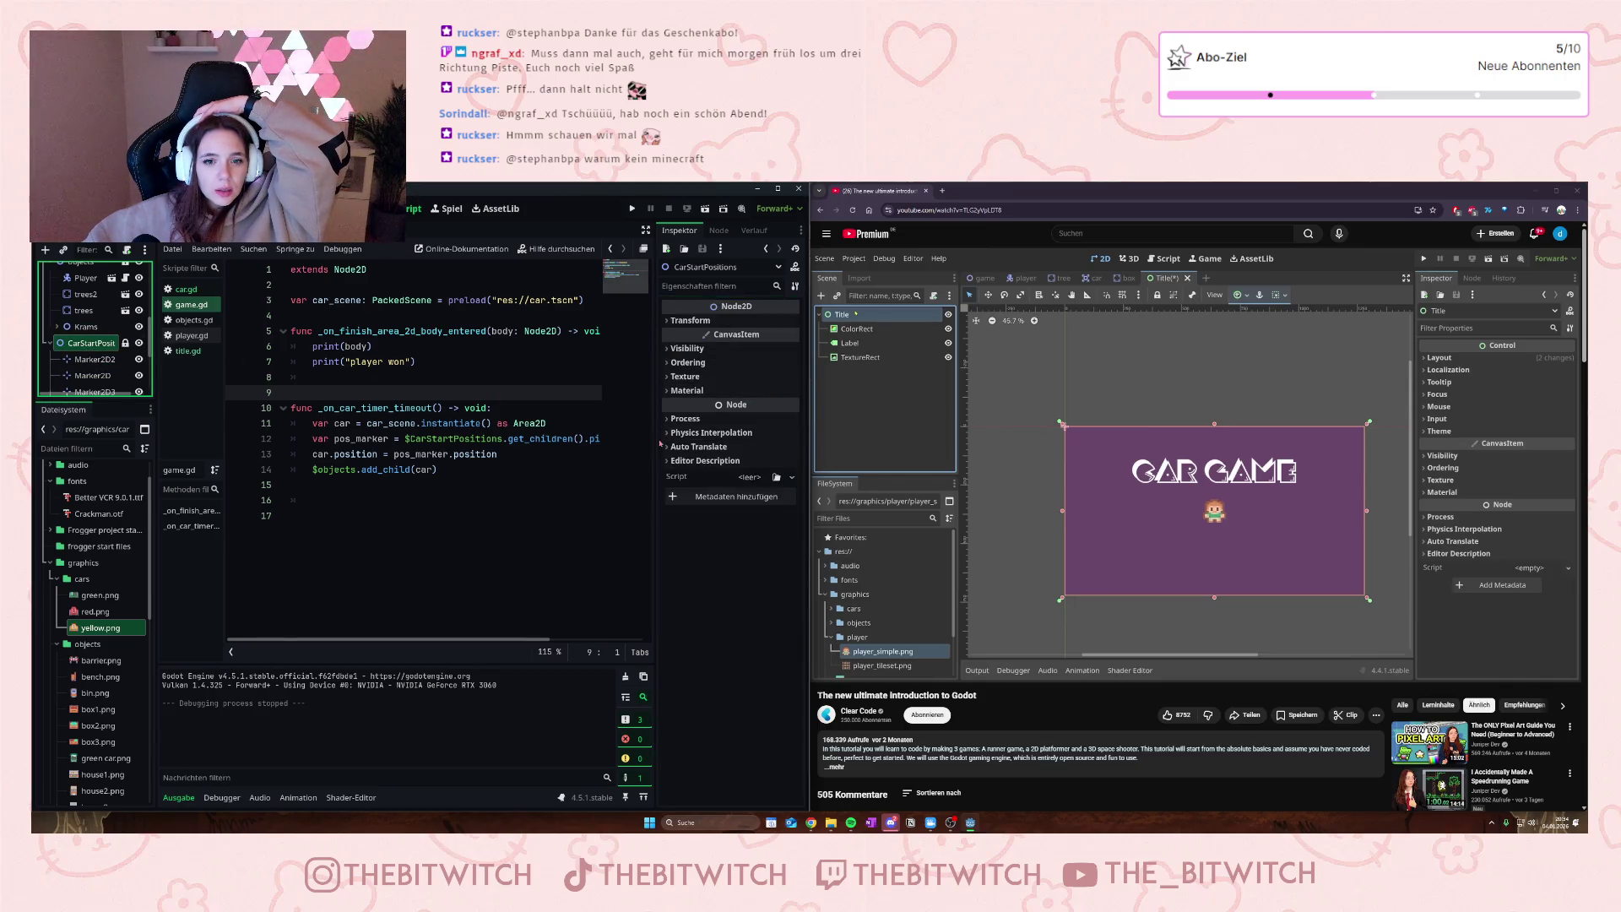
pyautogui.click(676, 507)
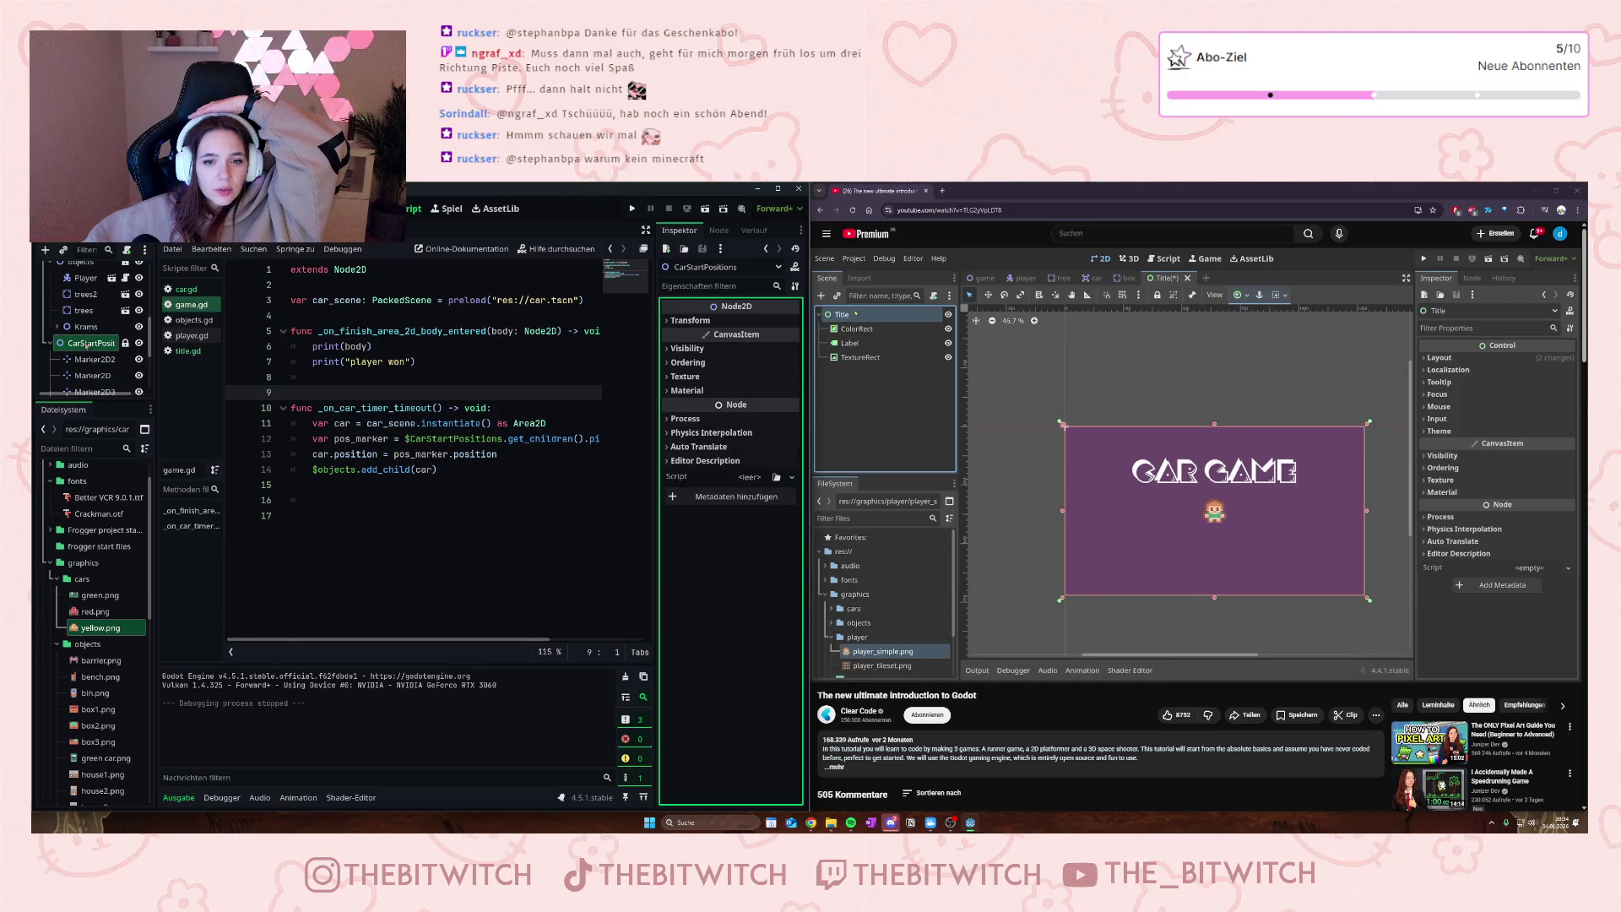
pyautogui.scroll(2, 84, 338)
pyautogui.click(76, 323)
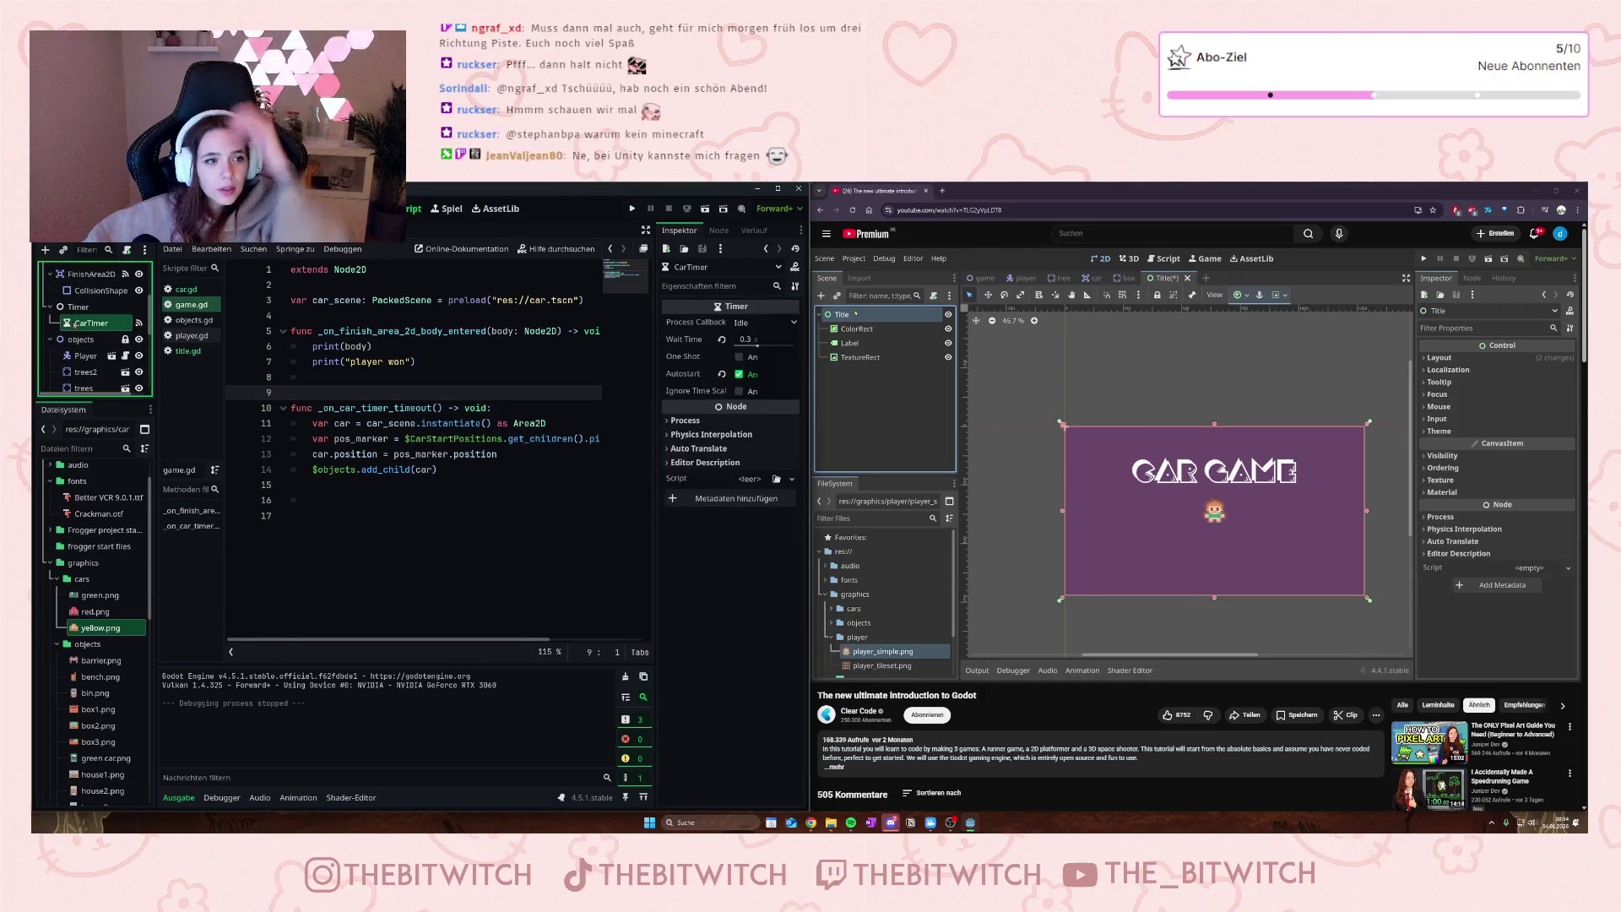
pyautogui.click(77, 306)
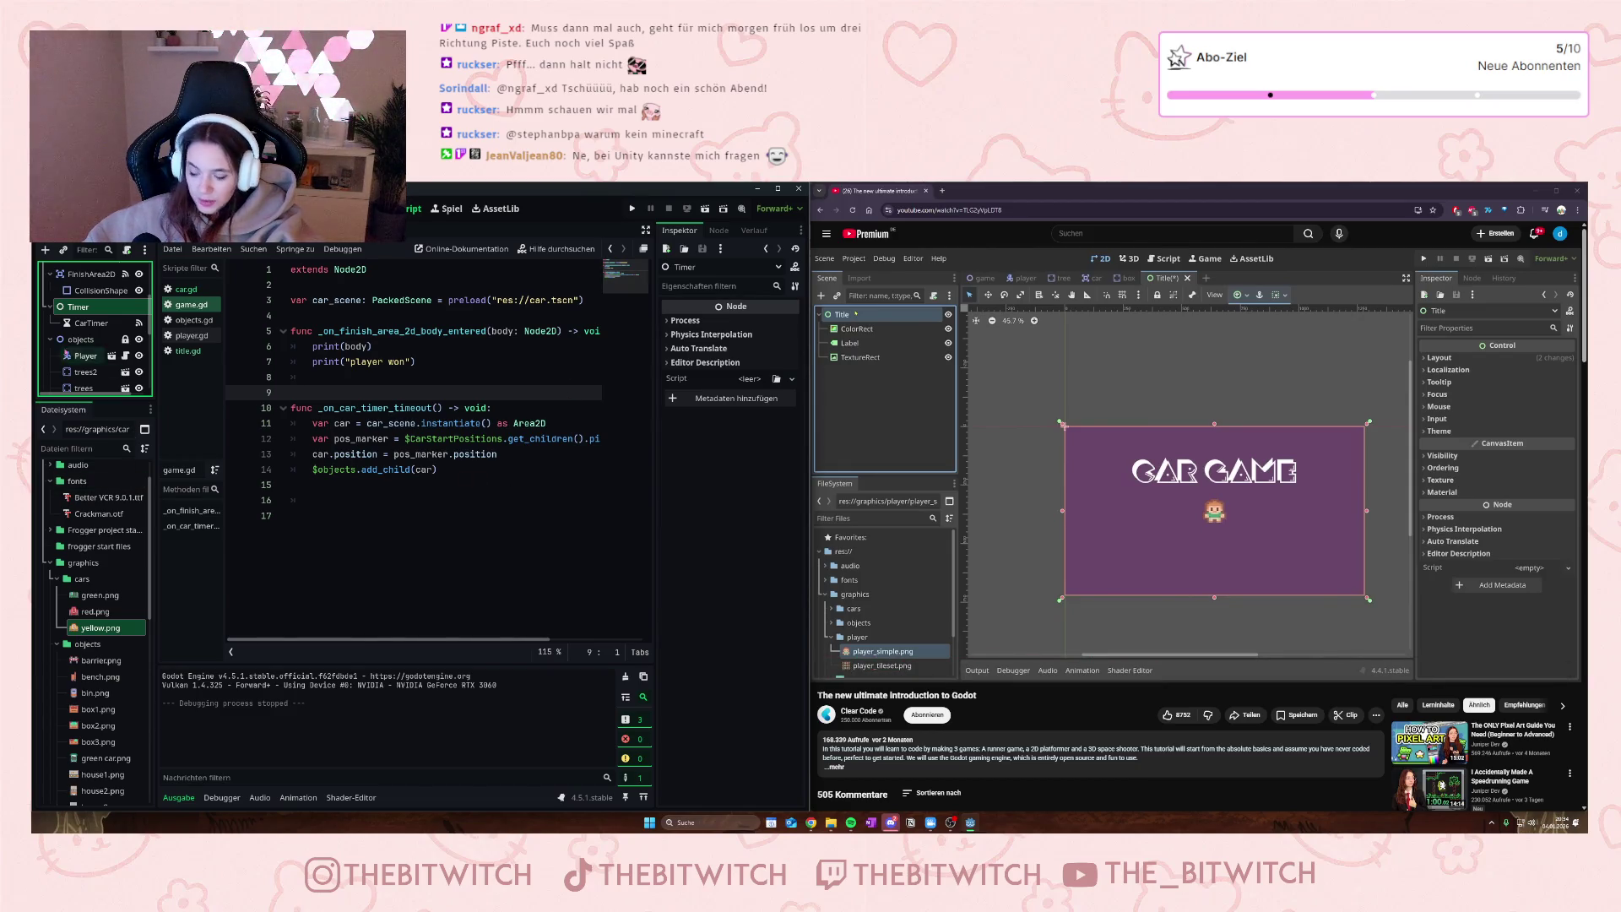
pyautogui.scroll(-3, 61, 364)
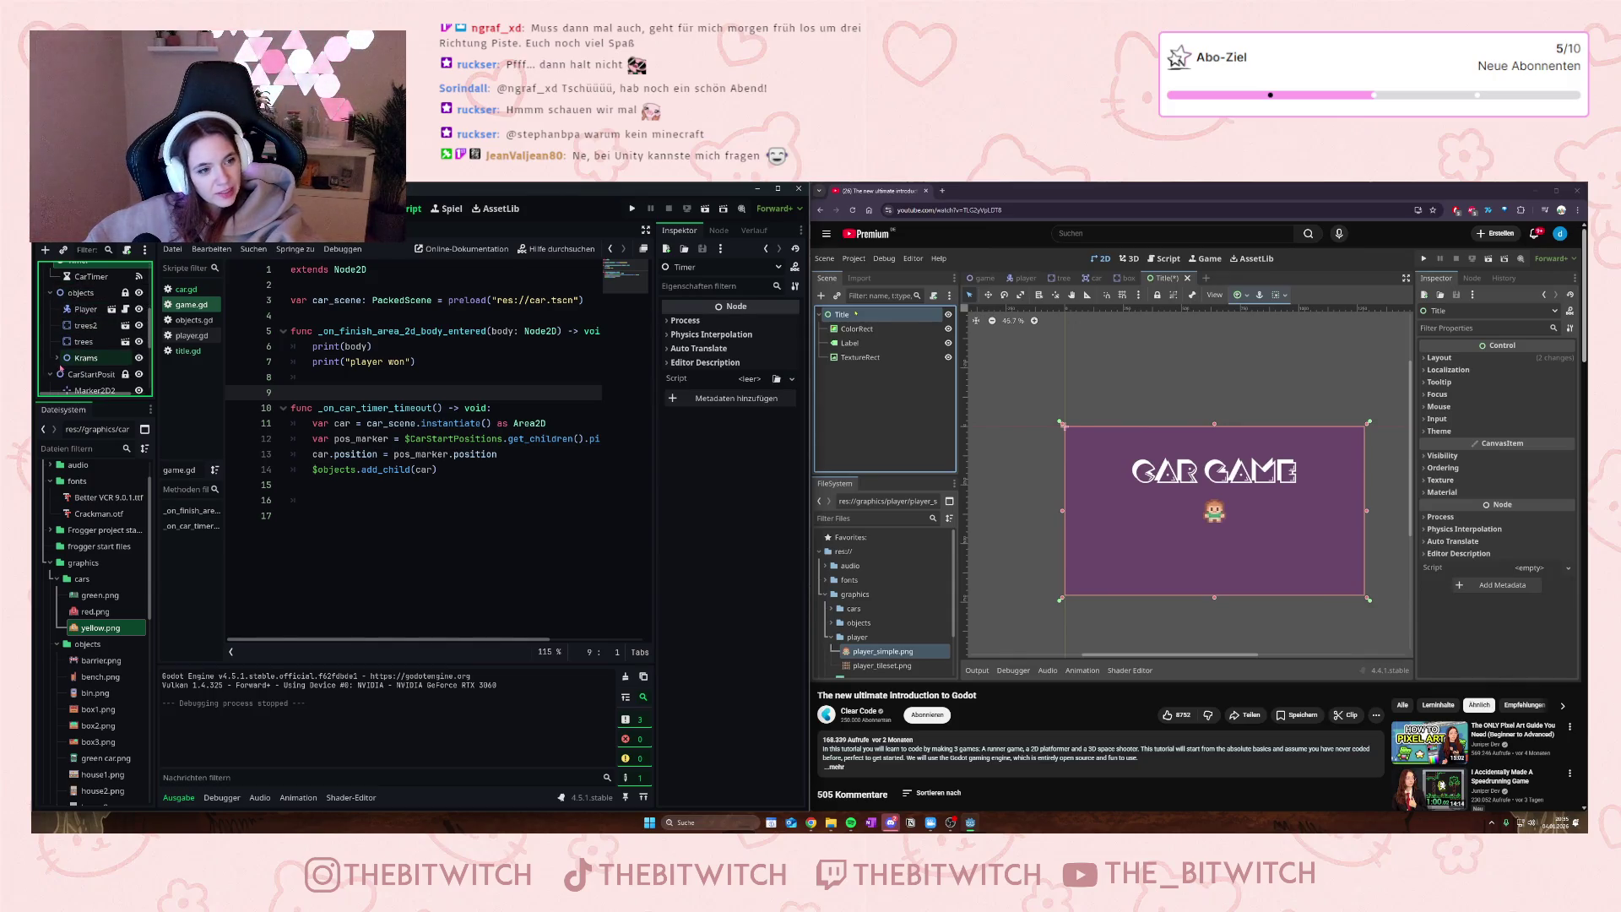
pyautogui.scroll(3, 90, 354)
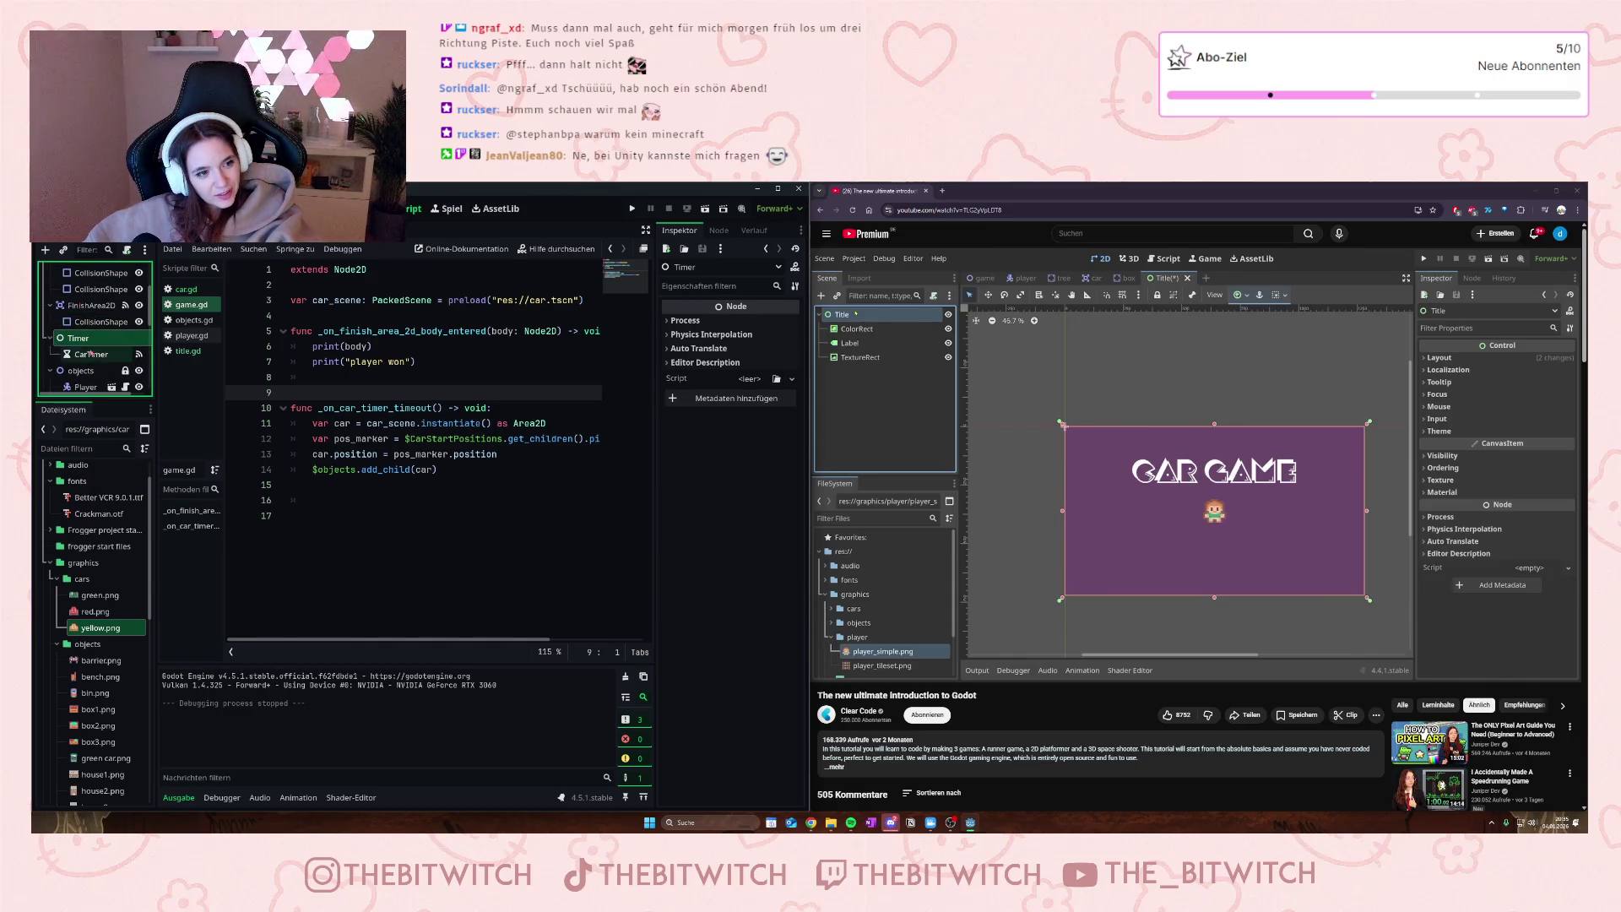
pyautogui.scroll(1, 89, 355)
pyautogui.scroll(4, 87, 354)
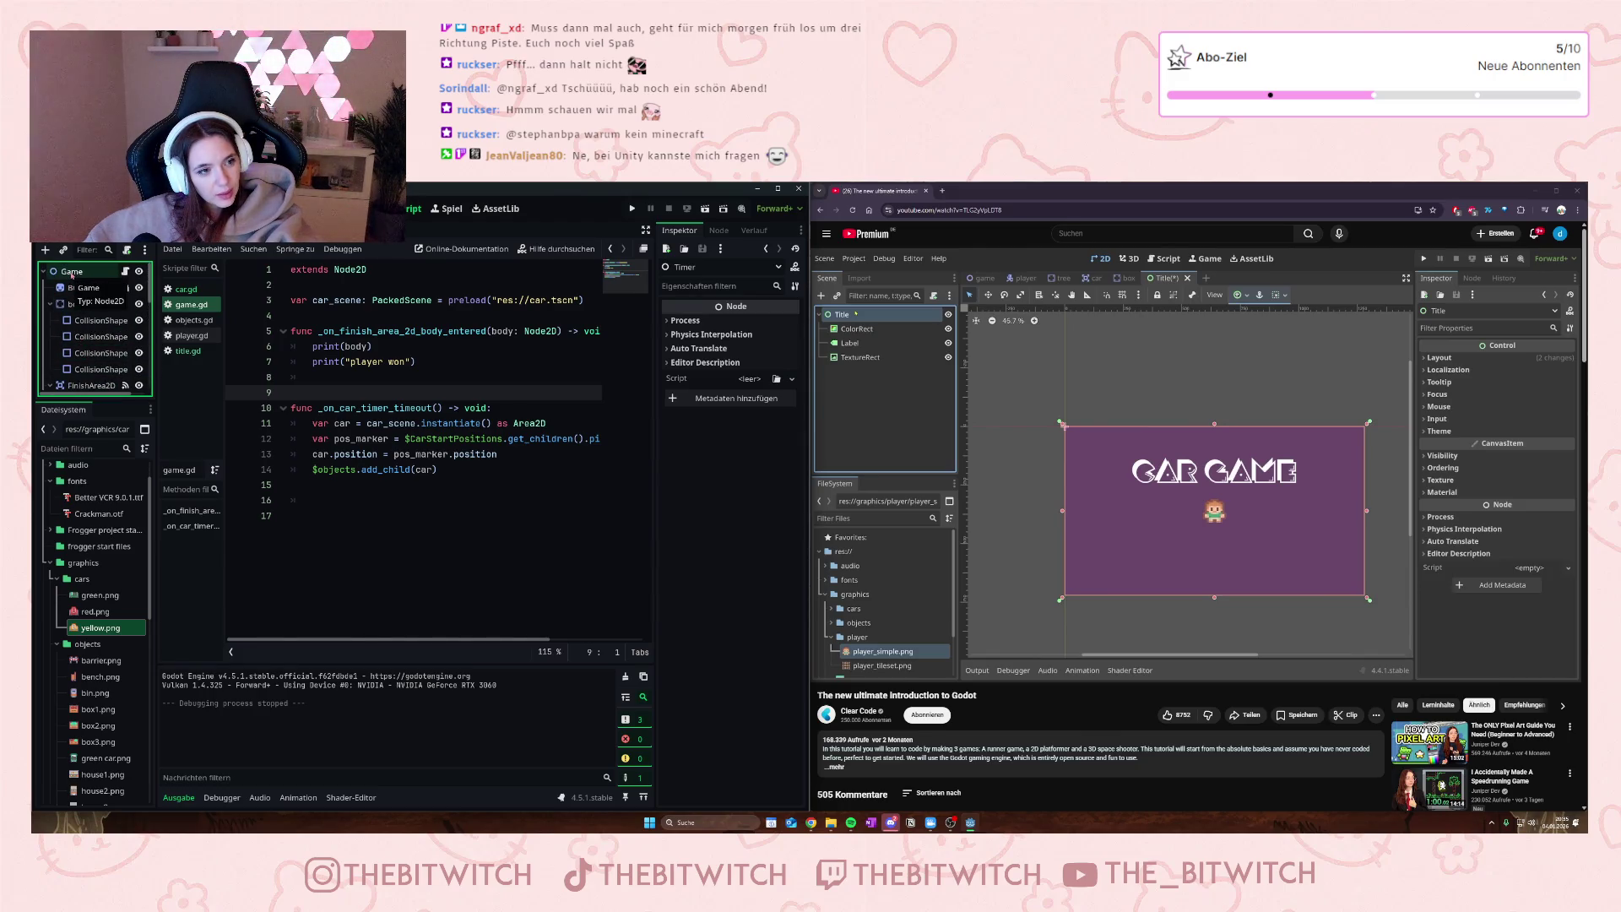
pyautogui.click(176, 308)
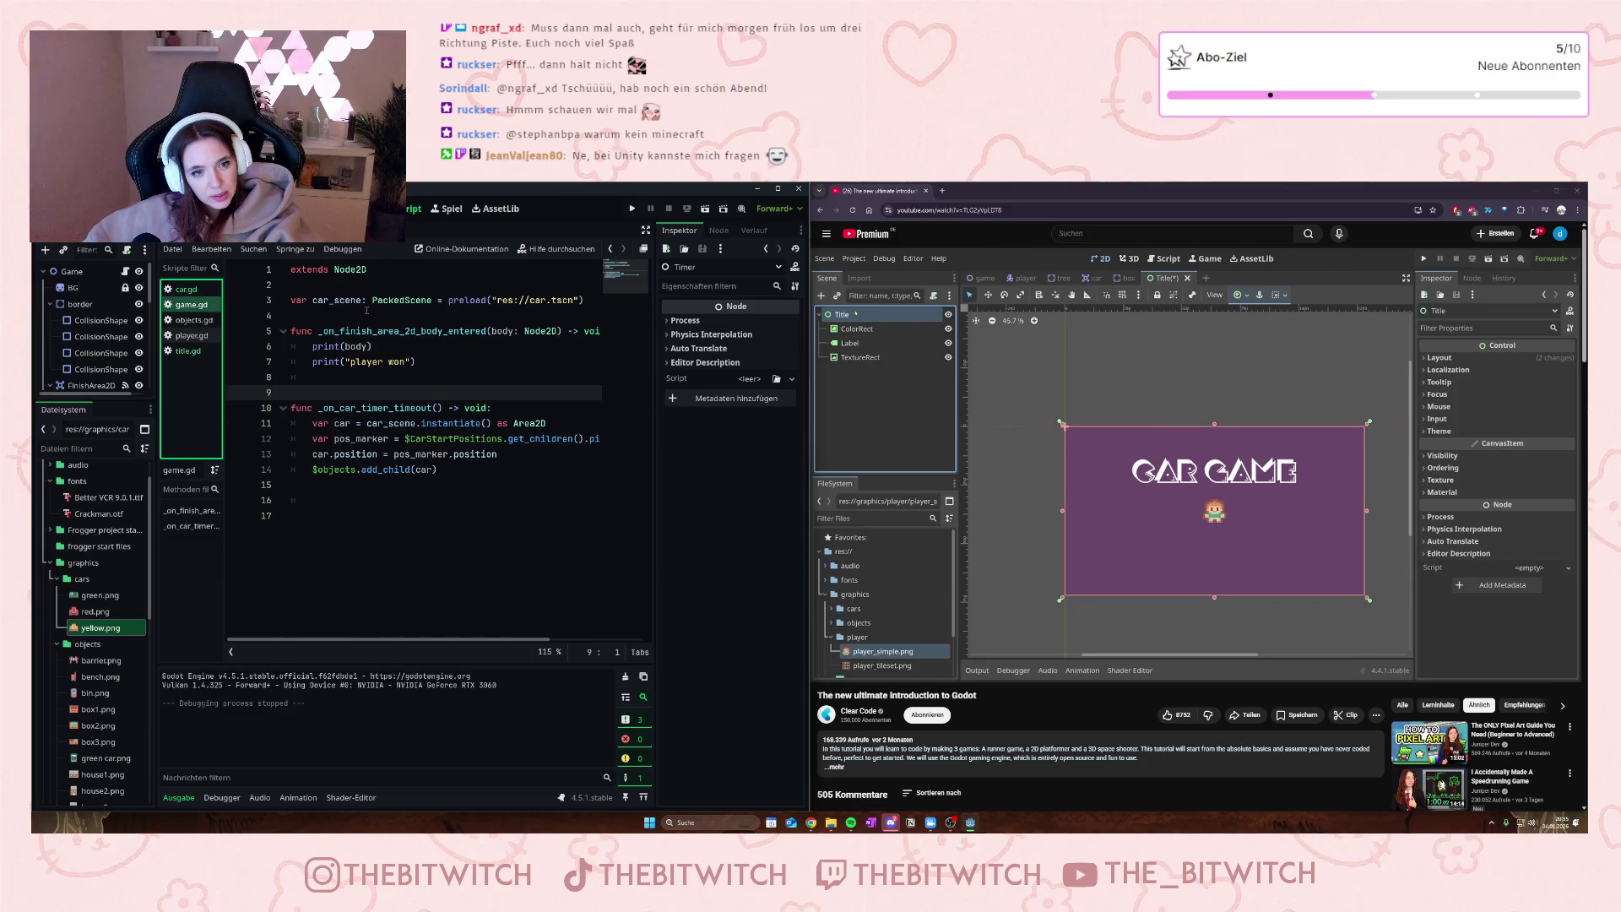
# - Open car.gd and read through its code
pyautogui.click(191, 291)
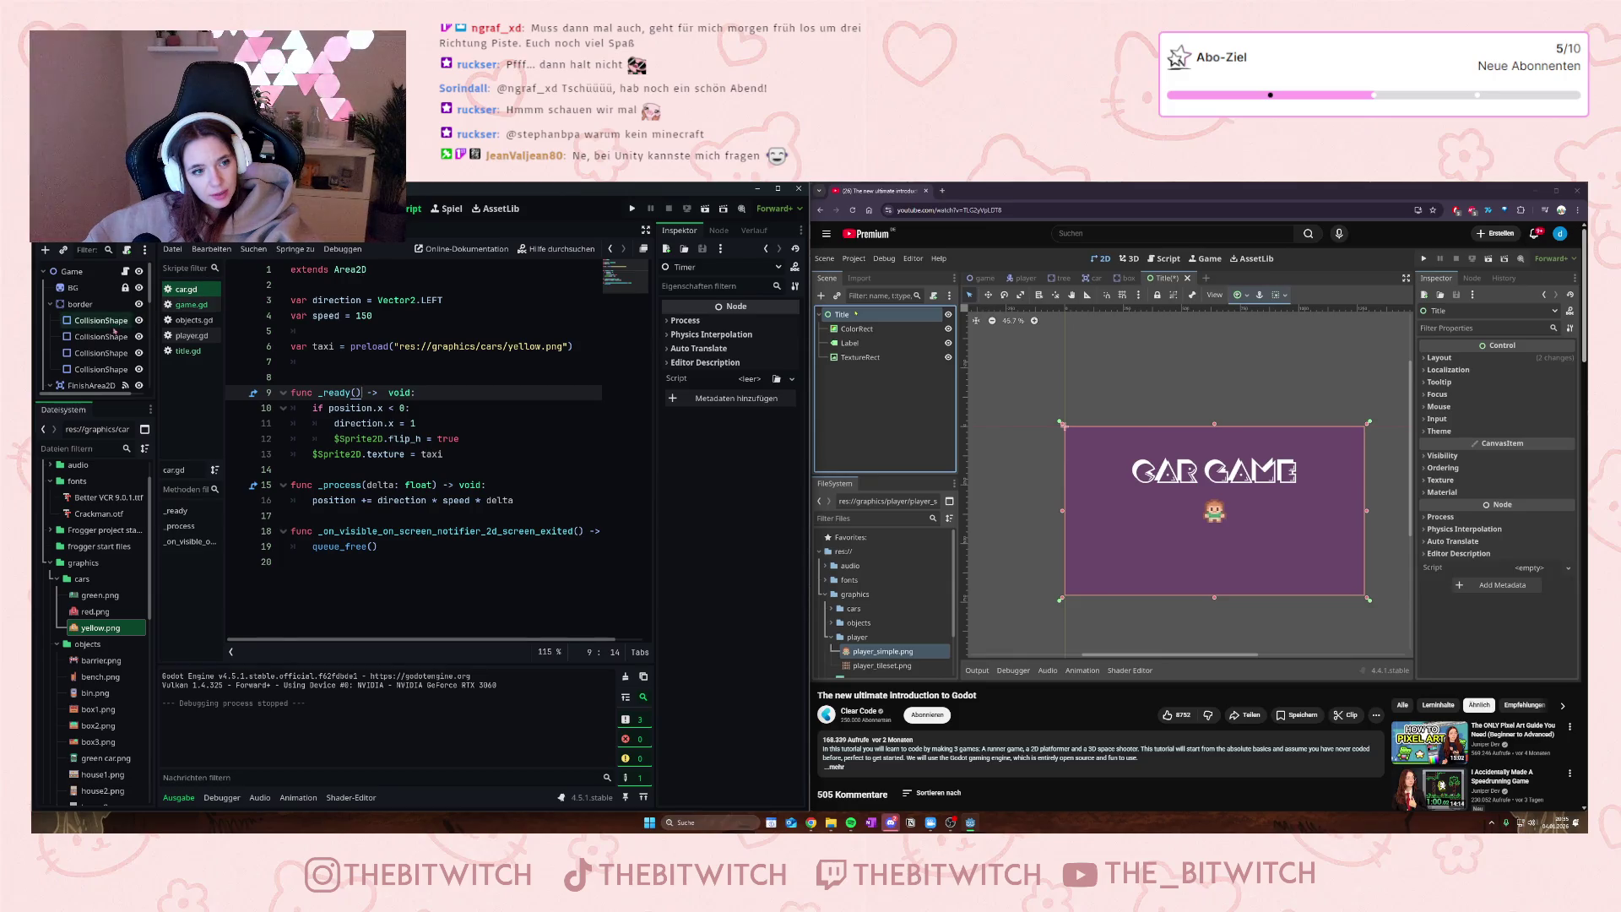
pyautogui.scroll(-3, 82, 318)
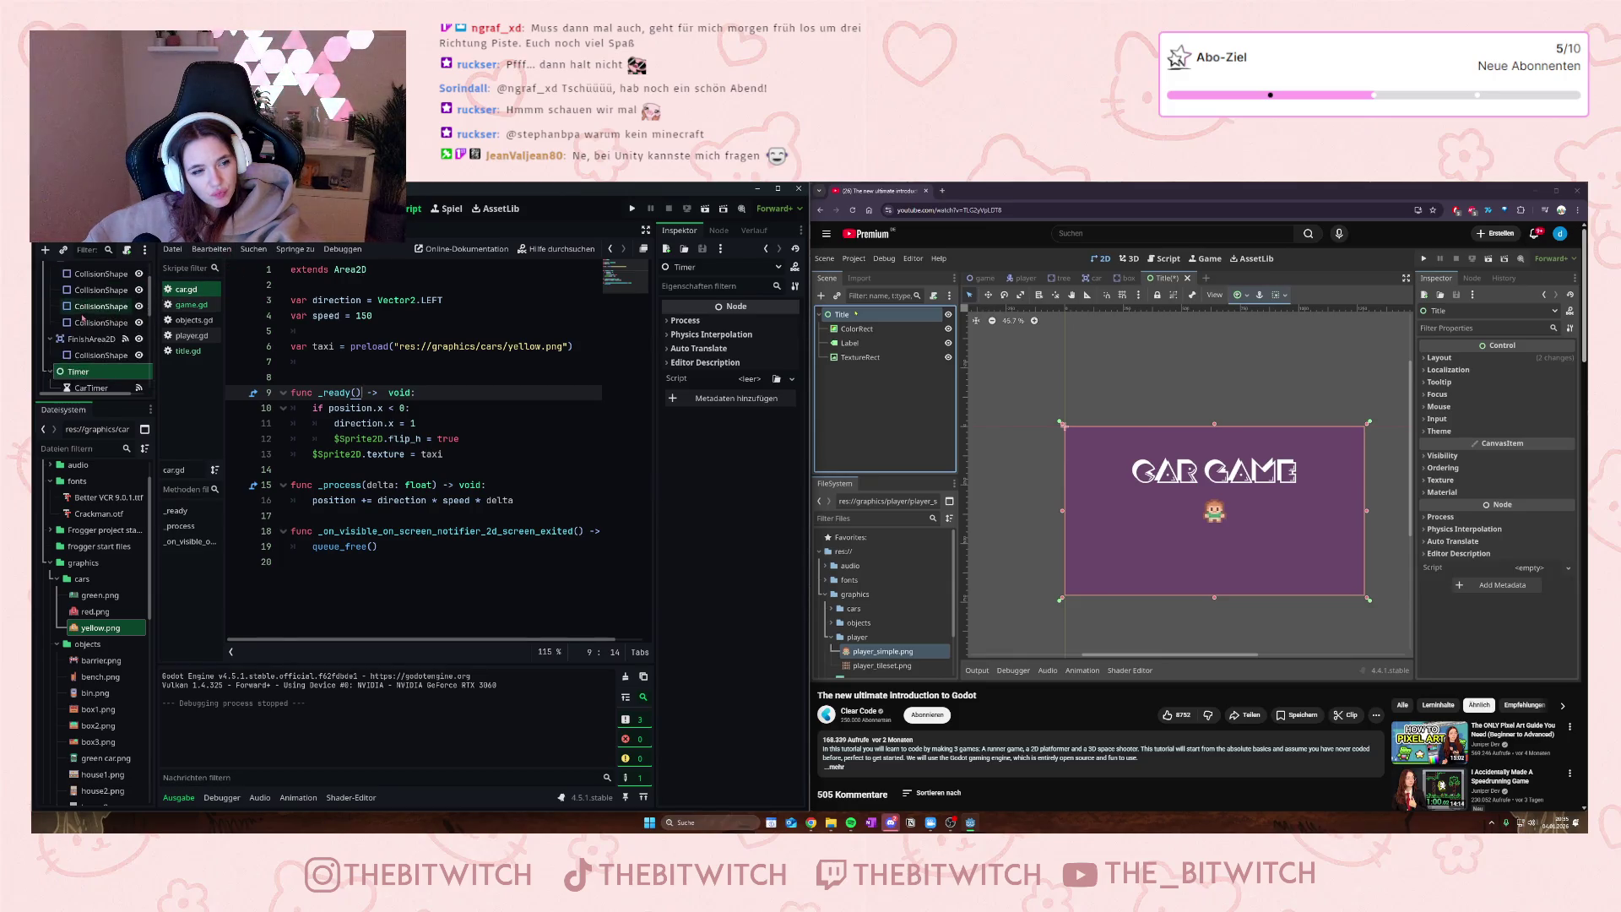
pyautogui.scroll(-5, 82, 321)
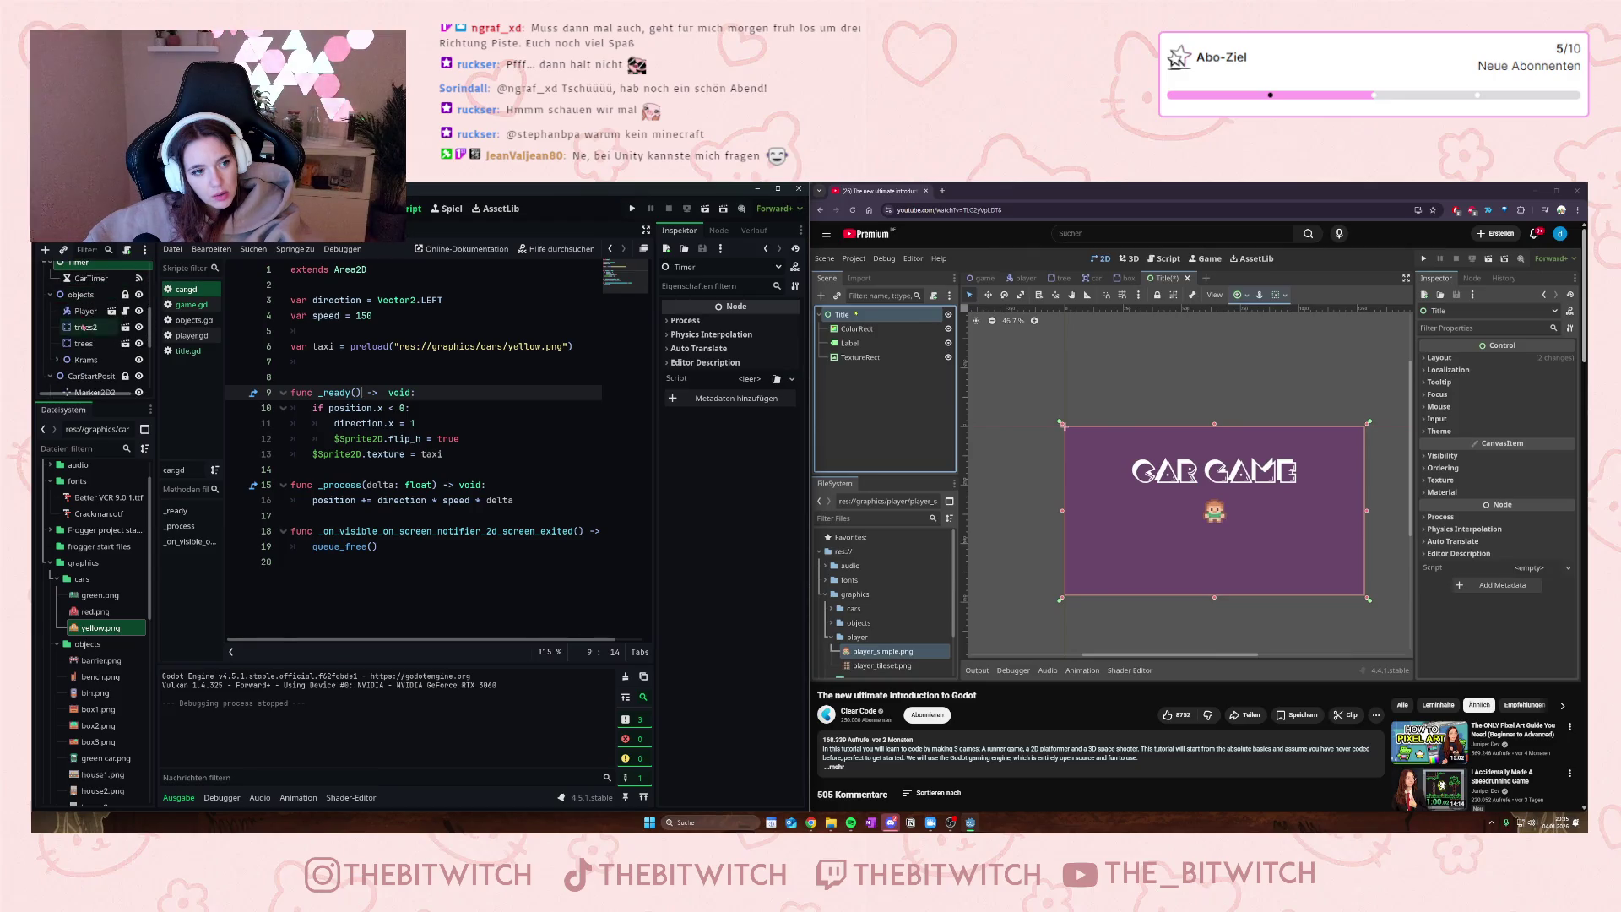
pyautogui.scroll(5, 83, 342)
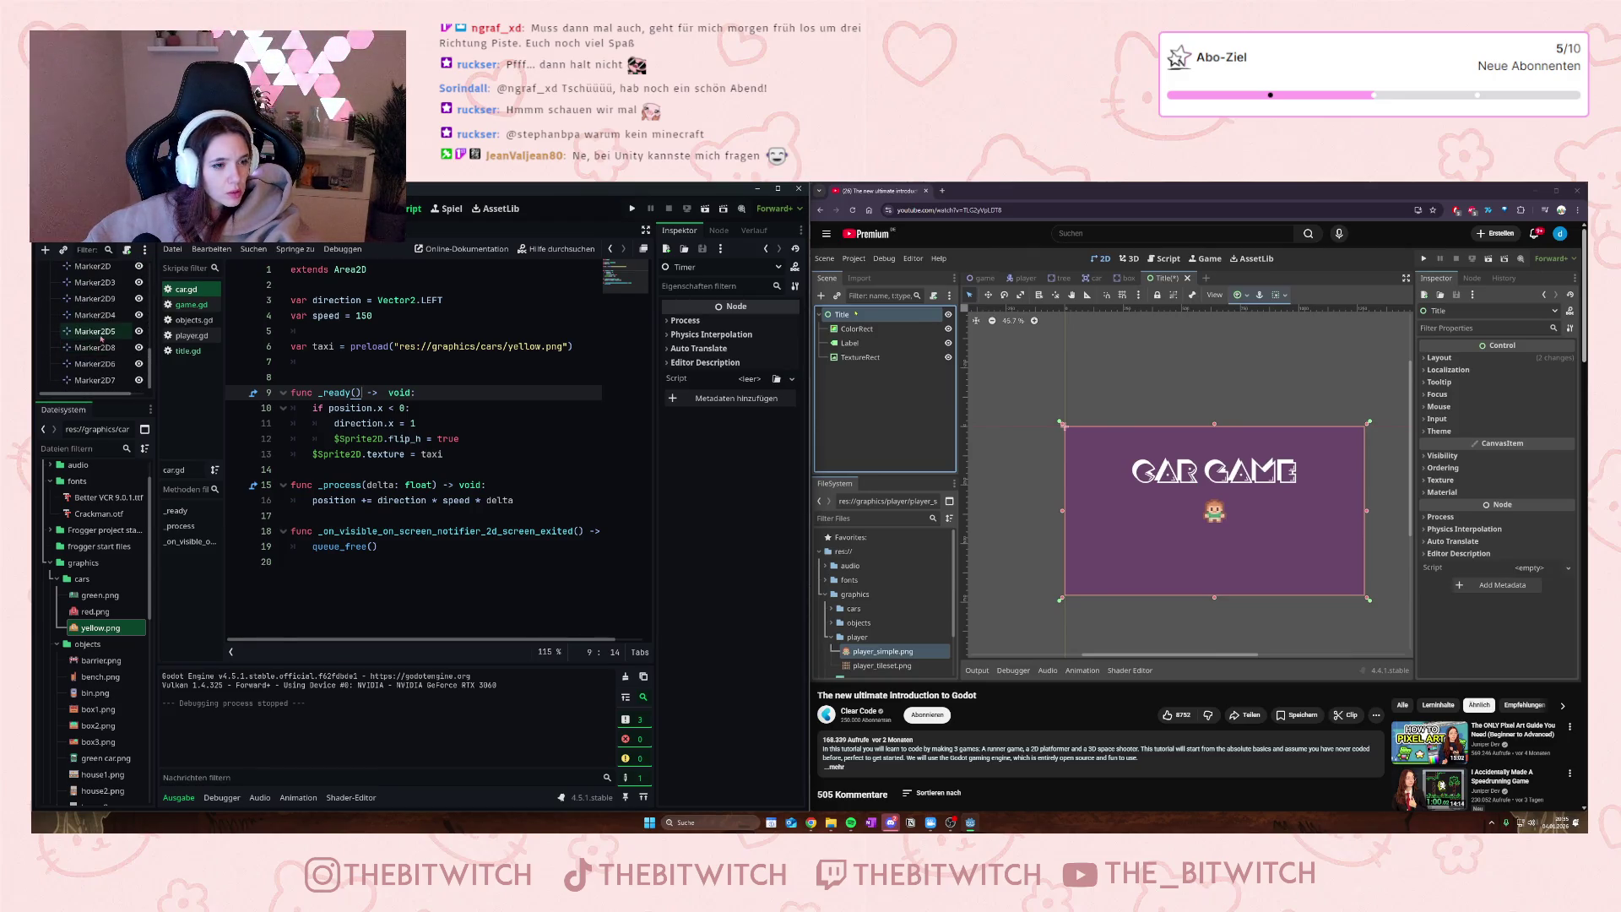
# - View the car scene's root properties and compare with the Title scene
pyautogui.click(321, 237)
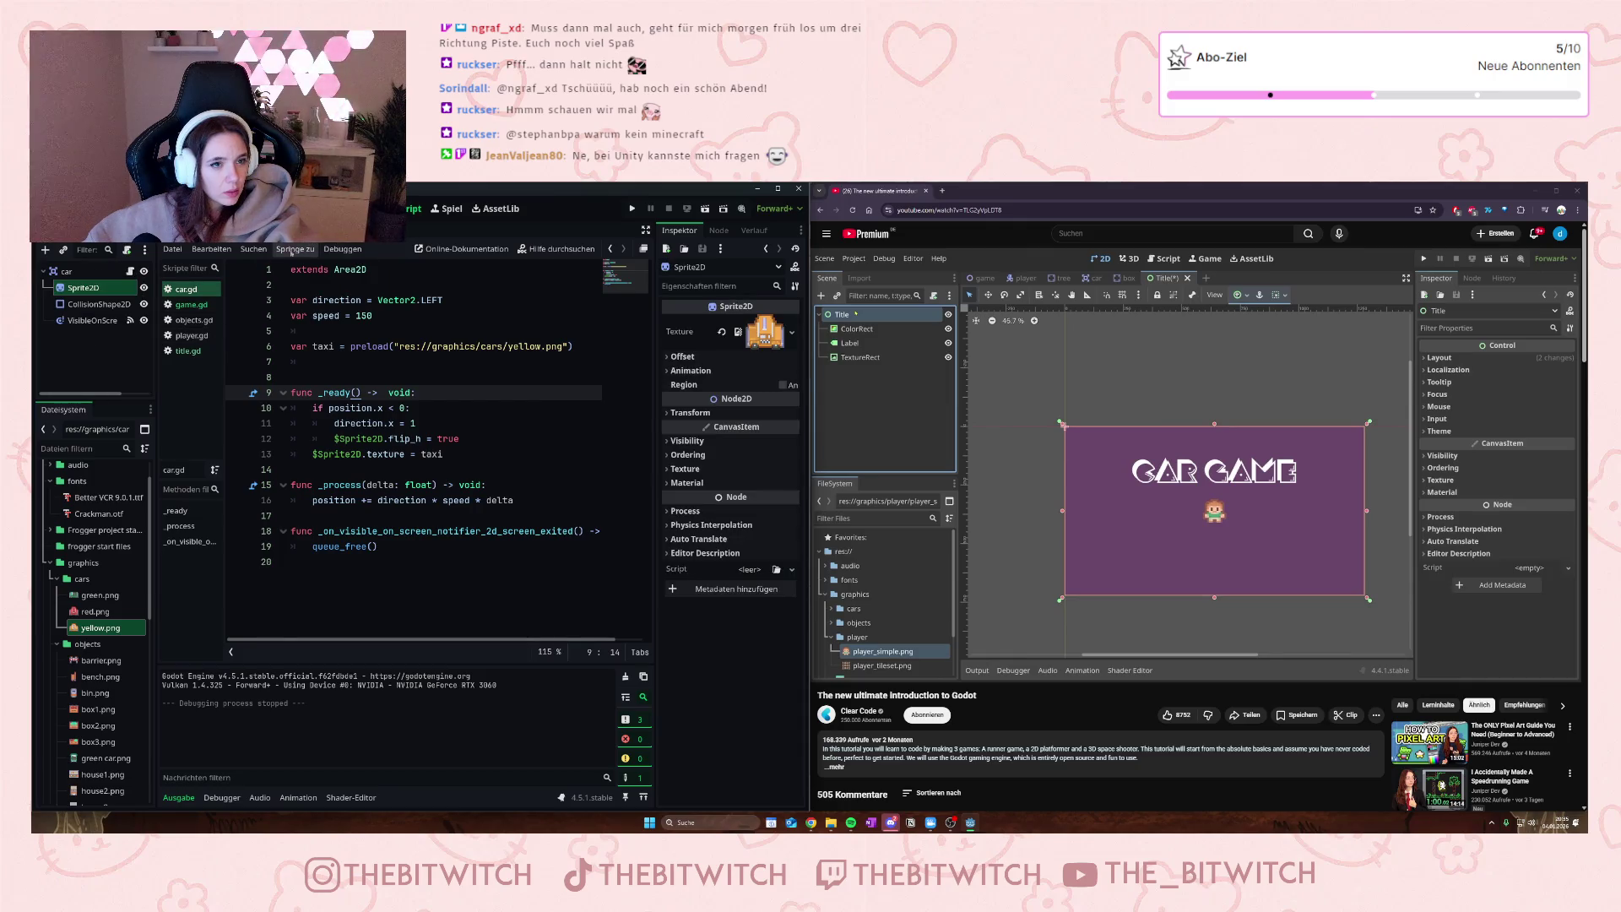
pyautogui.click(67, 272)
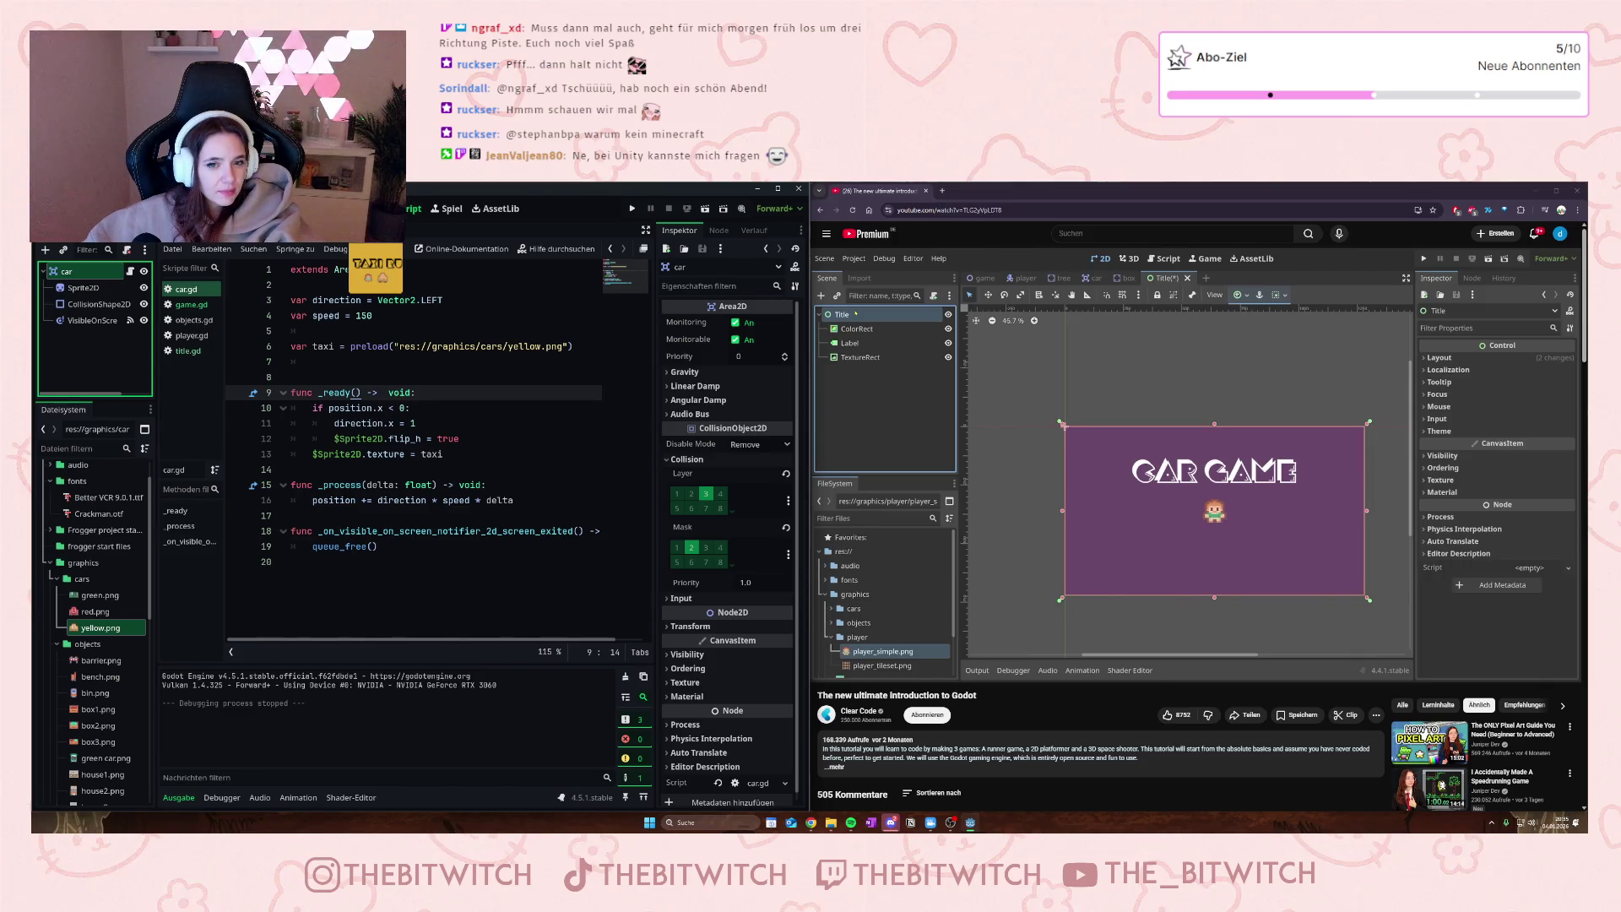
pyautogui.hotkey('ctrl', 'Tab')
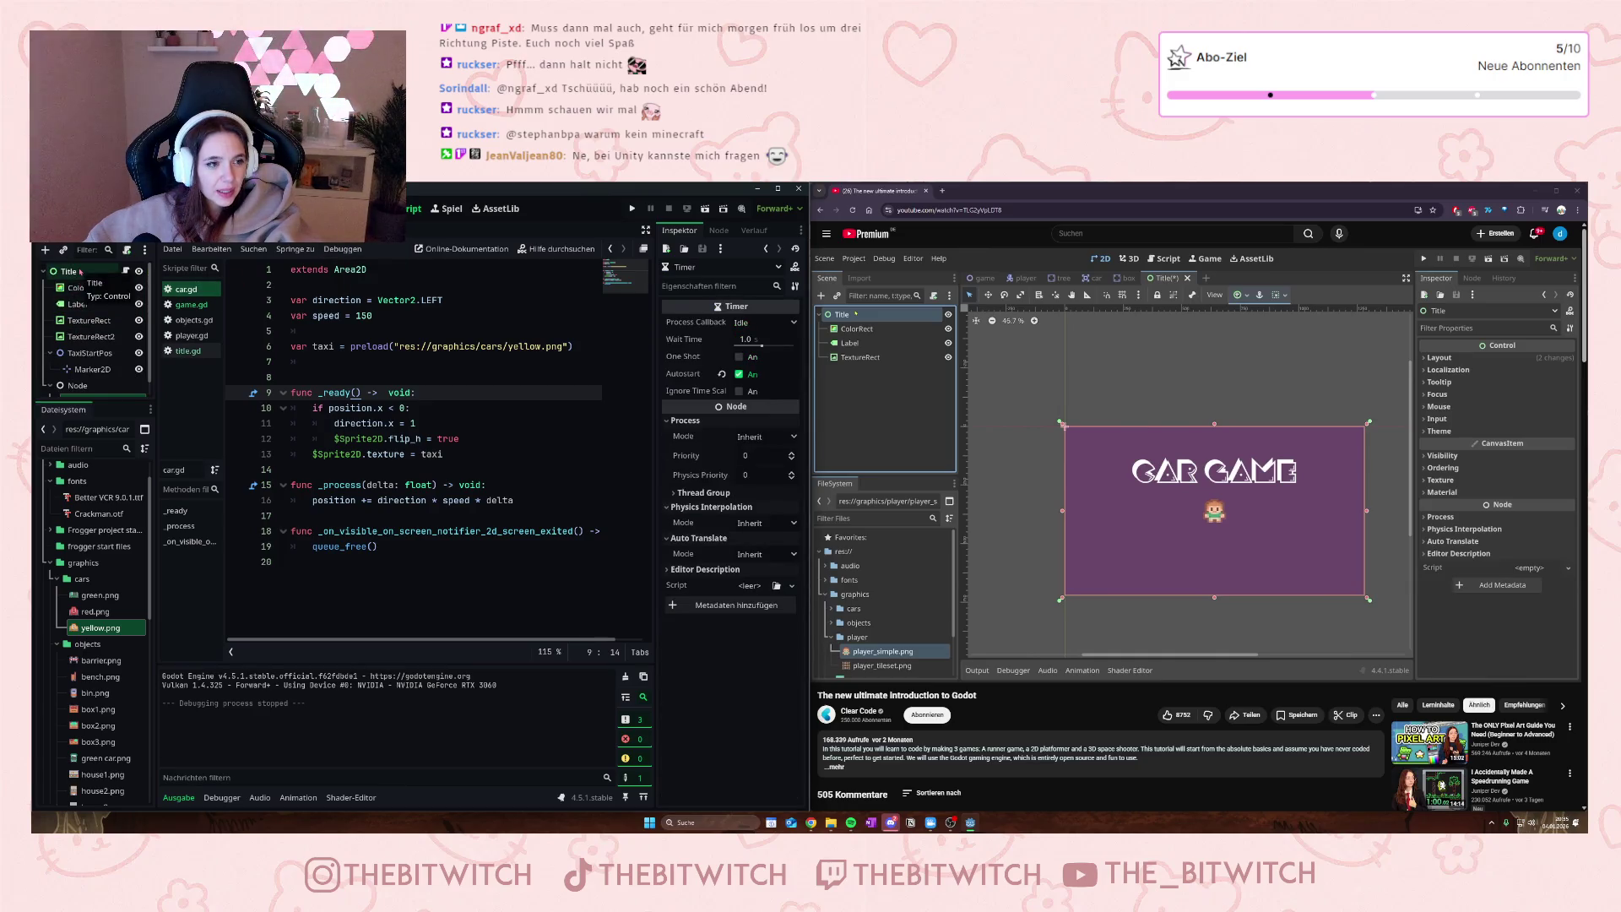
pyautogui.scroll(-1, 79, 355)
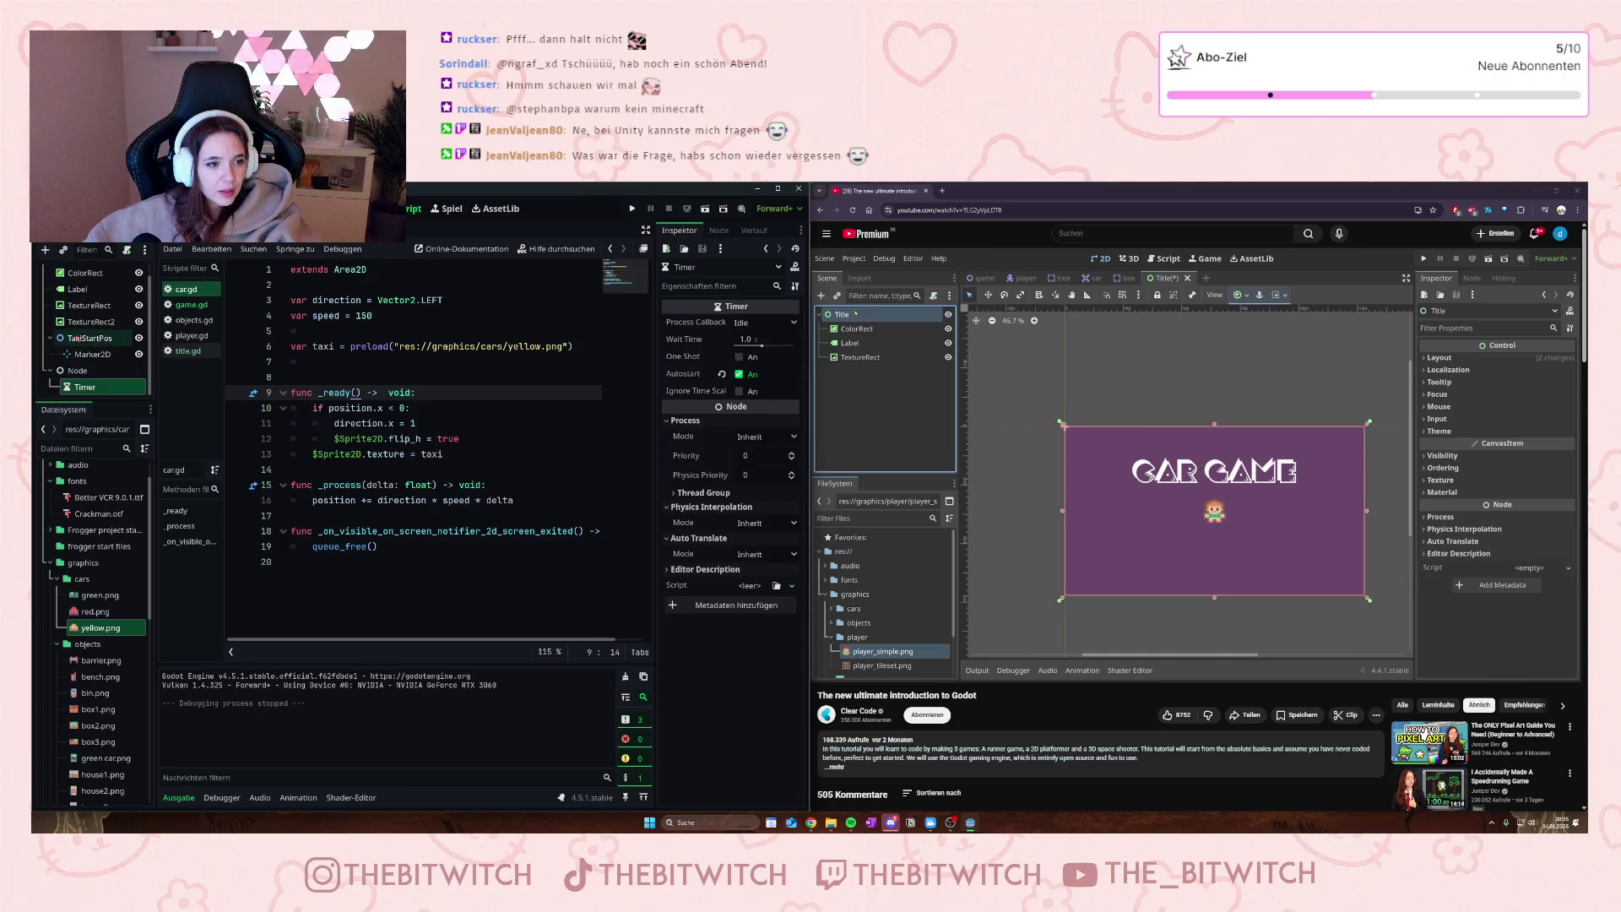
pyautogui.hotkey('ctrl', 'Tab')
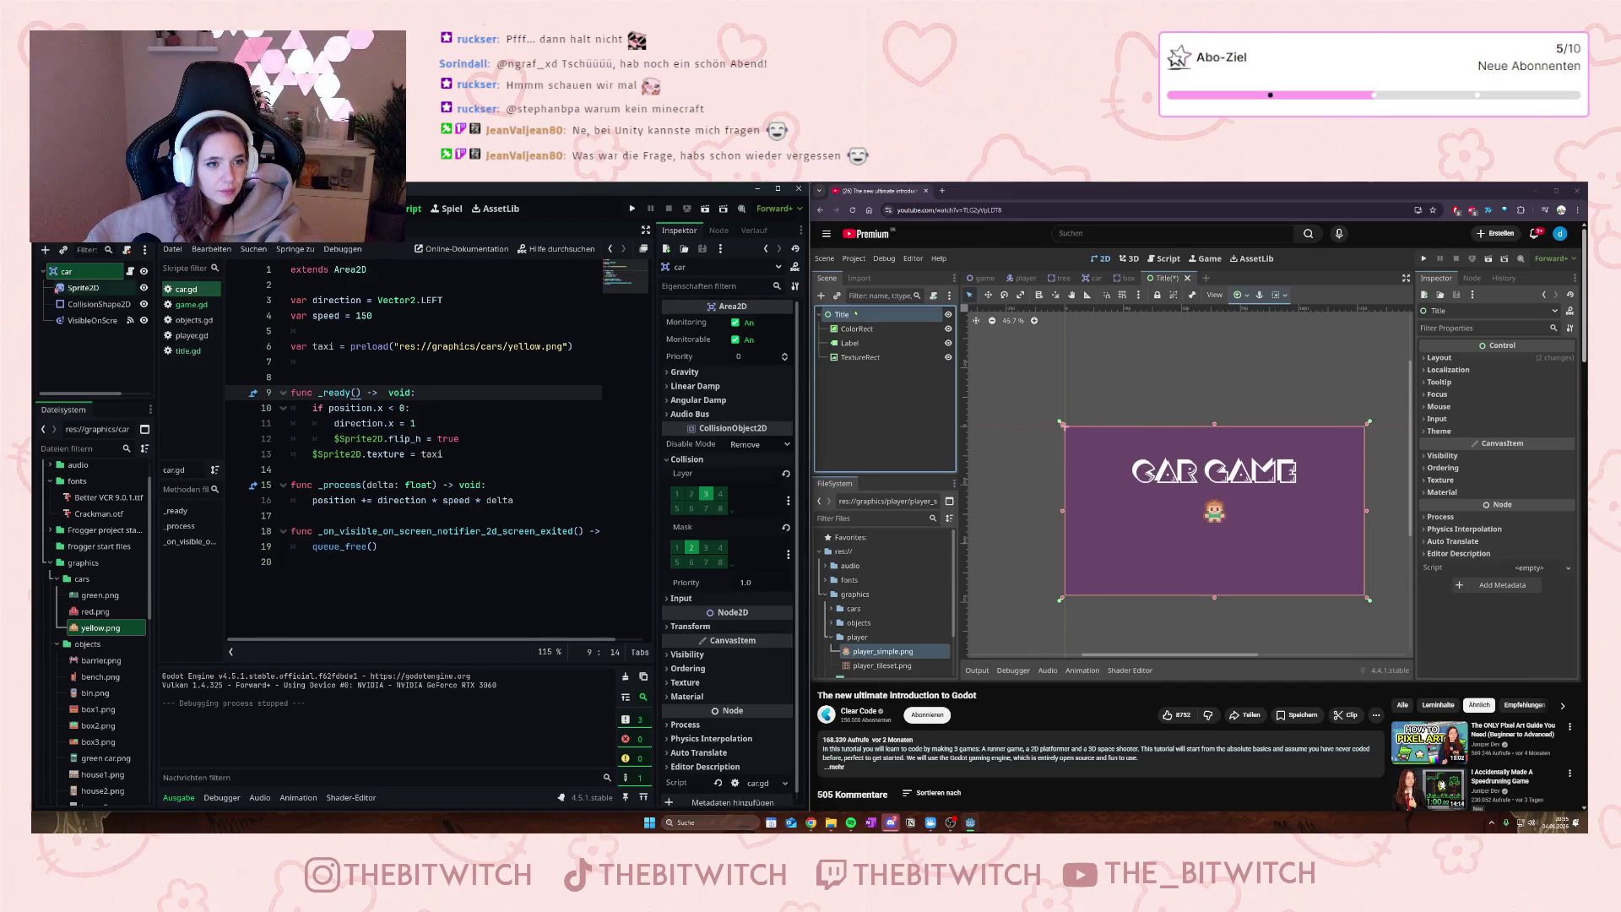
# - Inspect the car's VisibleOnScreenNotifier2D, CollisionShape2D and Sprite2D with its yellow taxi texture
pyautogui.click(84, 321)
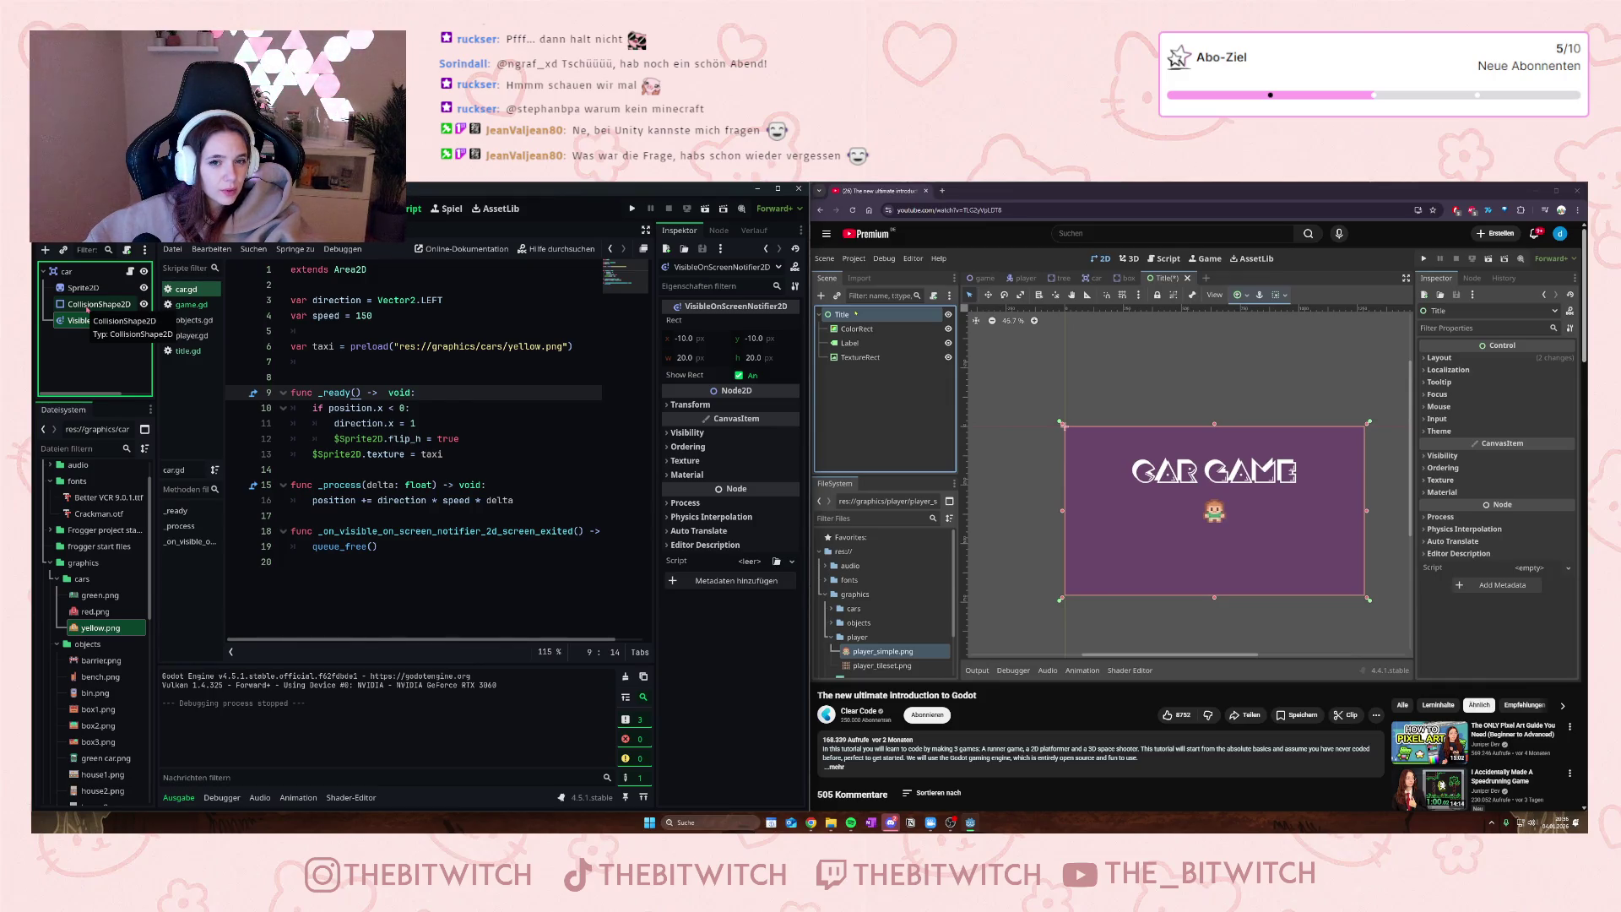
pyautogui.click(97, 306)
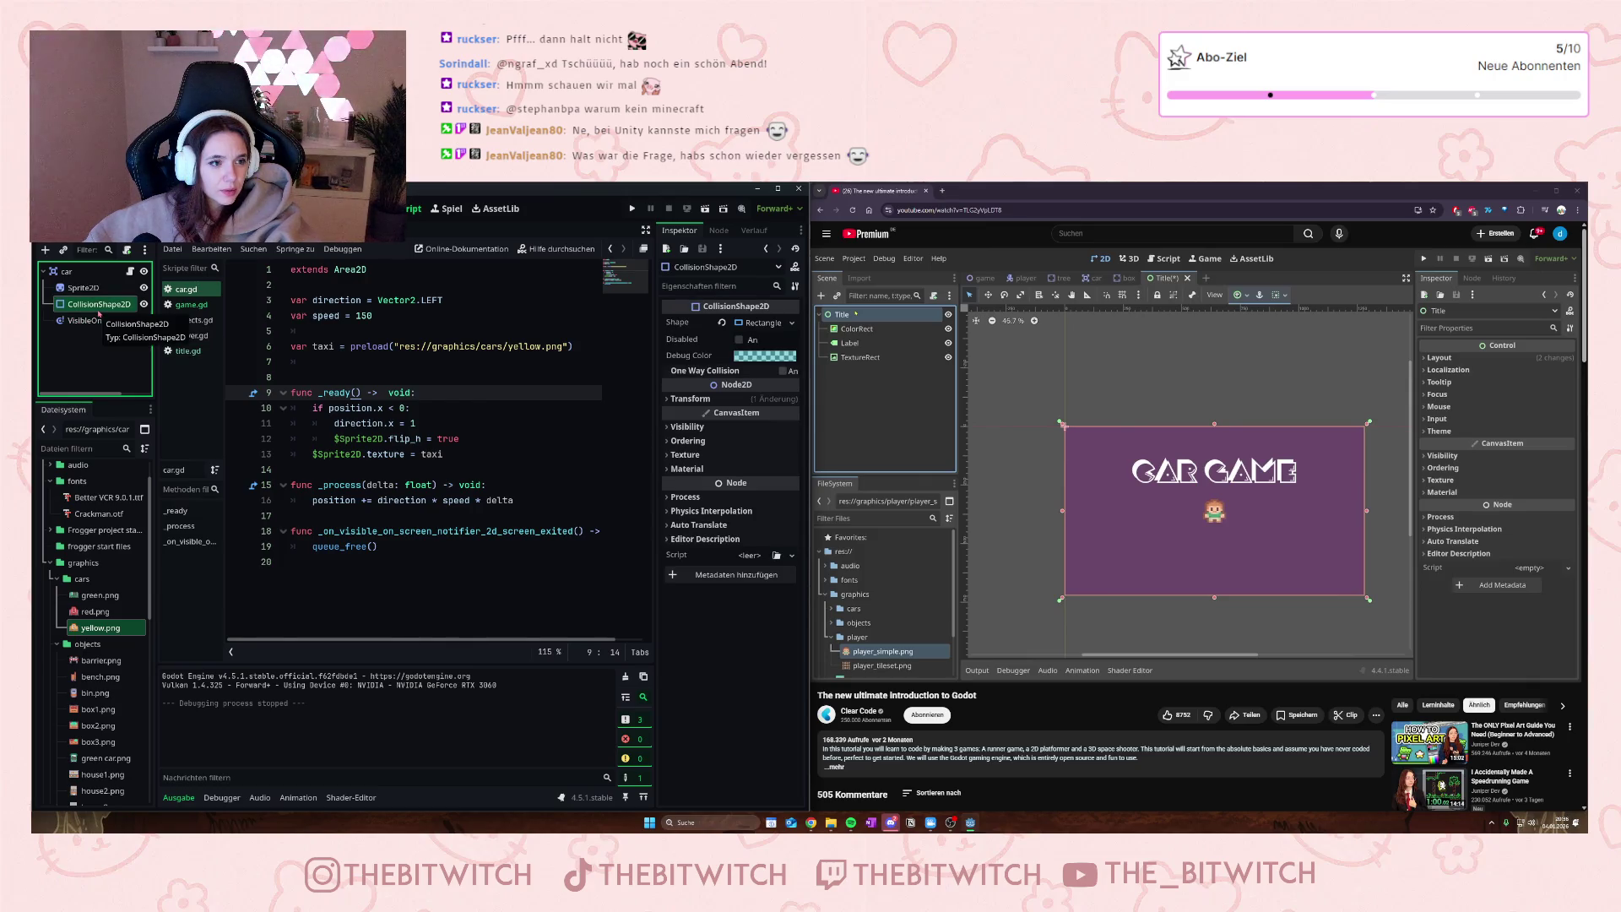
pyautogui.click(84, 291)
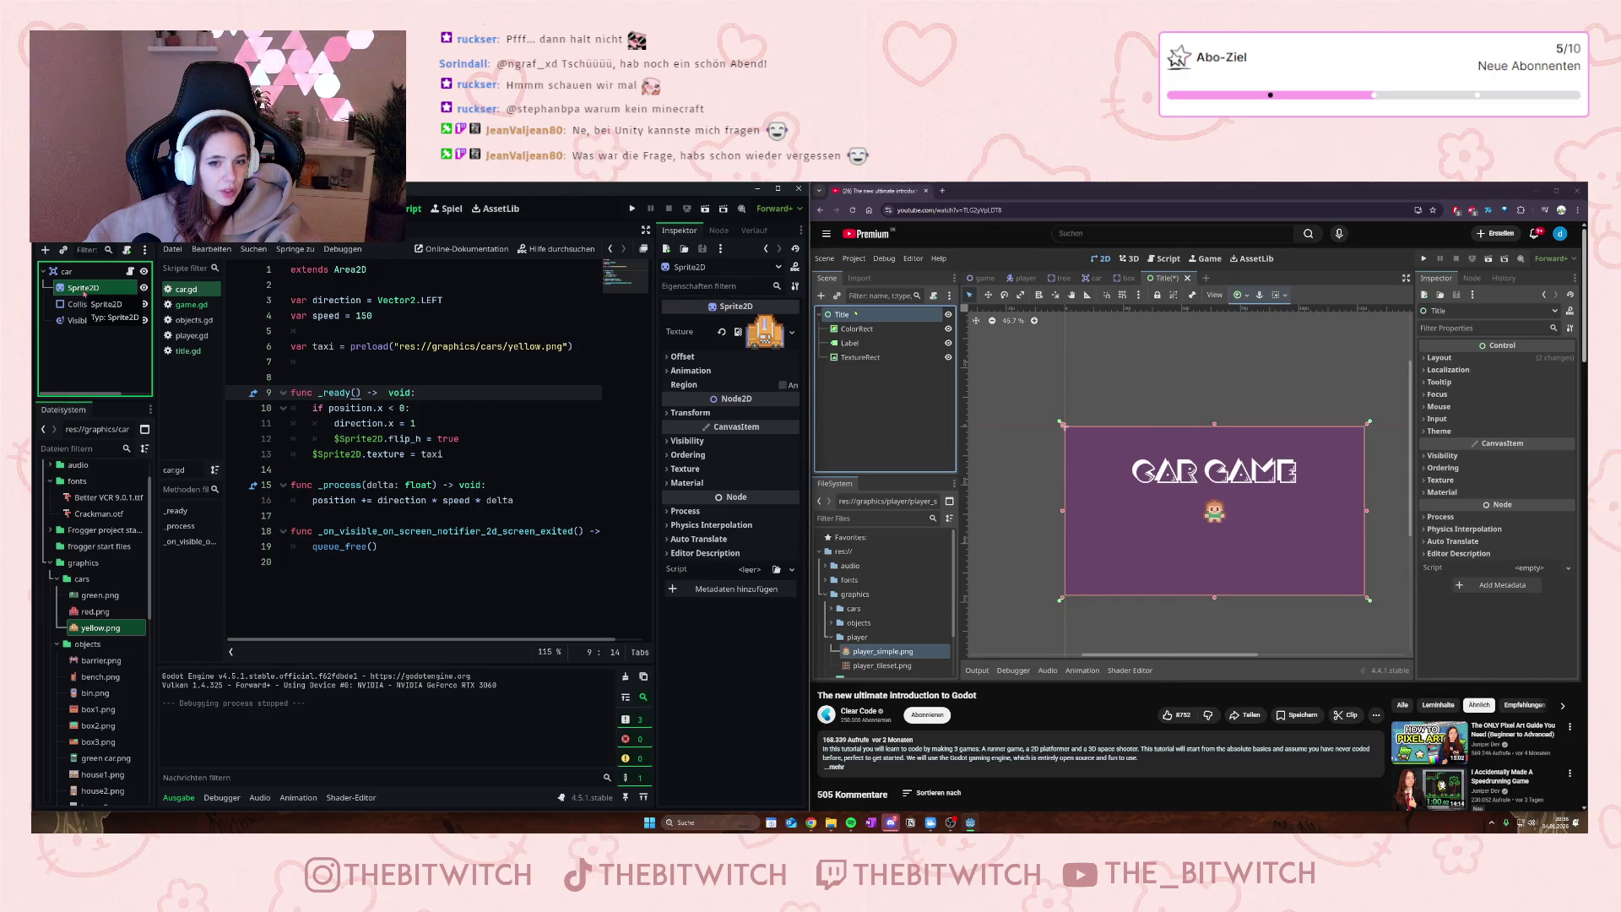
pyautogui.click(675, 371)
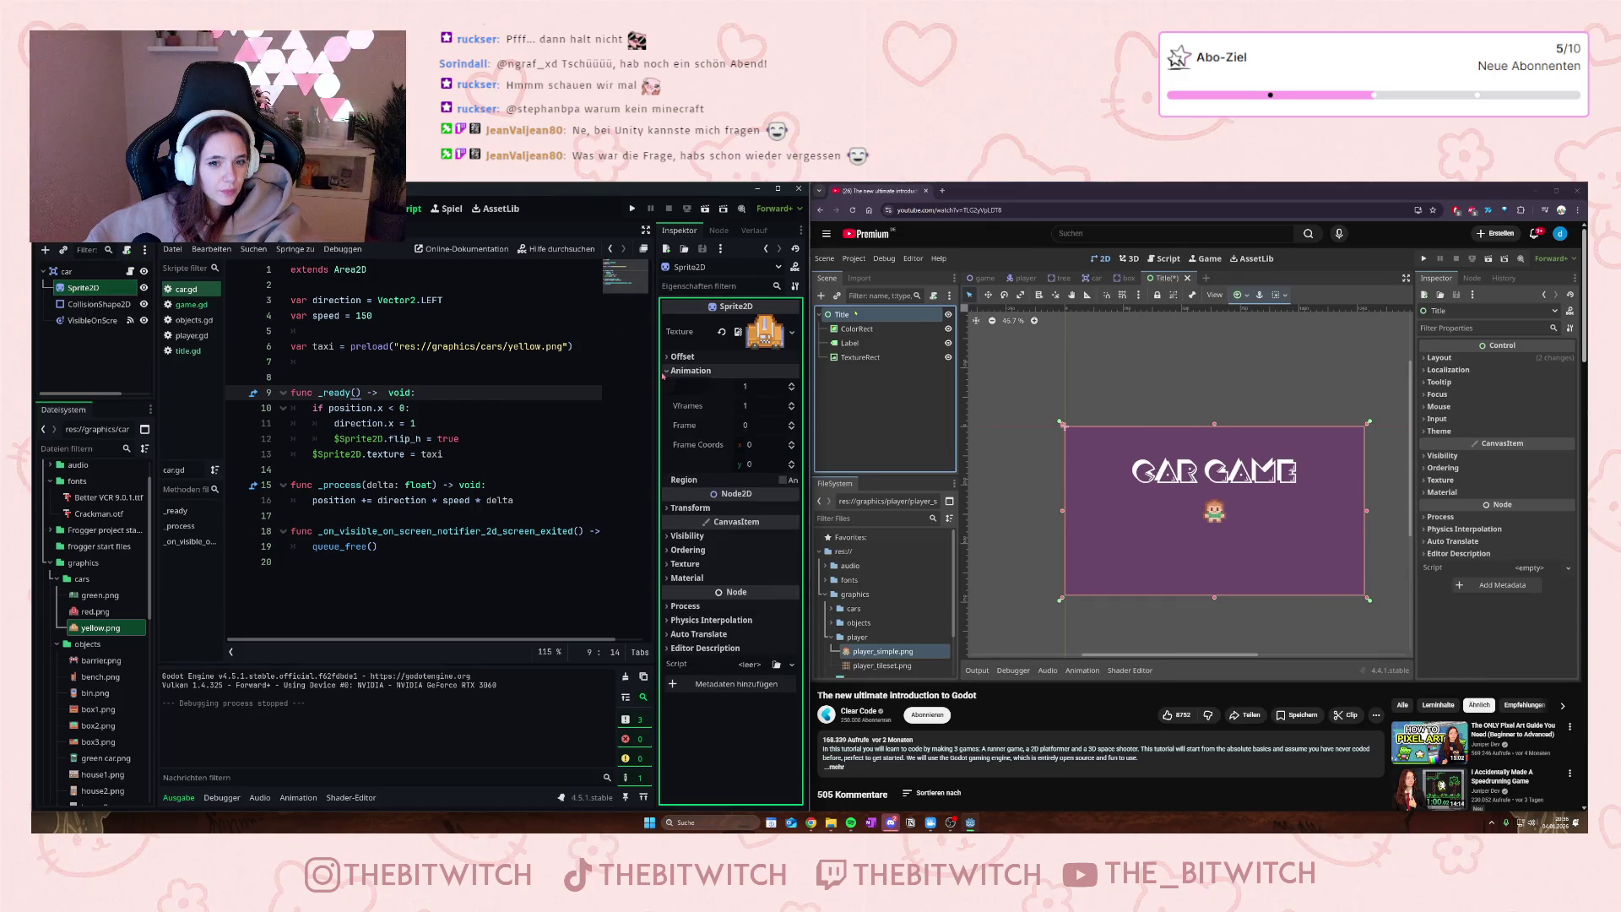
pyautogui.click(664, 372)
pyautogui.moveTo(764, 332)
pyautogui.mouseDown()
pyautogui.moveTo(625, 275)
pyautogui.moveTo(347, 241)
pyautogui.moveTo(85, 279)
pyautogui.mouseUp()
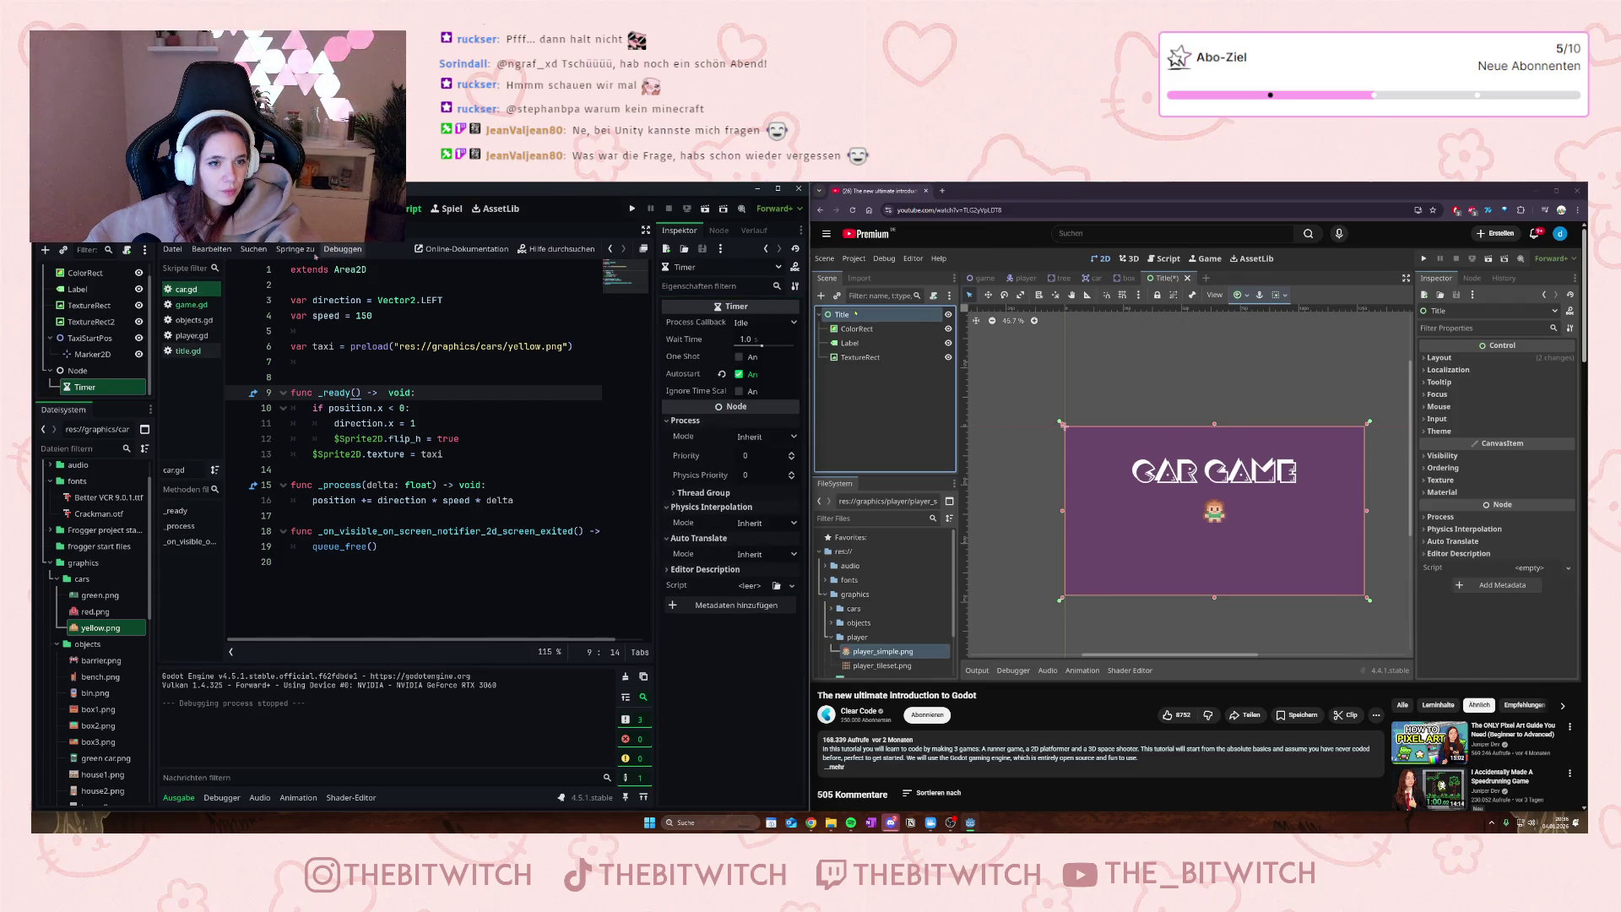
# - Check the Marker2D under TaxiStartPos in Title, then bring the Game scene back
pyautogui.click(103, 355)
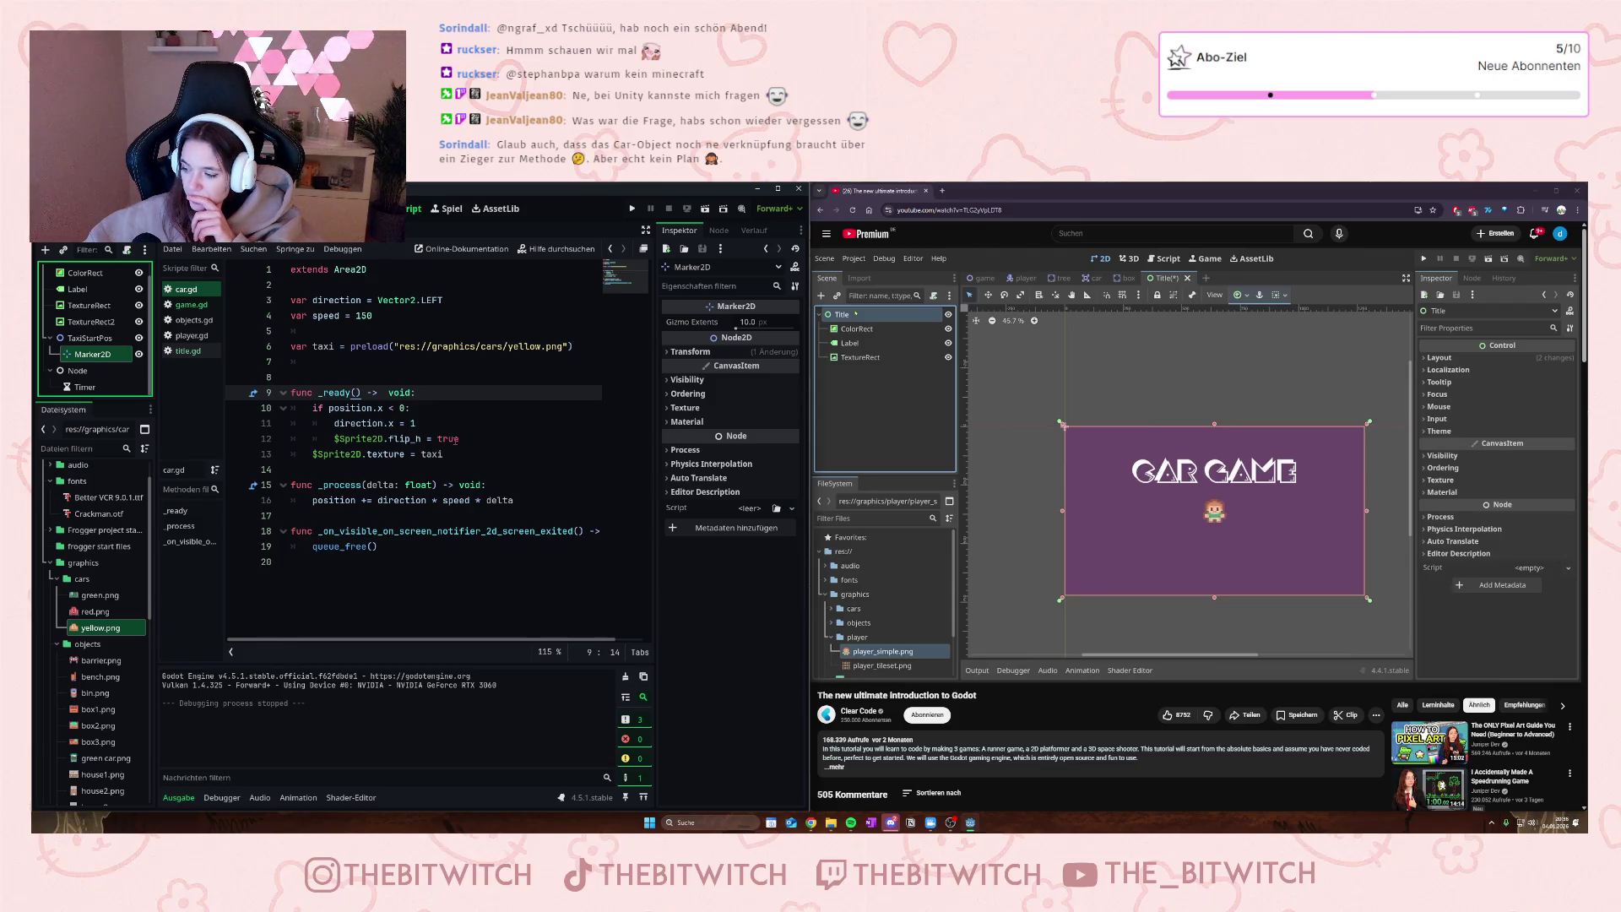
pyautogui.click(174, 294)
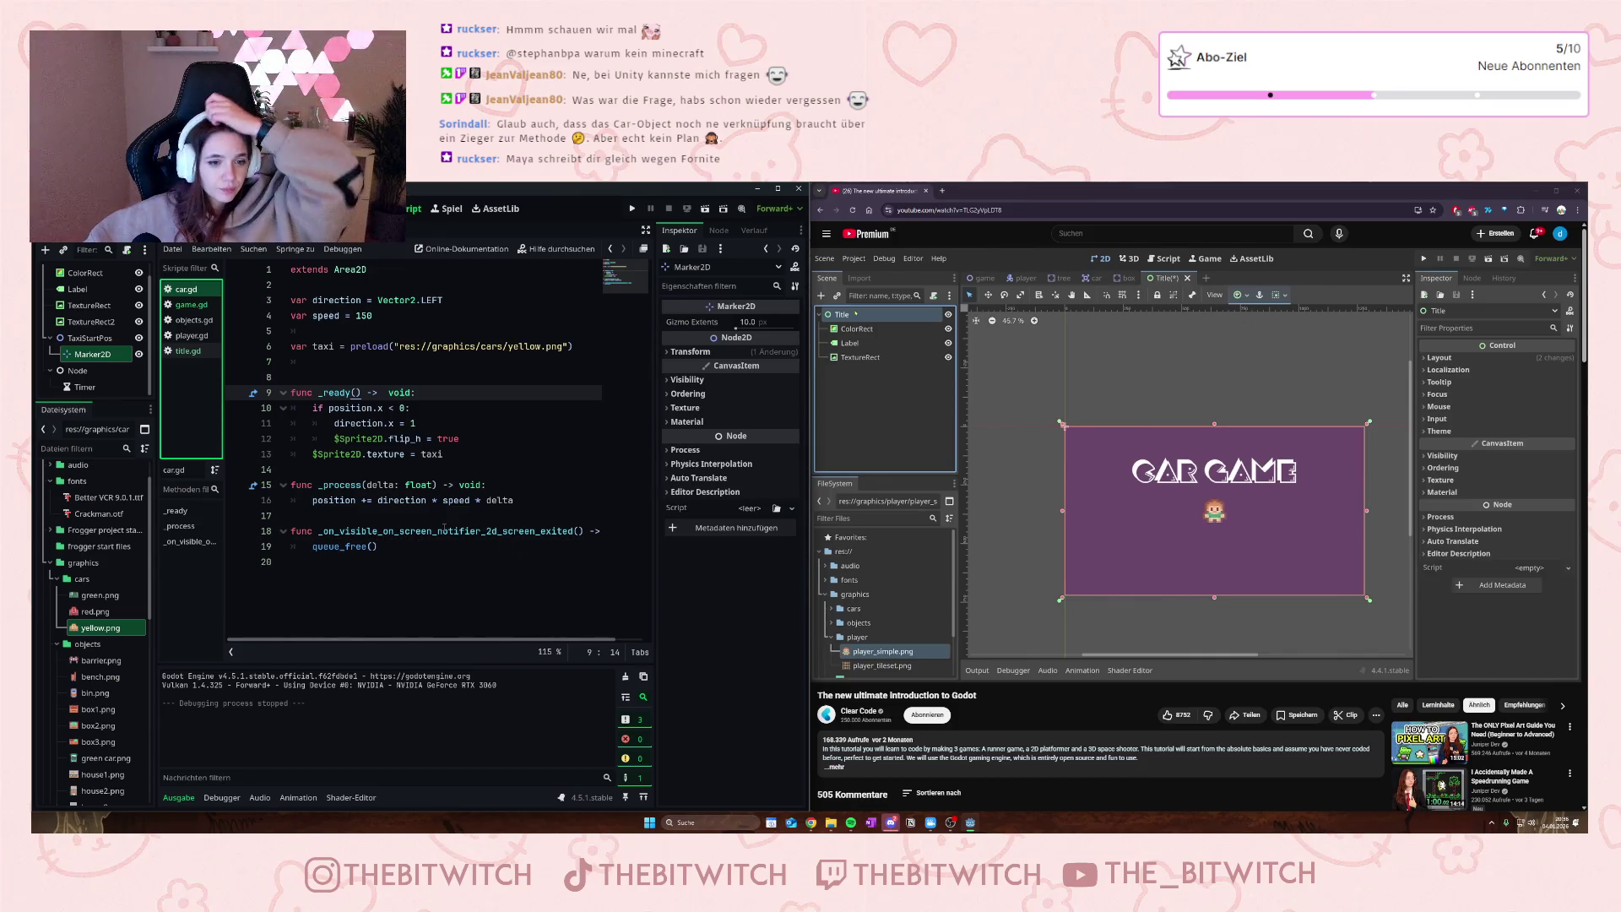
pyautogui.scroll(1, 122, 319)
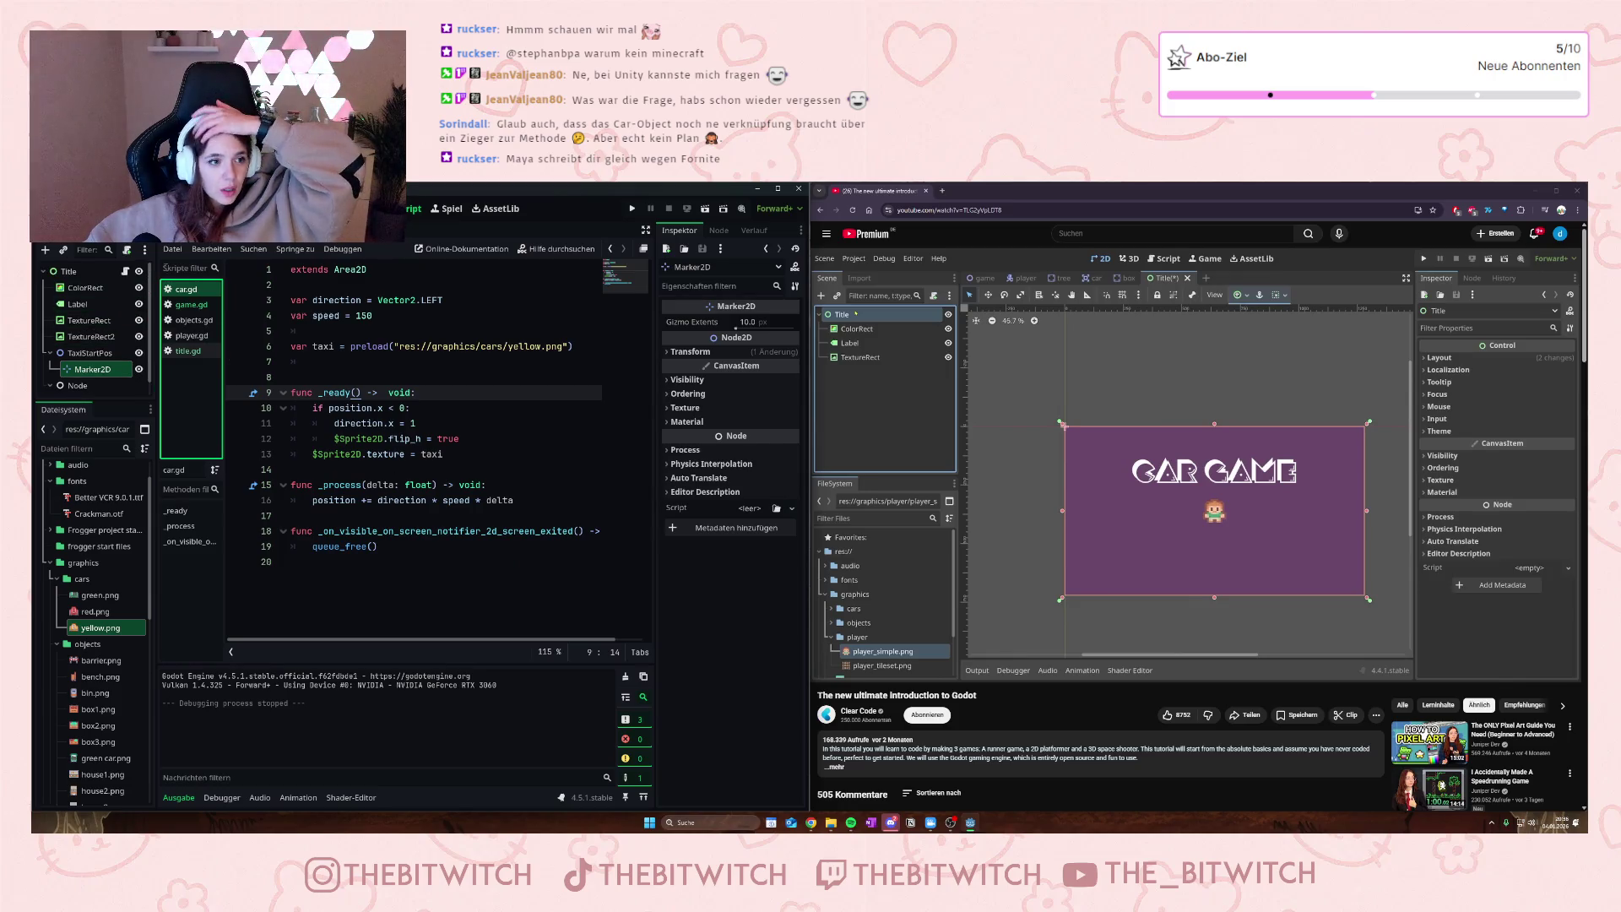
pyautogui.click(186, 289)
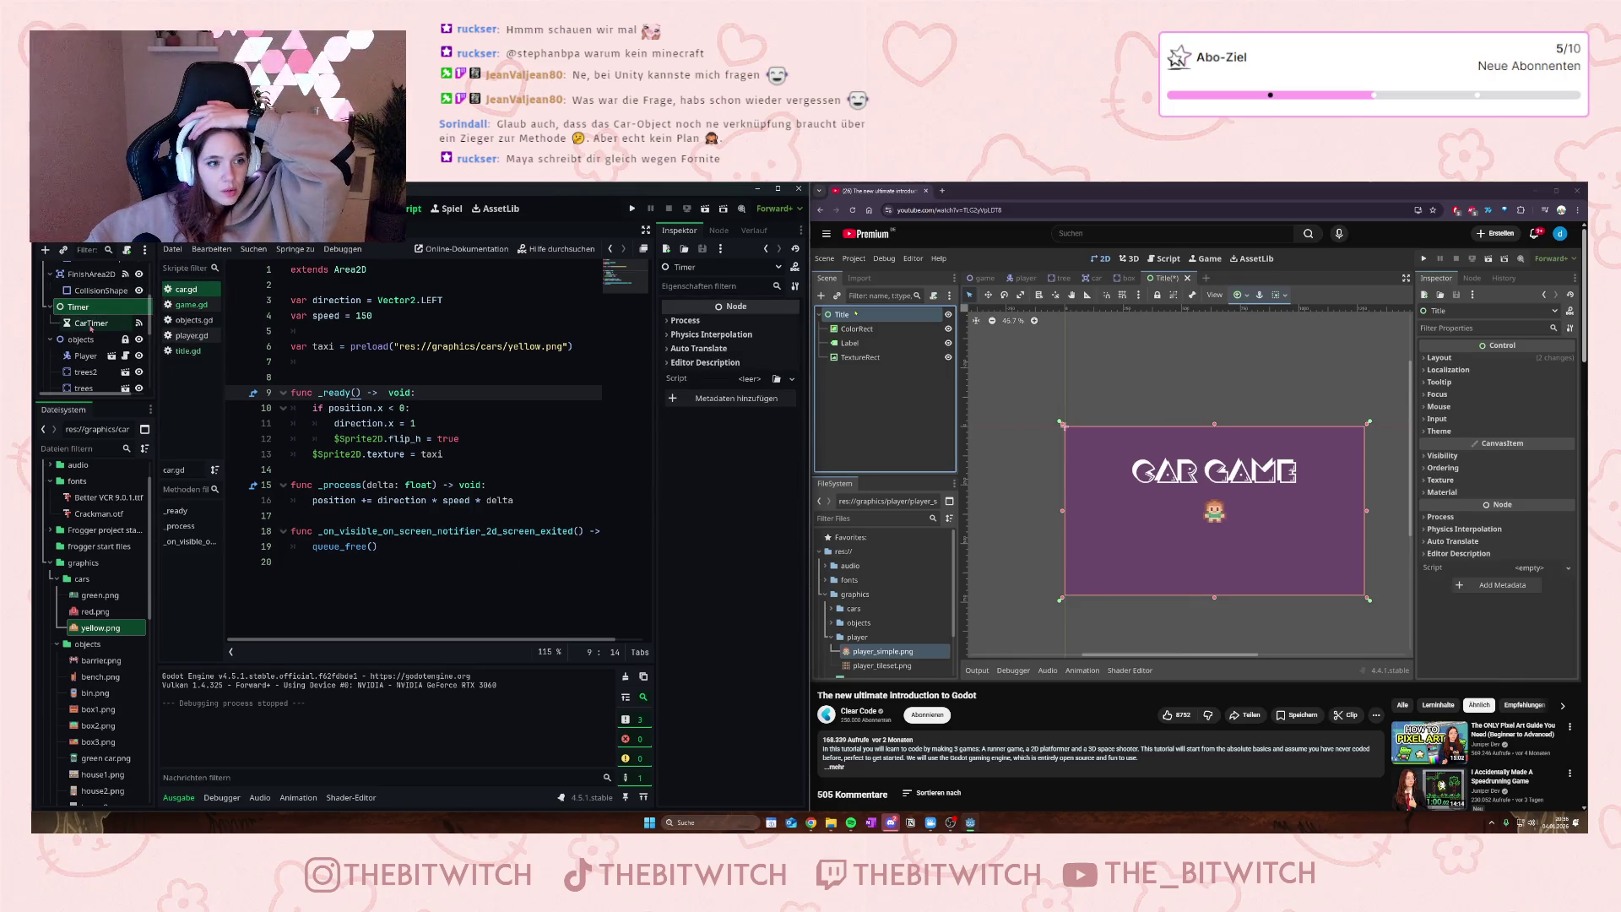
pyautogui.scroll(-5, 92, 329)
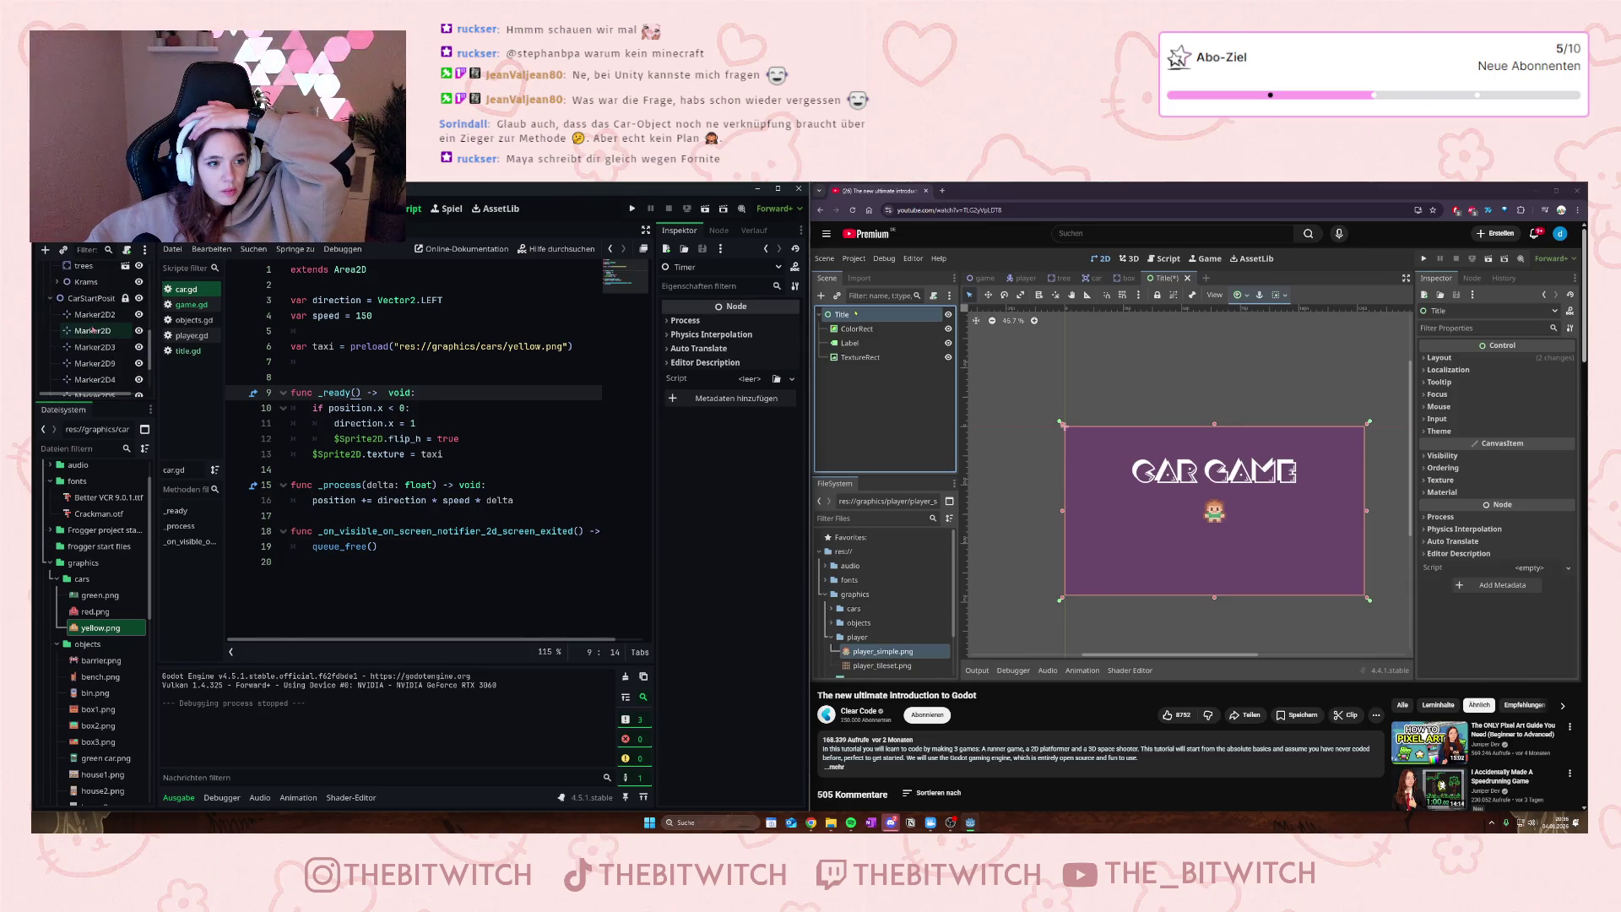
pyautogui.scroll(5, 93, 331)
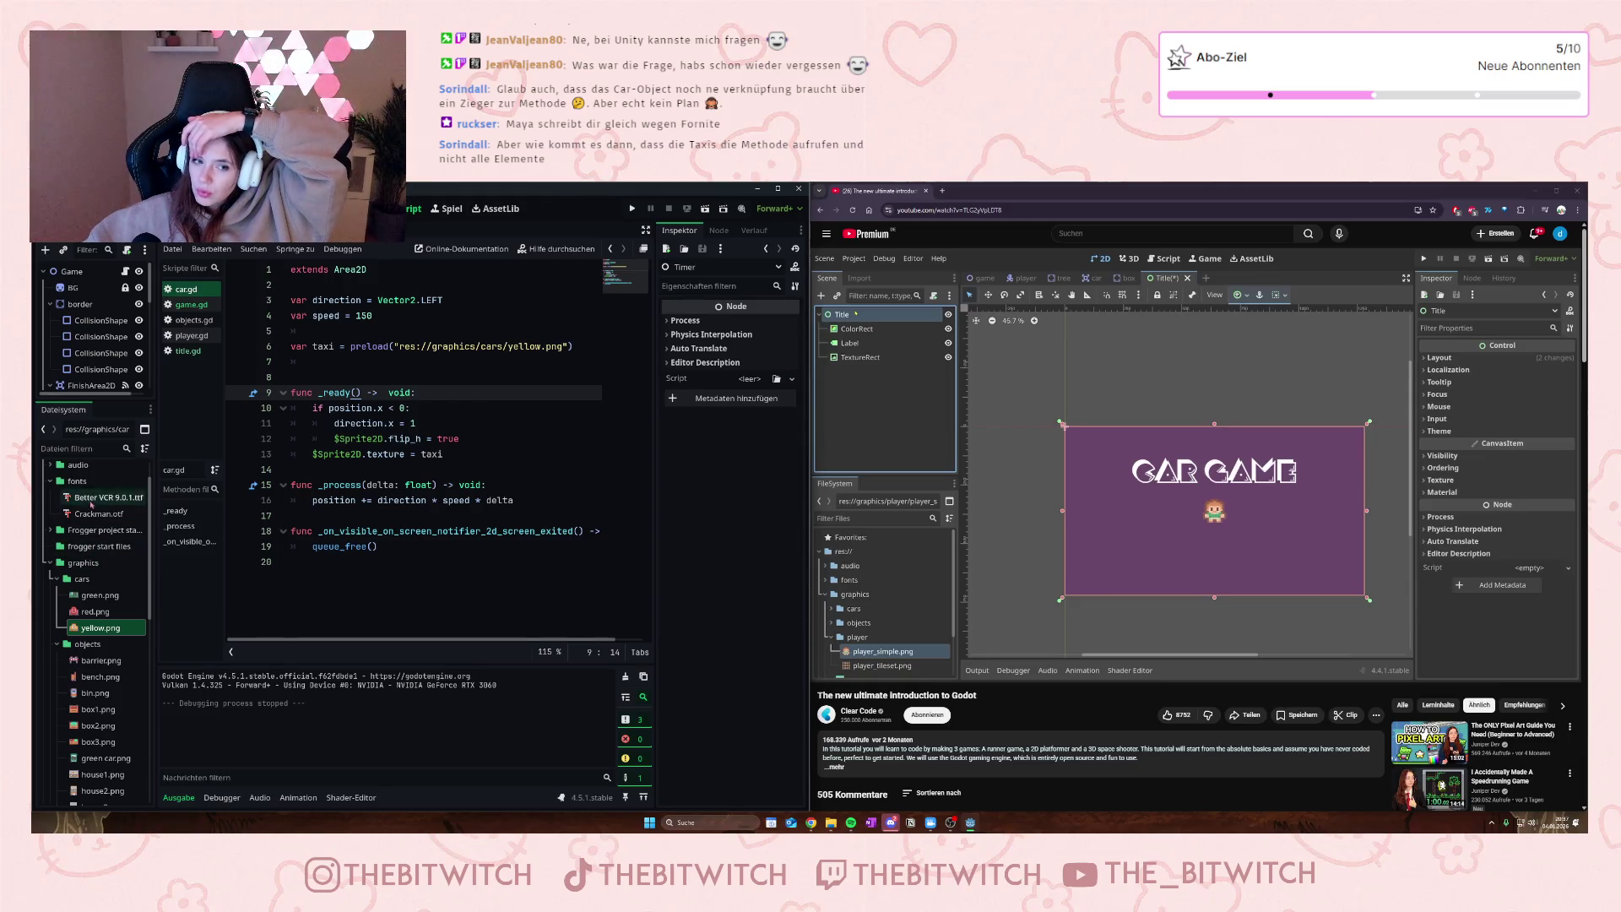
# - Open title.gd to view its _on_car_timer_timeout spawn function
pyautogui.click(180, 290)
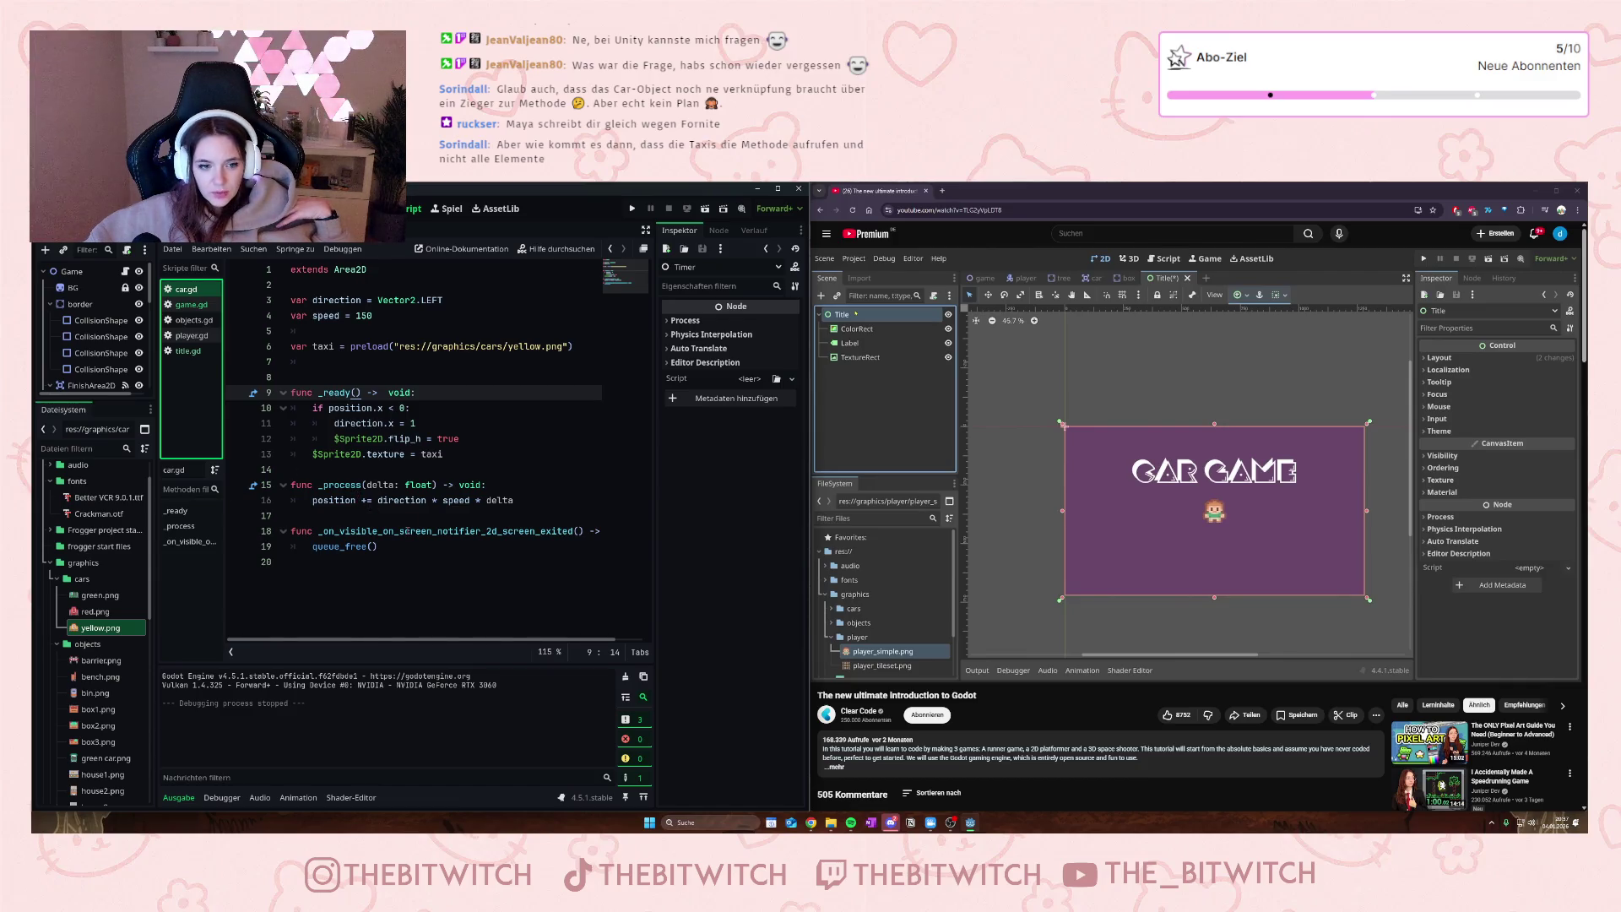
pyautogui.click(187, 350)
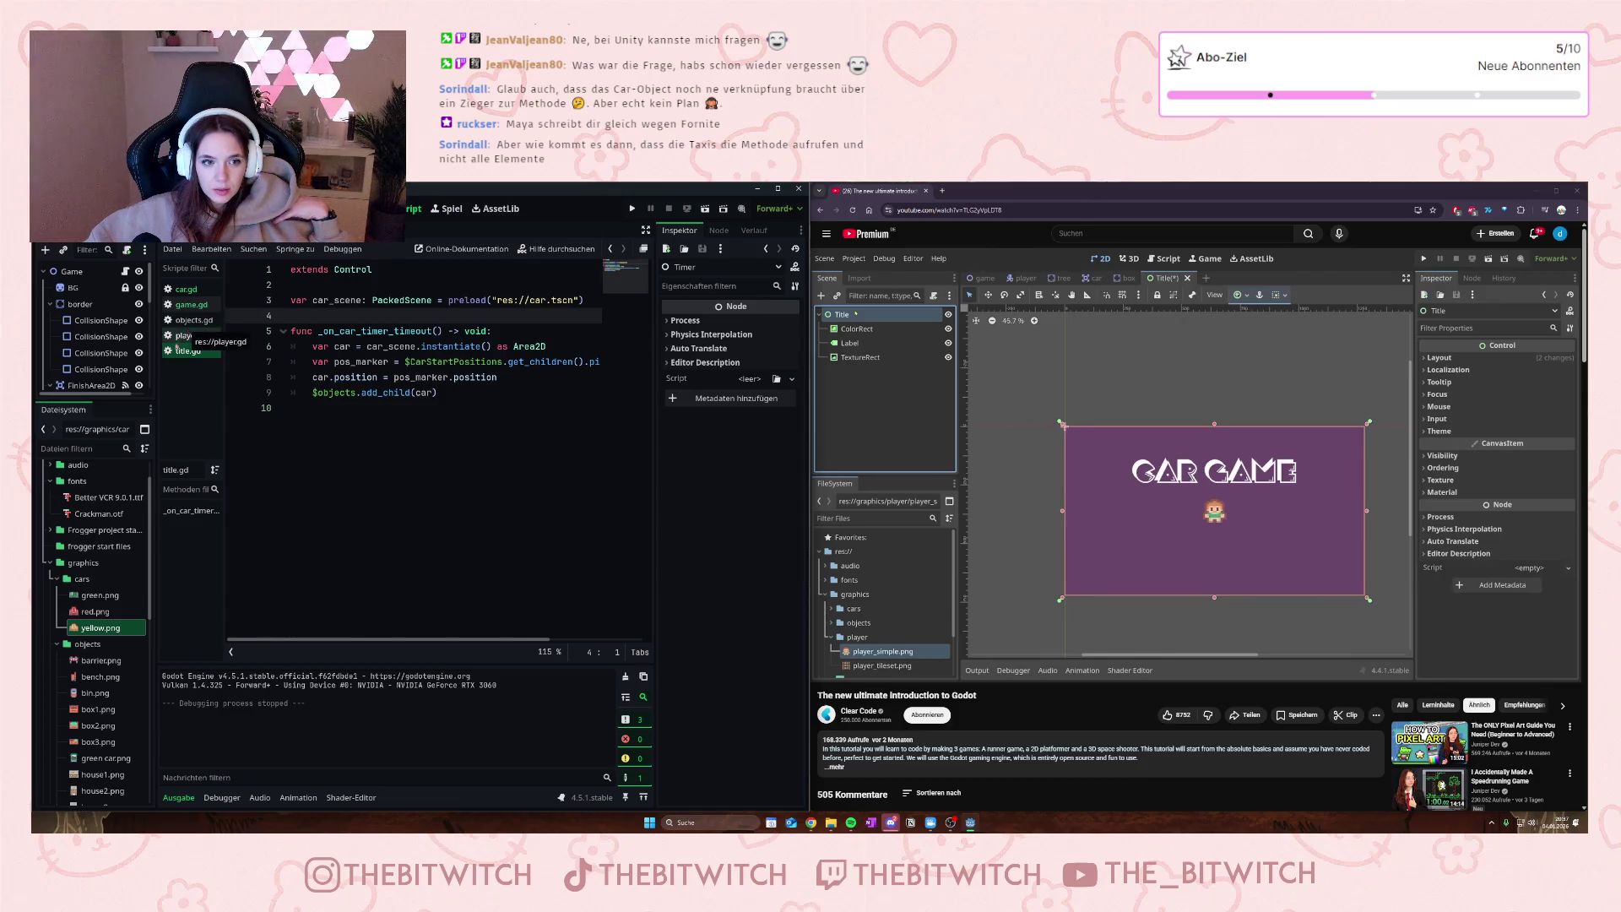
# - Review game.gd's car scene preload line and car-timer spawn function
pyautogui.click(183, 320)
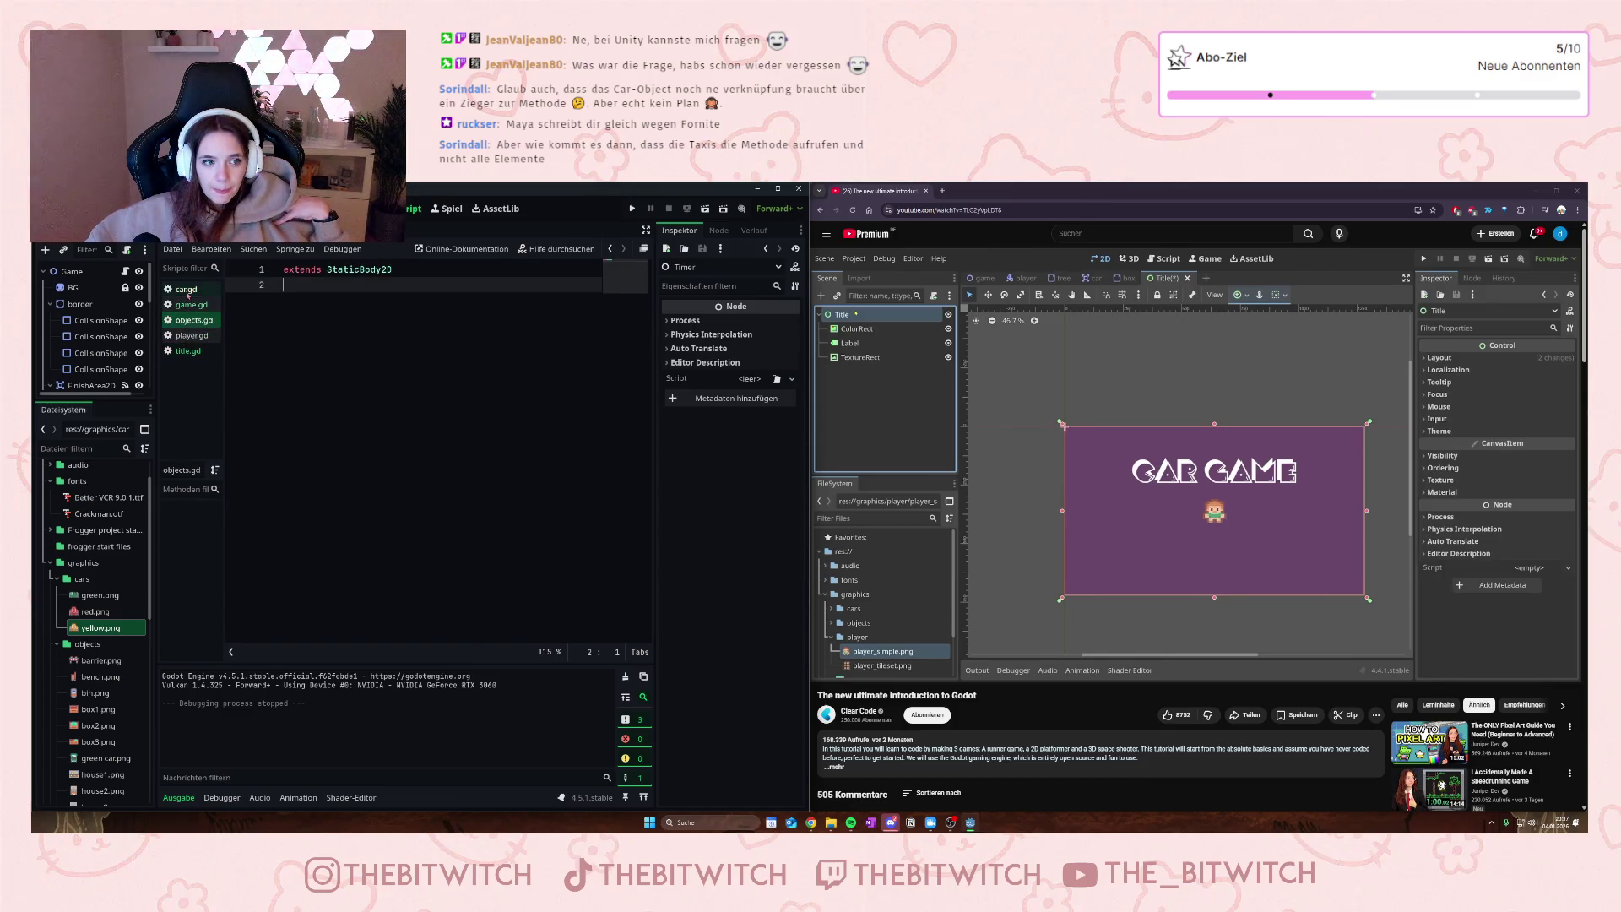
pyautogui.click(188, 307)
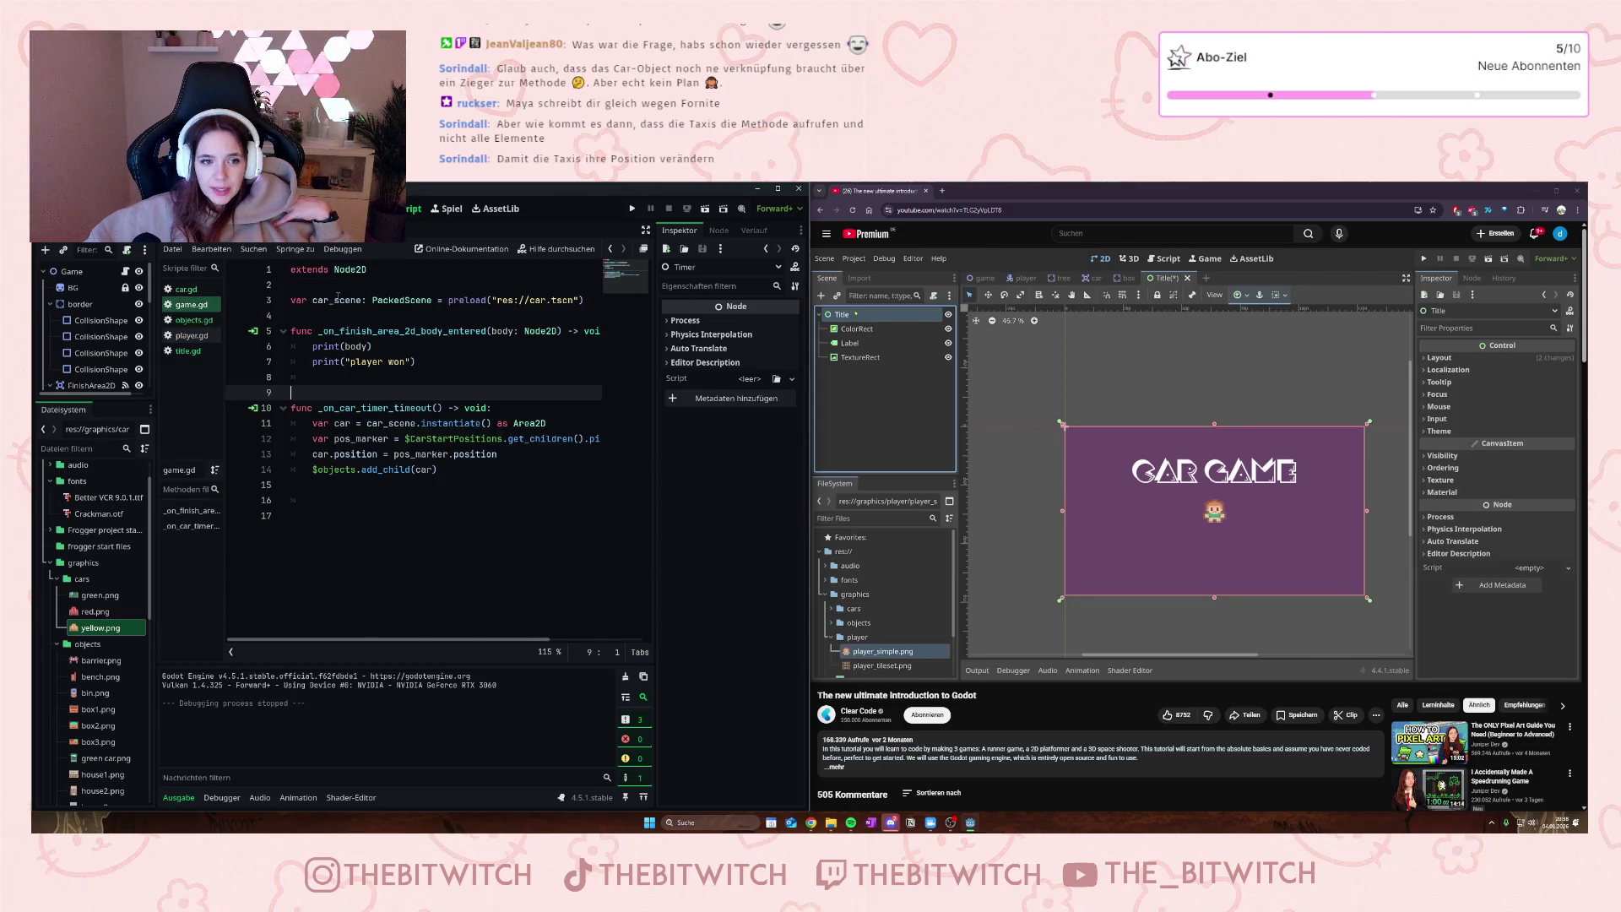
pyautogui.moveTo(297, 301); pyautogui.dragTo(498, 301)
pyautogui.click(496, 301)
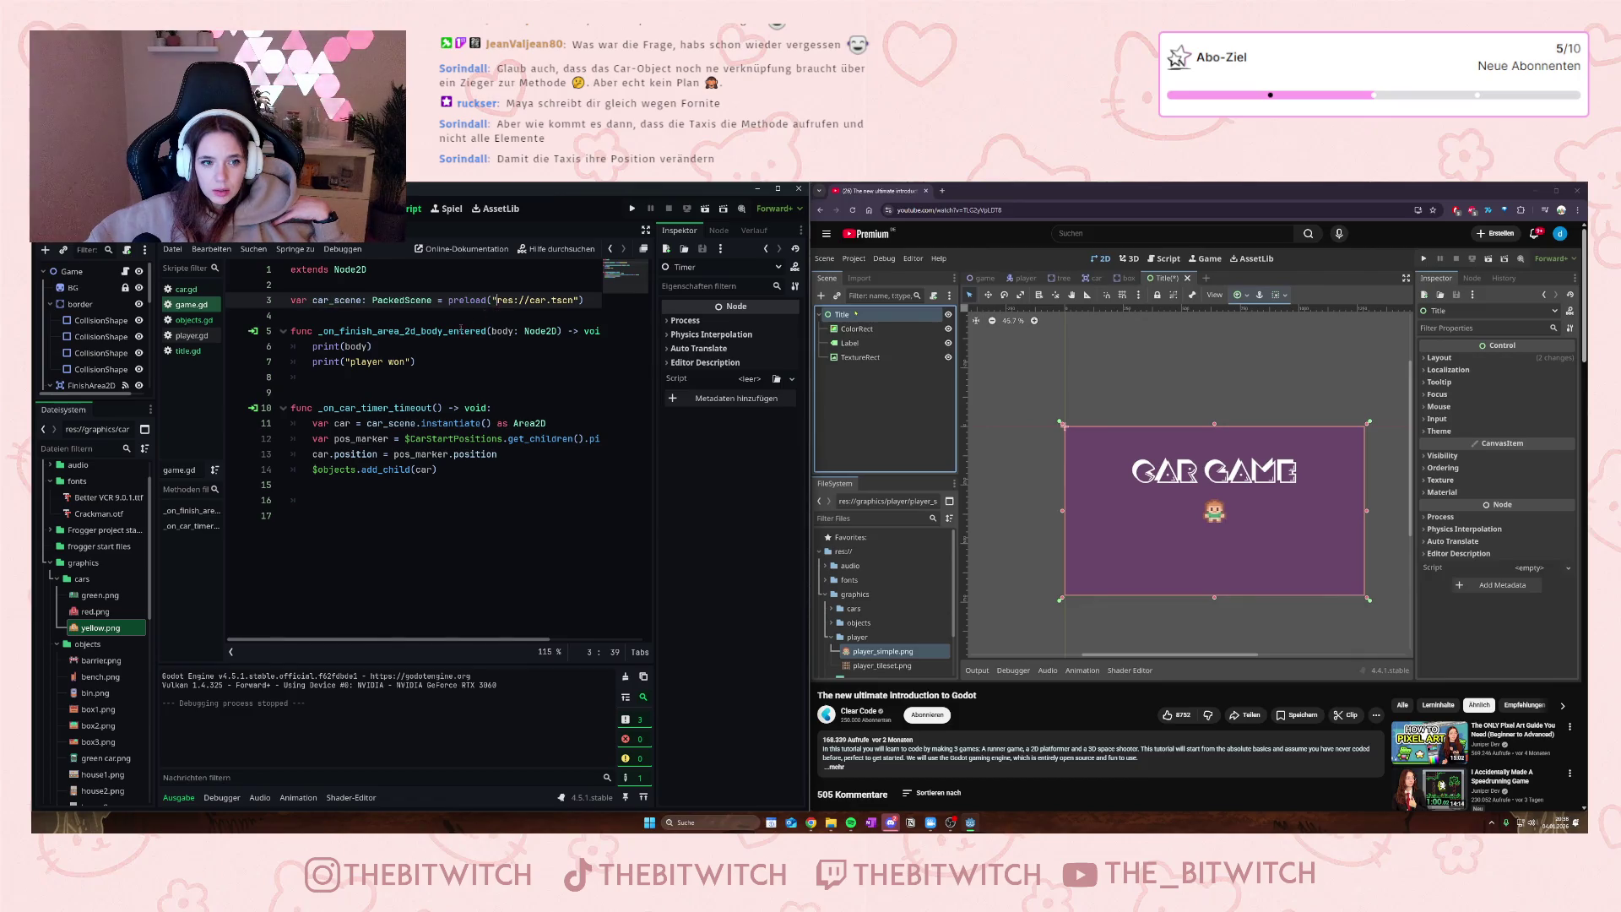
pyautogui.moveTo(301, 410)
pyautogui.mouseDown()
pyautogui.moveTo(354, 410)
pyautogui.moveTo(481, 484)
pyautogui.mouseUp()
pyautogui.click(481, 483)
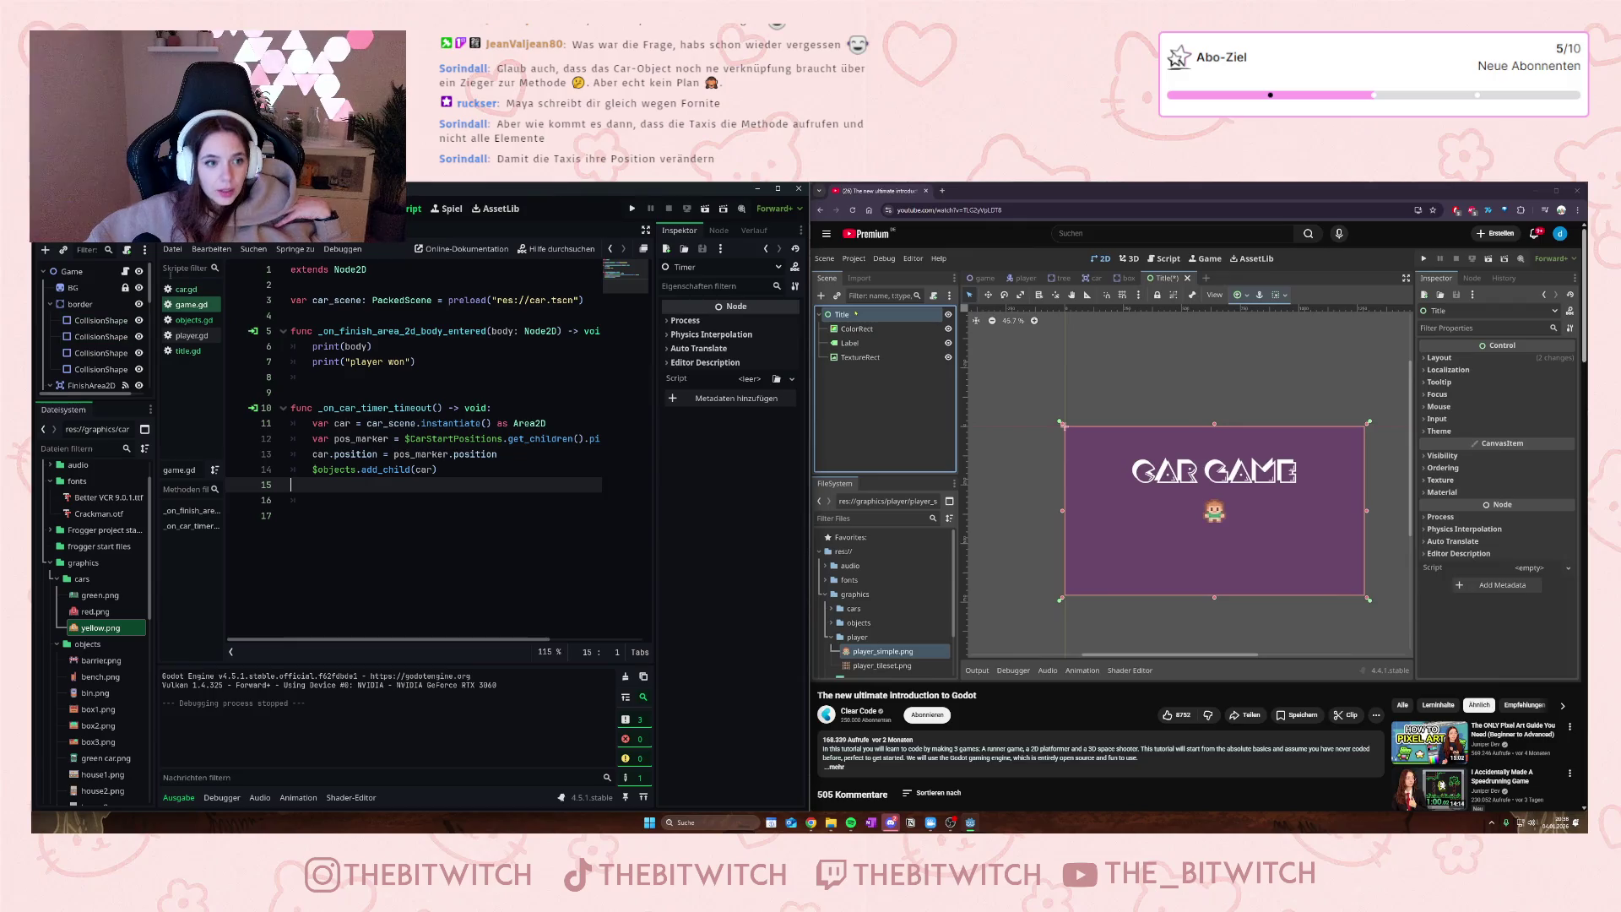
# - Review car.gd's direction-flipping _ready block and _process movement code
pyautogui.click(190, 290)
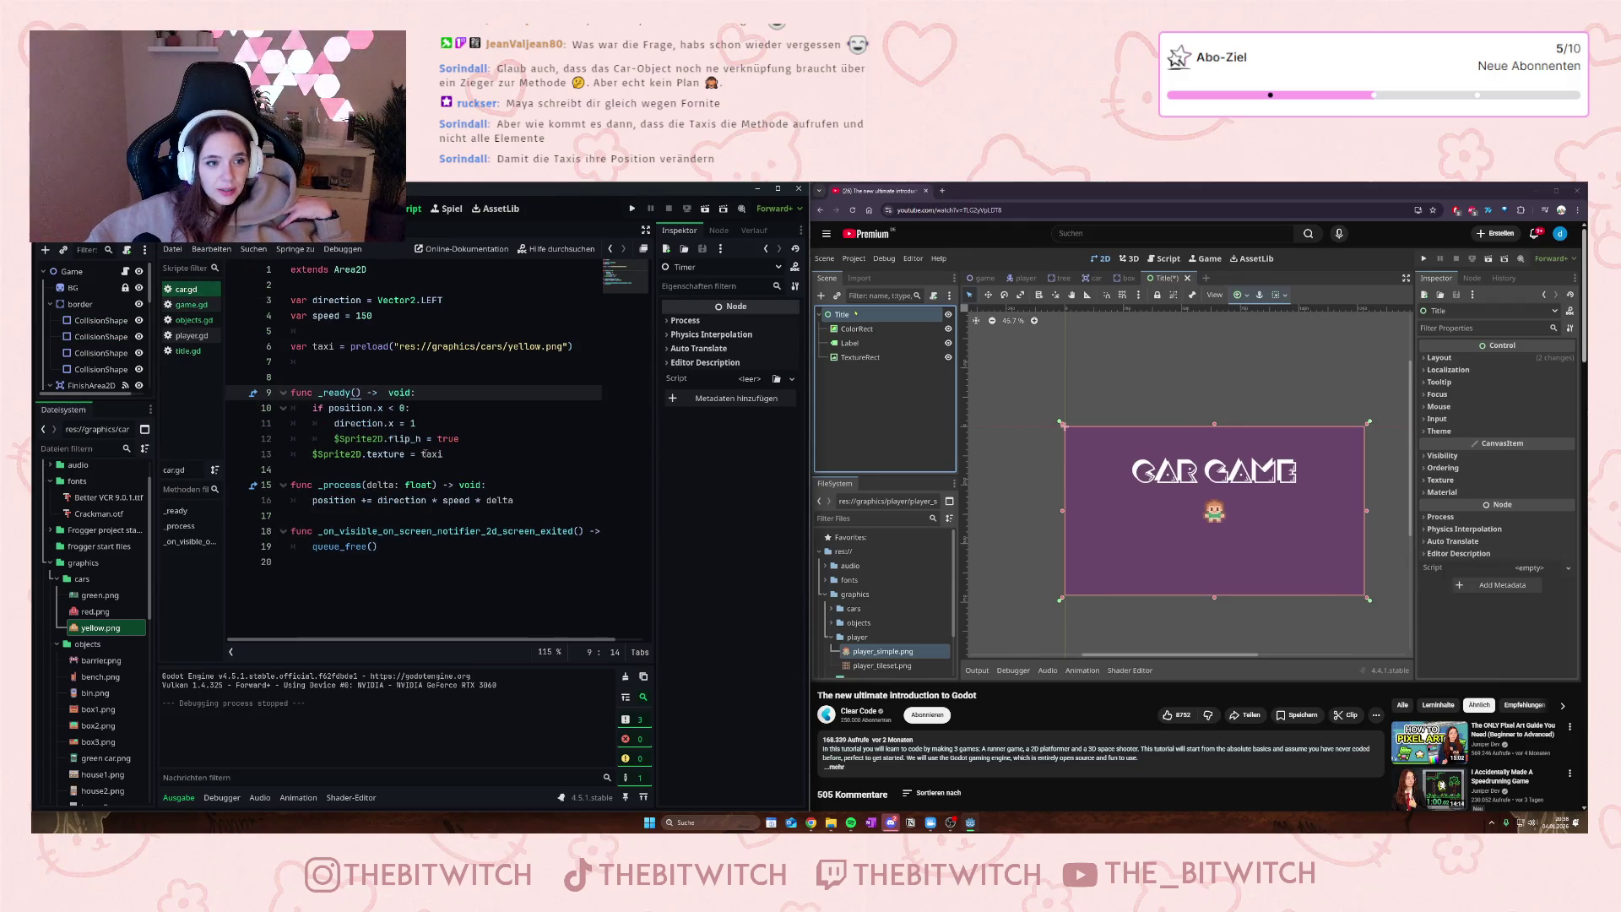
pyautogui.moveTo(442, 454); pyautogui.dragTo(308, 408)
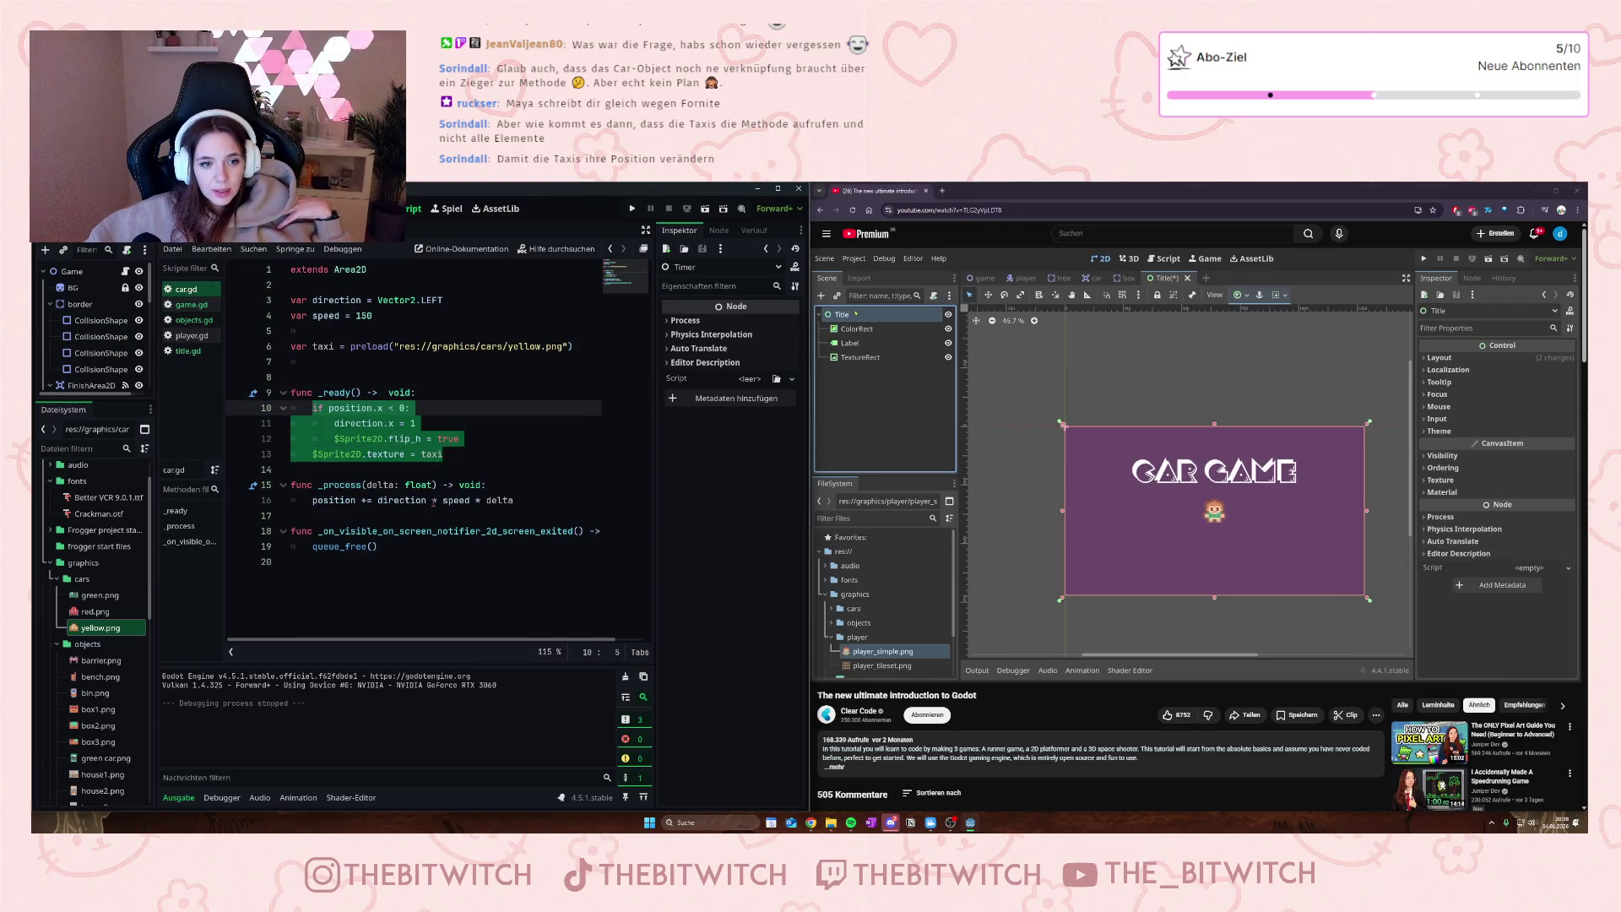
pyautogui.click(359, 423)
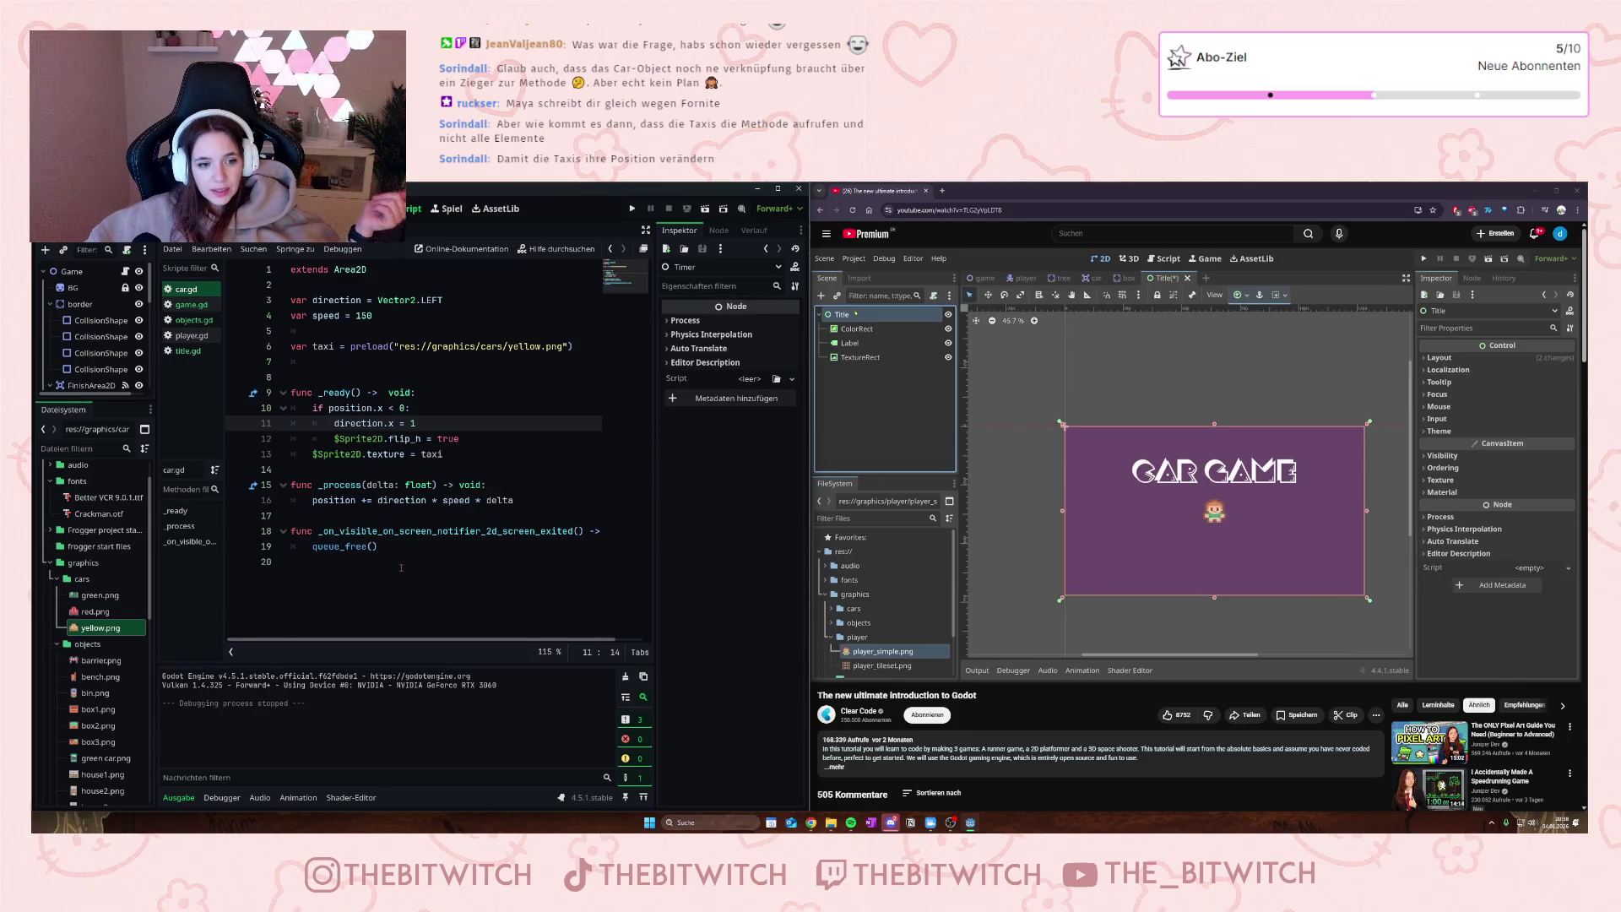
pyautogui.moveTo(315, 485)
pyautogui.mouseDown()
pyautogui.moveTo(473, 516)
pyautogui.moveTo(514, 500)
pyautogui.mouseUp()
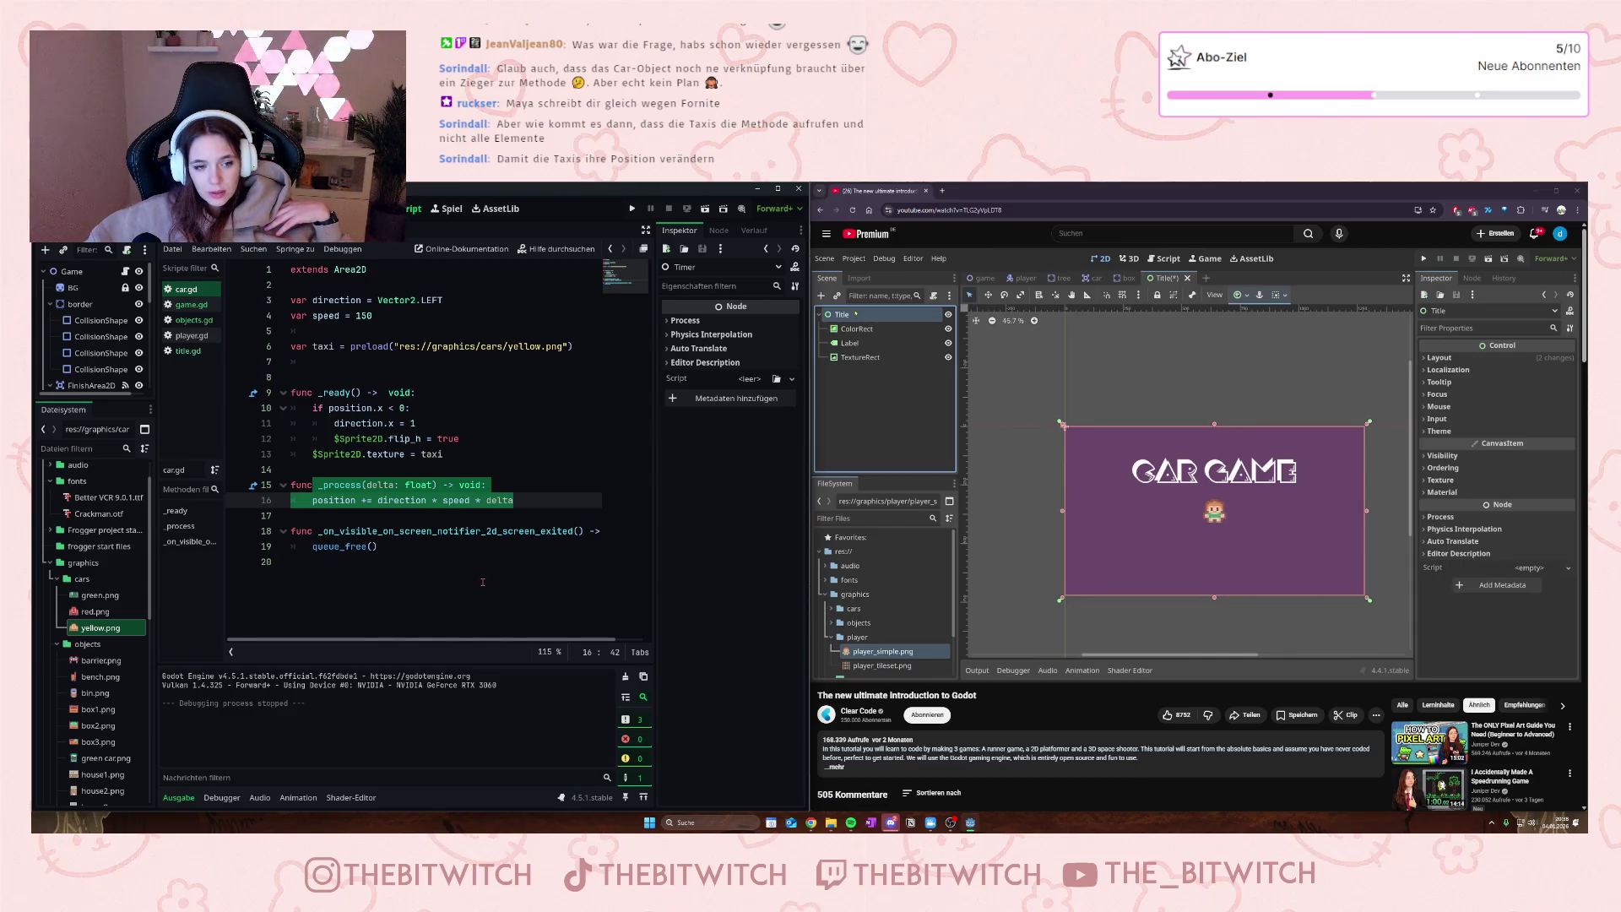
pyautogui.click(189, 304)
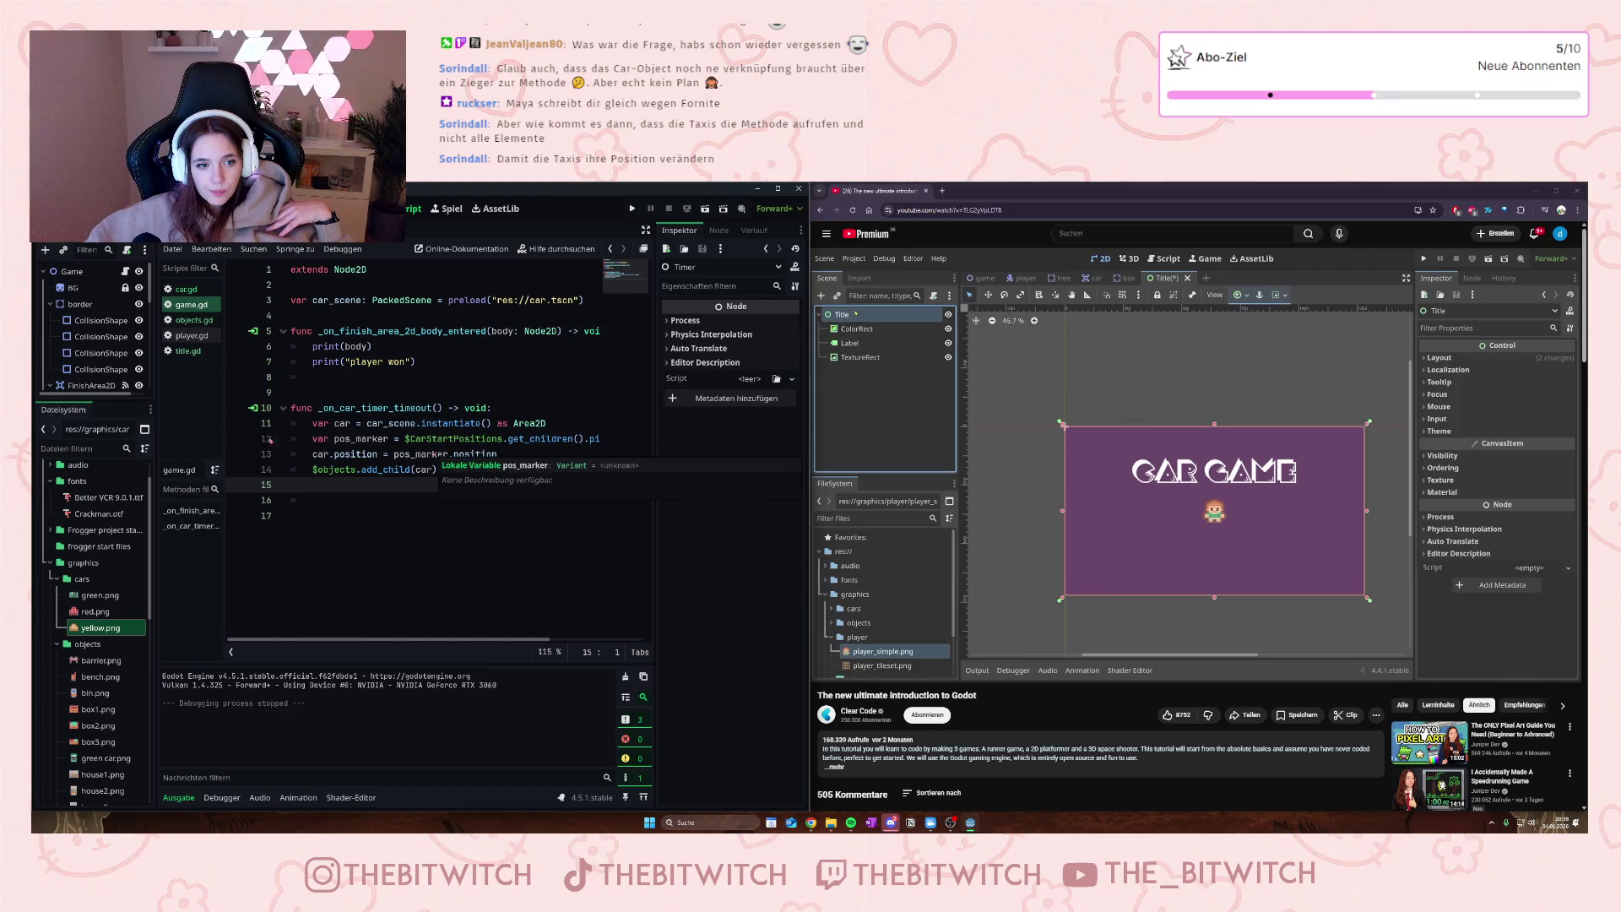
# - Check the game scene's CarTimer node, then return to the title script
pyautogui.scroll(-3, 93, 346)
pyautogui.click(88, 358)
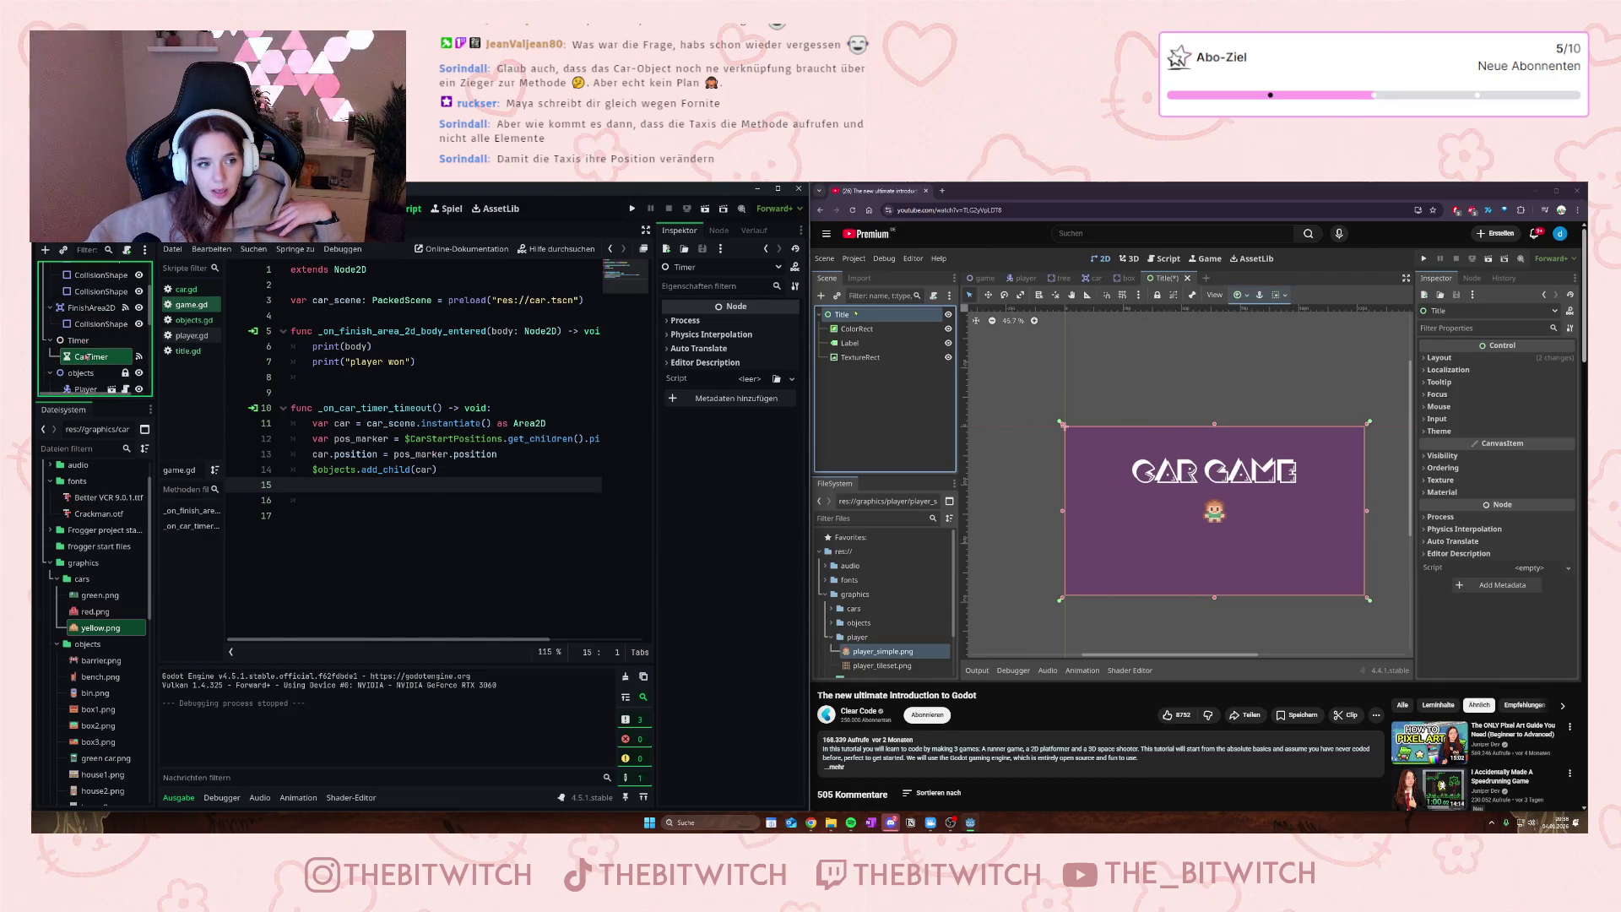
pyautogui.moveTo(88, 358)
pyautogui.mouseDown()
pyautogui.moveTo(207, 289)
pyautogui.moveTo(348, 251)
pyautogui.mouseUp()
pyautogui.click(188, 351)
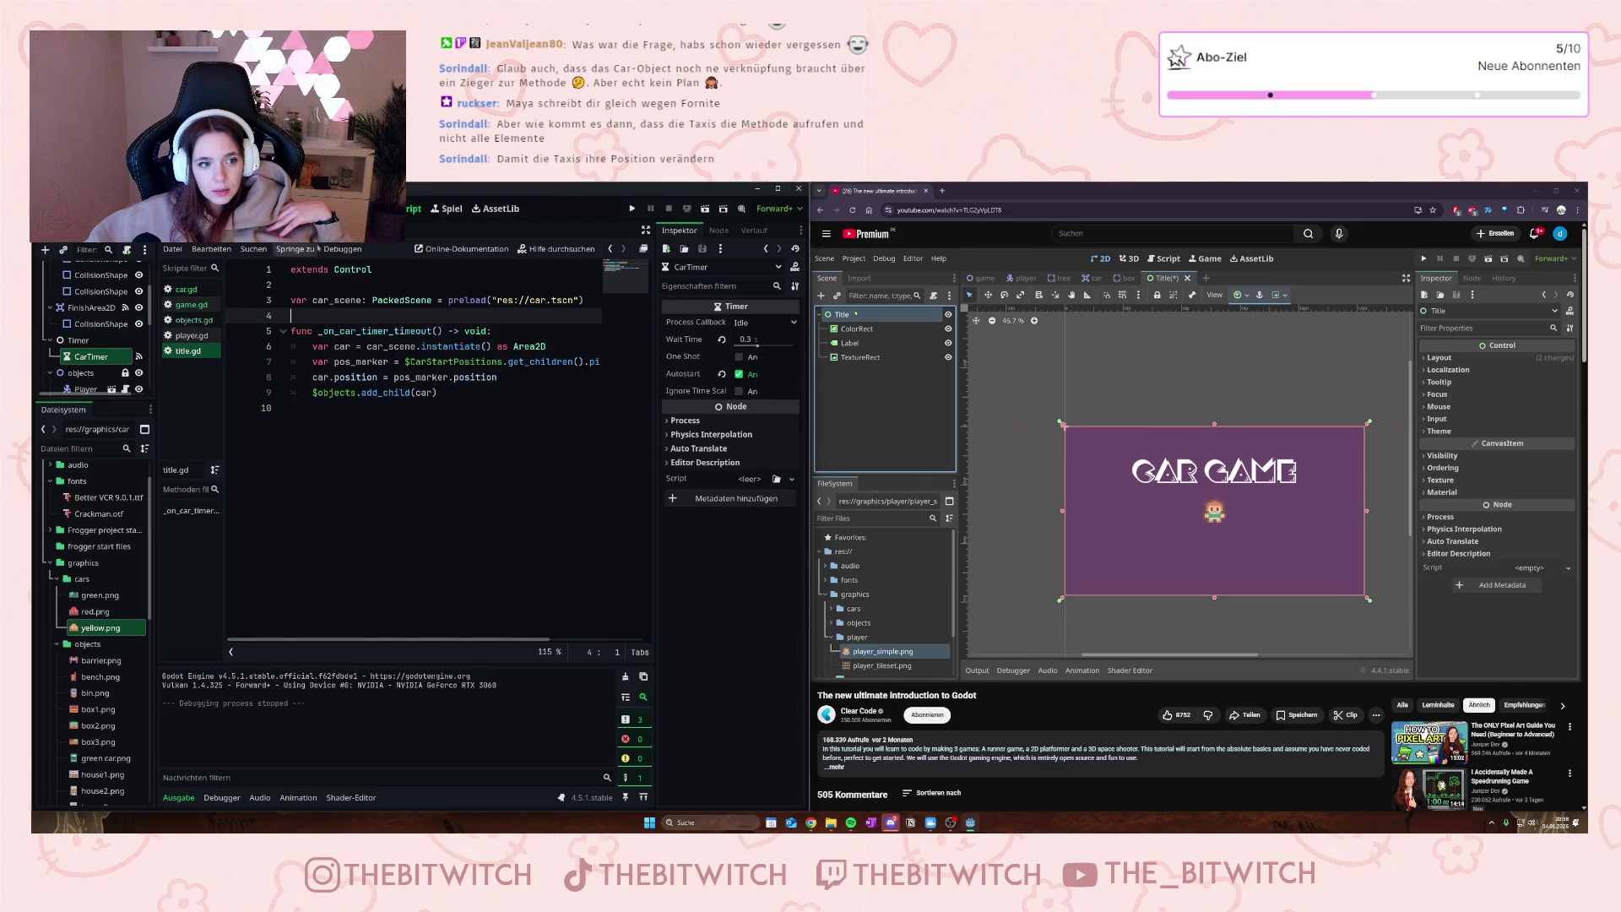
# - Rename the title scene's Timer to CarTimer and run the title scene
pyautogui.click(77, 385)
pyautogui.hotkey('ctrl', 'a')
pyautogui.press('Return')
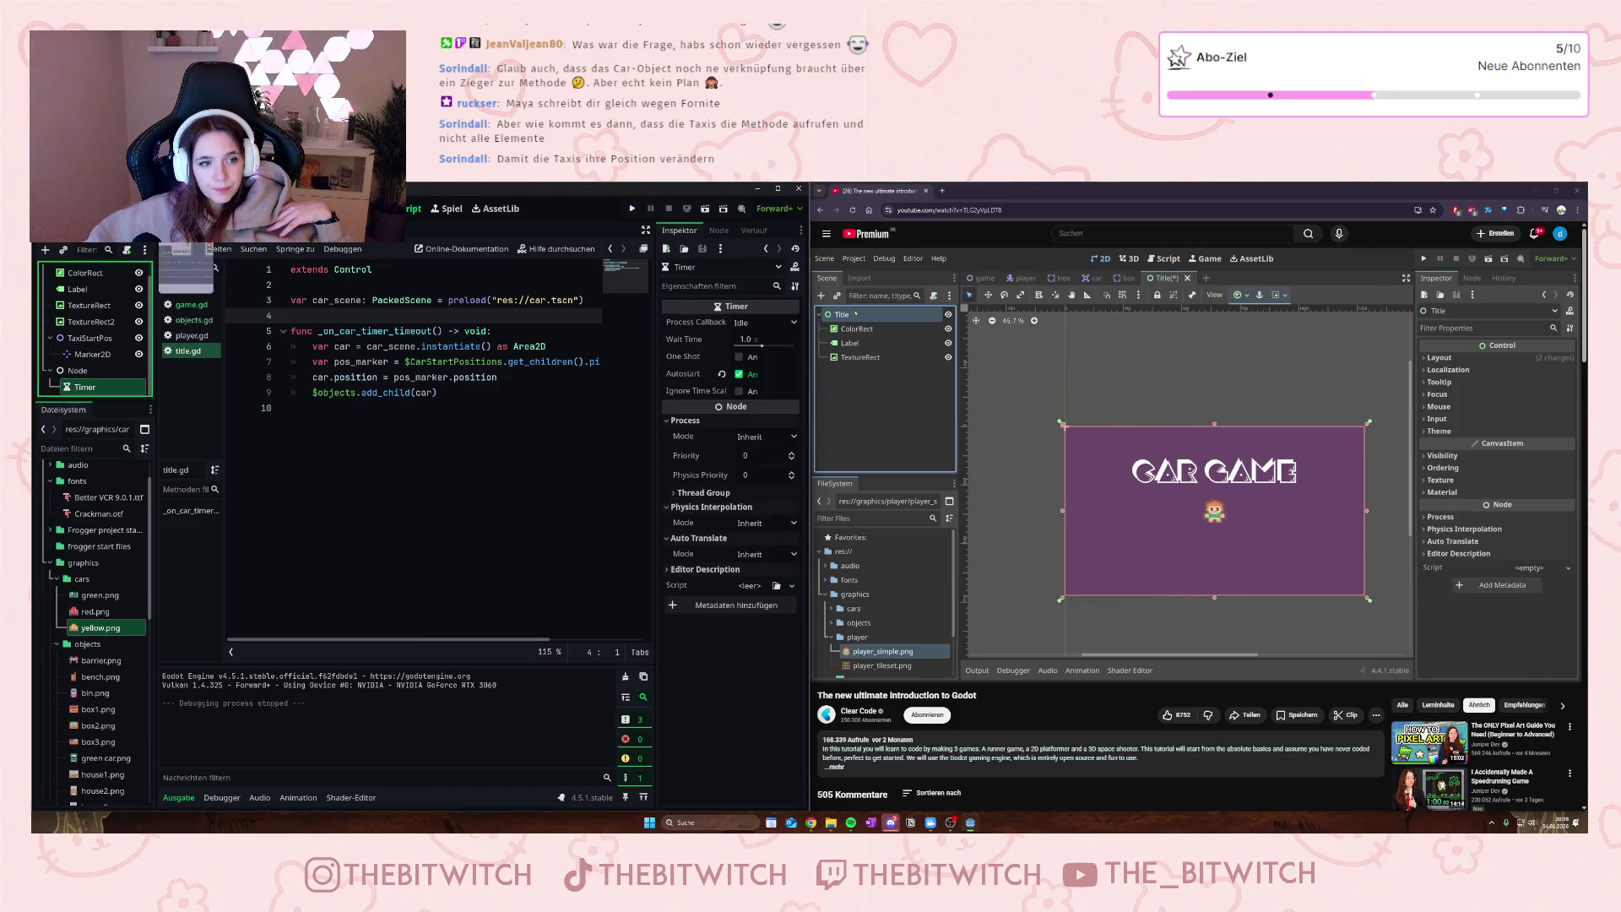
pyautogui.hotkey('ctrl', 'Tab')
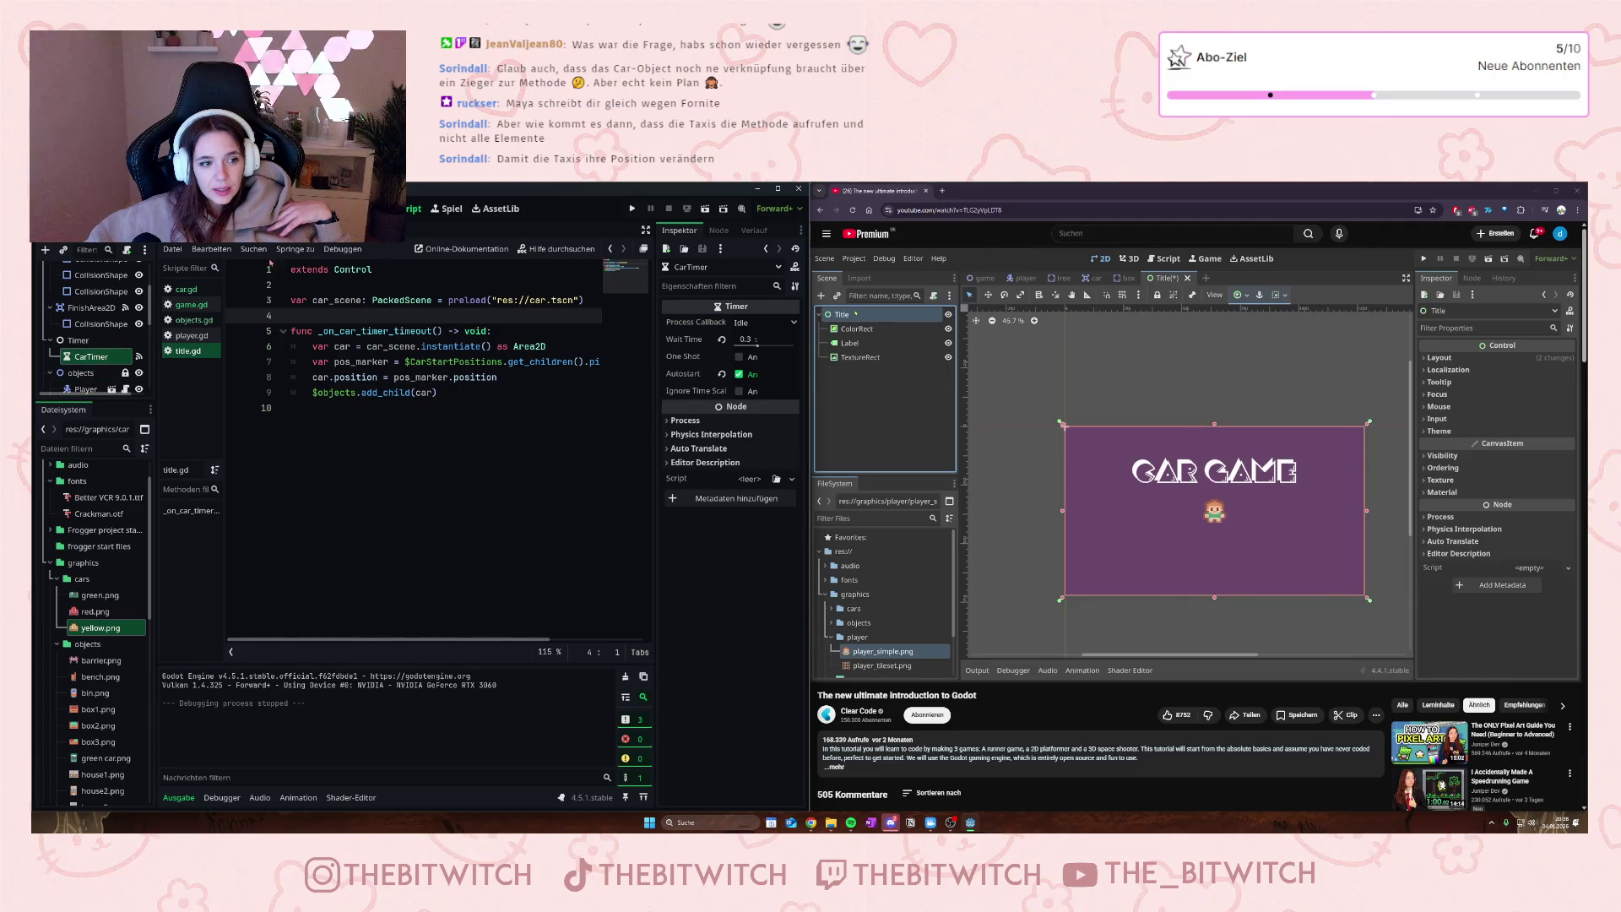
pyautogui.hotkey('ctrl', 'Tab')
pyautogui.doubleClick(78, 387)
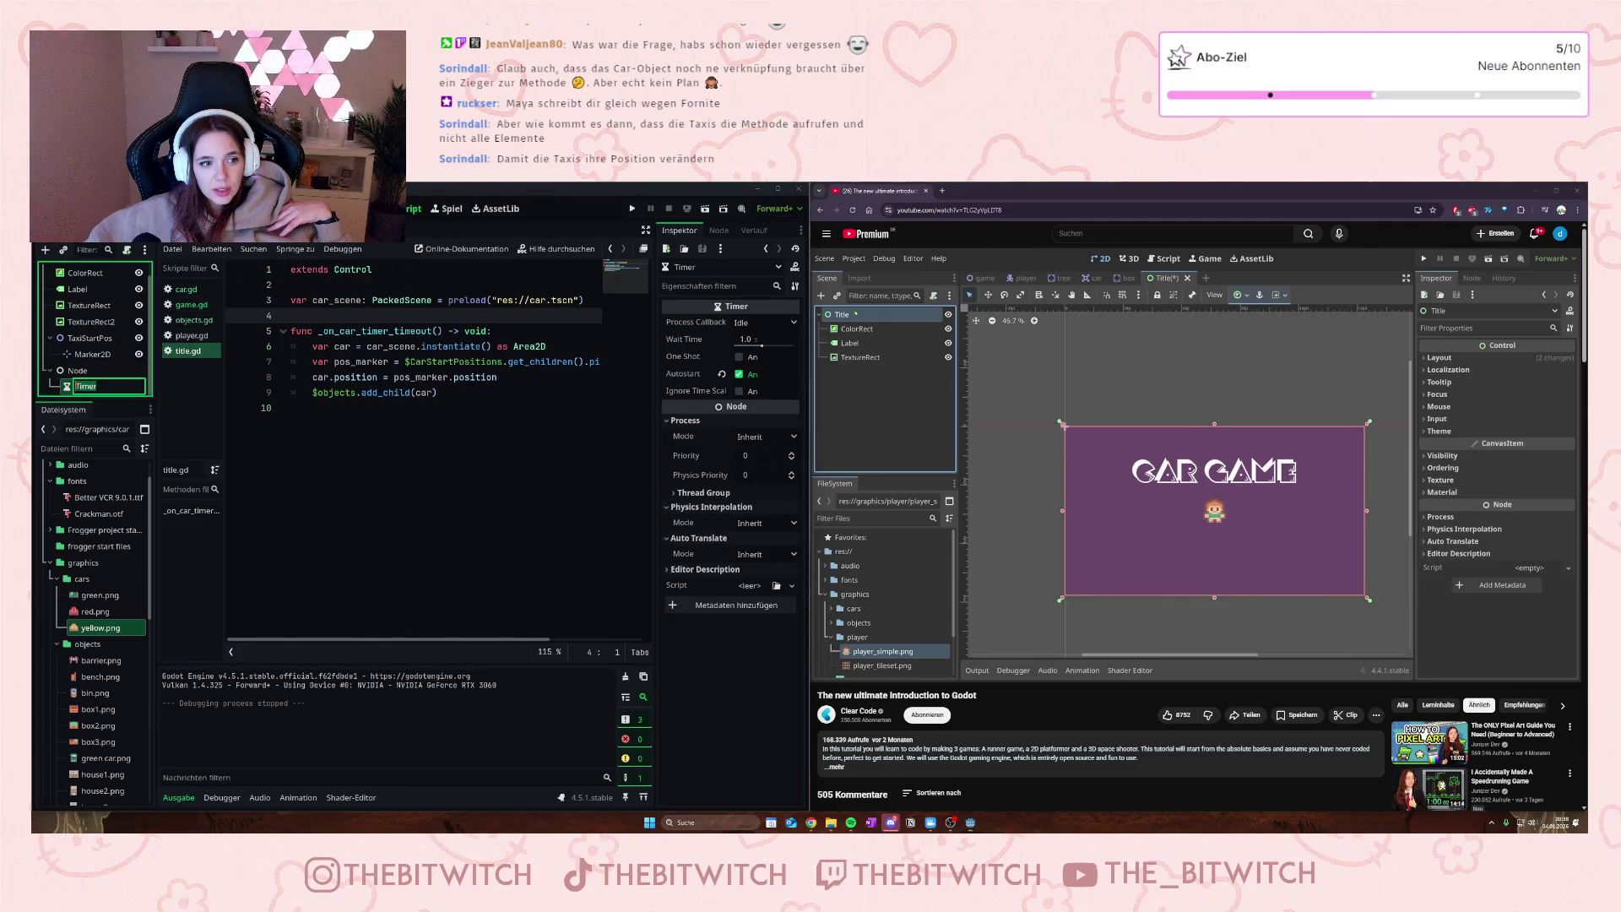
pyautogui.press('Home')
pyautogui.write('Car')
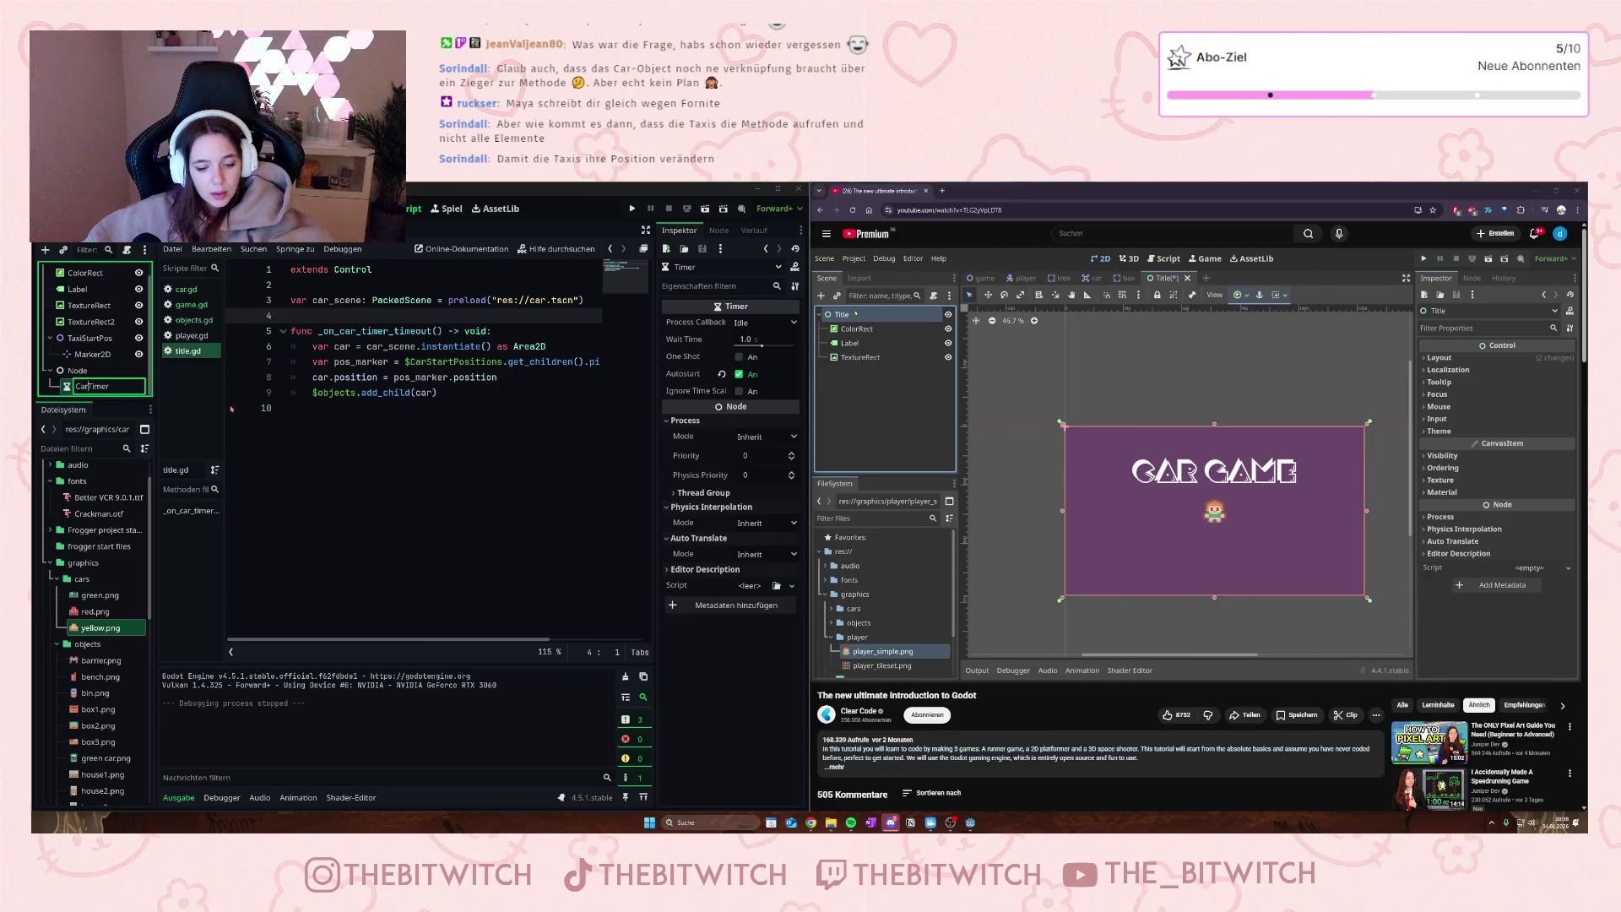
pyautogui.keyDown('shift'); pyautogui.click(348, 404); pyautogui.keyUp('shift')
pyautogui.click(561, 301)
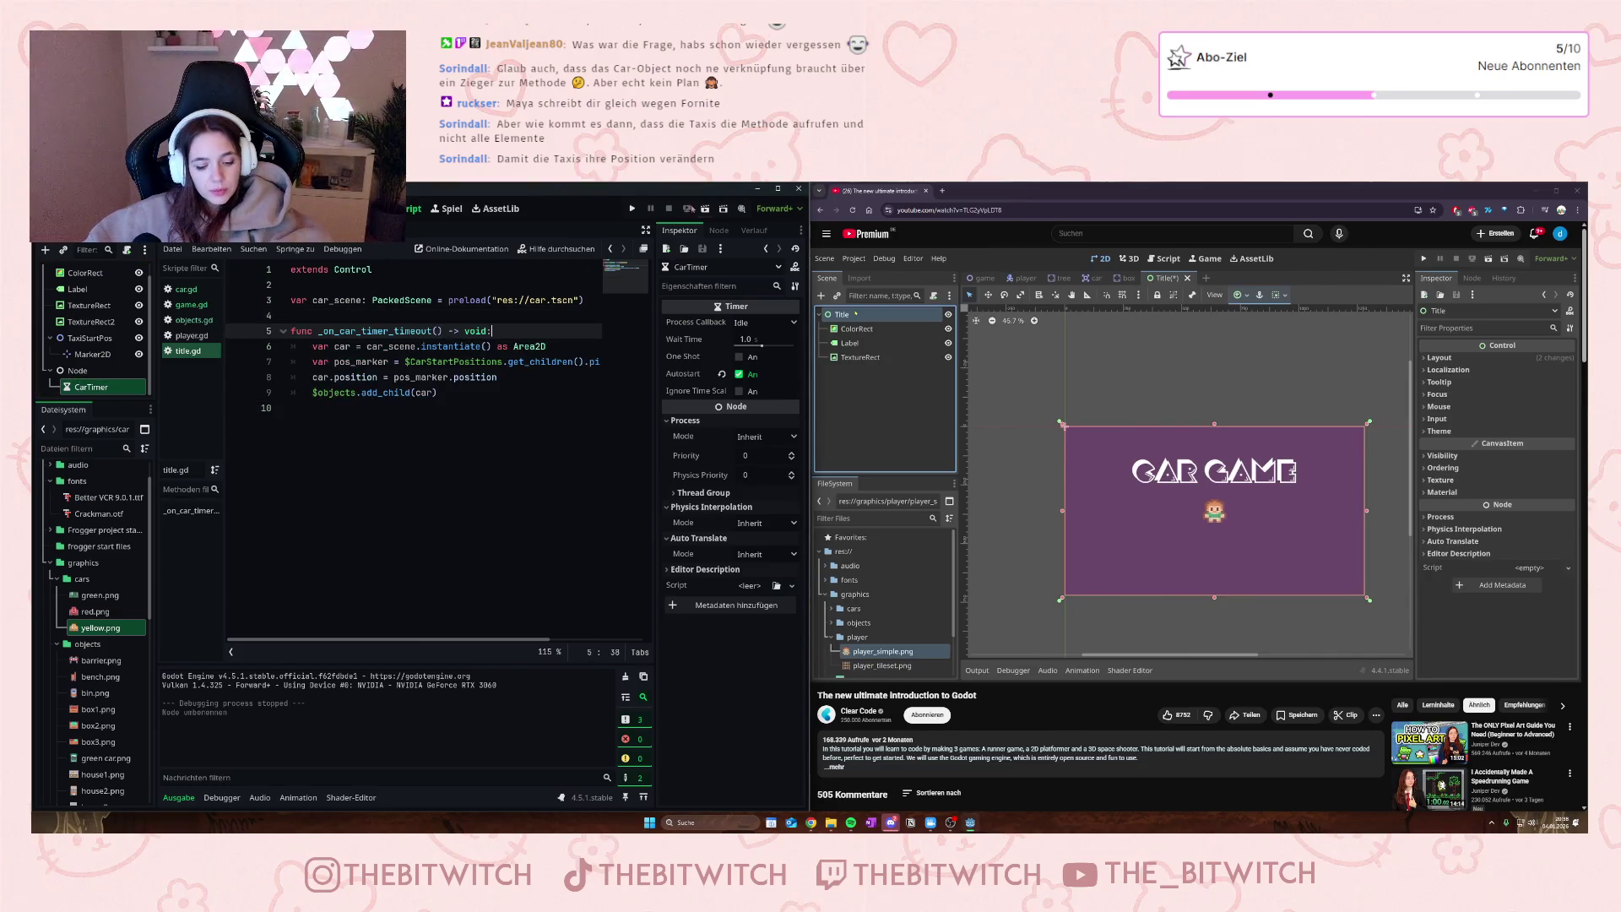
pyautogui.click(705, 209)
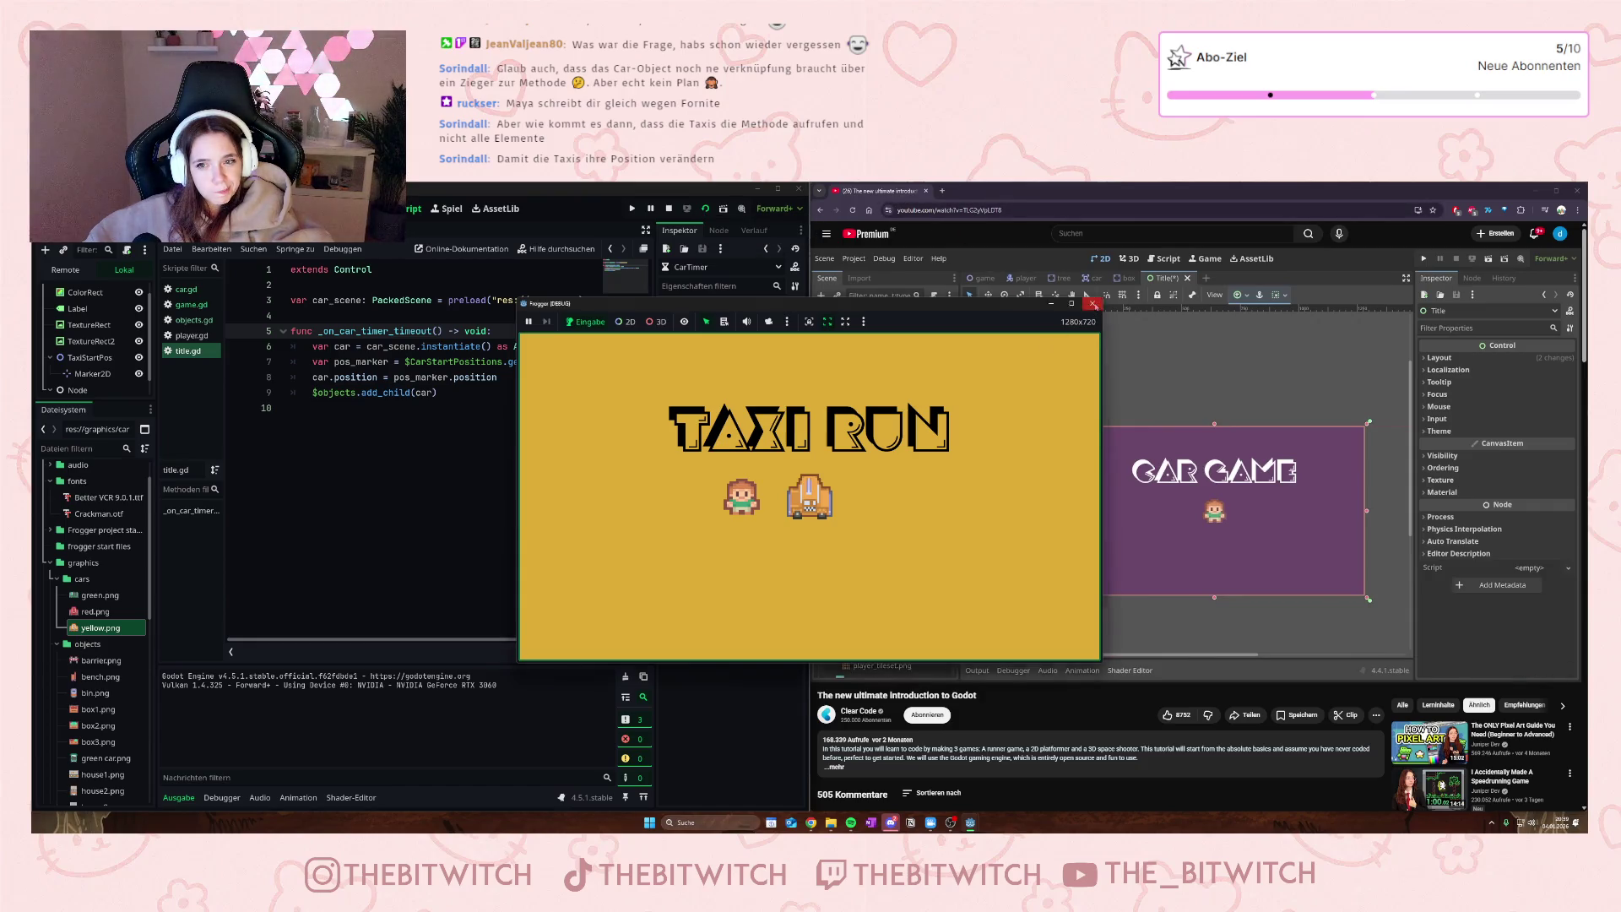
# - Stop the Taxi Run test and return to the title scene and title.gd
pyautogui.click(668, 208)
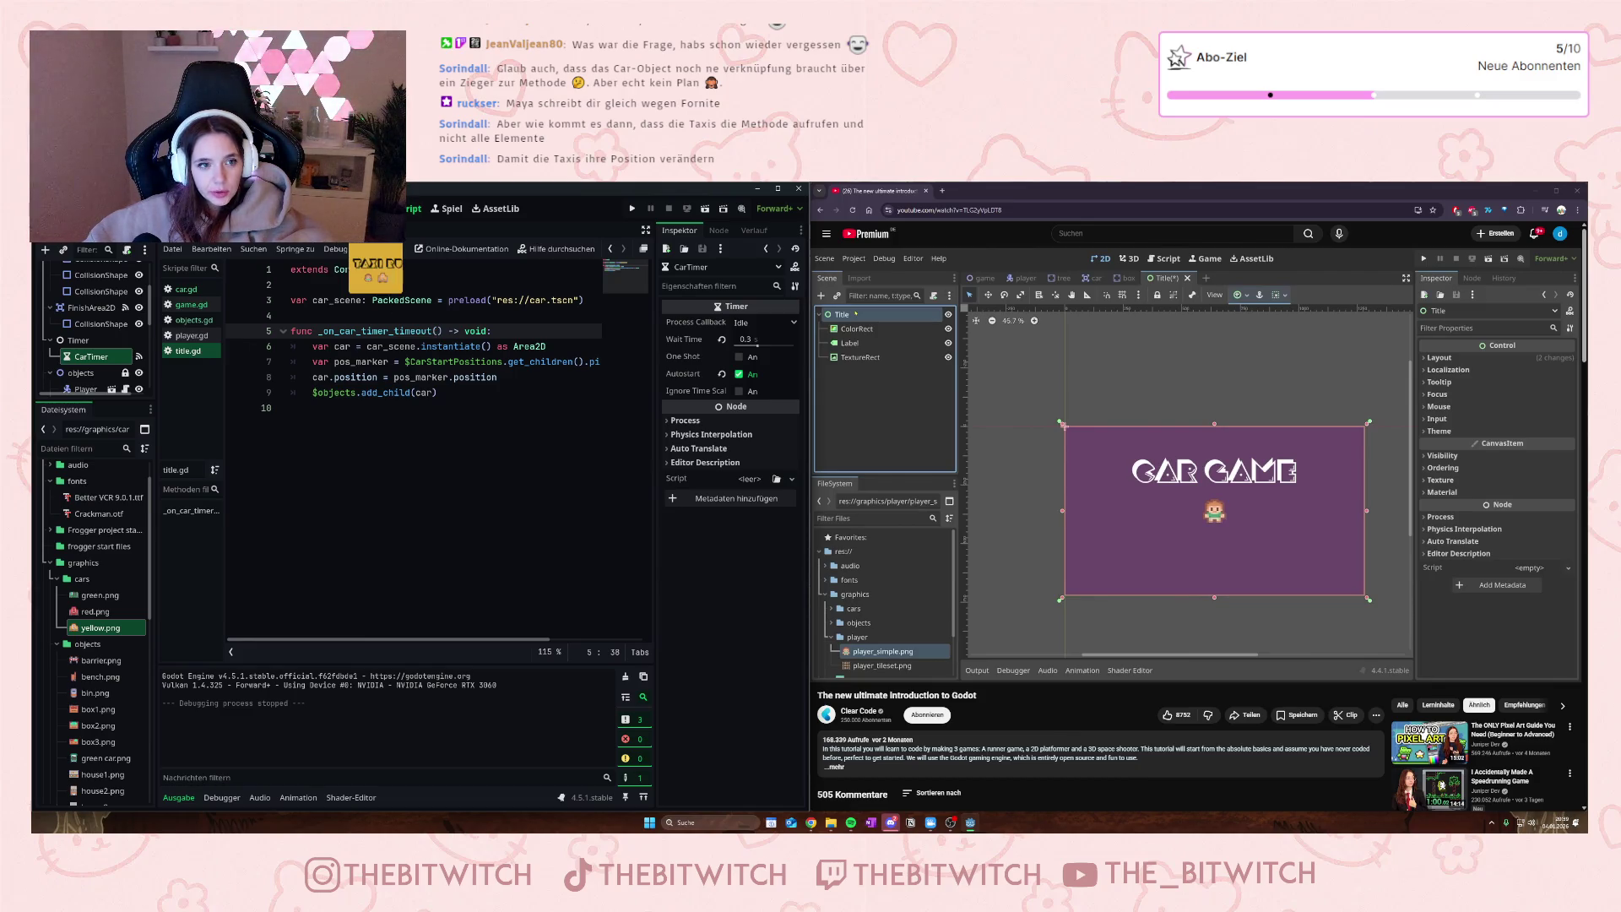
pyautogui.click(356, 261)
pyautogui.click(185, 355)
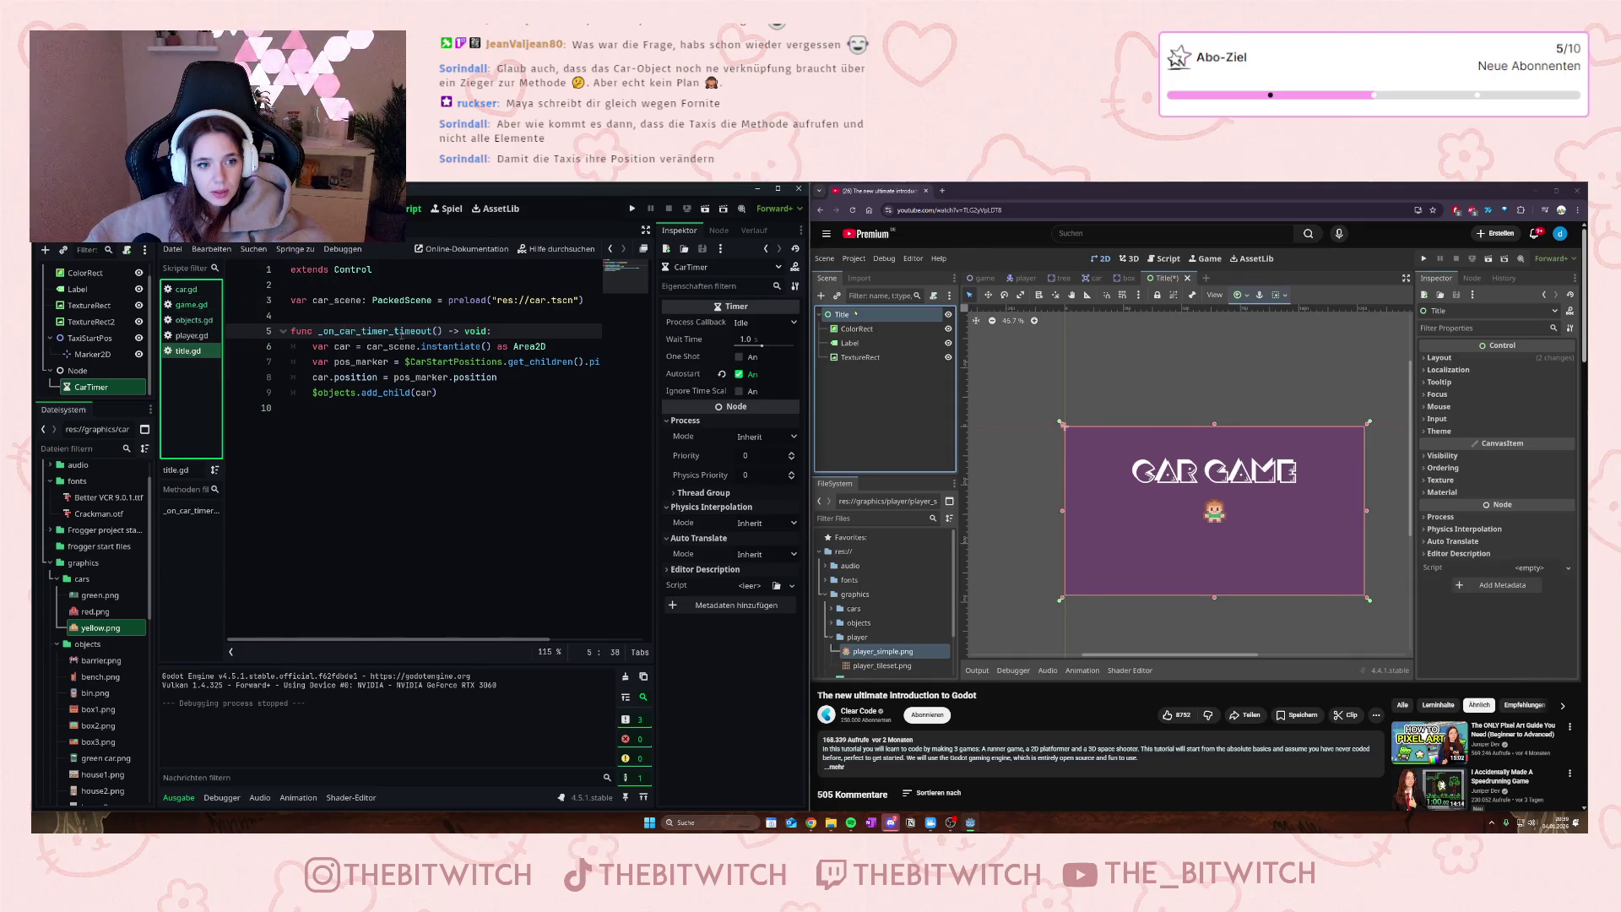
# - Replace the CarStartPositions path on line 7 with $TaxiStartPos
pyautogui.click(359, 361)
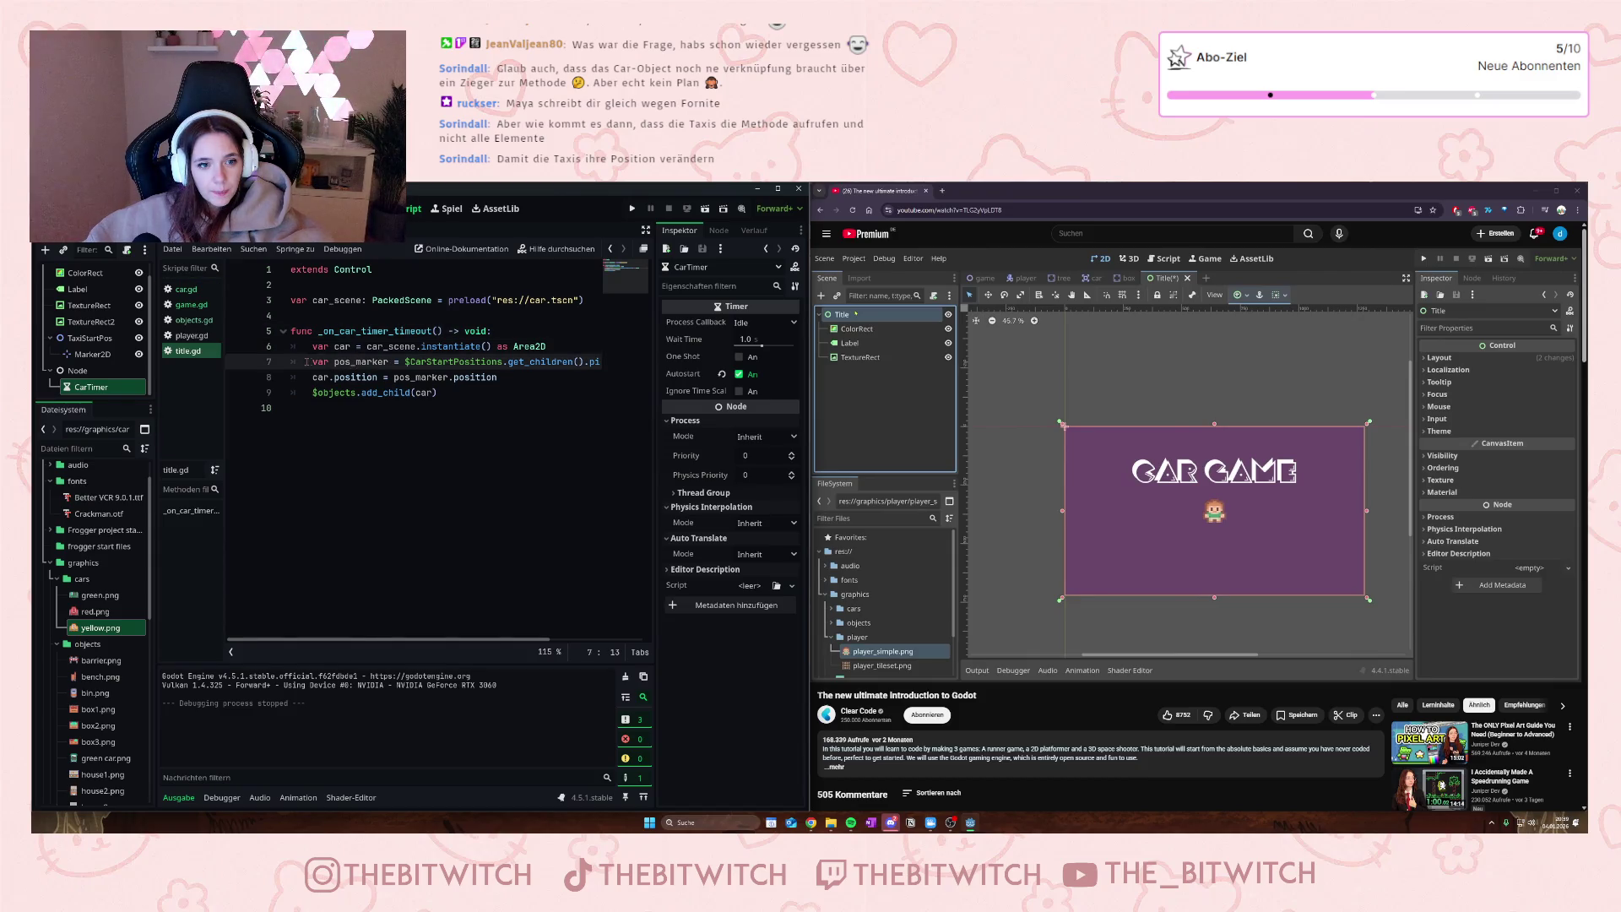
pyautogui.moveTo(403, 639)
pyautogui.mouseDown()
pyautogui.moveTo(506, 650)
pyautogui.moveTo(379, 639)
pyautogui.mouseUp()
pyautogui.click(594, 363)
pyautogui.click(515, 393)
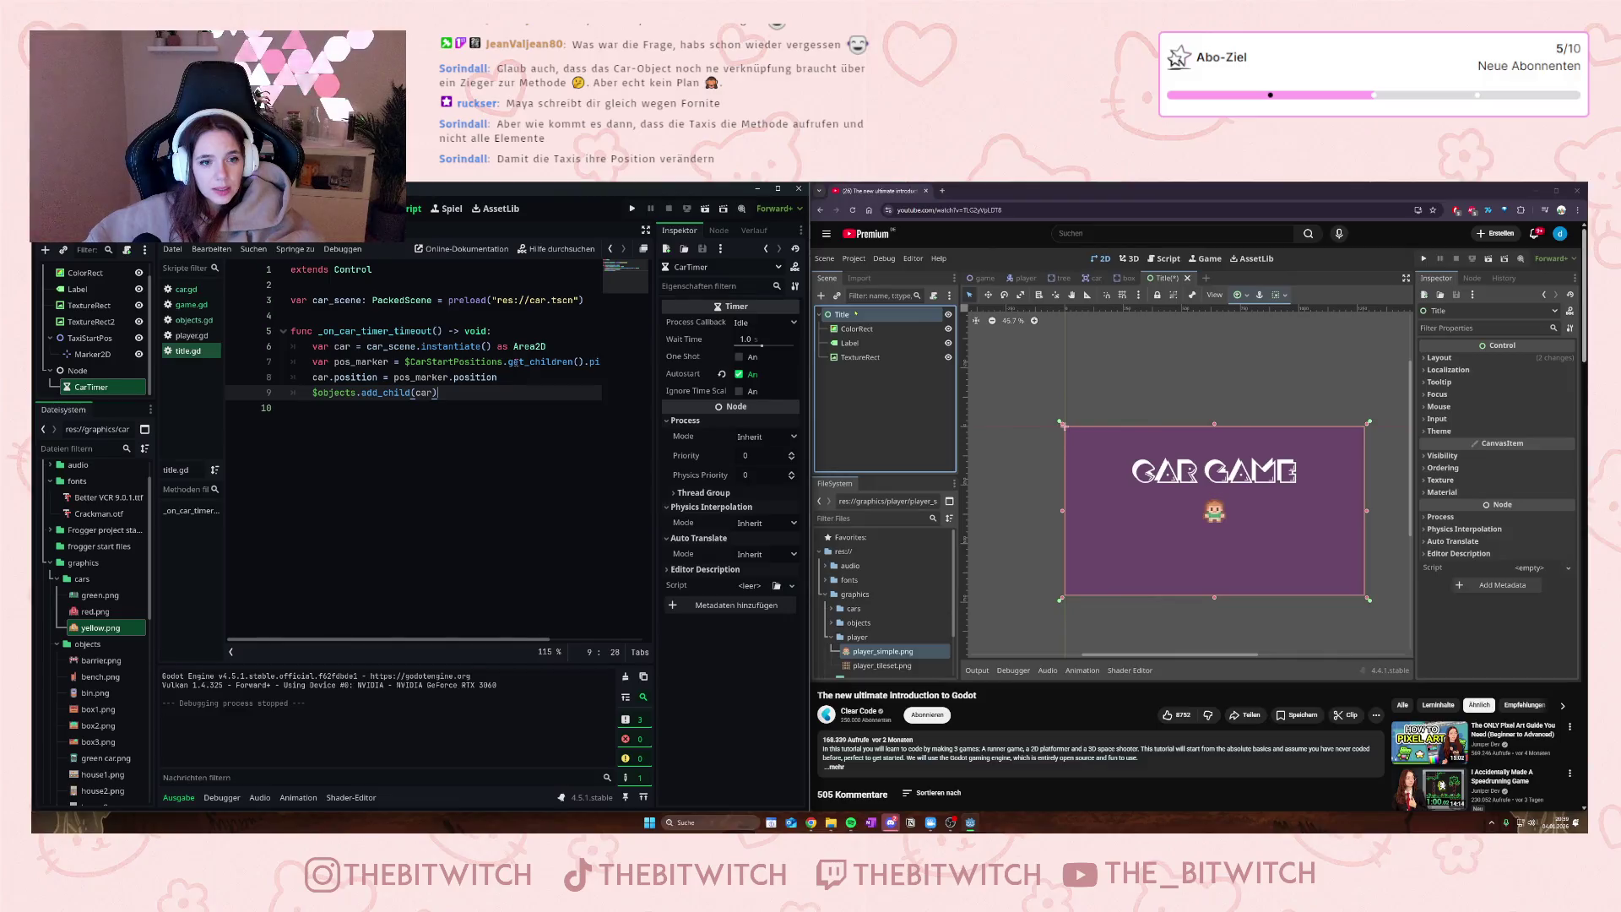
pyautogui.moveTo(504, 363)
pyautogui.mouseDown()
pyautogui.moveTo(589, 371)
pyautogui.moveTo(407, 363)
pyautogui.mouseUp()
pyautogui.press('BackSpace')
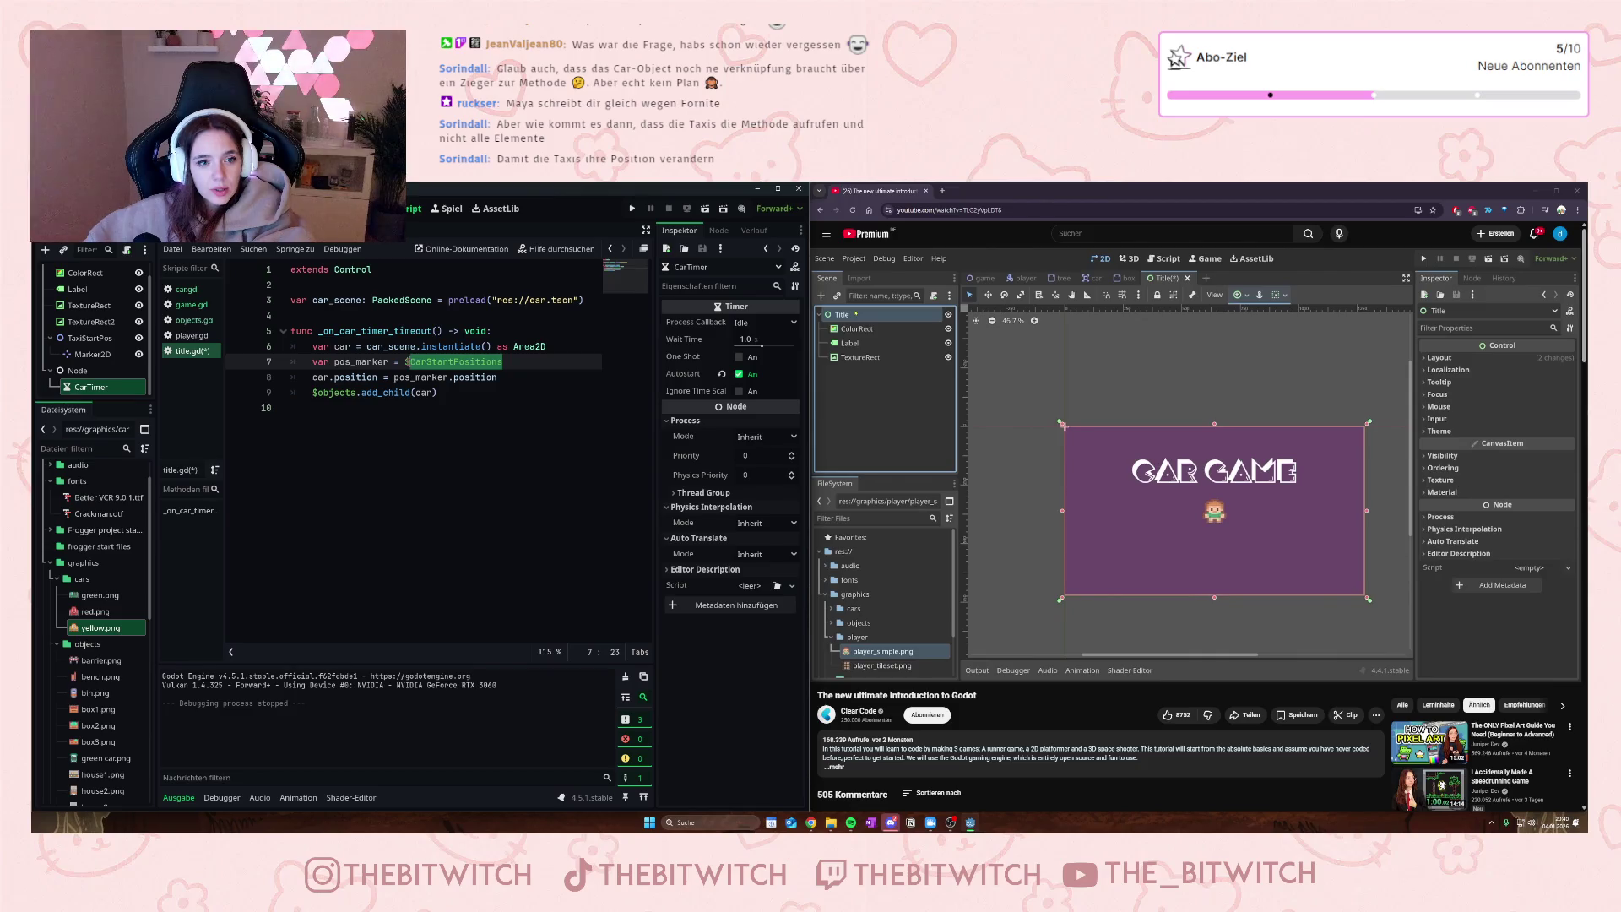
pyautogui.write('Ta')
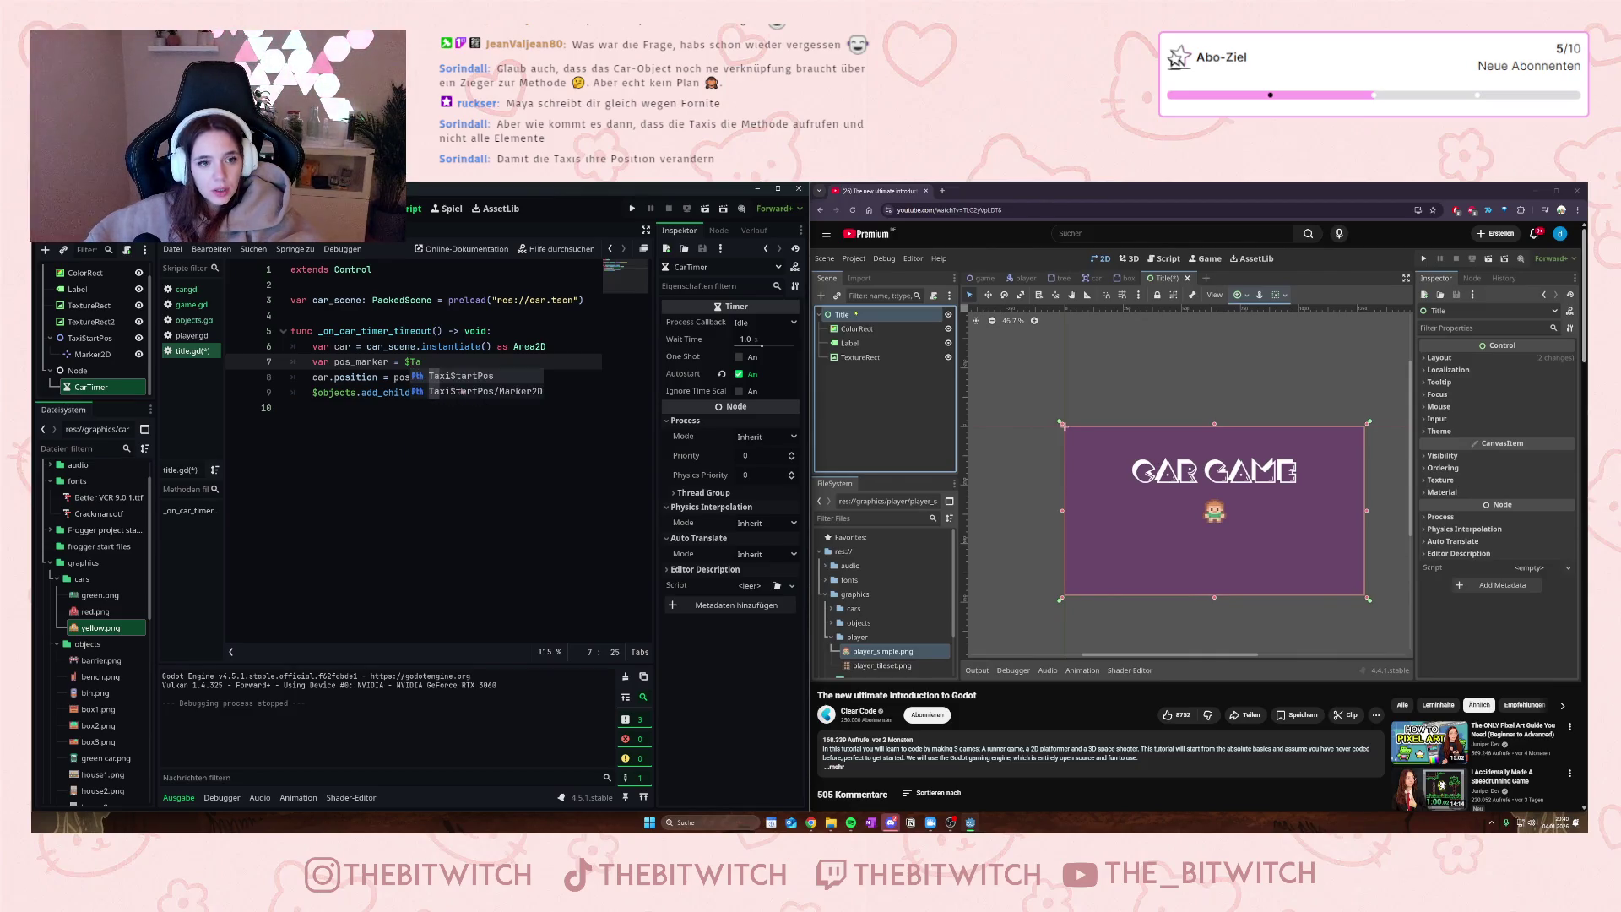
pyautogui.click(468, 392)
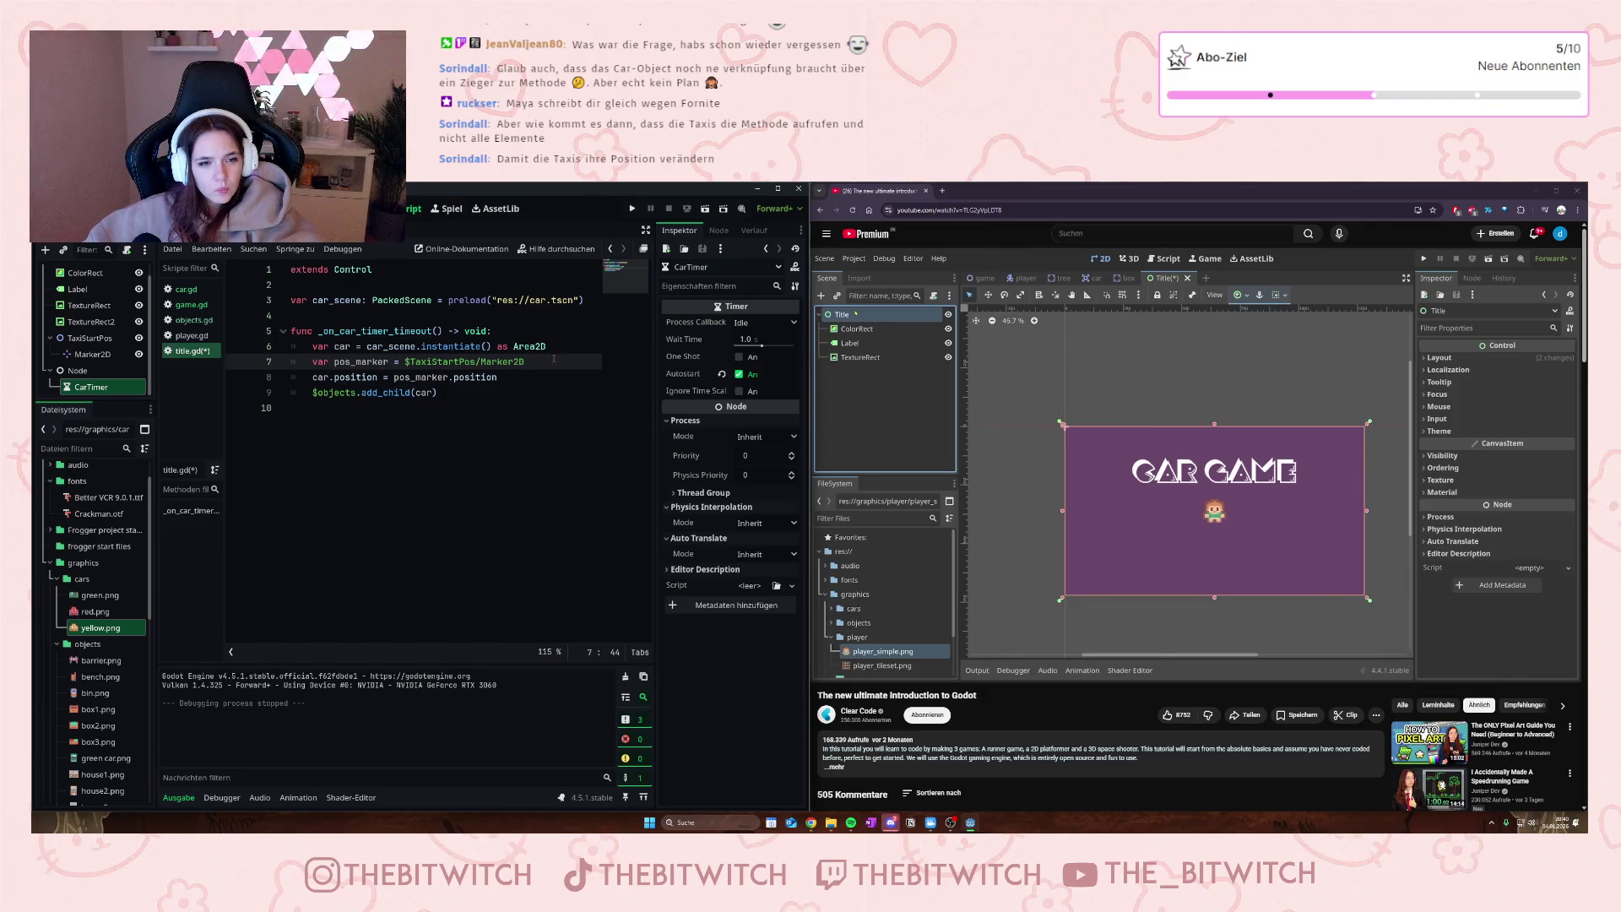
pyautogui.press('BackSpace')
pyautogui.press('BackSpace')
pyautogui.press('BackSpace')
pyautogui.click(495, 409)
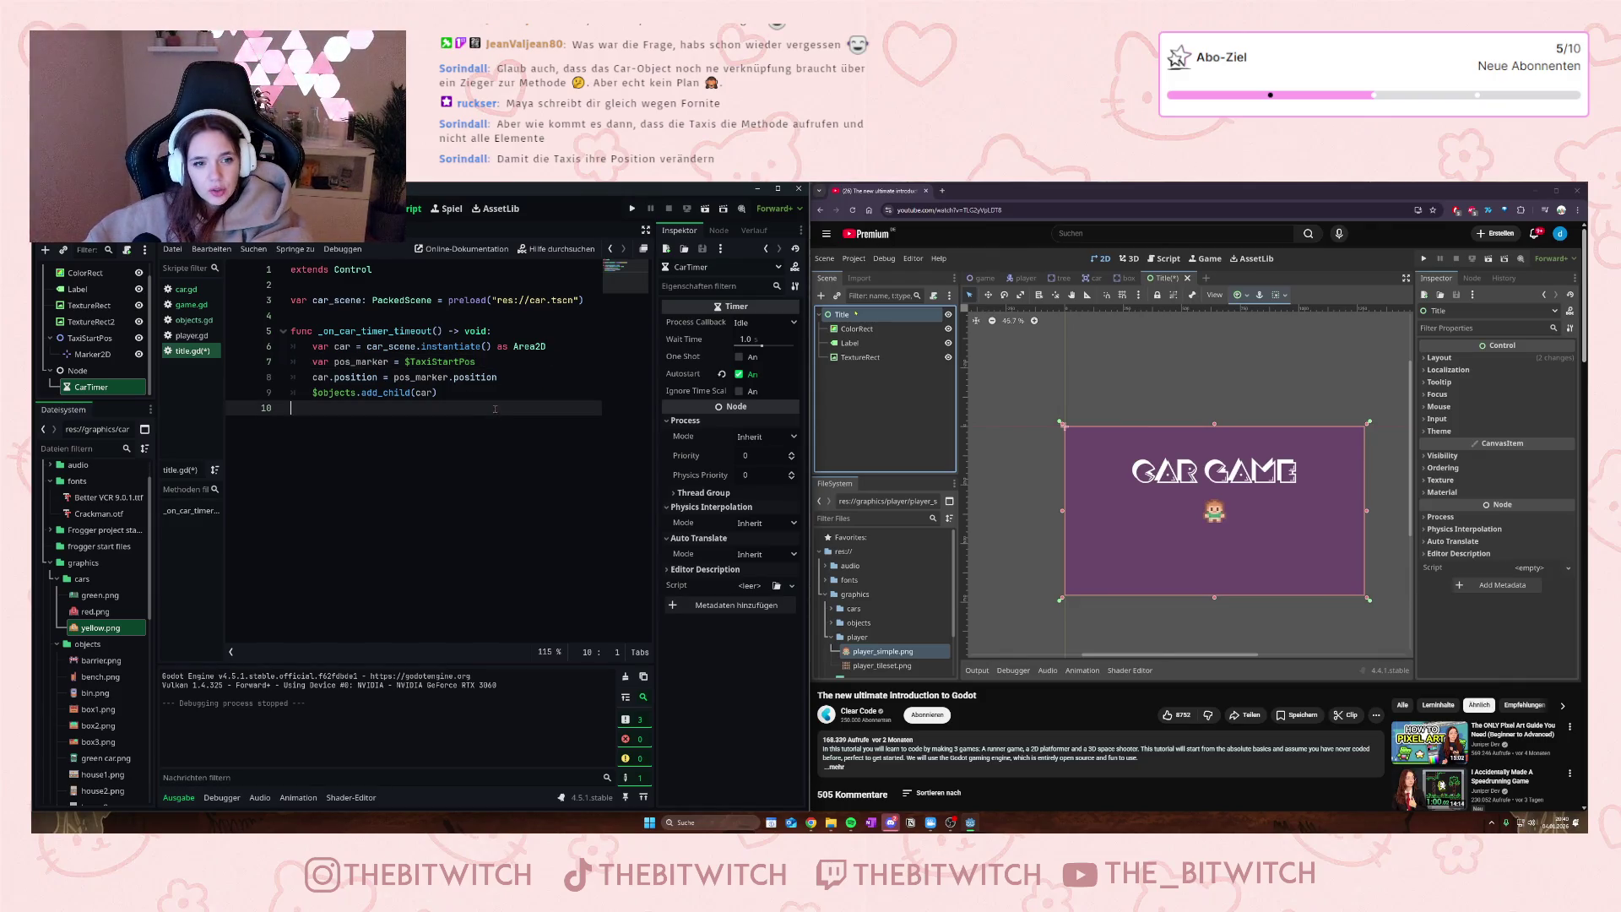
# - Cast the TaxiStartPos reference as Marker2D
pyautogui.click(491, 361)
pyautogui.write('as')
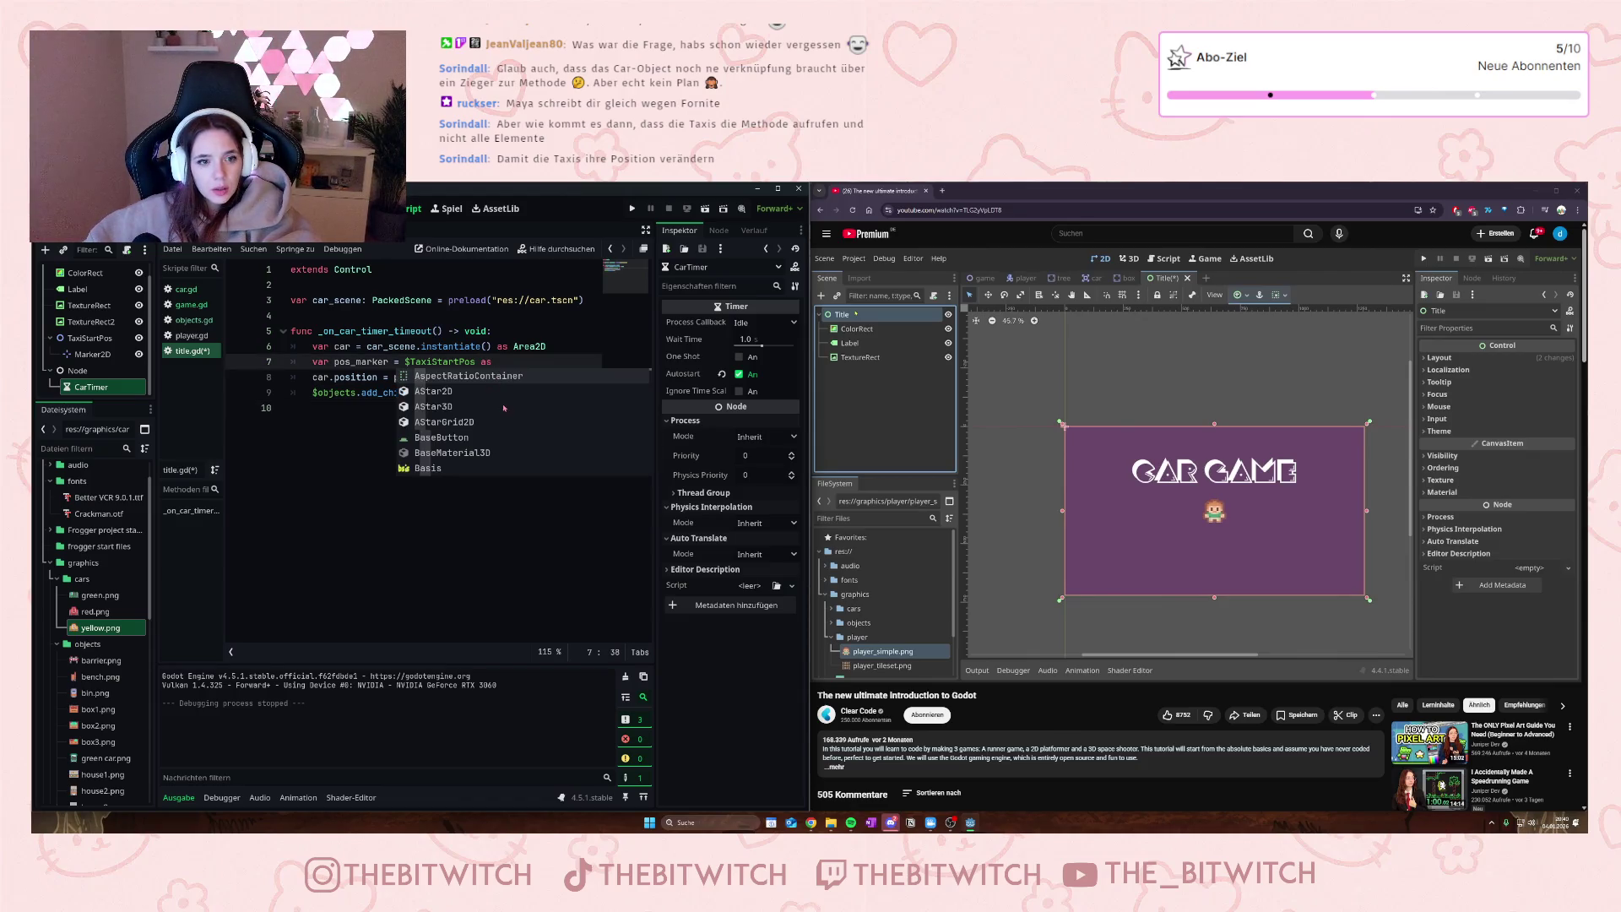
pyautogui.click(469, 524)
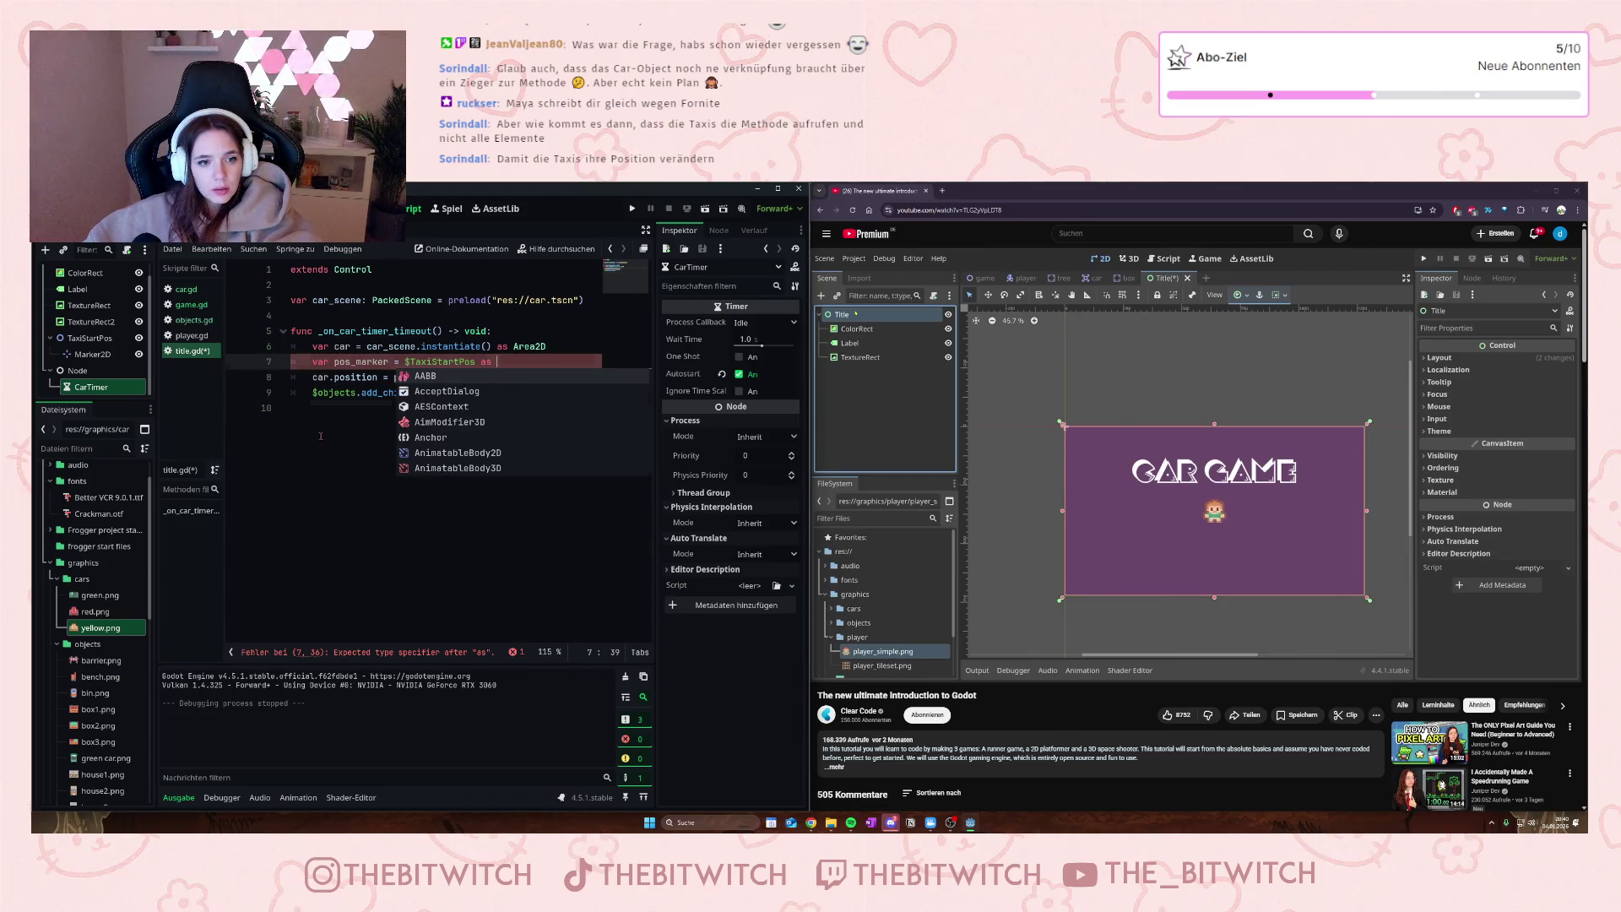
pyautogui.click(505, 361)
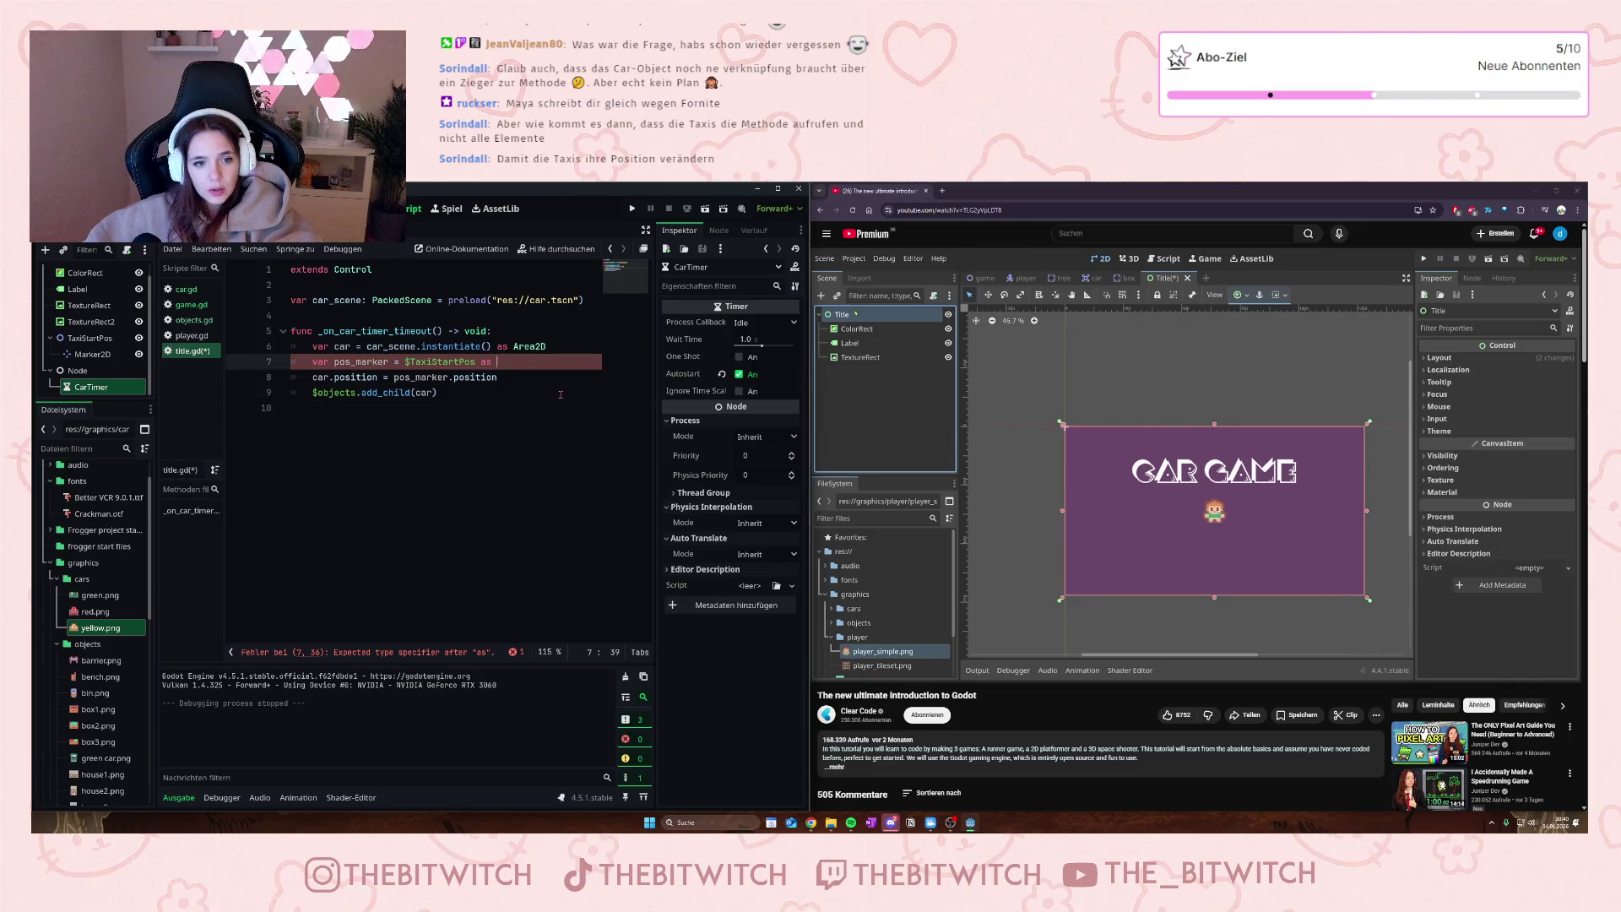
pyautogui.write('Marker')
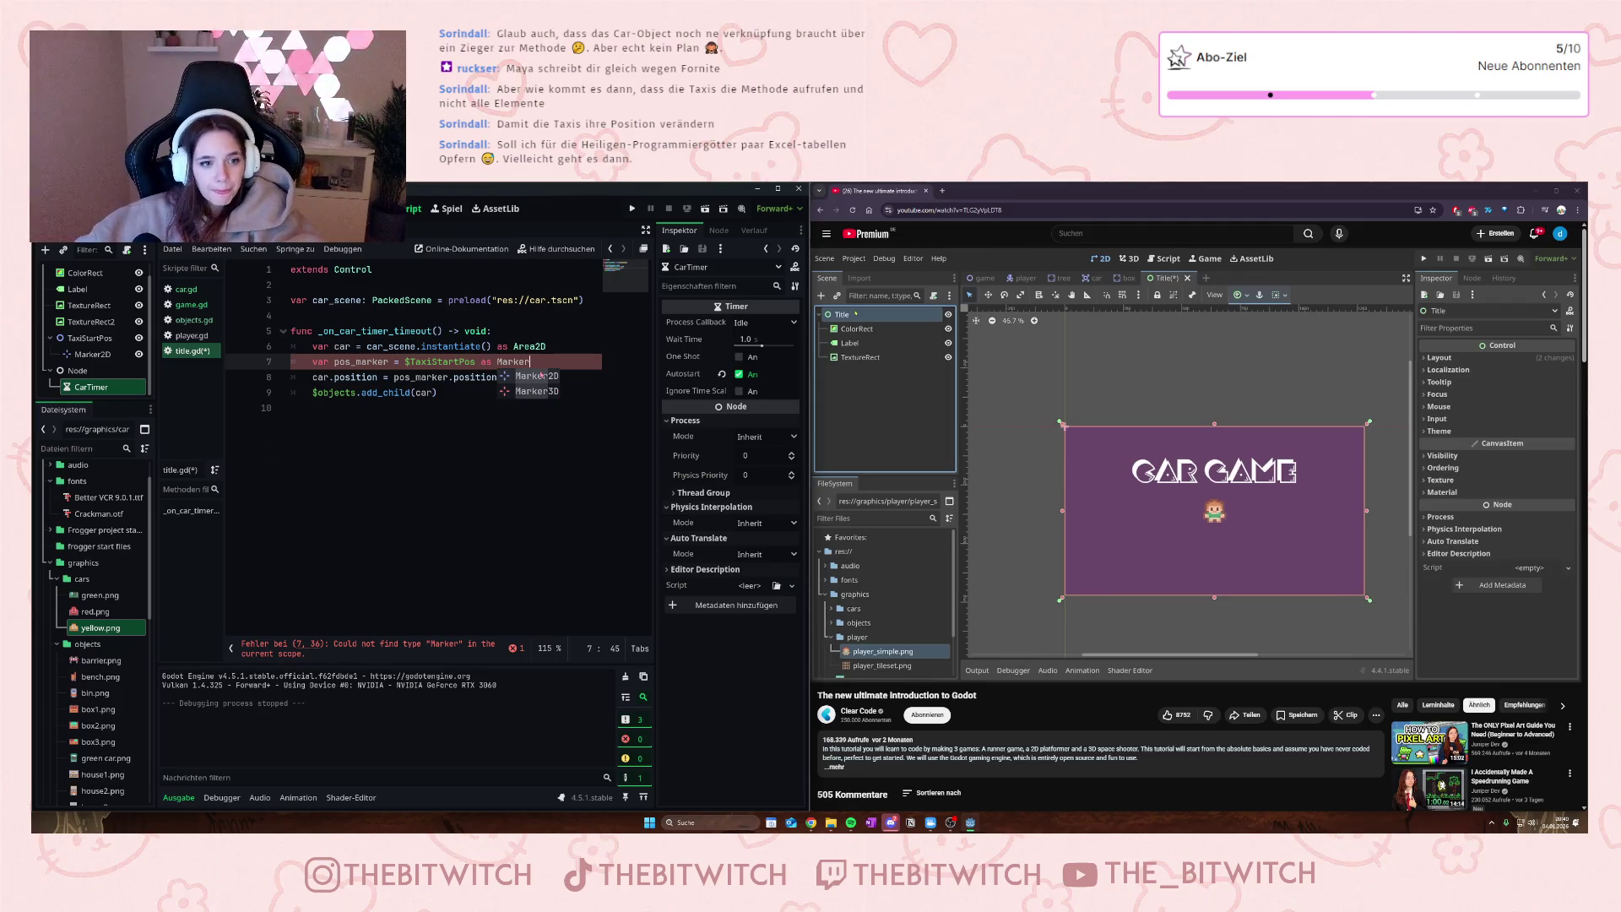
pyautogui.click(541, 374)
pyautogui.click(408, 431)
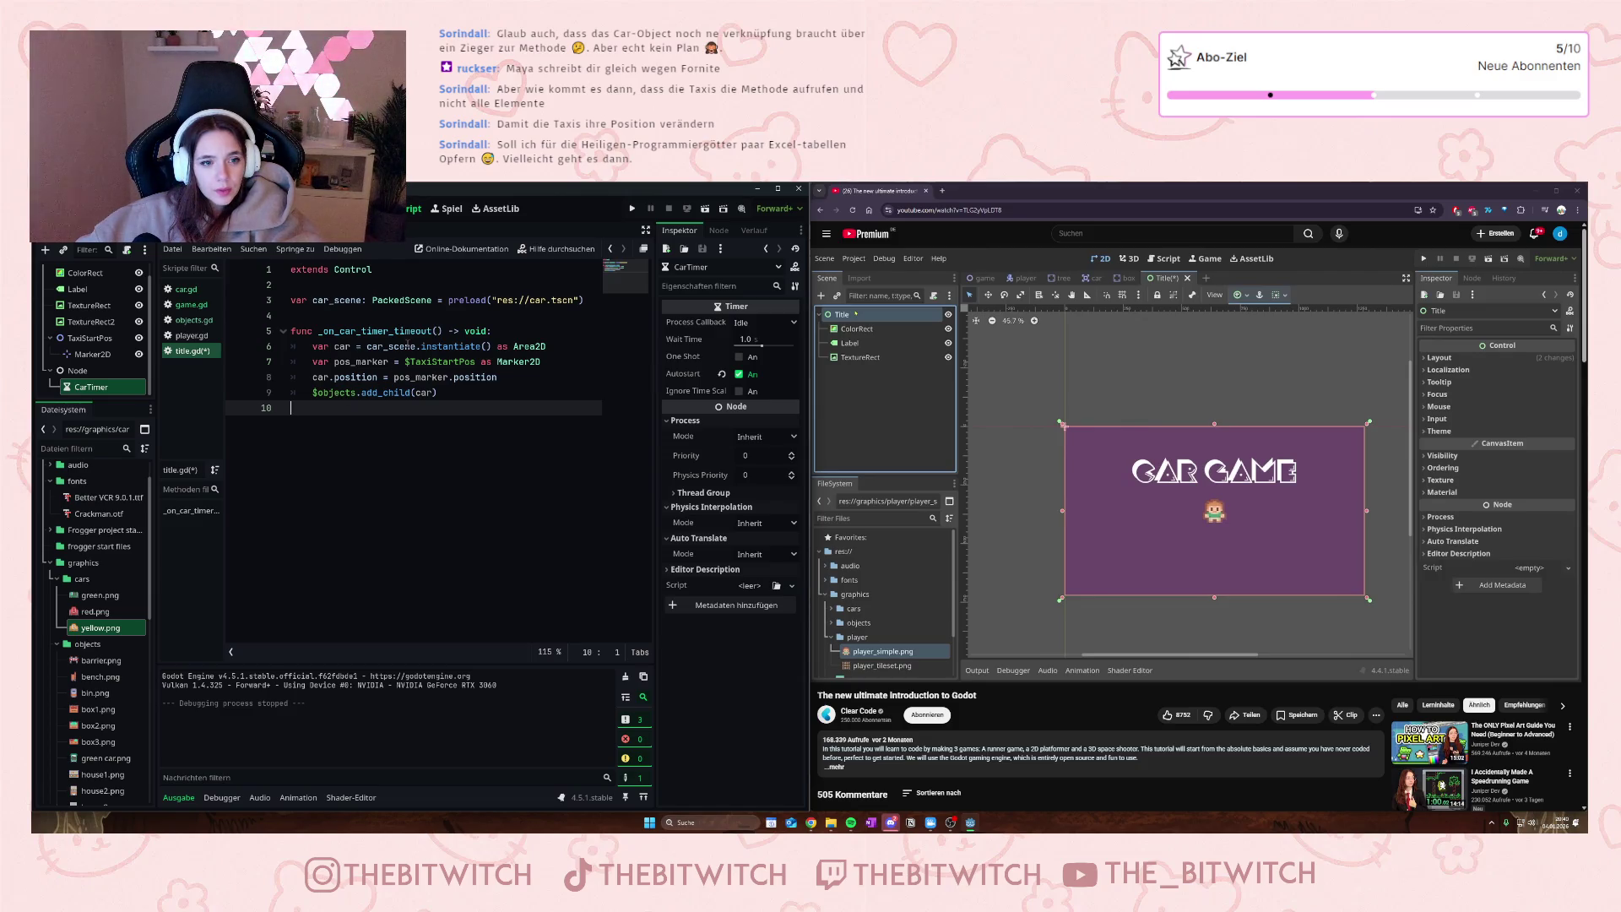
# - Move '$TaxiStartPos as Marker2D' into car.position, drop the pos_marker line, and save
pyautogui.moveTo(541, 362)
pyautogui.mouseDown()
pyautogui.moveTo(405, 362)
pyautogui.moveTo(394, 377)
pyautogui.moveTo(311, 361)
pyautogui.mouseUp()
pyautogui.hotkey('ctrl', 'x')
pyautogui.hotkey('ctrl', 'v')
pyautogui.press('BackSpace')
pyautogui.press('BackSpace')
pyautogui.press('BackSpace')
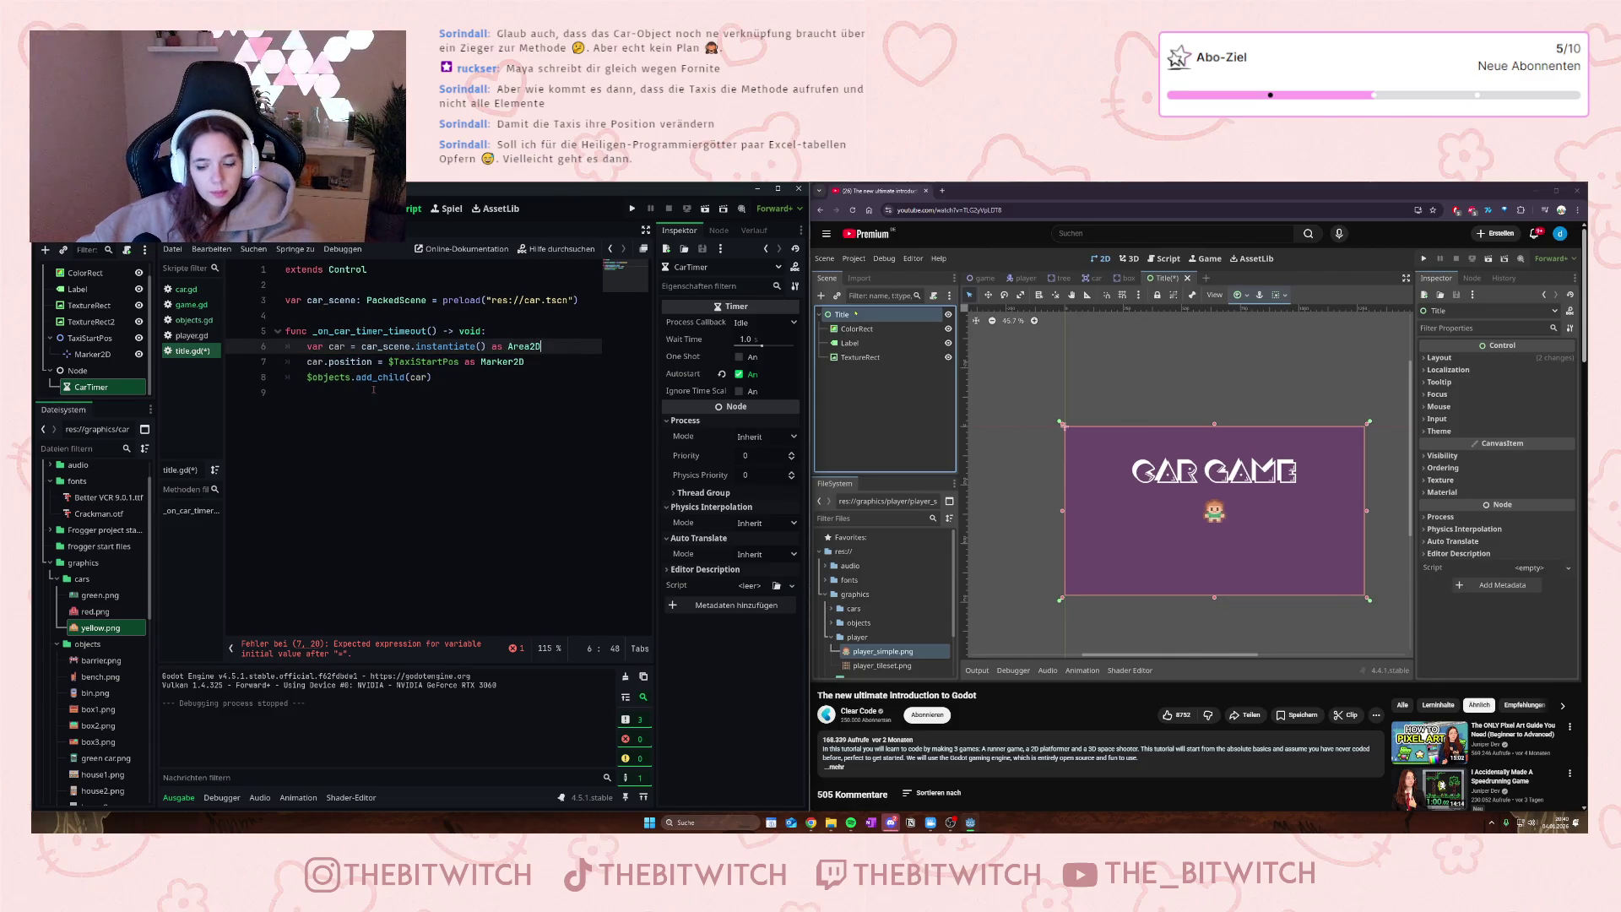
pyautogui.click(443, 403)
pyautogui.hotkey('ctrl', 's')
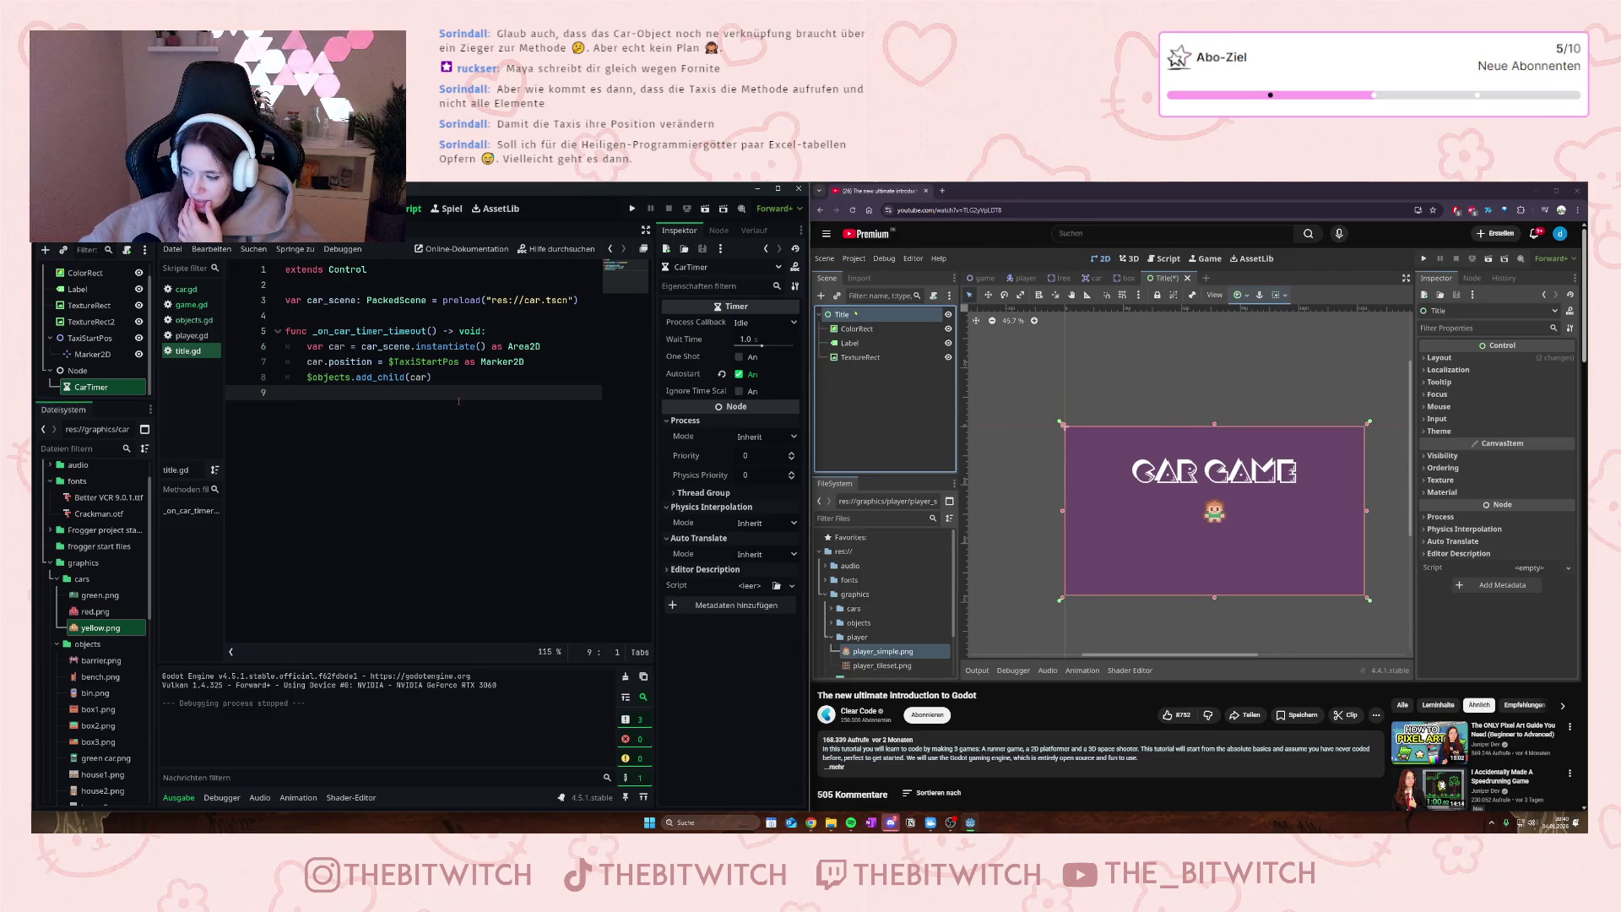
pyautogui.click(432, 377)
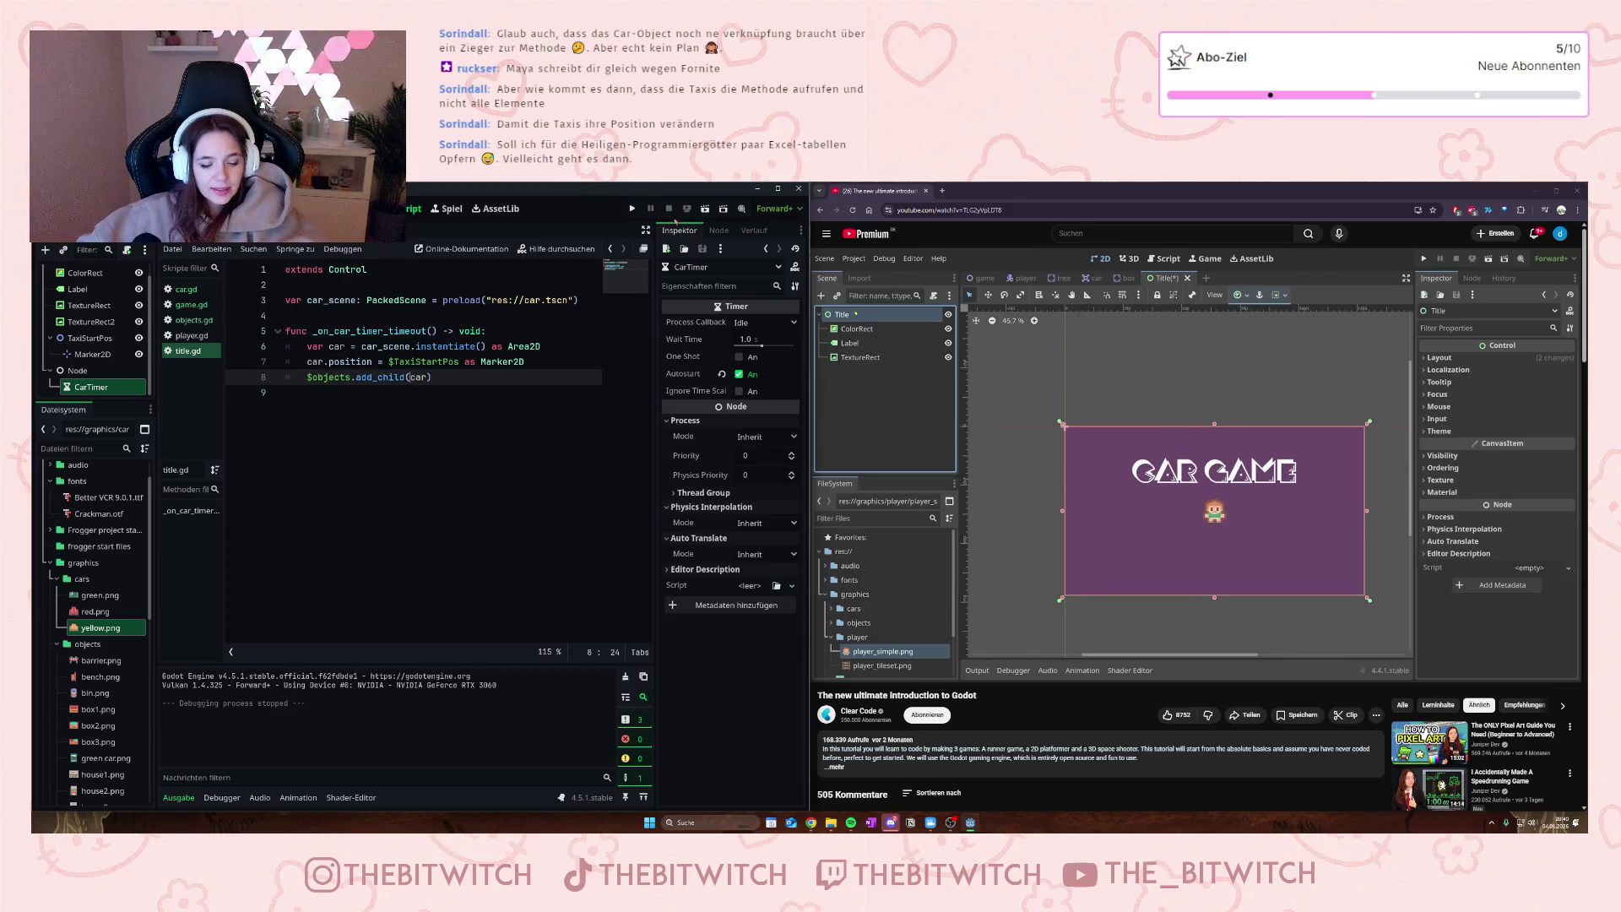
# - Test-run the title scene, close it, and go to the car_scene declaration on line 3
pyautogui.click(631, 208)
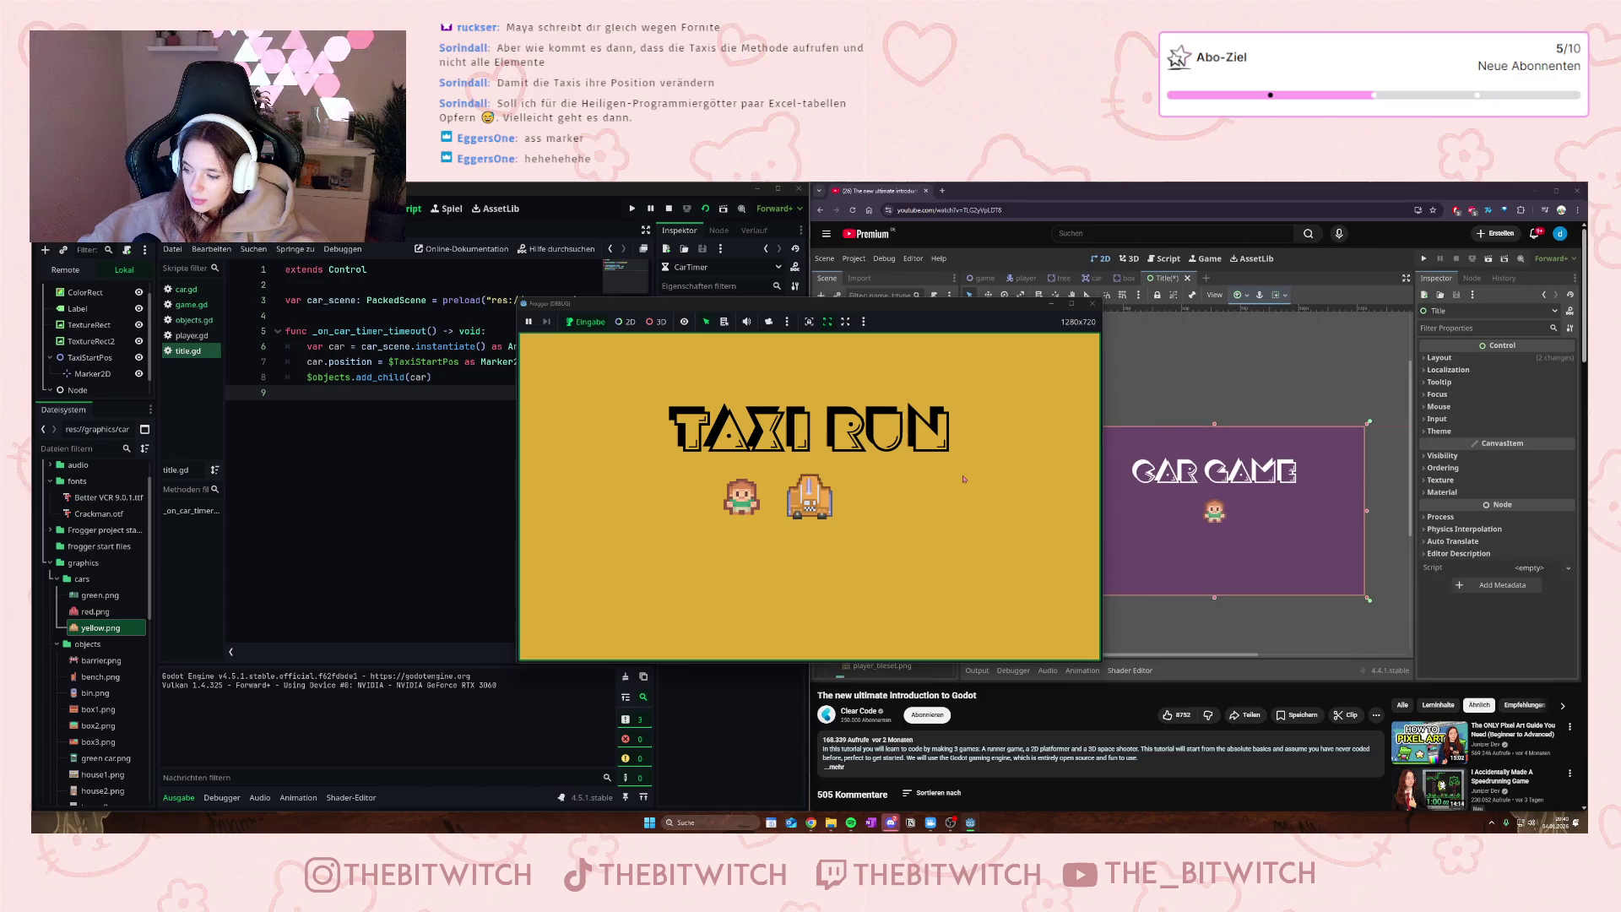
pyautogui.click(1093, 303)
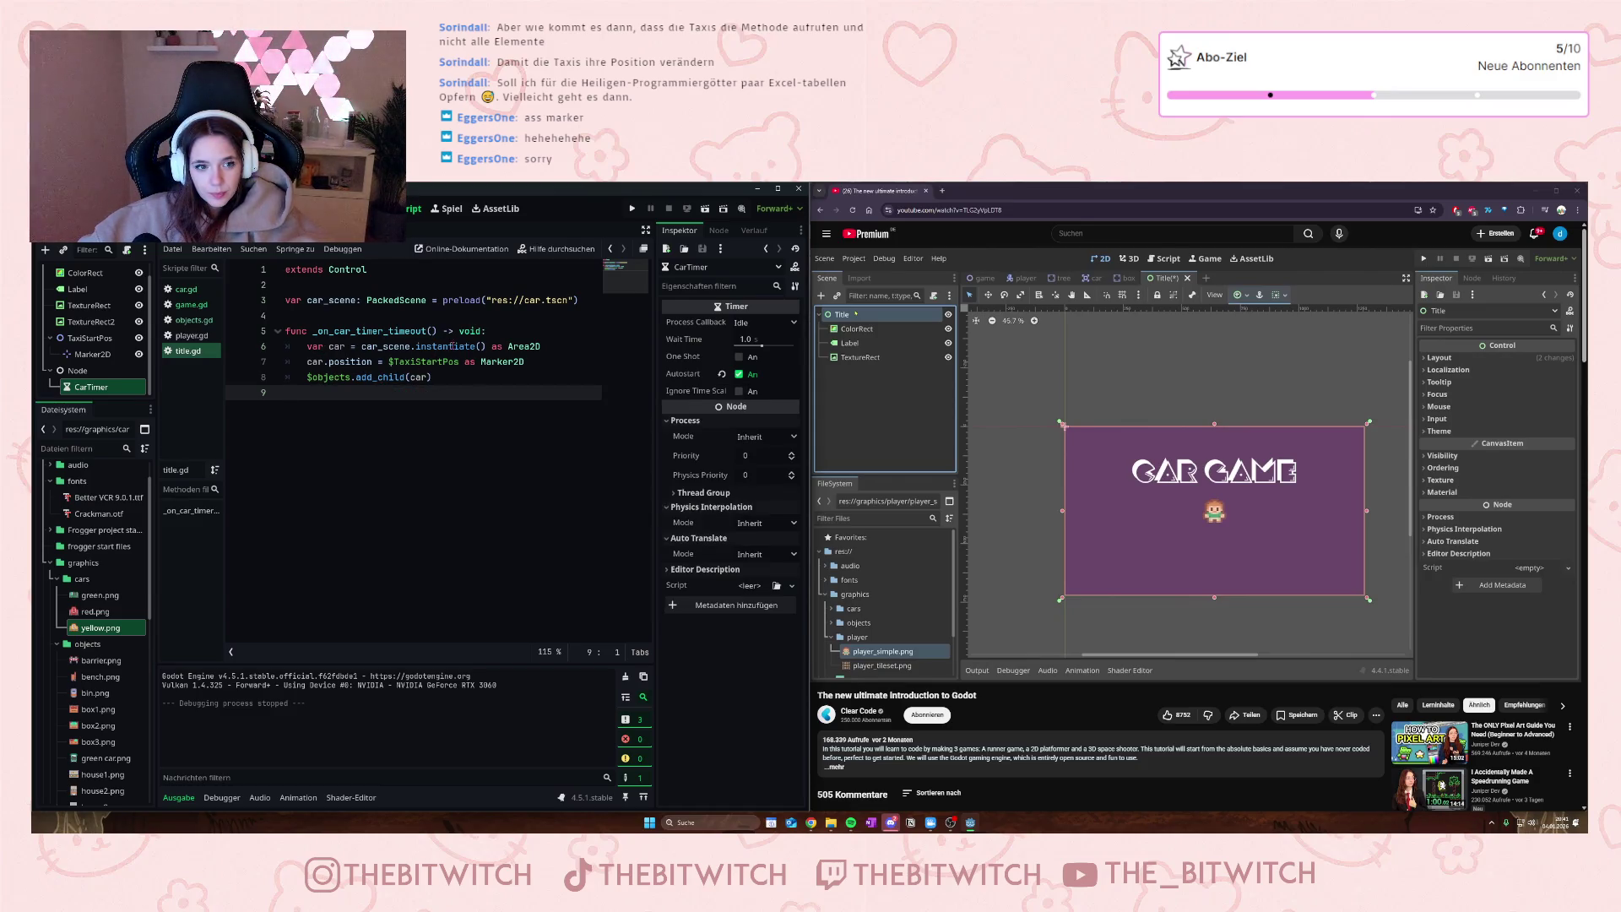
pyautogui.moveTo(453, 347)
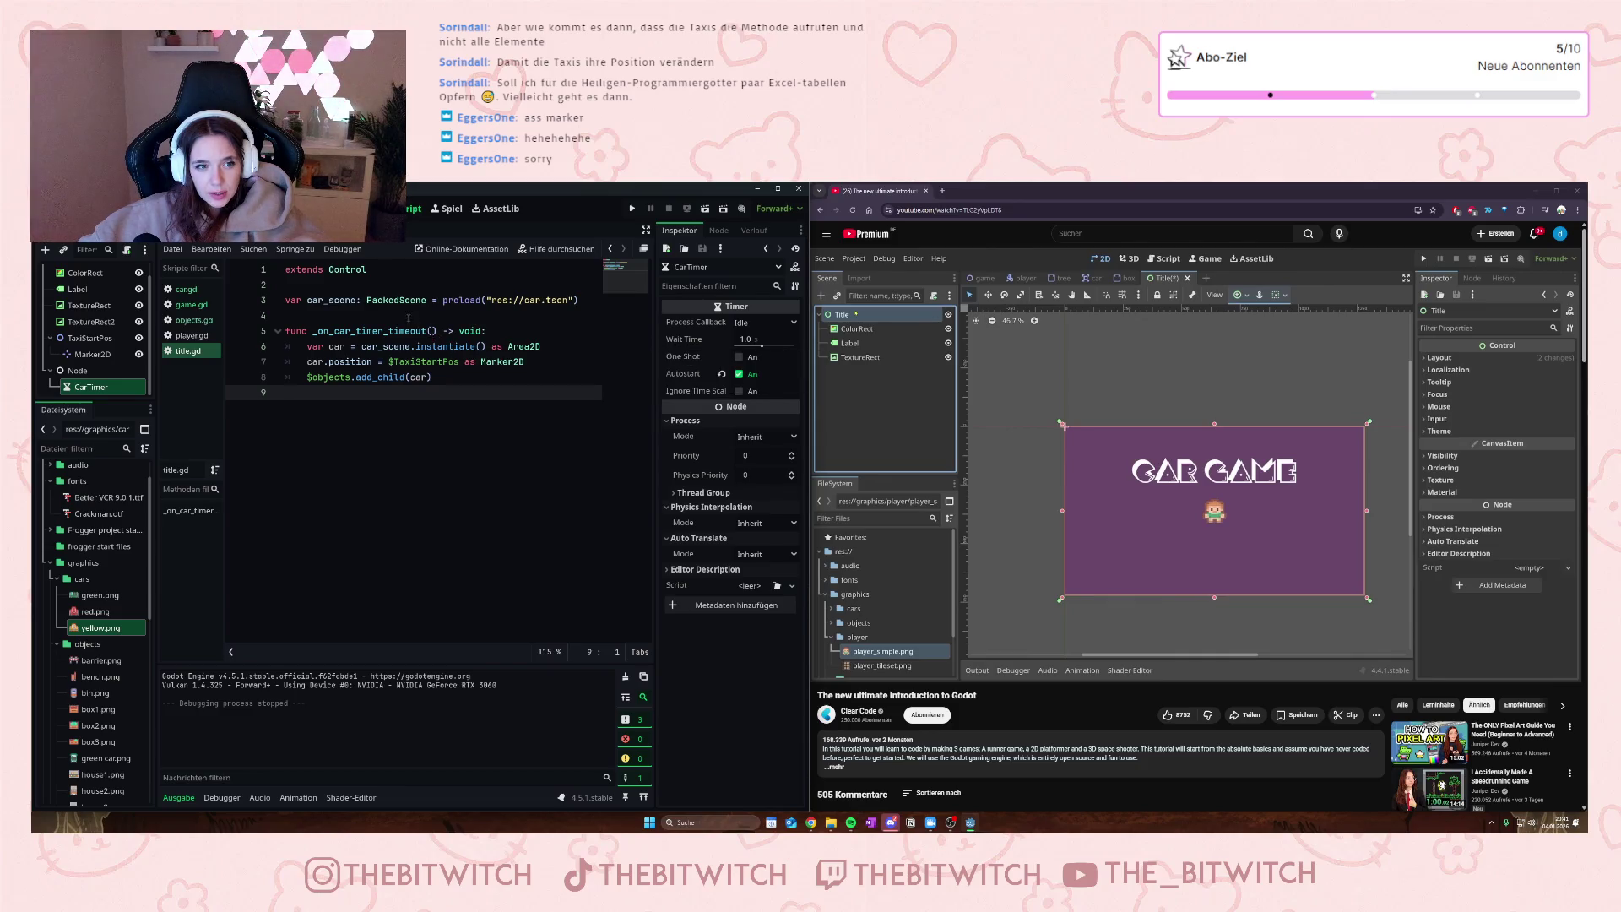
pyautogui.moveTo(491, 305)
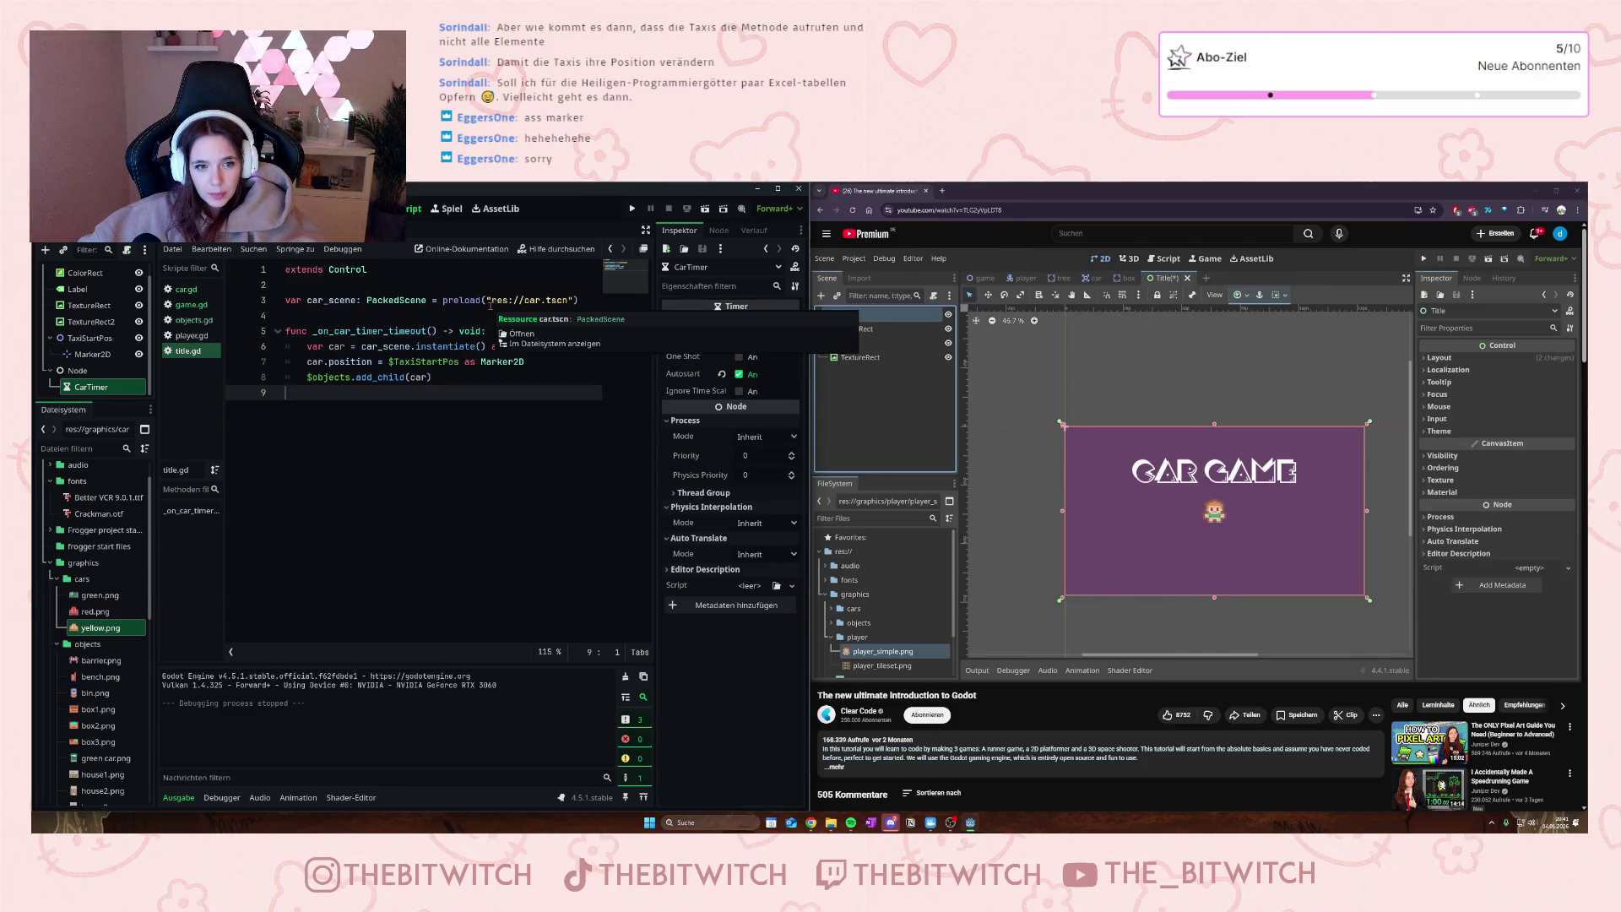
pyautogui.click(363, 299)
pyautogui.moveTo(434, 300); pyautogui.dragTo(377, 300)
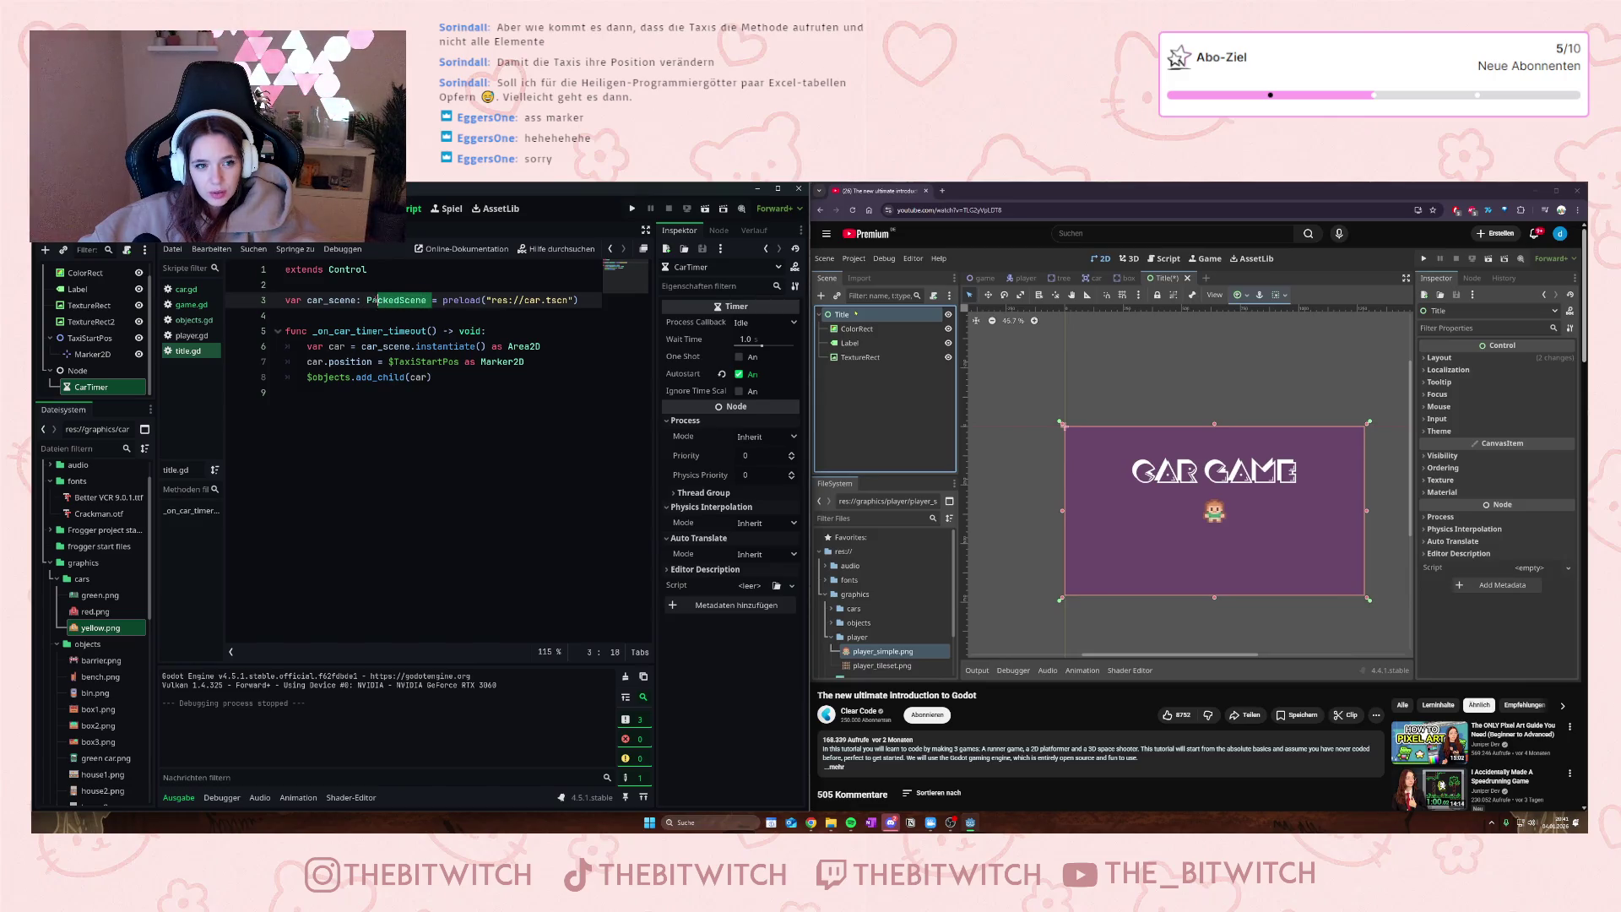
pyautogui.click(377, 300)
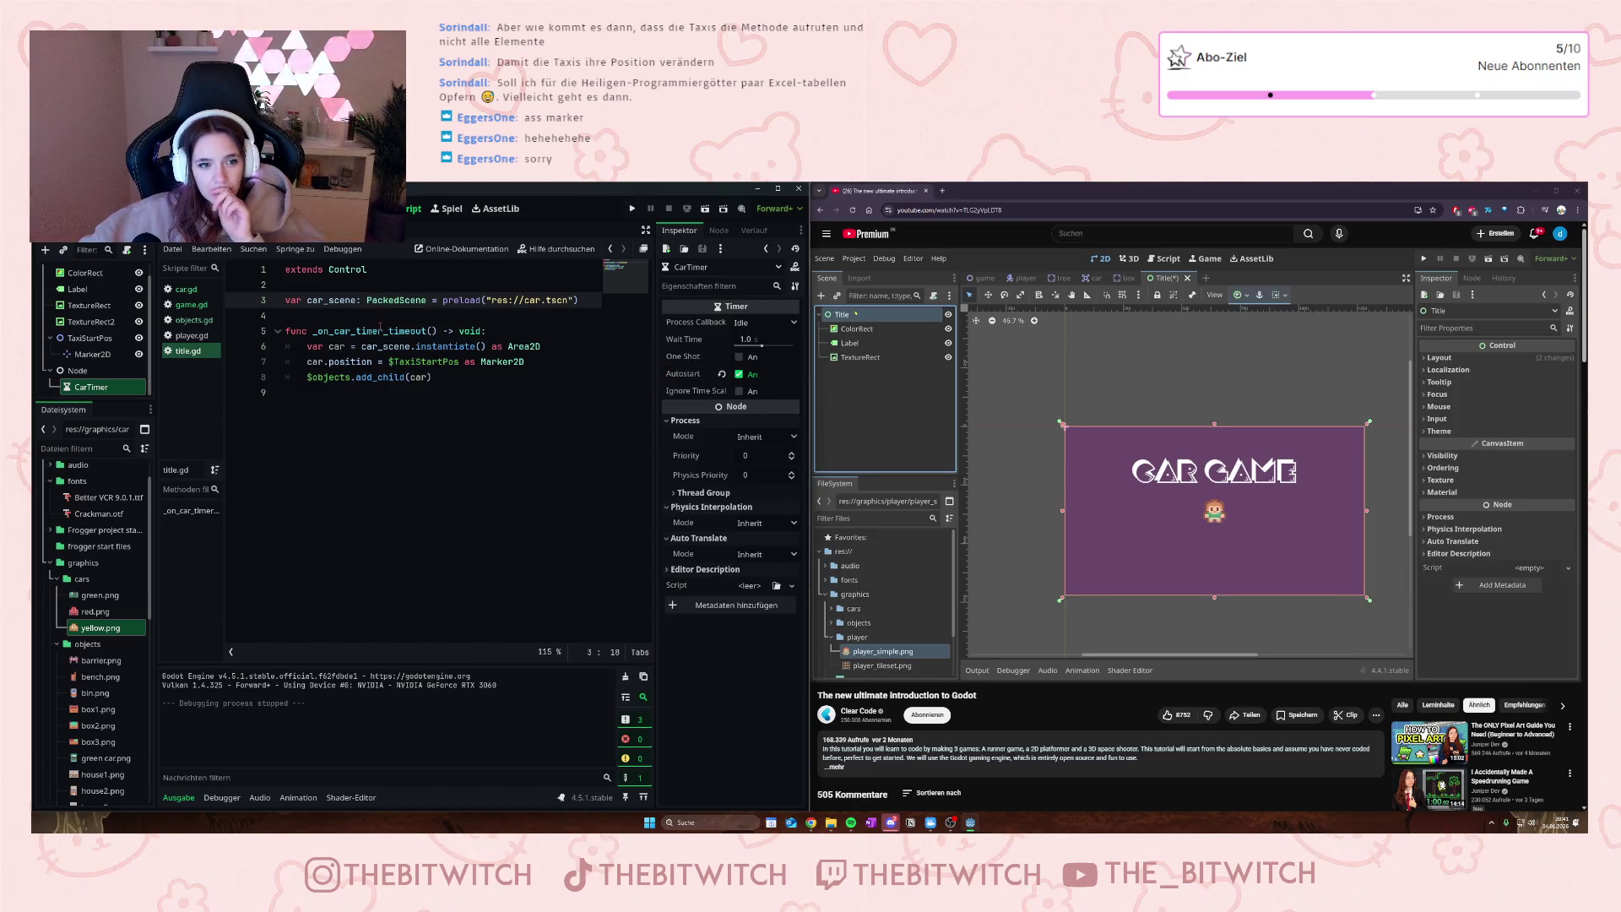
# - Delete the ': PackedScene' type hint from car_scene on line 3 and save
pyautogui.moveTo(442, 299); pyautogui.dragTo(363, 299)
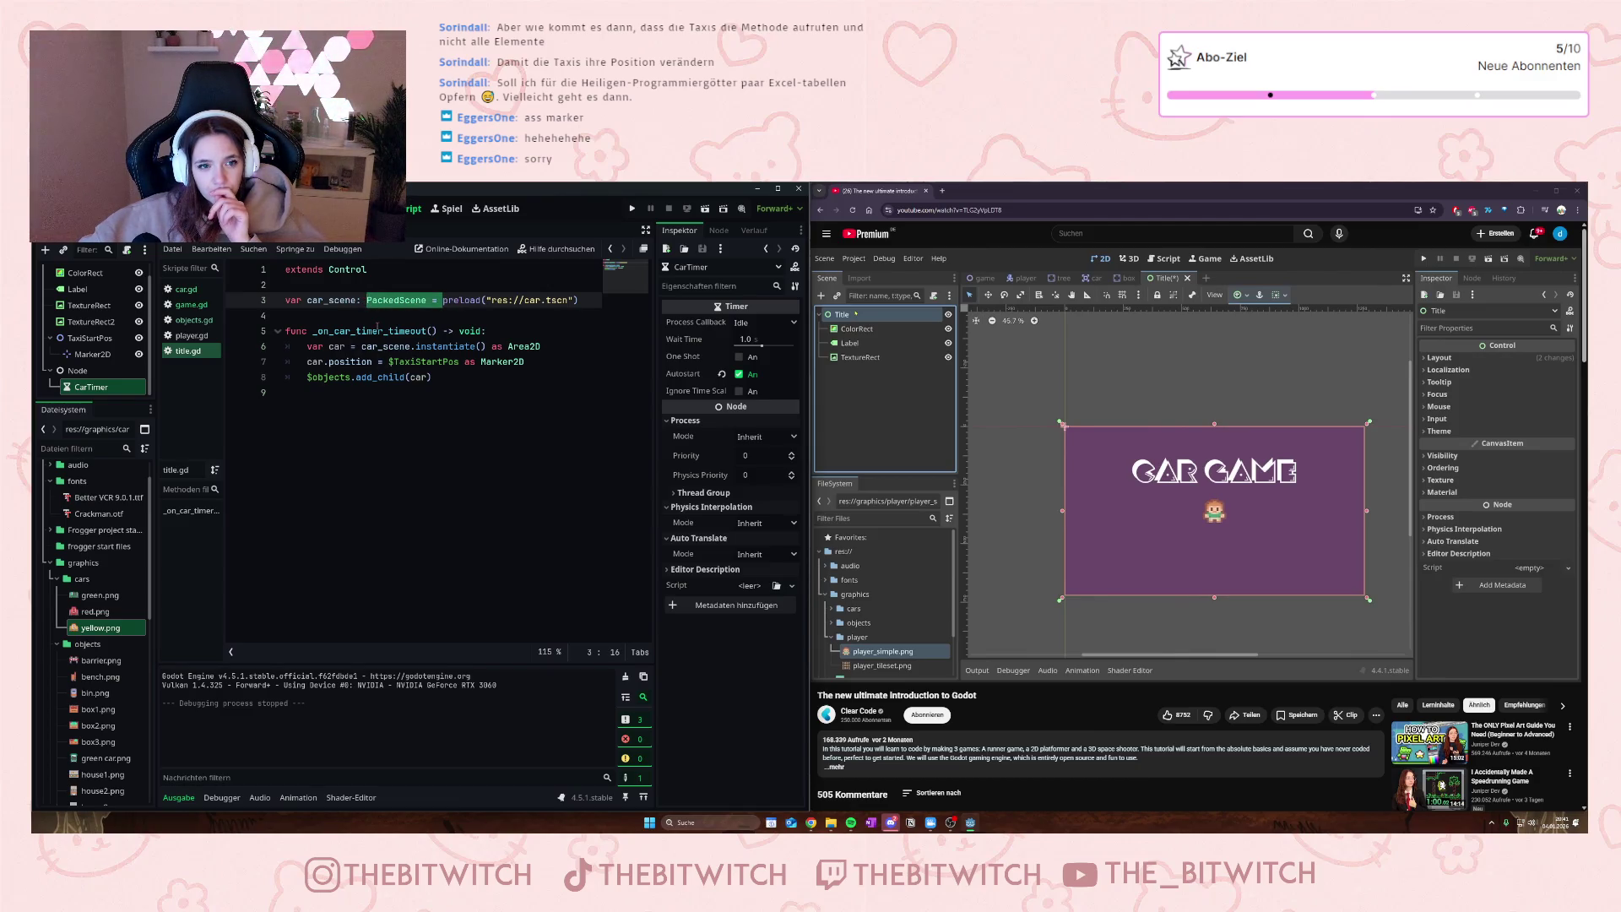
pyautogui.click(378, 329)
pyautogui.moveTo(427, 300); pyautogui.dragTo(340, 300)
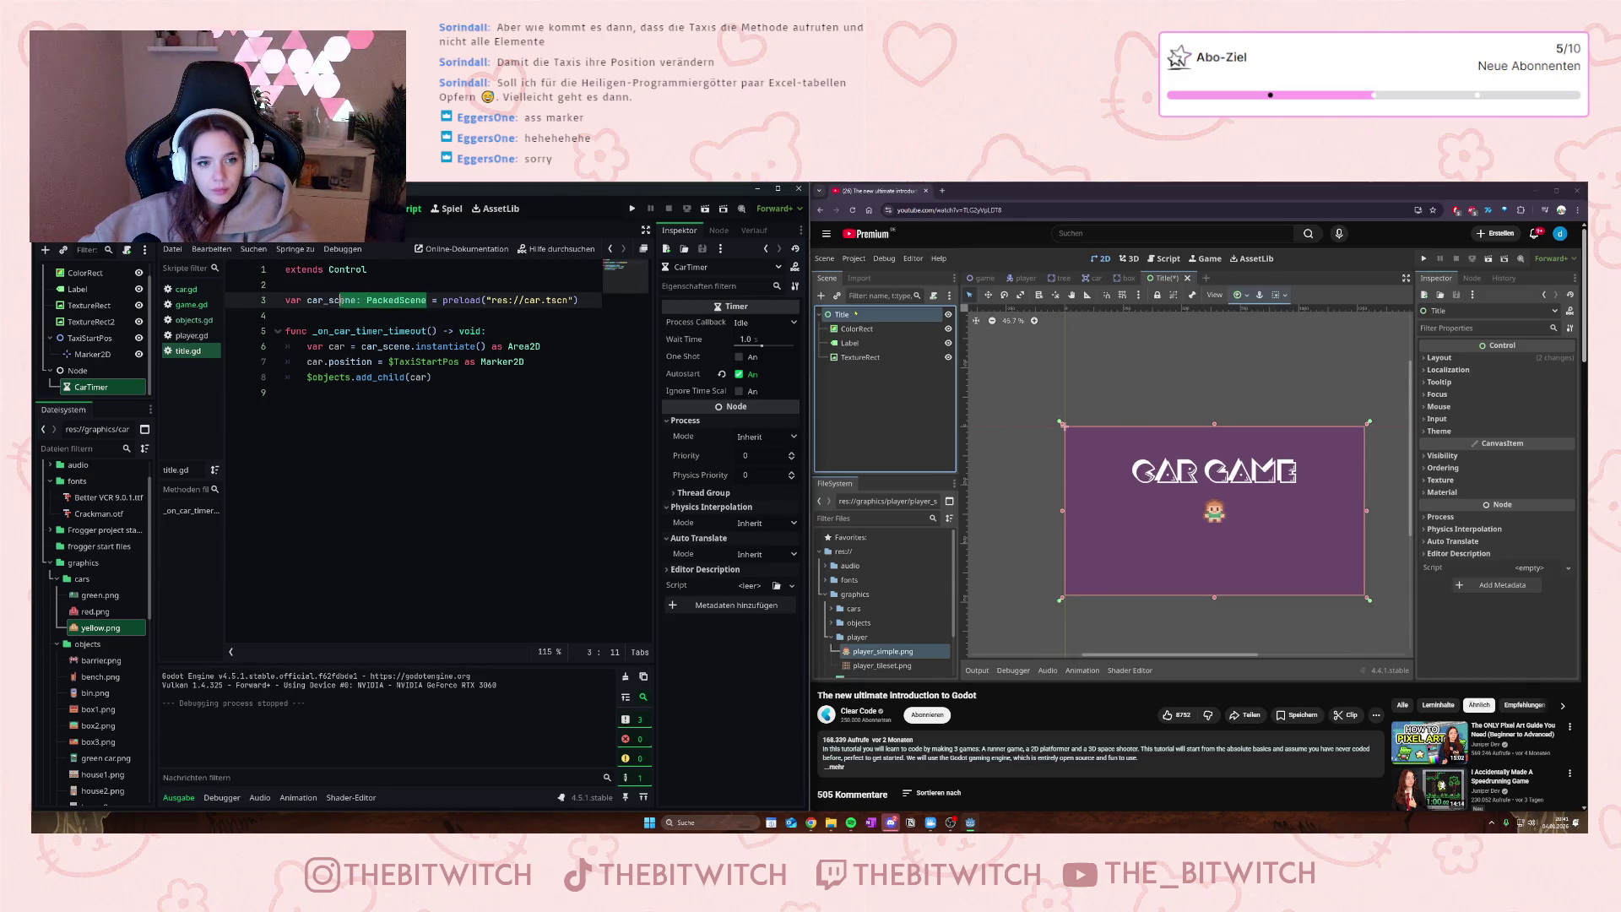
pyautogui.write('ene')
pyautogui.click(382, 331)
pyautogui.hotkey('ctrl', 's')
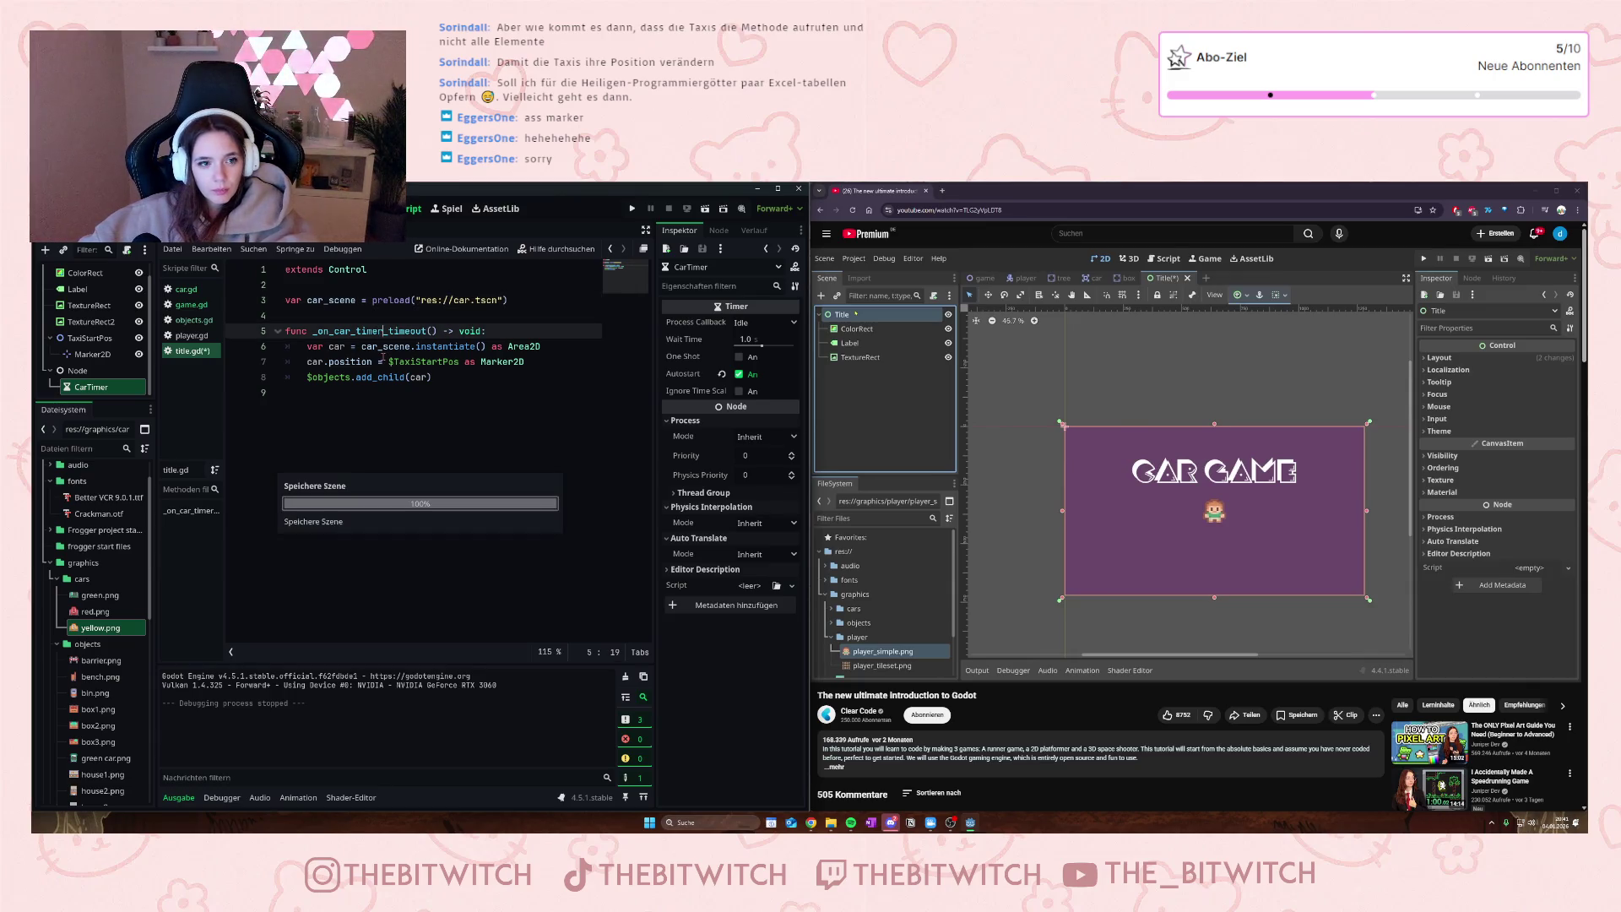
pyautogui.click(705, 207)
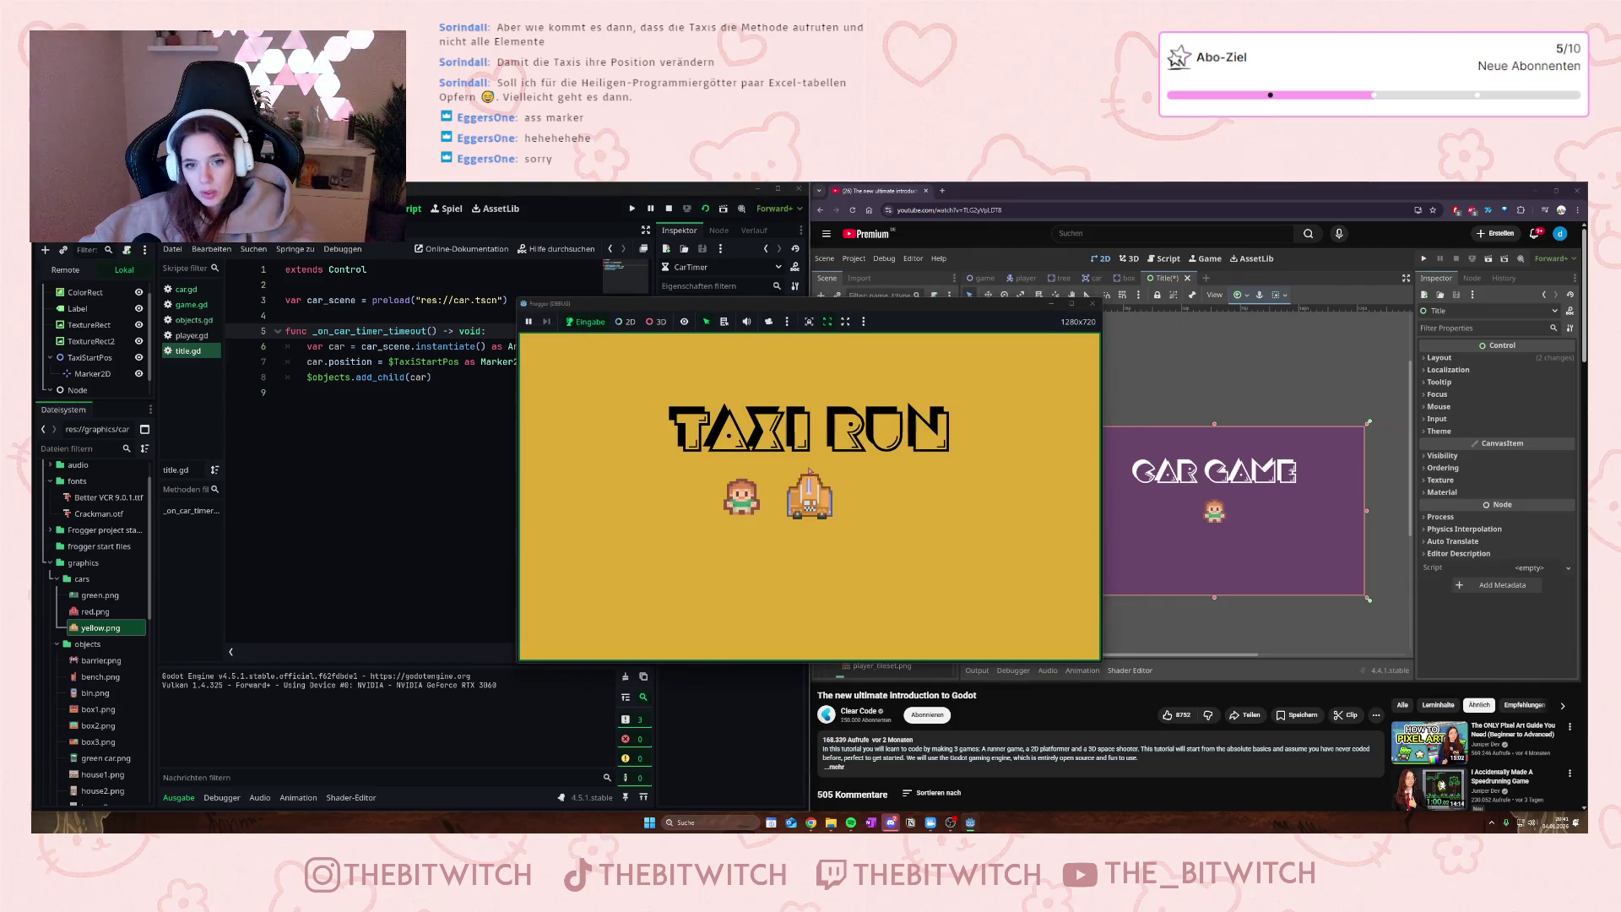
pyautogui.click(1093, 304)
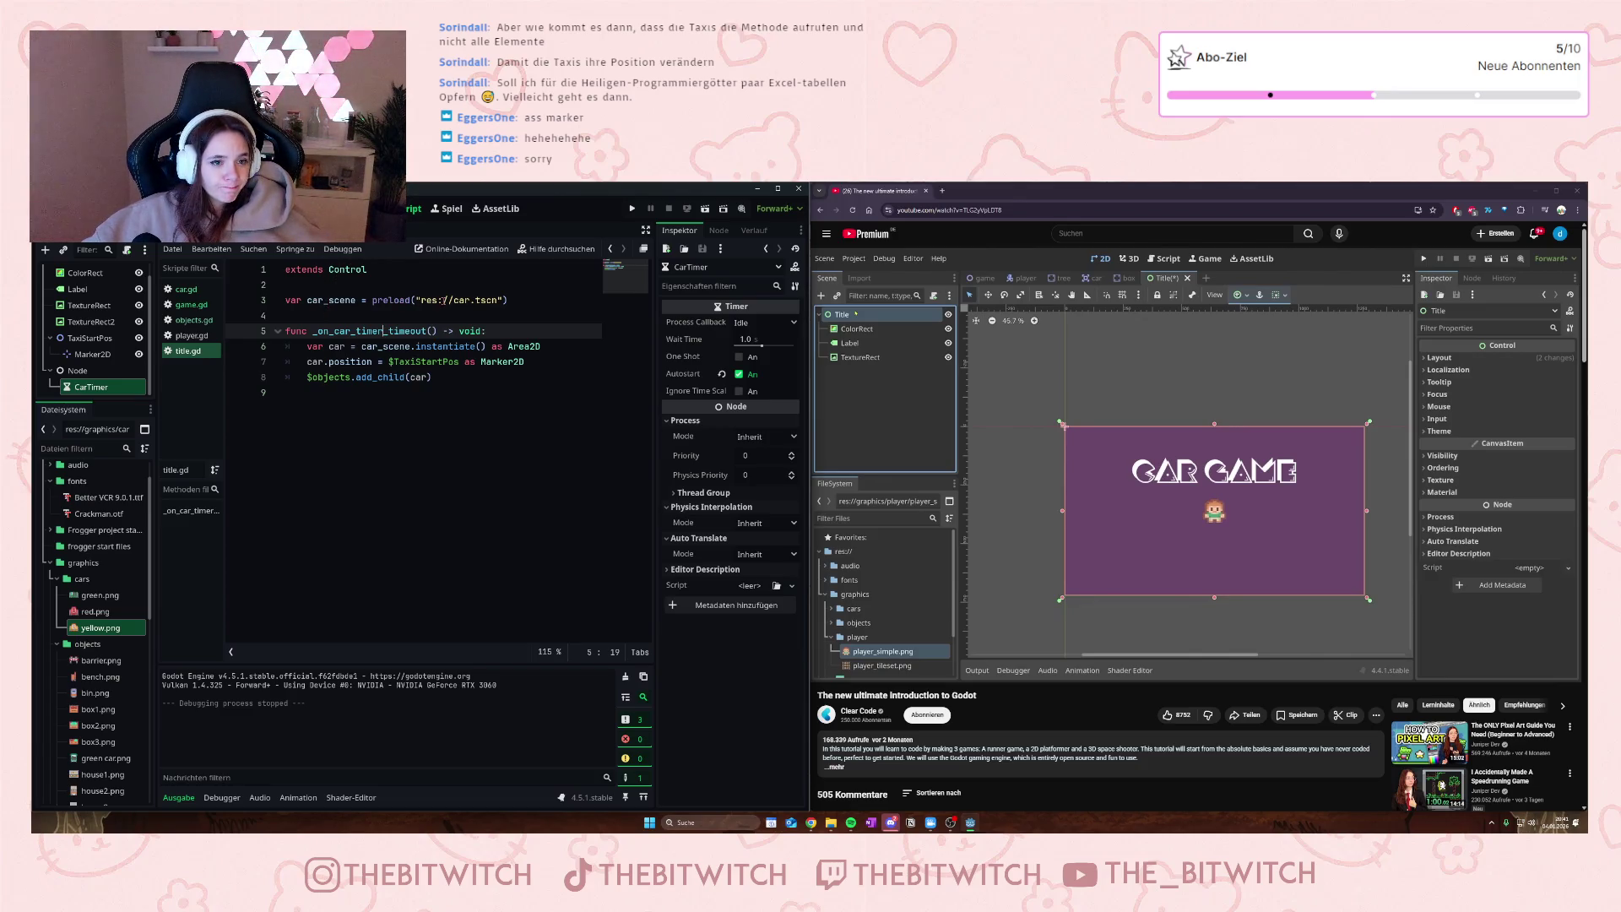
pyautogui.click(405, 270)
pyautogui.press('Return')
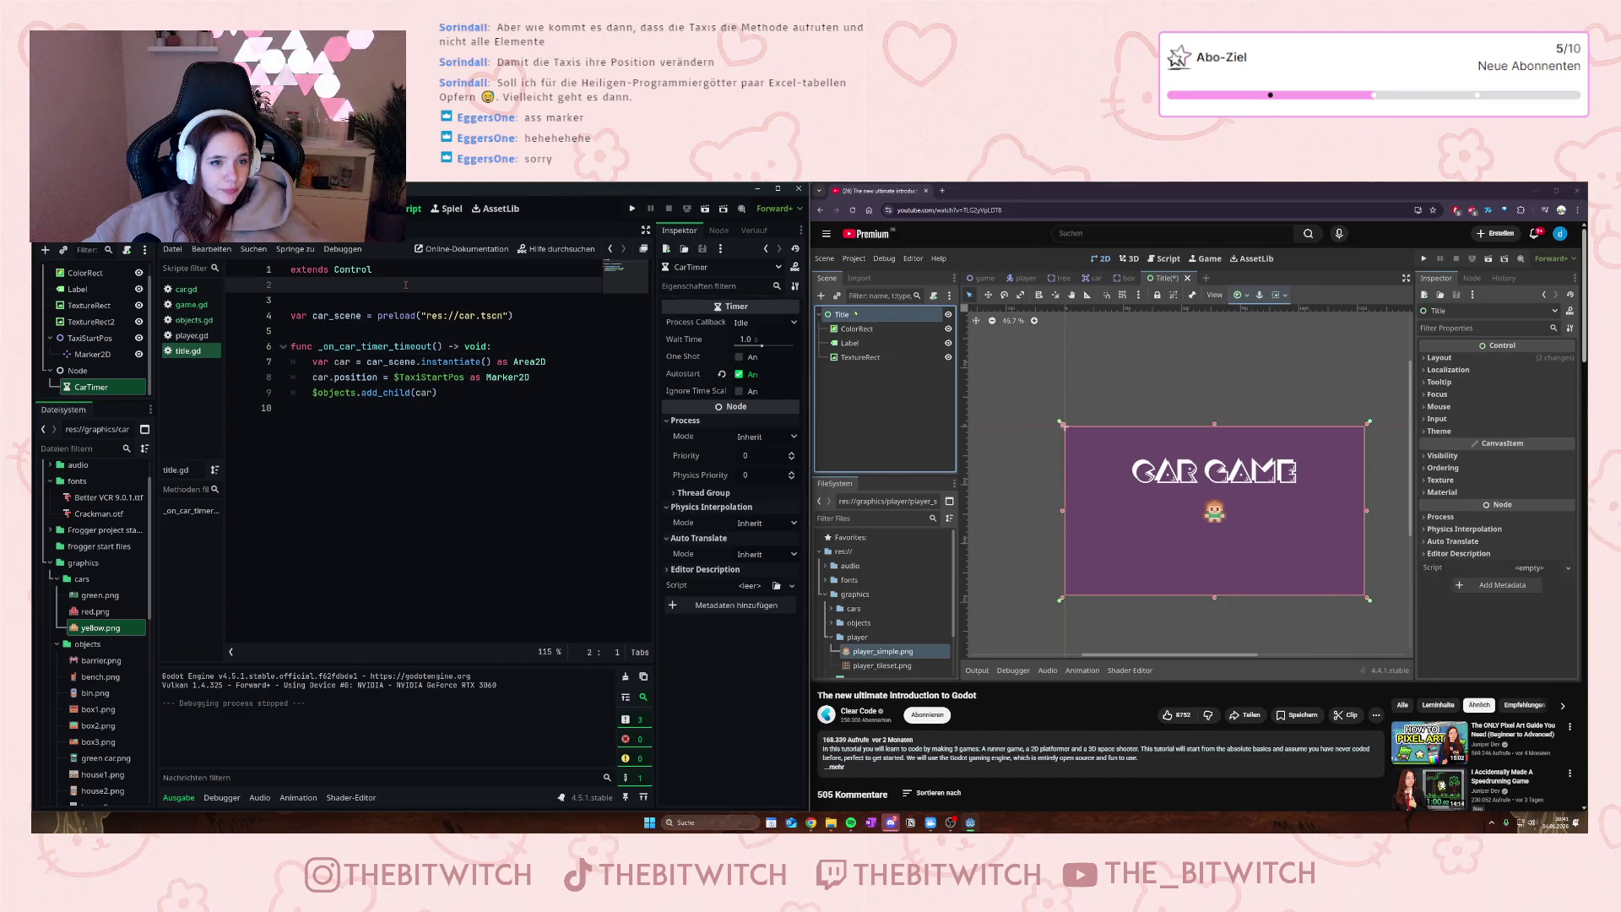
pyautogui.write('ex')
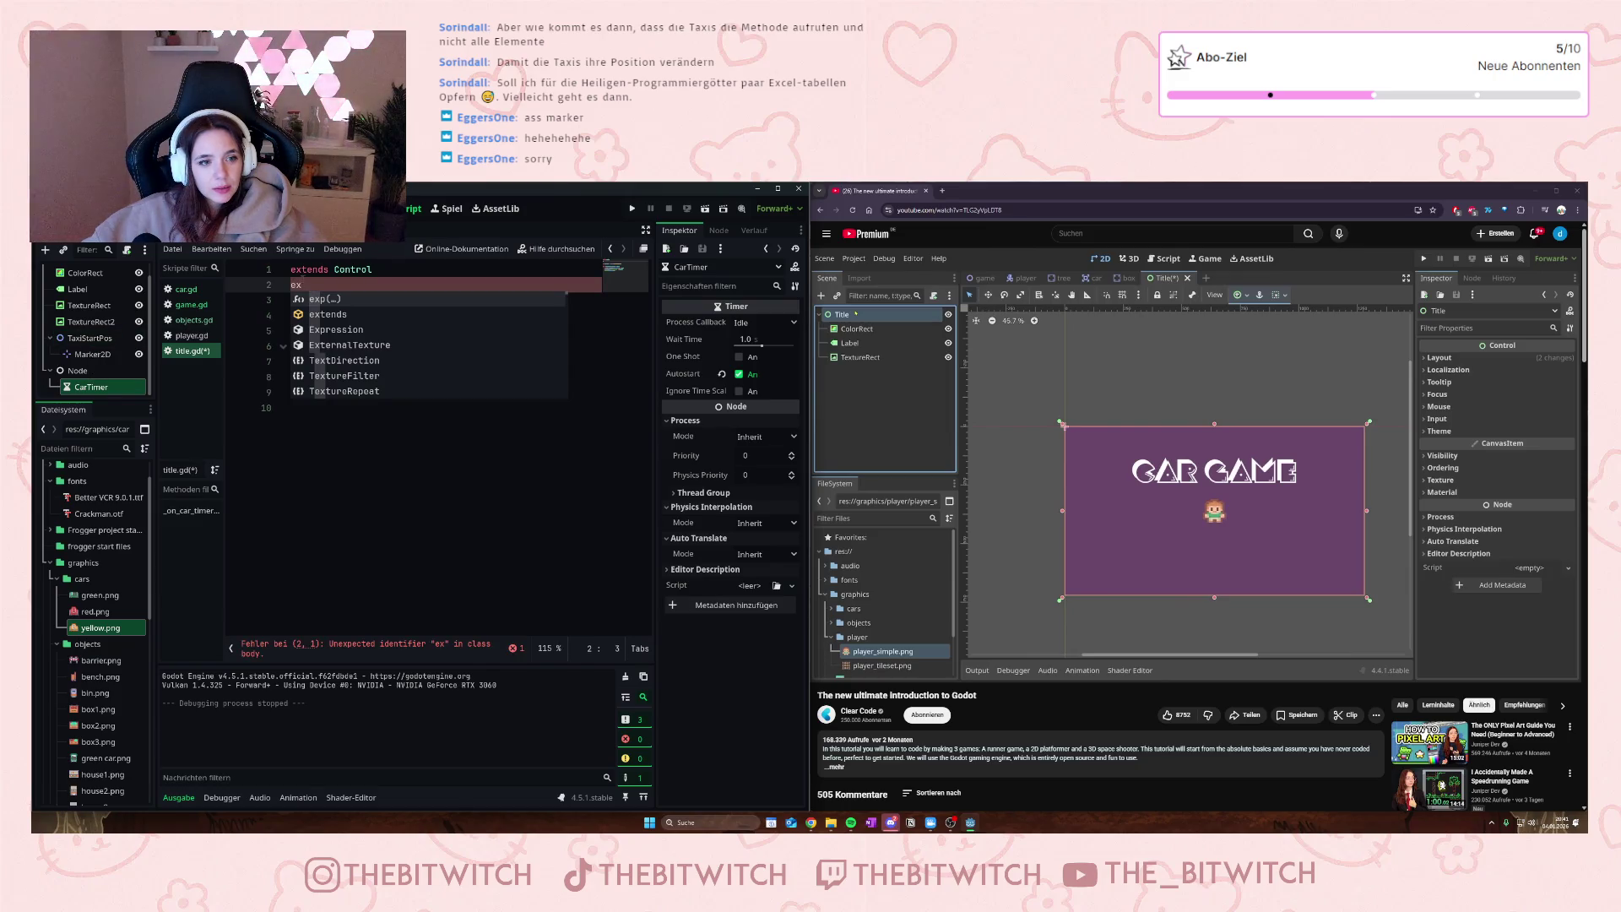
pyautogui.press('Escape')
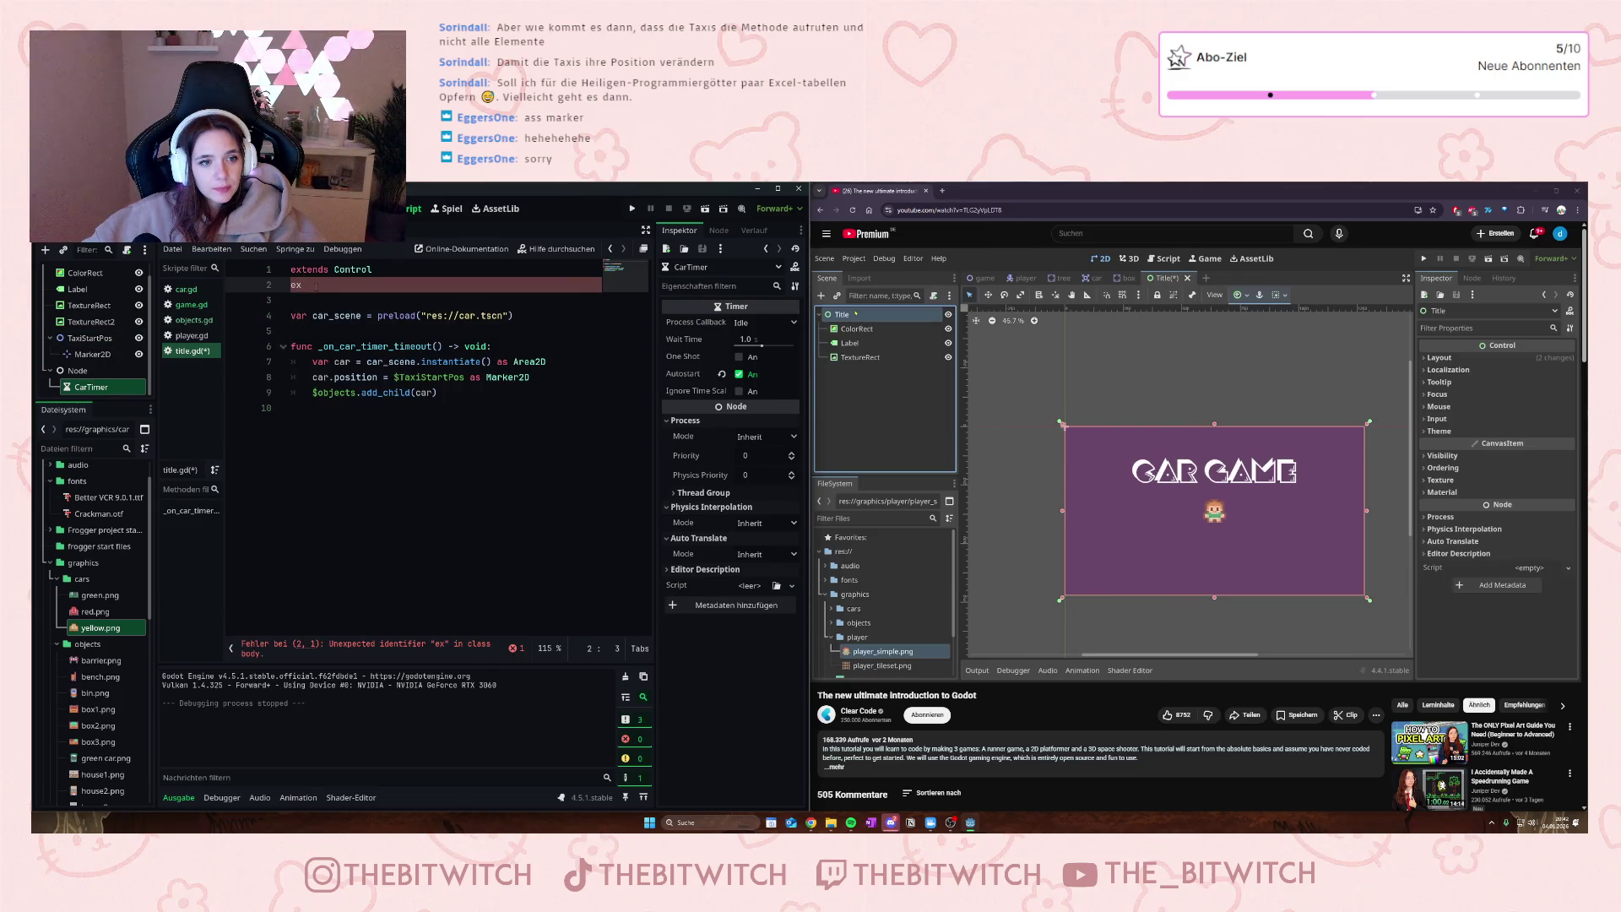
pyautogui.press('BackSpace')
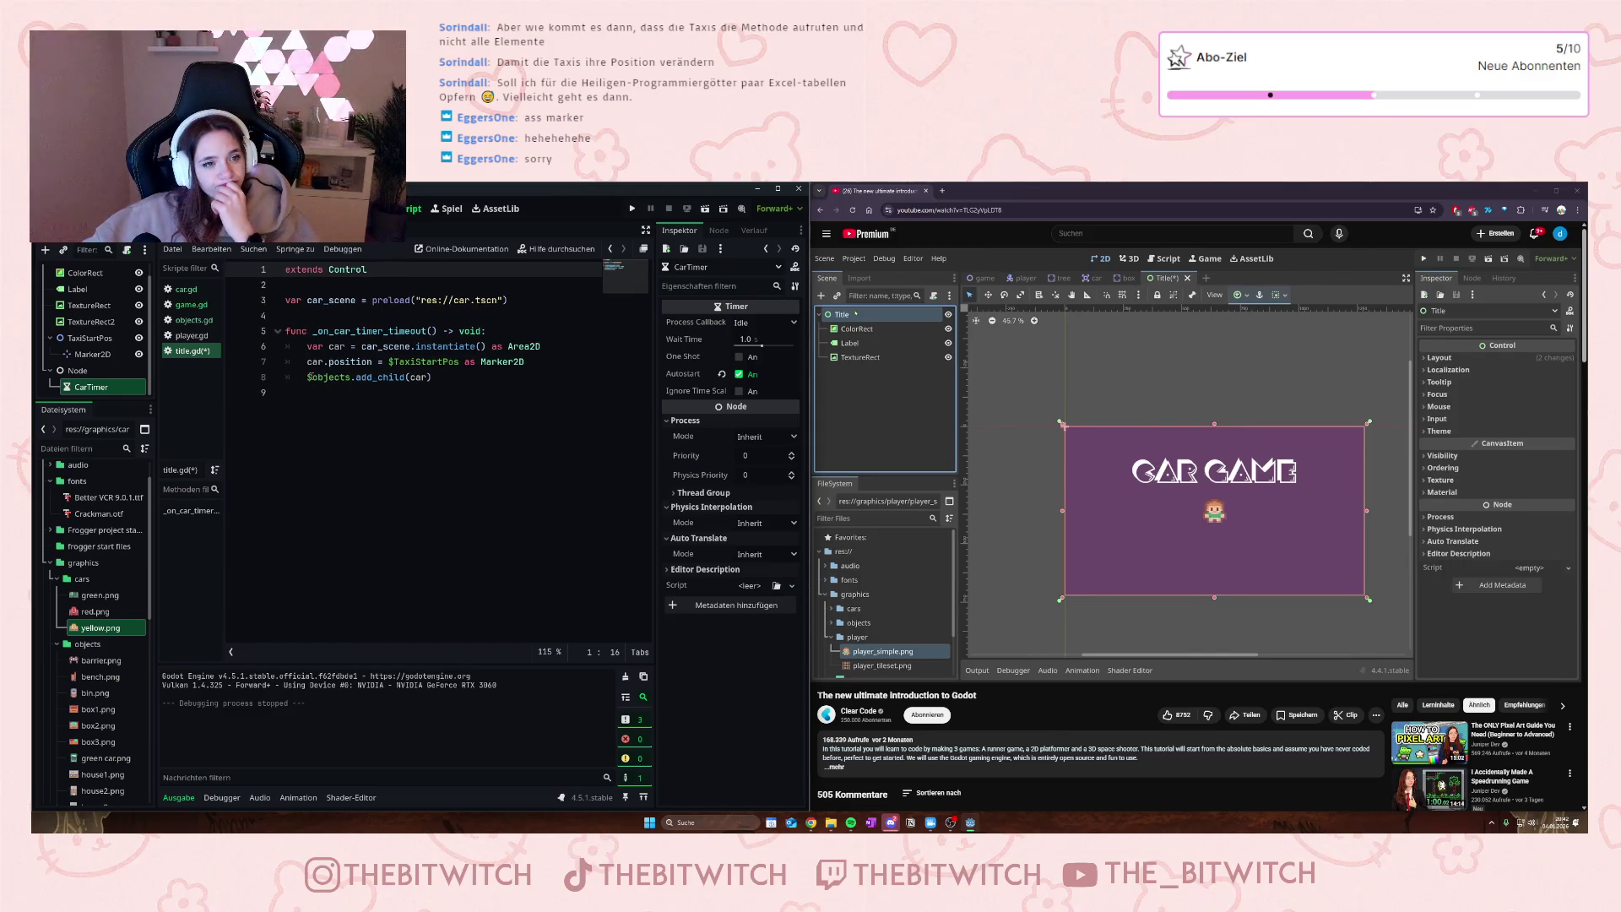
pyautogui.press('Return')
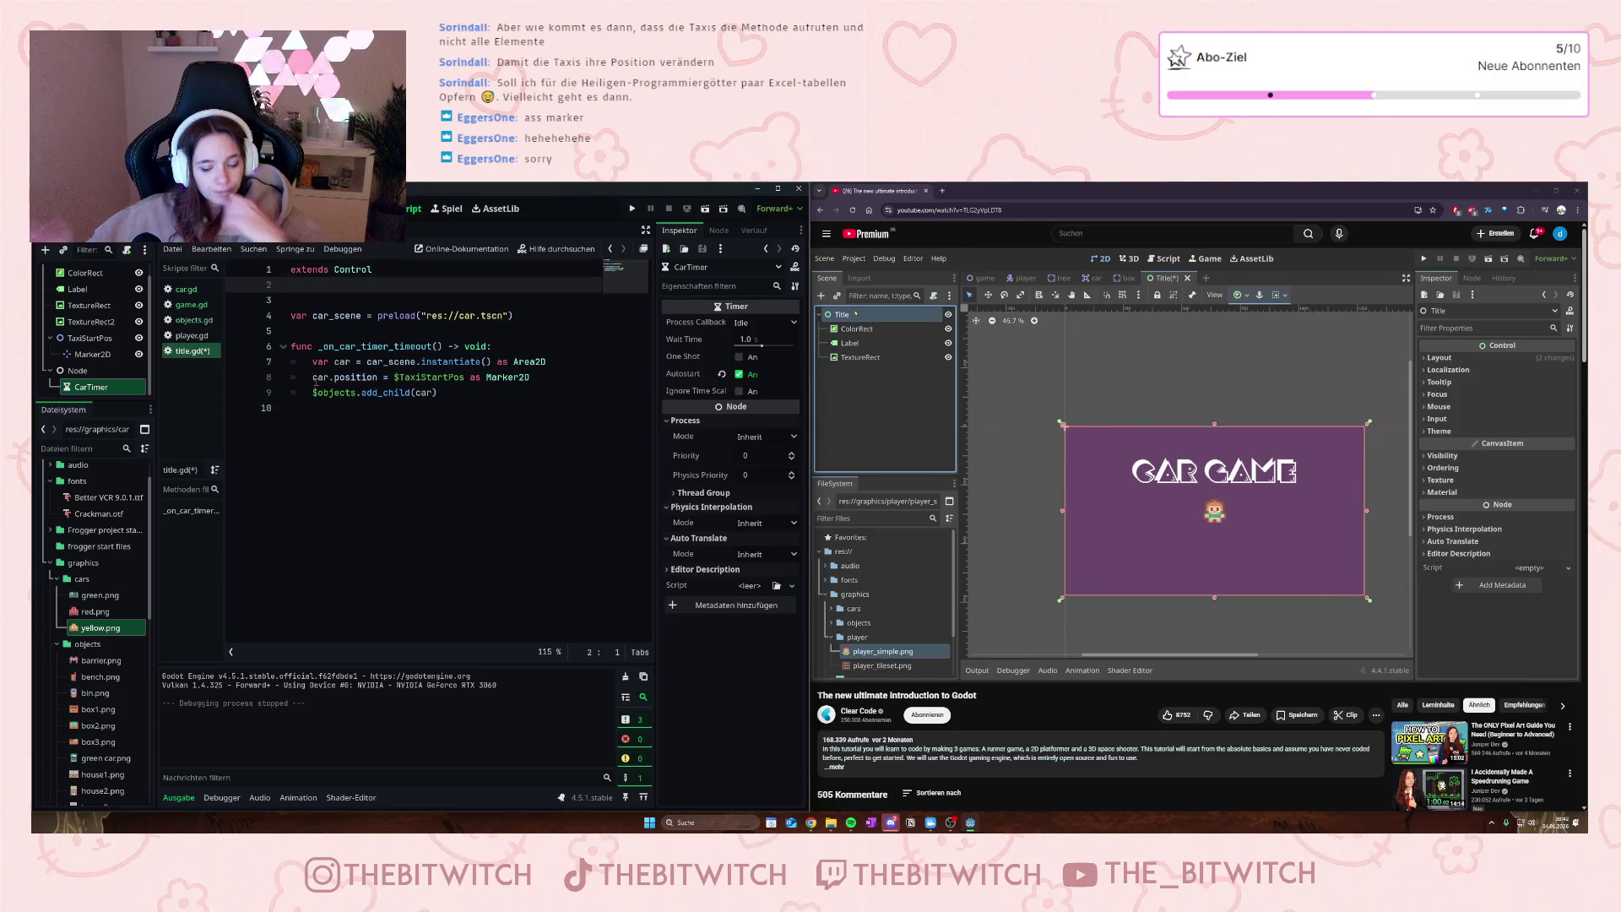
pyautogui.write('exten')
pyautogui.press('Return')
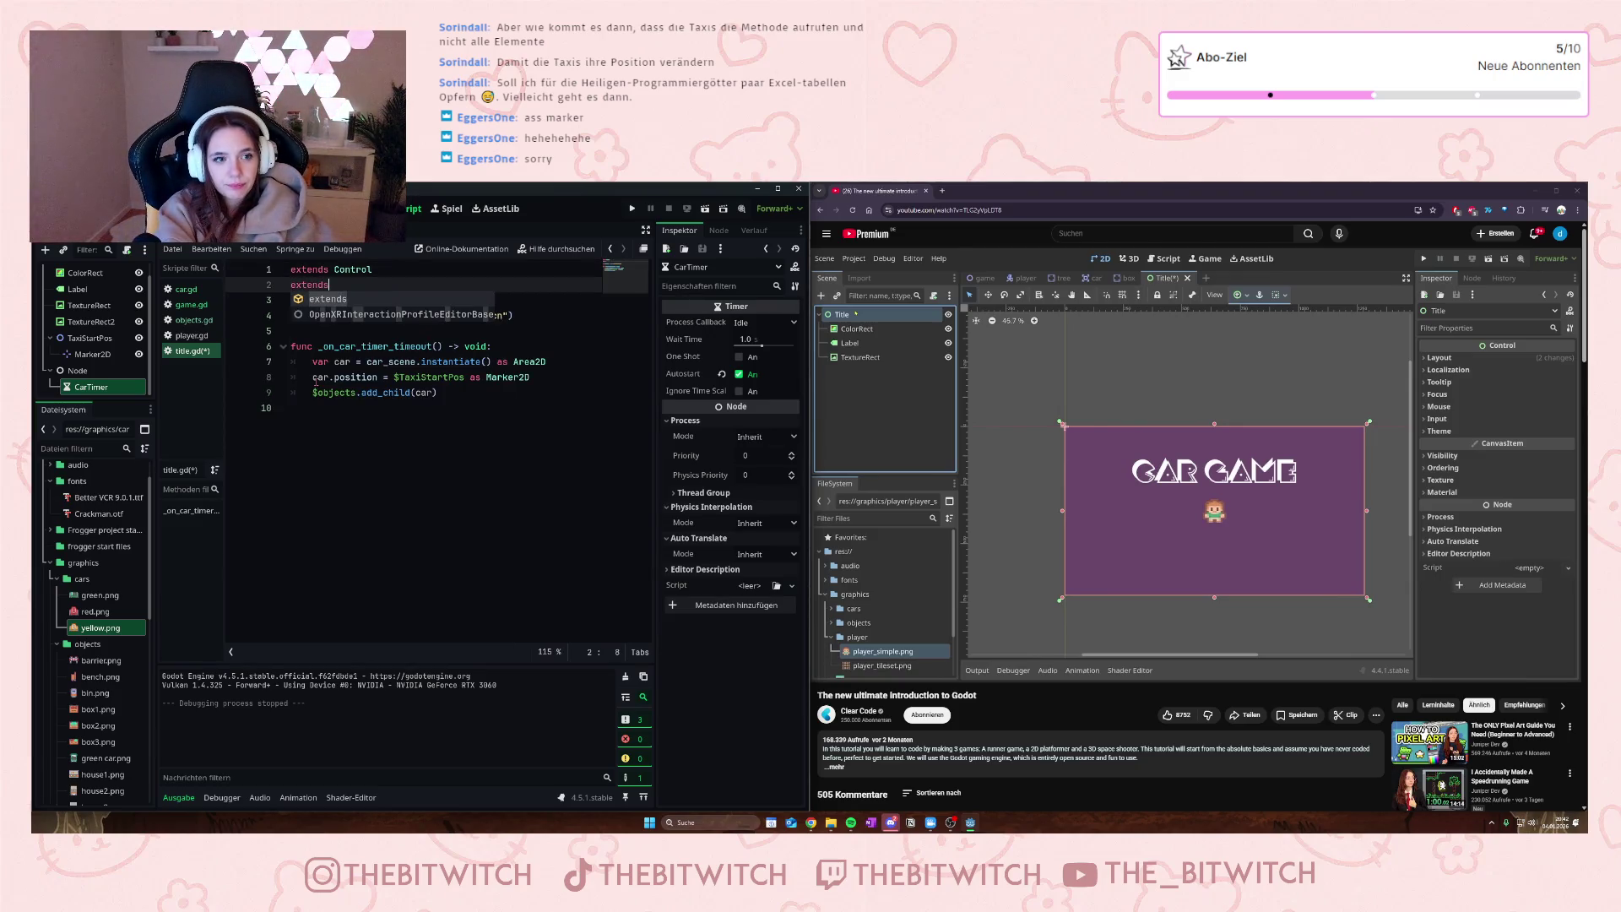
pyautogui.write(' Area')
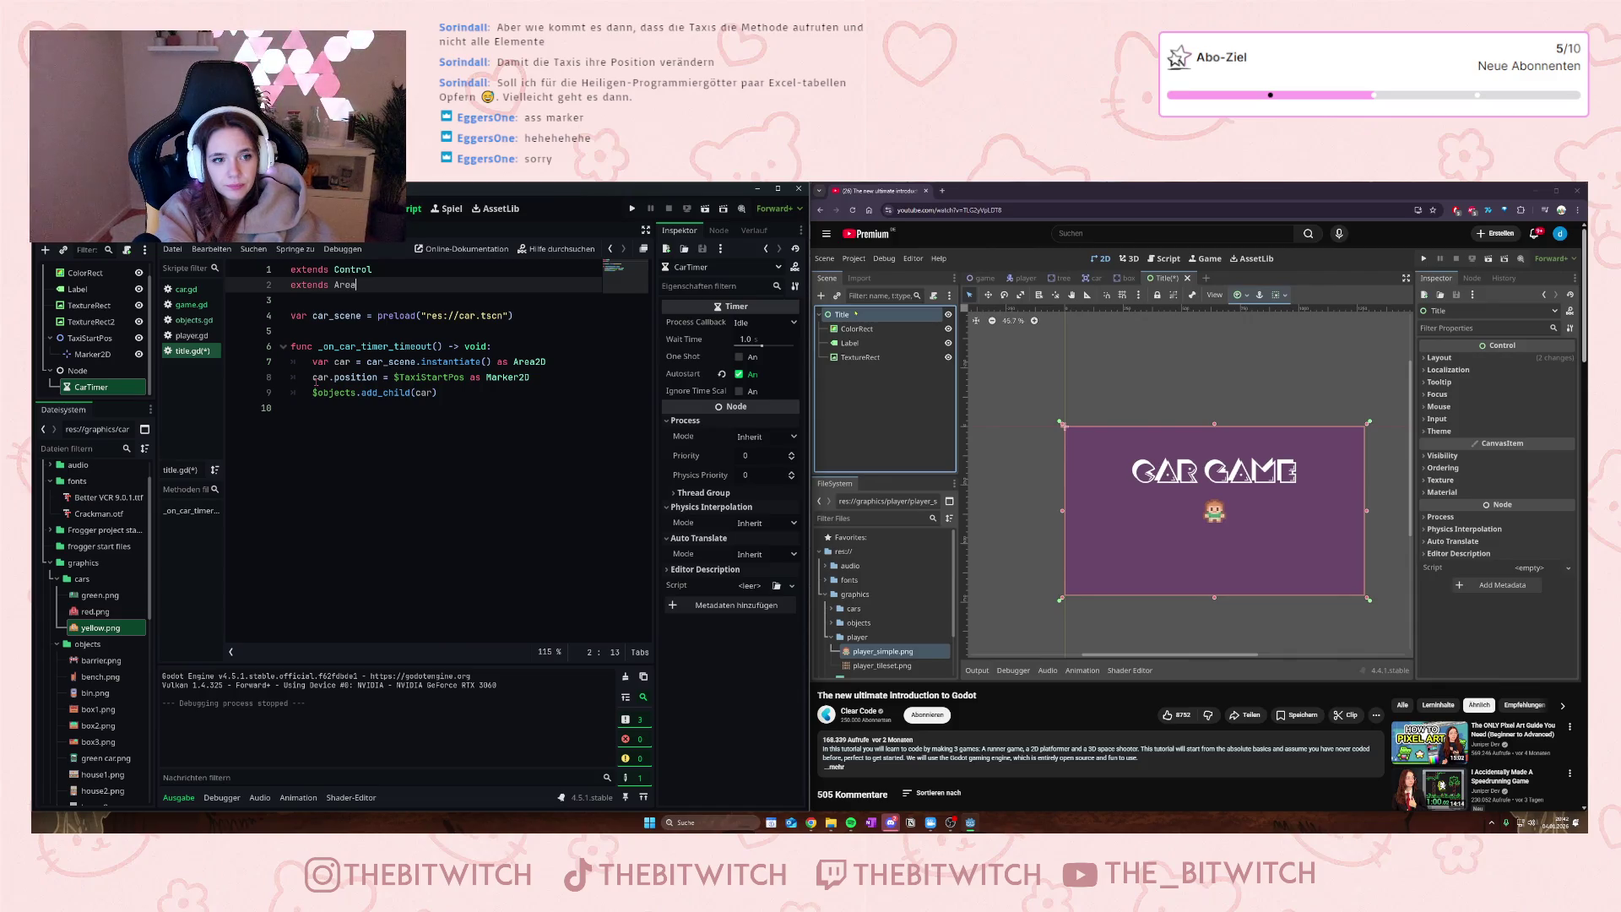
pyautogui.press('BackSpace')
pyautogui.press('BackSpace')
pyautogui.press('BackSpace')
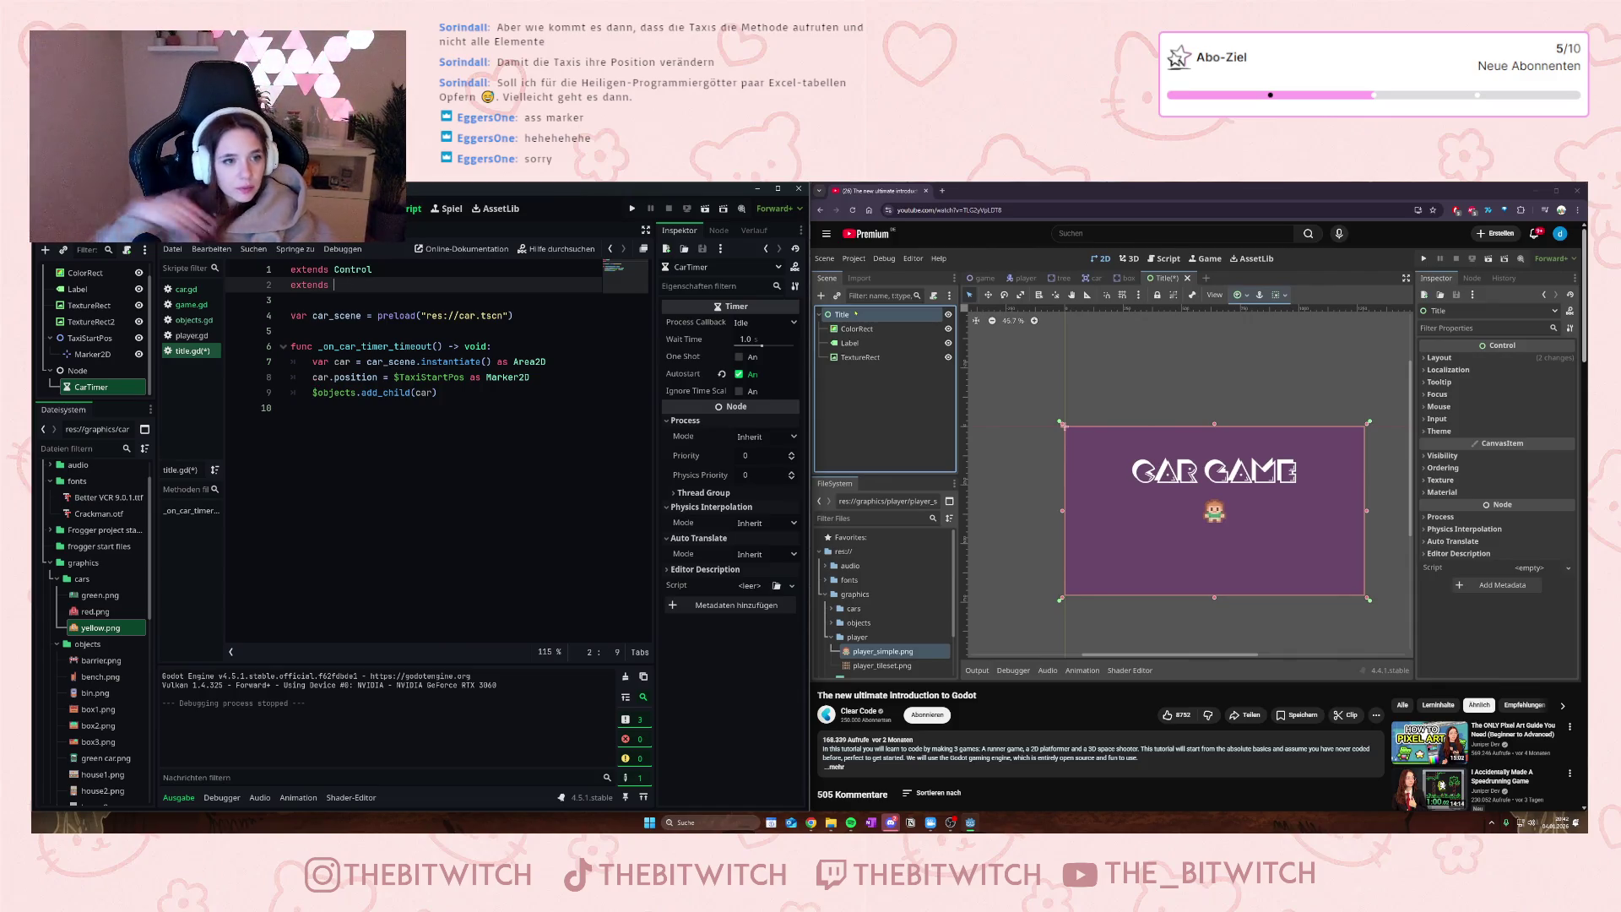
pyautogui.click(187, 289)
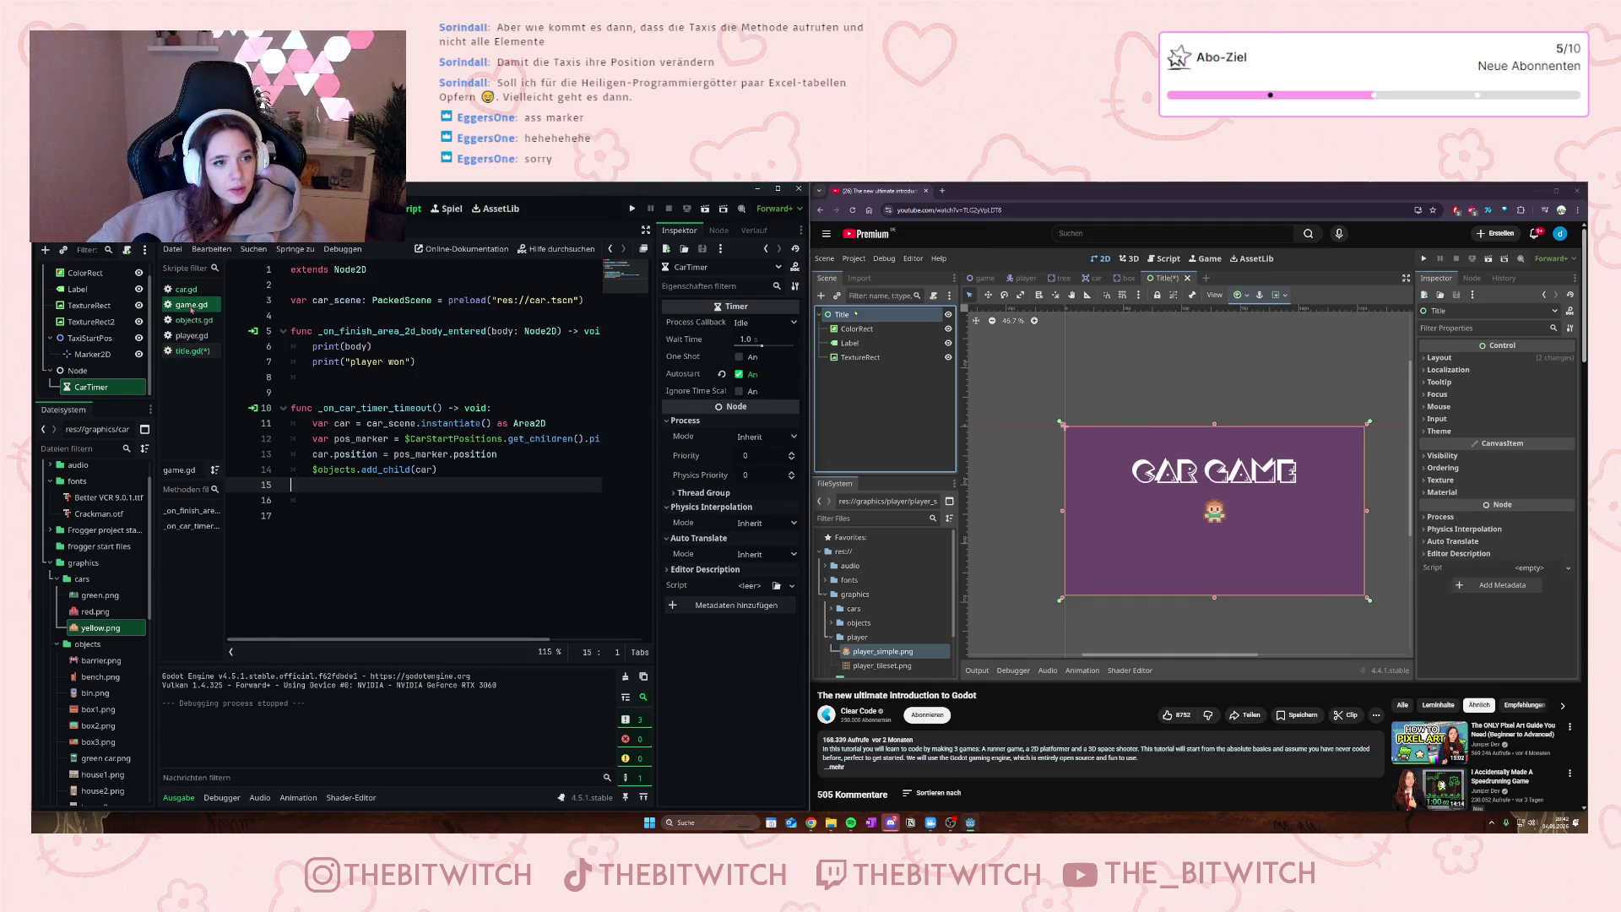
pyautogui.click(192, 350)
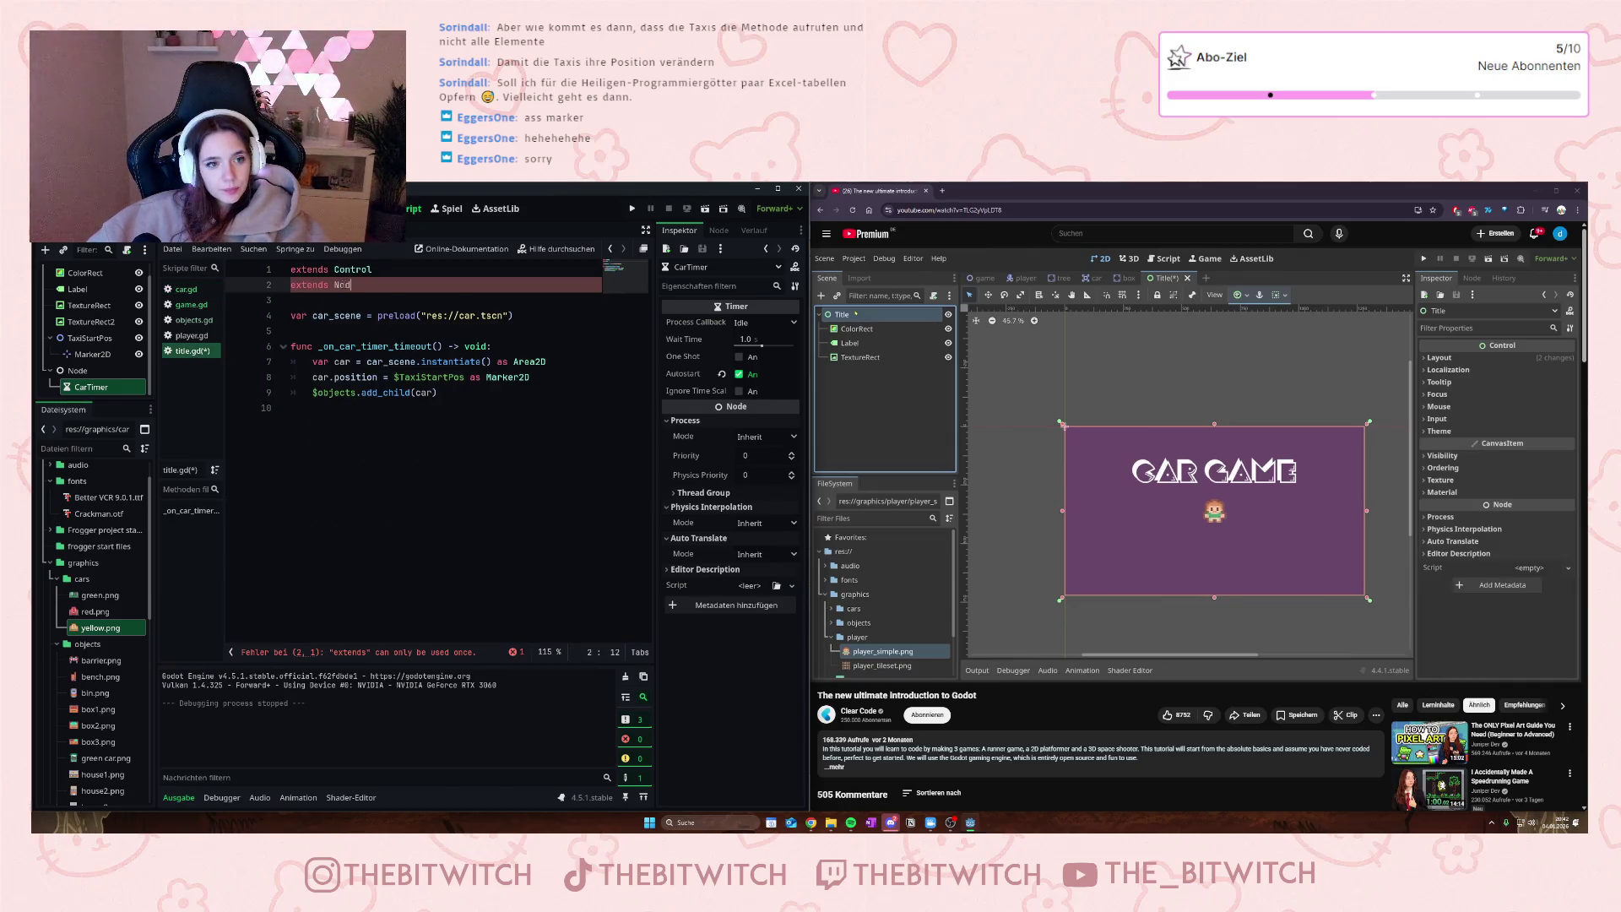
pyautogui.write('e2')
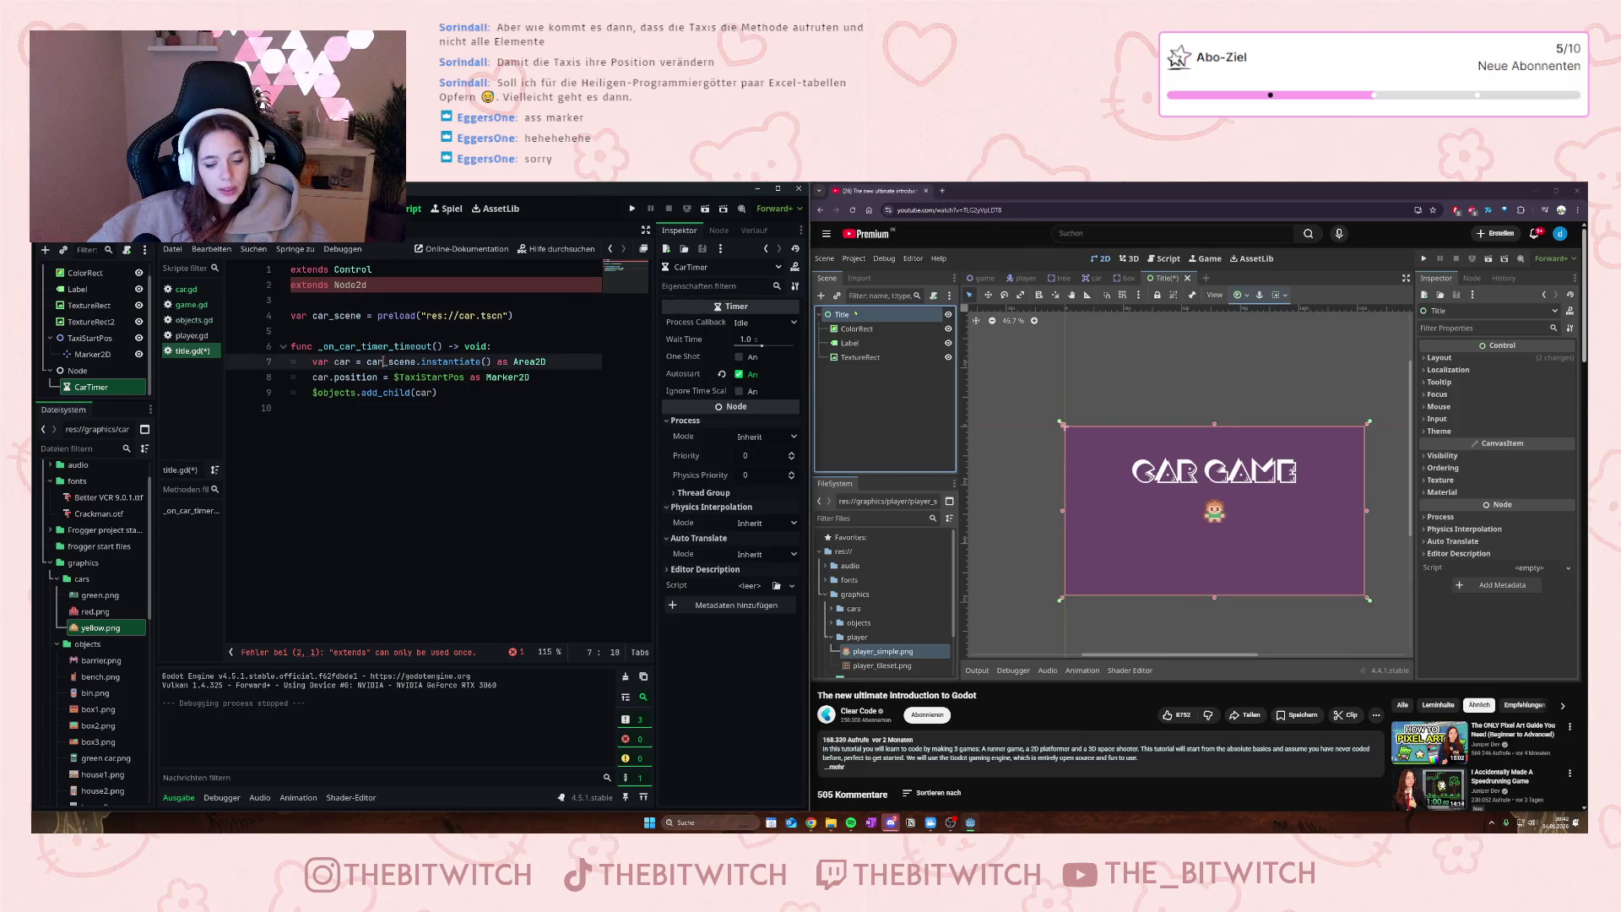
pyautogui.write('D')
pyautogui.click(417, 428)
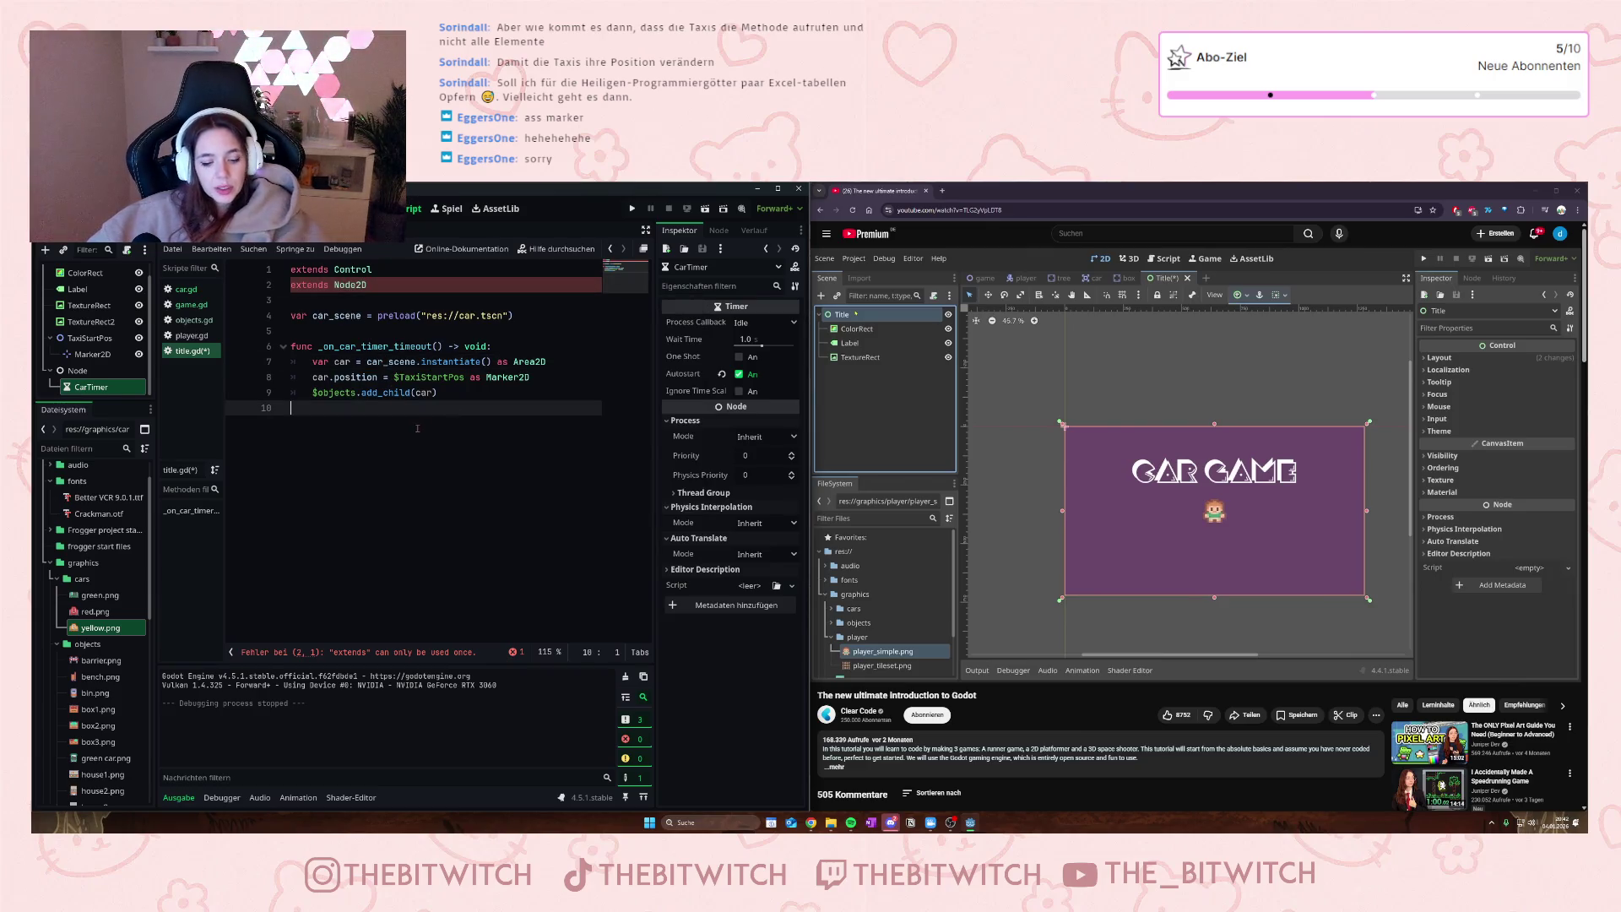
pyautogui.click(632, 208)
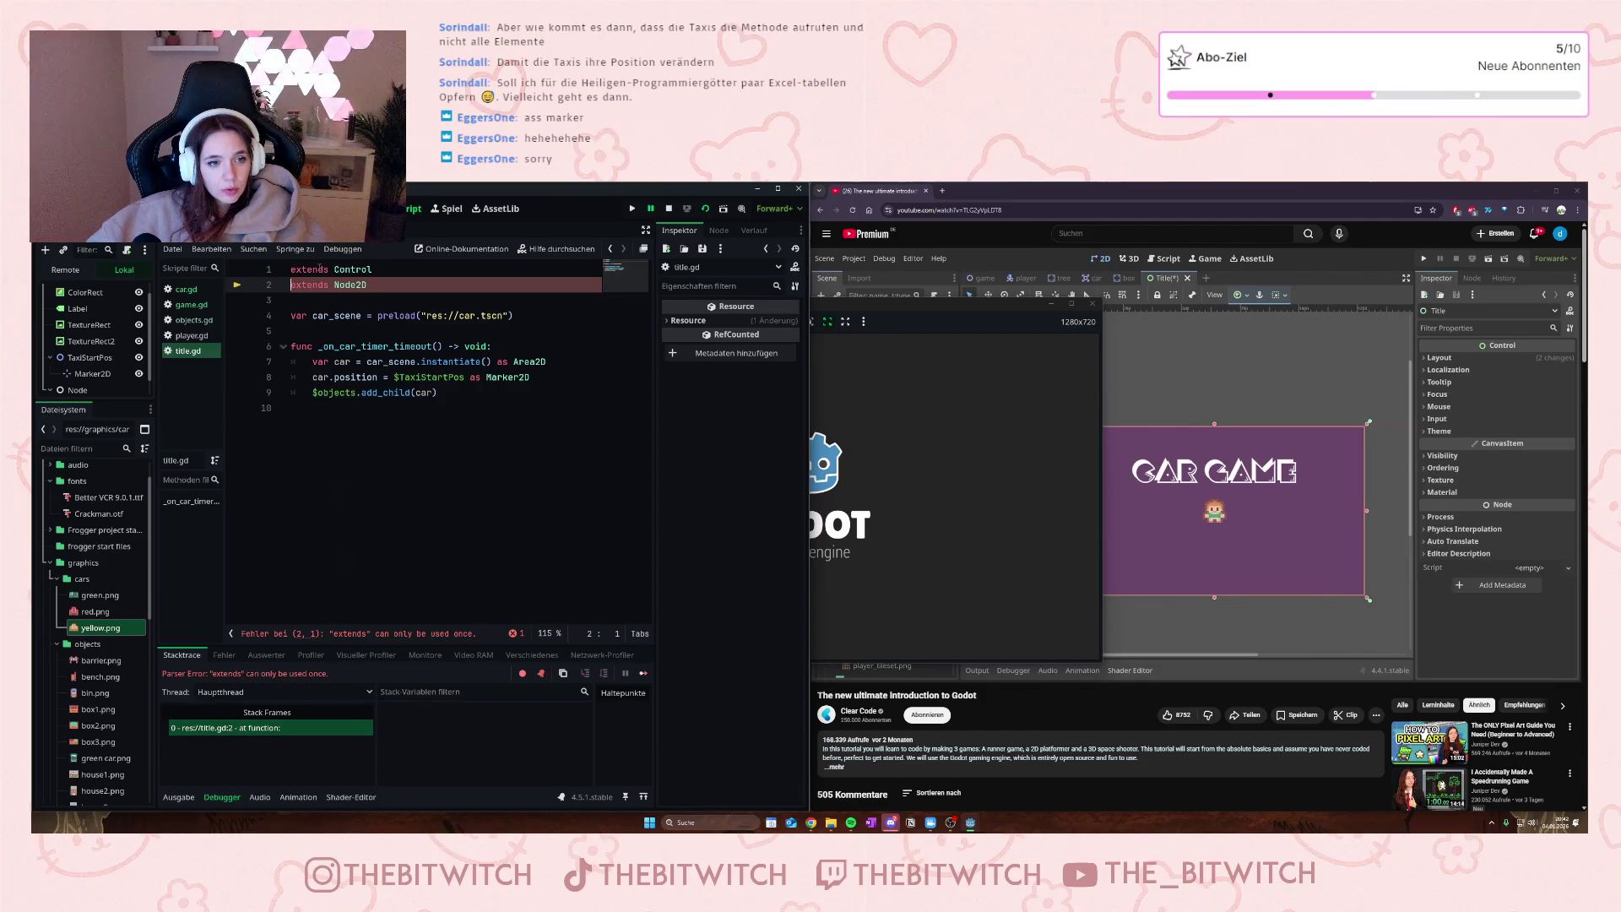
pyautogui.press('F8')
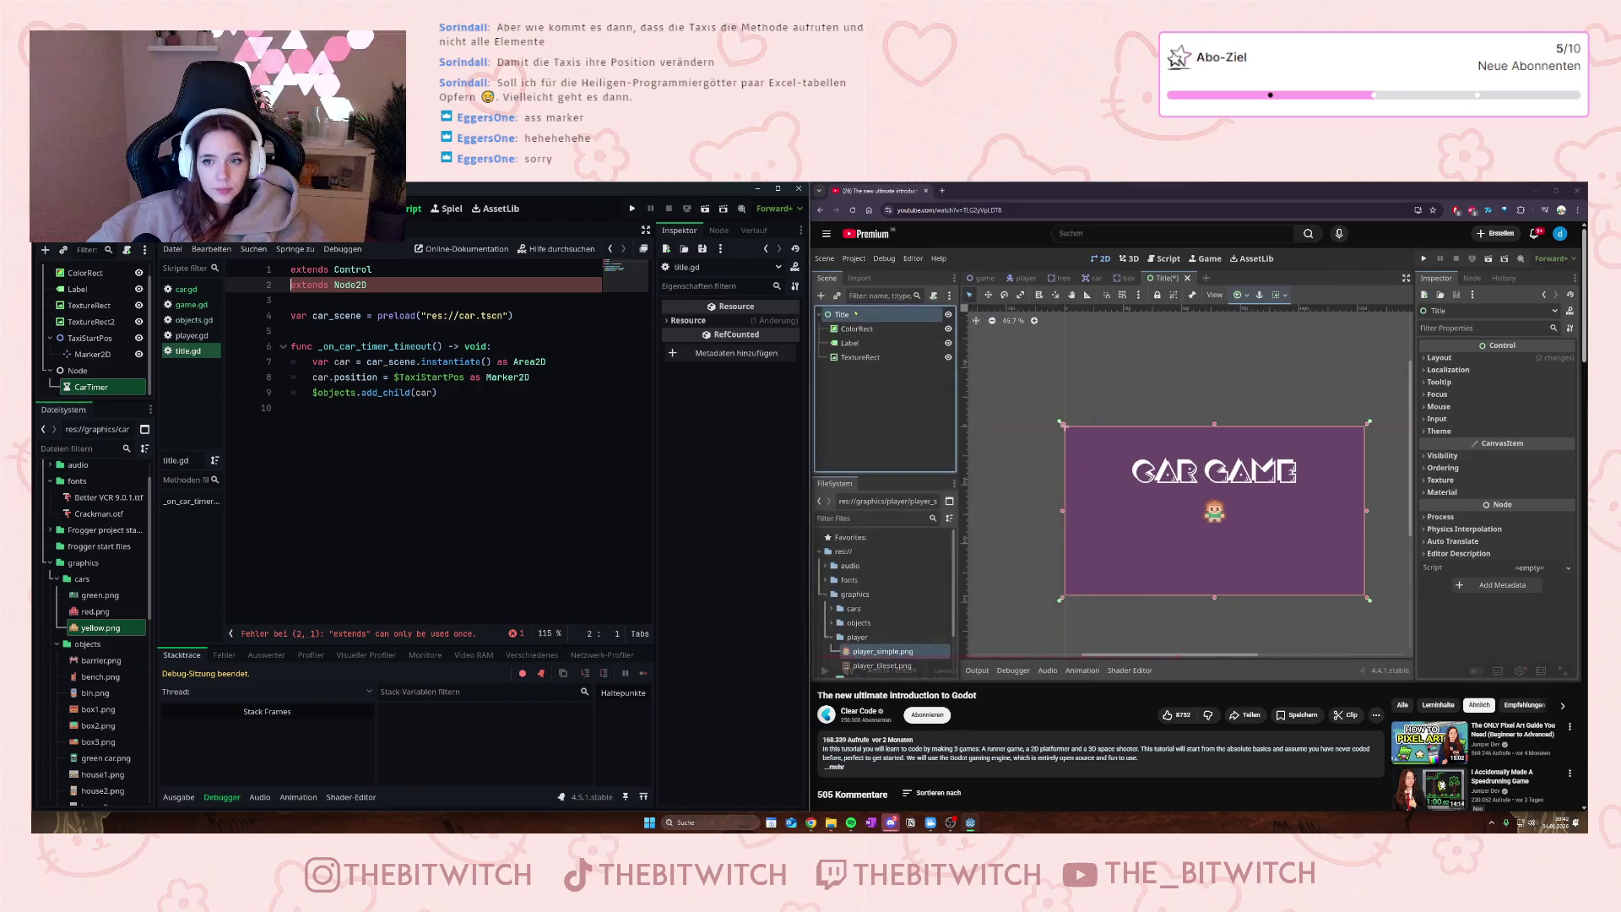
pyautogui.click(351, 284)
pyautogui.moveTo(366, 285); pyautogui.dragTo(291, 292)
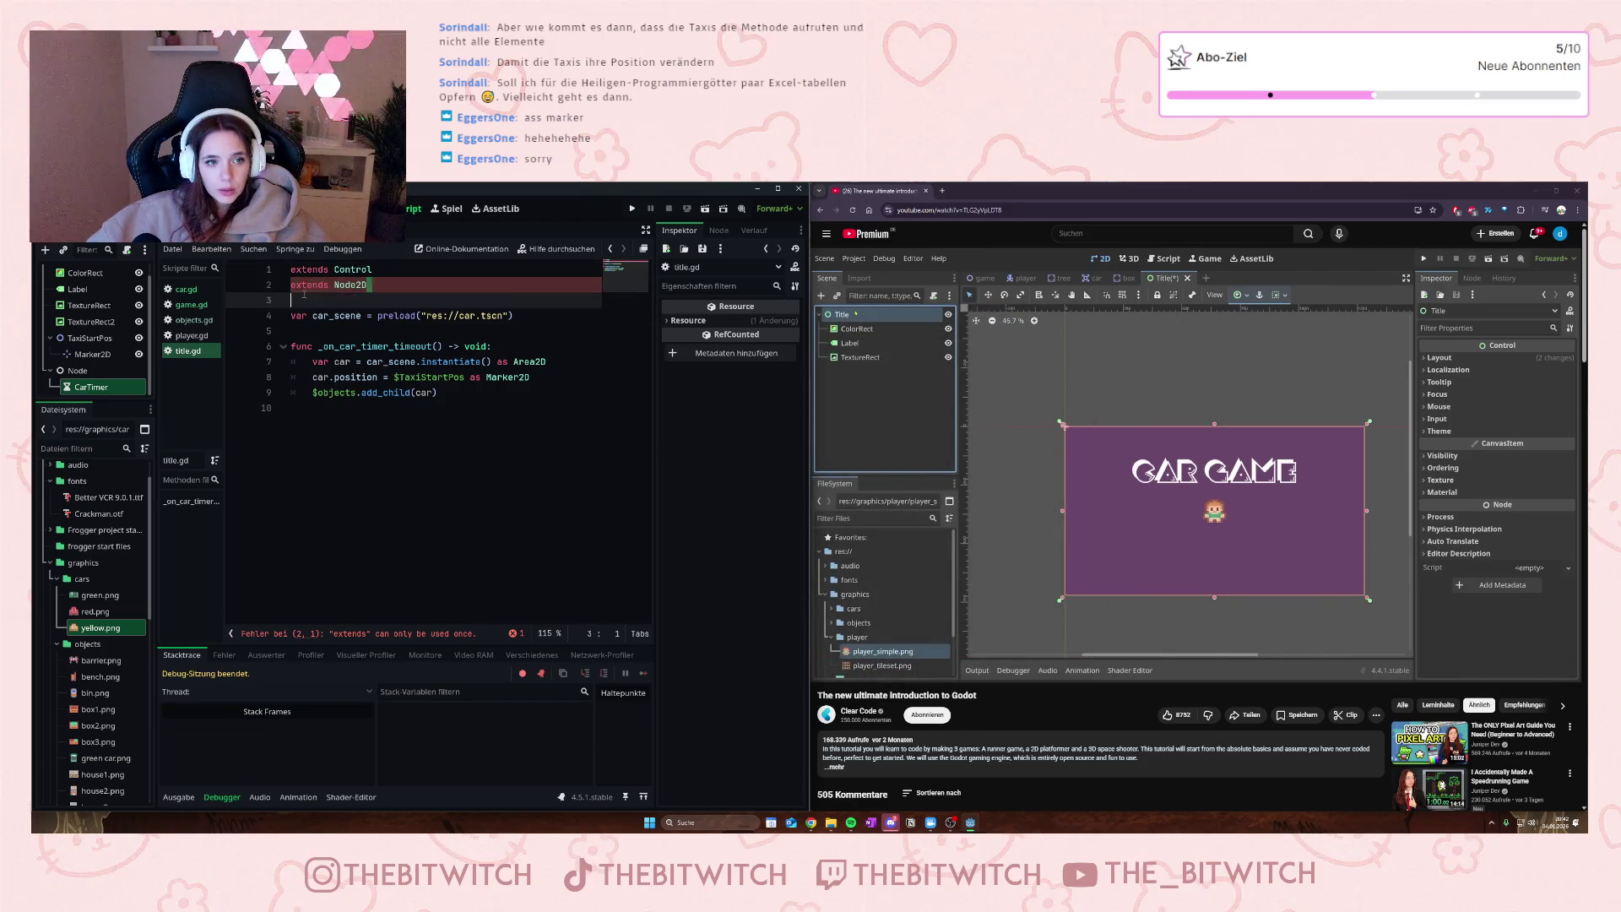
pyautogui.press('BackSpace')
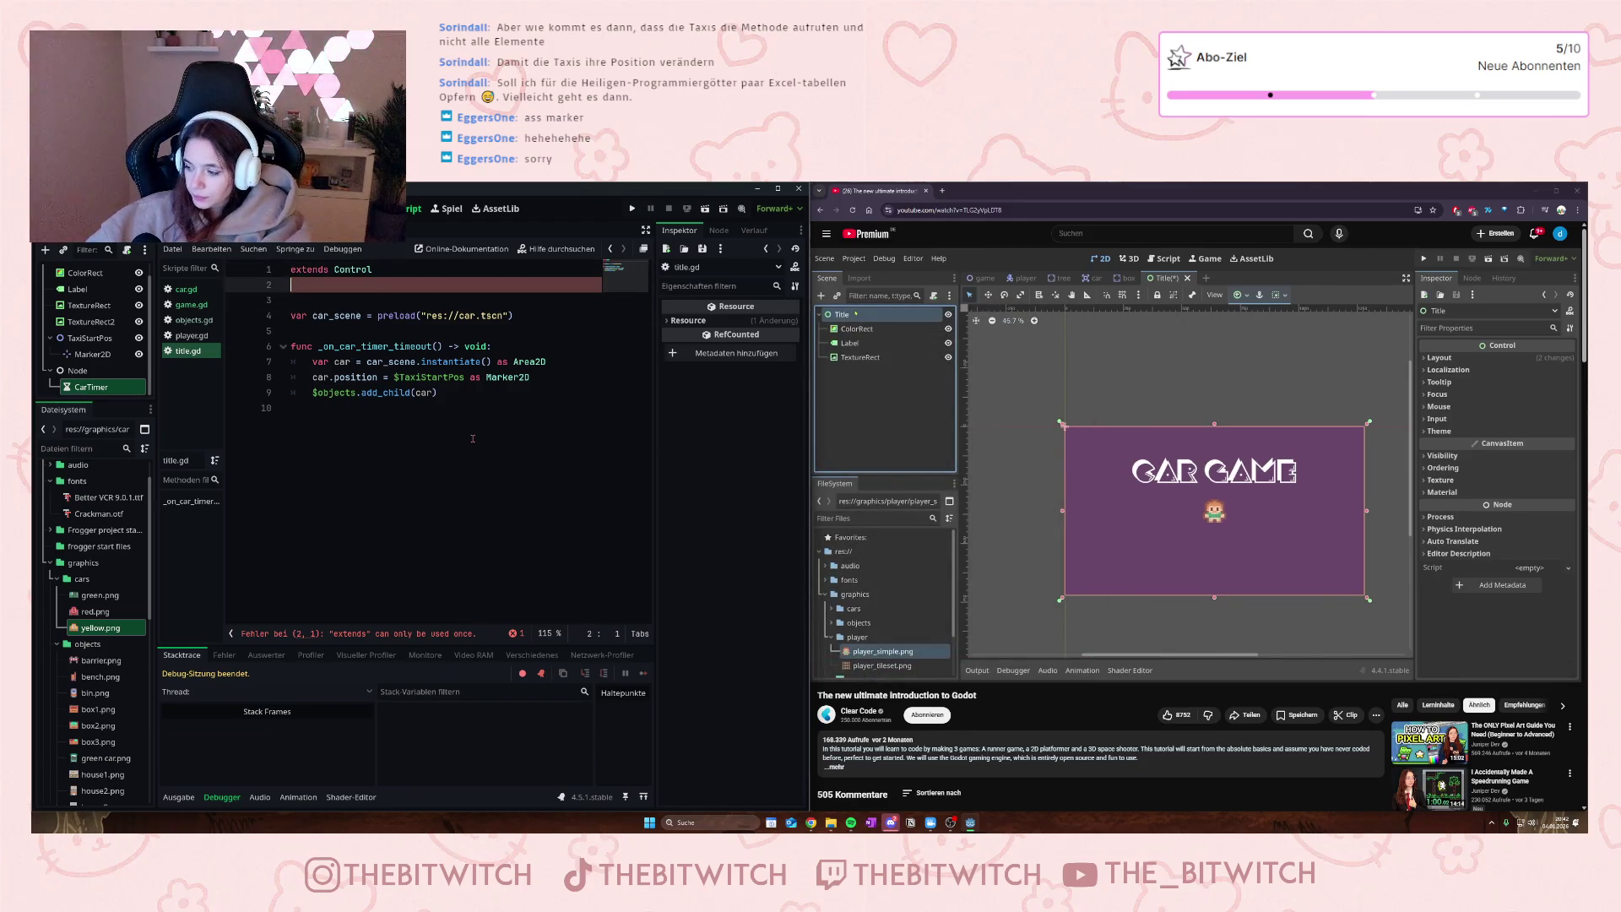
pyautogui.press('BackSpace')
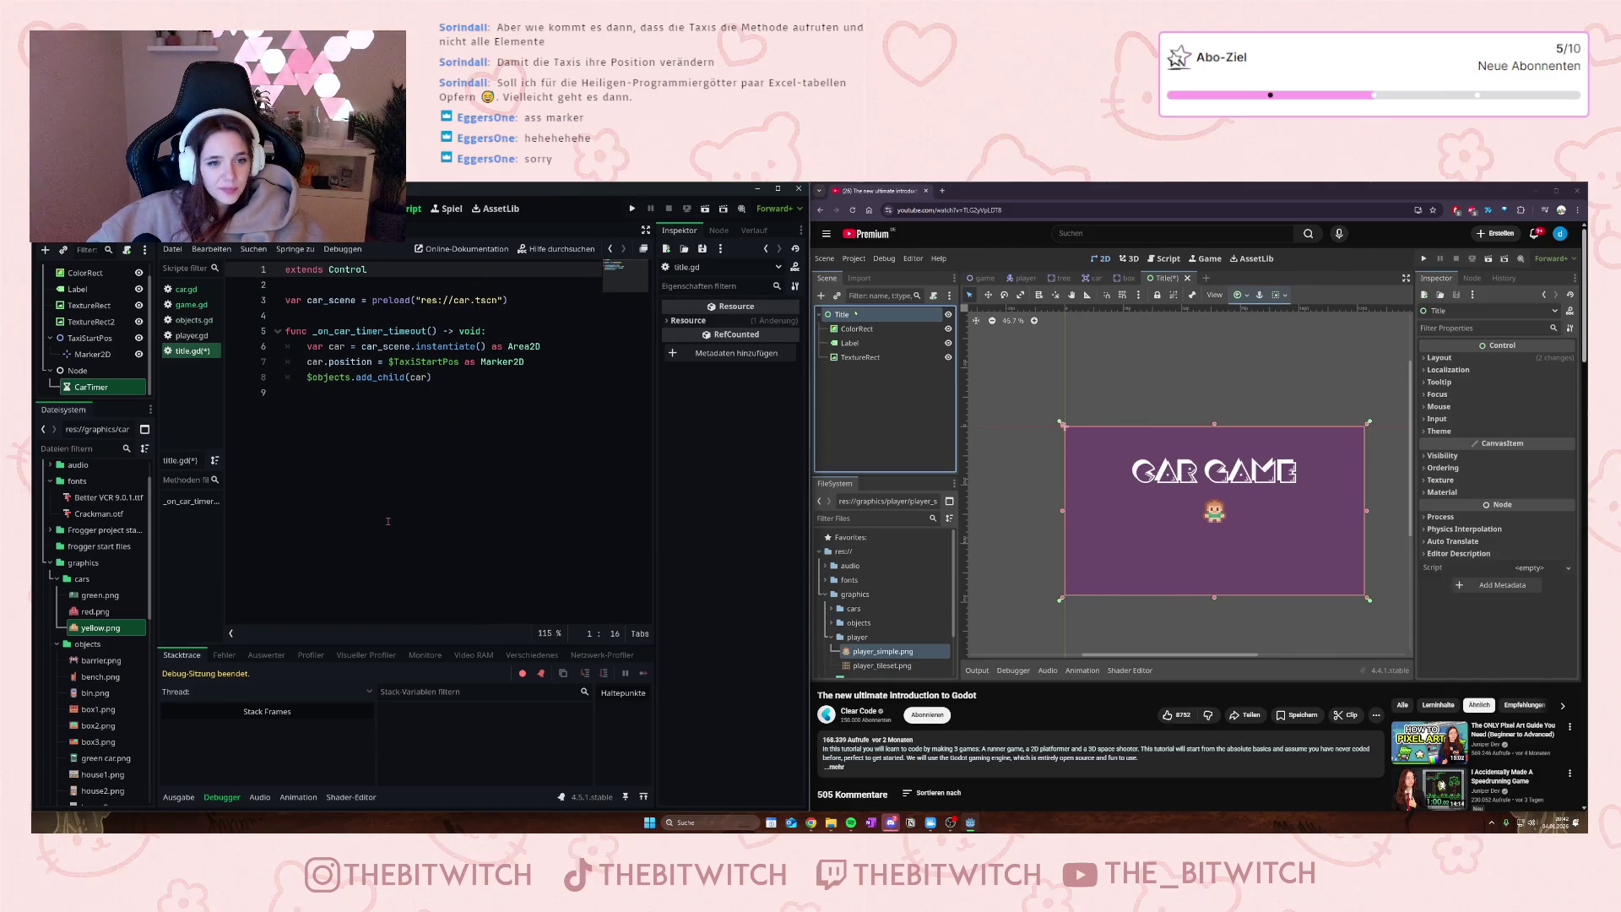
# - Save title.gd with the TaxiStartPos positioning and $objects.add_child(car) spawn code
pyautogui.click(373, 377)
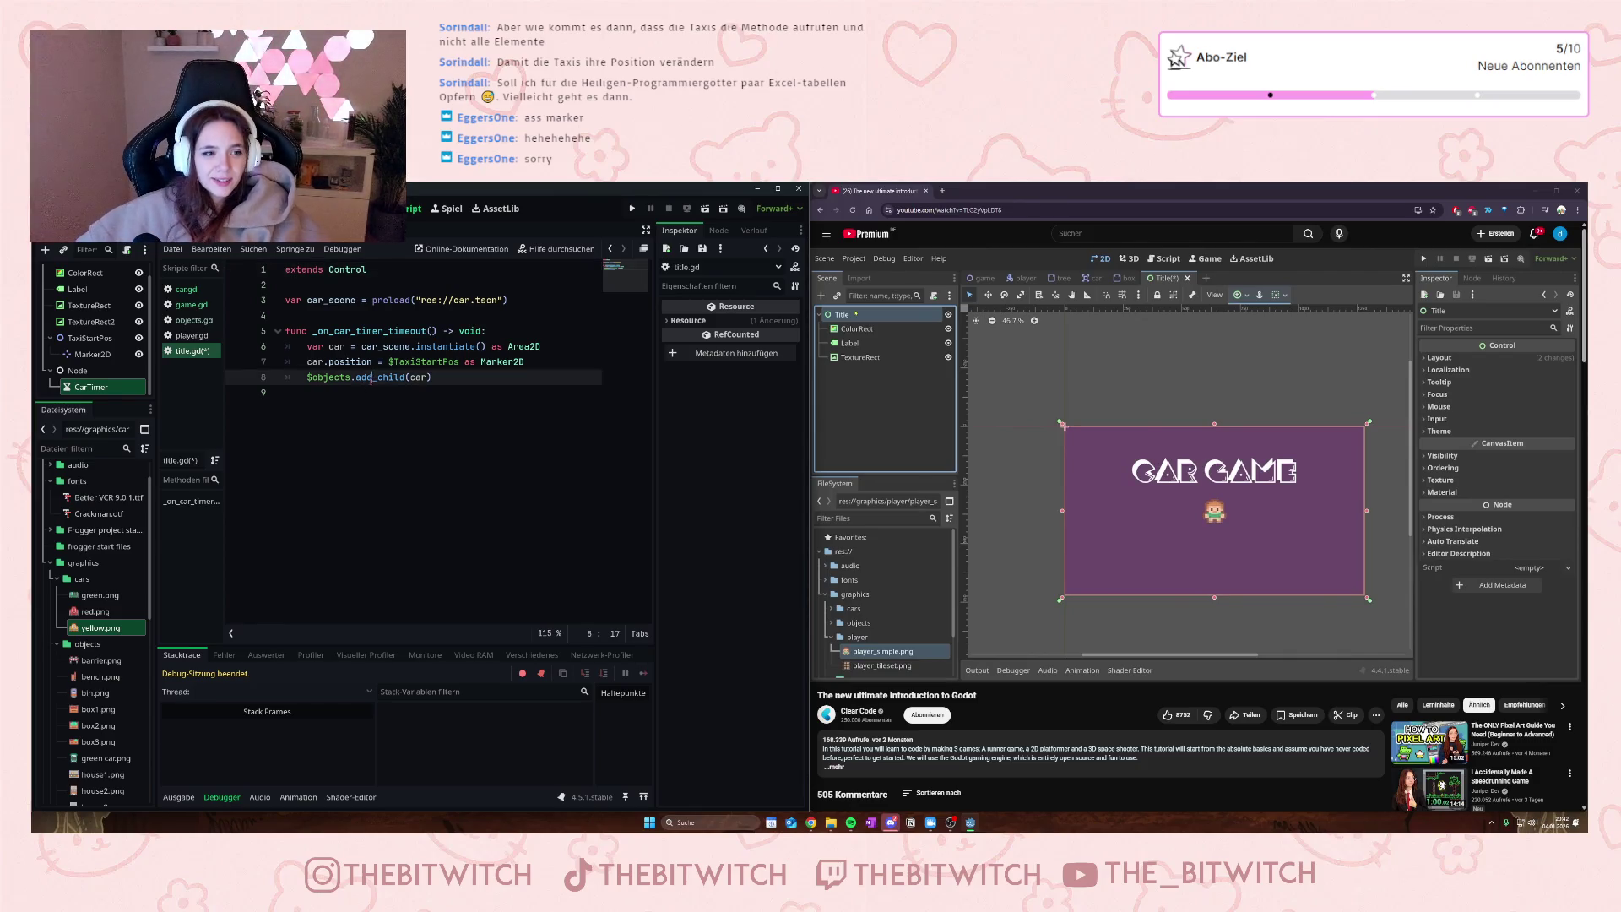
pyautogui.hotkey('ctrl', 's')
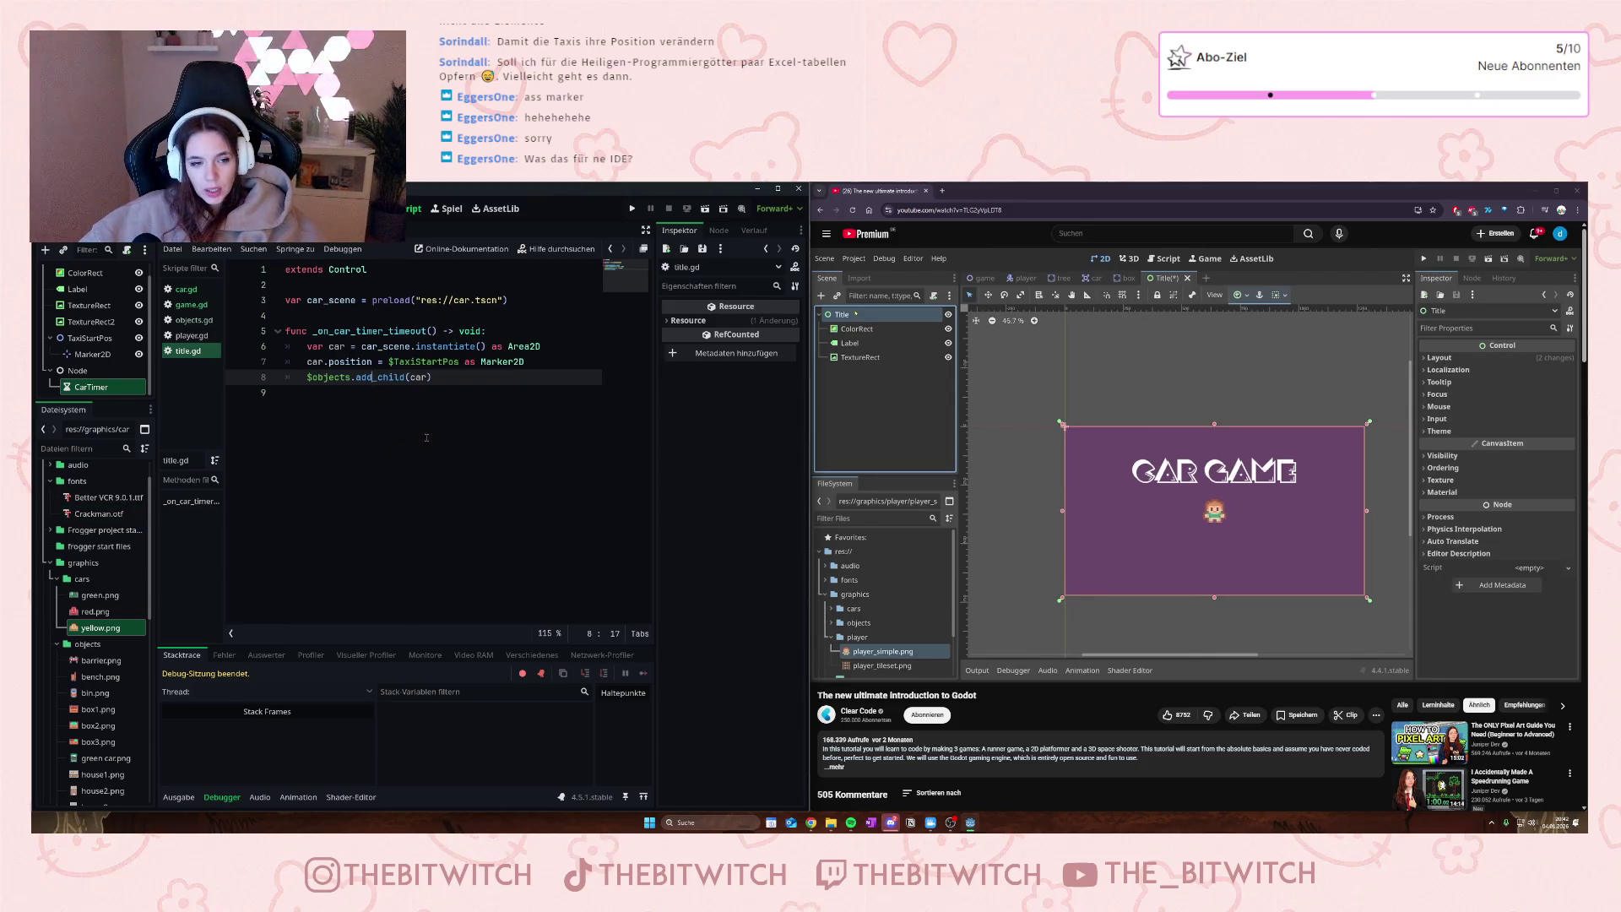
pyautogui.click(300, 399)
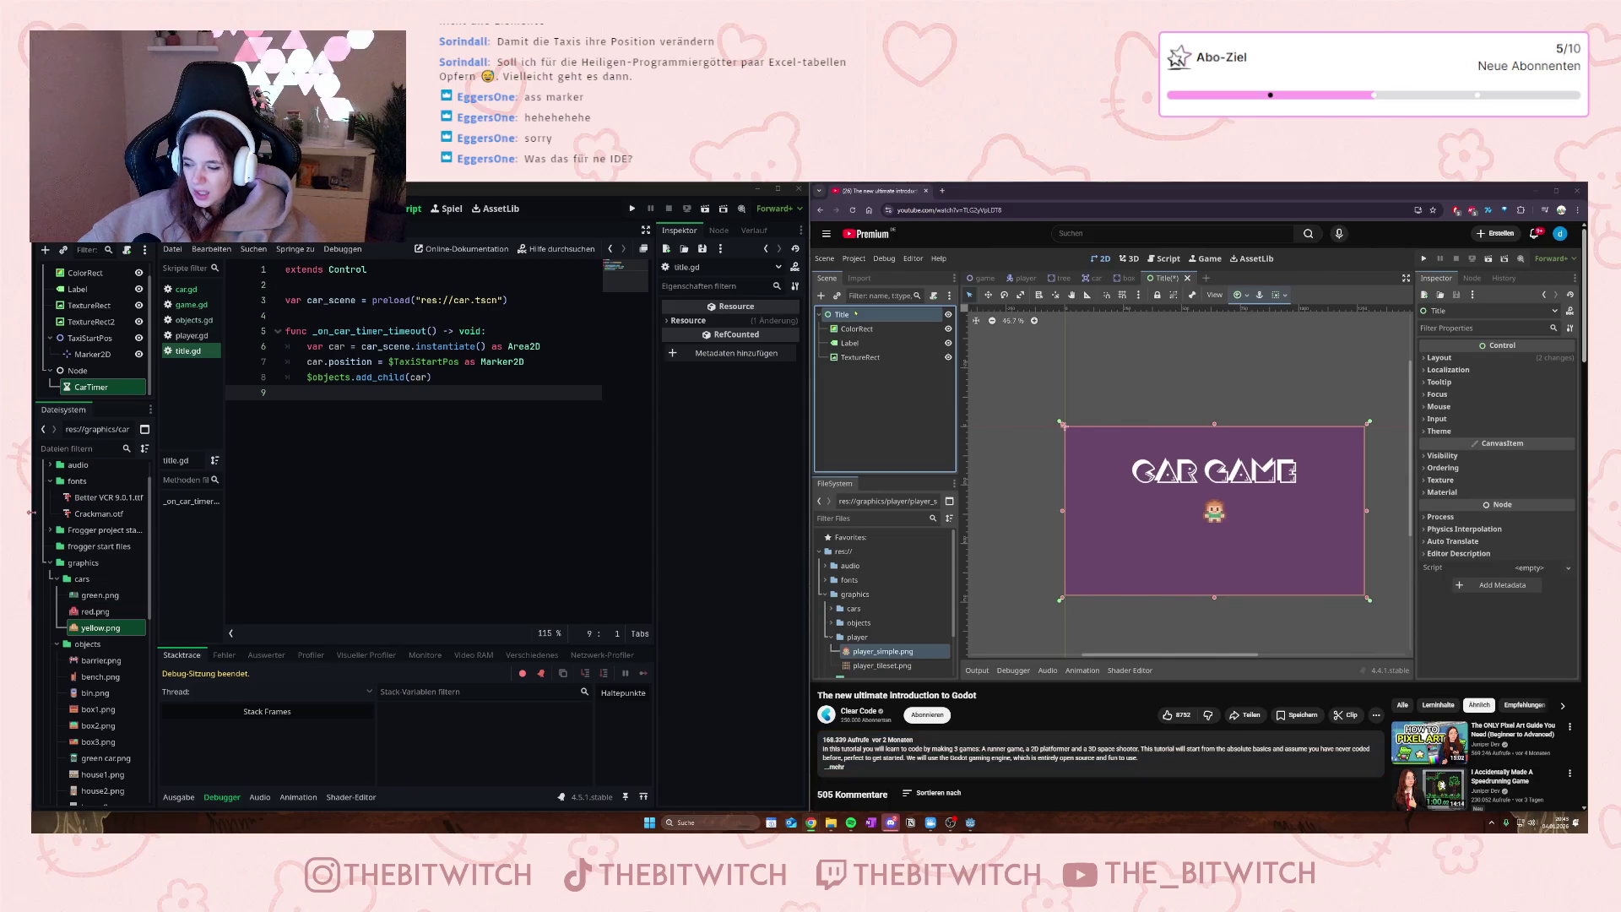
# - Browse the title scene's nodes and drag the TaxiStartPos node into the script
pyautogui.rightClick(98, 321)
pyautogui.press('Escape')
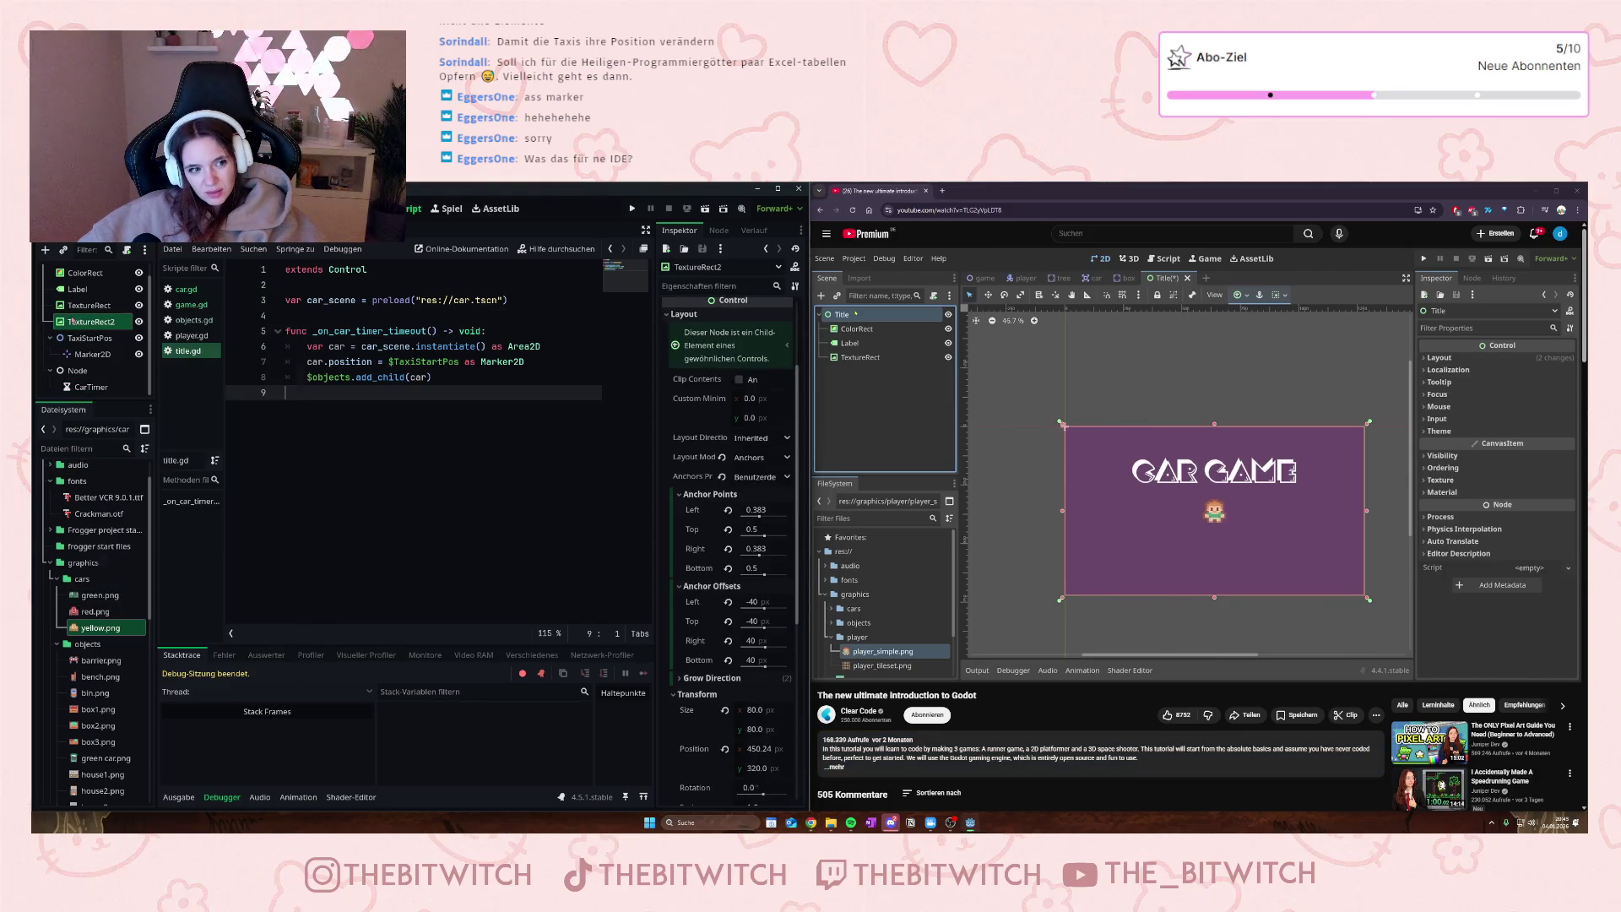
pyautogui.click(78, 386)
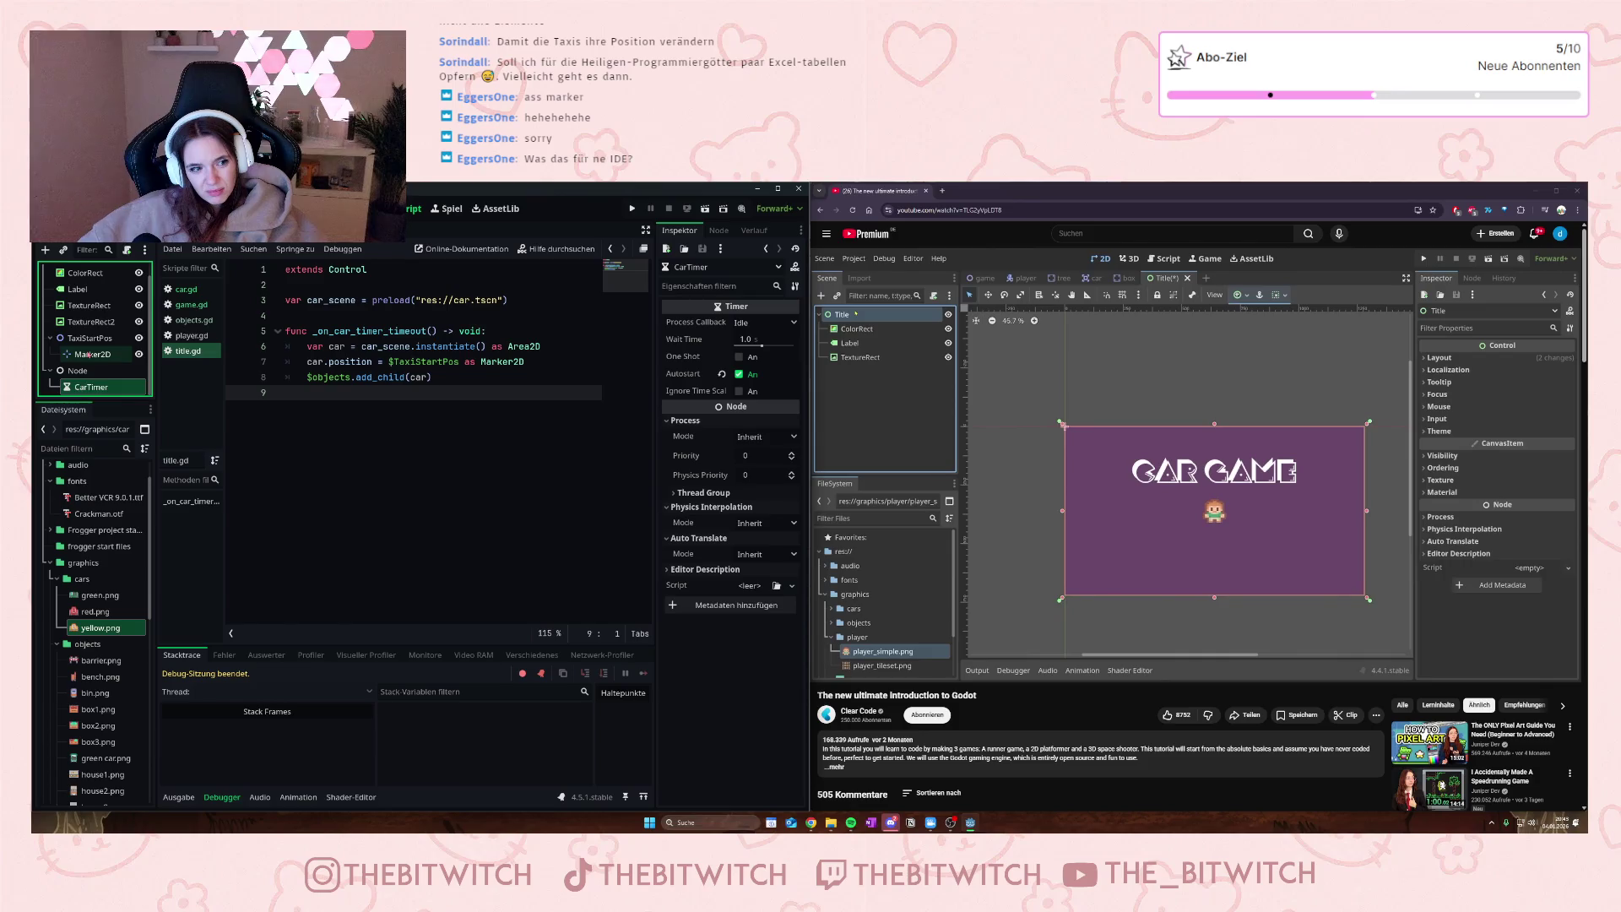
pyautogui.scroll(1, 83, 363)
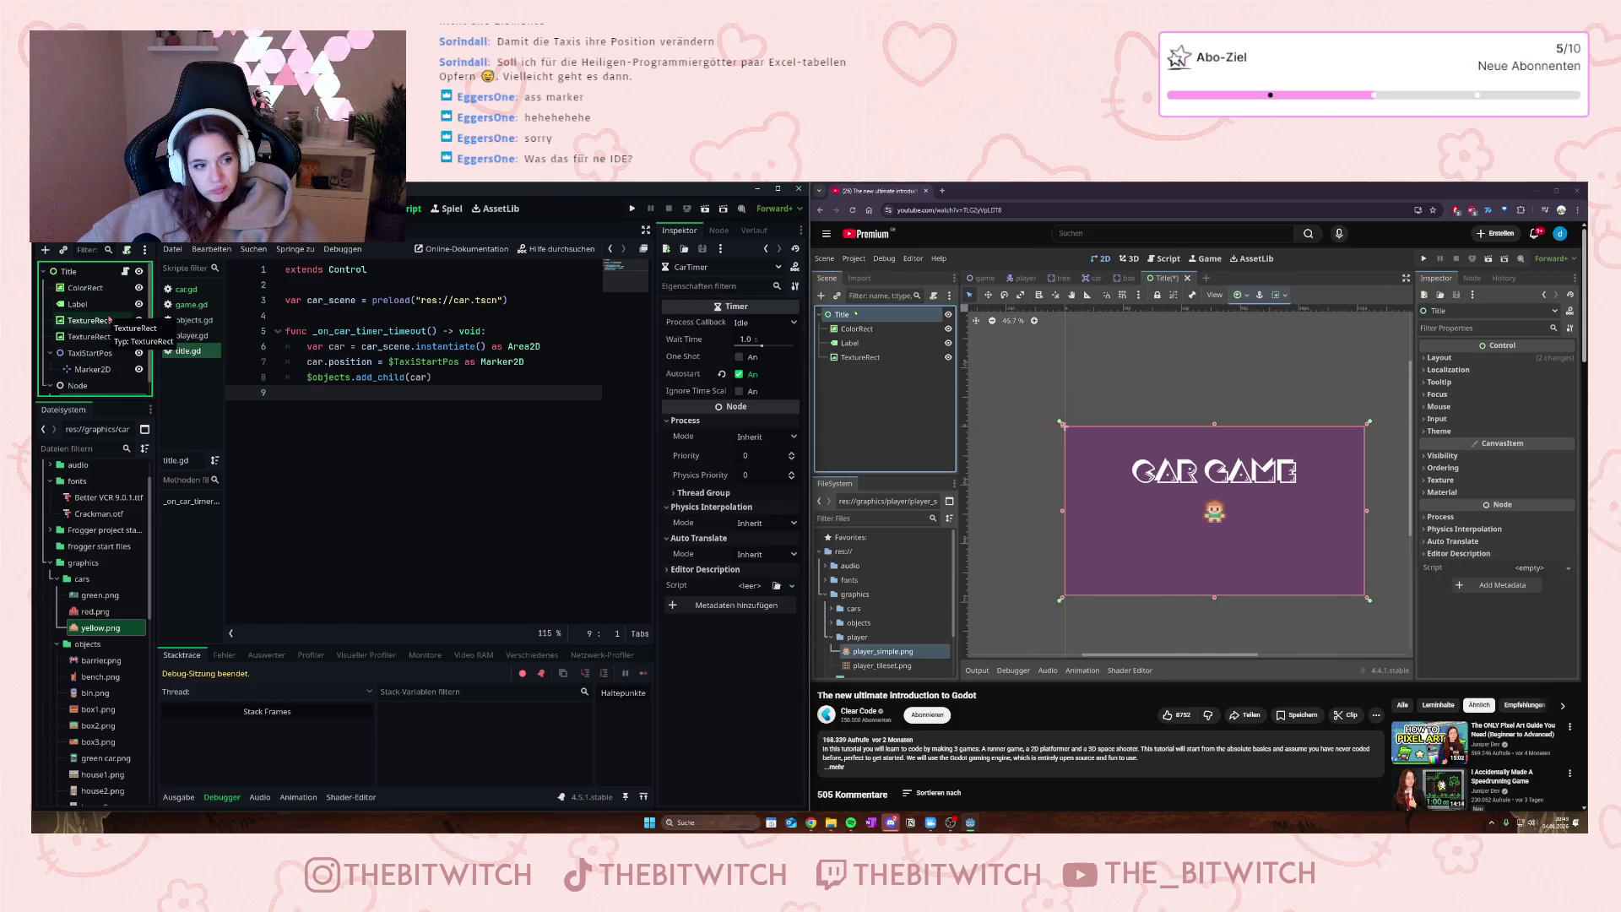
pyautogui.scroll(-1, 106, 325)
pyautogui.click(95, 351)
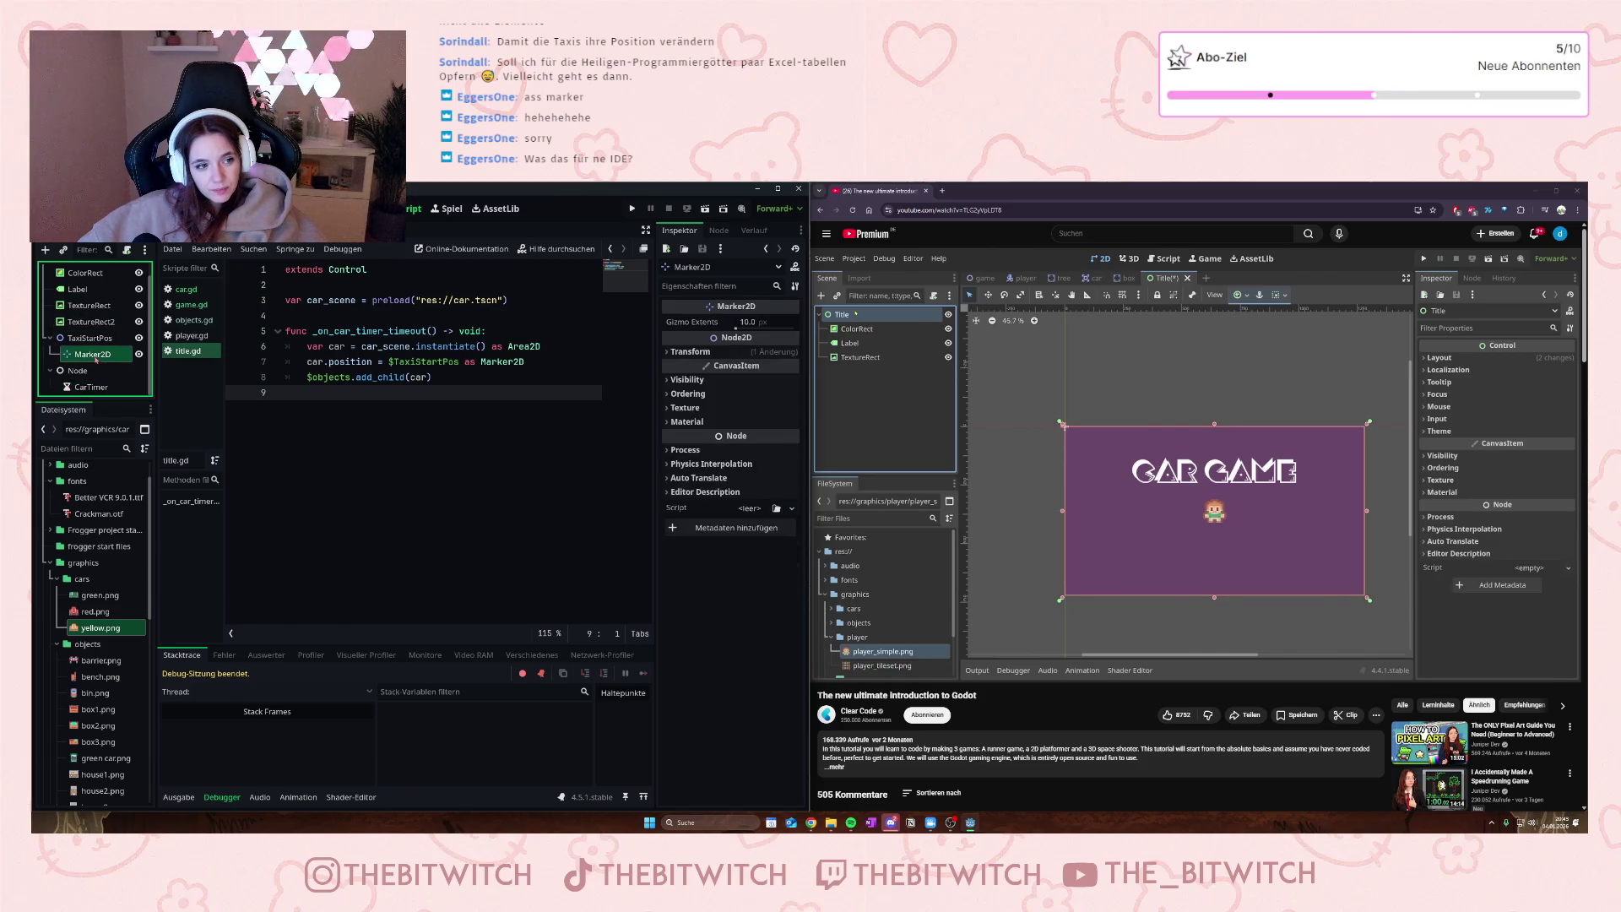
pyautogui.scroll(1, 97, 345)
pyautogui.click(94, 321)
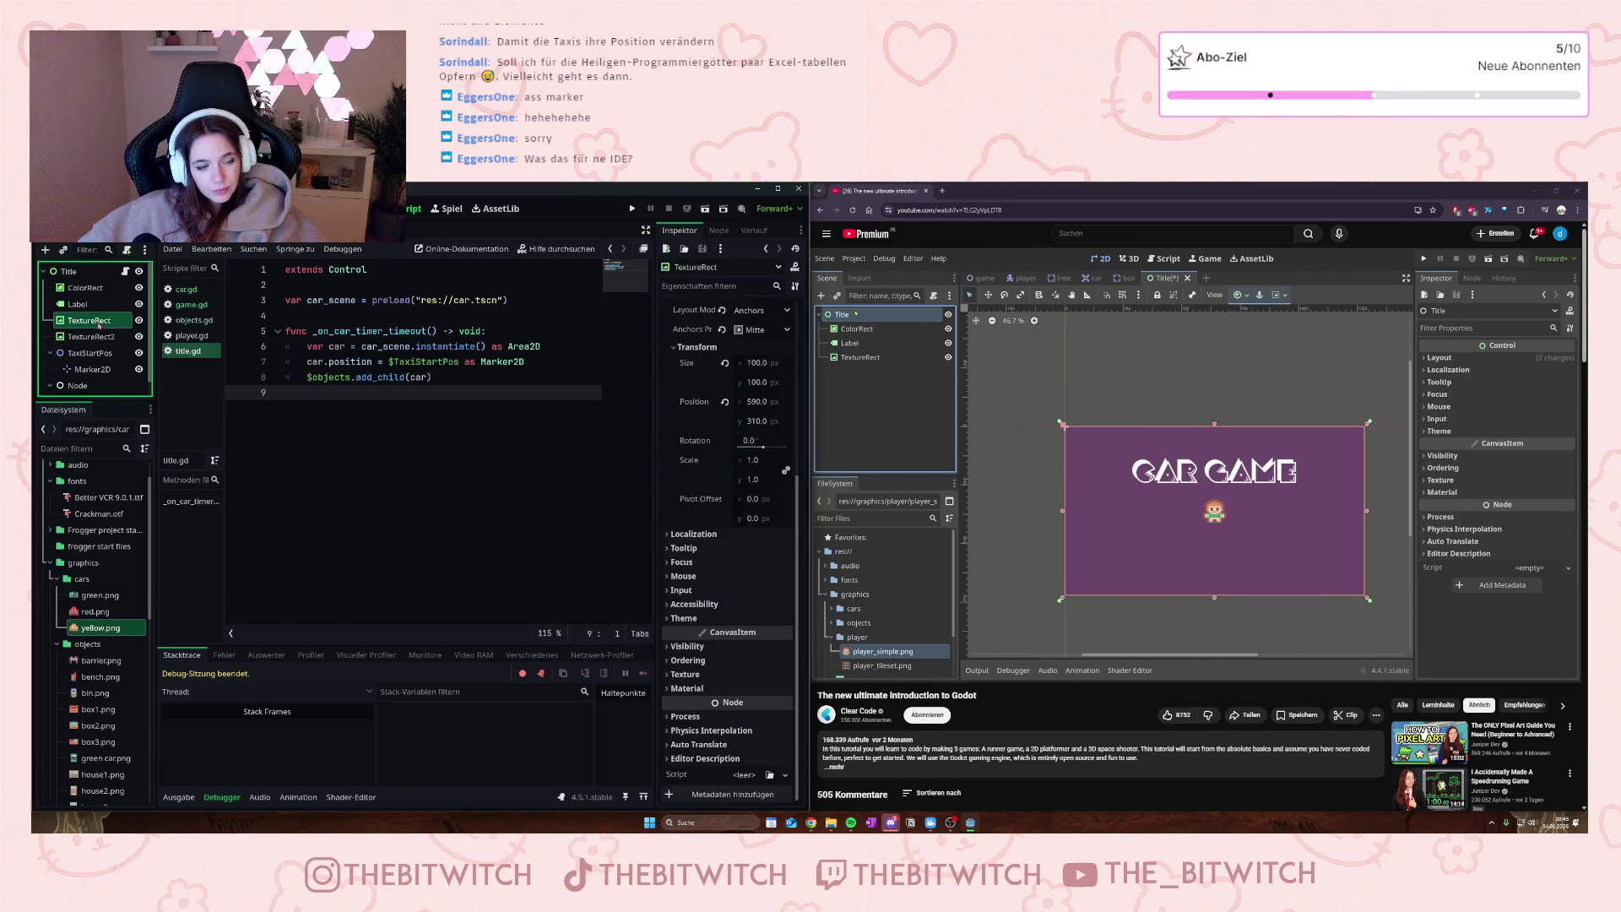
pyautogui.scroll(-1, 93, 333)
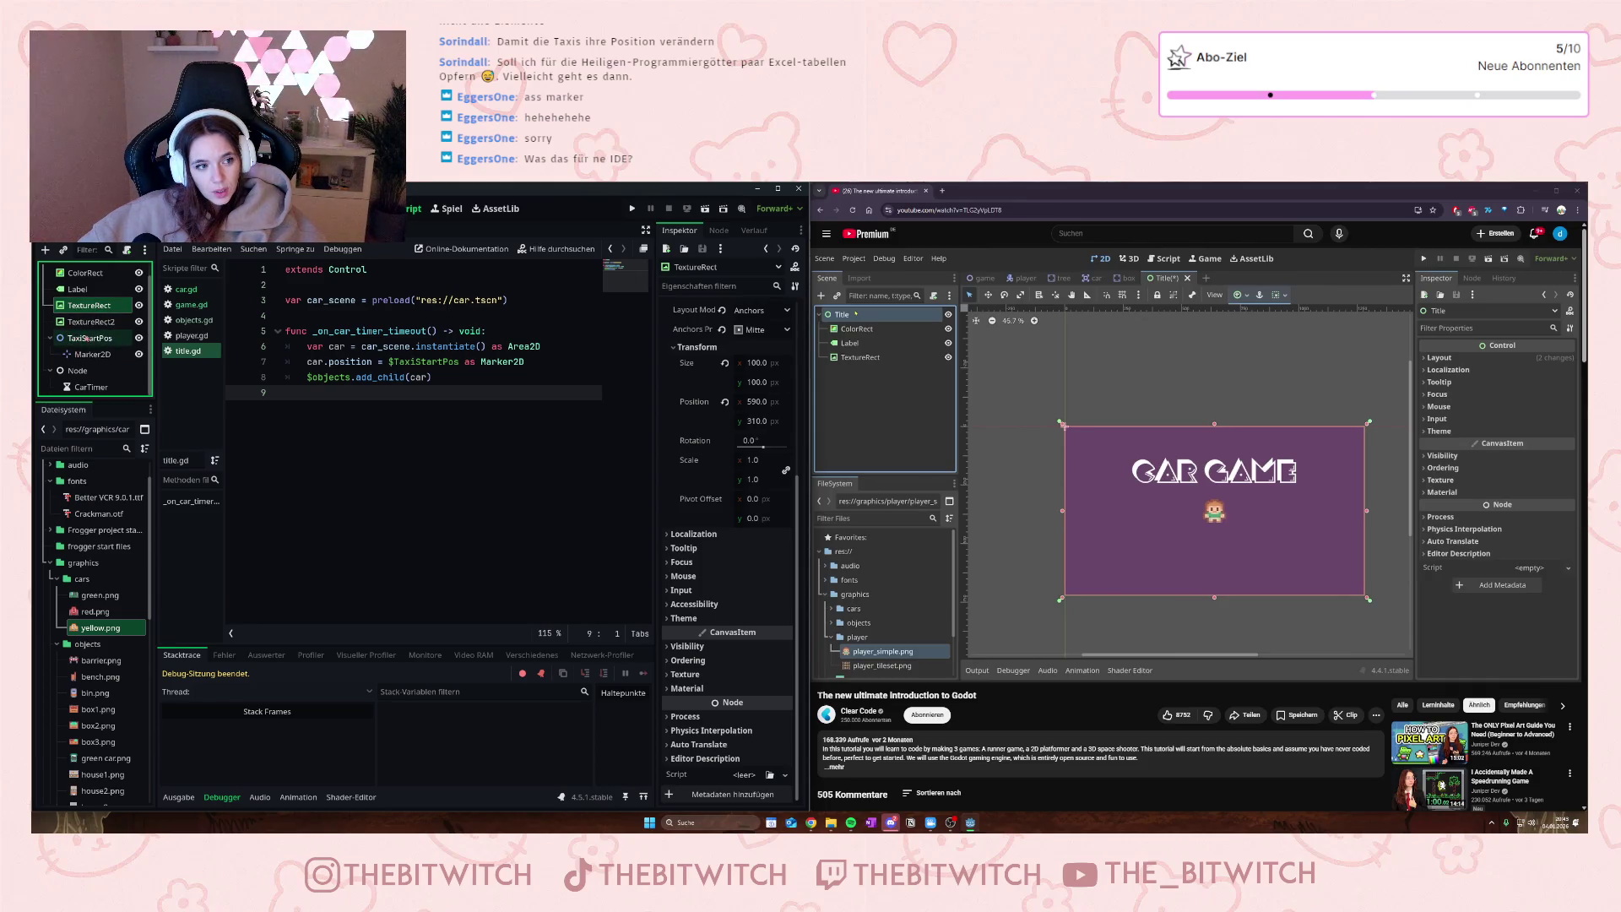
pyautogui.click(86, 337)
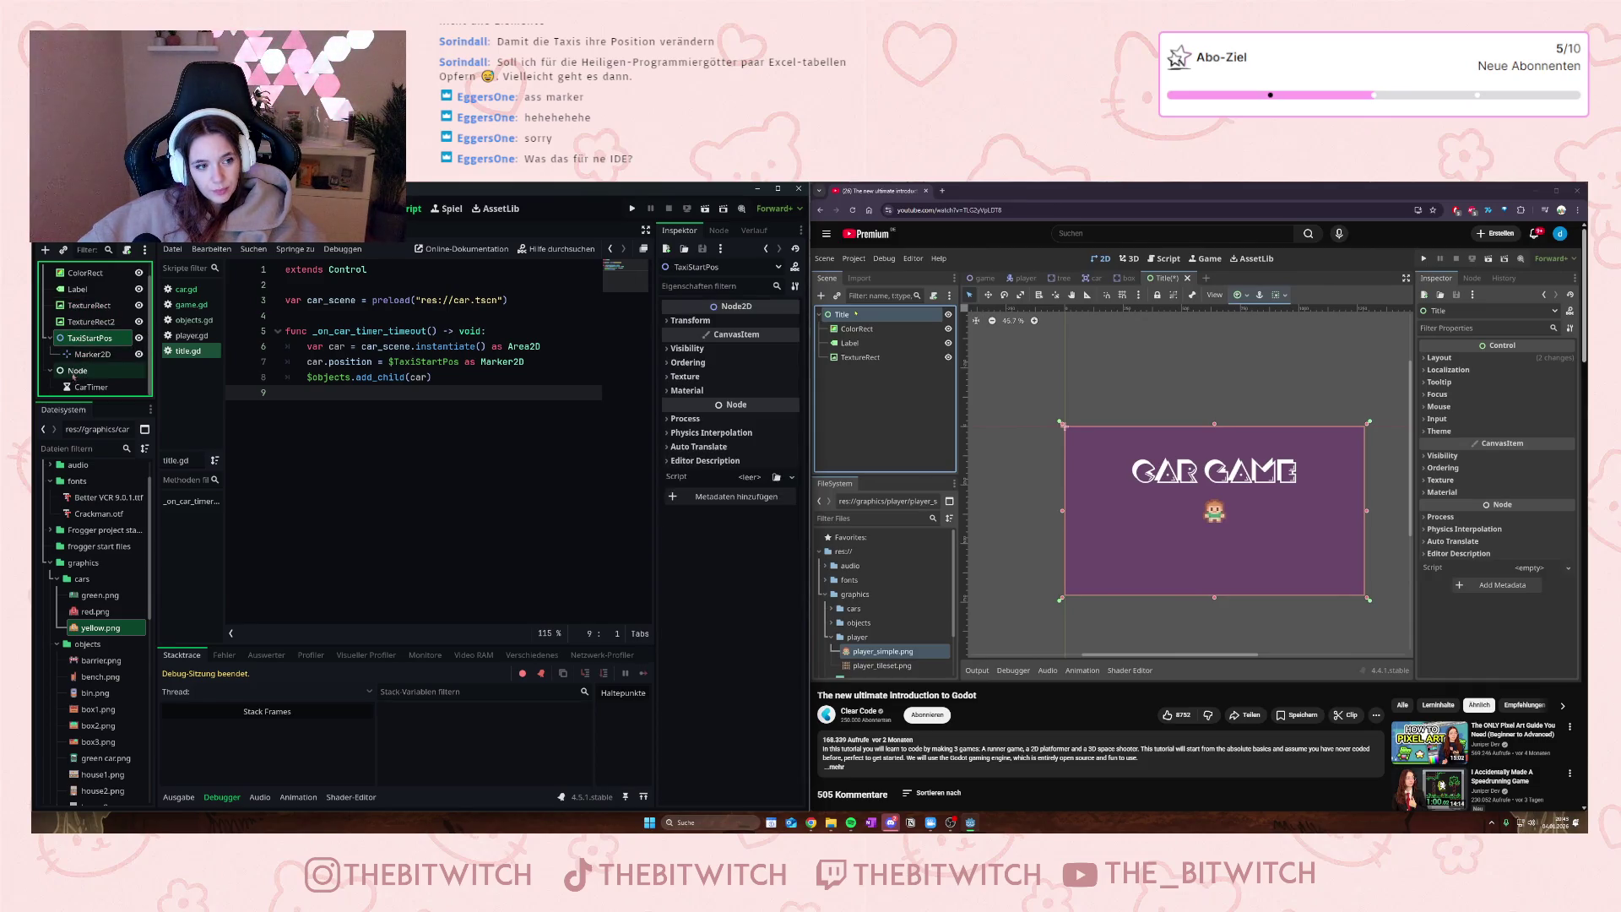
pyautogui.moveTo(85, 342)
pyautogui.mouseDown()
pyautogui.moveTo(93, 288)
pyautogui.moveTo(202, 230)
pyautogui.mouseUp()
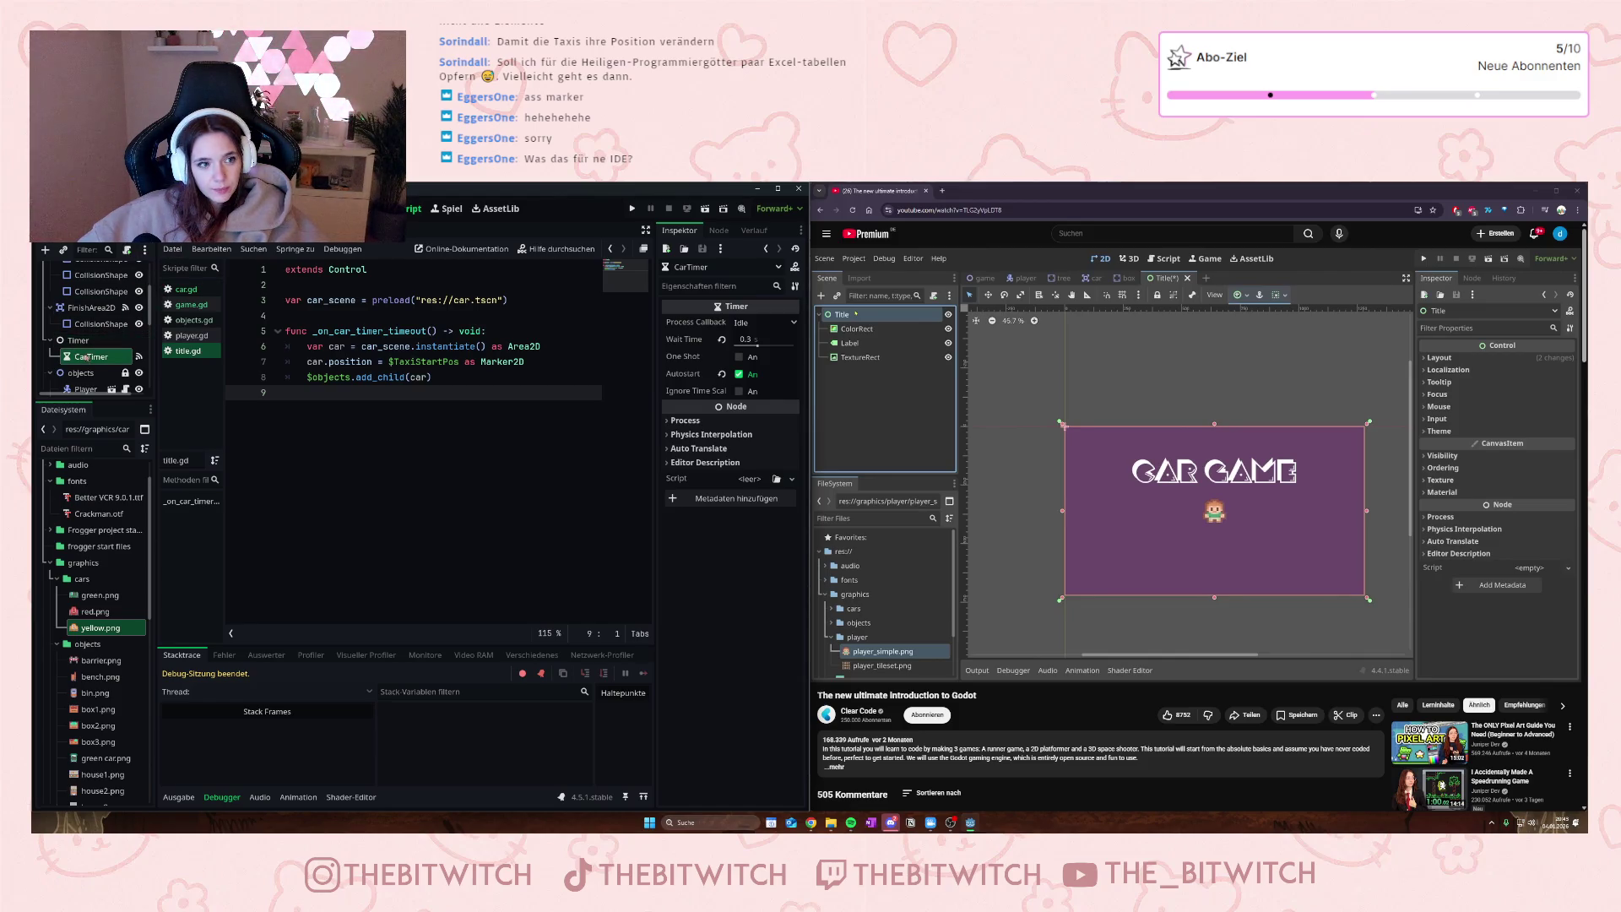
# - Inspect CarStartPositions' visibility properties and its Marker2D2 start marker, then return to TaxiStartPos
pyautogui.scroll(2, 89, 310)
pyautogui.scroll(-5, 88, 311)
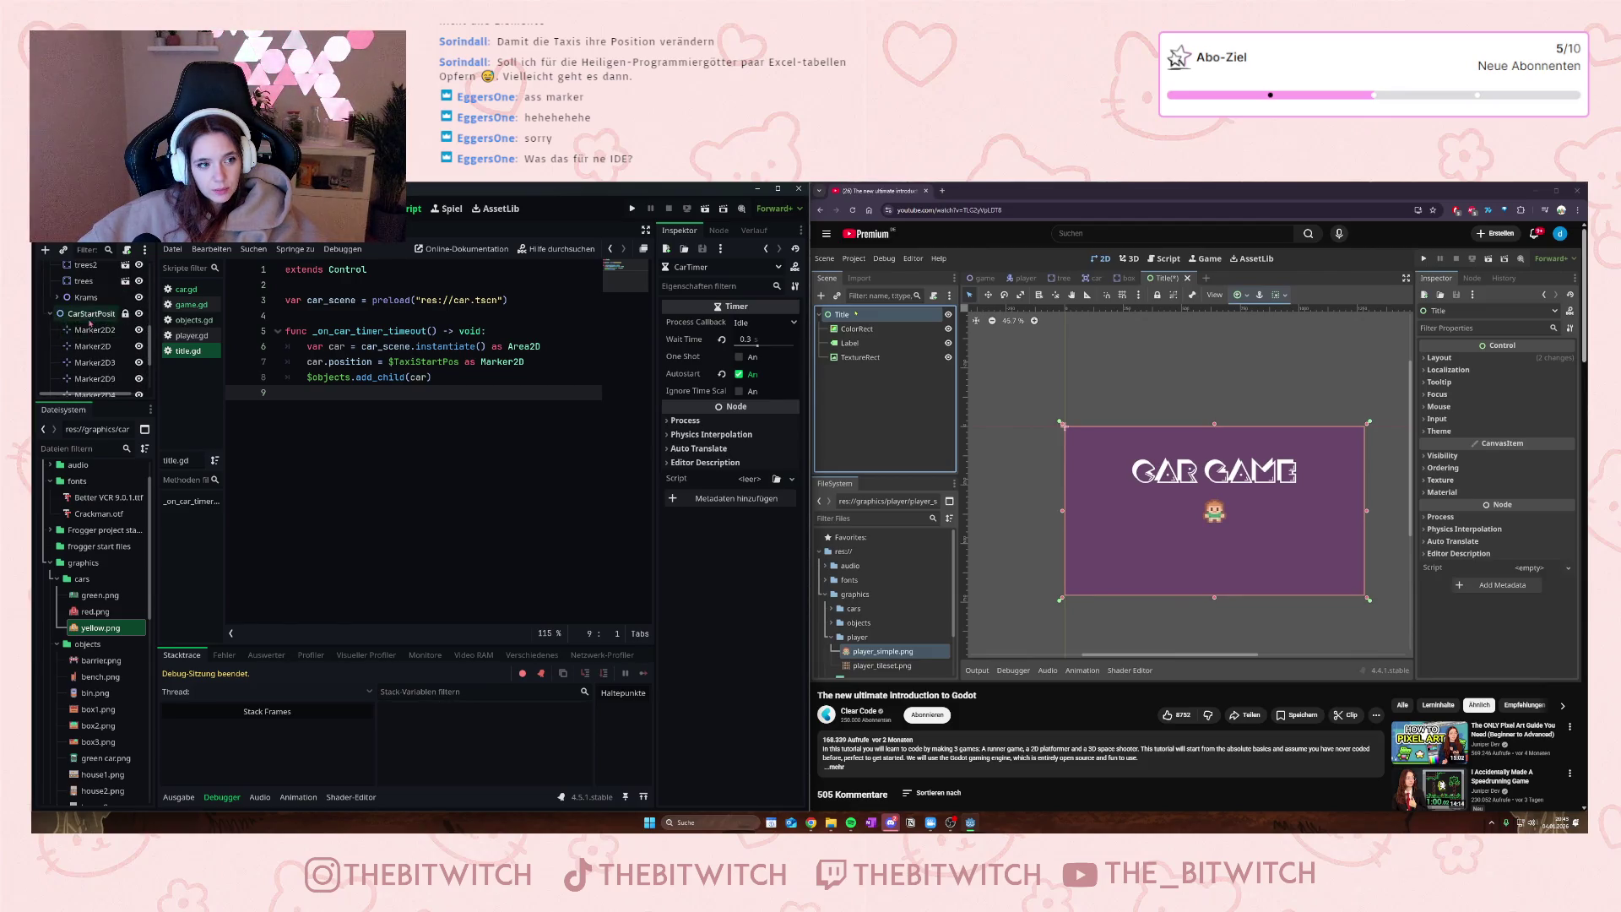
pyautogui.click(90, 314)
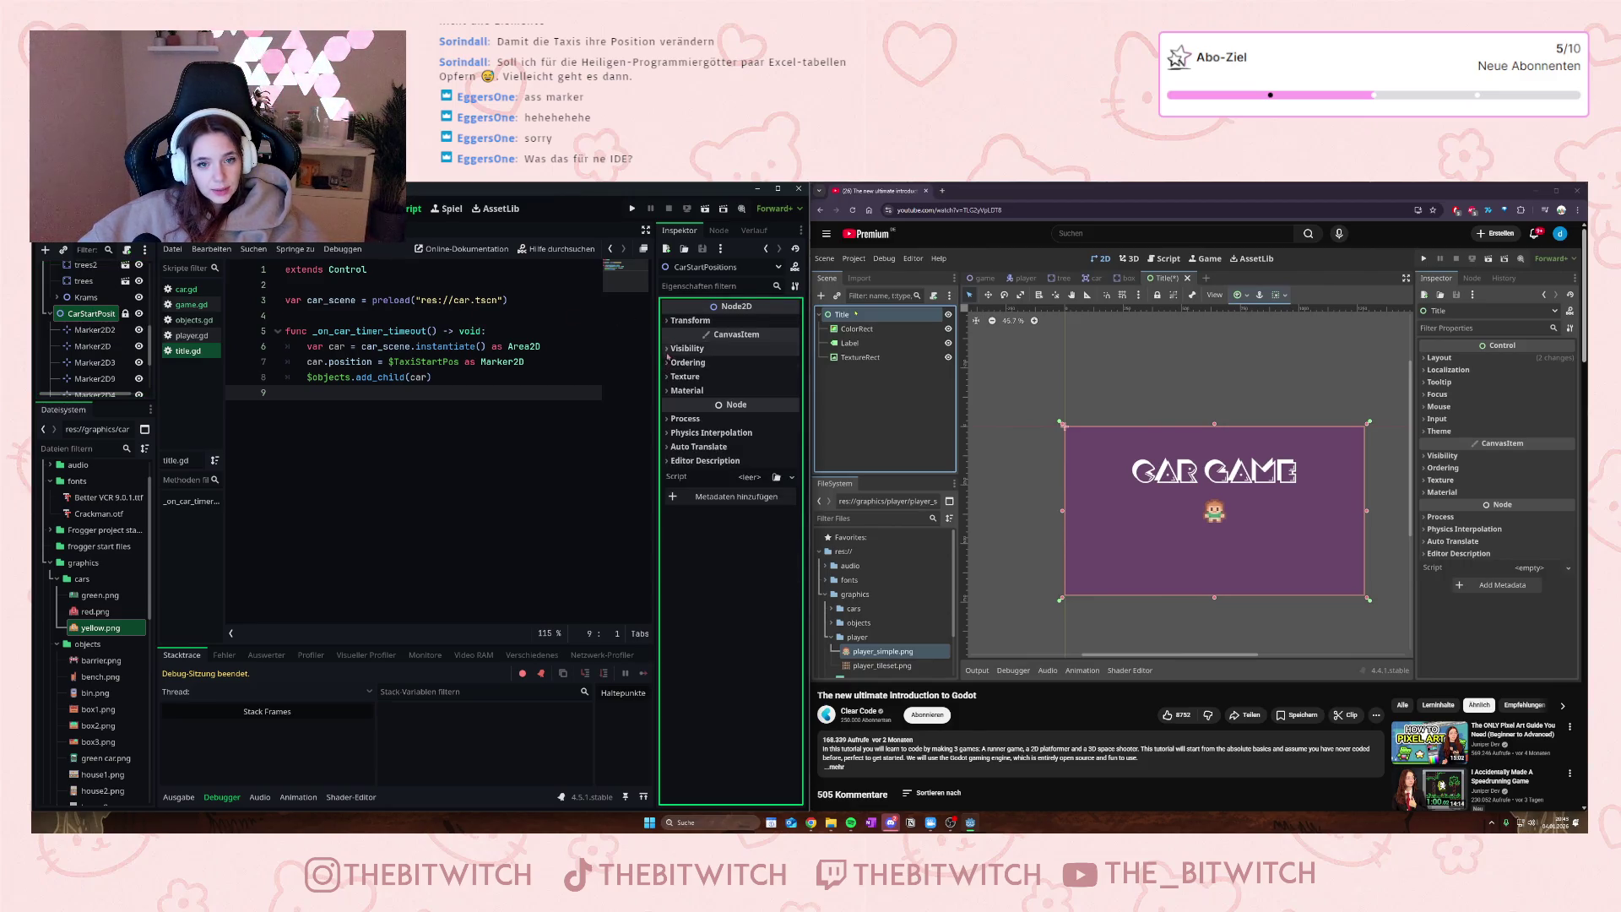
pyautogui.click(668, 348)
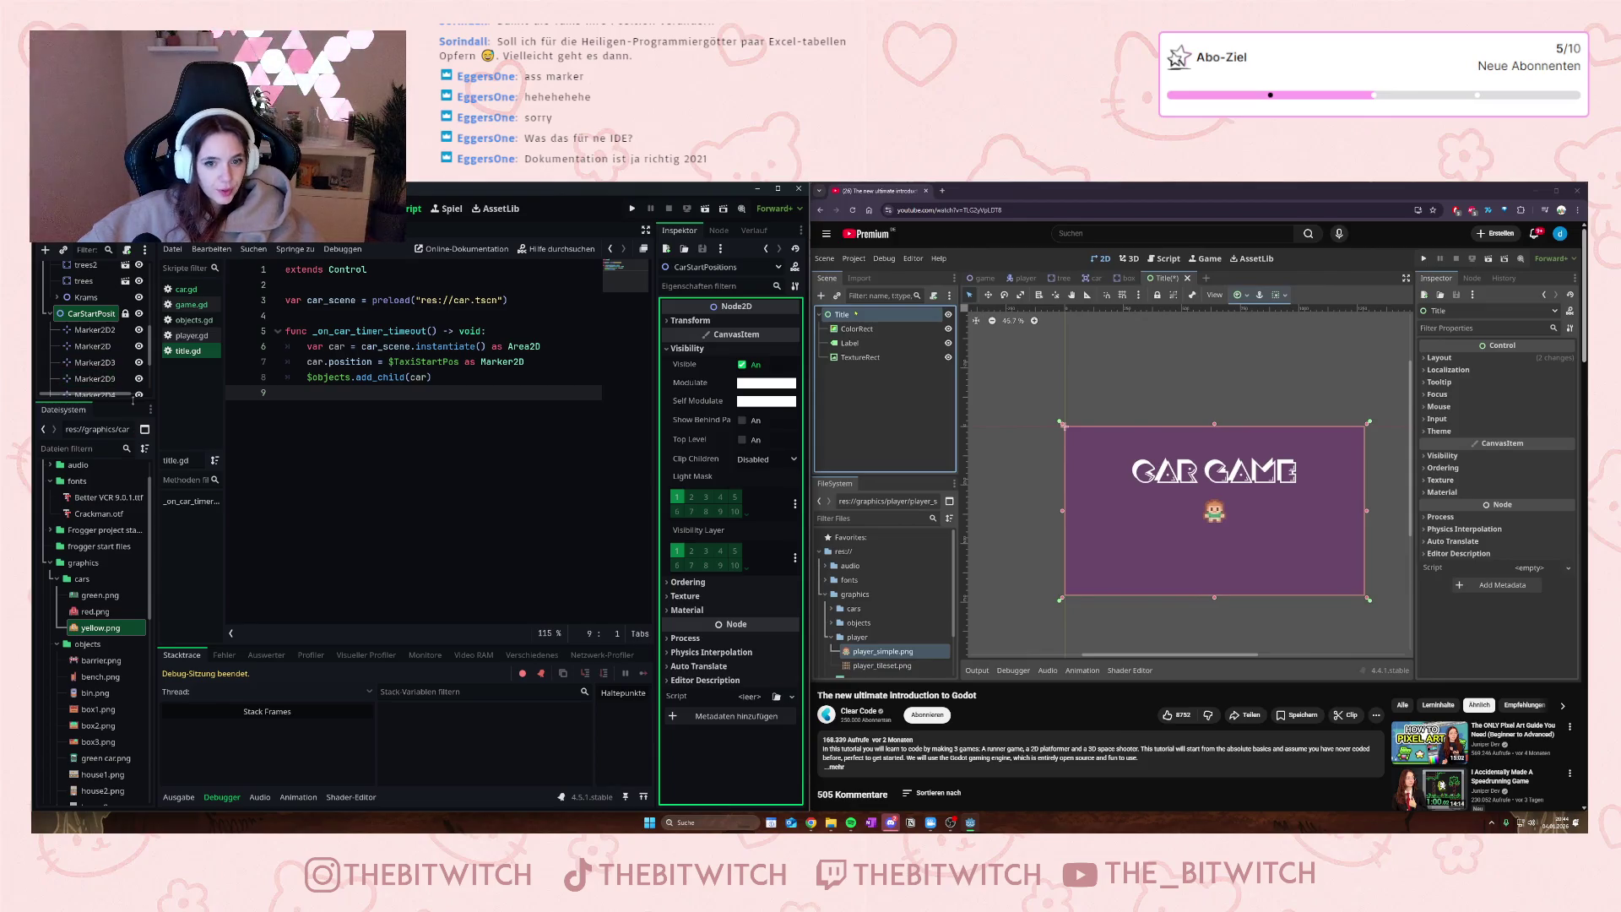
pyautogui.click(95, 331)
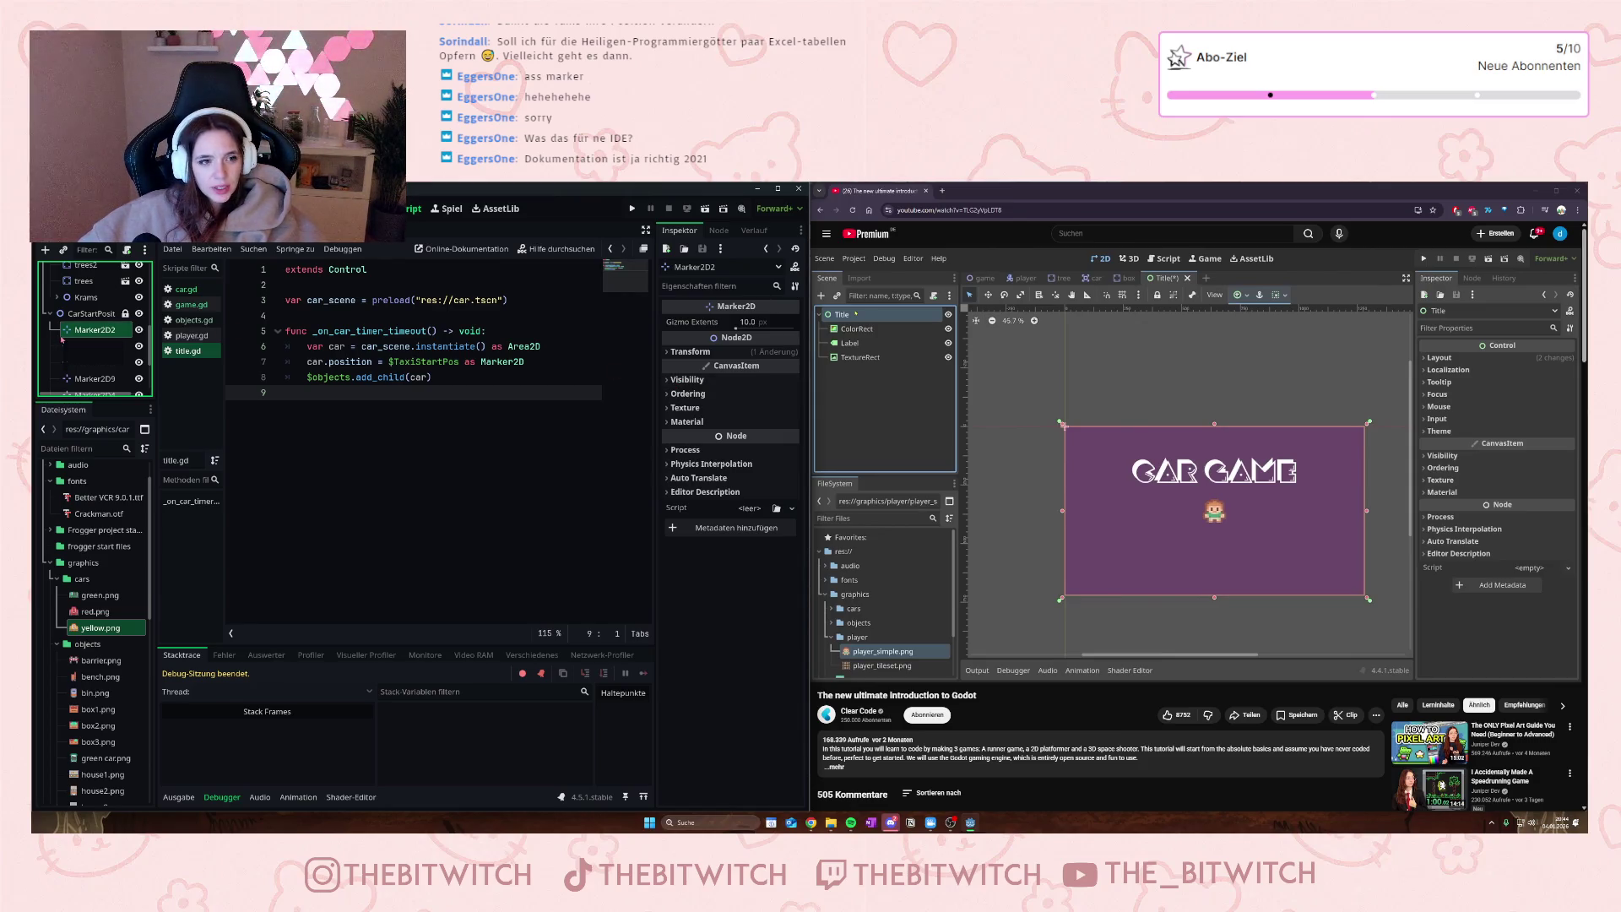
pyautogui.moveTo(50, 313); pyautogui.dragTo(50, 313)
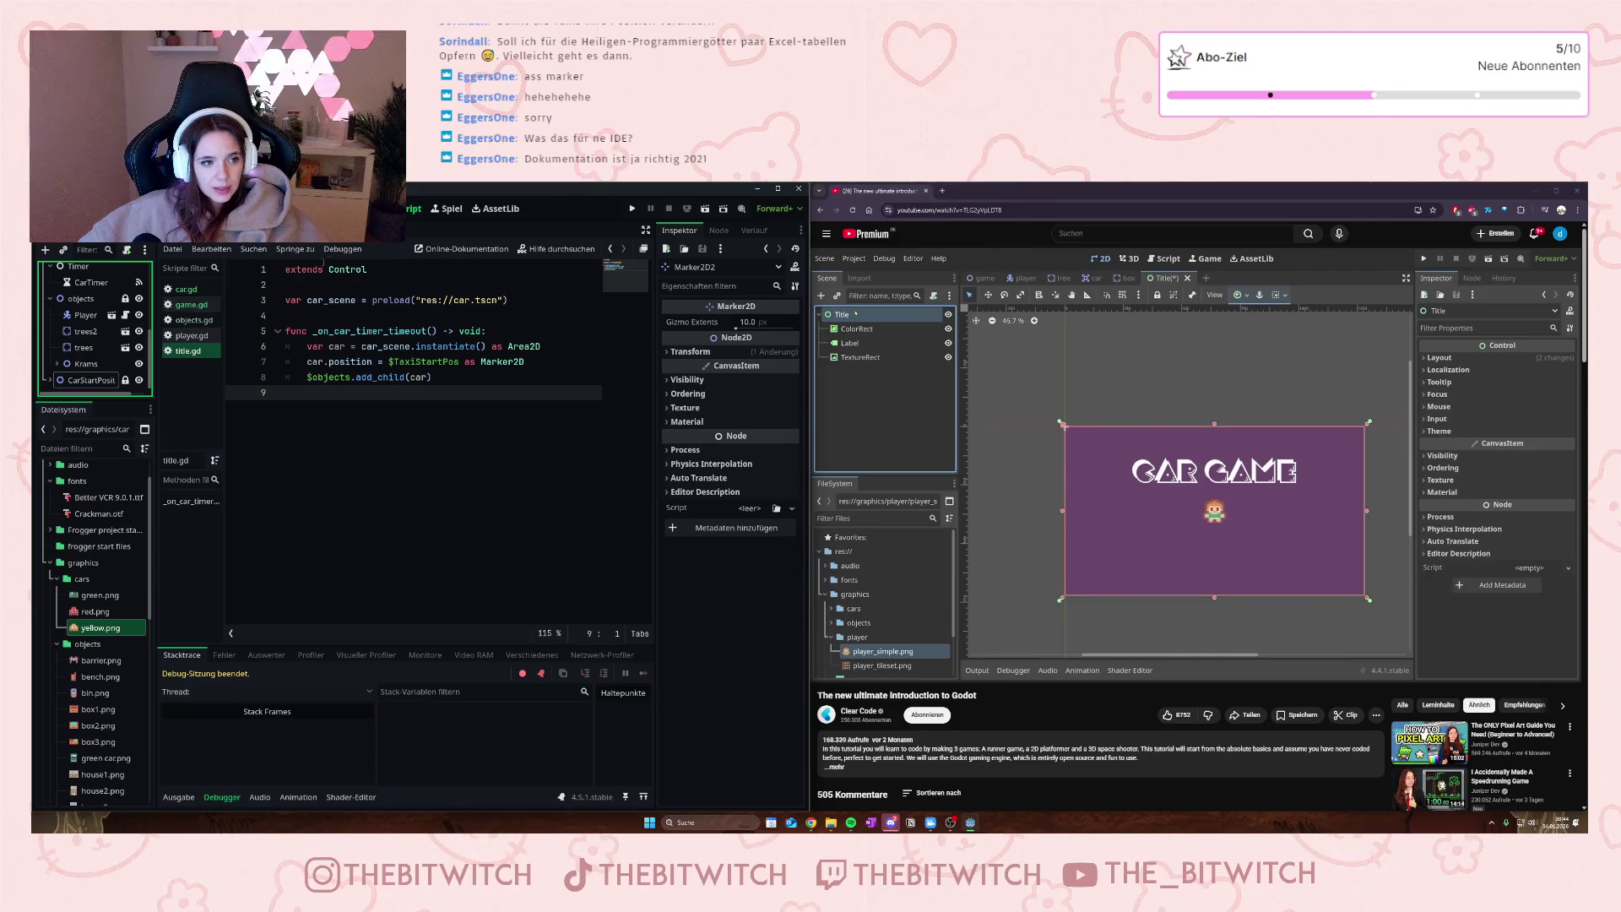
pyautogui.click(89, 338)
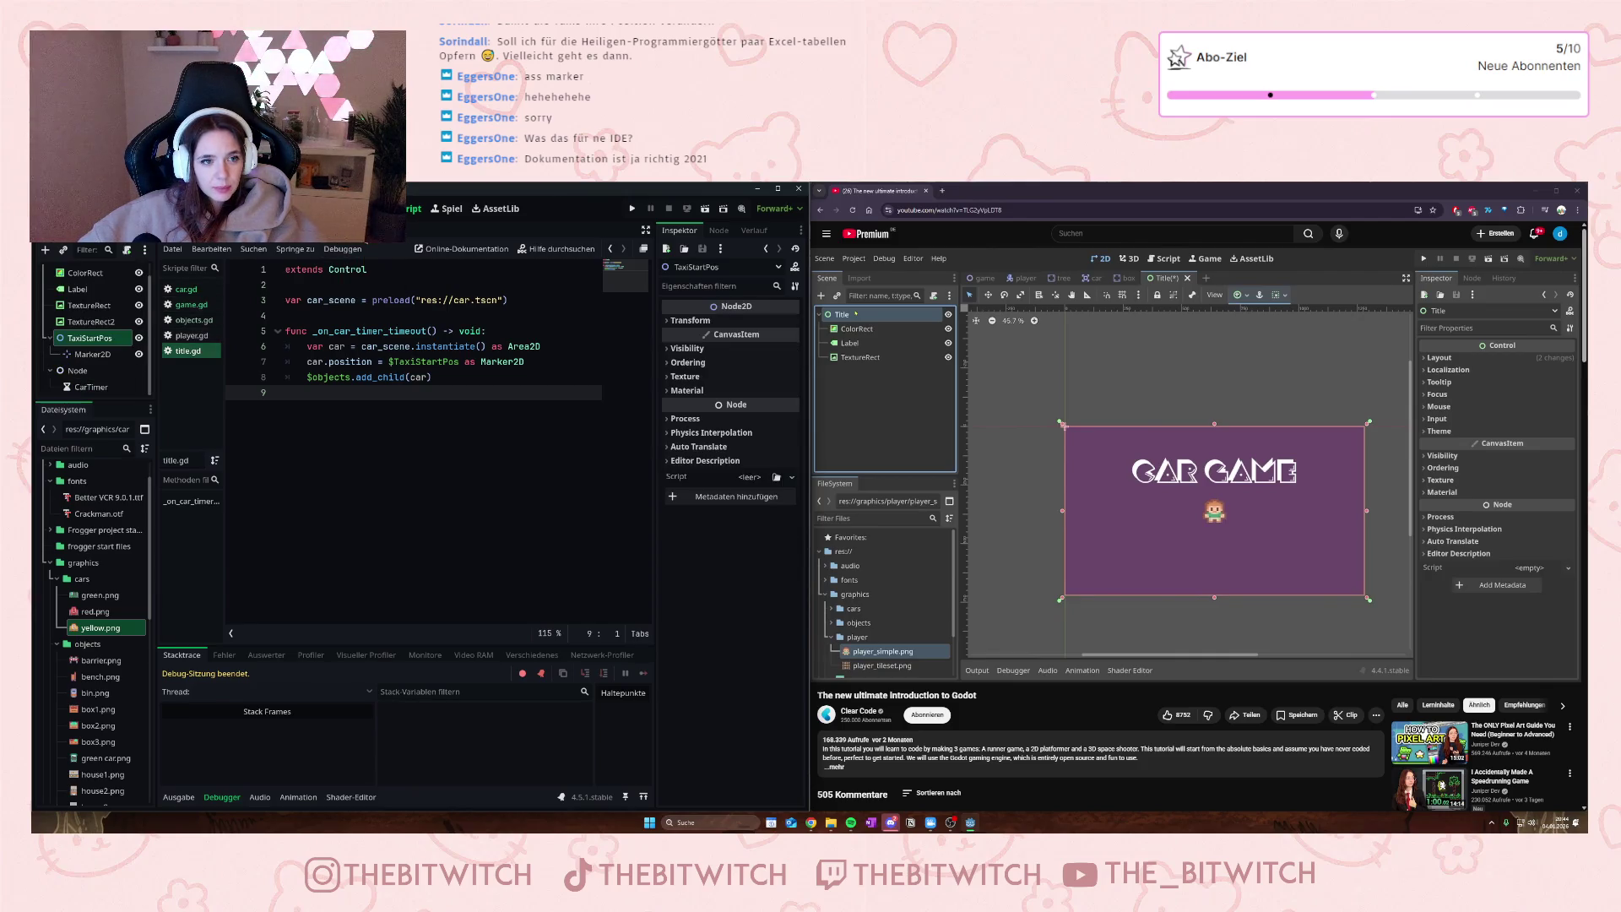
# - Shift TaxiStartPos's Marker2D 23 px left onto the title's right edge, save, and run the scene
pyautogui.click(88, 356)
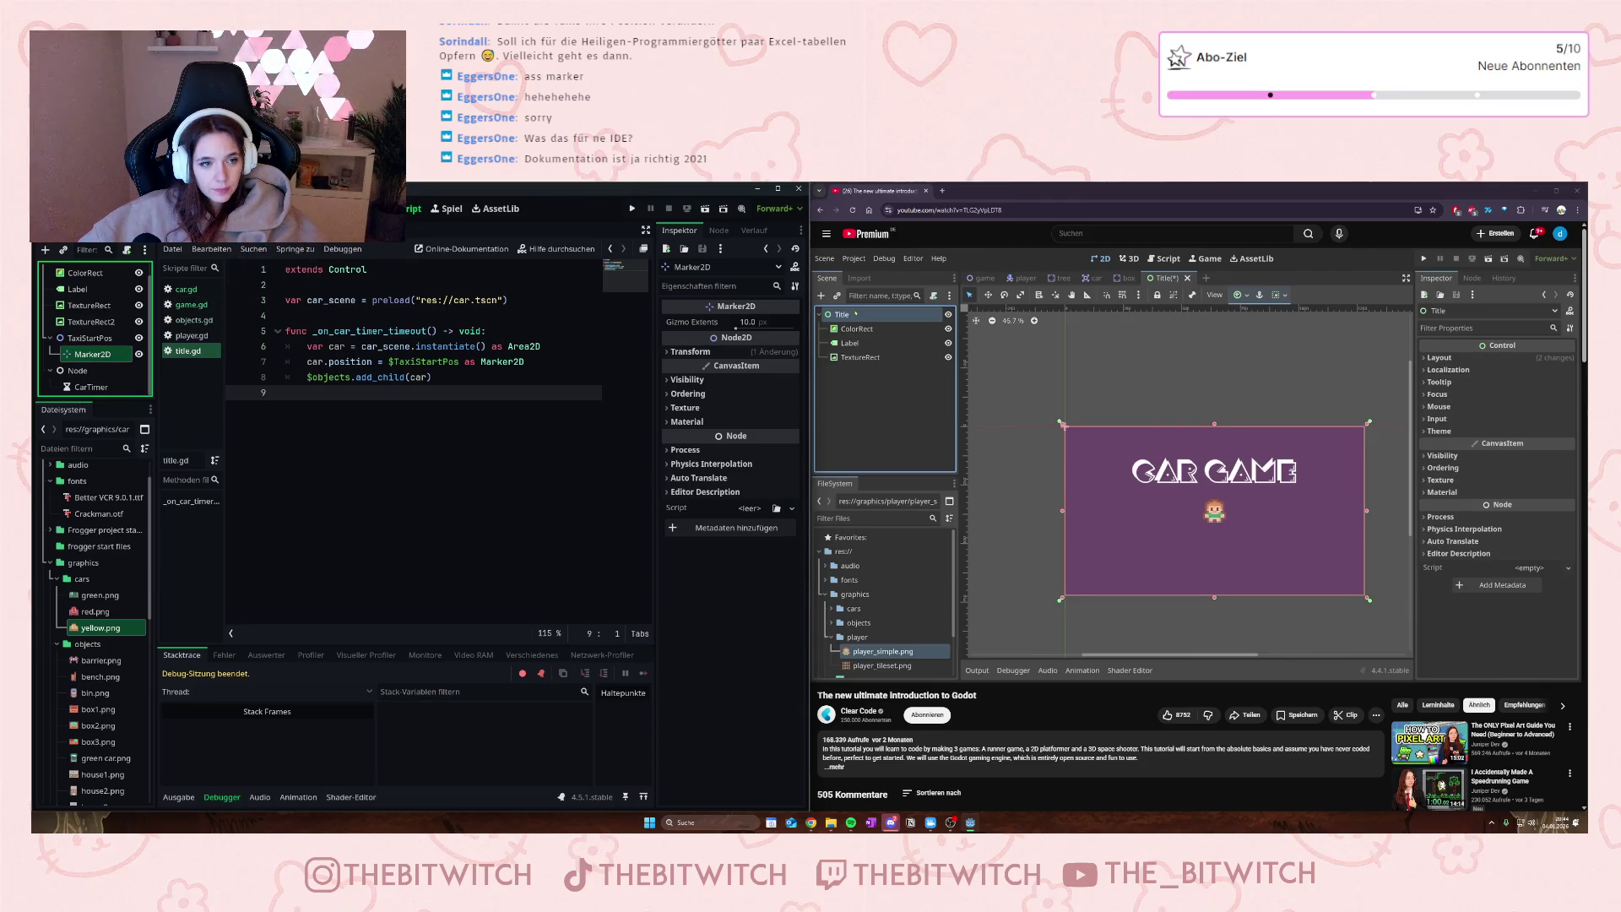
pyautogui.click(332, 209)
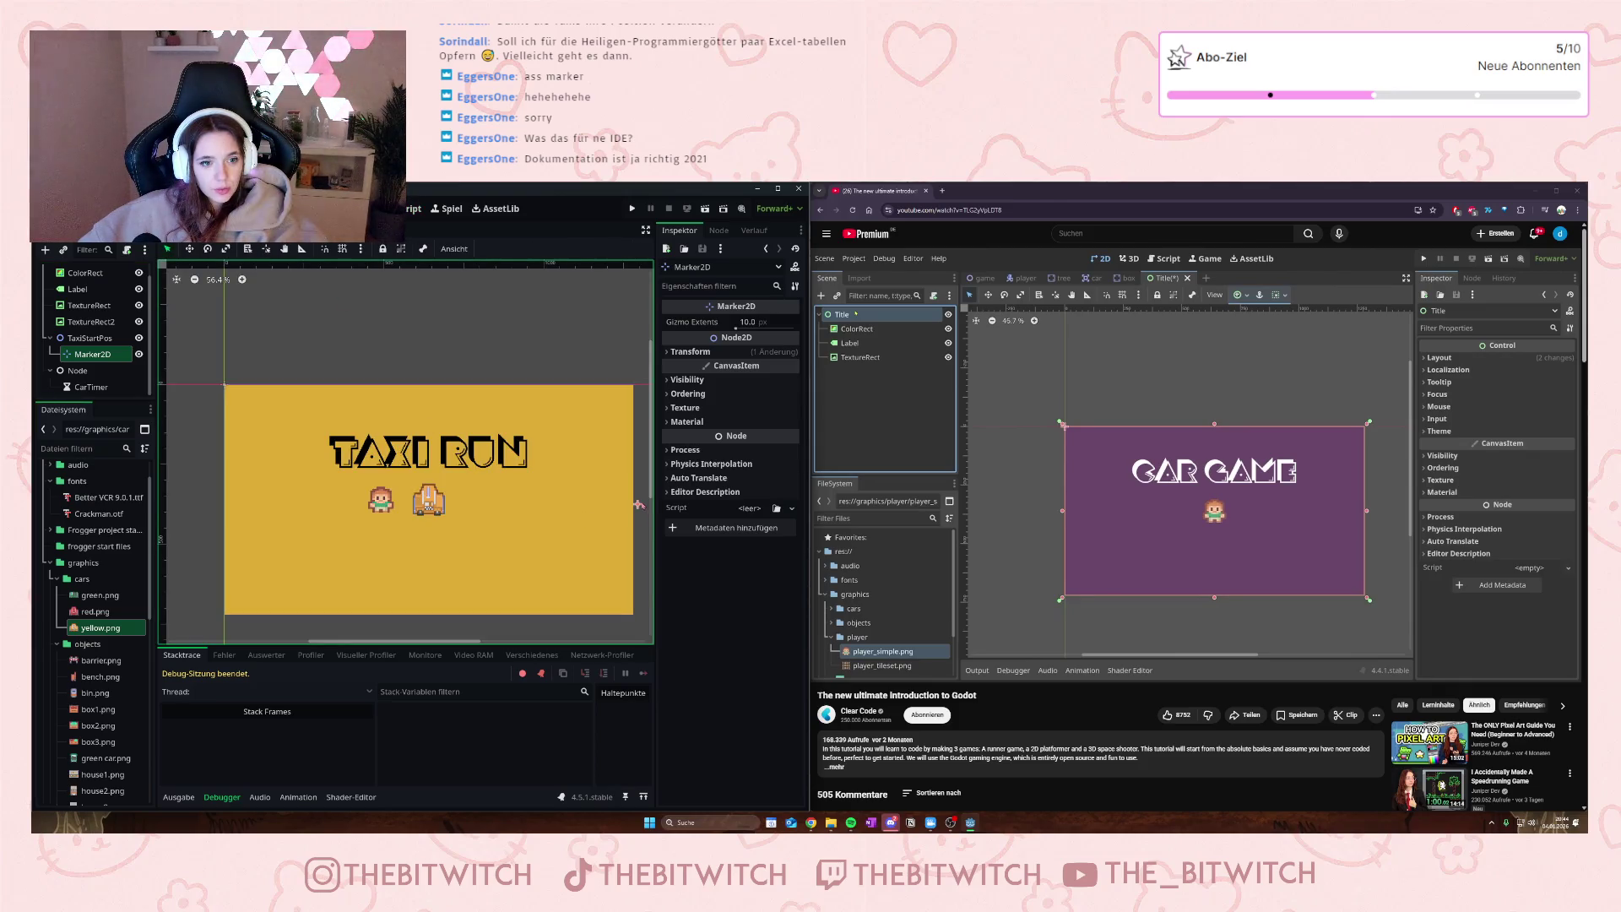
pyautogui.moveTo(637, 504); pyautogui.dragTo(631, 503)
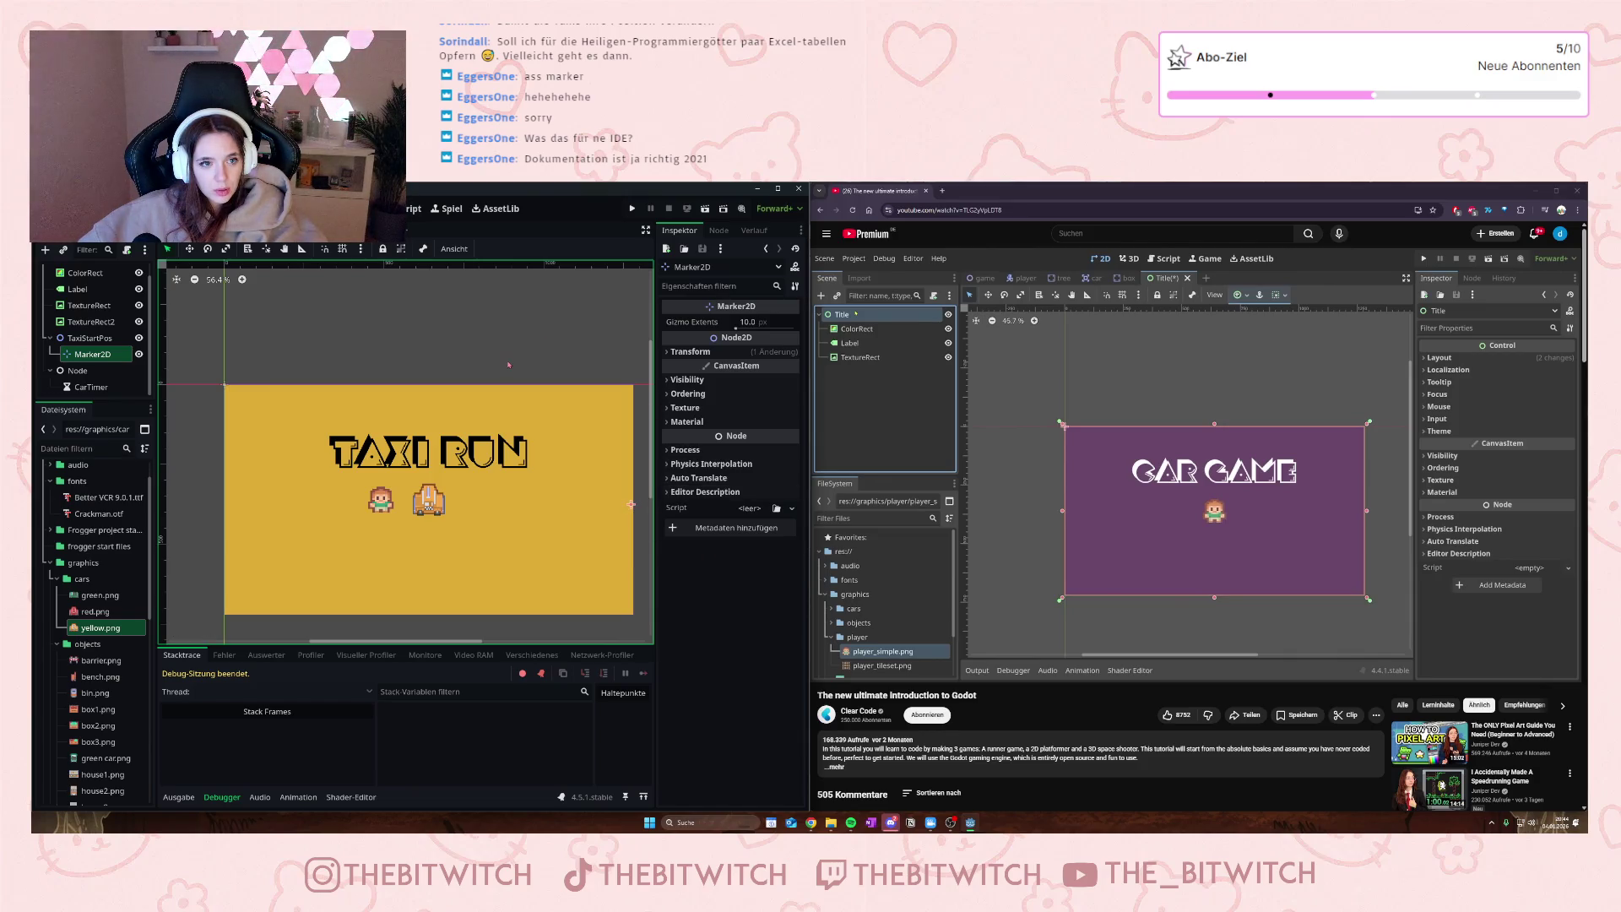
pyautogui.hotkey('ctrl', 's')
pyautogui.click(705, 208)
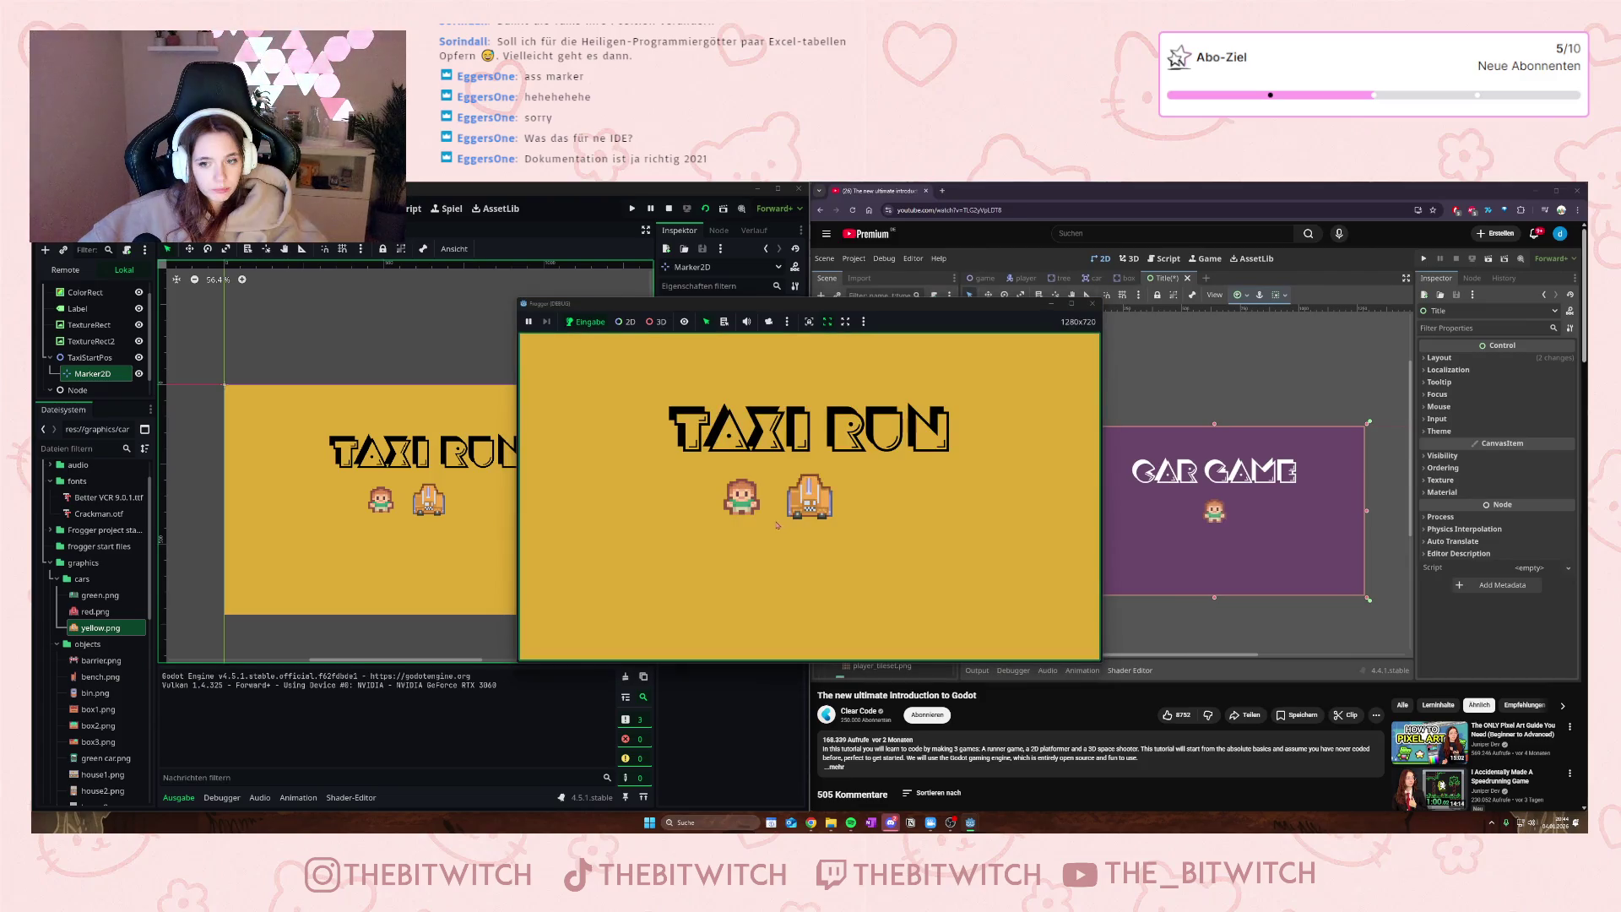
# - Close the running game, check the title scene's CarTimer node, and switch to the city level scene
pyautogui.click(1094, 304)
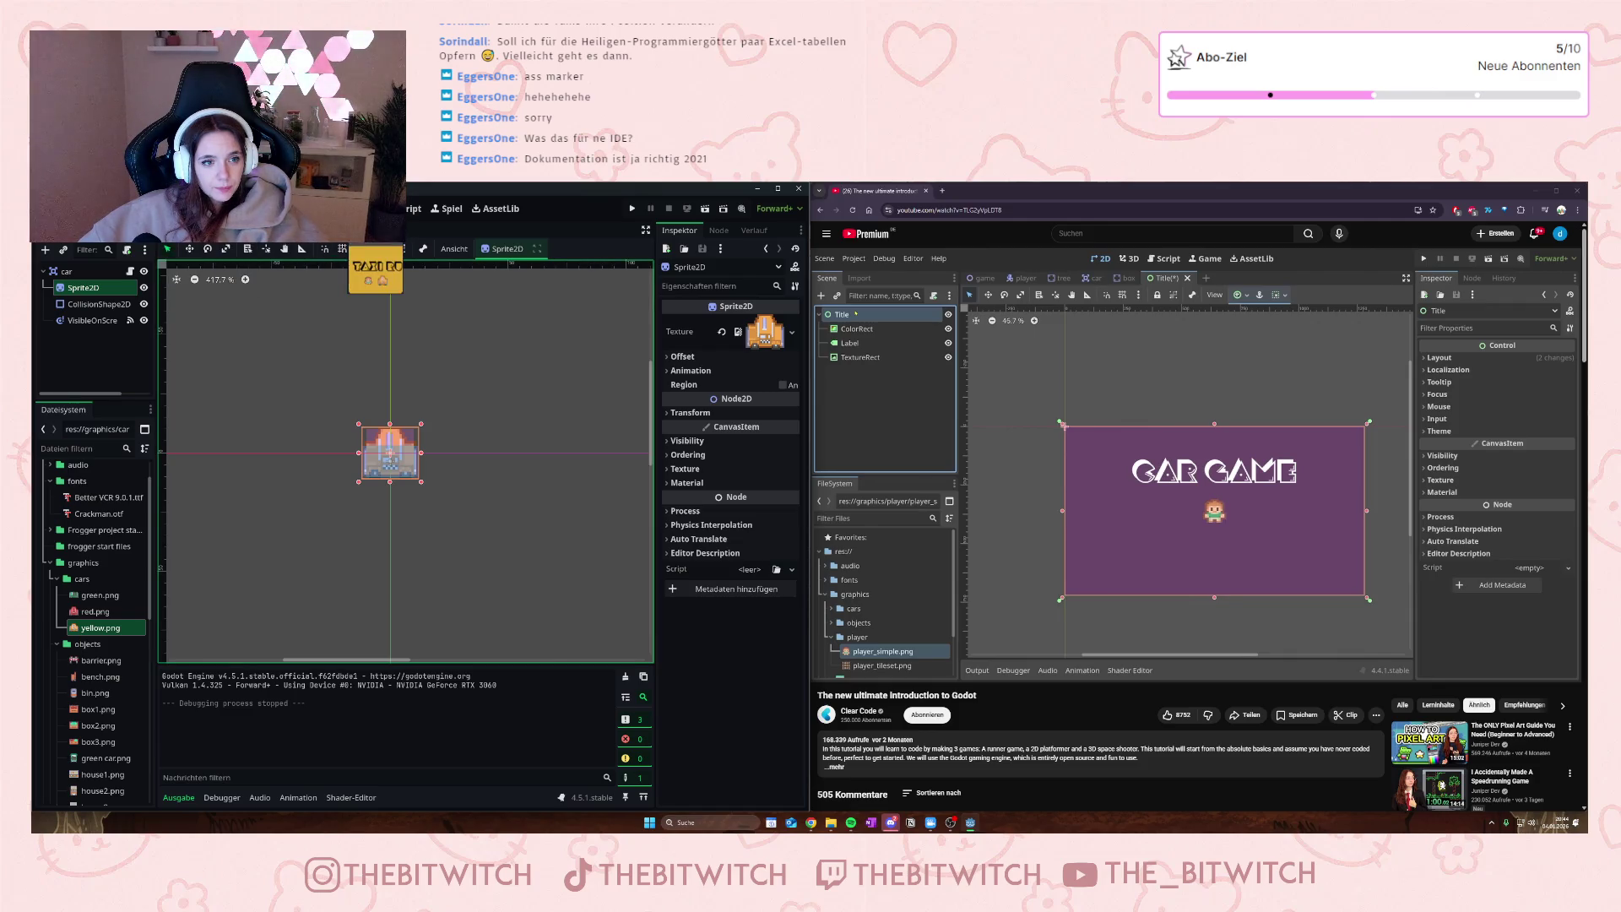
pyautogui.click(211, 230)
pyautogui.click(190, 230)
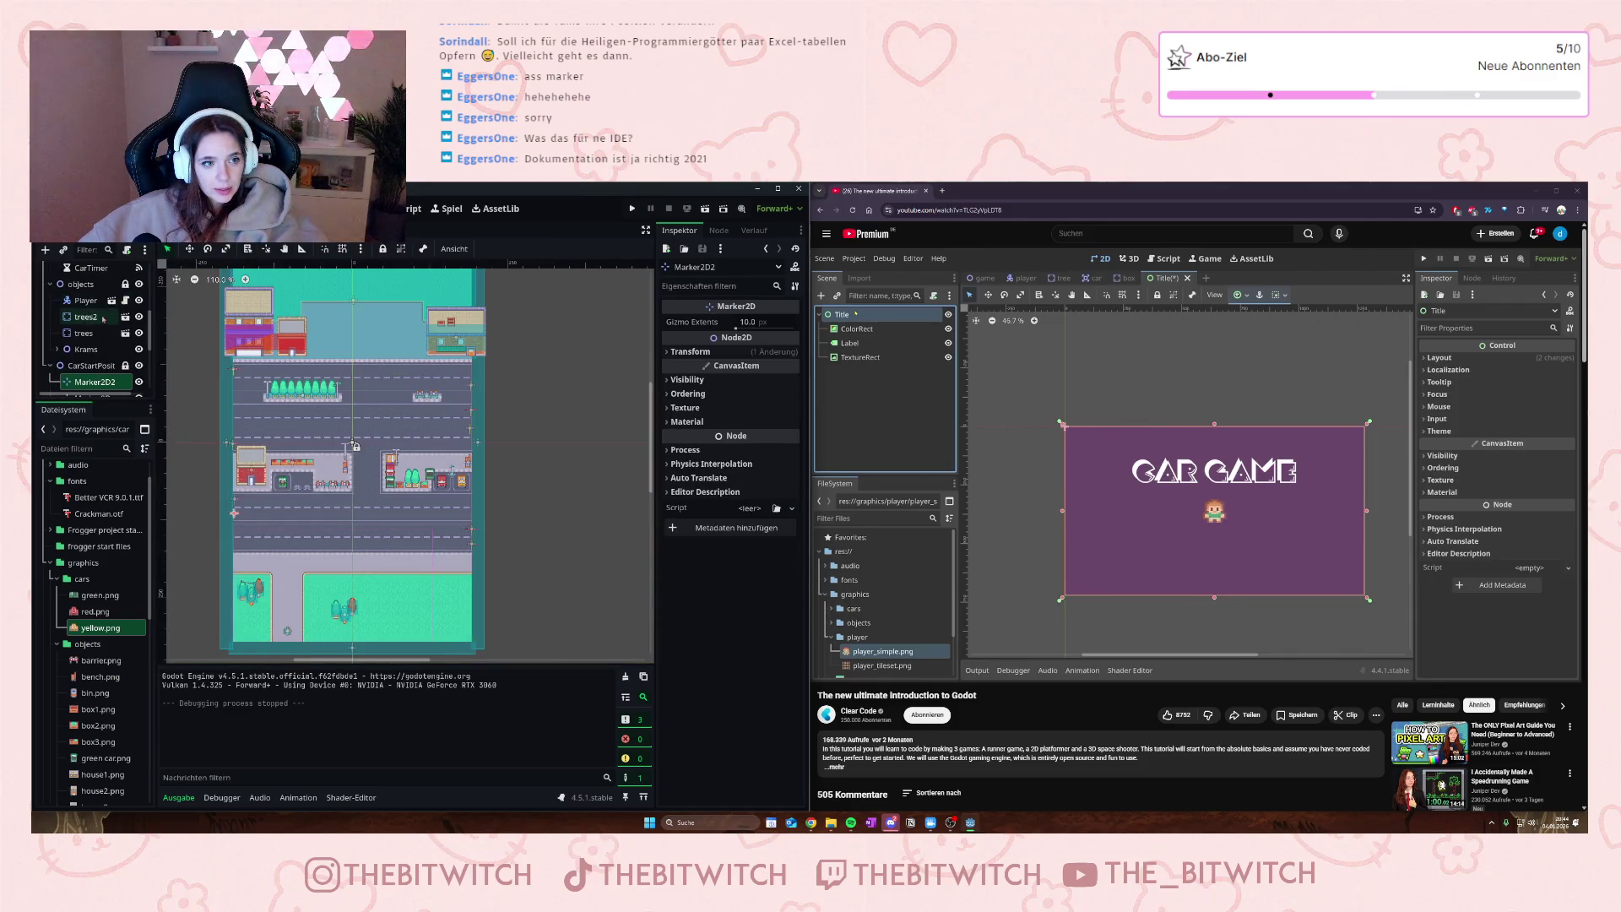
pyautogui.click(211, 229)
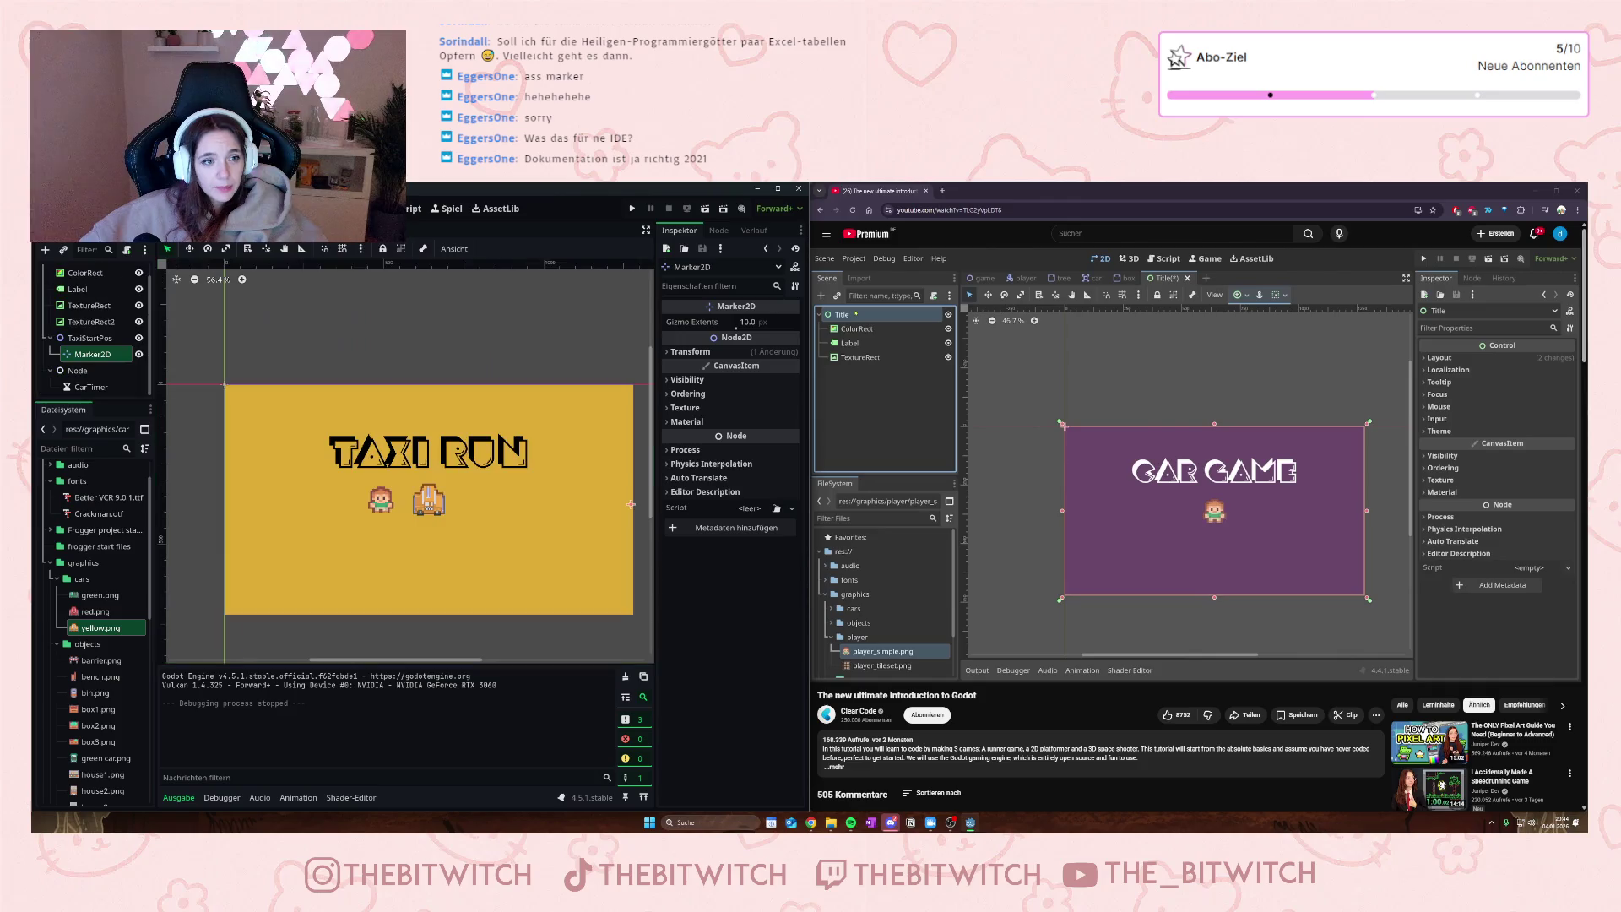
pyautogui.click(79, 371)
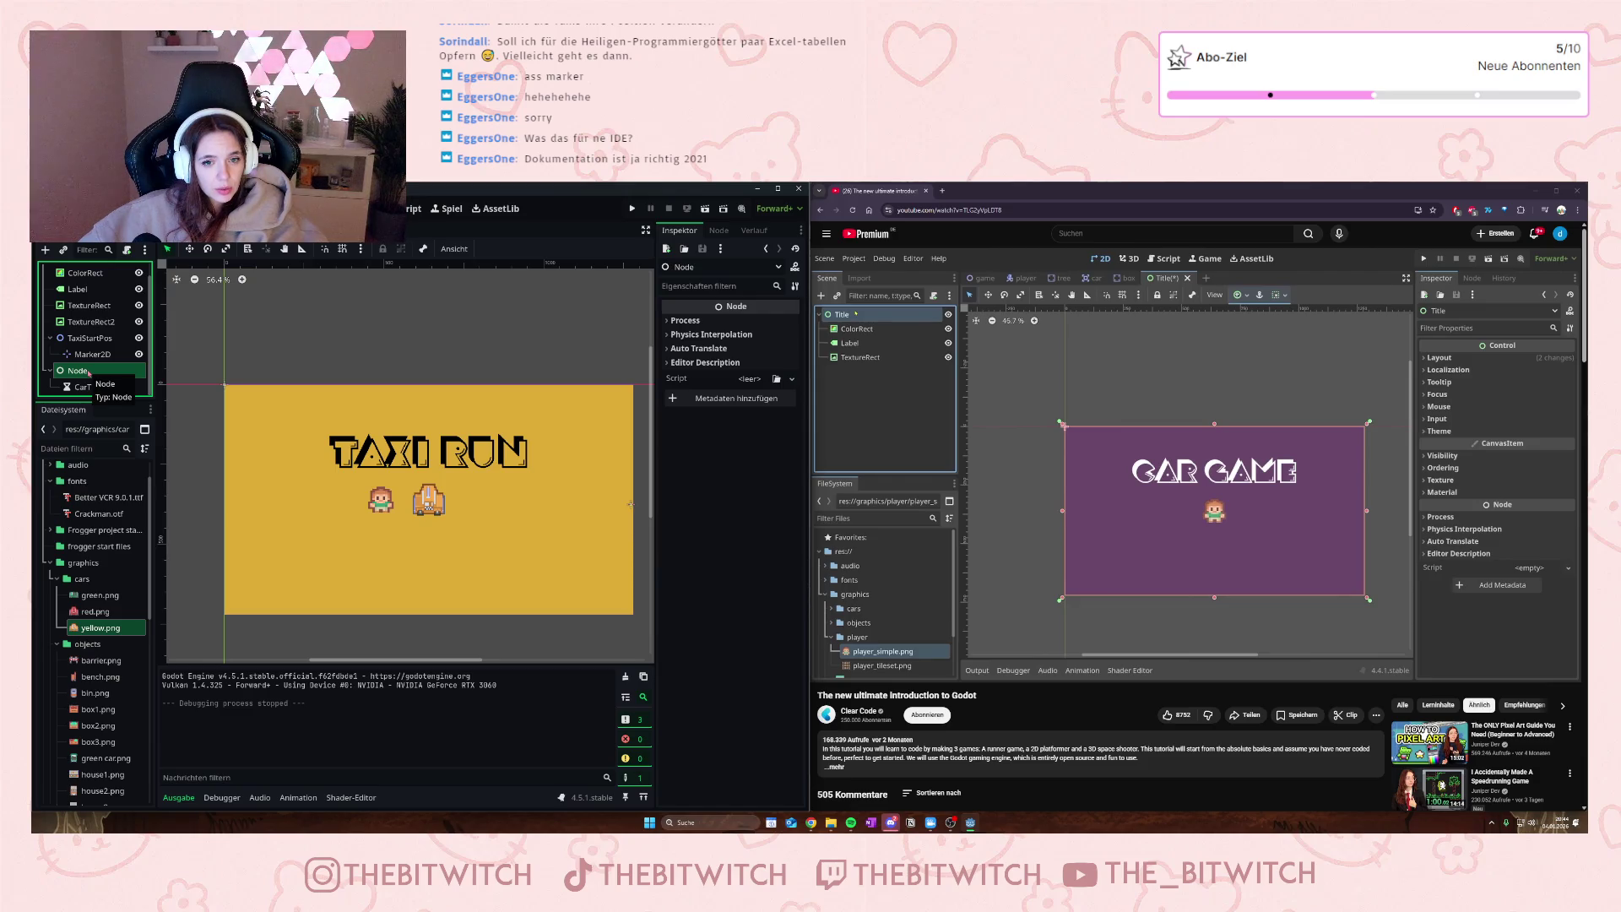
pyautogui.hotkey('ctrl', 'Tab')
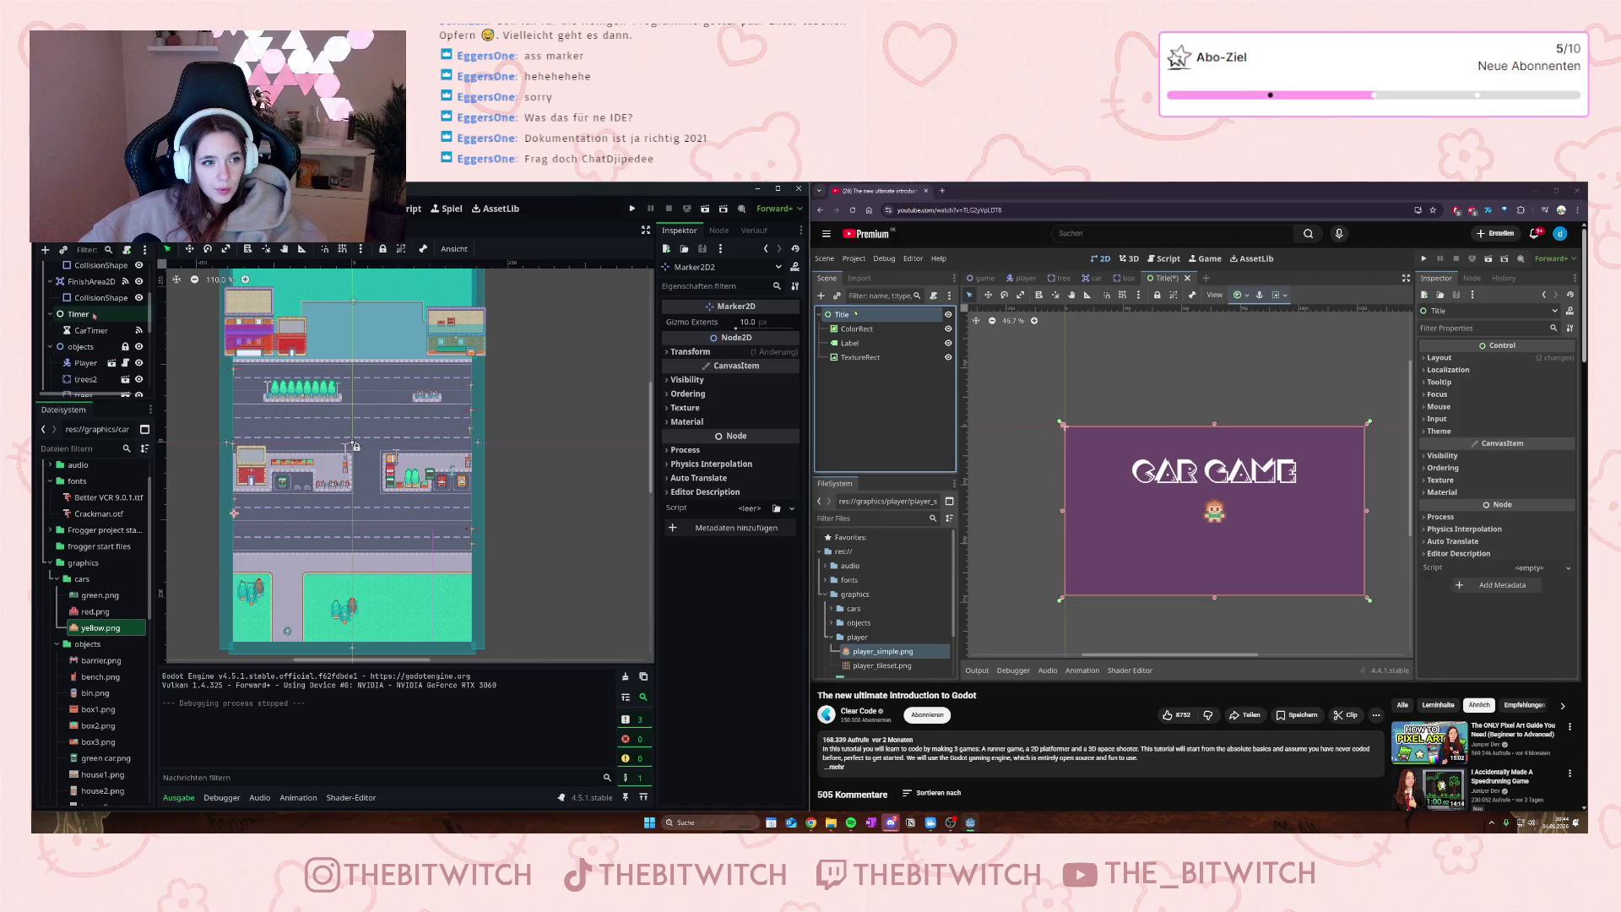
# - Compare the CarTimer nodes in the road level and title scenes, then view the road level CarTimer's signals
pyautogui.scroll(2, 93, 329)
pyautogui.click(118, 330)
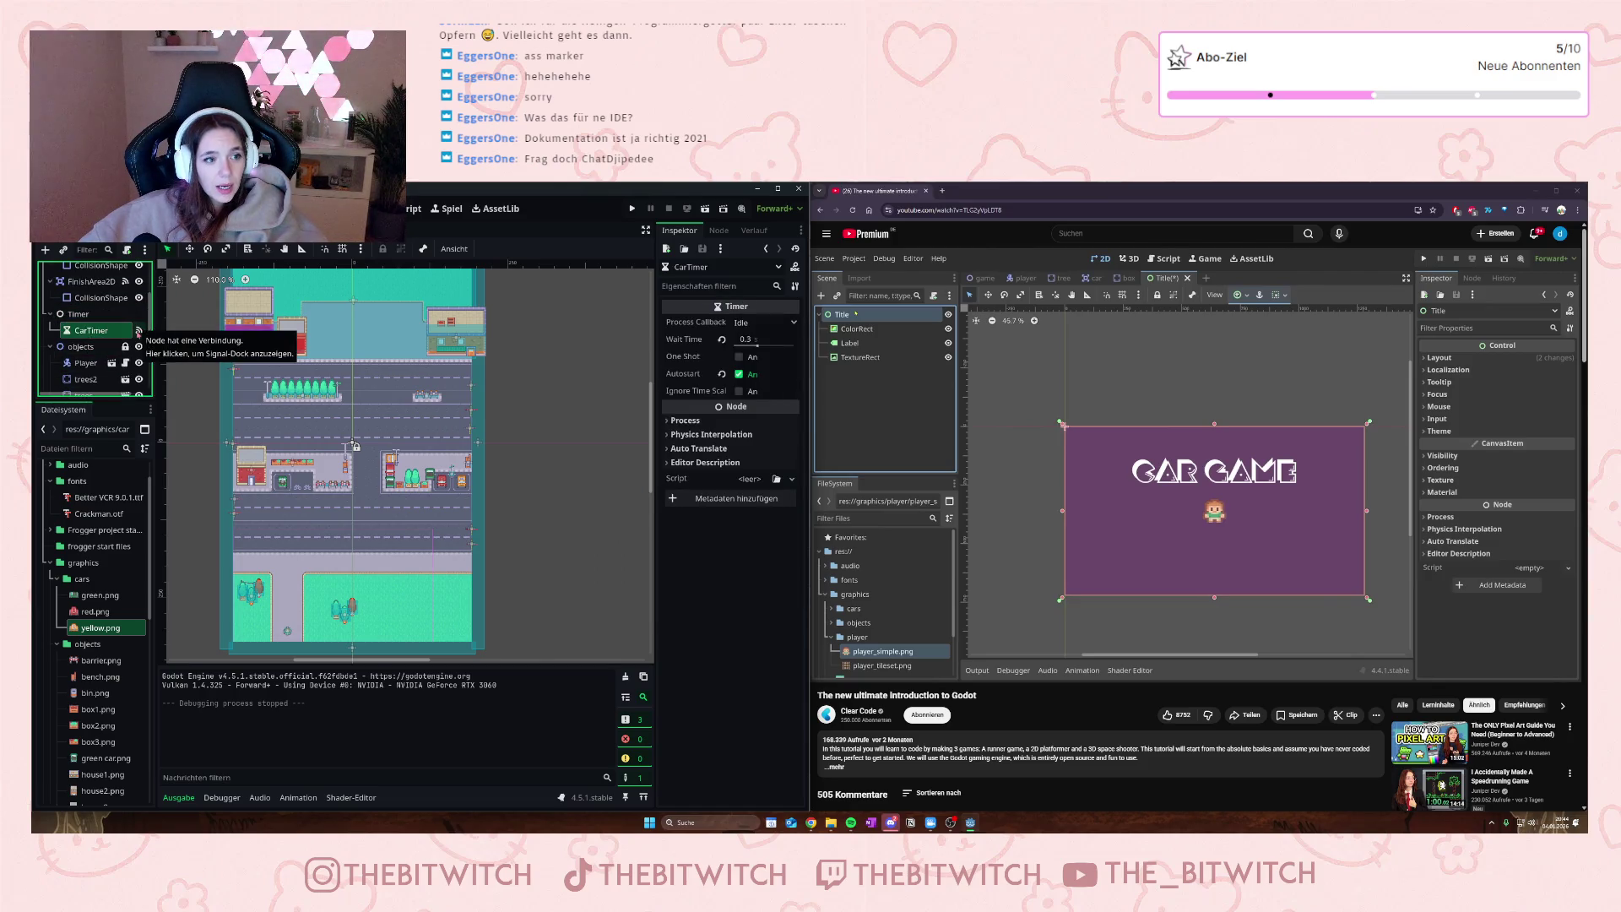
pyautogui.press('F2')
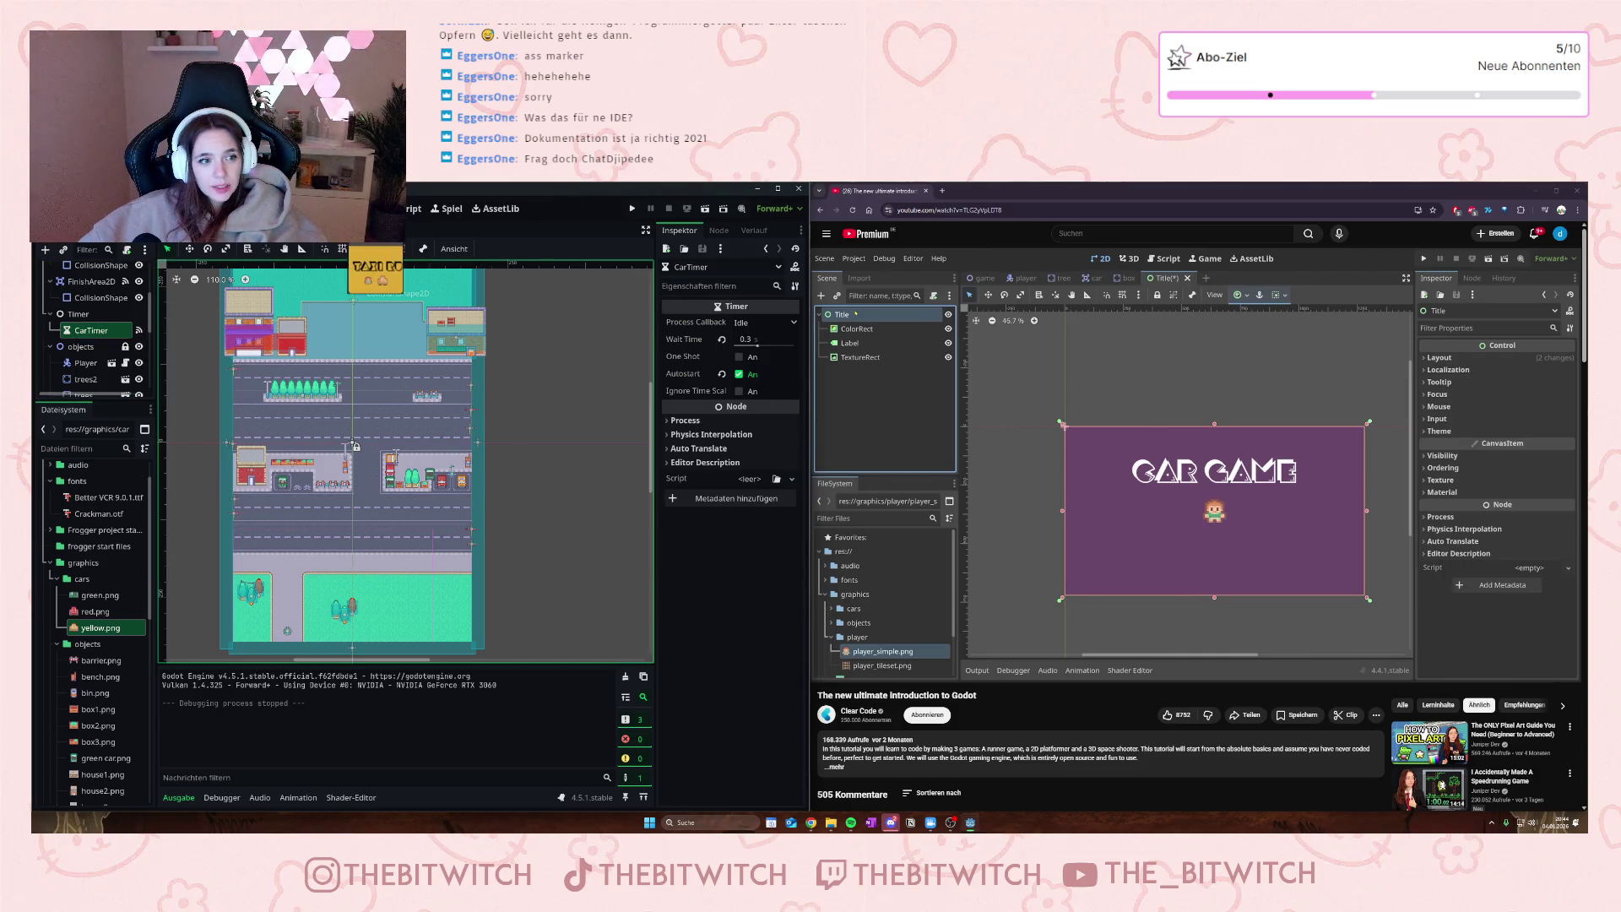
pyautogui.click(371, 230)
pyautogui.click(91, 387)
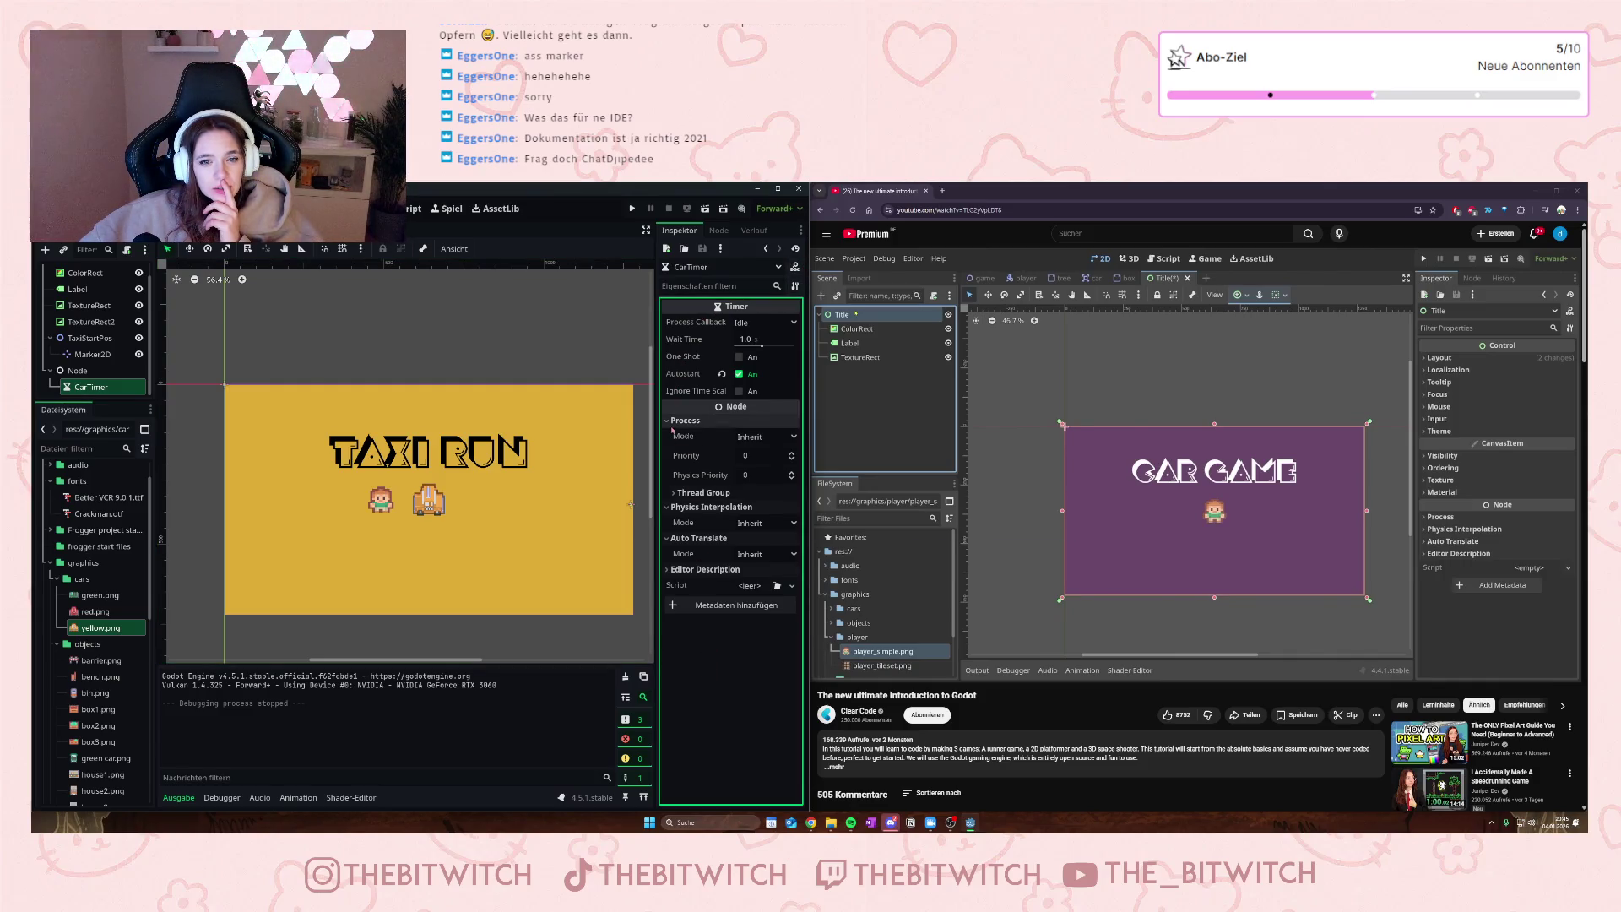
pyautogui.click(99, 387)
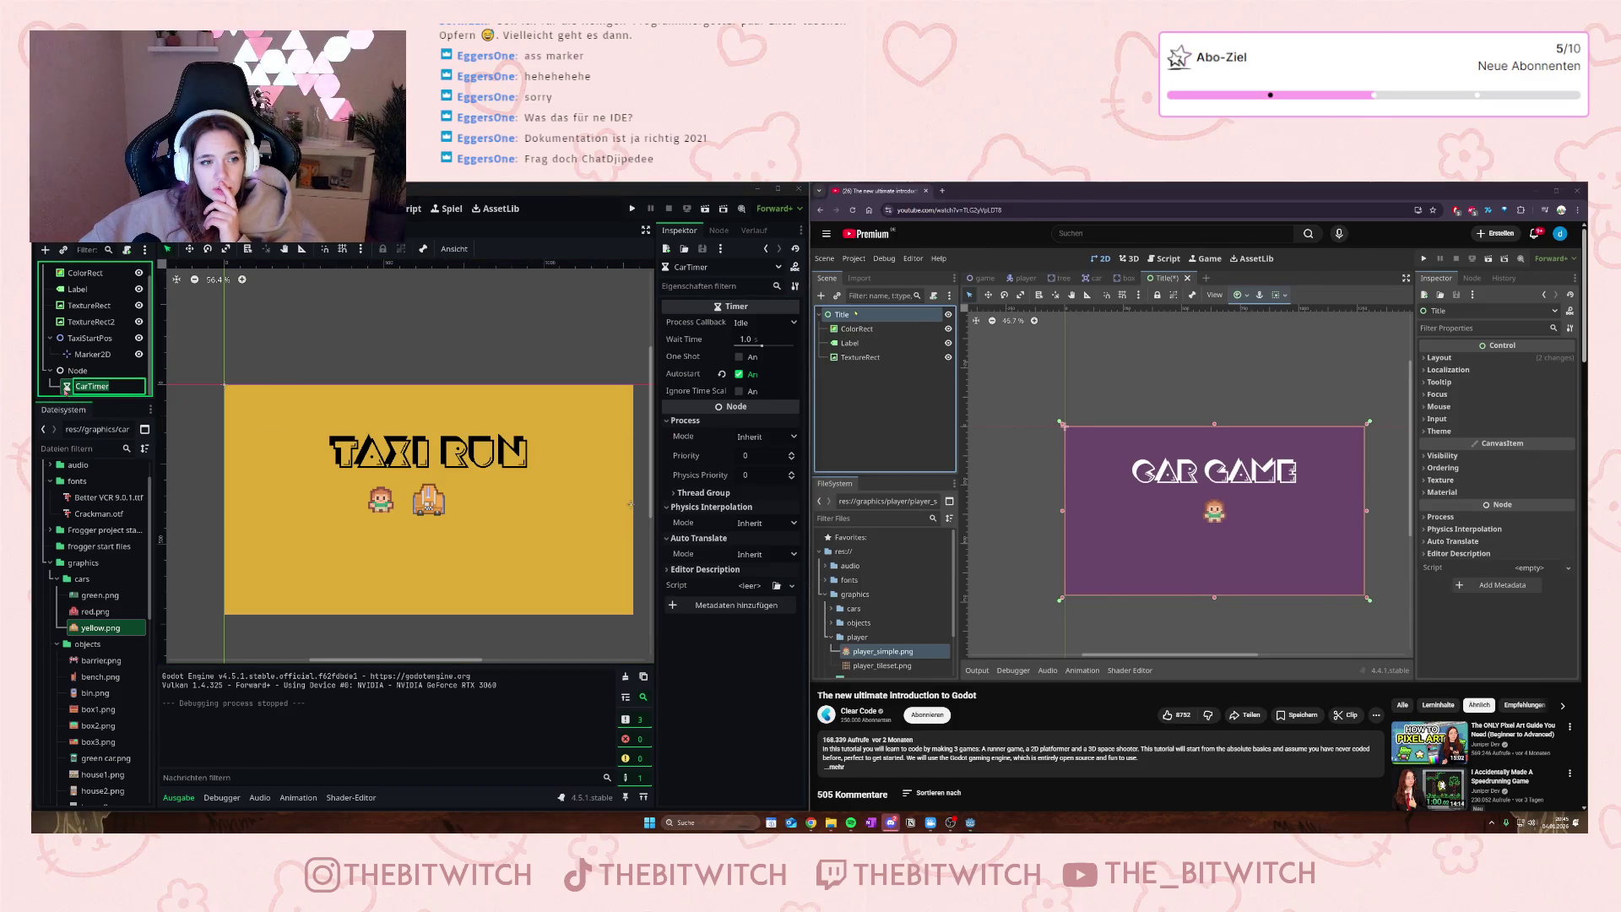
pyautogui.press('Return')
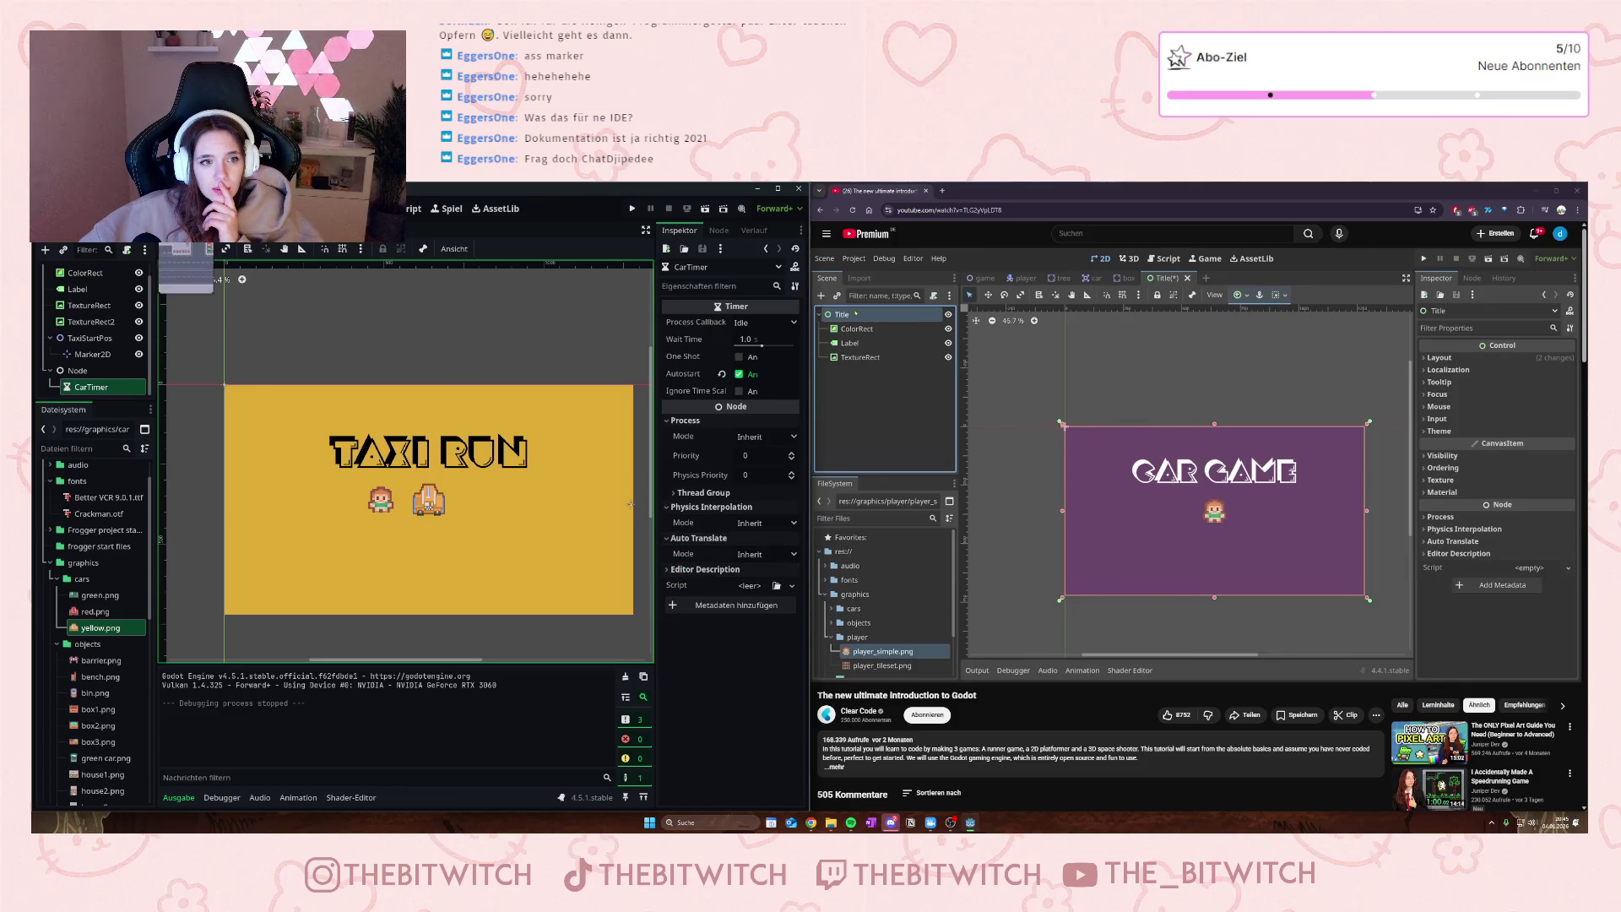
pyautogui.click(190, 230)
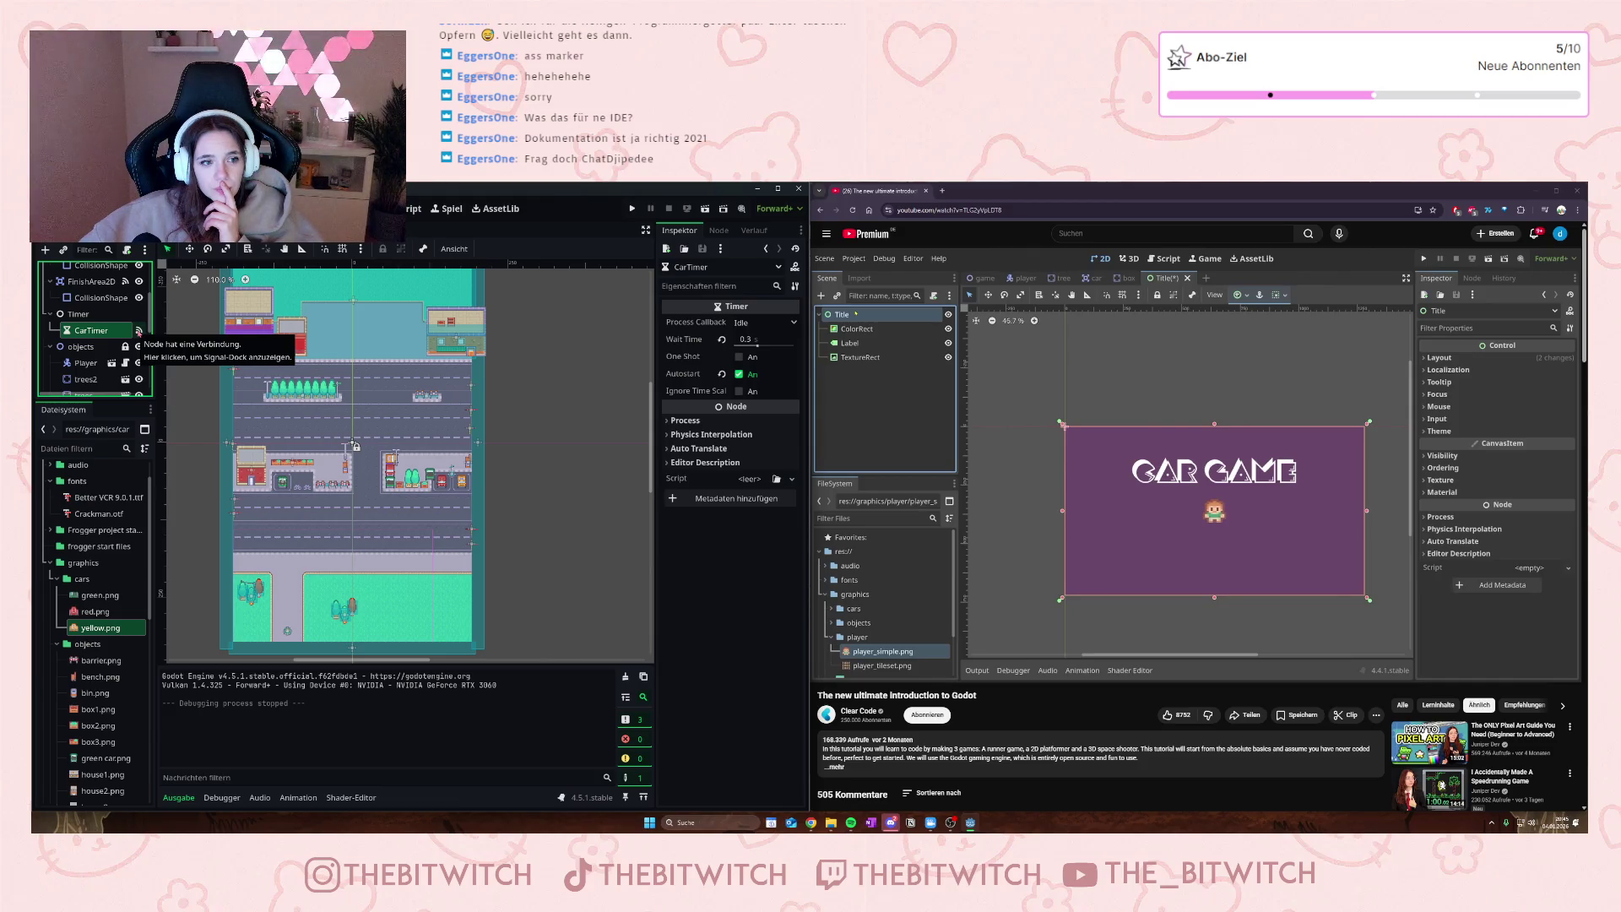
pyautogui.click(138, 331)
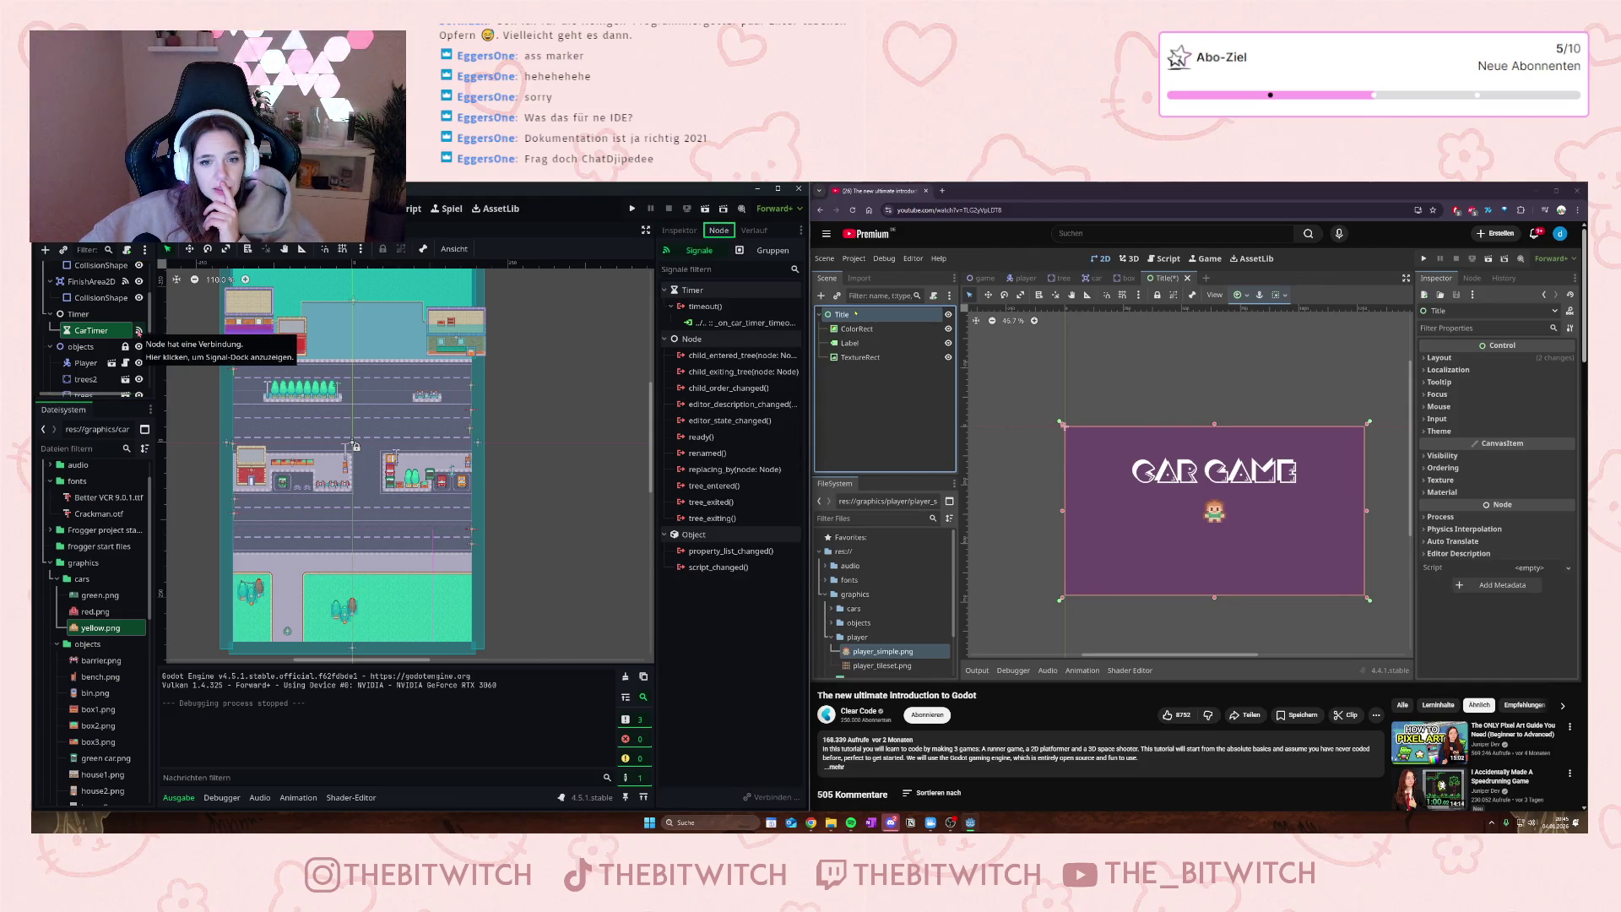
# - Check the road level's timeout connection, then link the title CarTimer's timeout to _on_car_timer_timeout
pyautogui.click(350, 232)
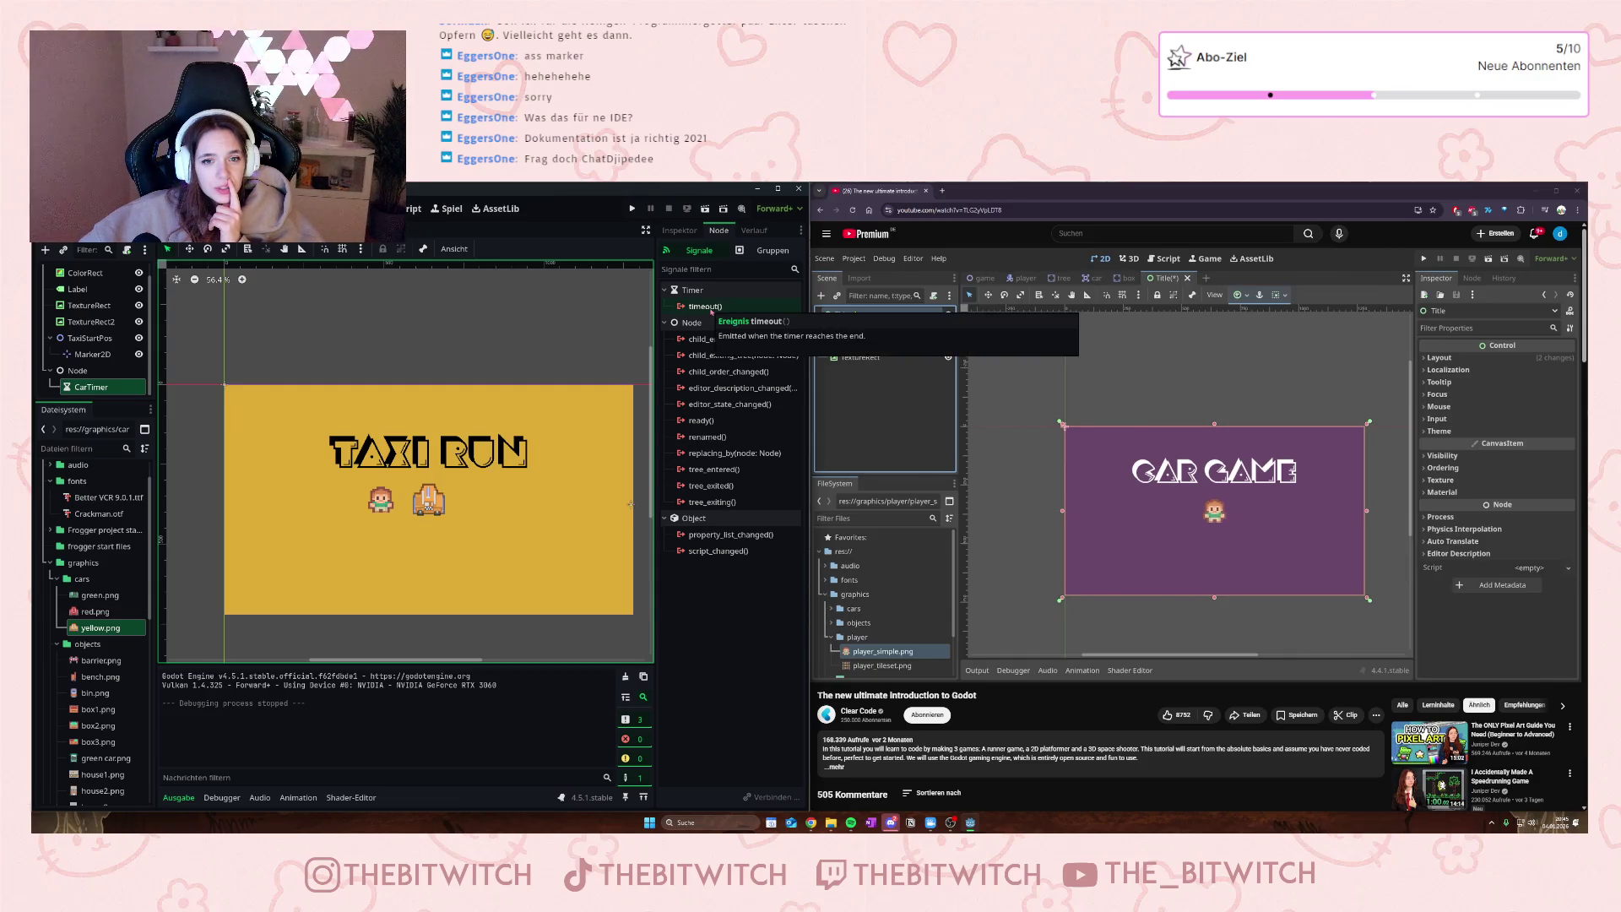
pyautogui.click(711, 308)
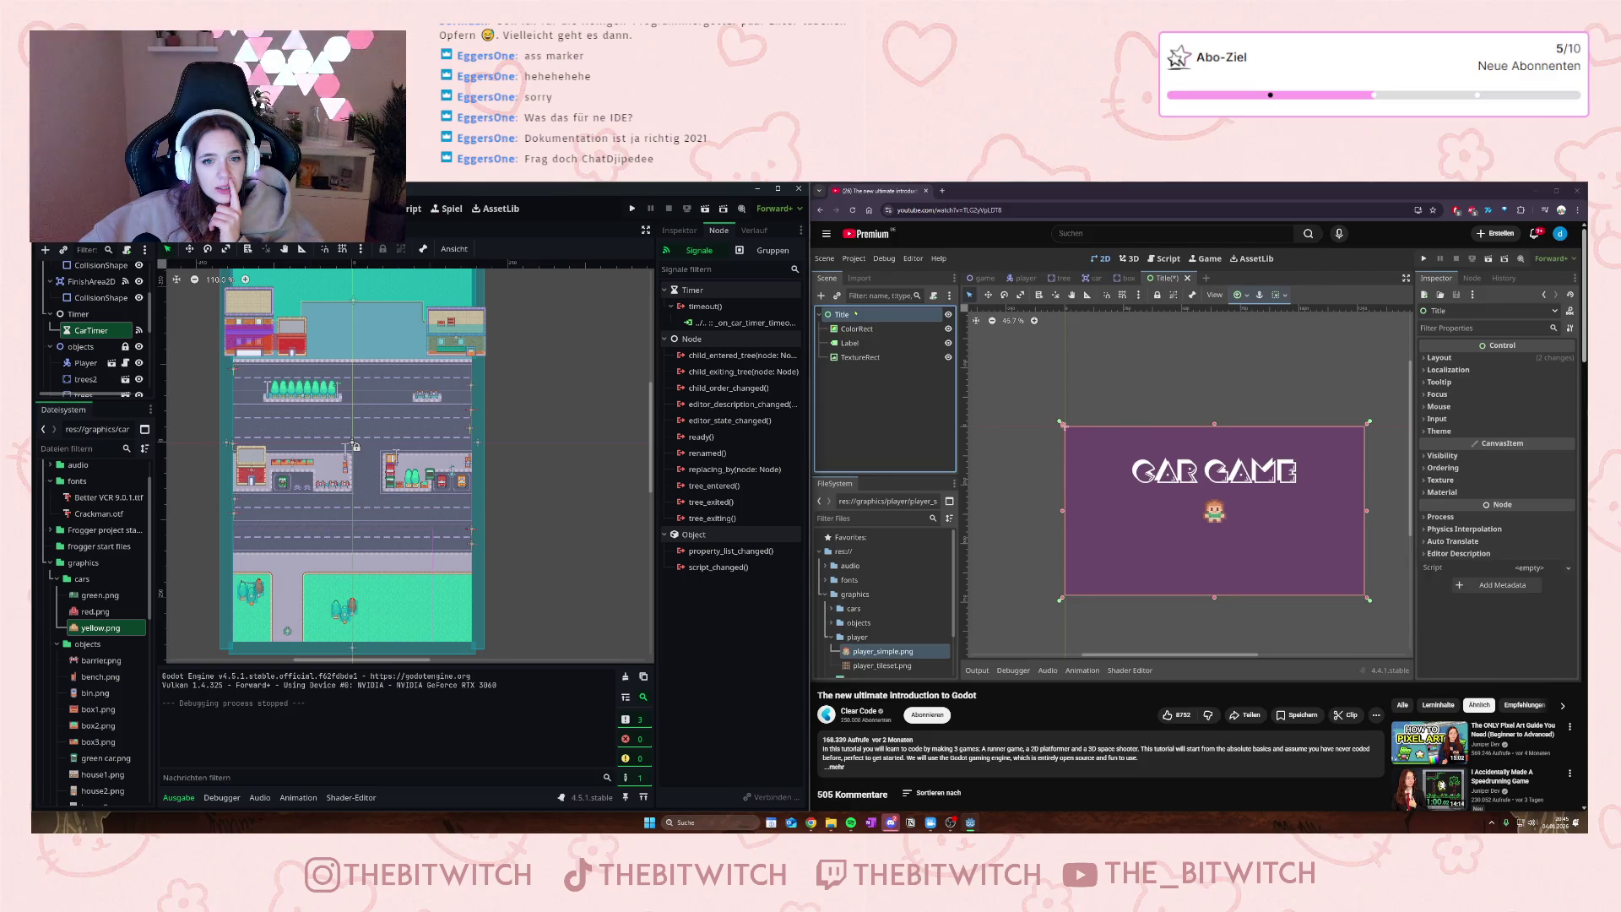
pyautogui.hotkey('ctrl', 'Tab')
pyautogui.doubleClick(705, 307)
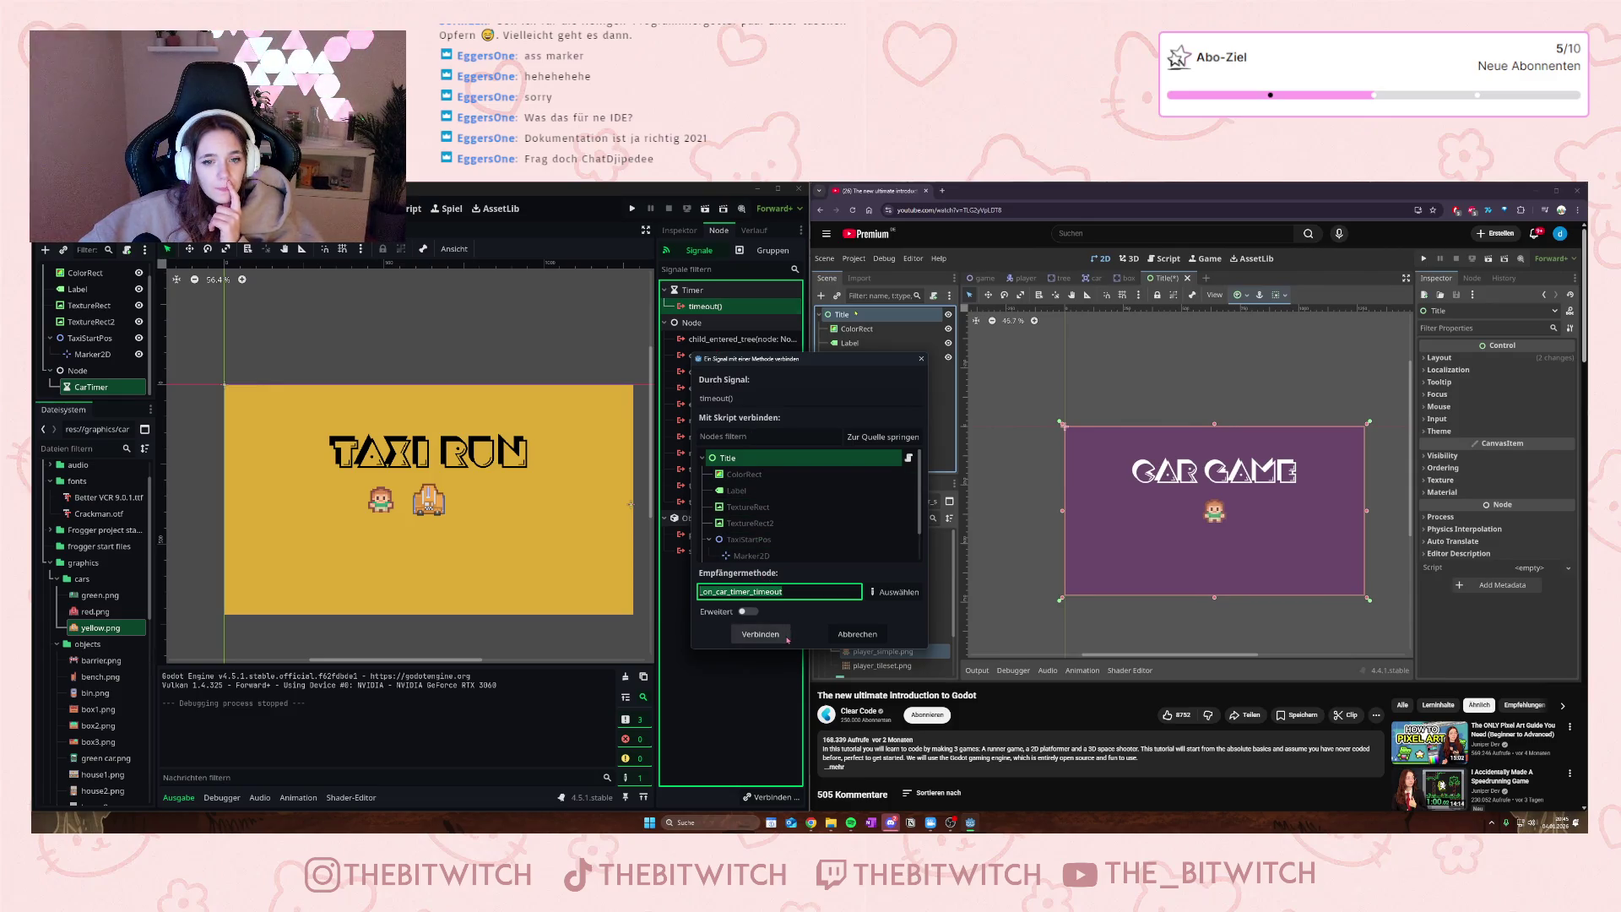
pyautogui.click(779, 638)
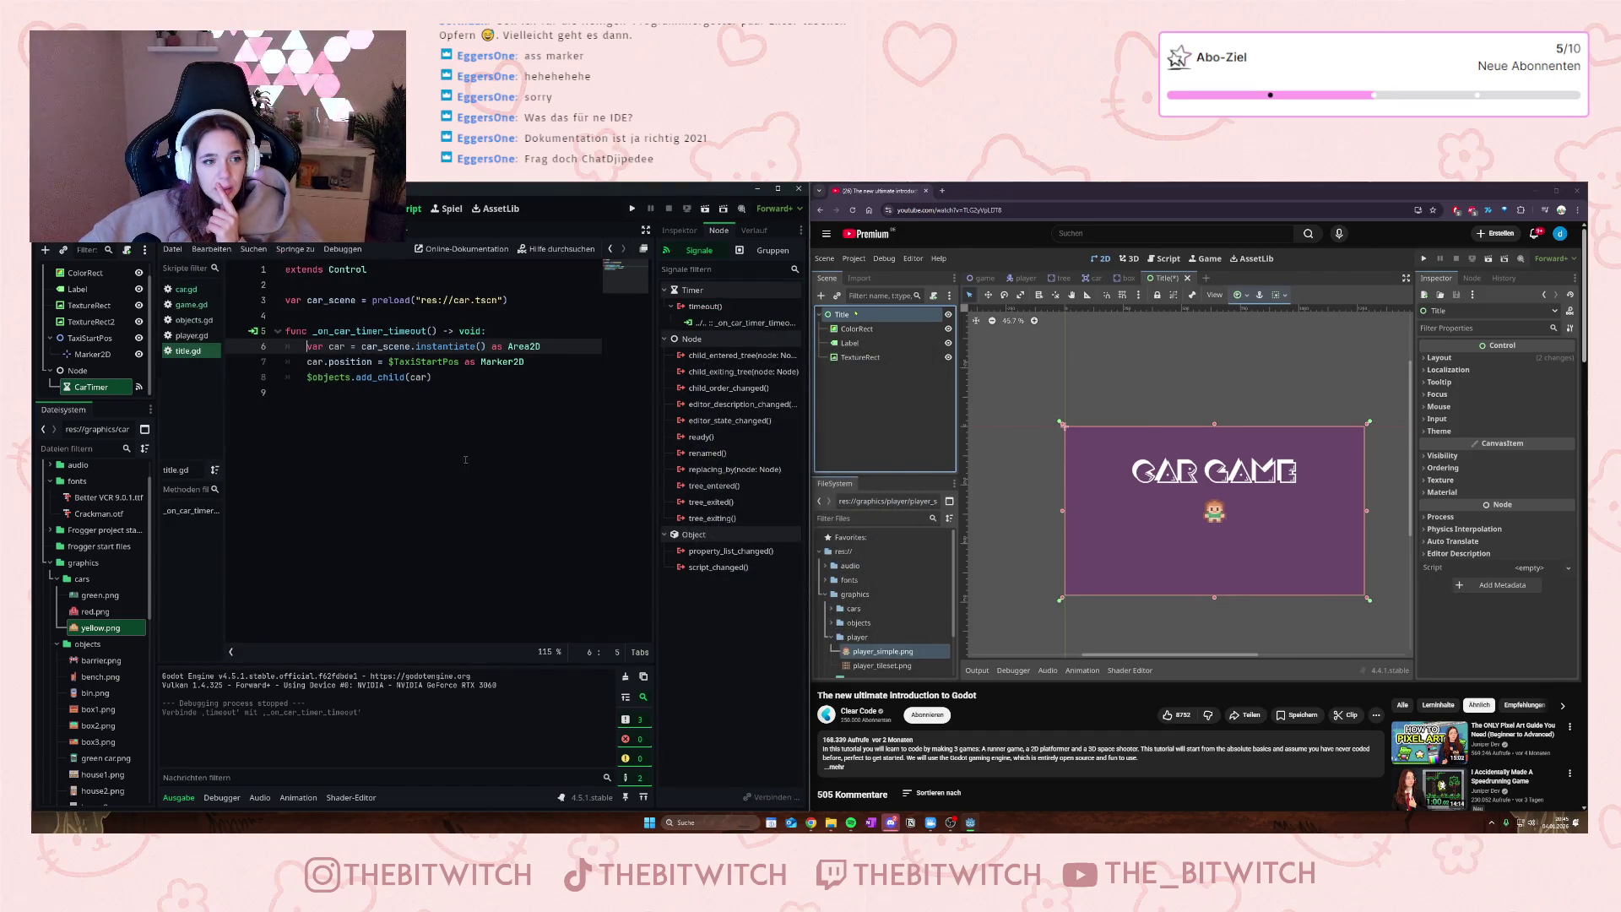
# - Run the game, which halts at title.gd line 7 with a Nil position error
pyautogui.click(454, 397)
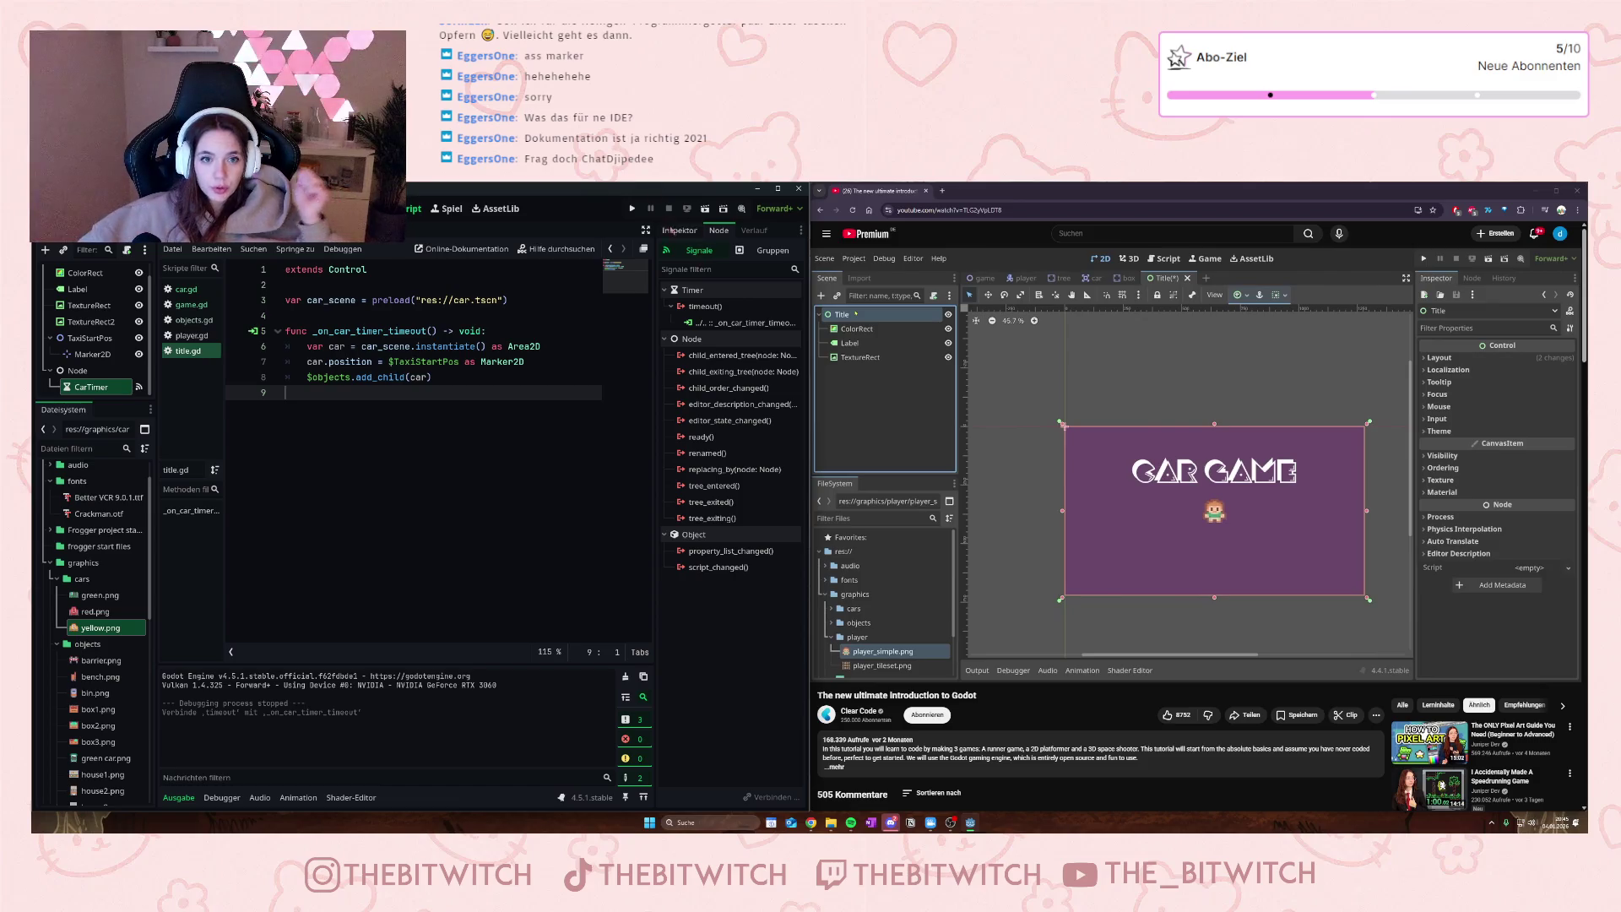
pyautogui.click(631, 210)
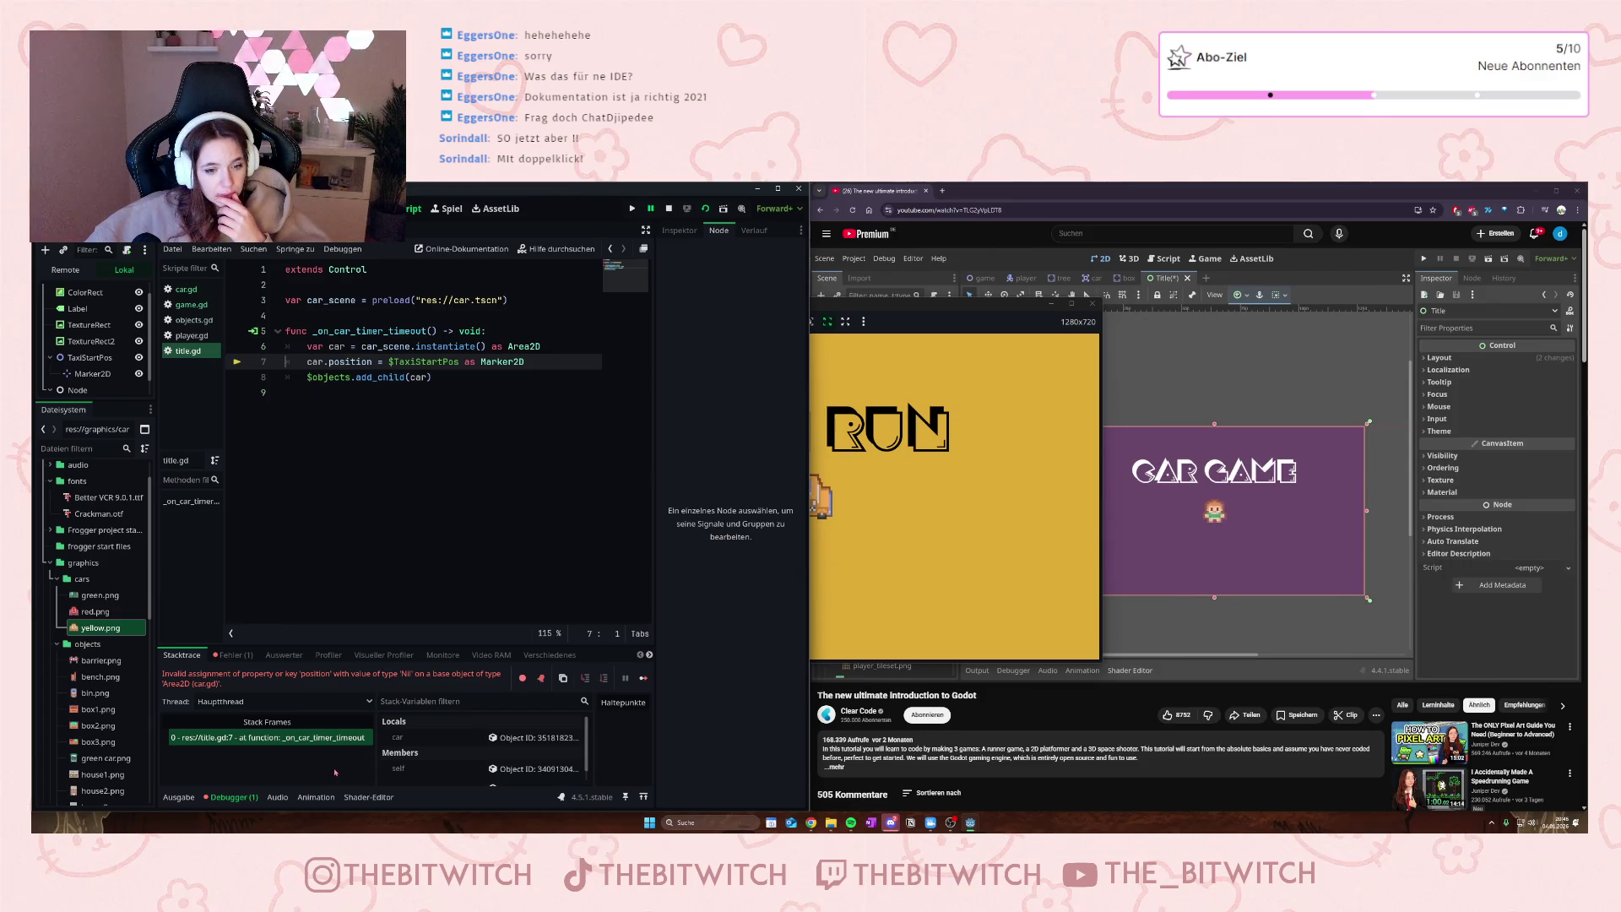
# - Show the title CarTimer's signals and examine the instantiate, add_child and preload lines in title.gd
pyautogui.scroll(-1, 458, 743)
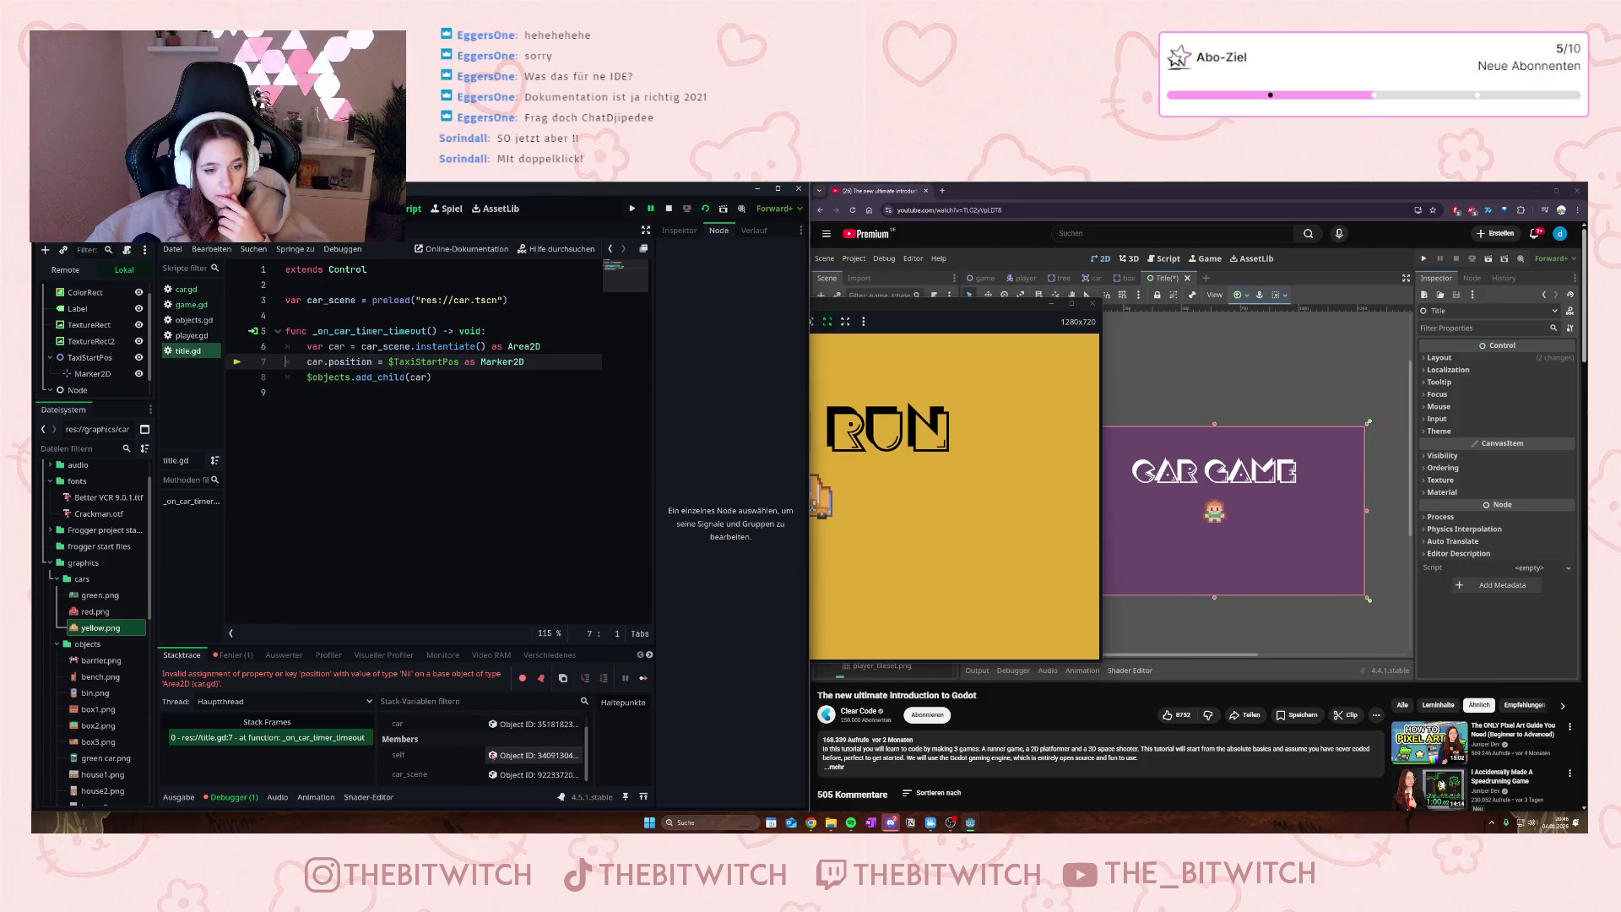
pyautogui.scroll(1, 486, 752)
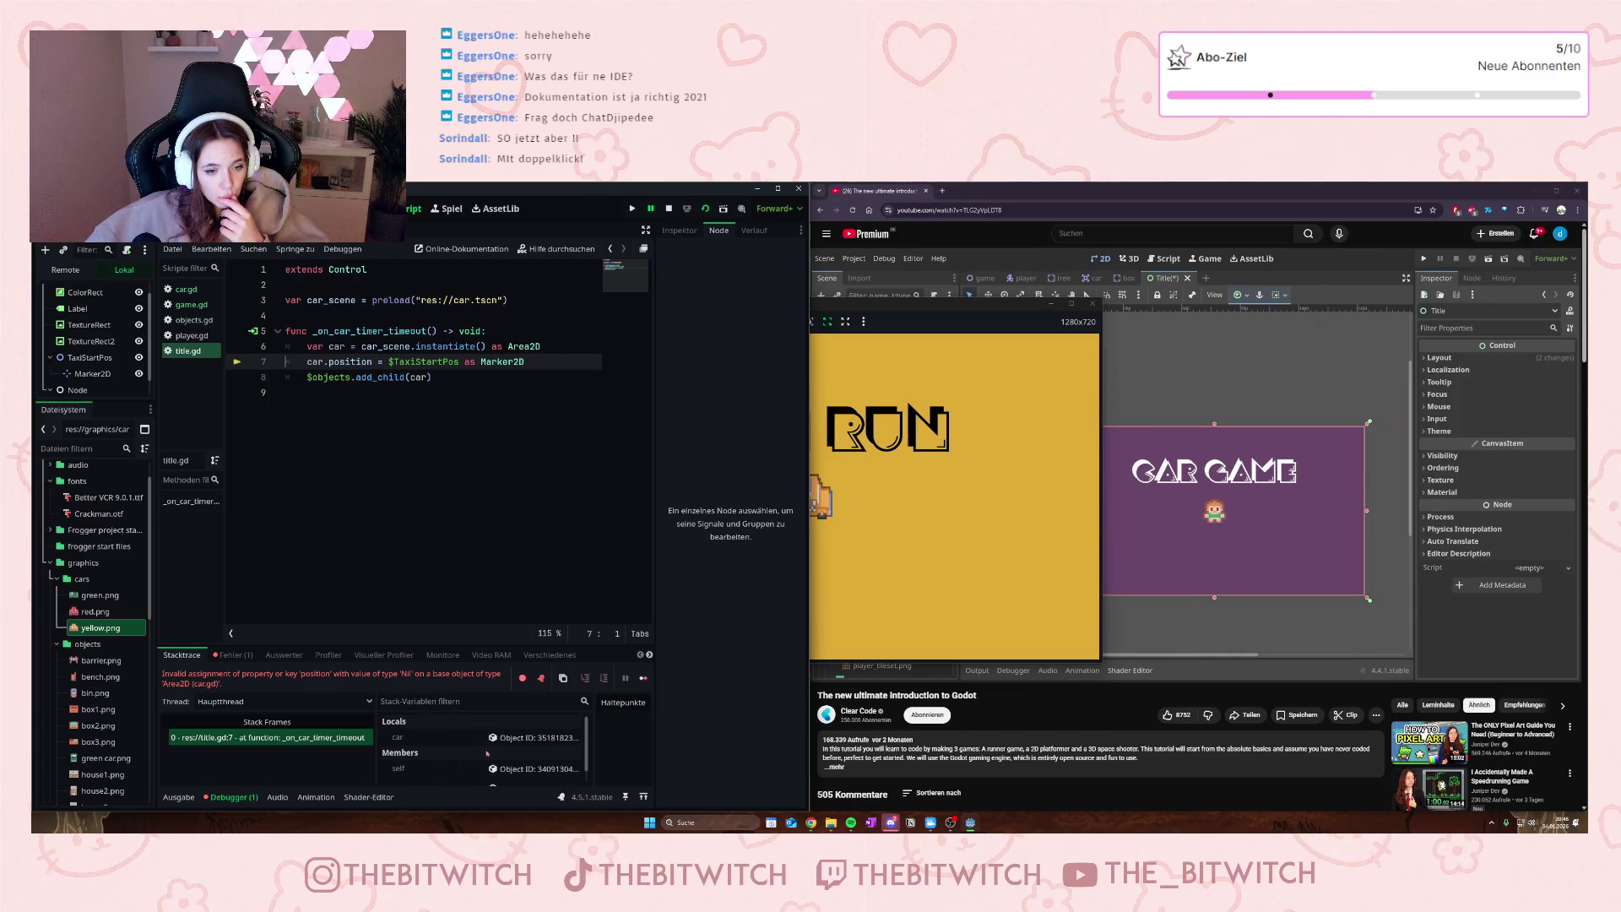
pyautogui.scroll(-1, 409, 750)
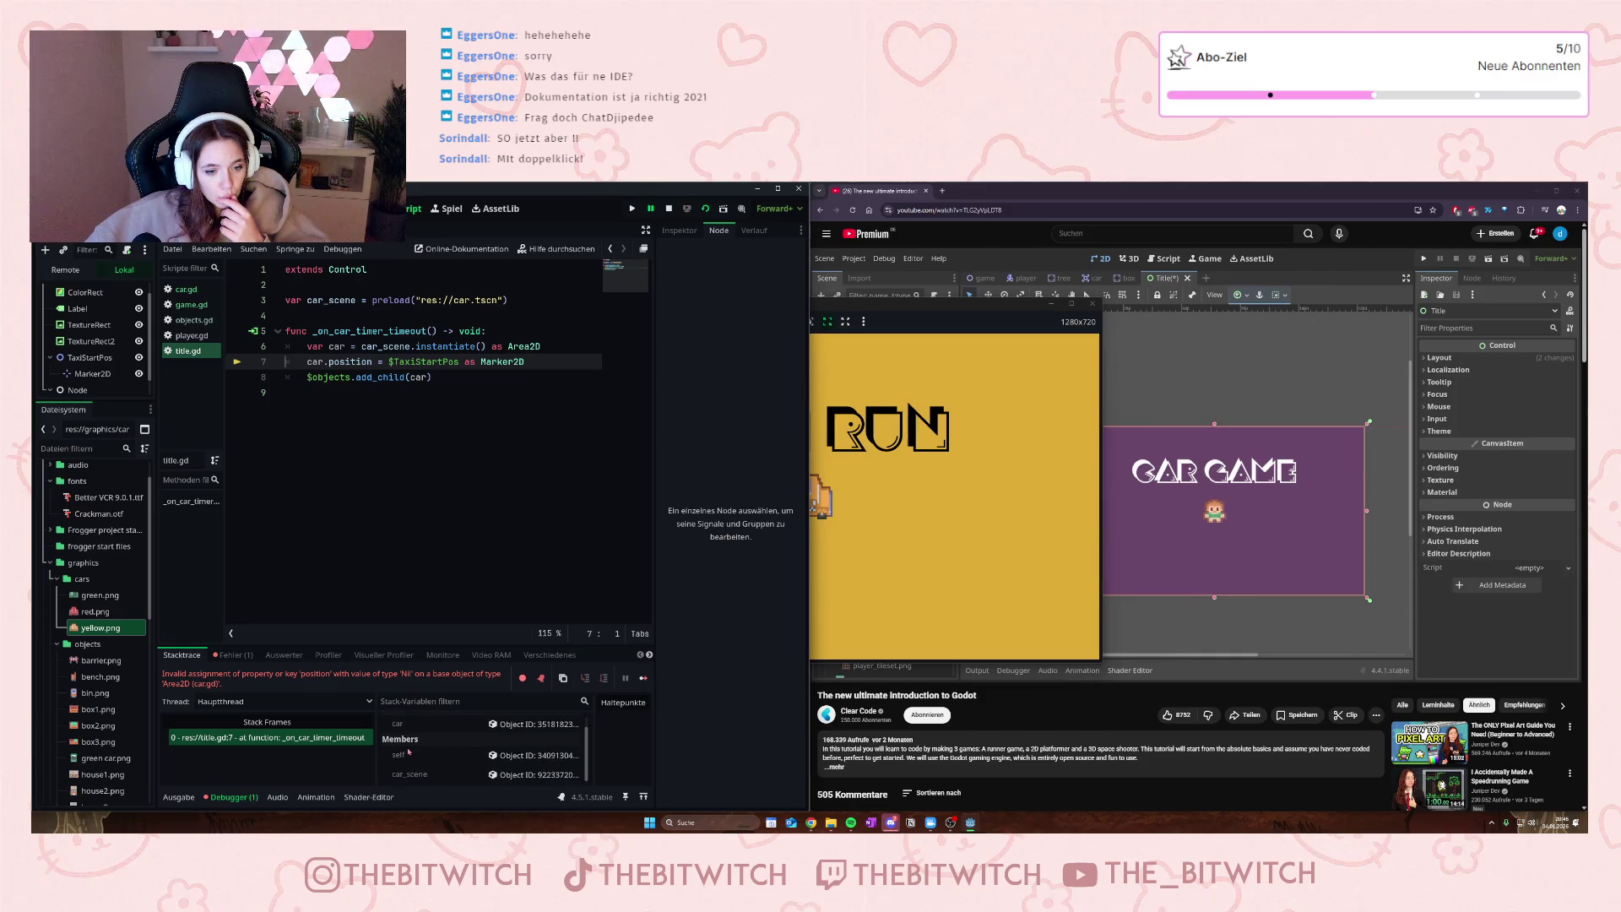
pyautogui.scroll(1, 411, 751)
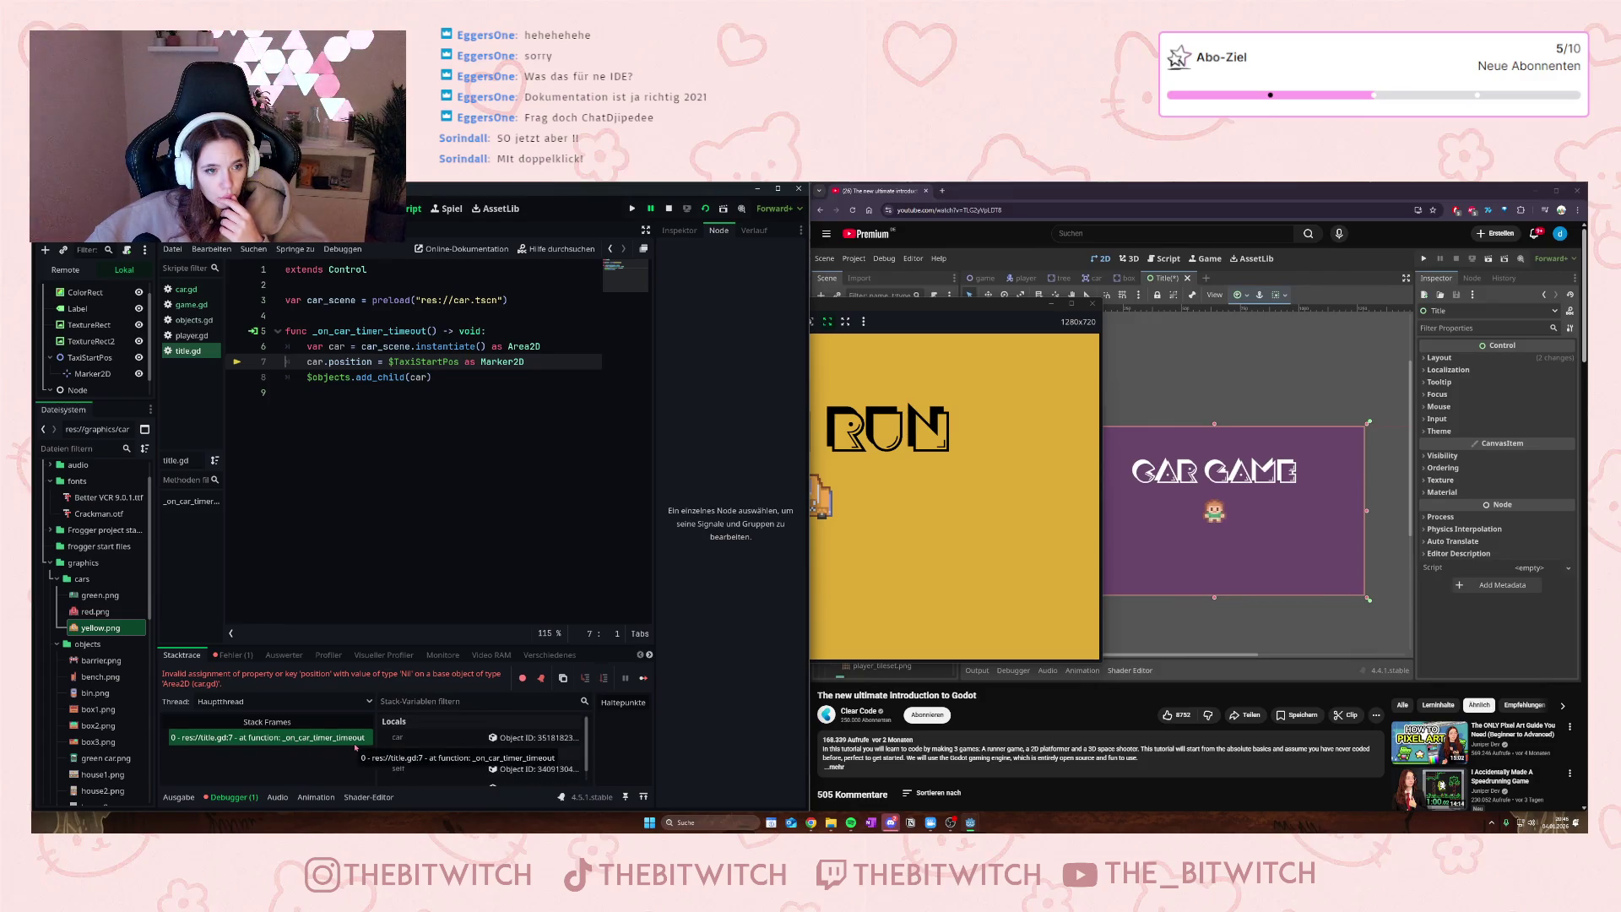
pyautogui.scroll(-1, 93, 345)
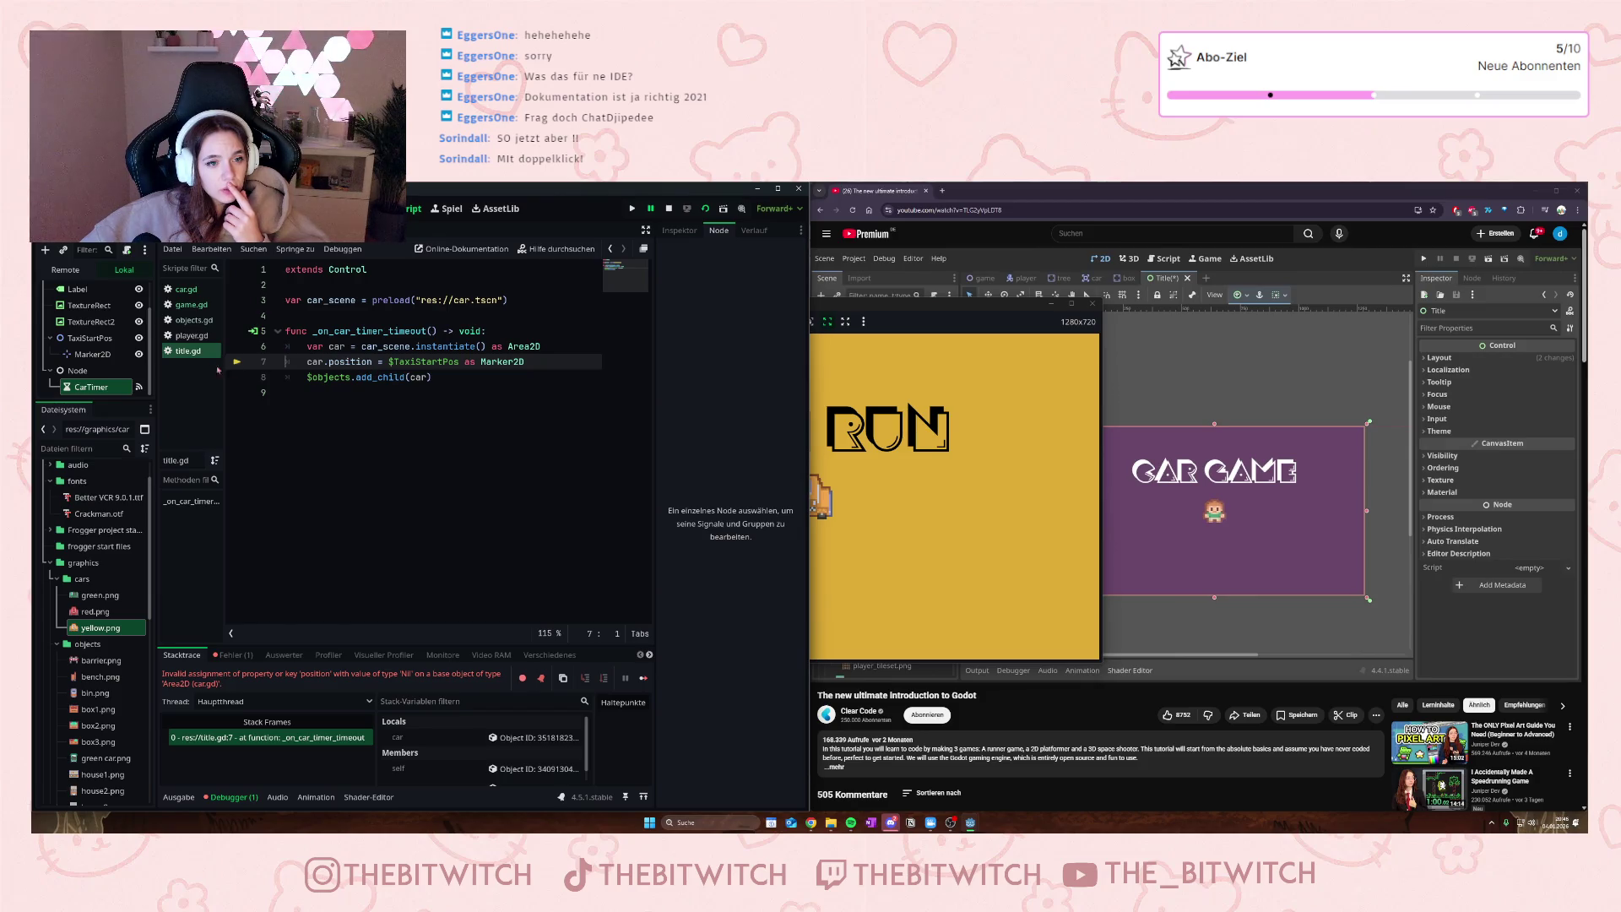
pyautogui.click(138, 386)
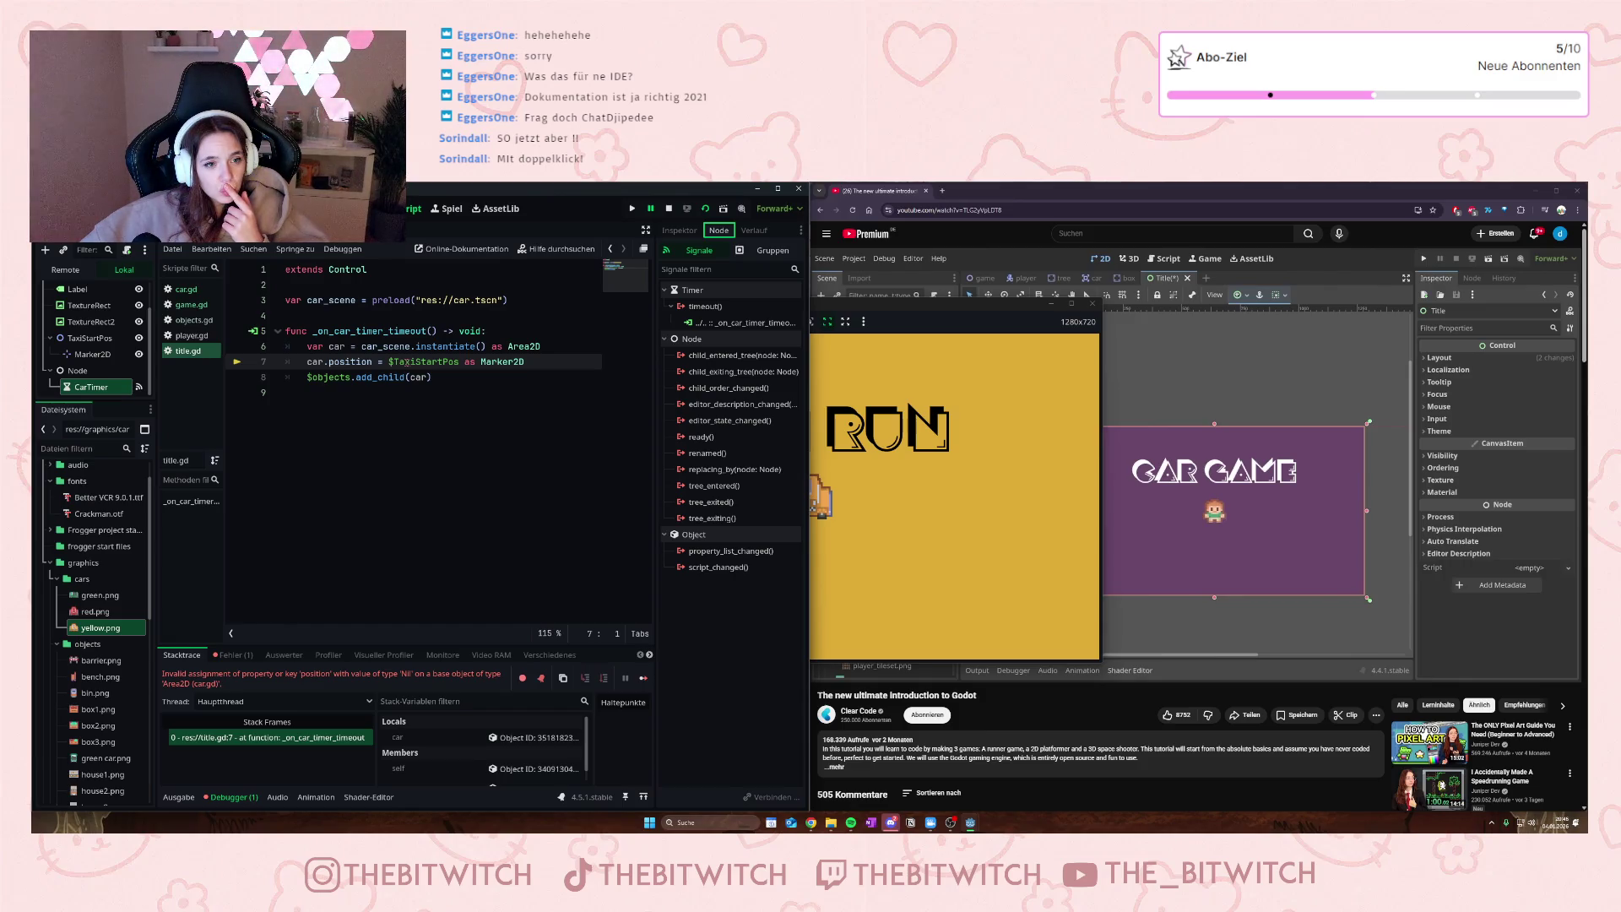
pyautogui.click(544, 346)
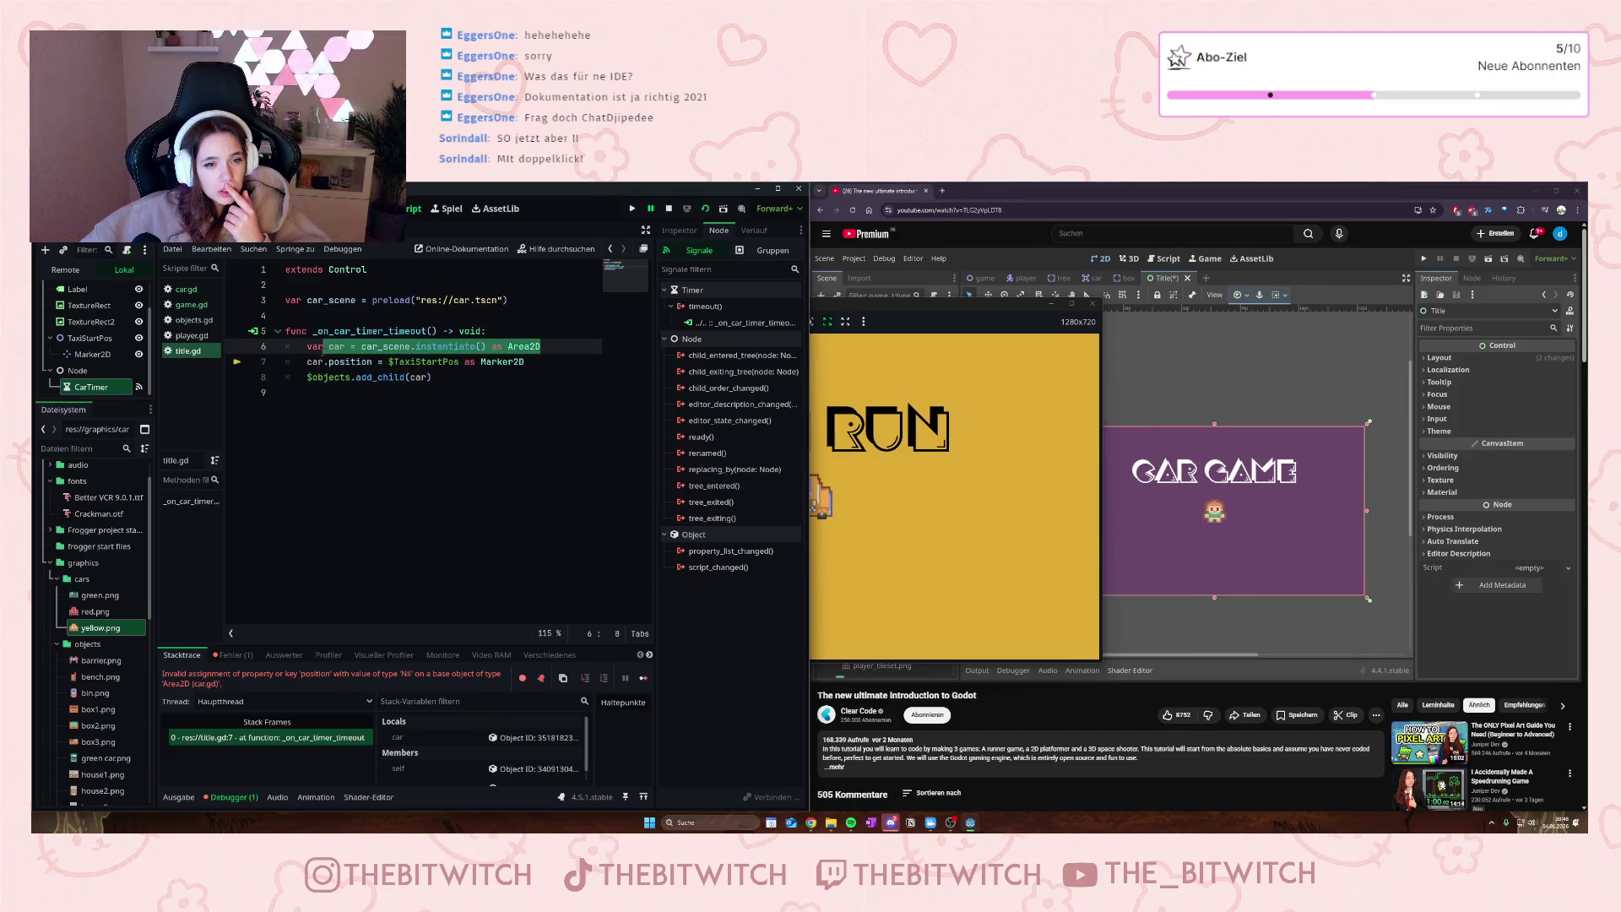
pyautogui.moveTo(543, 346)
pyautogui.mouseDown()
pyautogui.moveTo(312, 346)
pyautogui.moveTo(361, 346)
pyautogui.mouseUp()
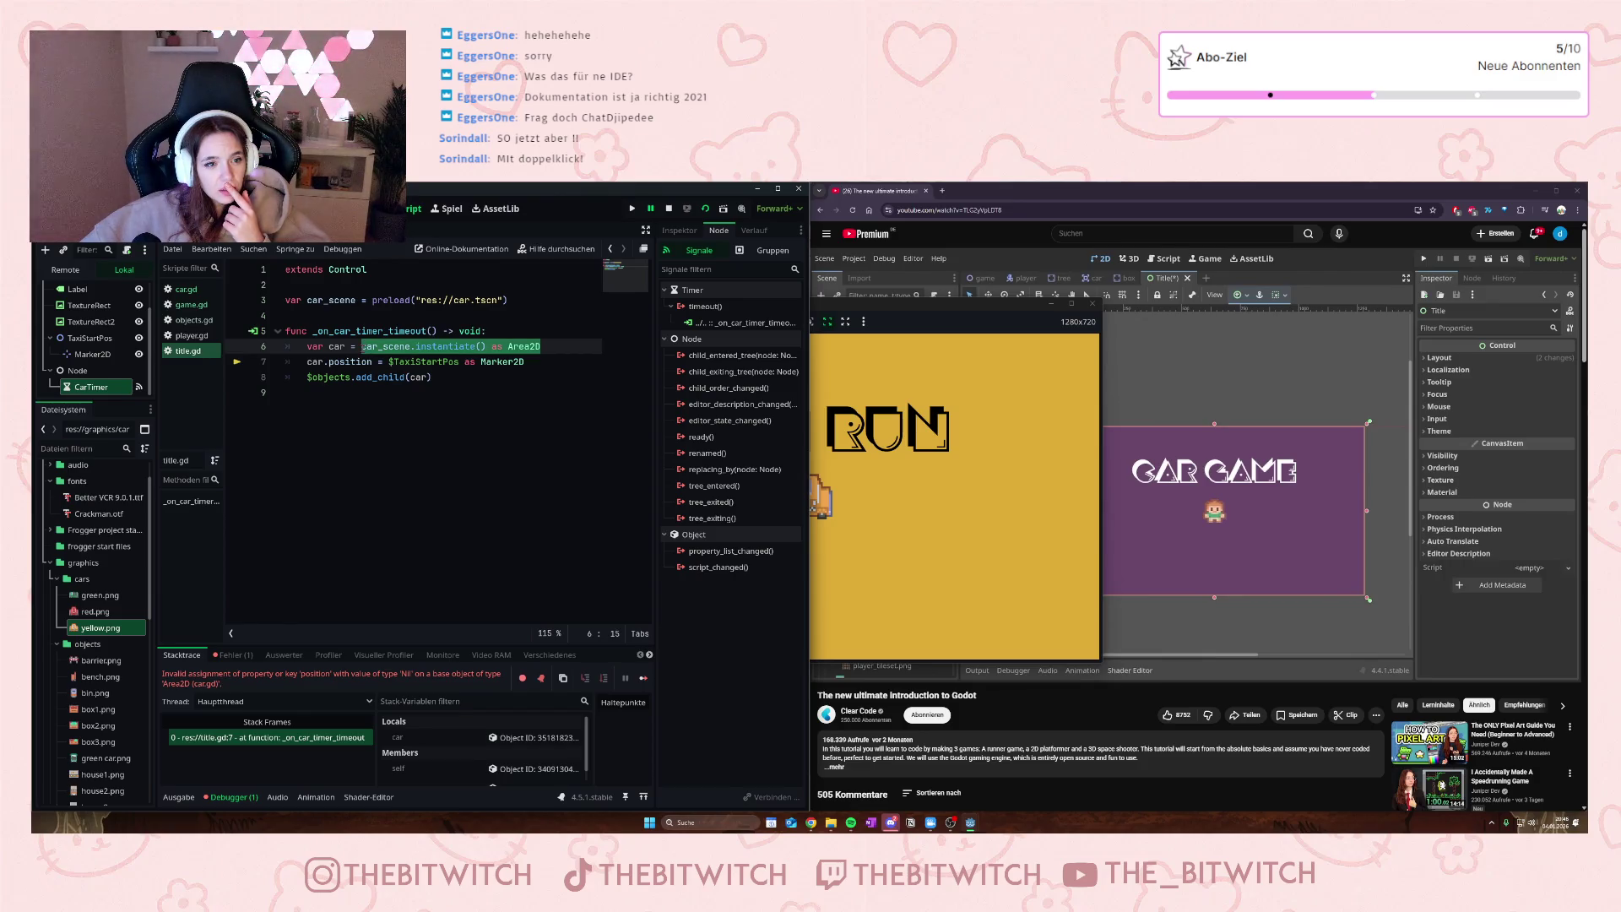
pyautogui.moveTo(362, 346); pyautogui.dragTo(388, 346)
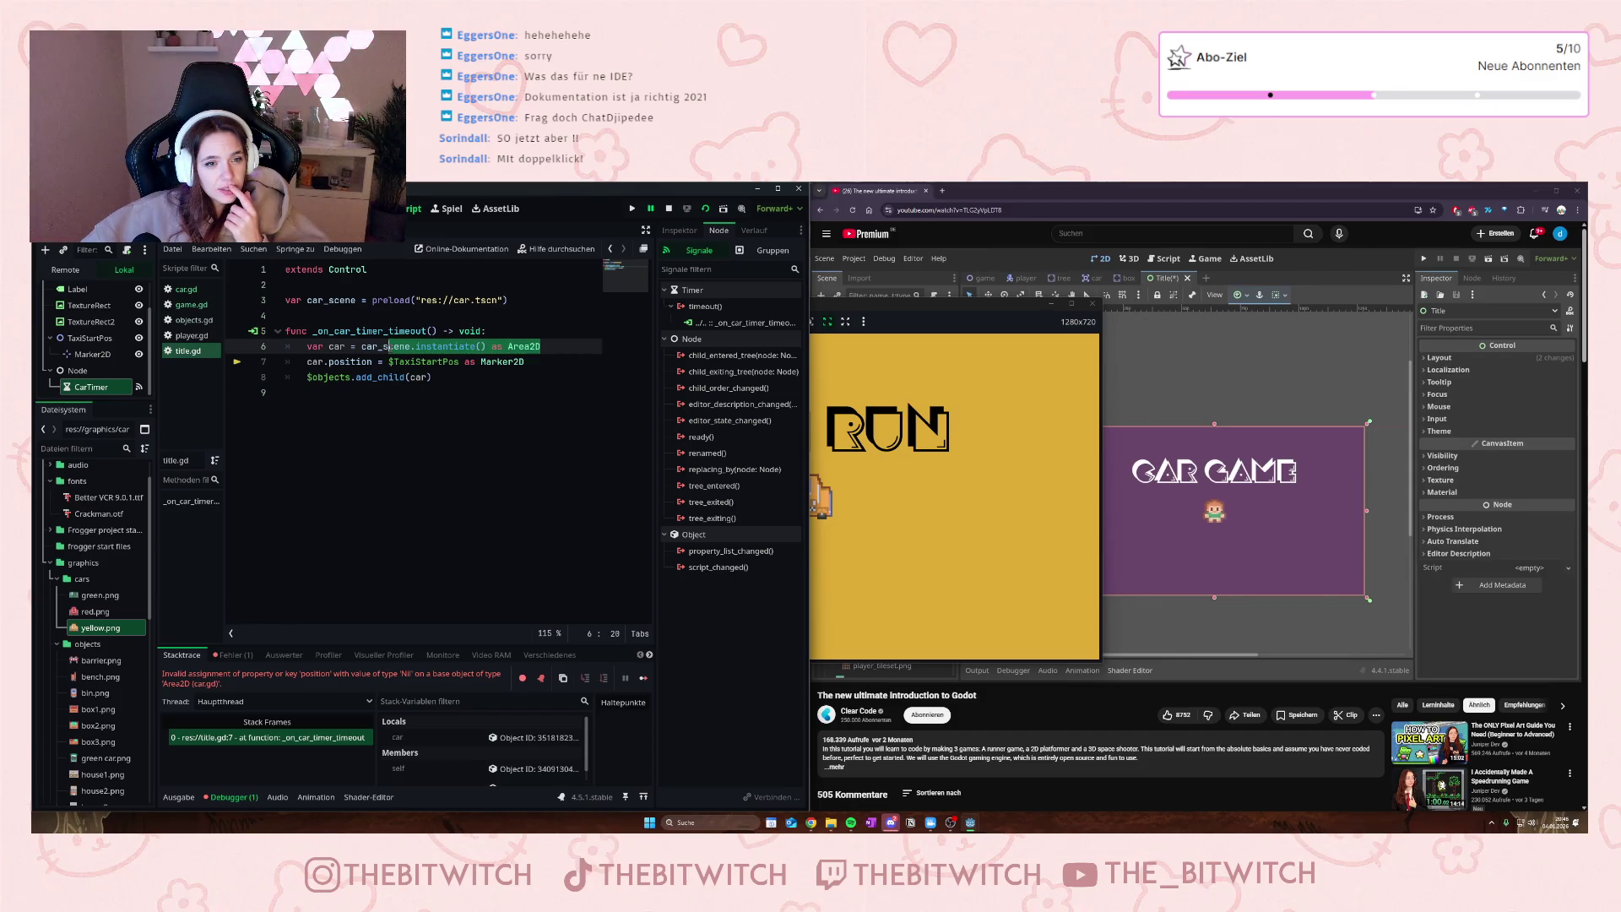
pyautogui.click(399, 374)
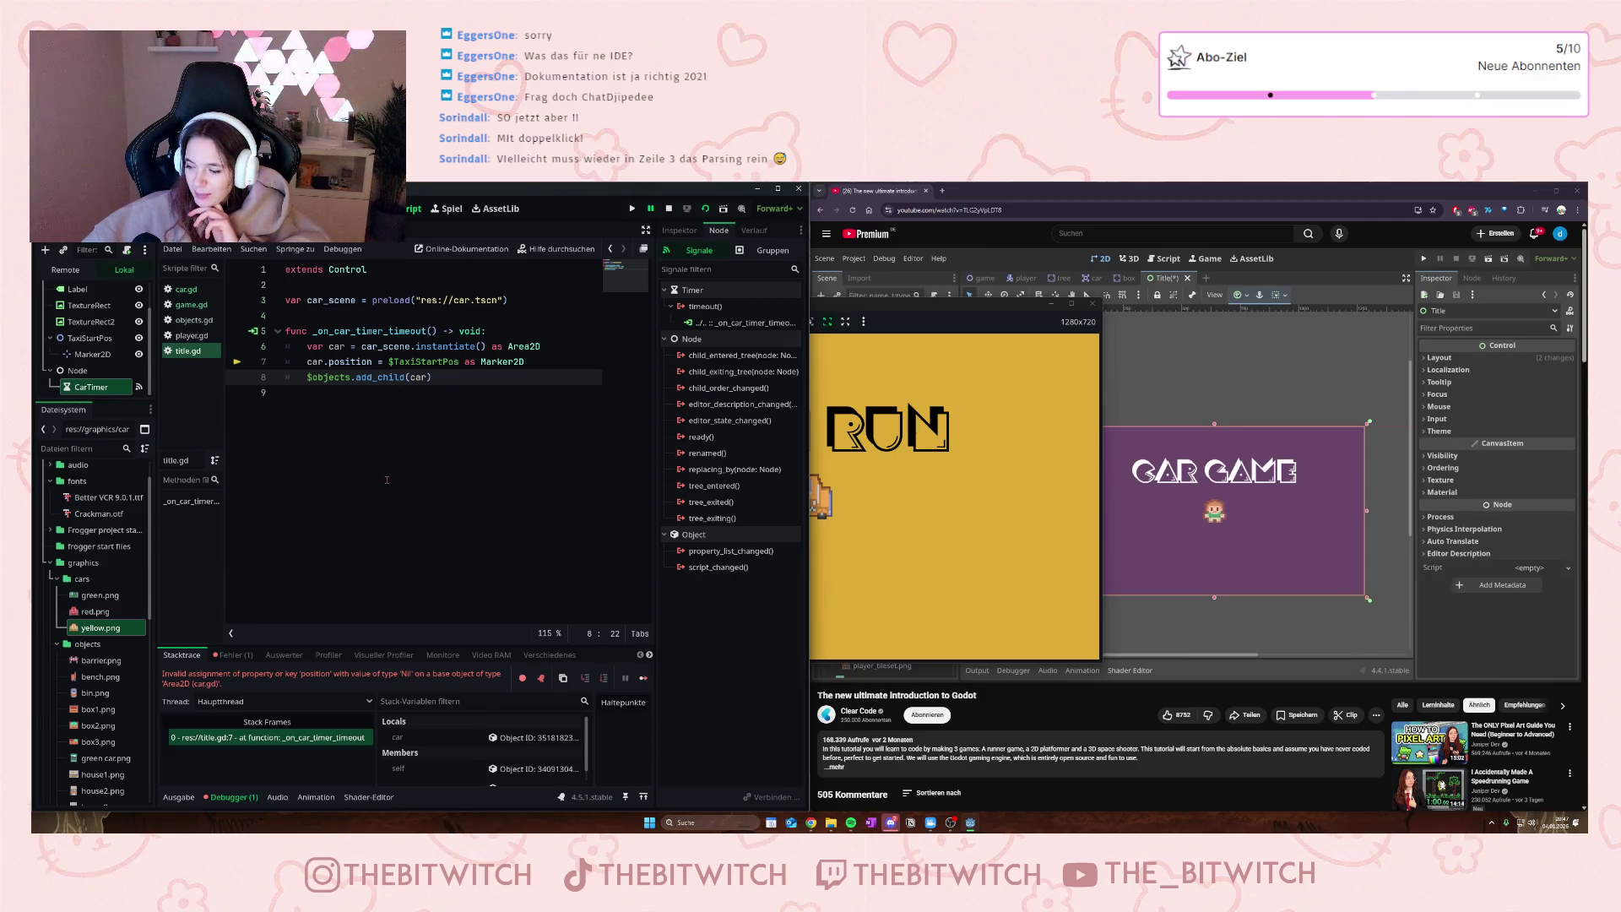
pyautogui.click(365, 301)
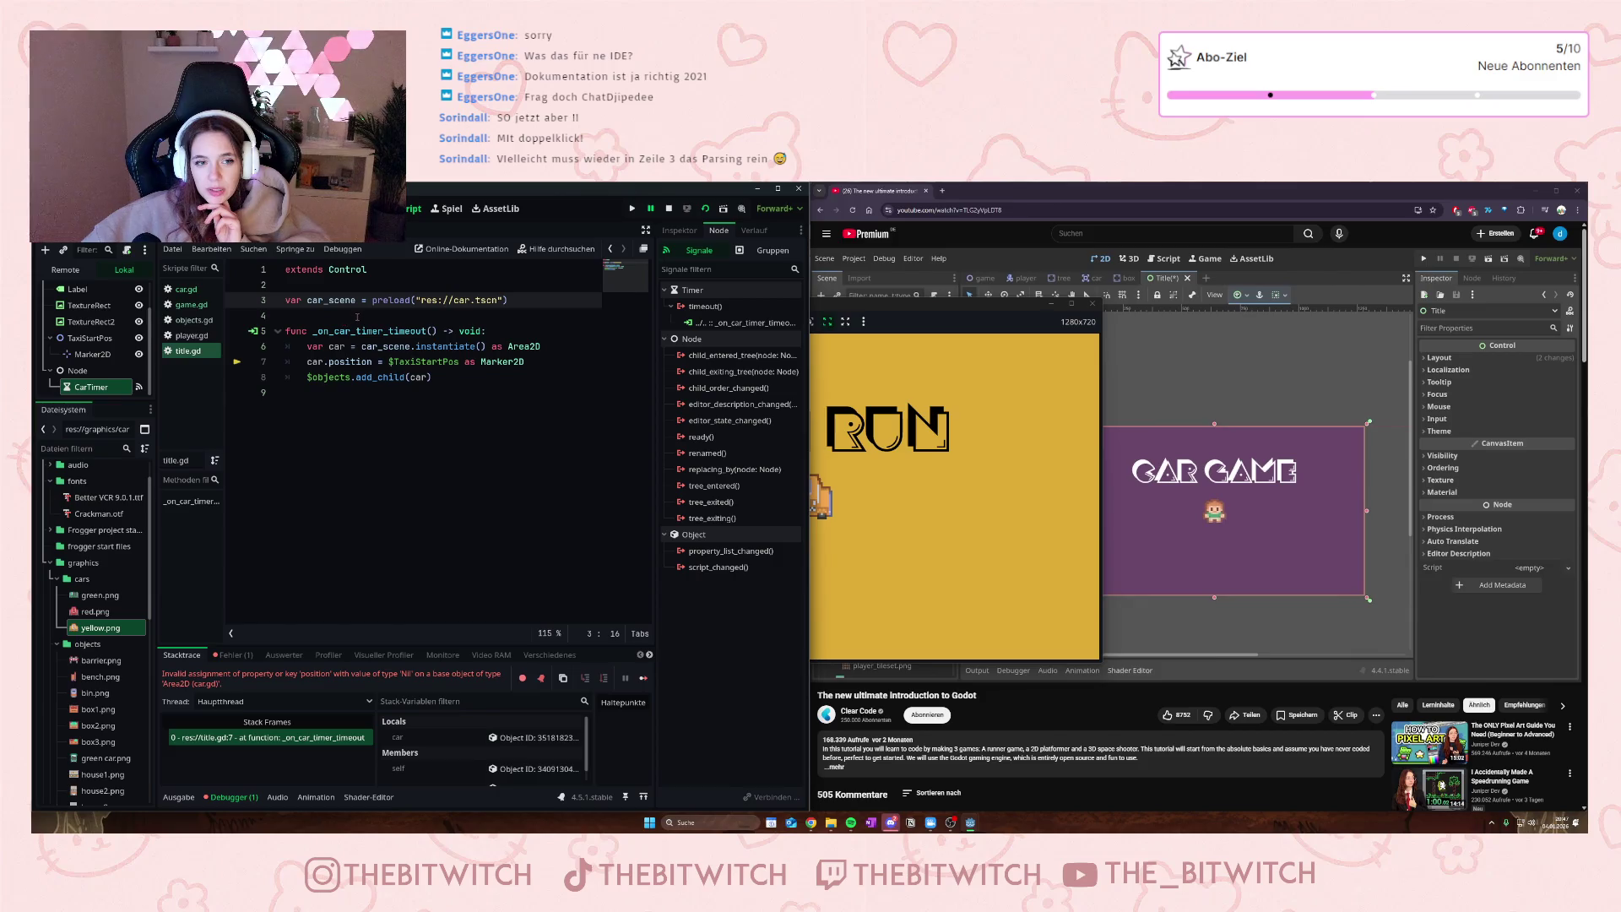
# - Undo back to the PackedScene-typed car_scene preload in title.gd, save the script, and run again
pyautogui.moveTo(372, 308)
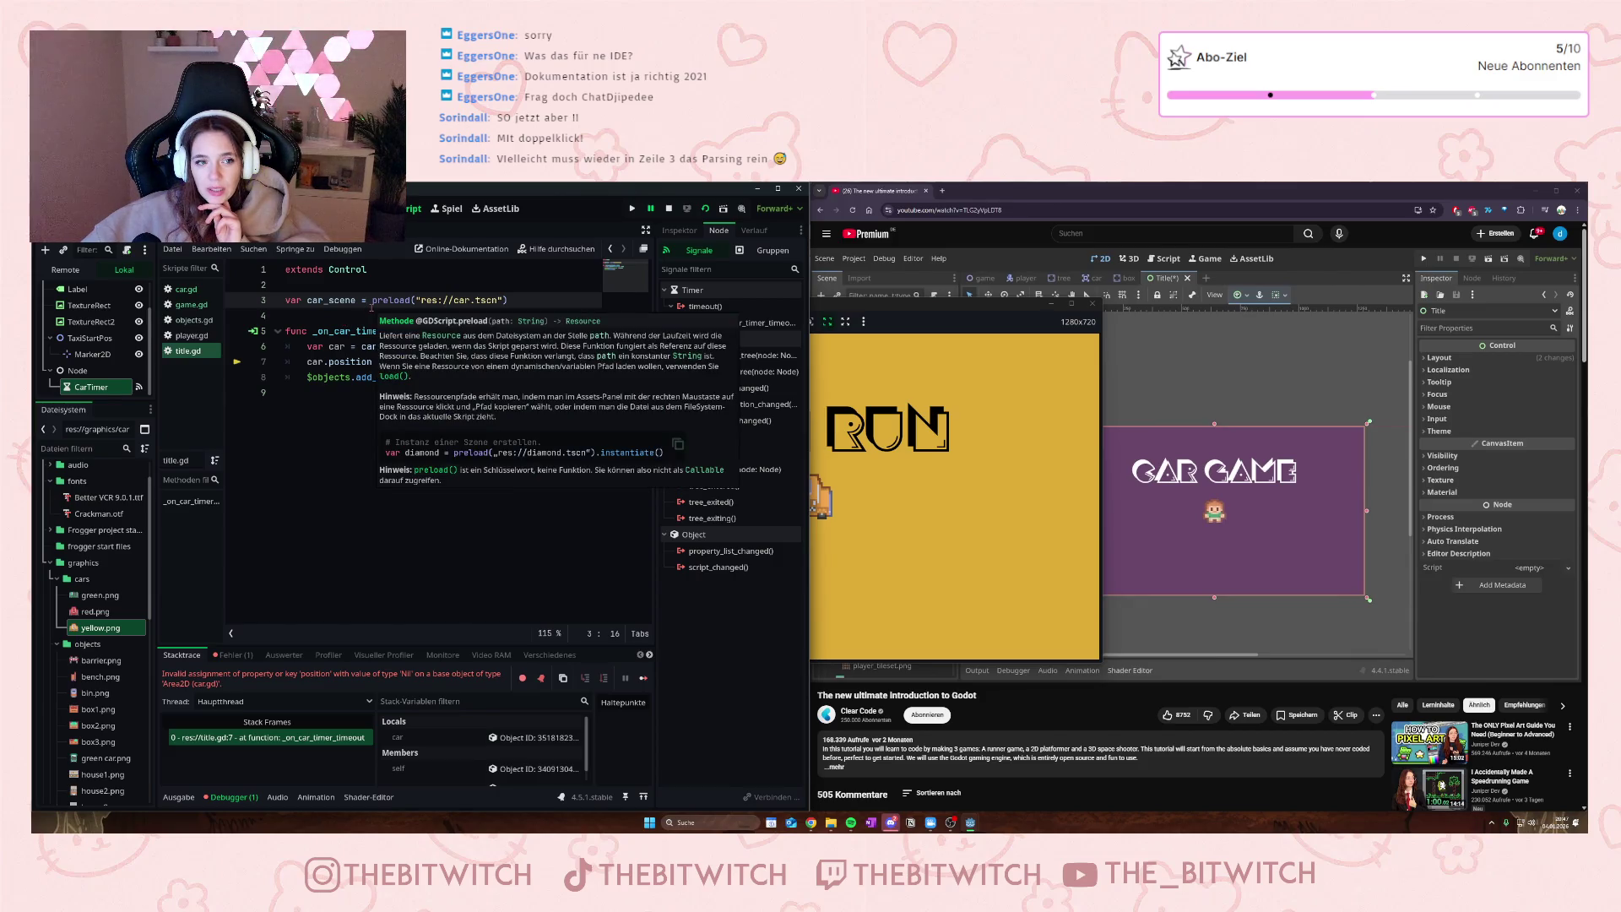
pyautogui.hotkey('ctrl', 'z')
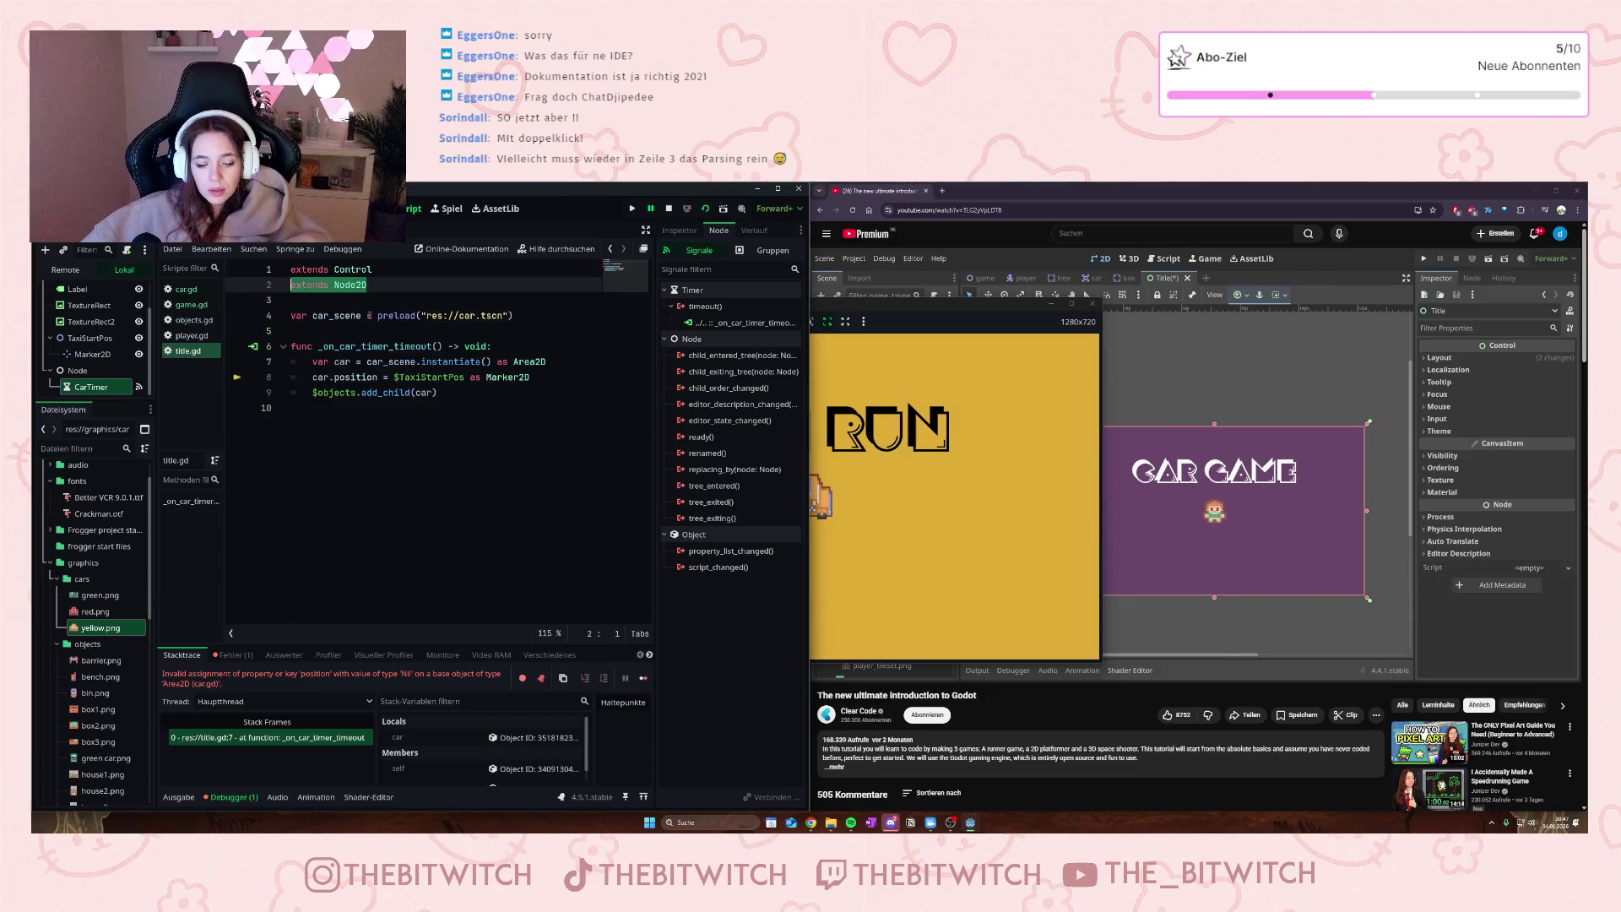
pyautogui.press('BackSpace')
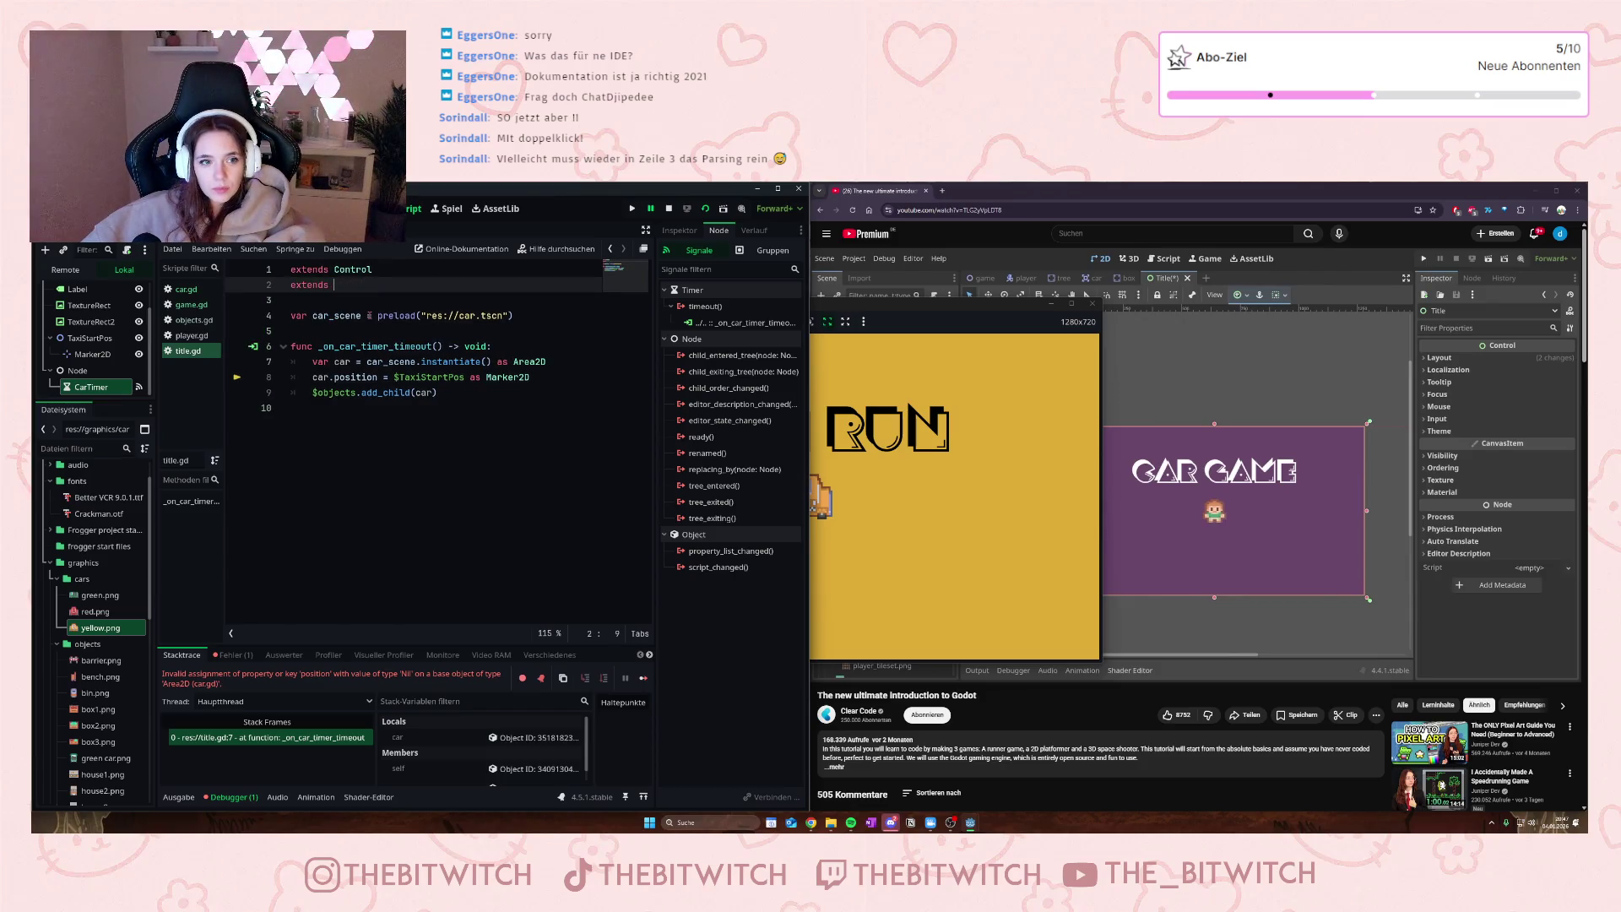
pyautogui.write('ext')
pyautogui.press('BackSpace')
pyautogui.press('BackSpace')
pyautogui.press('BackSpace')
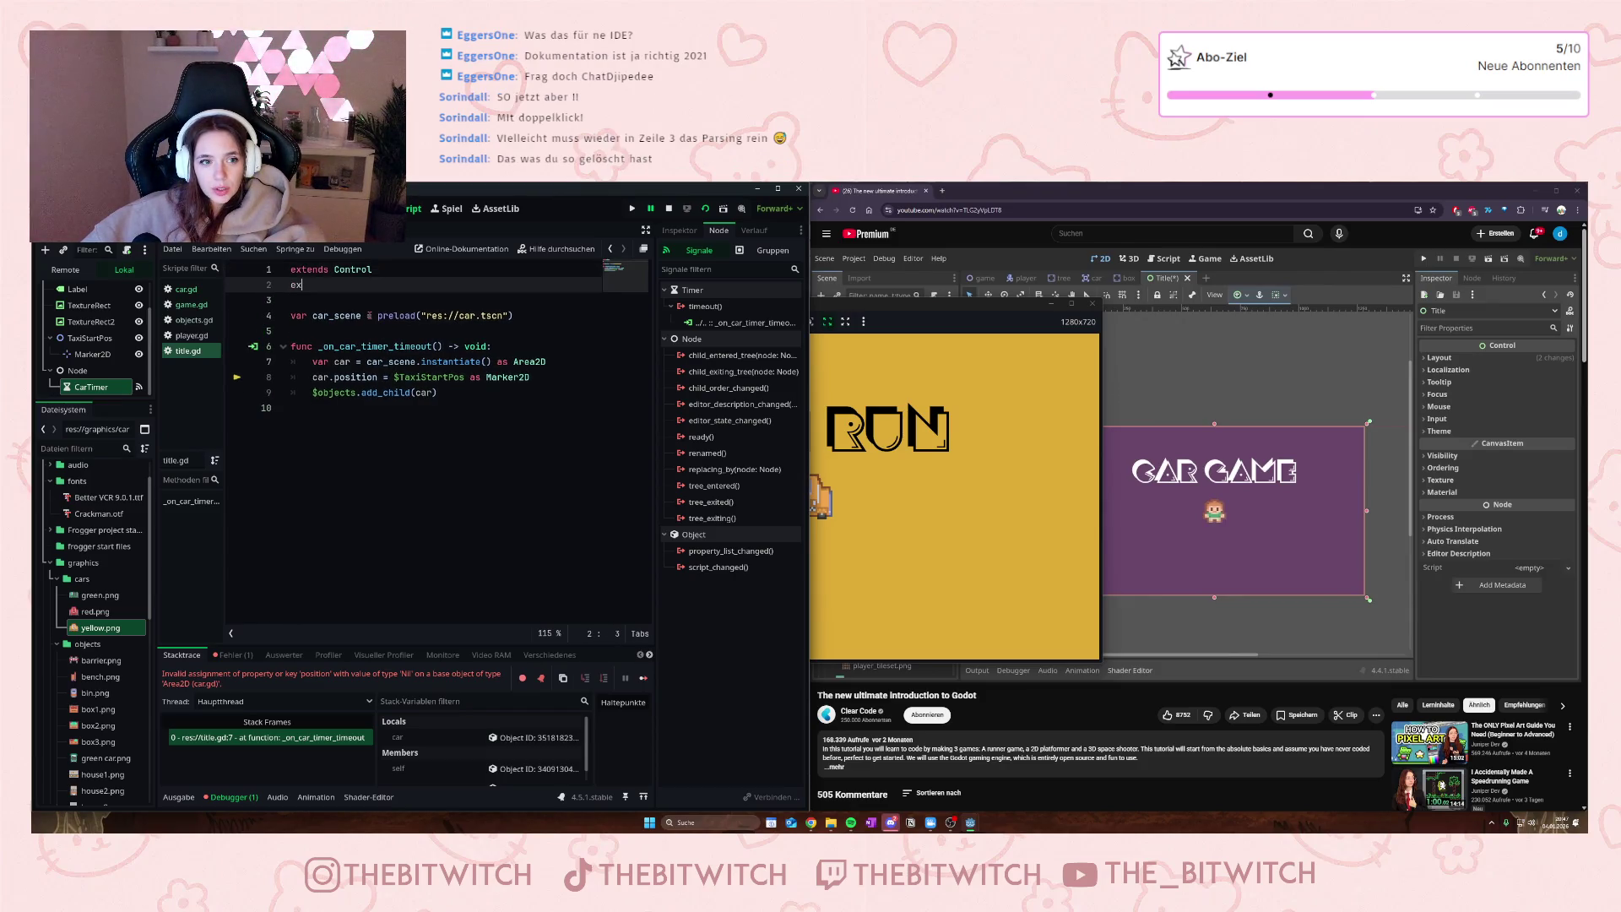
pyautogui.hotkey('ctrl', 'z')
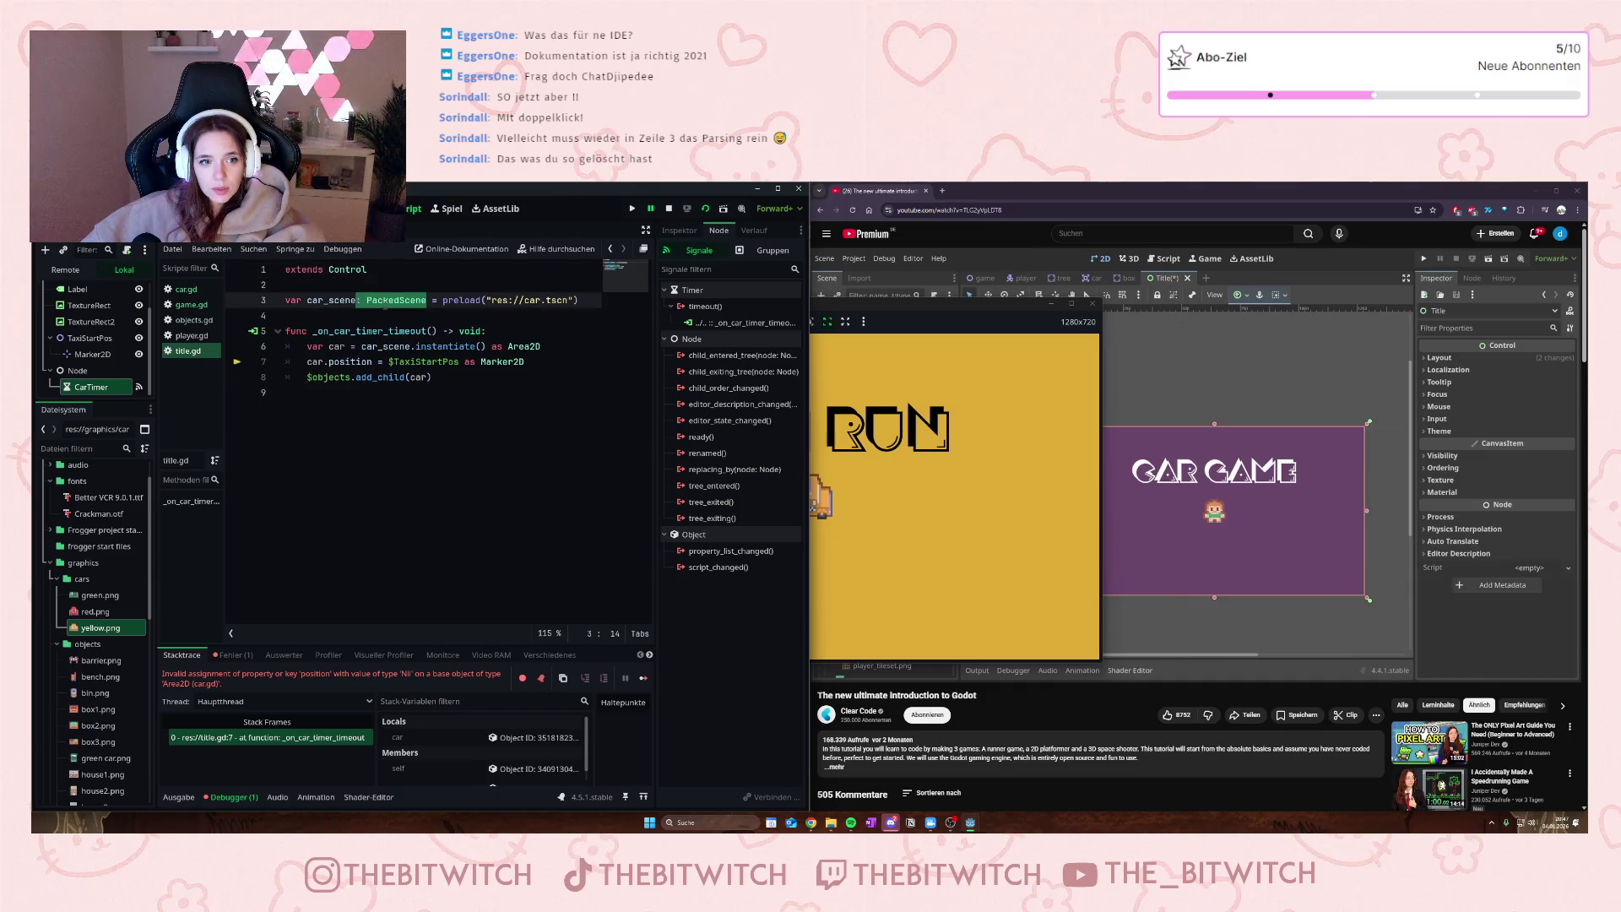
pyautogui.click(380, 300)
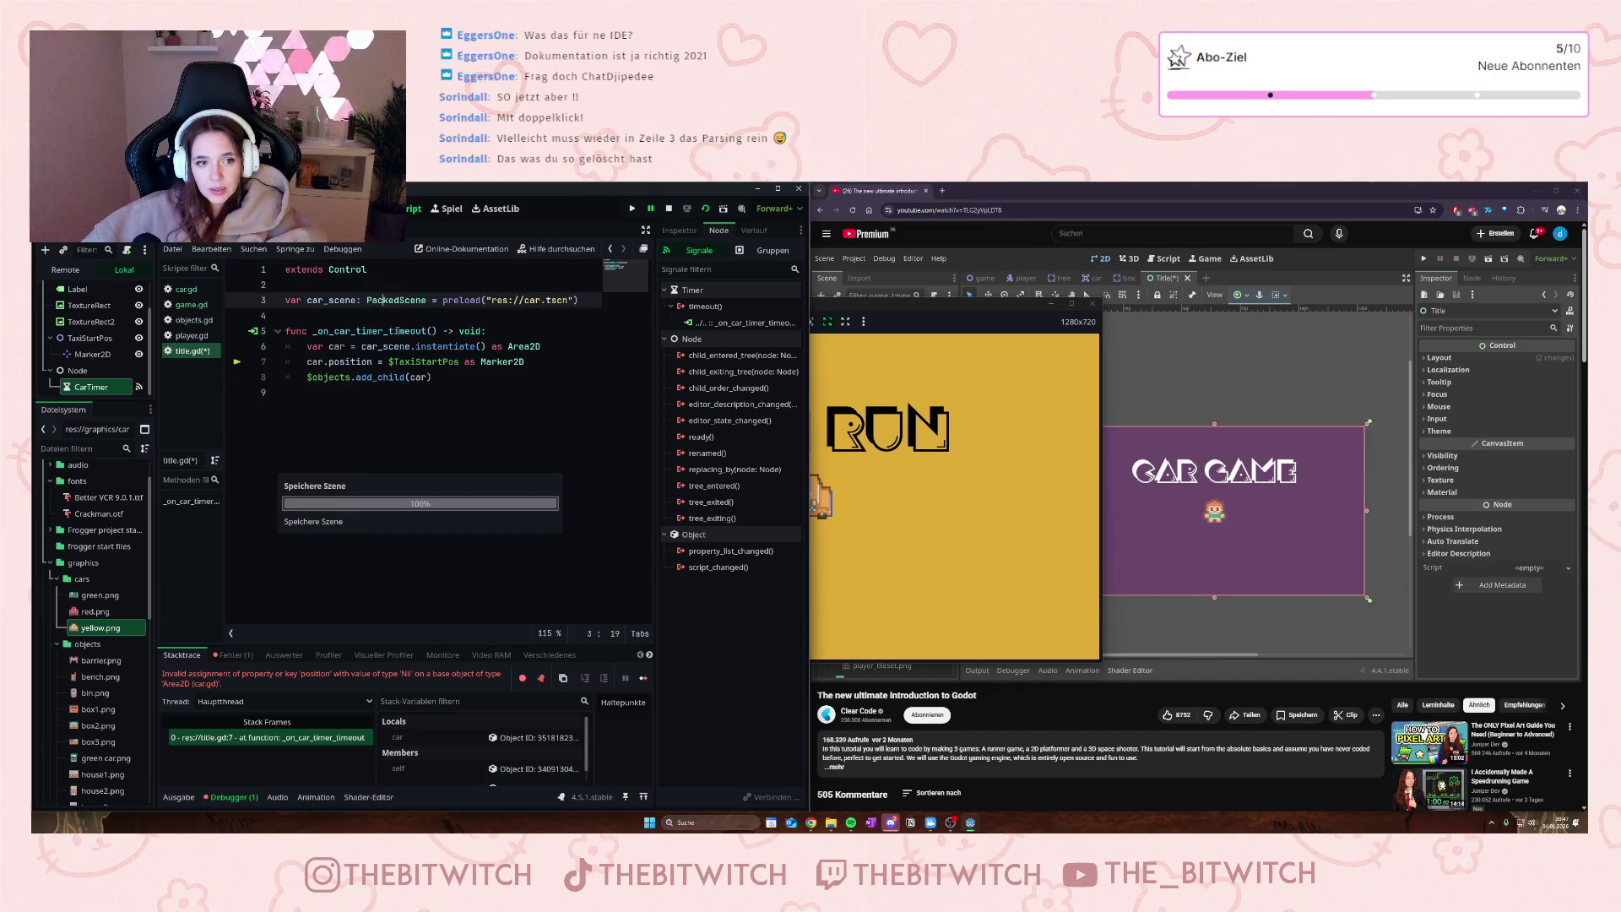
pyautogui.hotkey('ctrl', 's')
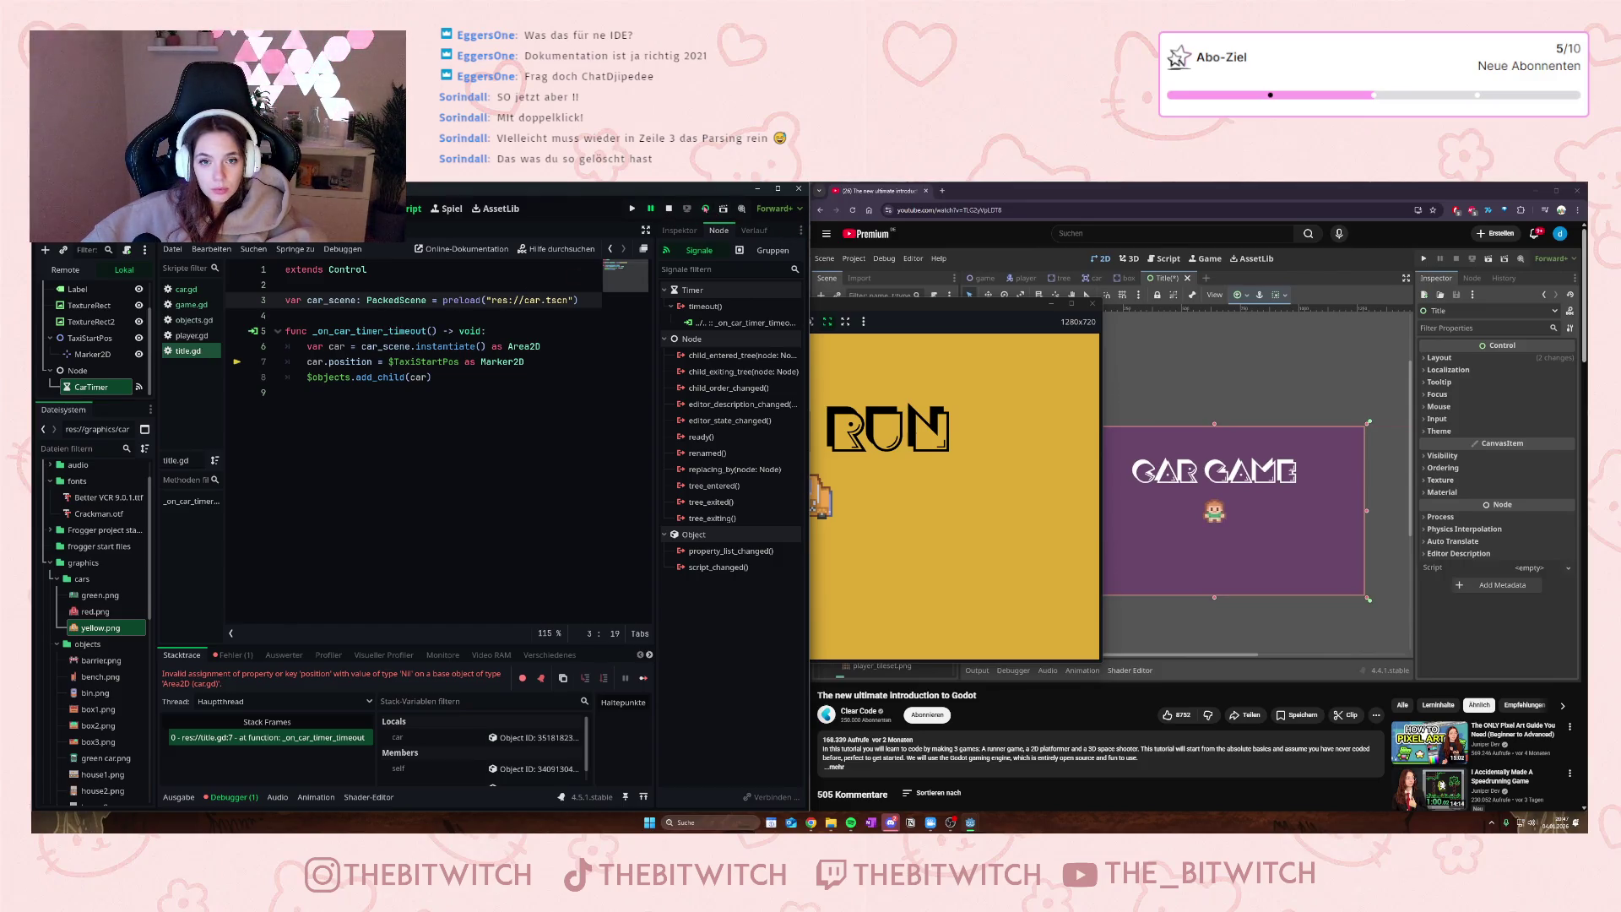
pyautogui.click(705, 211)
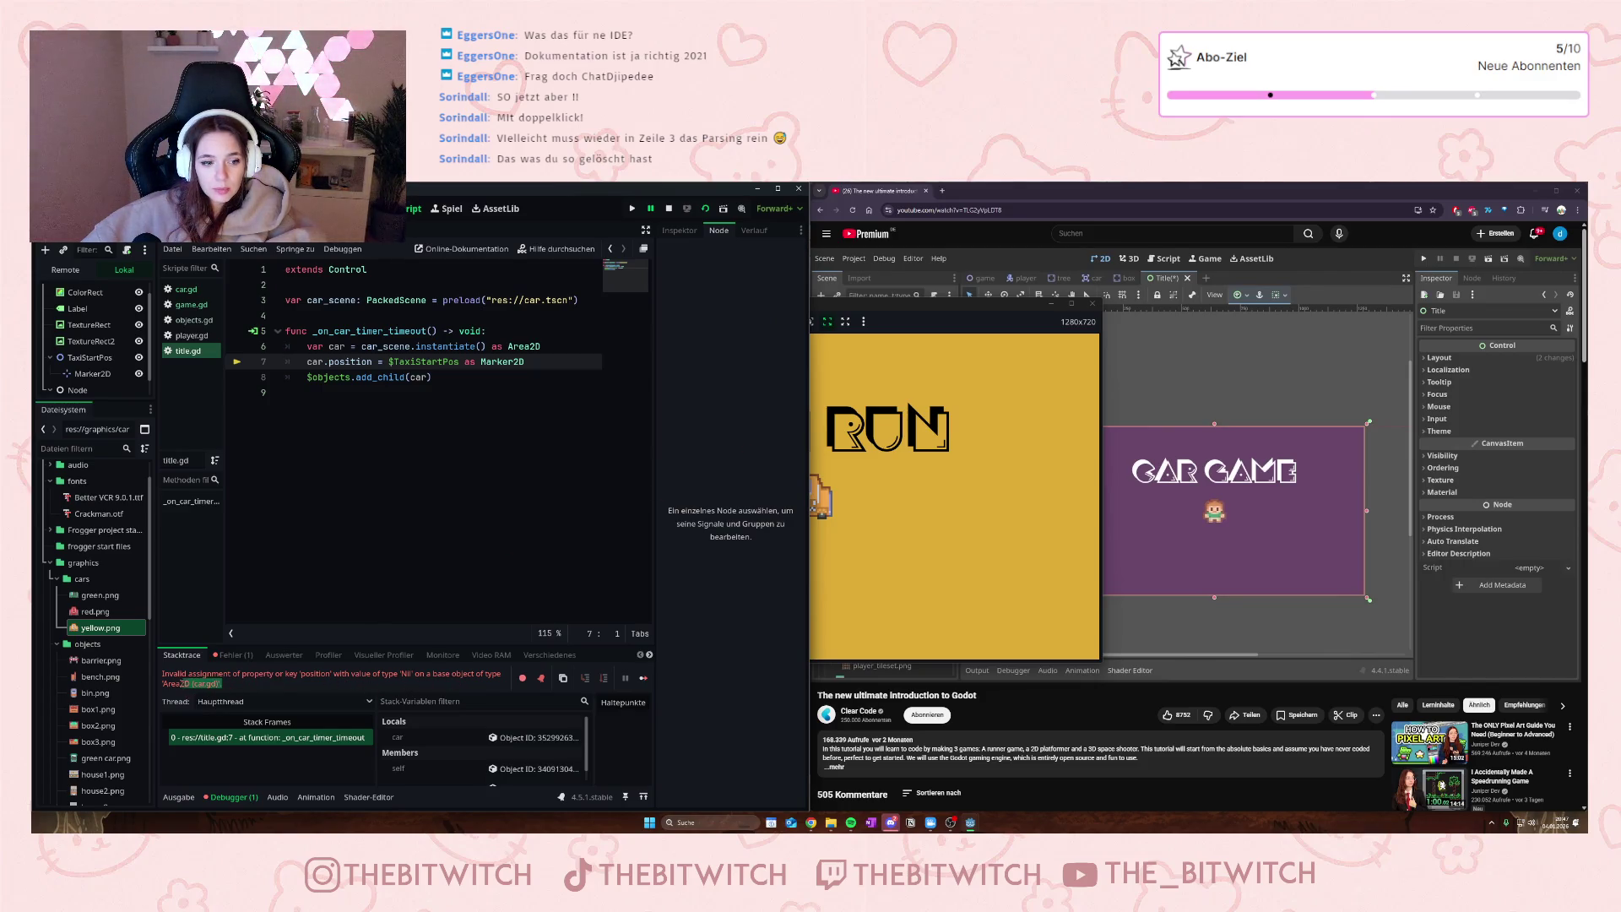
# - Select the Area2D part of the Nil position error message in the debugger
pyautogui.moveTo(165, 684); pyautogui.dragTo(220, 677)
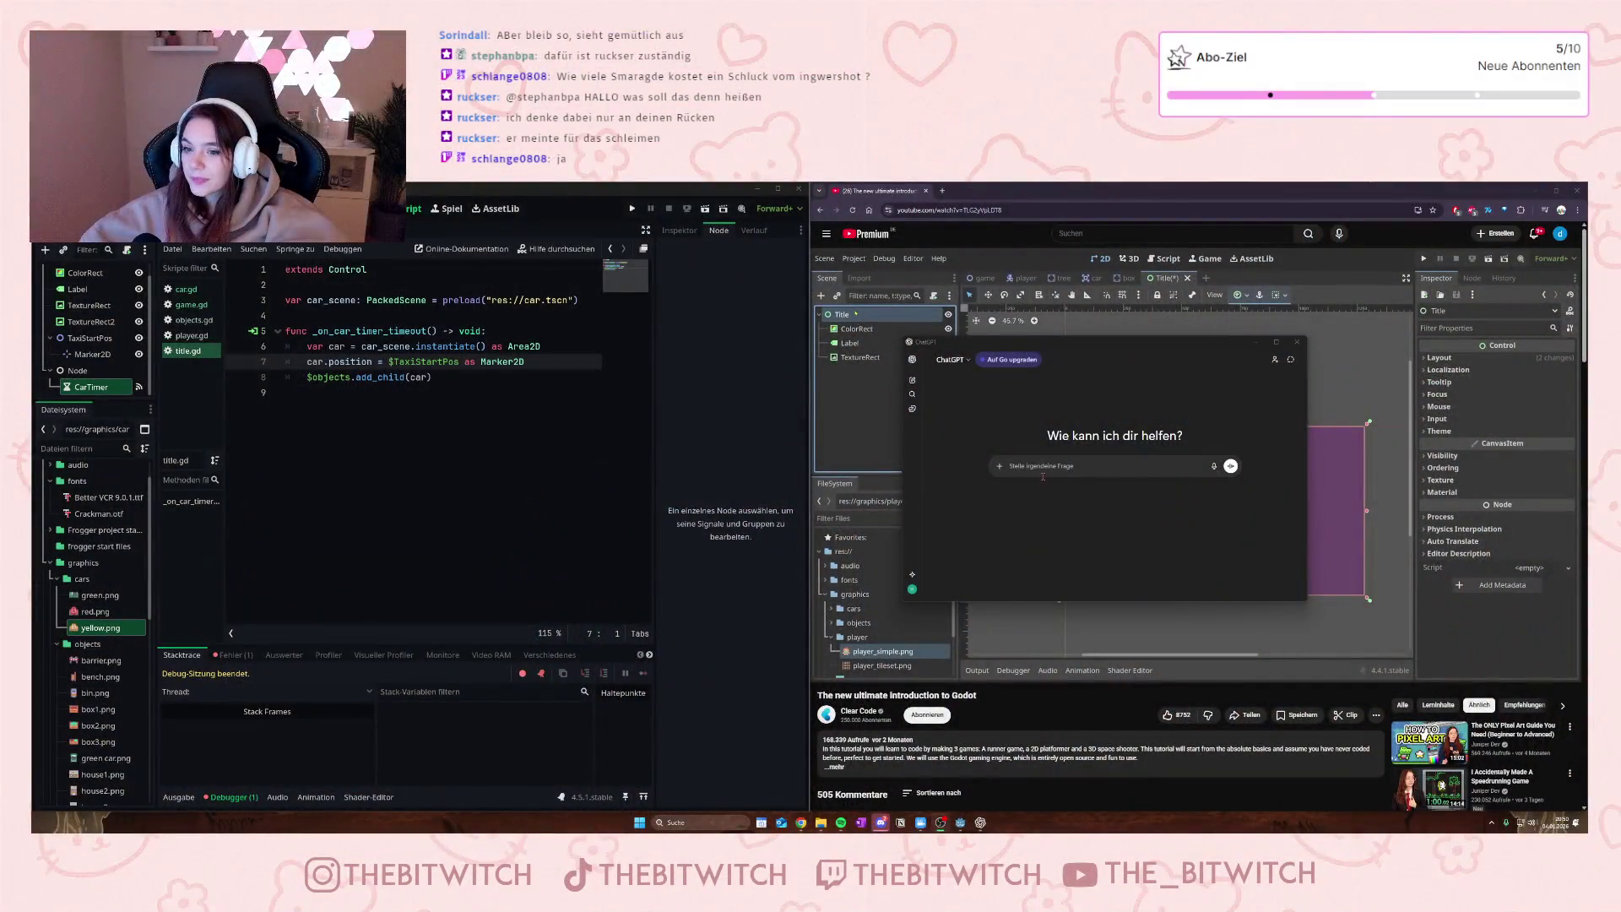
pyautogui.click(1046, 471)
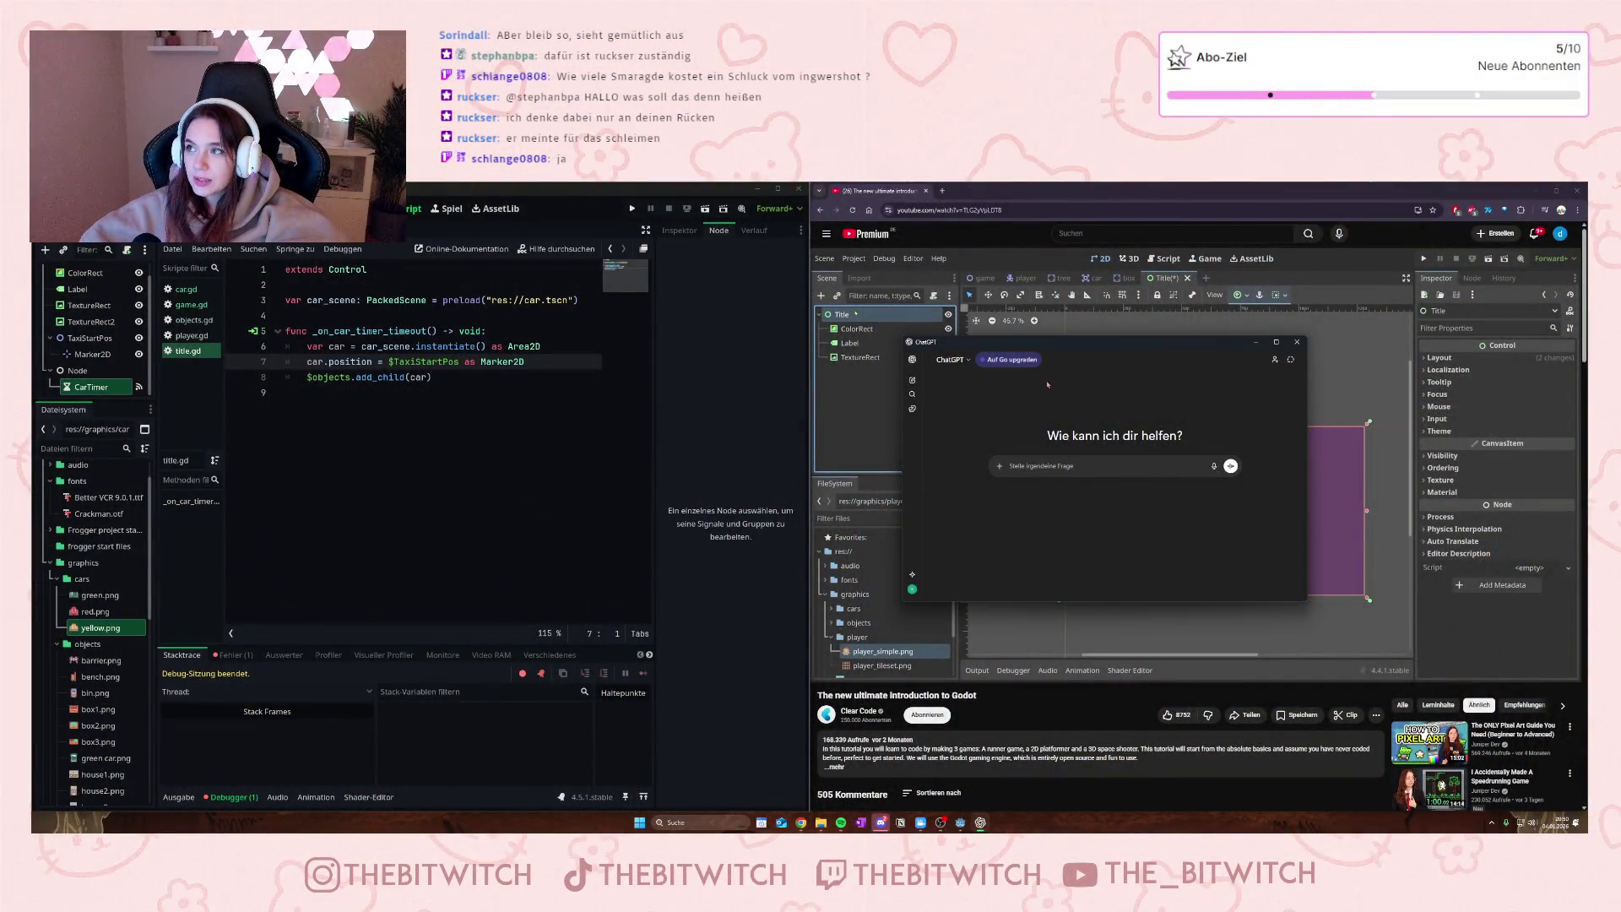
pyautogui.click(361, 361)
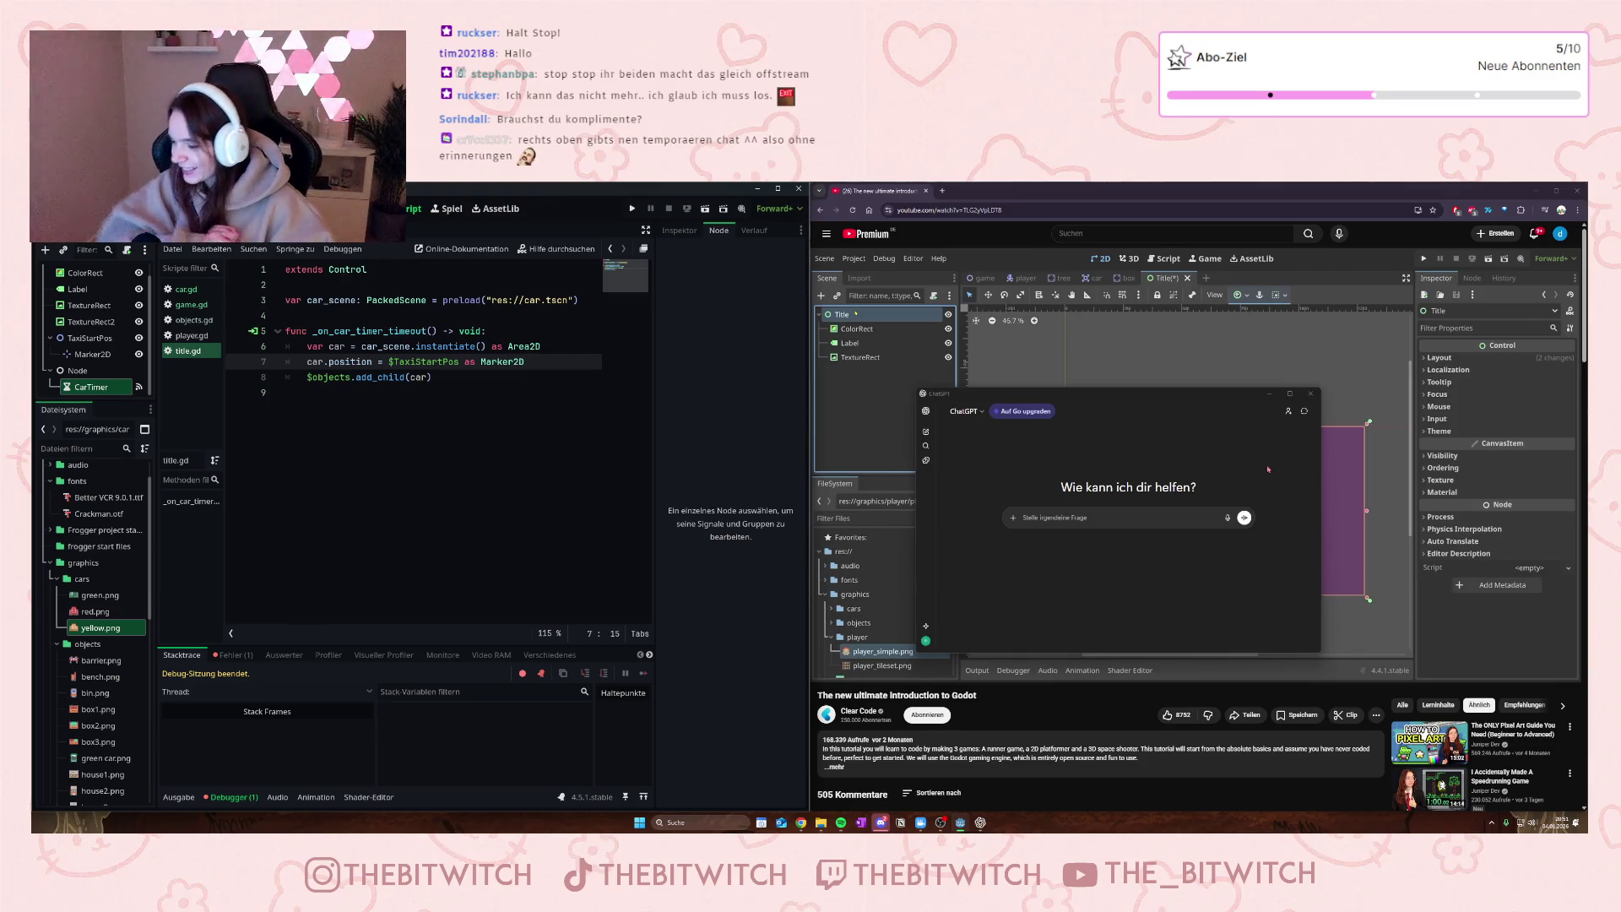
# - Start and confirm a temporary ChatGPT chat, then move its window up-left and enlarge it
pyautogui.click(1303, 412)
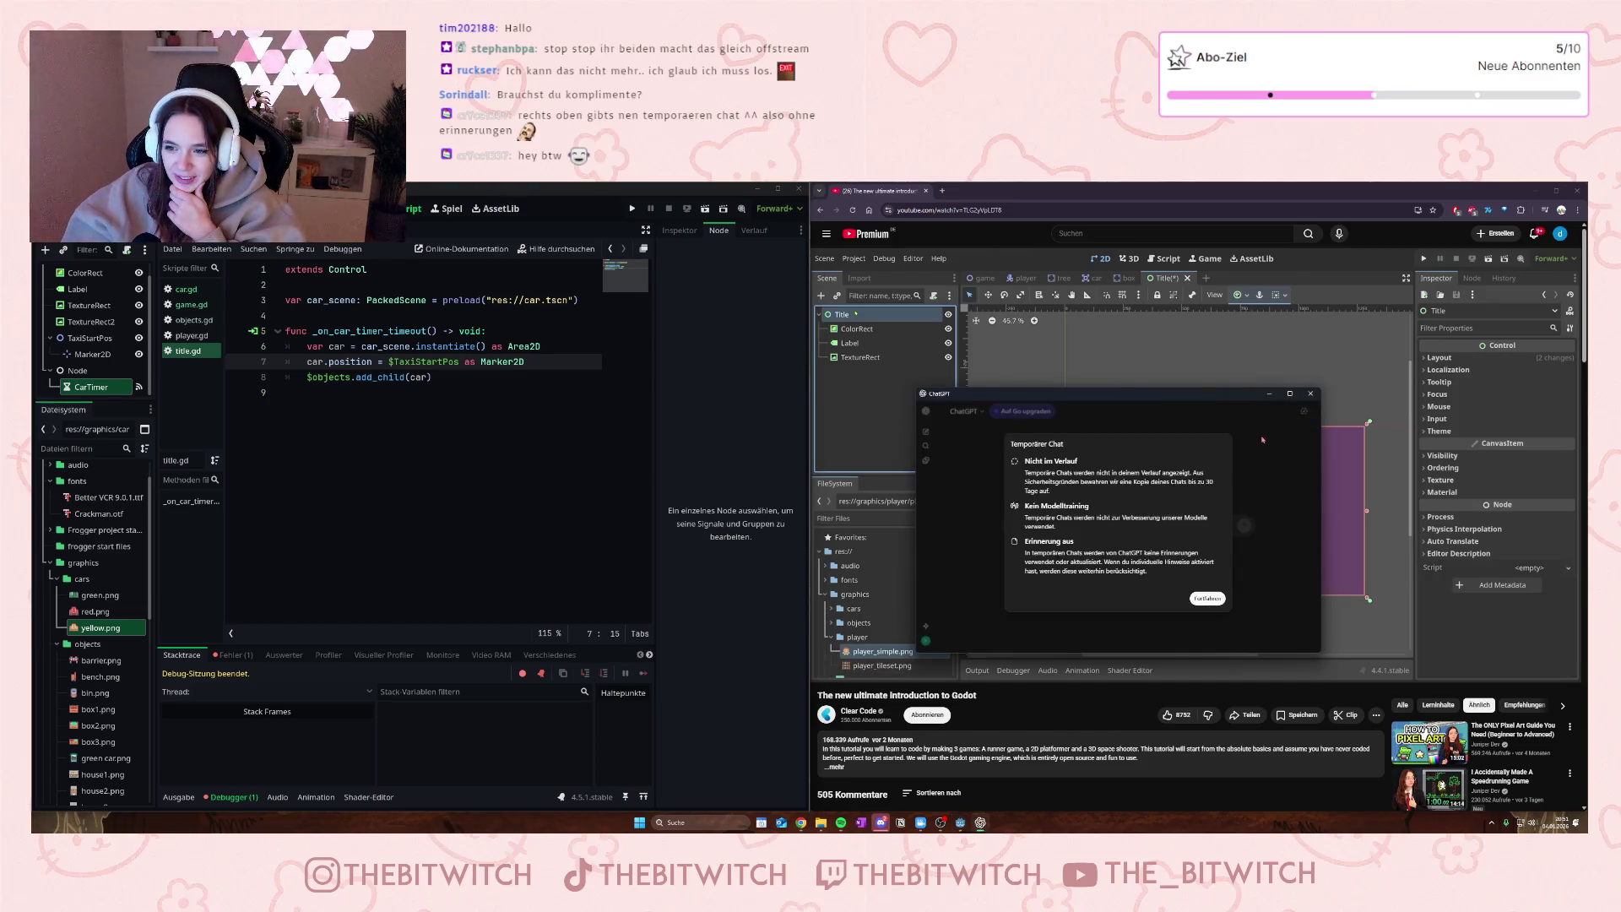
pyautogui.click(1207, 597)
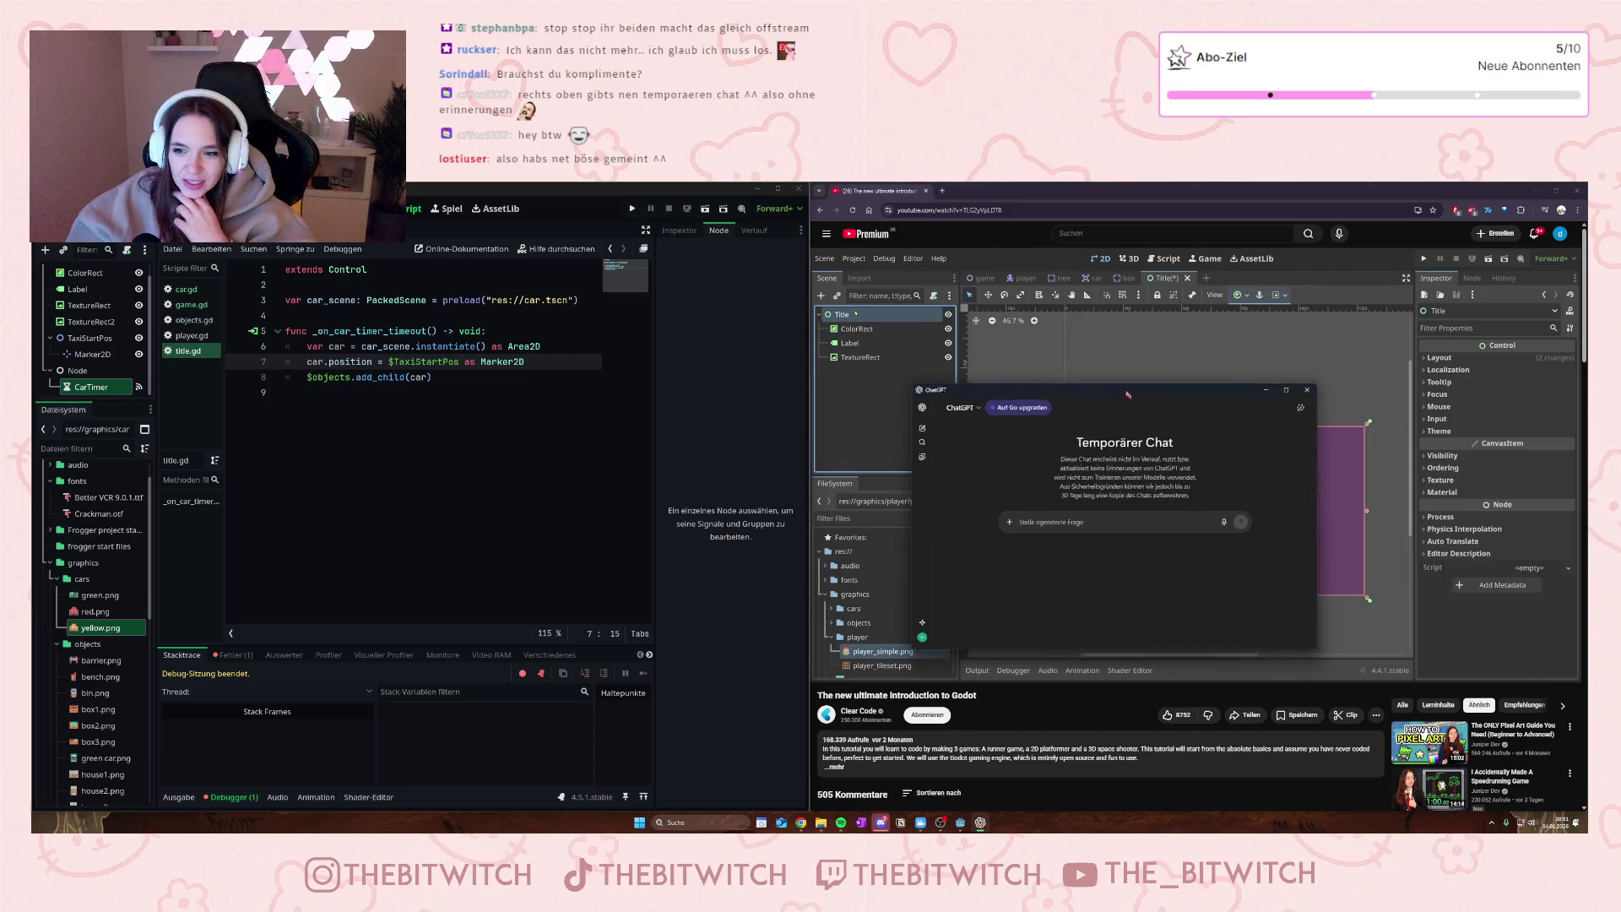
pyautogui.moveTo(1135, 399); pyautogui.dragTo(1085, 345)
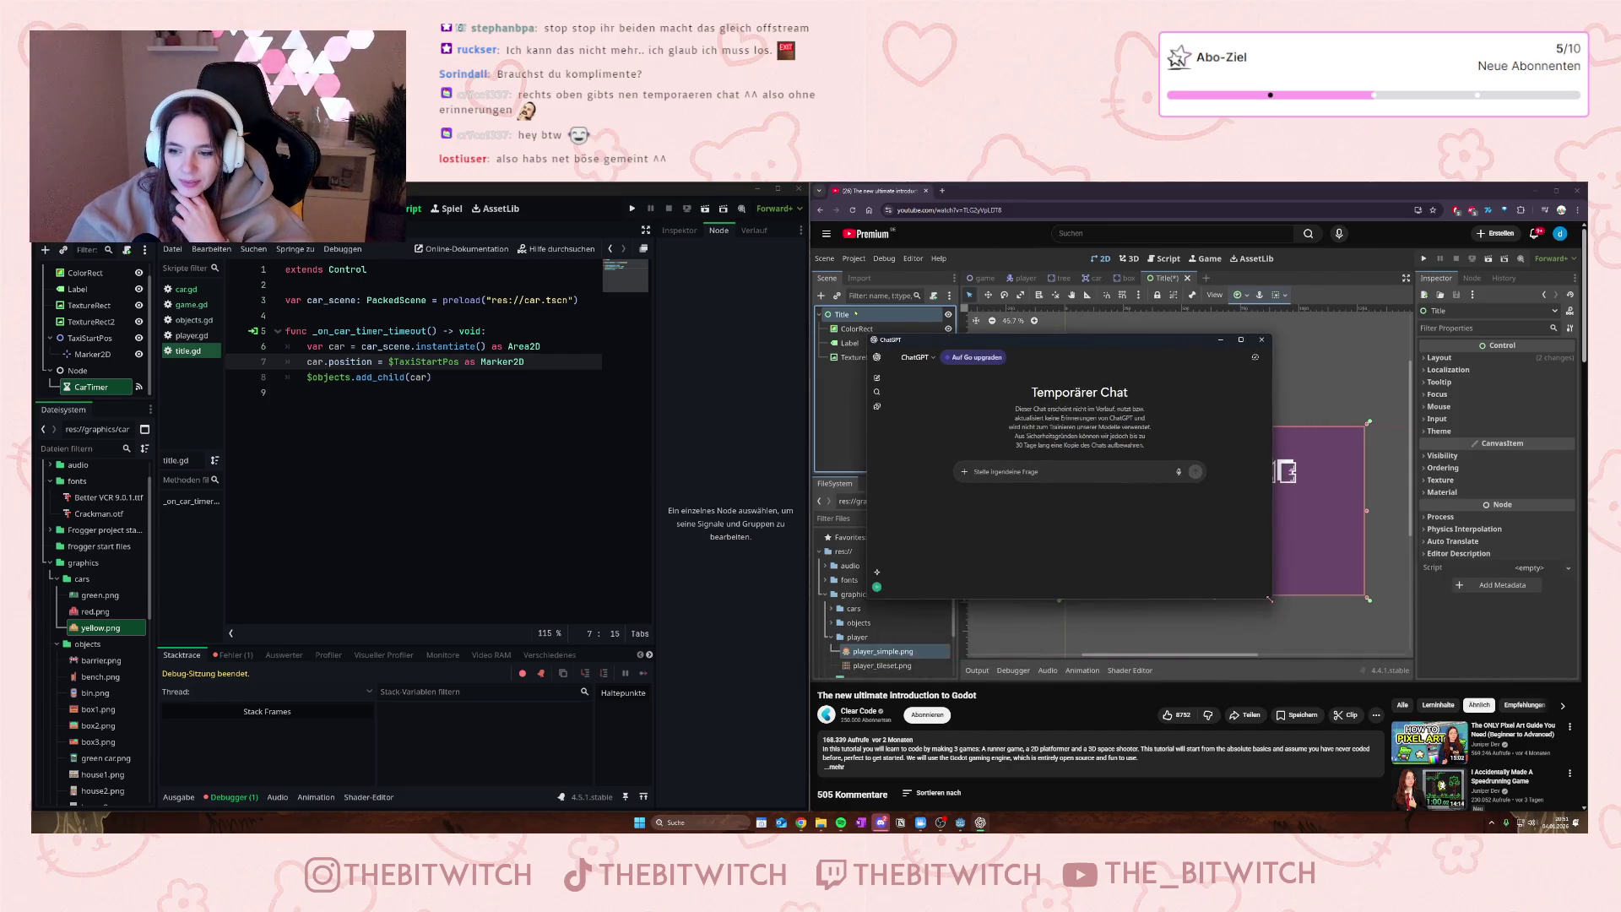
pyautogui.moveTo(1269, 598)
pyautogui.mouseDown()
pyautogui.moveTo(1333, 659)
pyautogui.moveTo(1379, 664)
pyautogui.mouseUp()
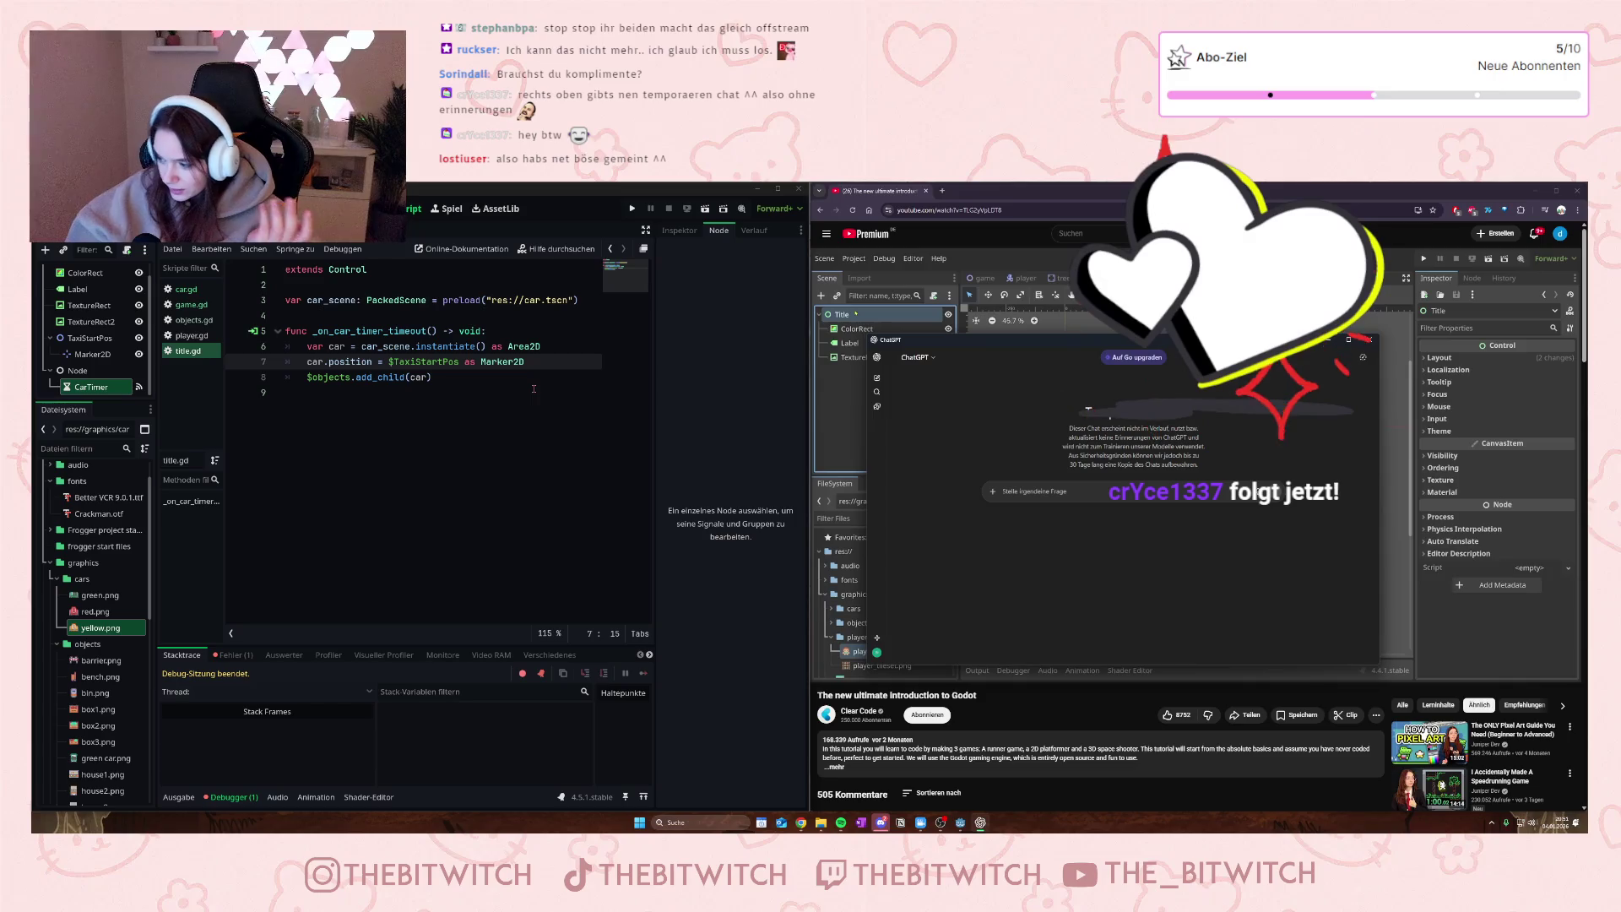
pyautogui.moveTo(521, 363)
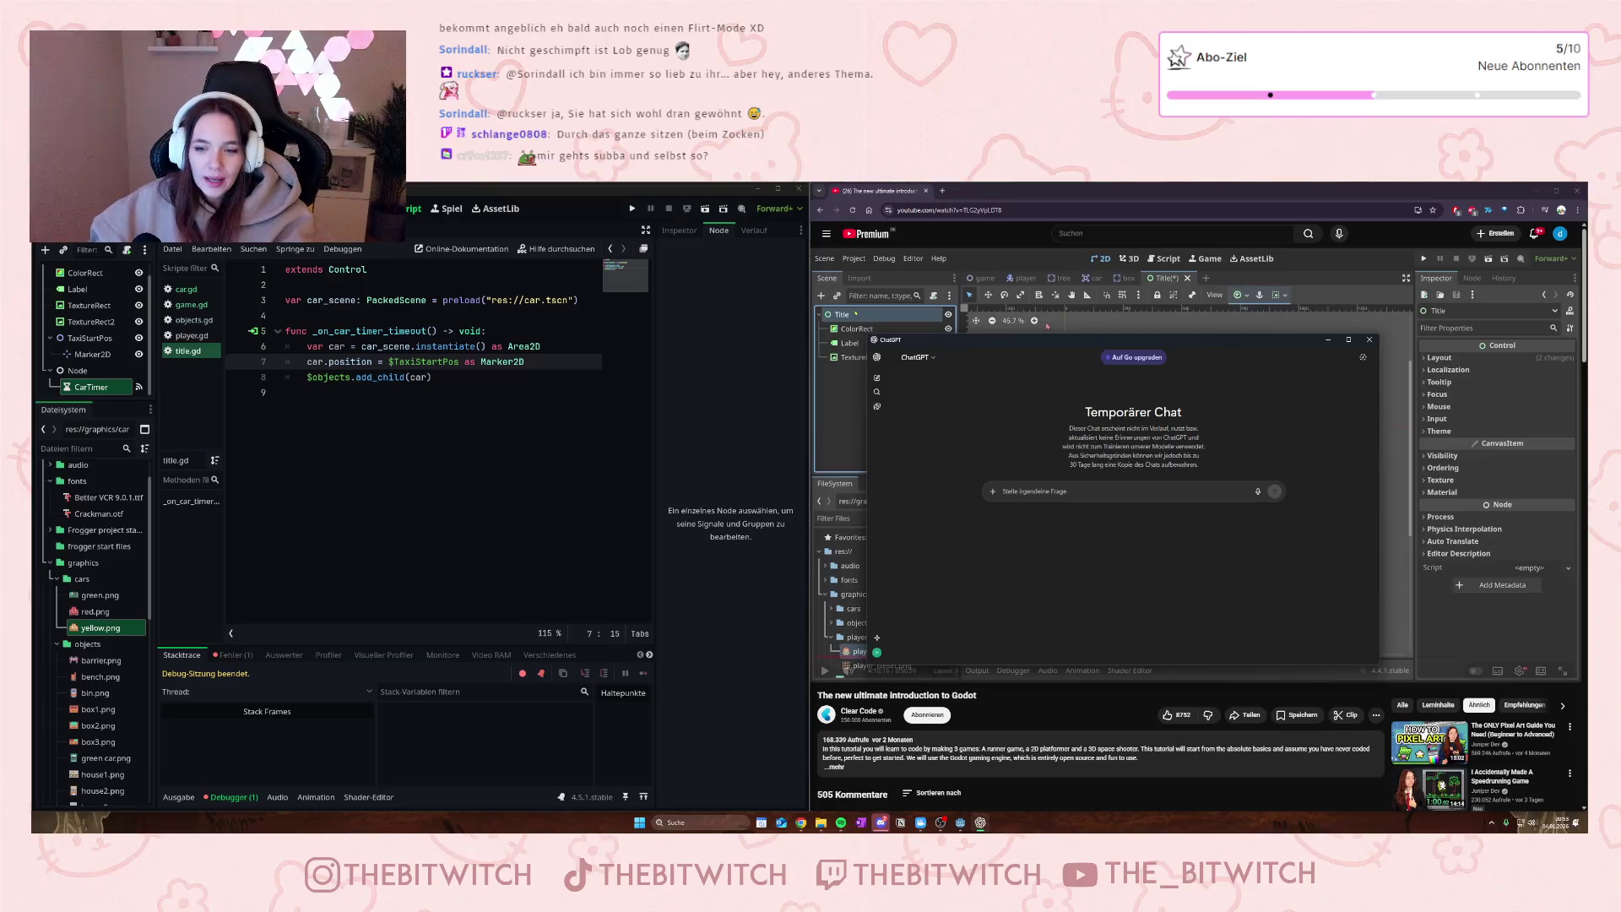
# - Reposition the chat window and begin typing a German question about an animated Godot title screen
pyautogui.moveTo(1064, 347)
pyautogui.mouseDown()
pyautogui.moveTo(650, 428)
pyautogui.moveTo(296, 455)
pyautogui.moveTo(899, 363)
pyautogui.moveTo(1128, 303)
pyautogui.mouseUp()
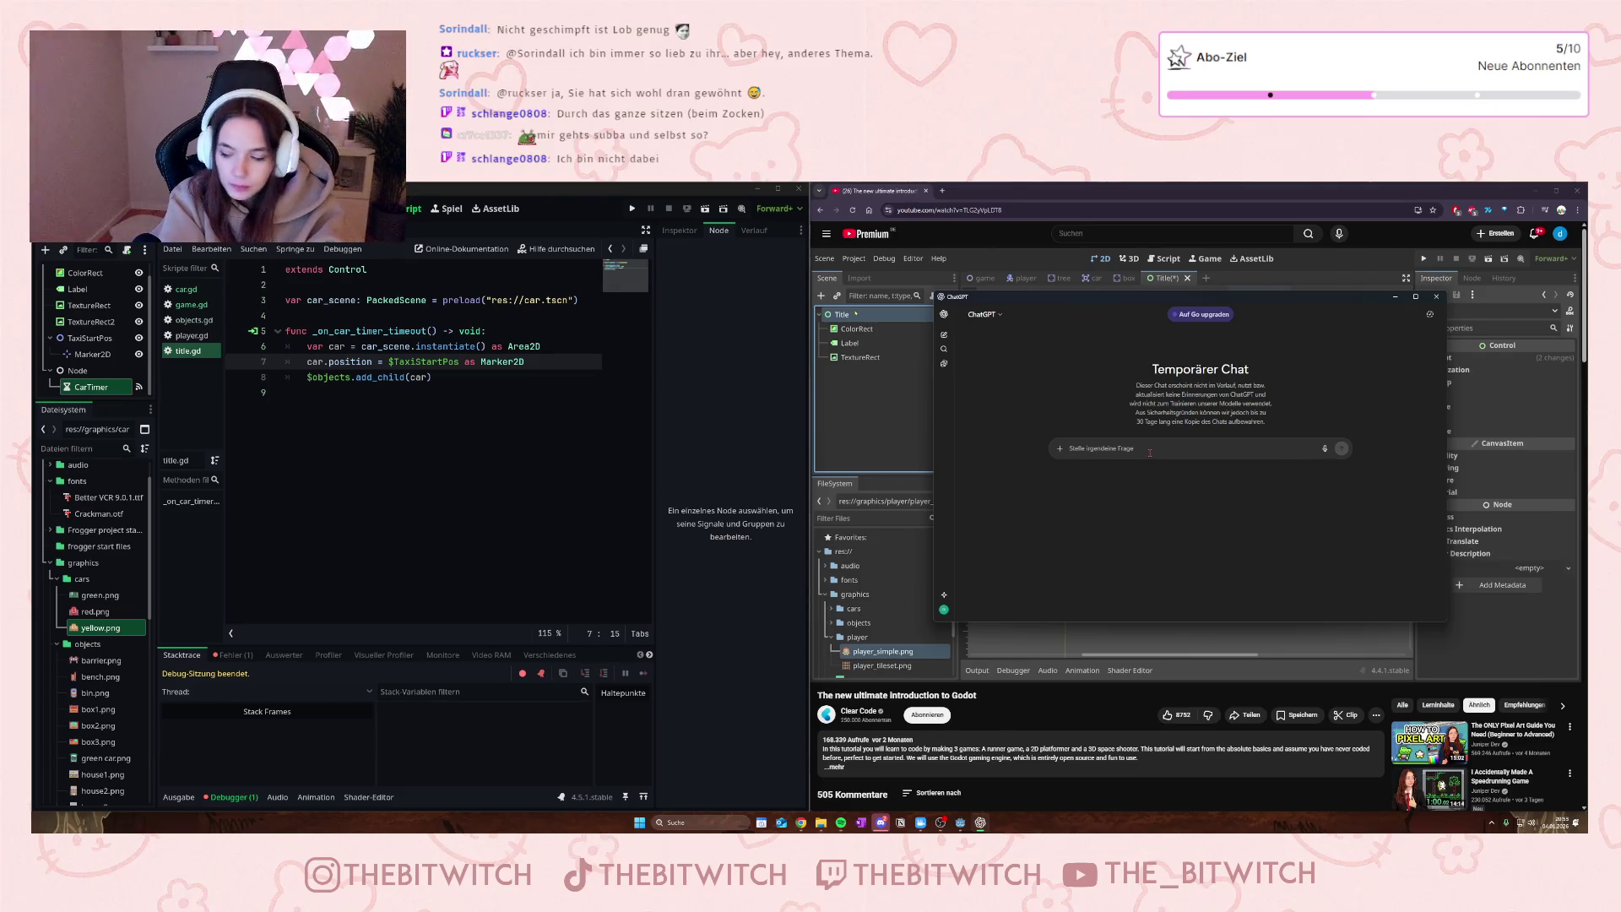
pyautogui.write('ich b')
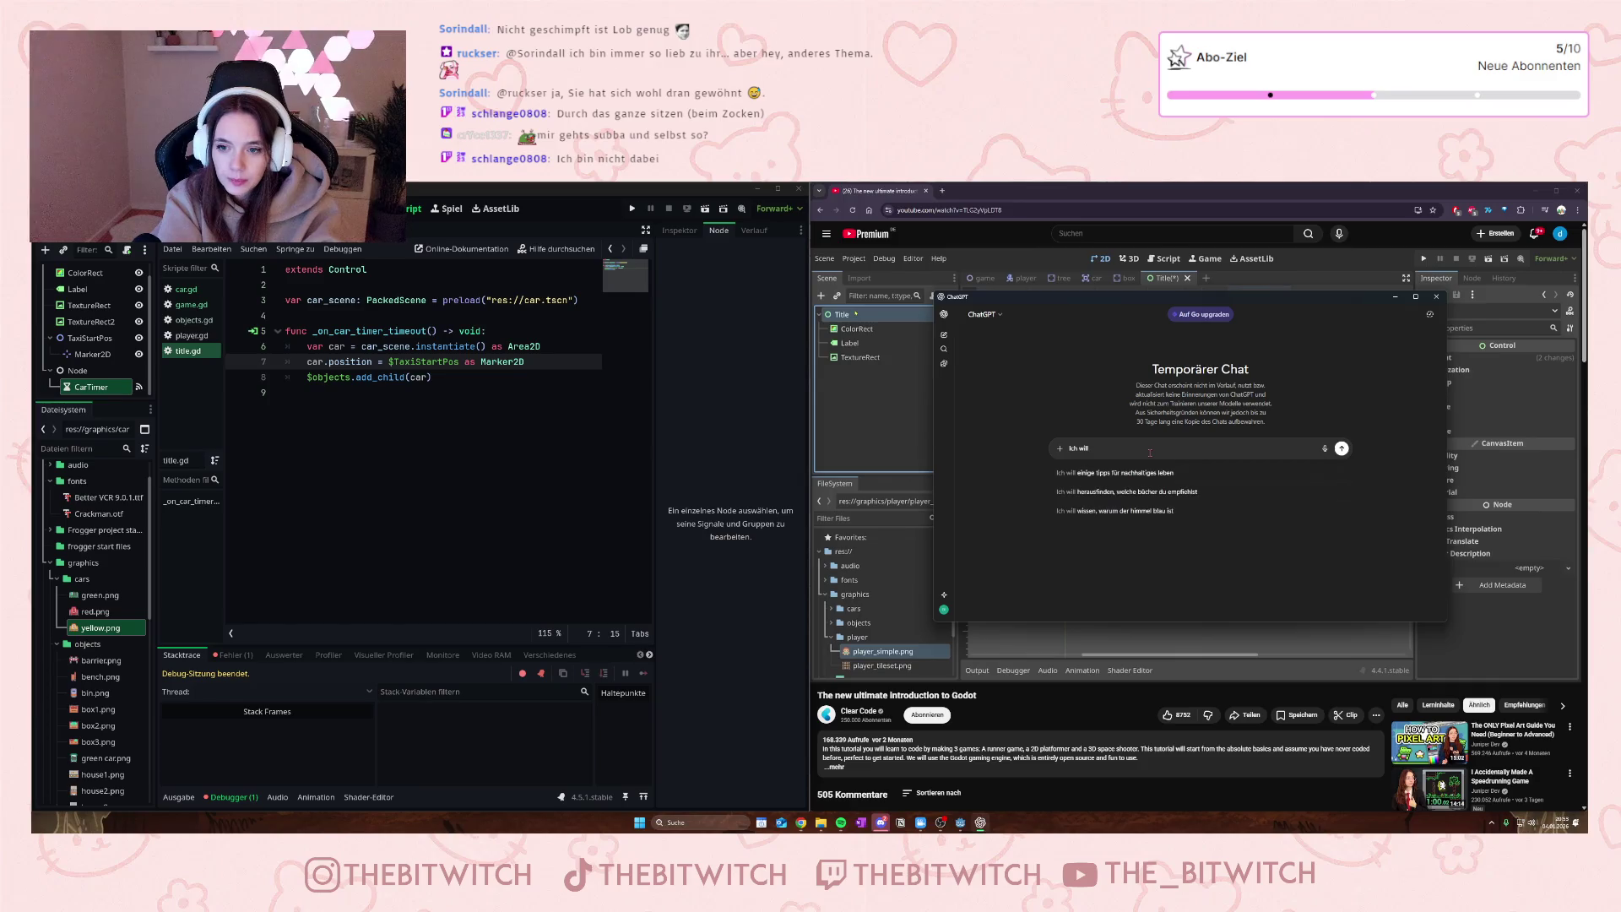
pyautogui.write(' god')
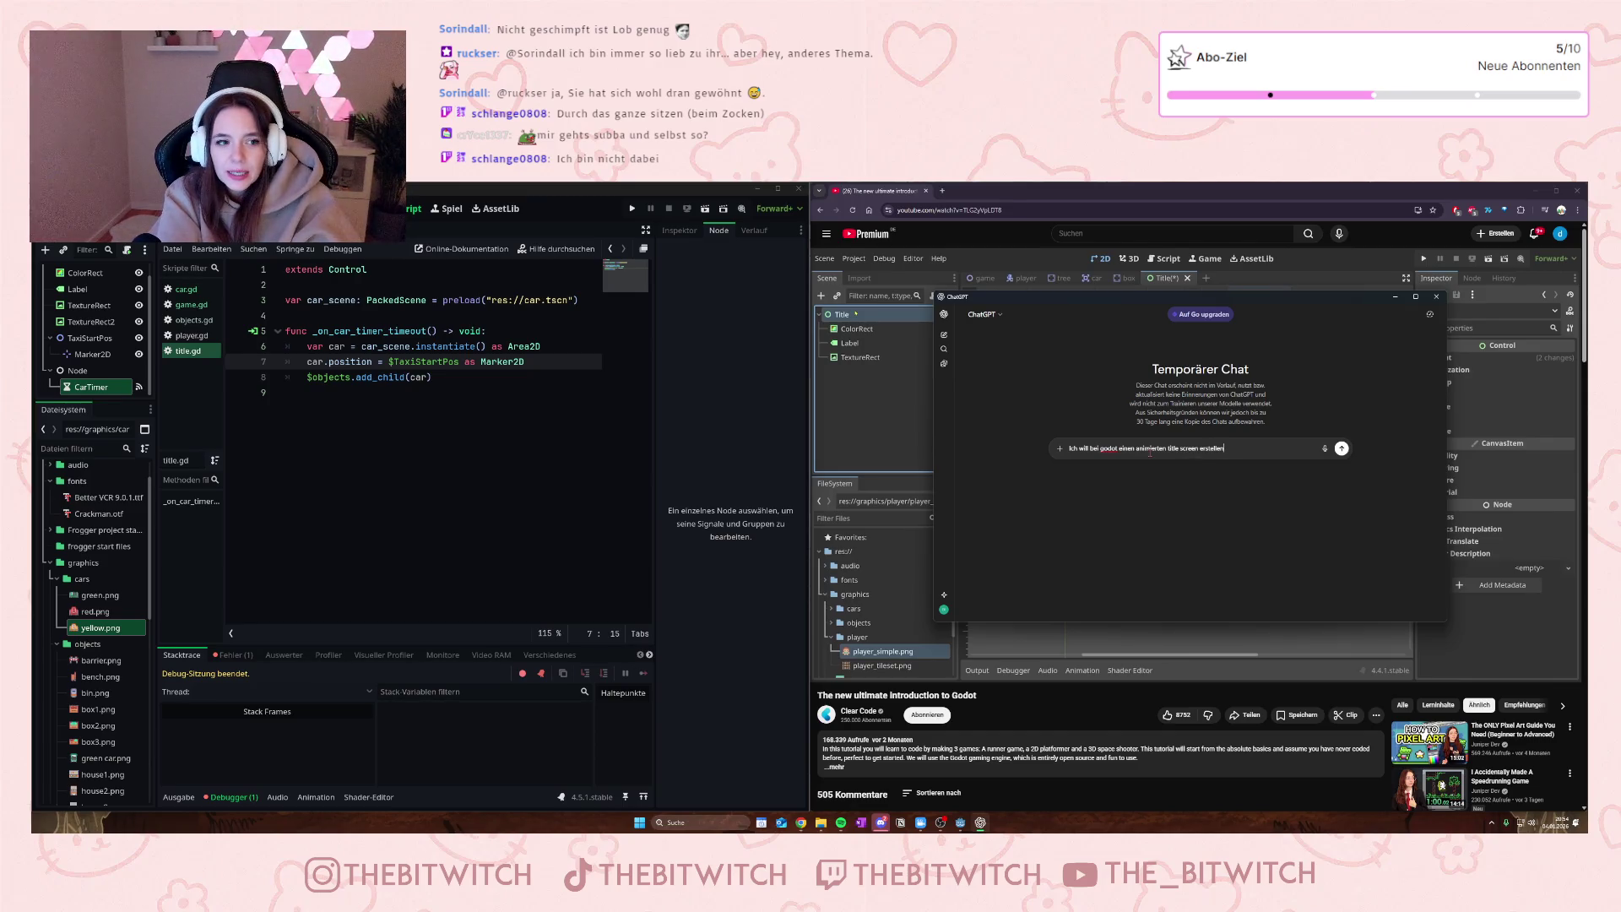
pyautogui.write('. Ich verwende für das ha')
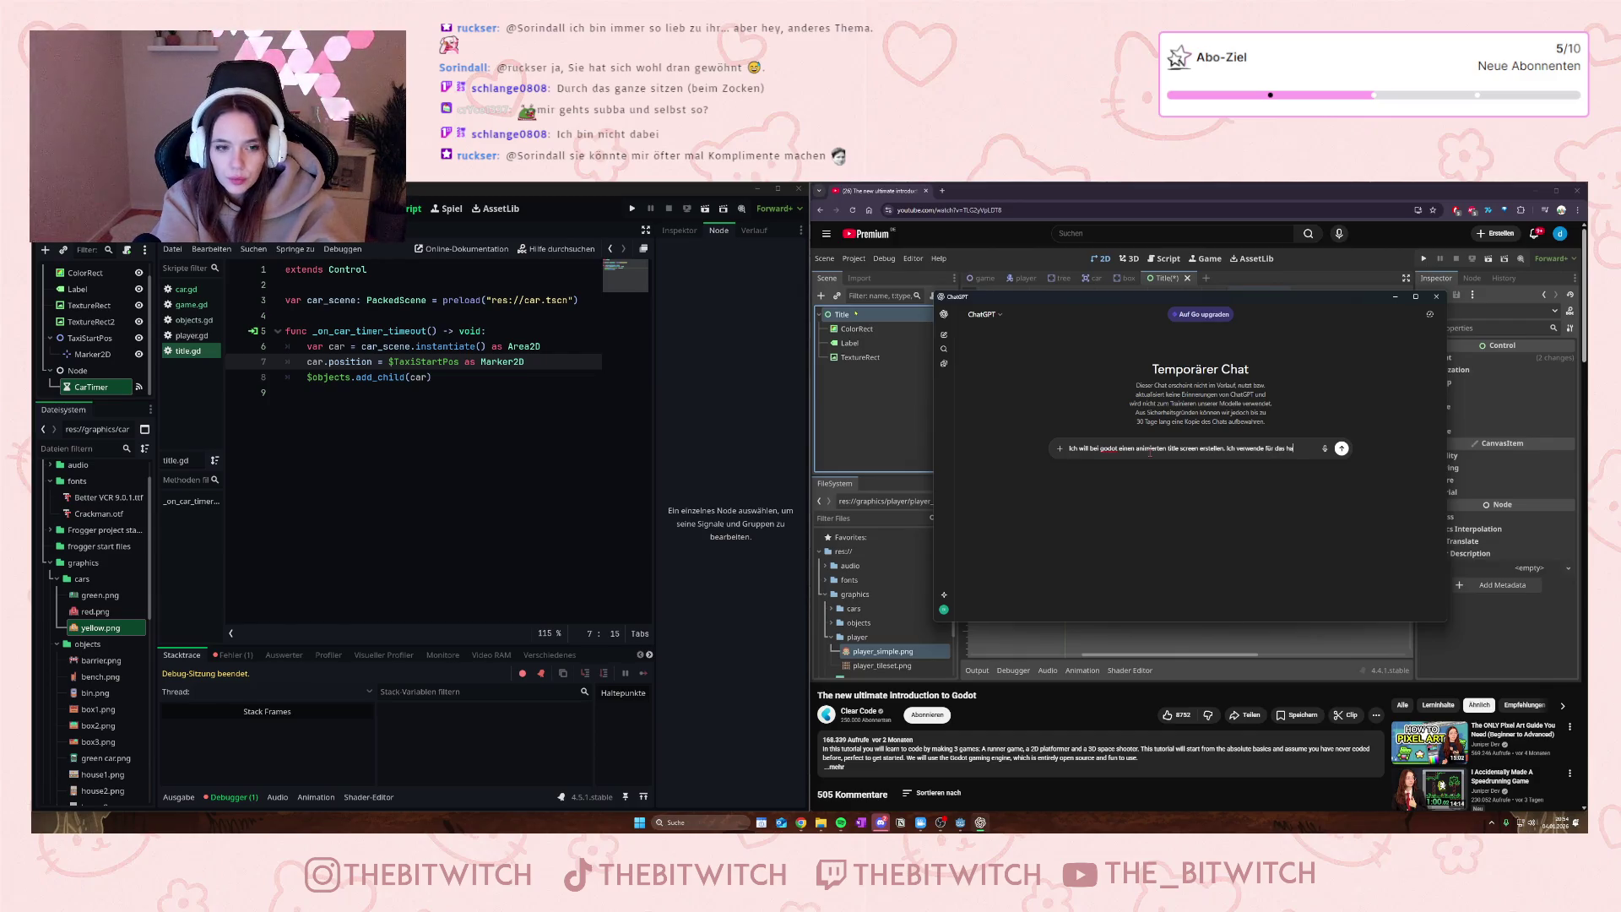
pyautogui.write('iel bei')
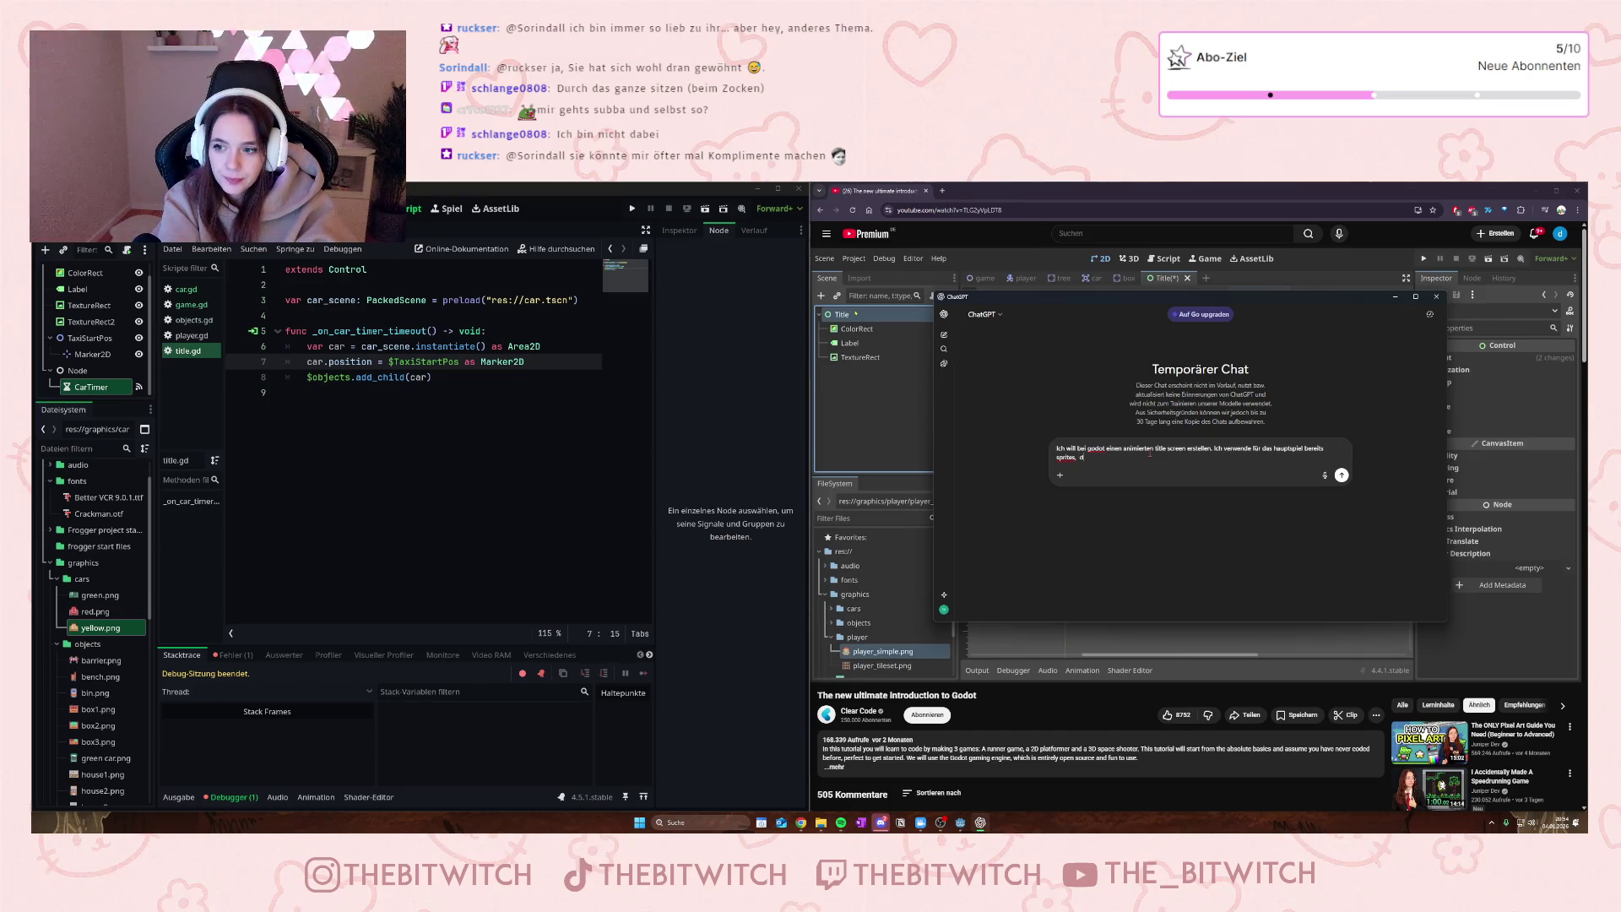
pyautogui.write('sich horizontal über den')
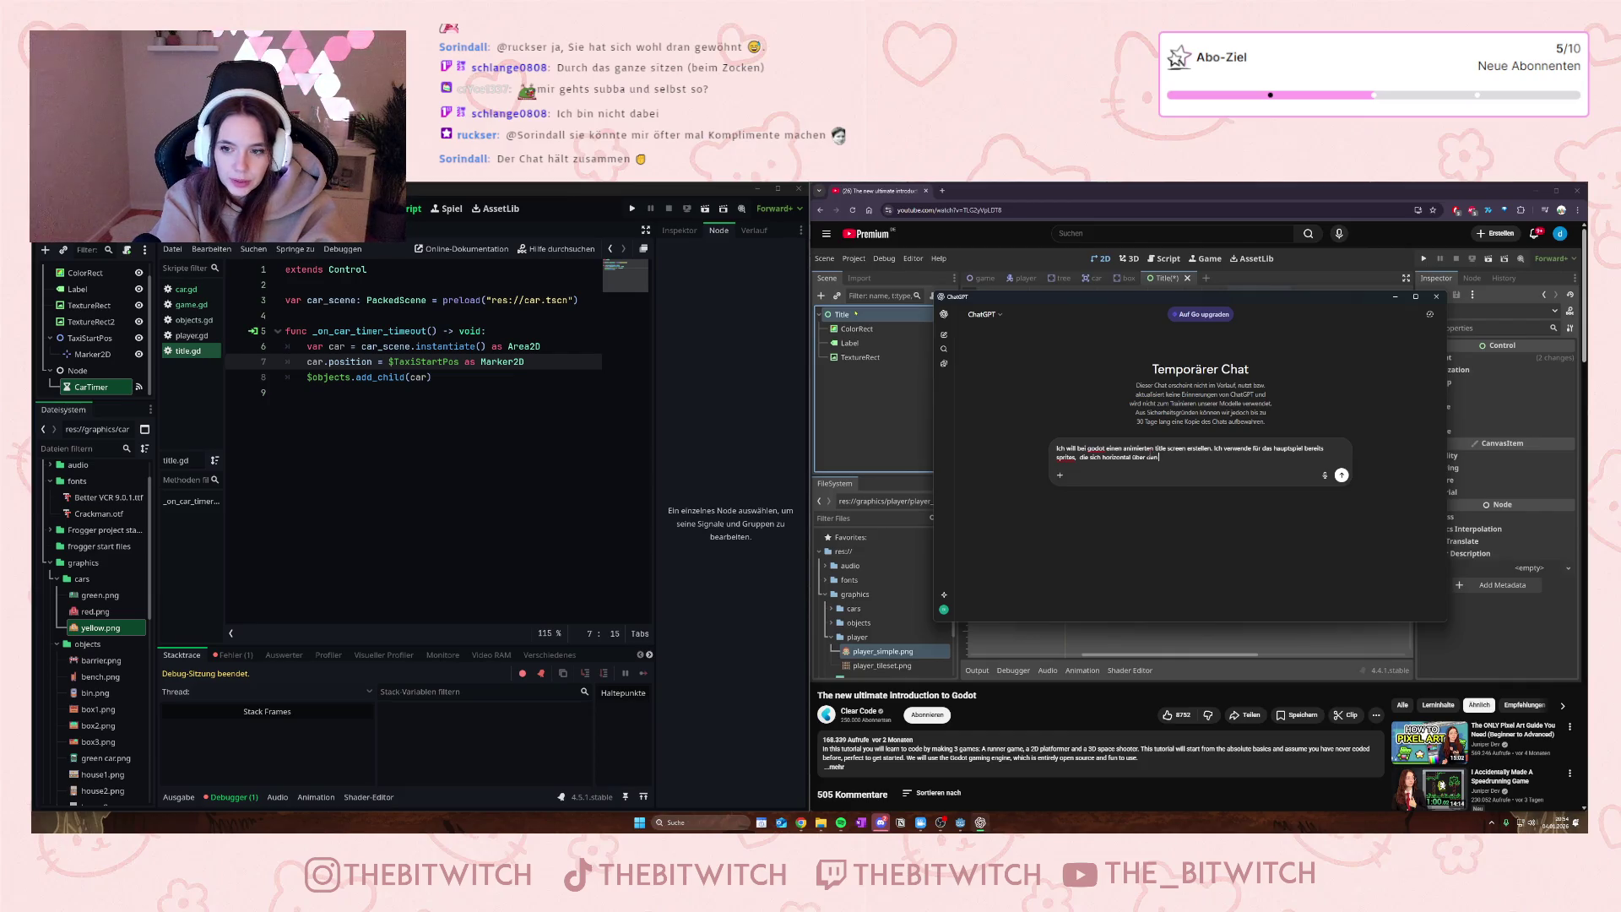
pyautogui.write(' screen be')
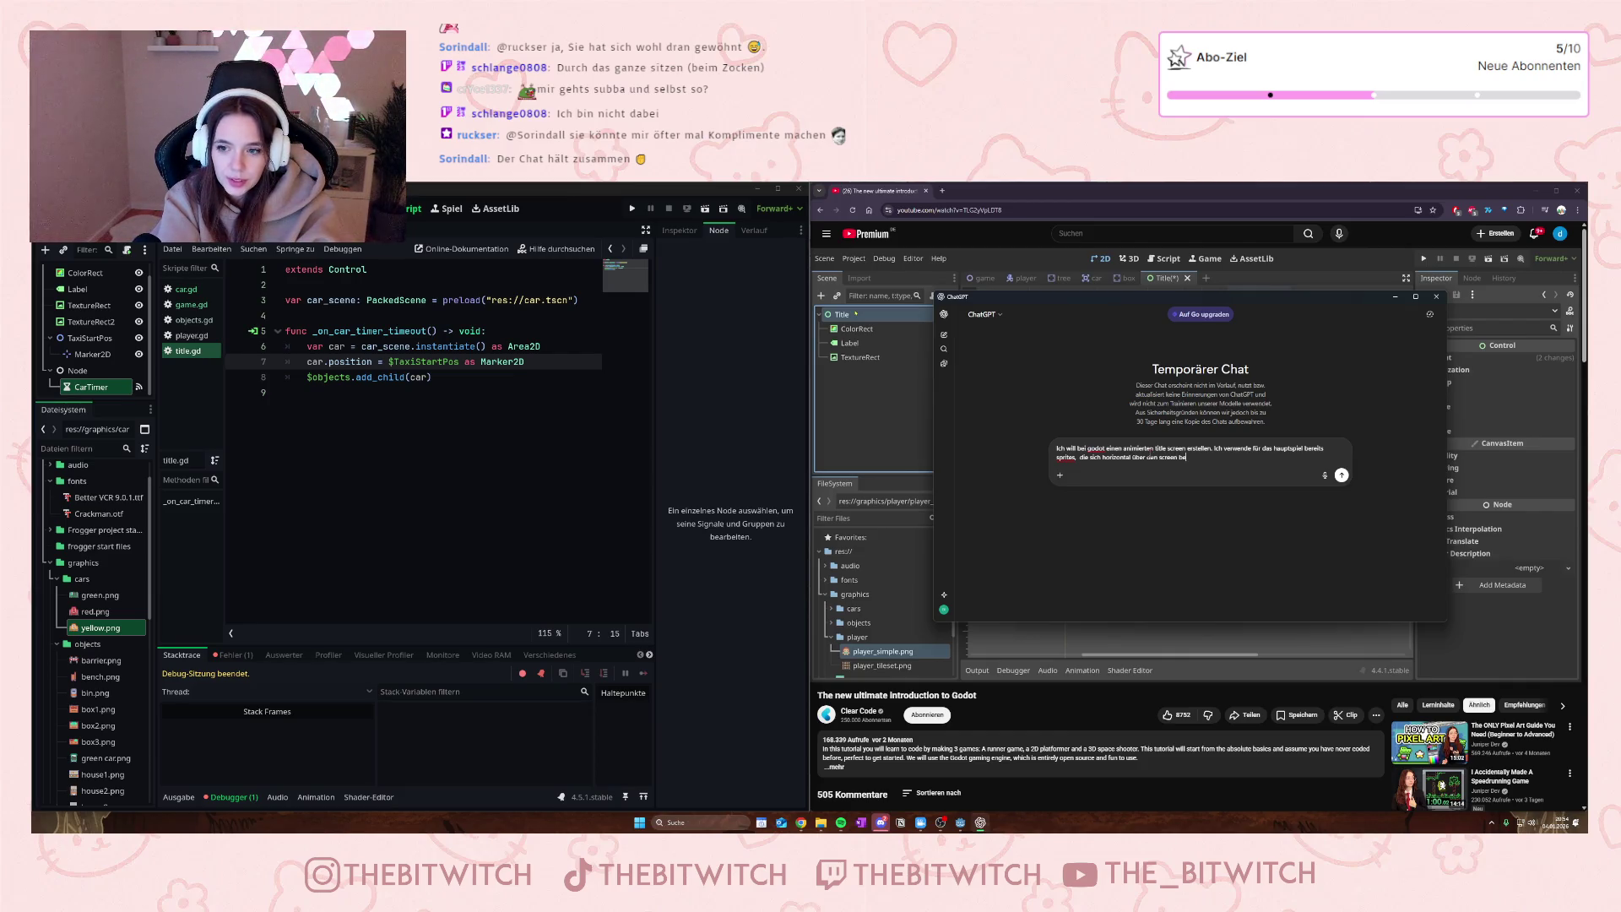
pyautogui.write('wegen und will')
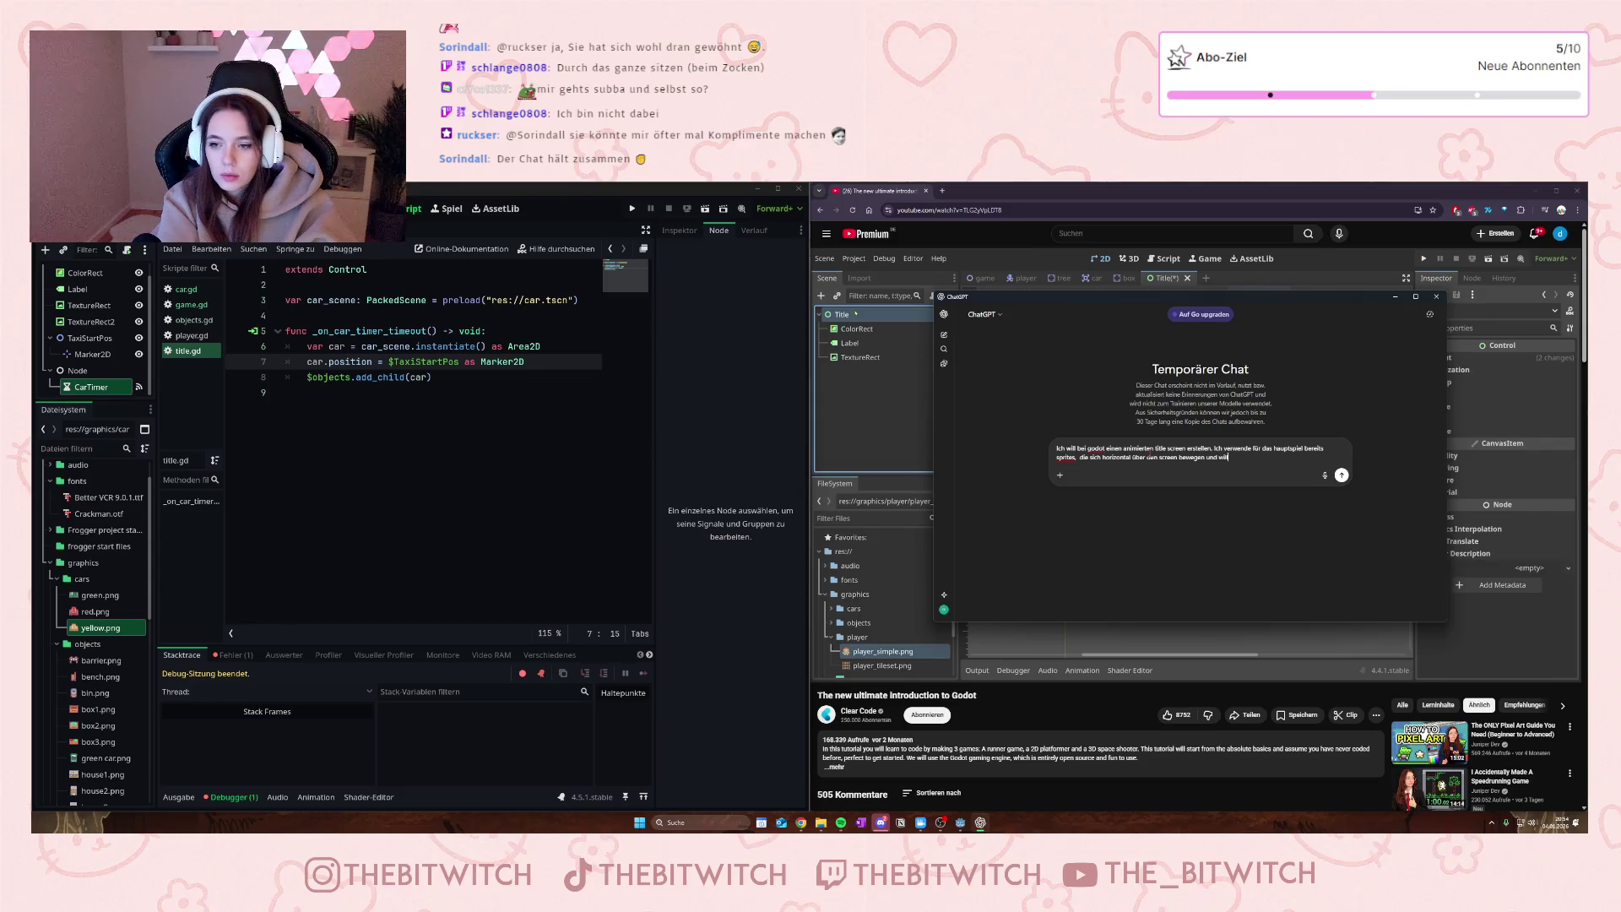
pyautogui.write(' das gleiche für den title')
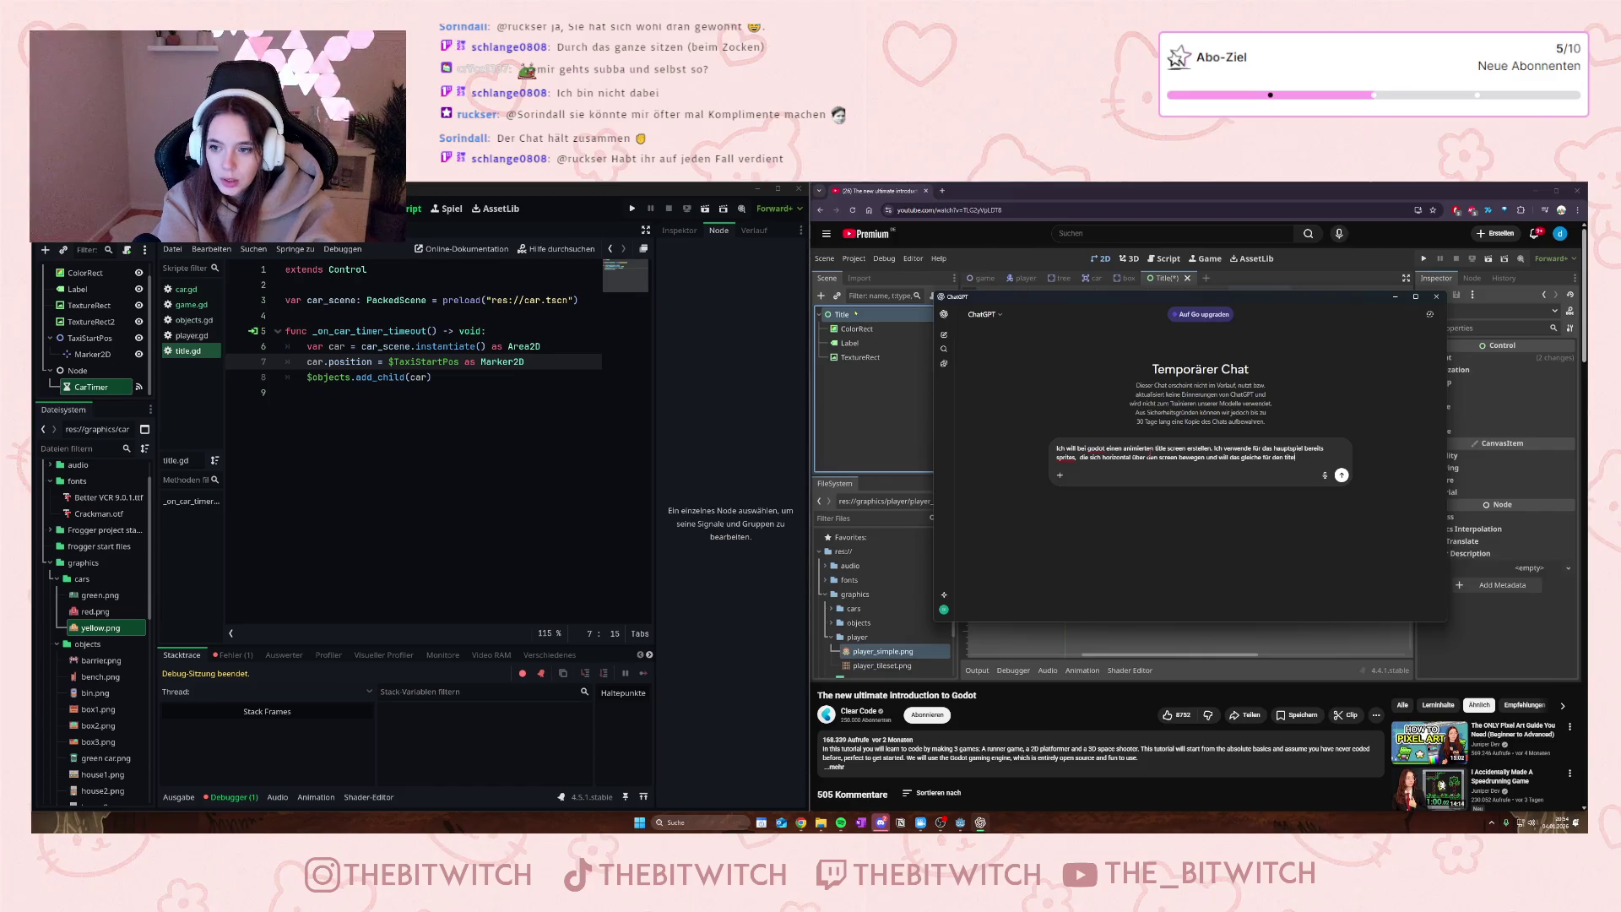
pyautogui.write('iederverw')
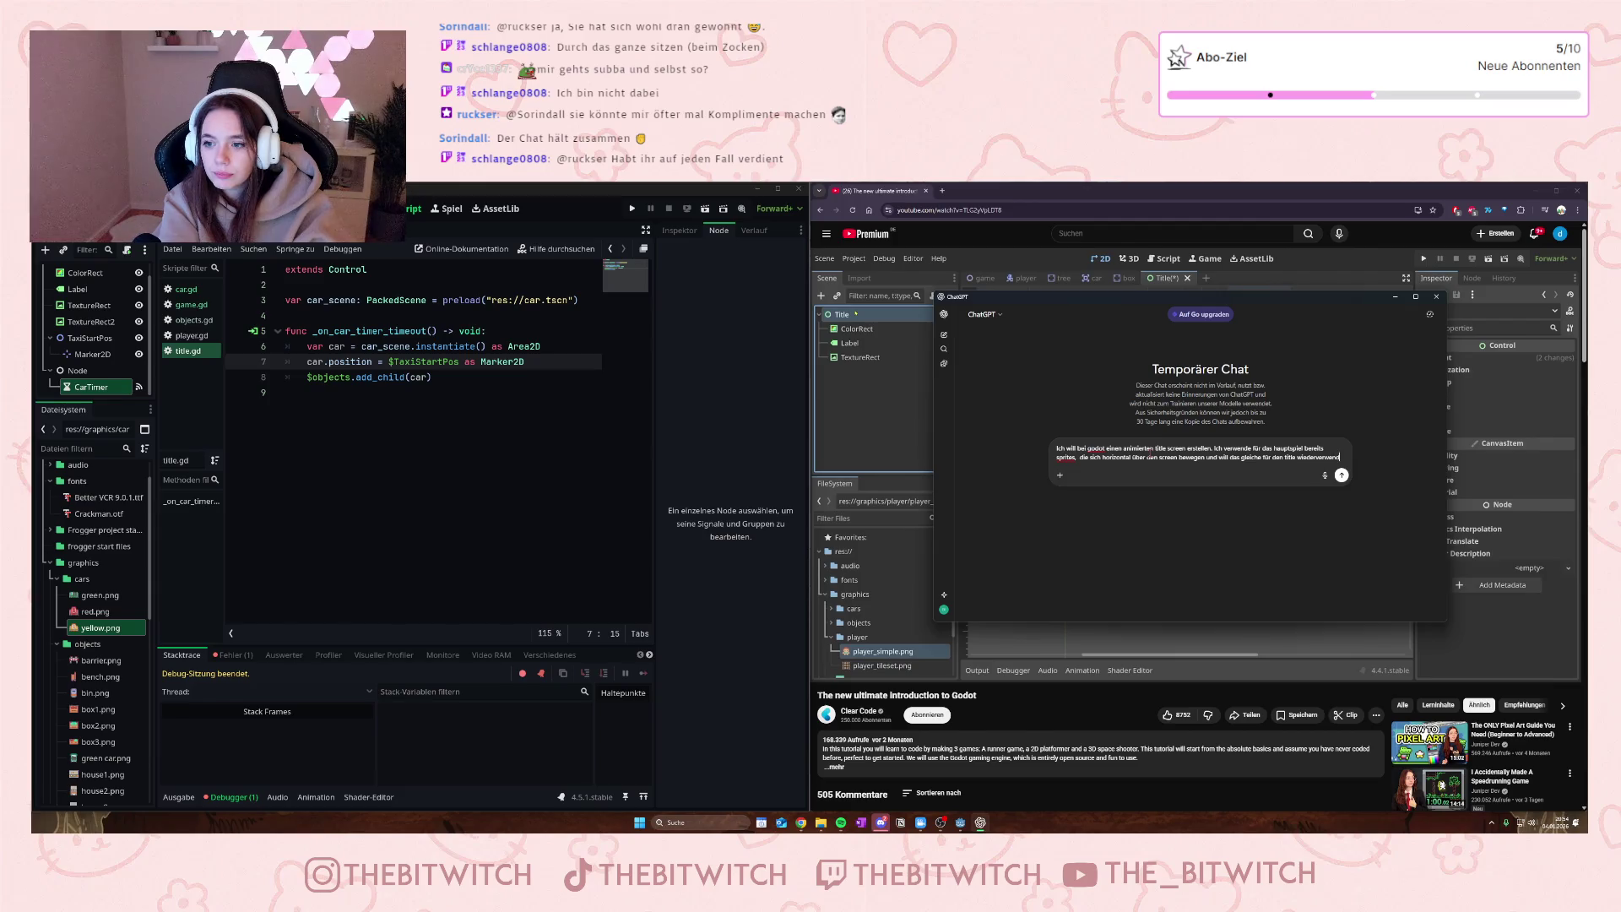
pyautogui.write('en.')
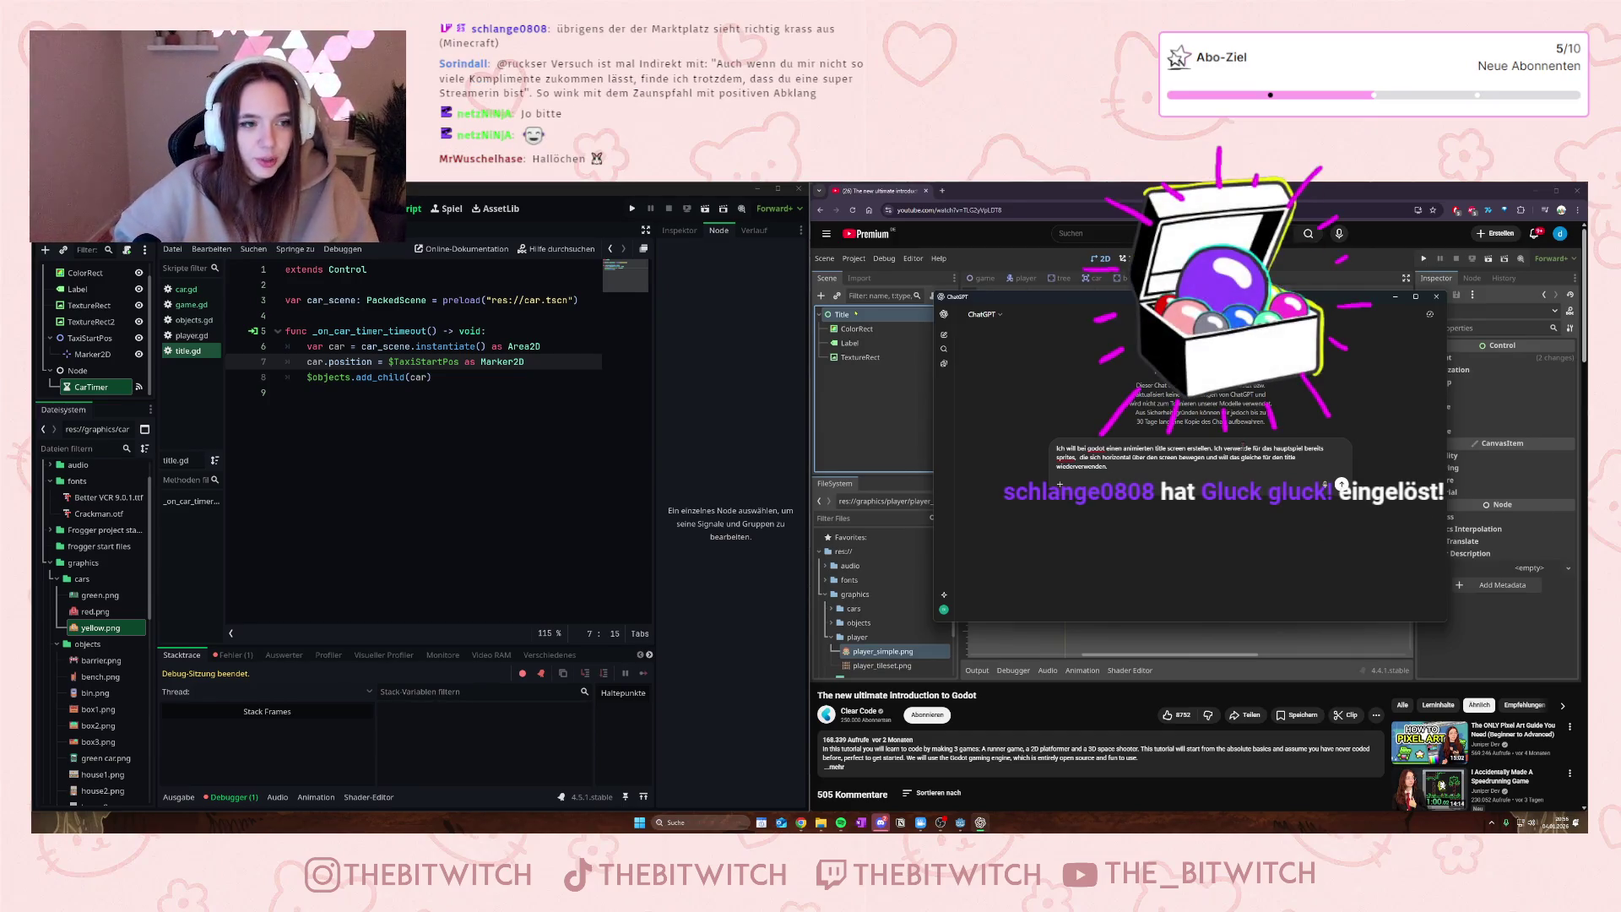
# - Select the Nil position error in the debugger and paste the failing car.position line into the chat
pyautogui.click(232, 654)
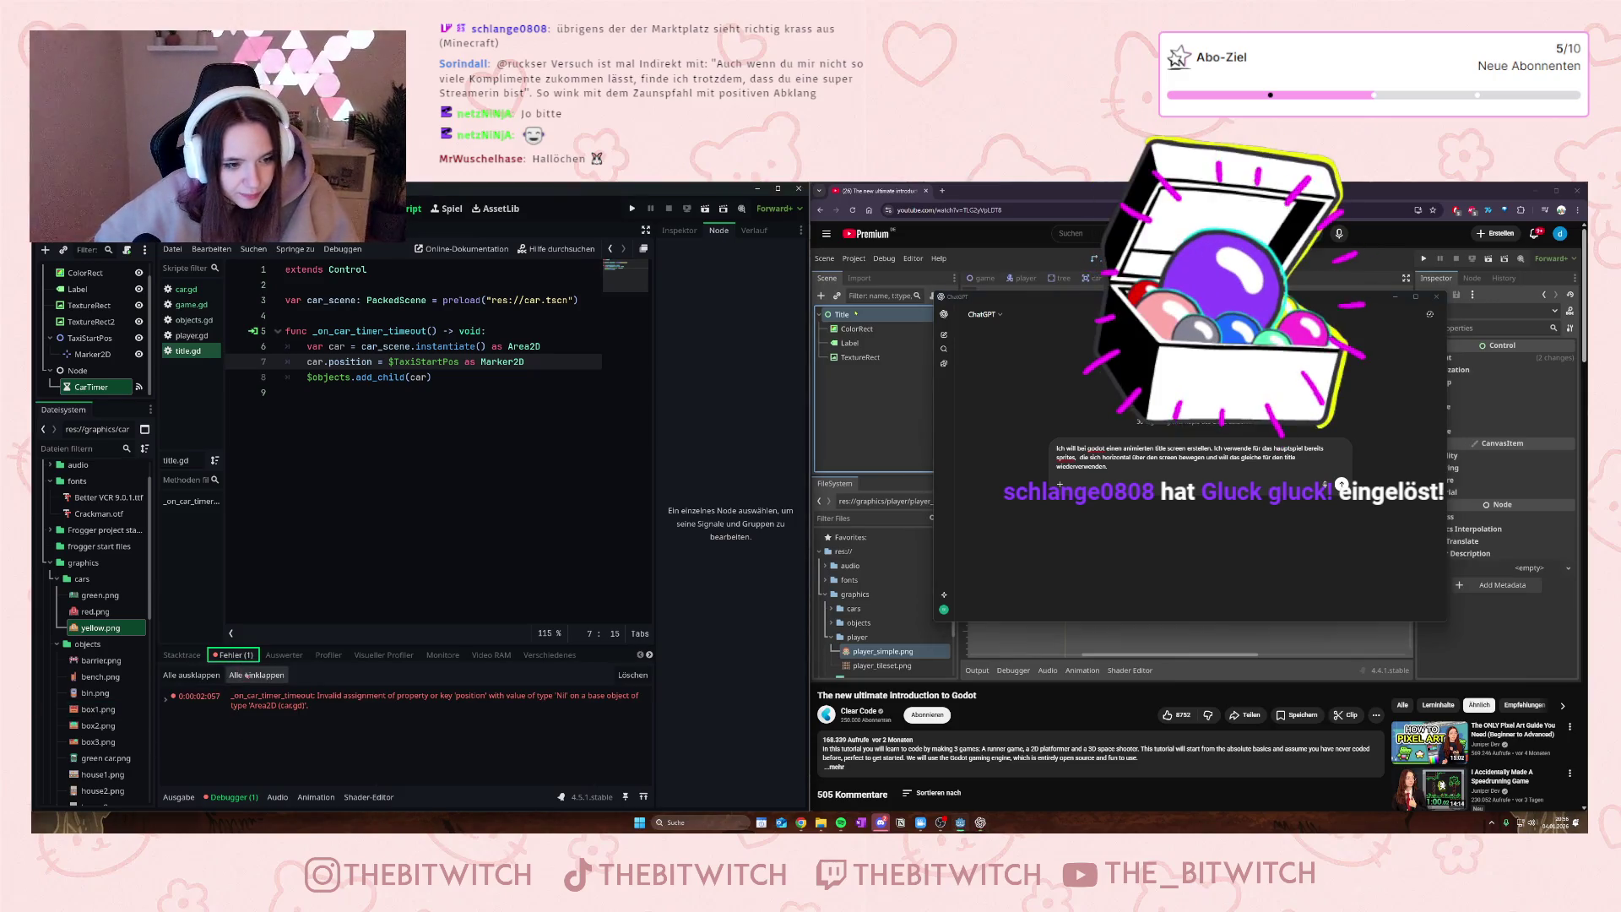
pyautogui.click(301, 701)
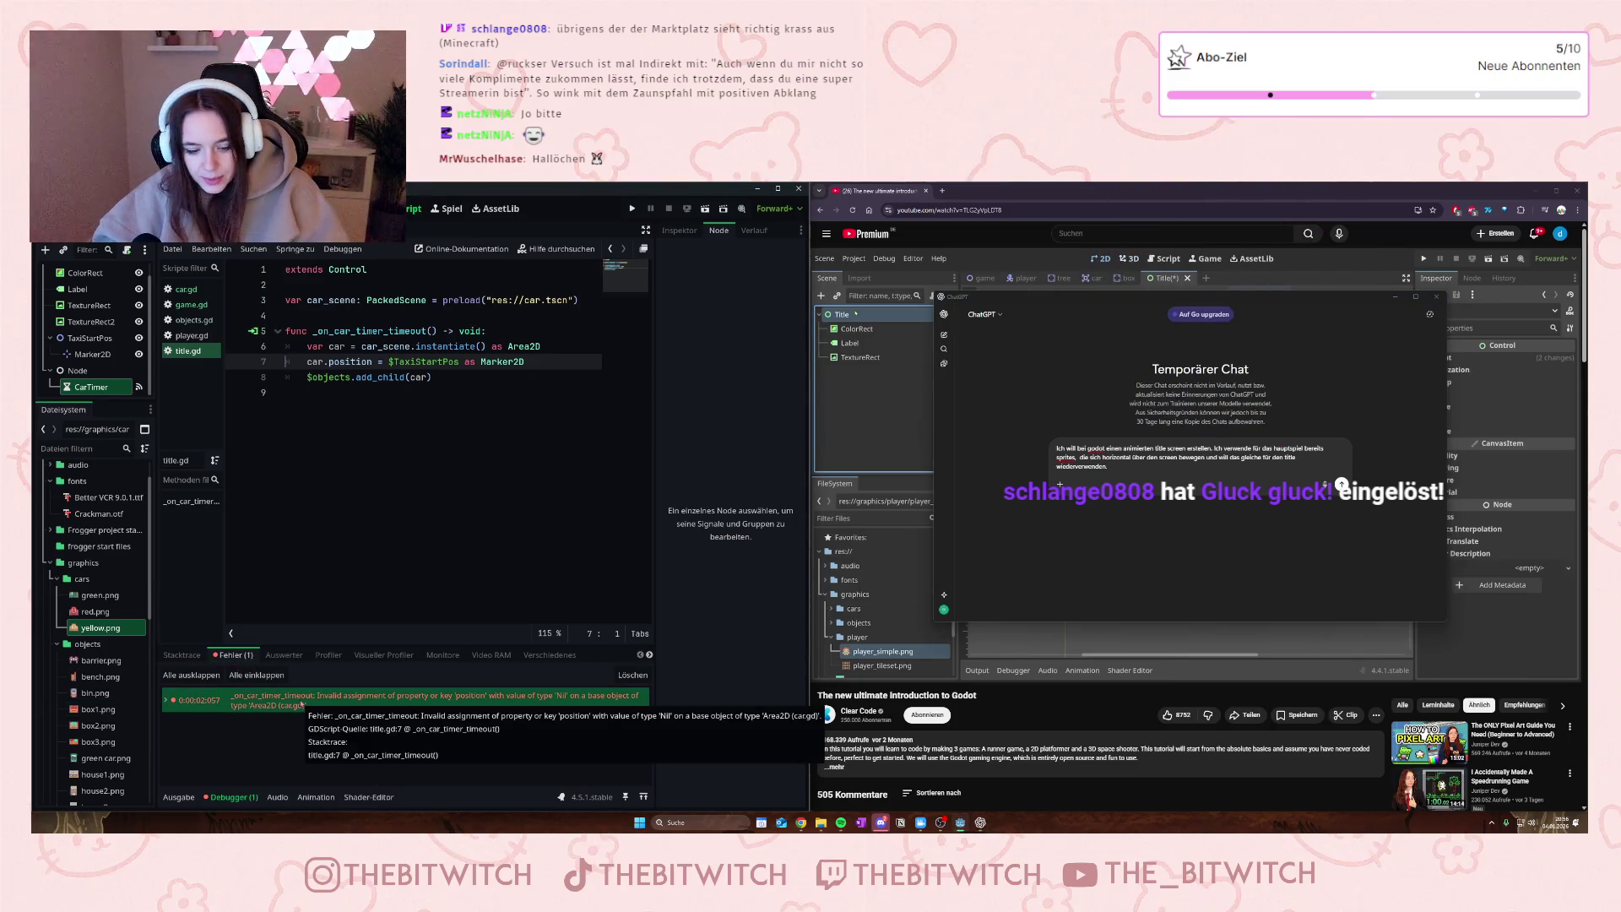
pyautogui.click(1172, 473)
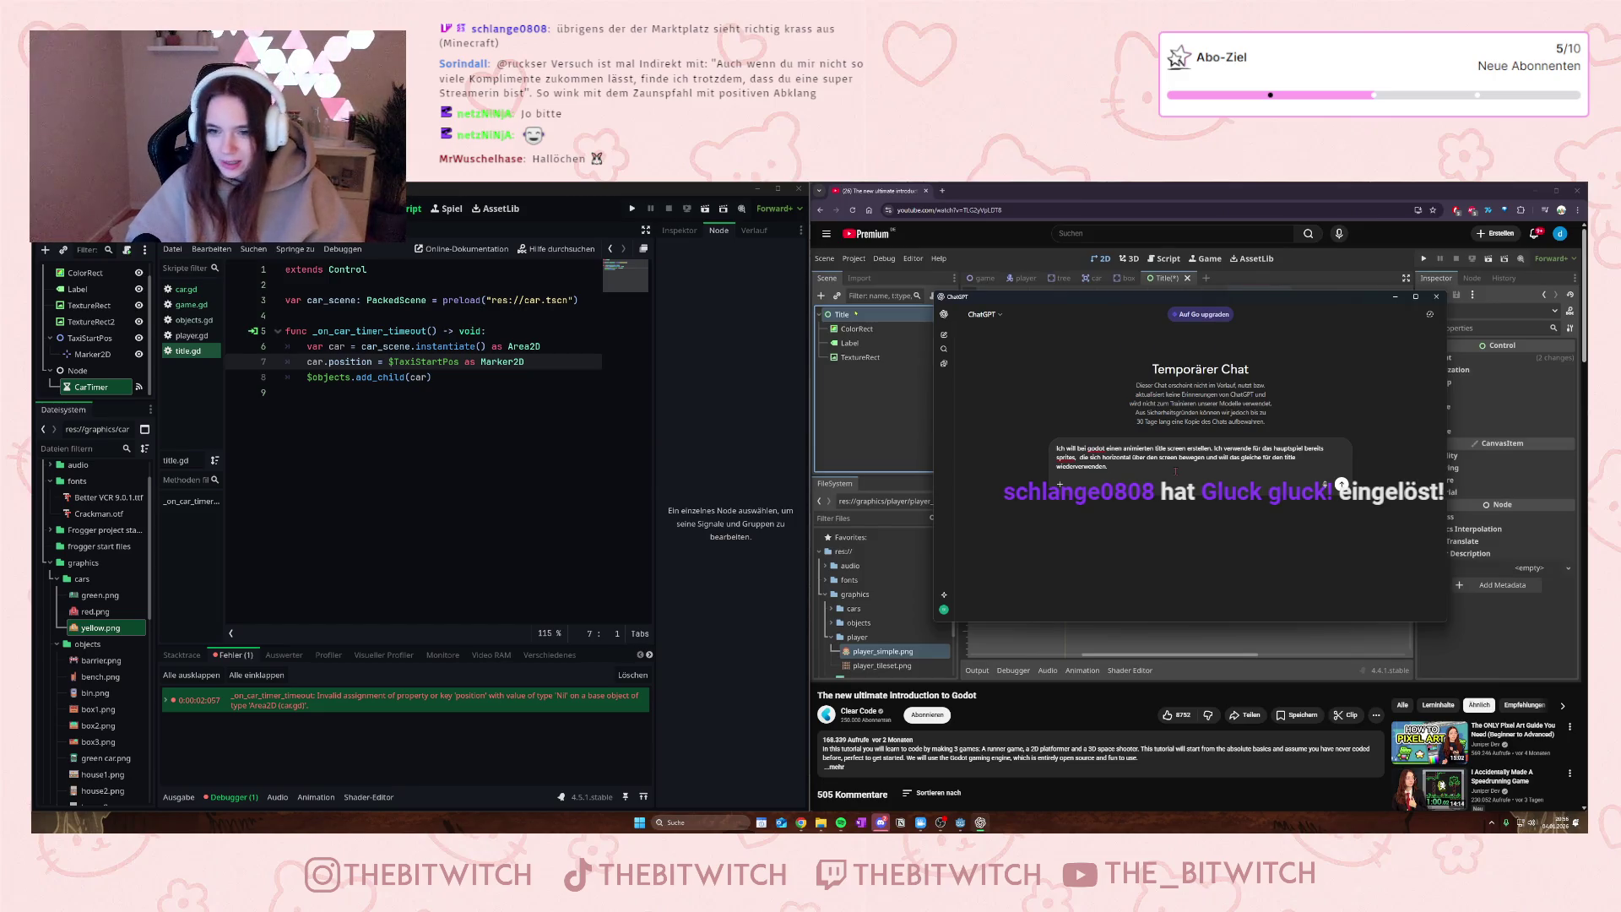
pyautogui.hotkey('shift', 'Return')
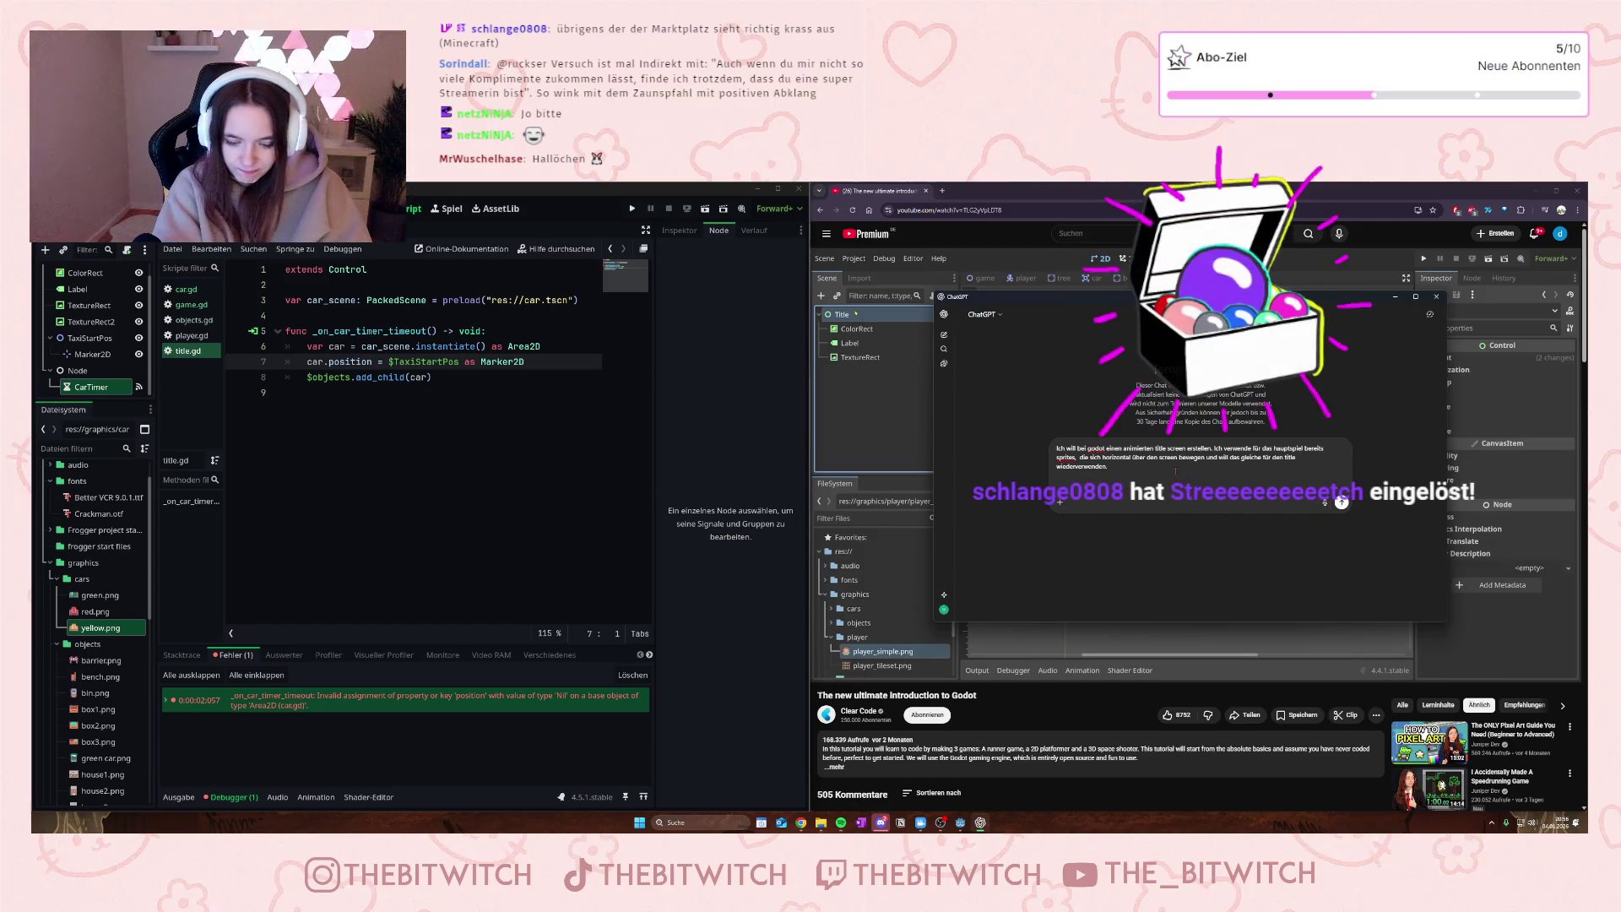
pyautogui.write('car.position = $TaxiStartPos as Marker2D')
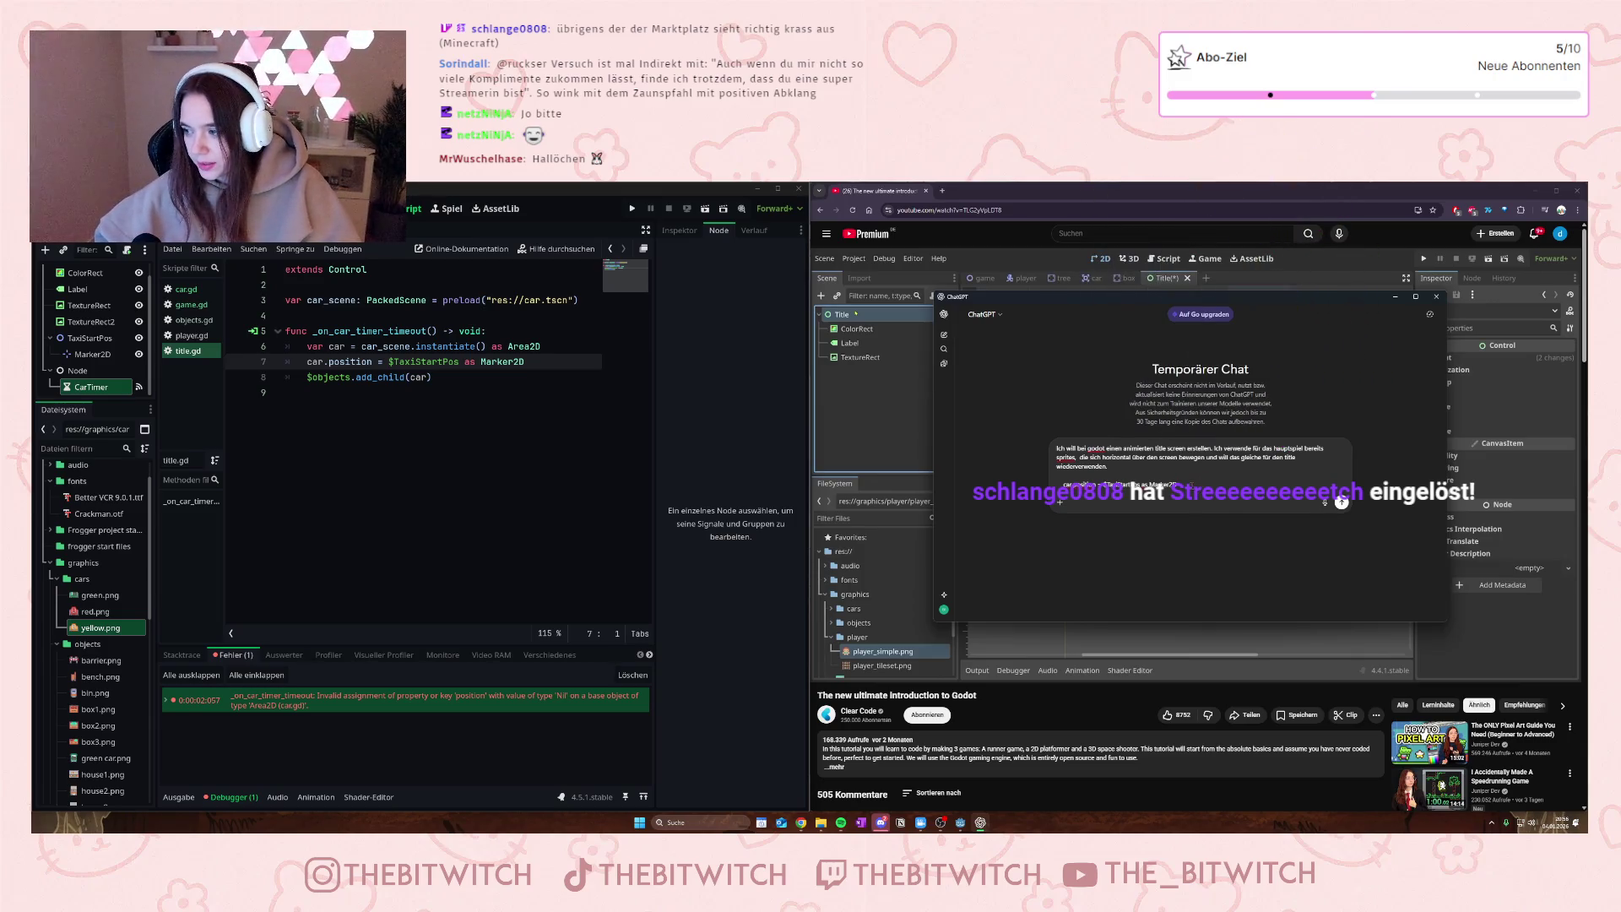
# - Remove the pasted code line from the chat message and open the debugger error's context menu
pyautogui.press('BackSpace')
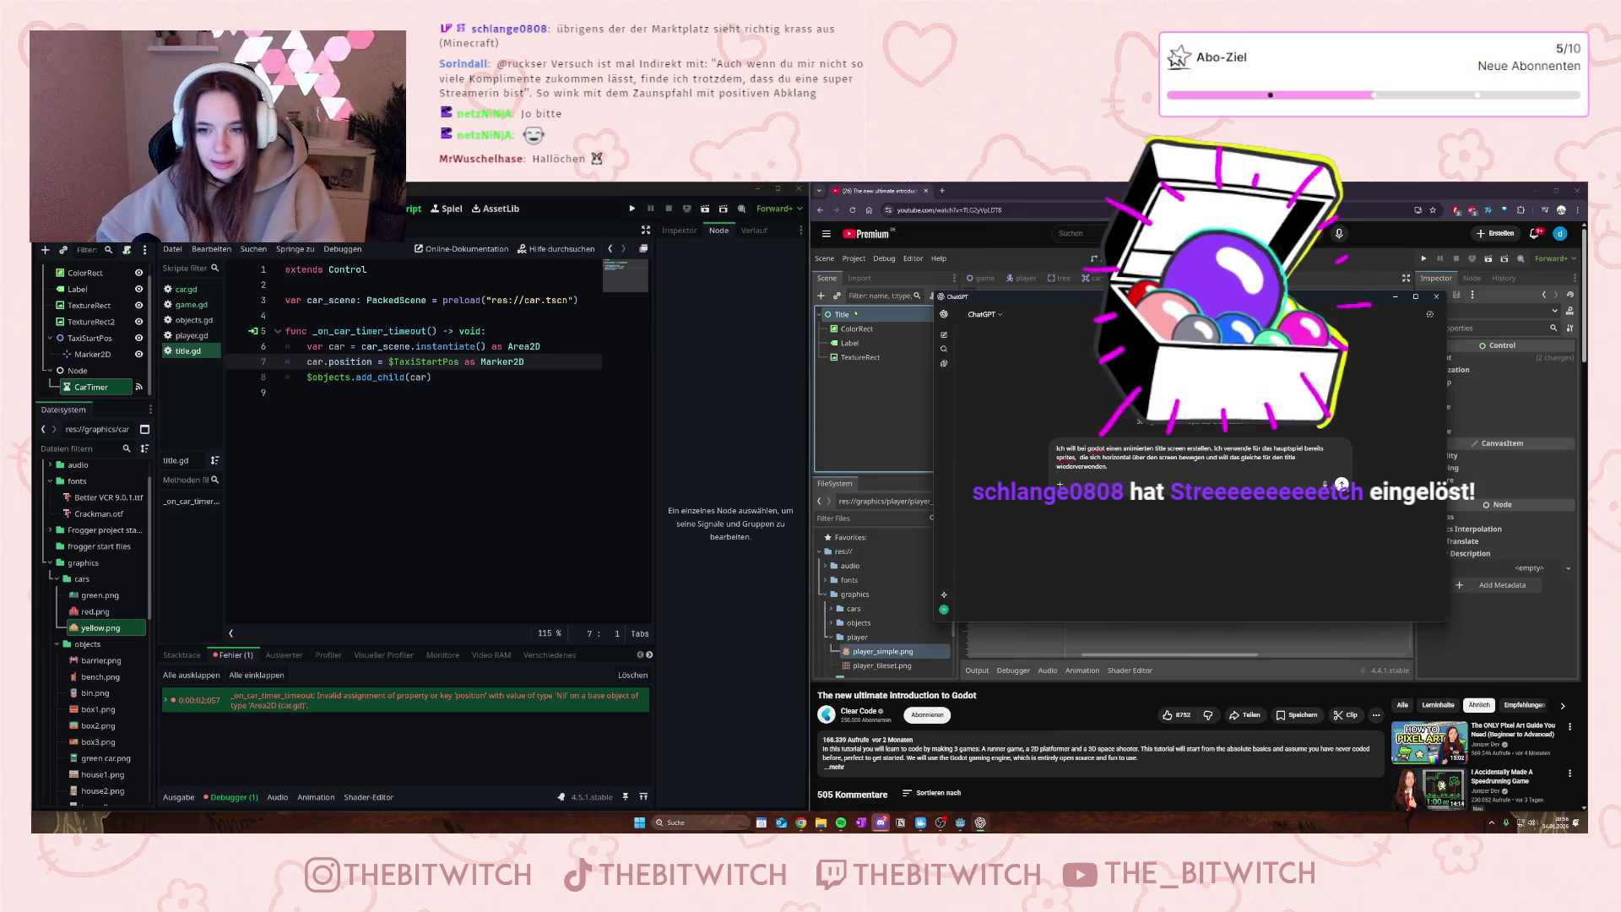
pyautogui.hotkey('shift', 'Return')
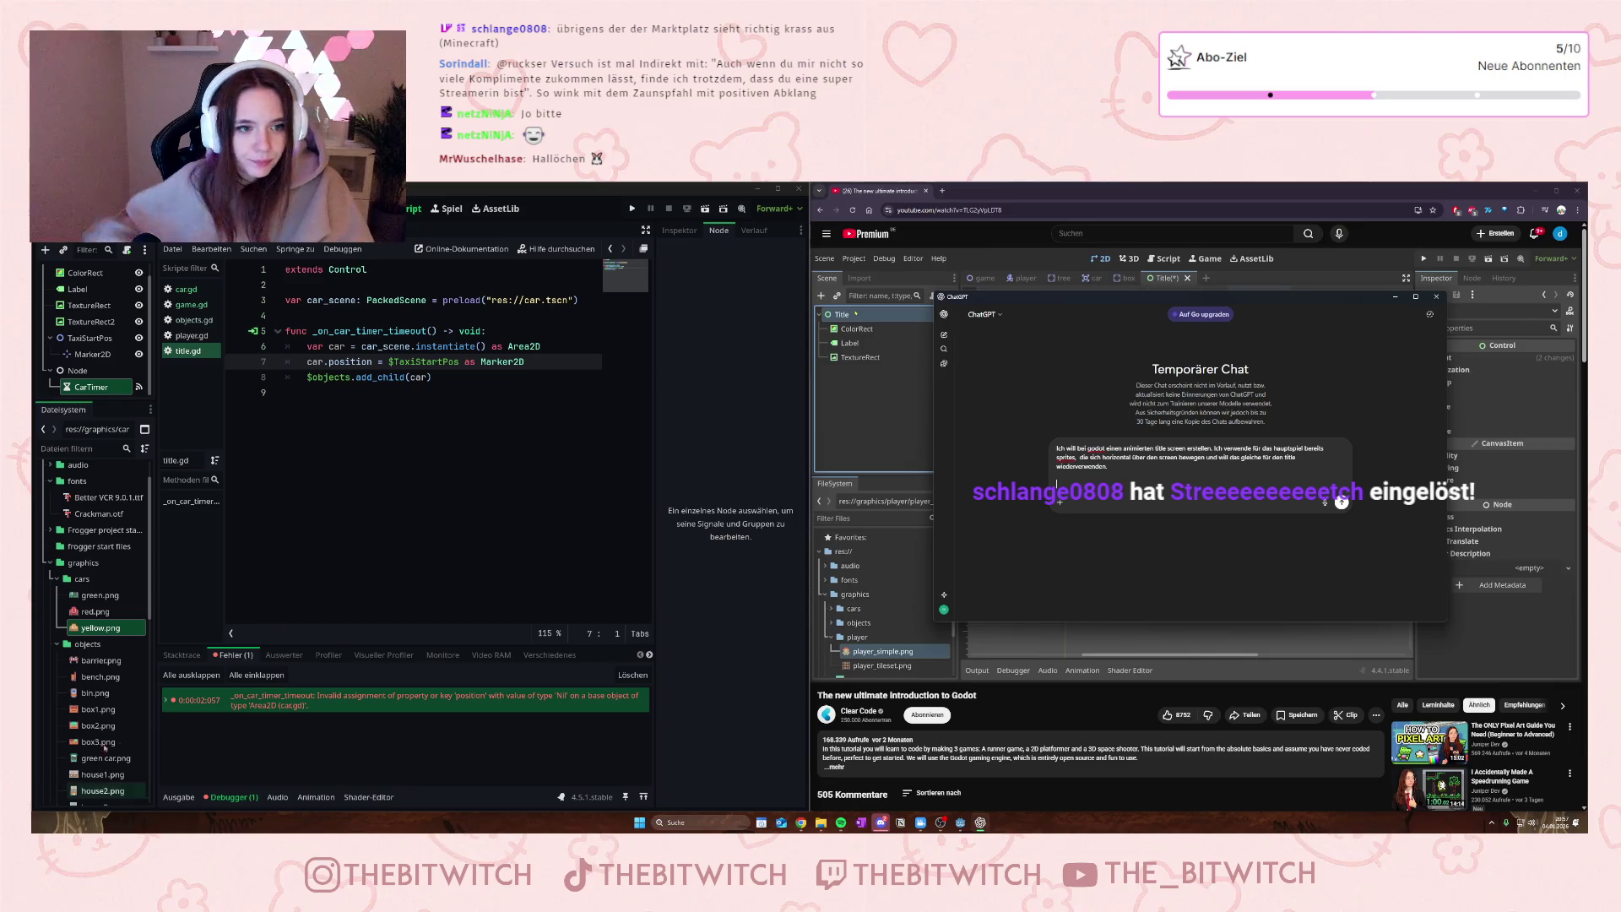
pyautogui.rightClick(276, 701)
# - Paste the copied Nil position error under 'Ich bekomme folgende Fehlermeldung' and move the chat aside
pyautogui.click(331, 707)
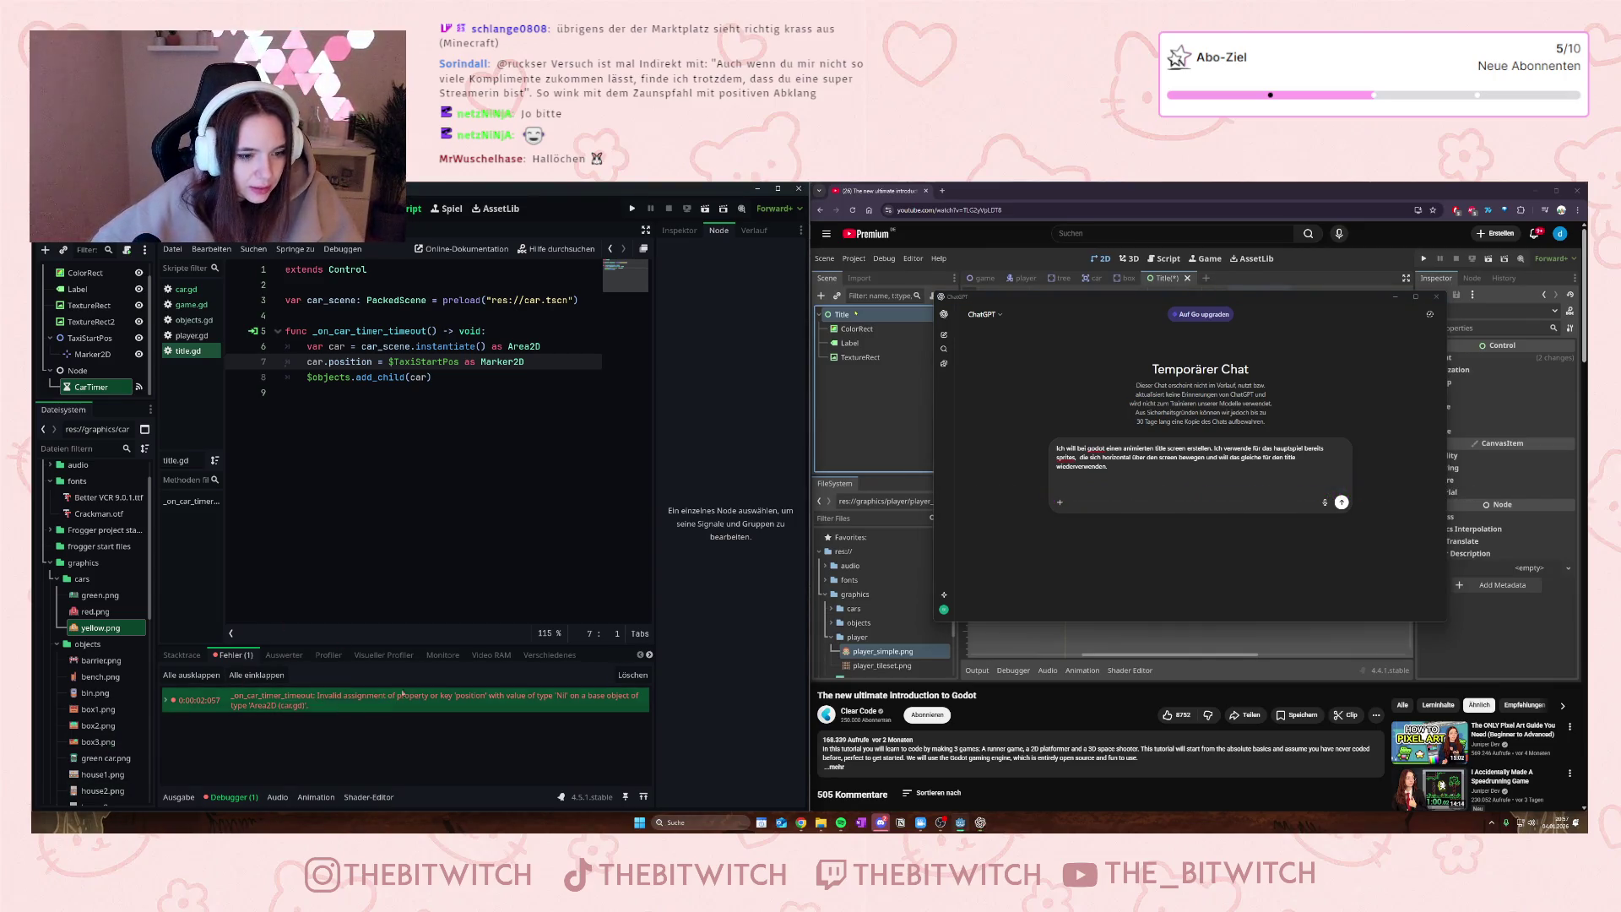
pyautogui.click(1084, 482)
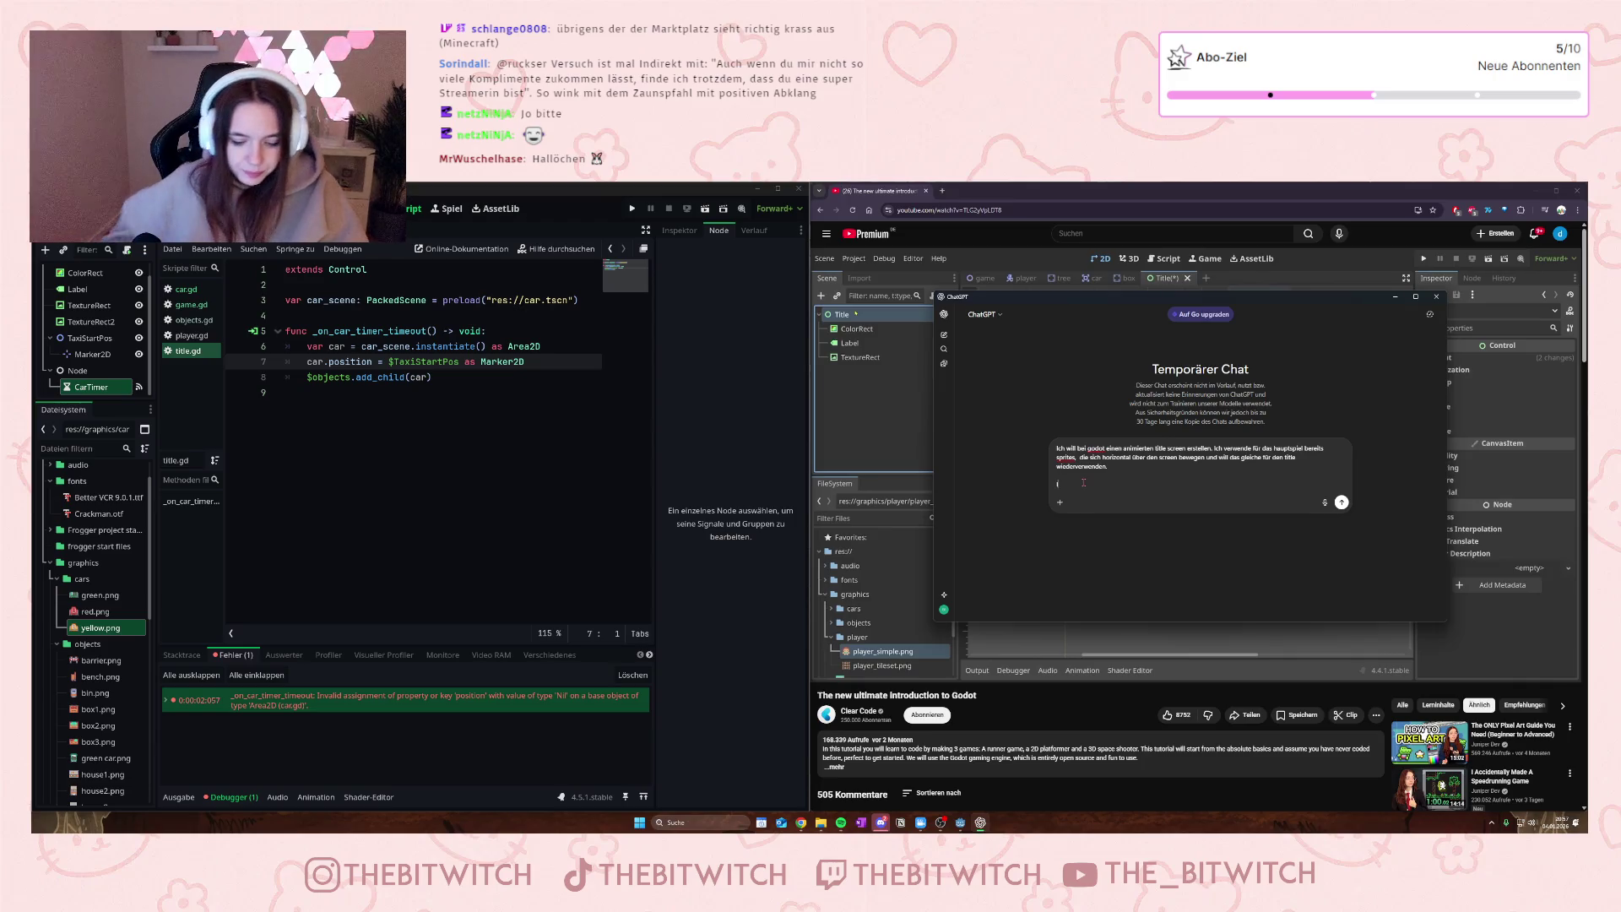
pyautogui.write('Ich bekomme folg')
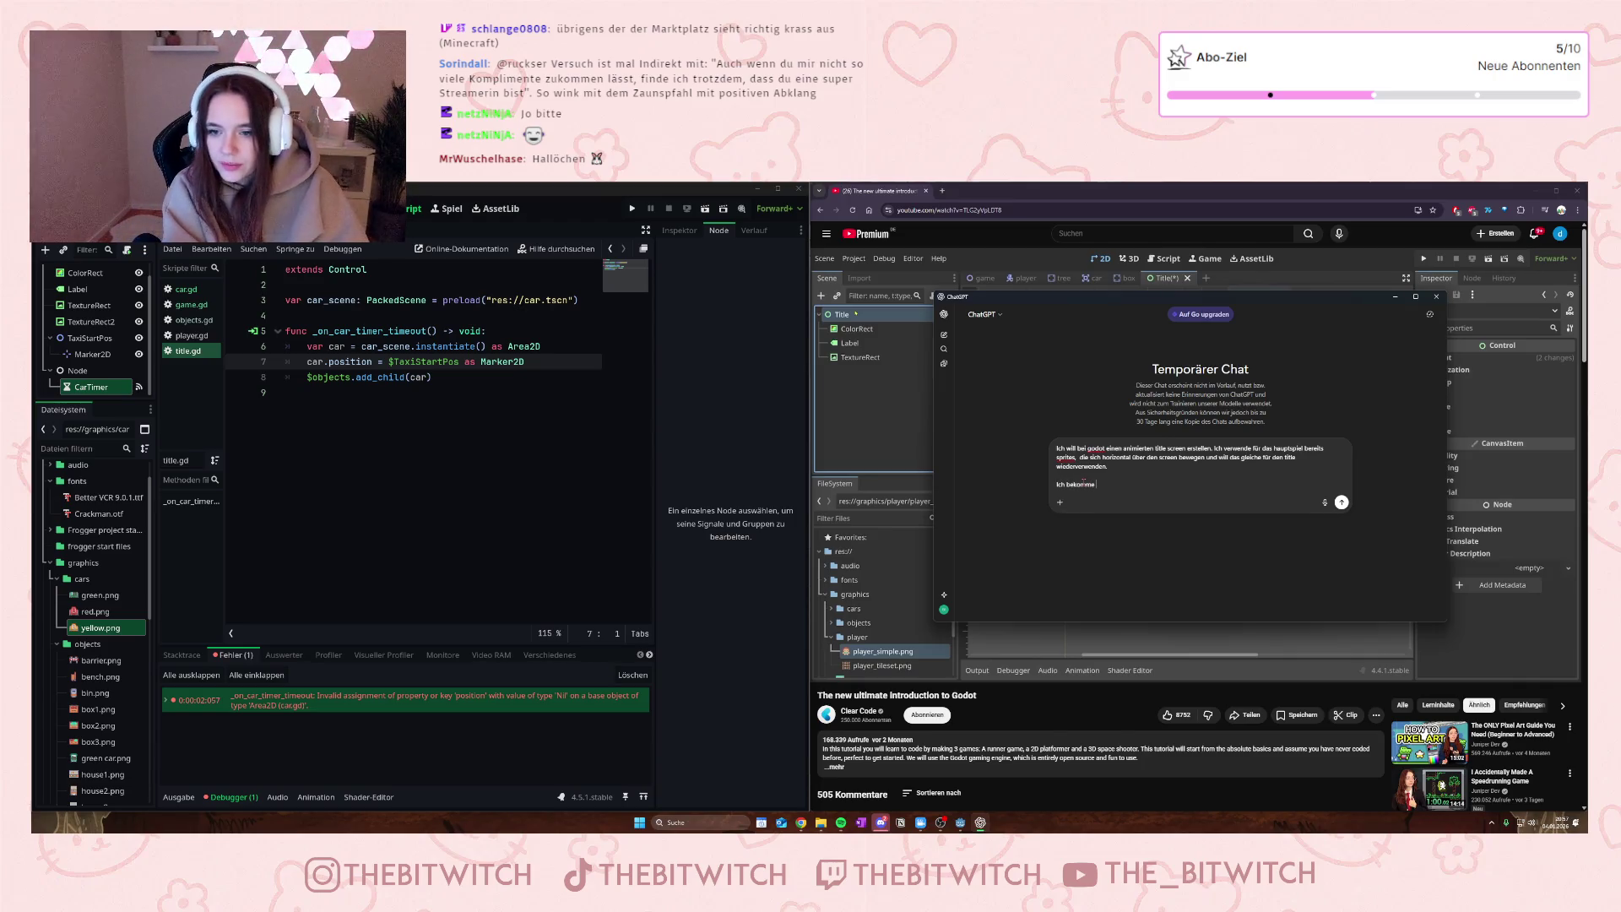
pyautogui.write('end')
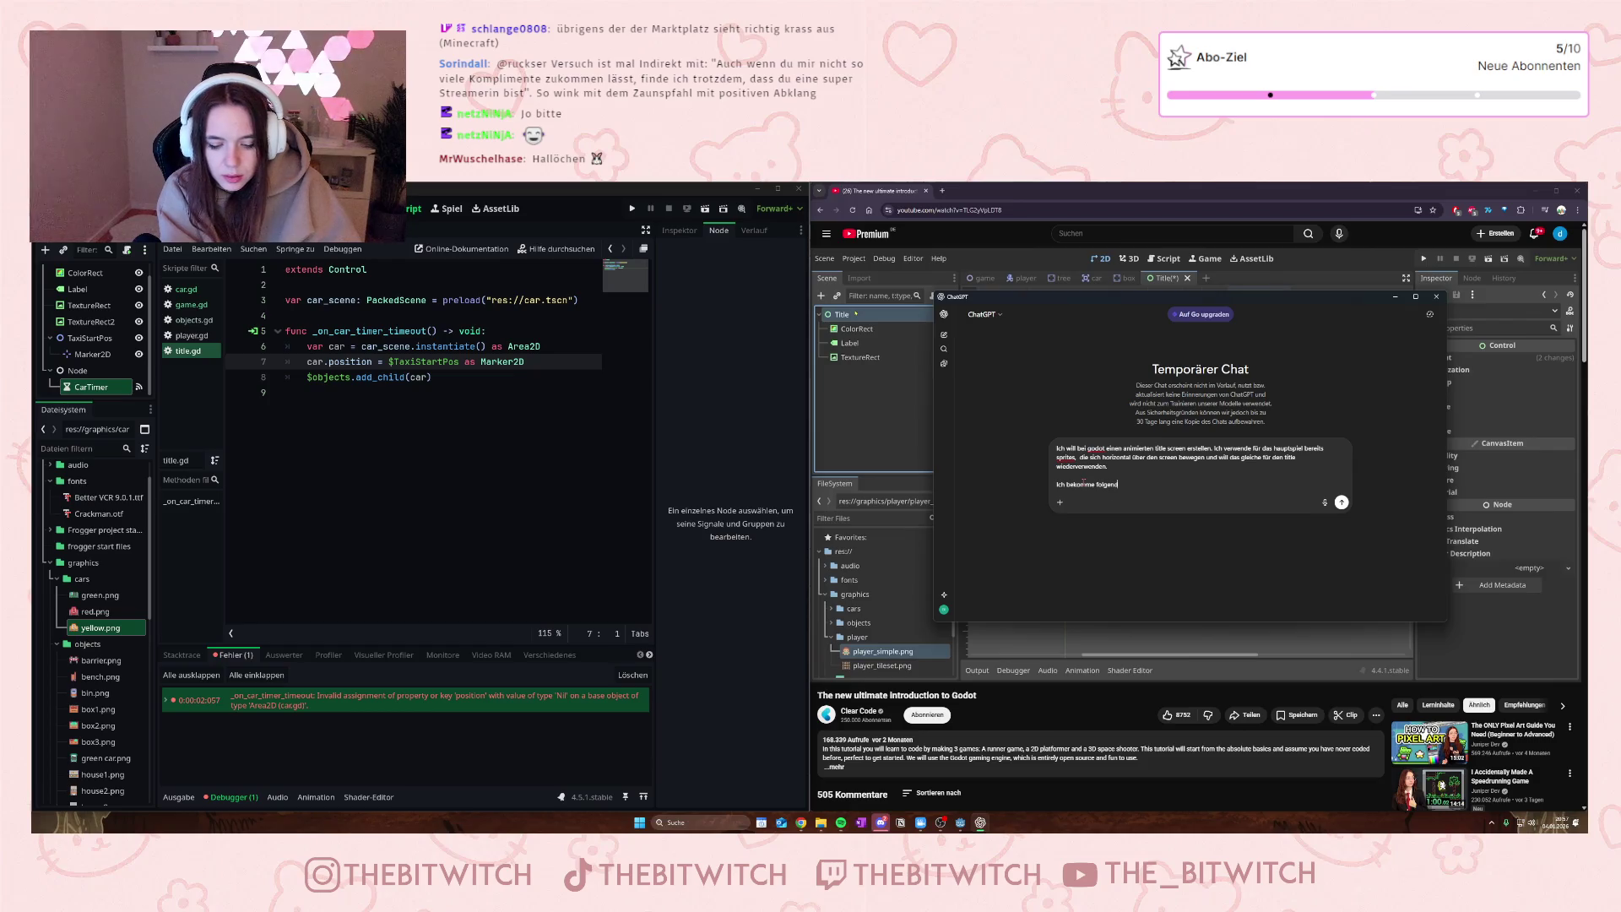
pyautogui.write('e Fehlermeldung:')
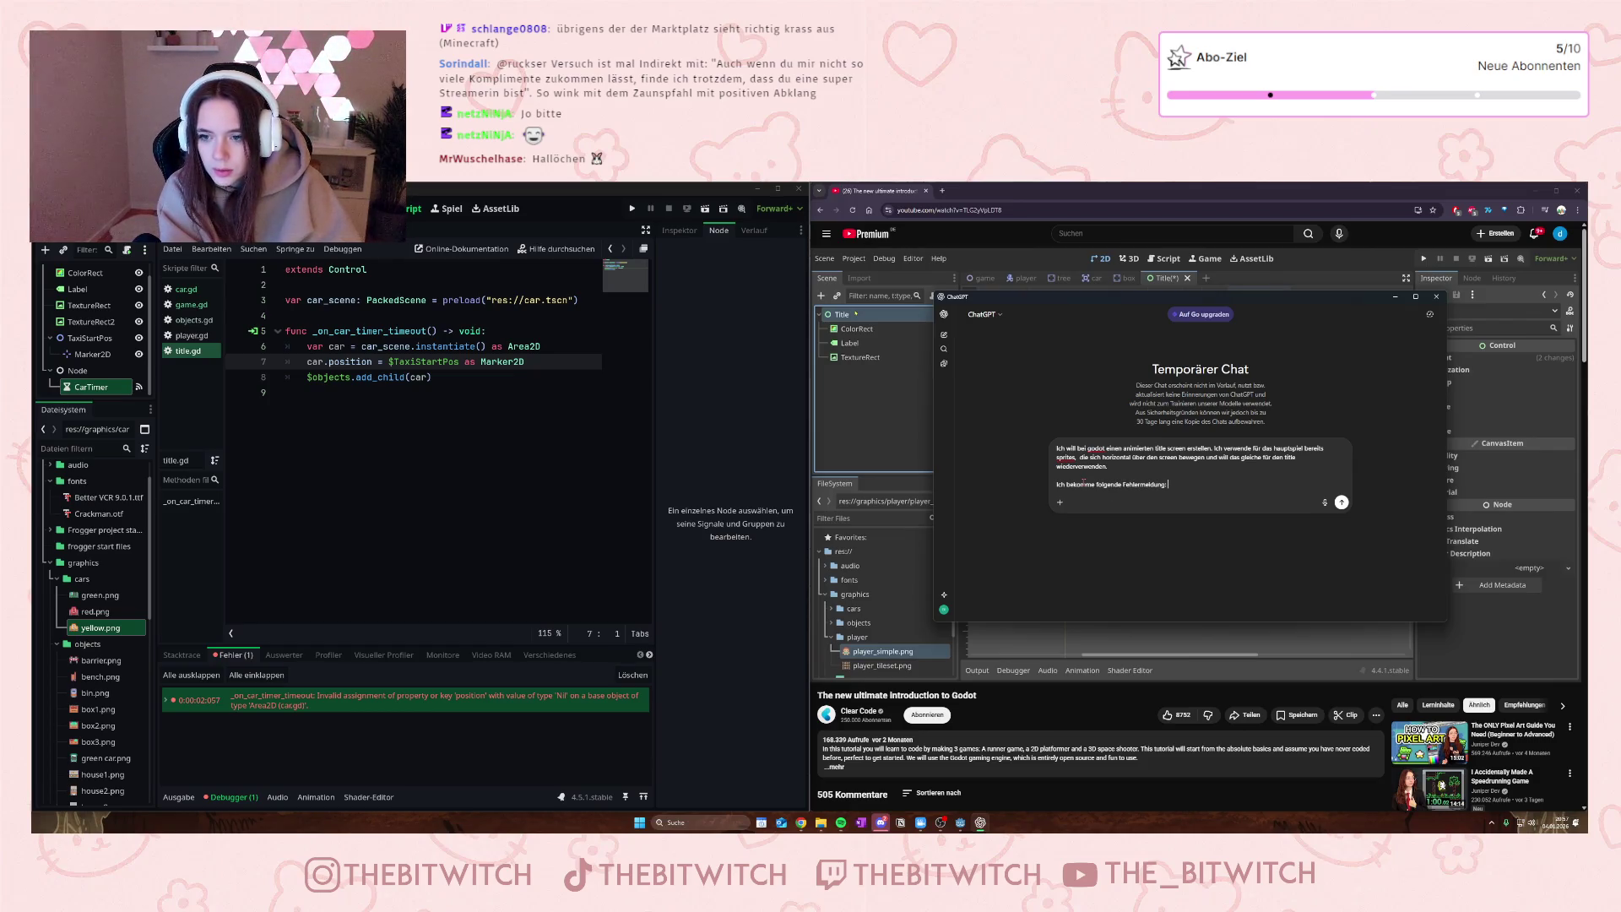
pyautogui.hotkey('shift', 'Return')
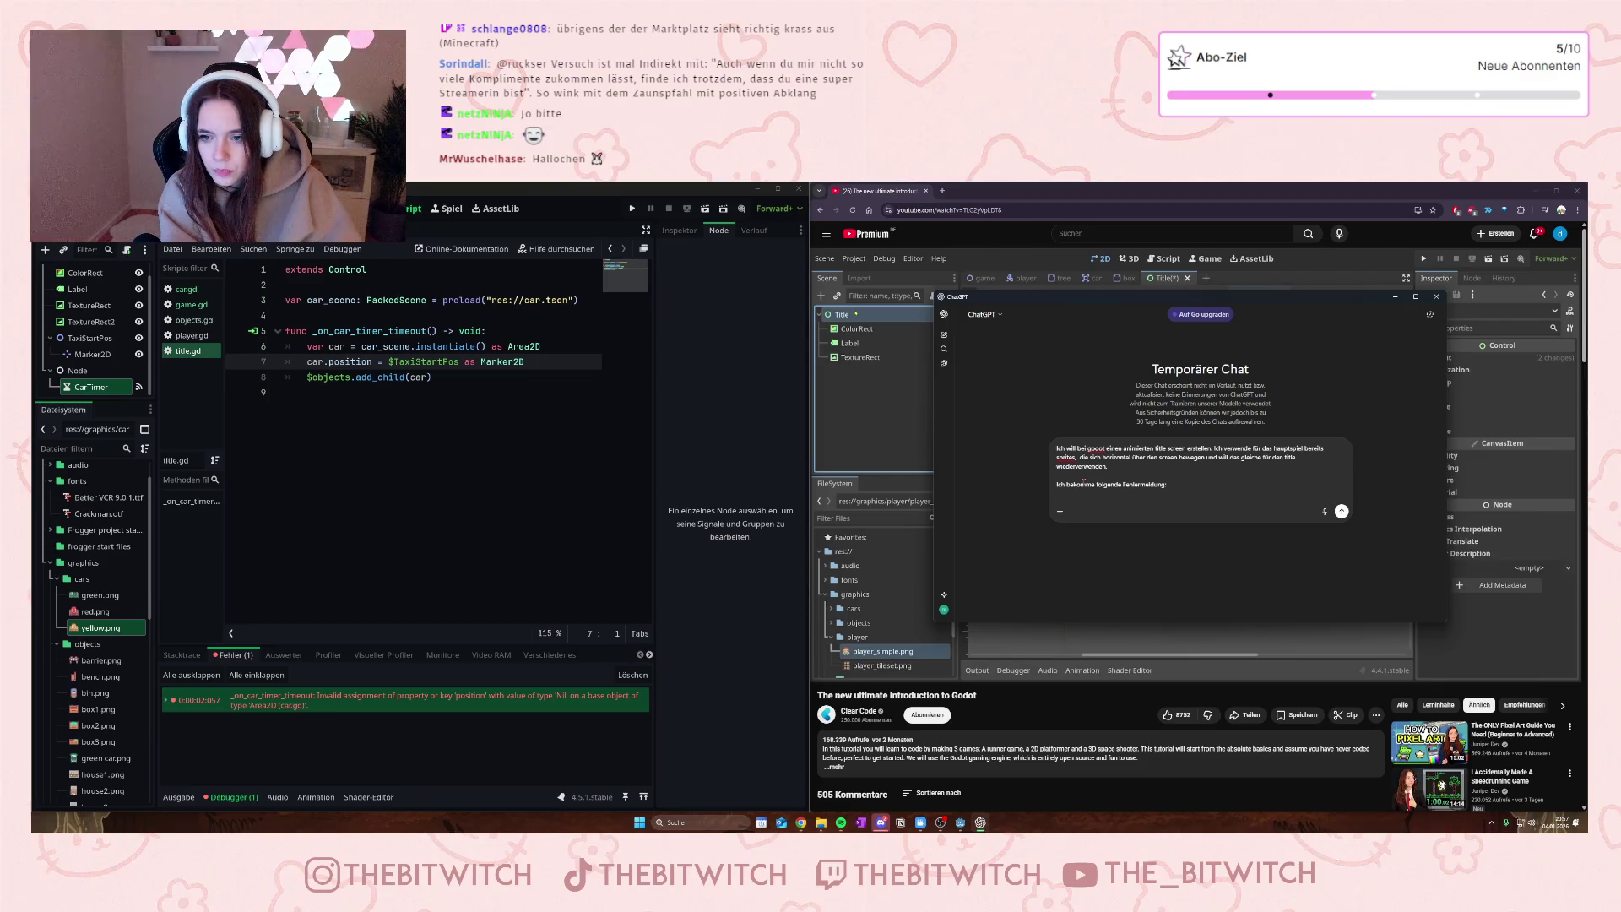
pyautogui.hotkey('ctrl', 'v')
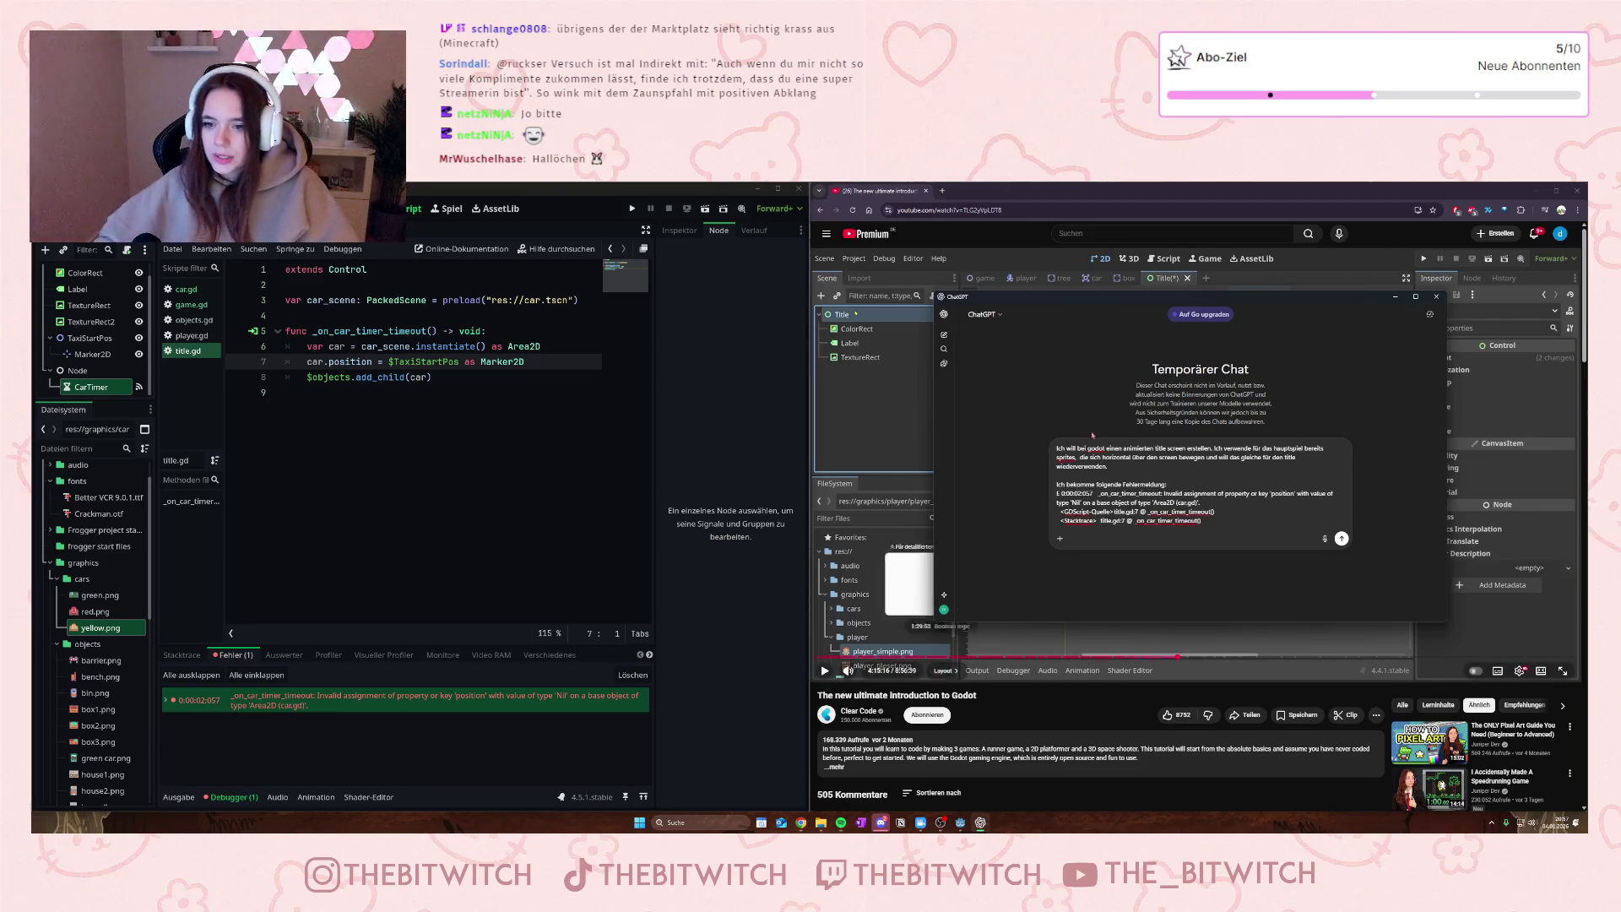
pyautogui.moveTo(1291, 301); pyautogui.dragTo(1586, 333)
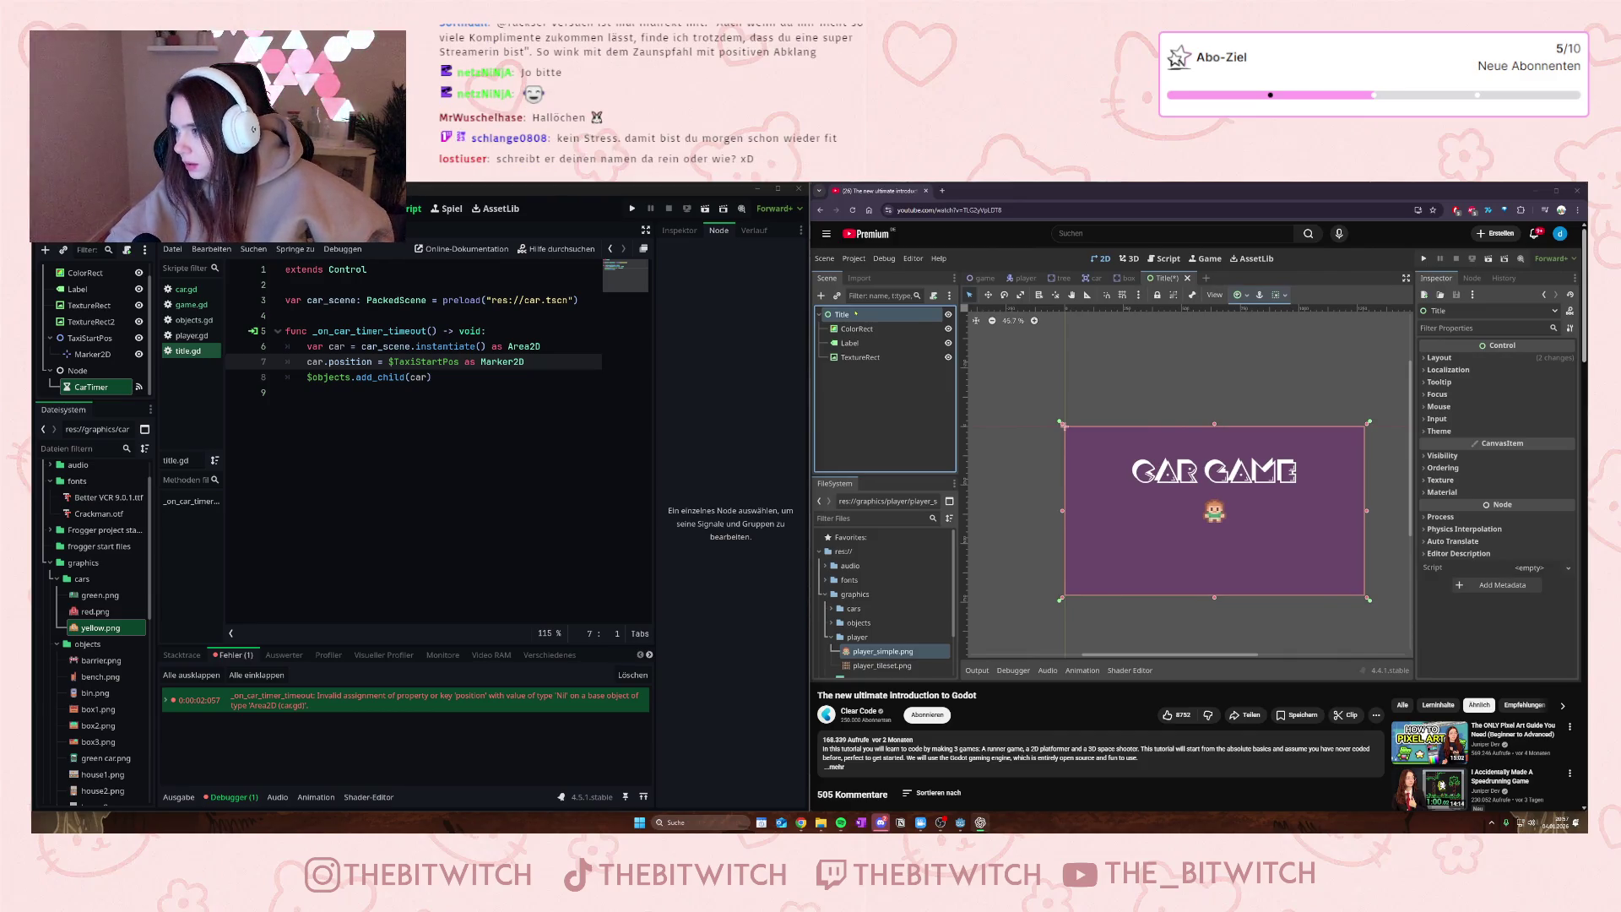
# - Bring the ChatGPT window back over the Godot editor and enlarge it to read the error explanation
pyautogui.hotkey('alt', 'space')
pyautogui.moveTo(1238, 364)
pyautogui.mouseDown()
pyautogui.moveTo(1112, 290)
pyautogui.moveTo(1130, 269)
pyautogui.mouseUp()
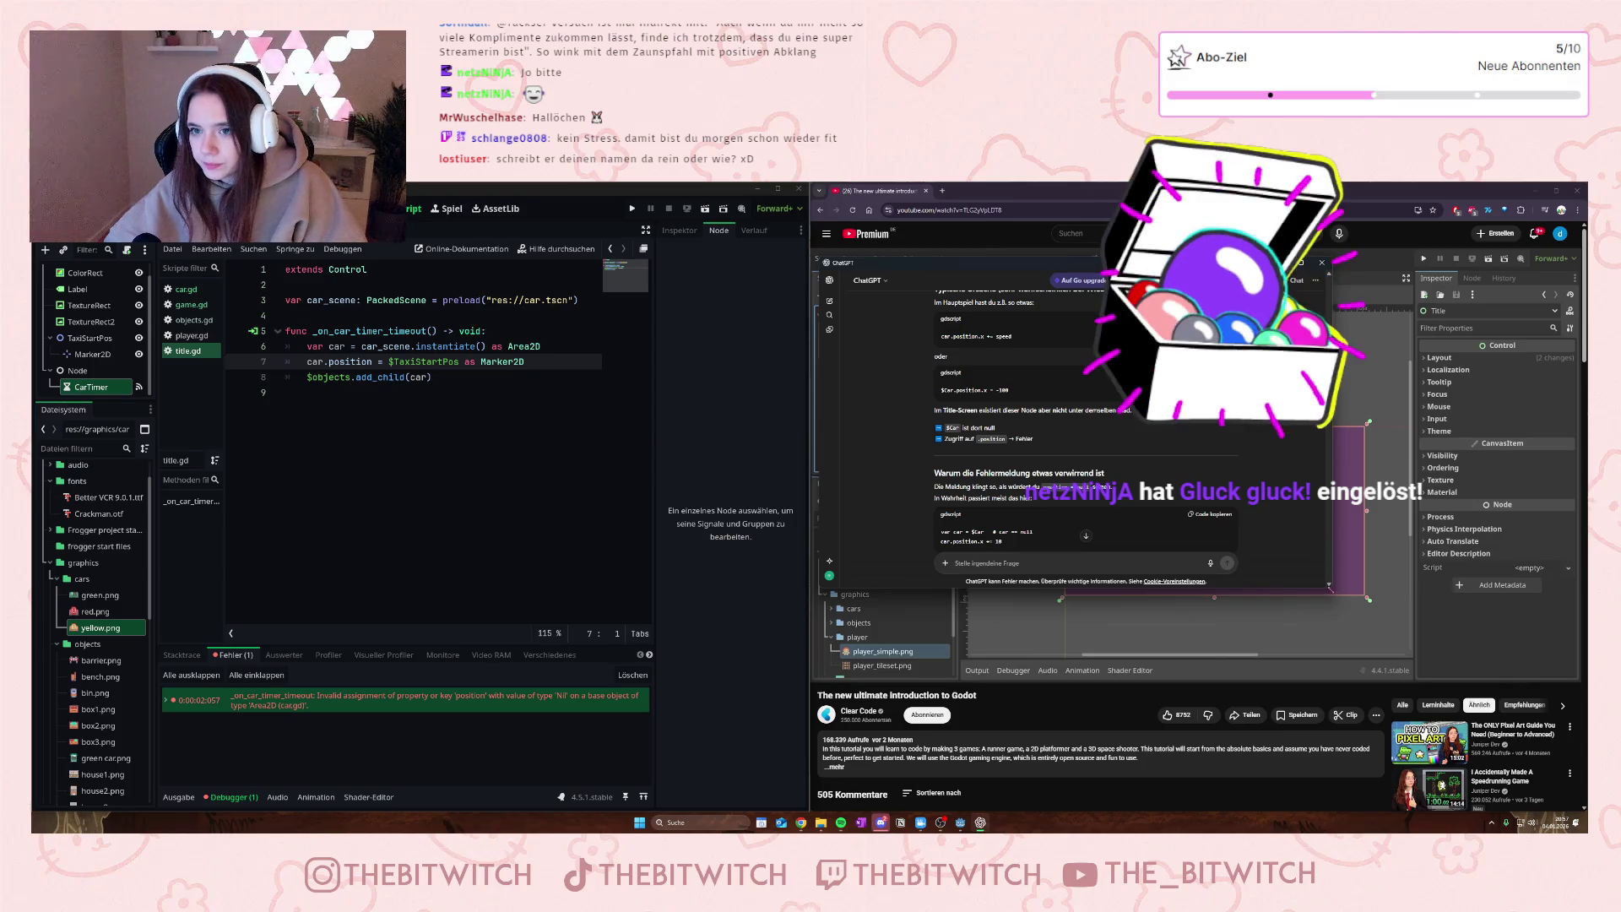
pyautogui.moveTo(1332, 587)
pyautogui.mouseDown()
pyautogui.moveTo(1485, 756)
pyautogui.moveTo(1448, 781)
pyautogui.mouseUp()
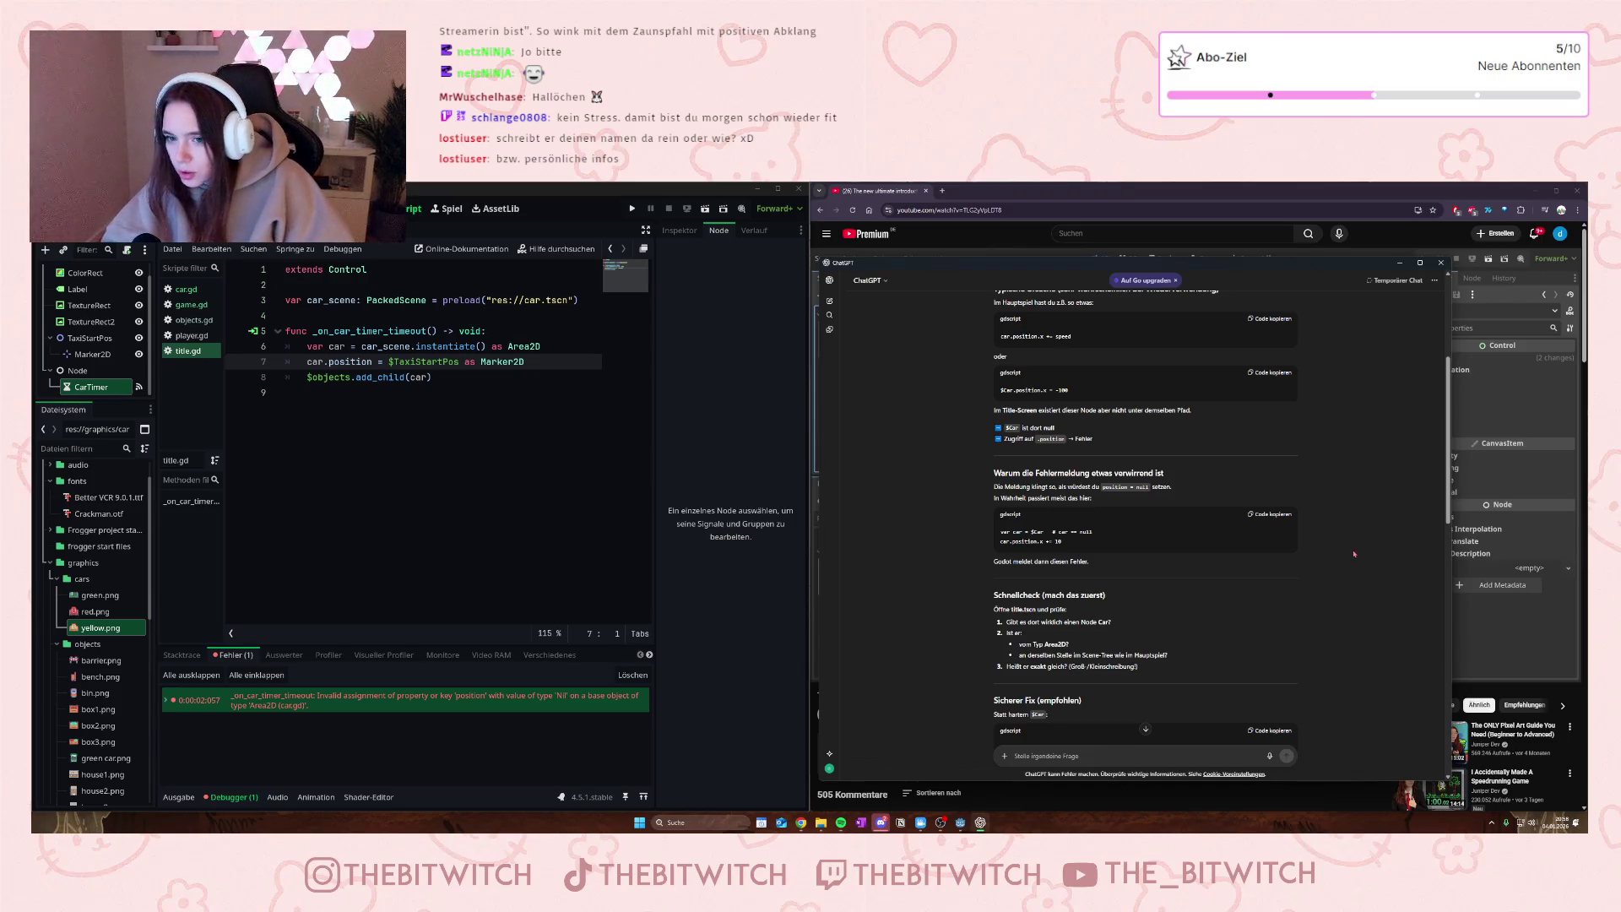
# - Read through ChatGPT's typical causes and quick check, then switch Godot to the Game scene
pyautogui.scroll(5, 1353, 554)
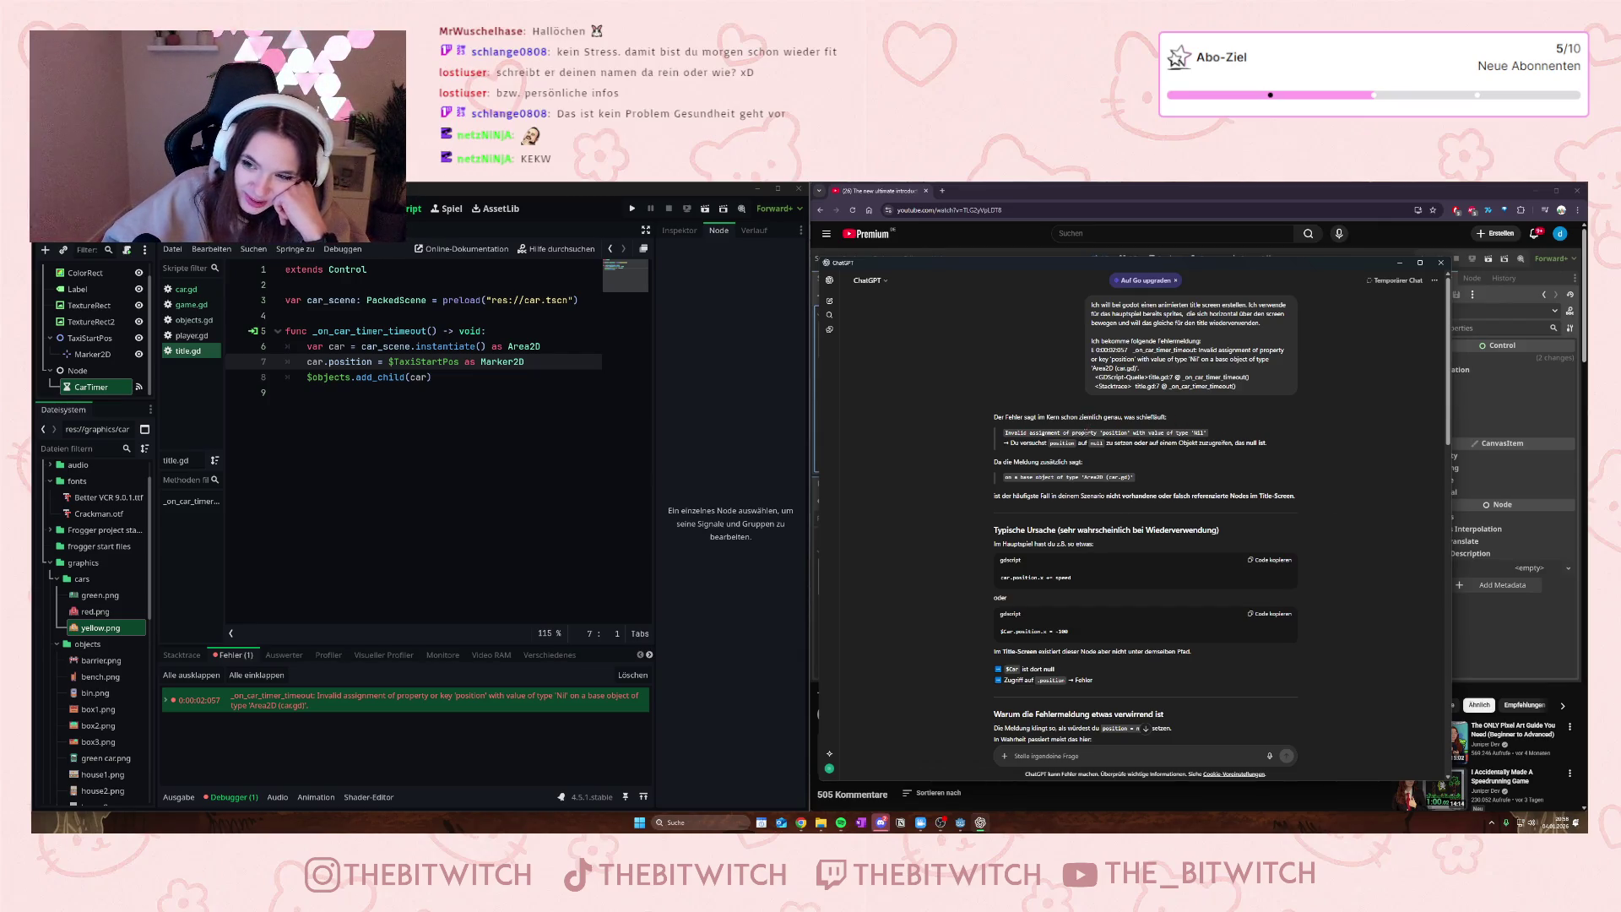
pyautogui.scroll(-1, 1072, 435)
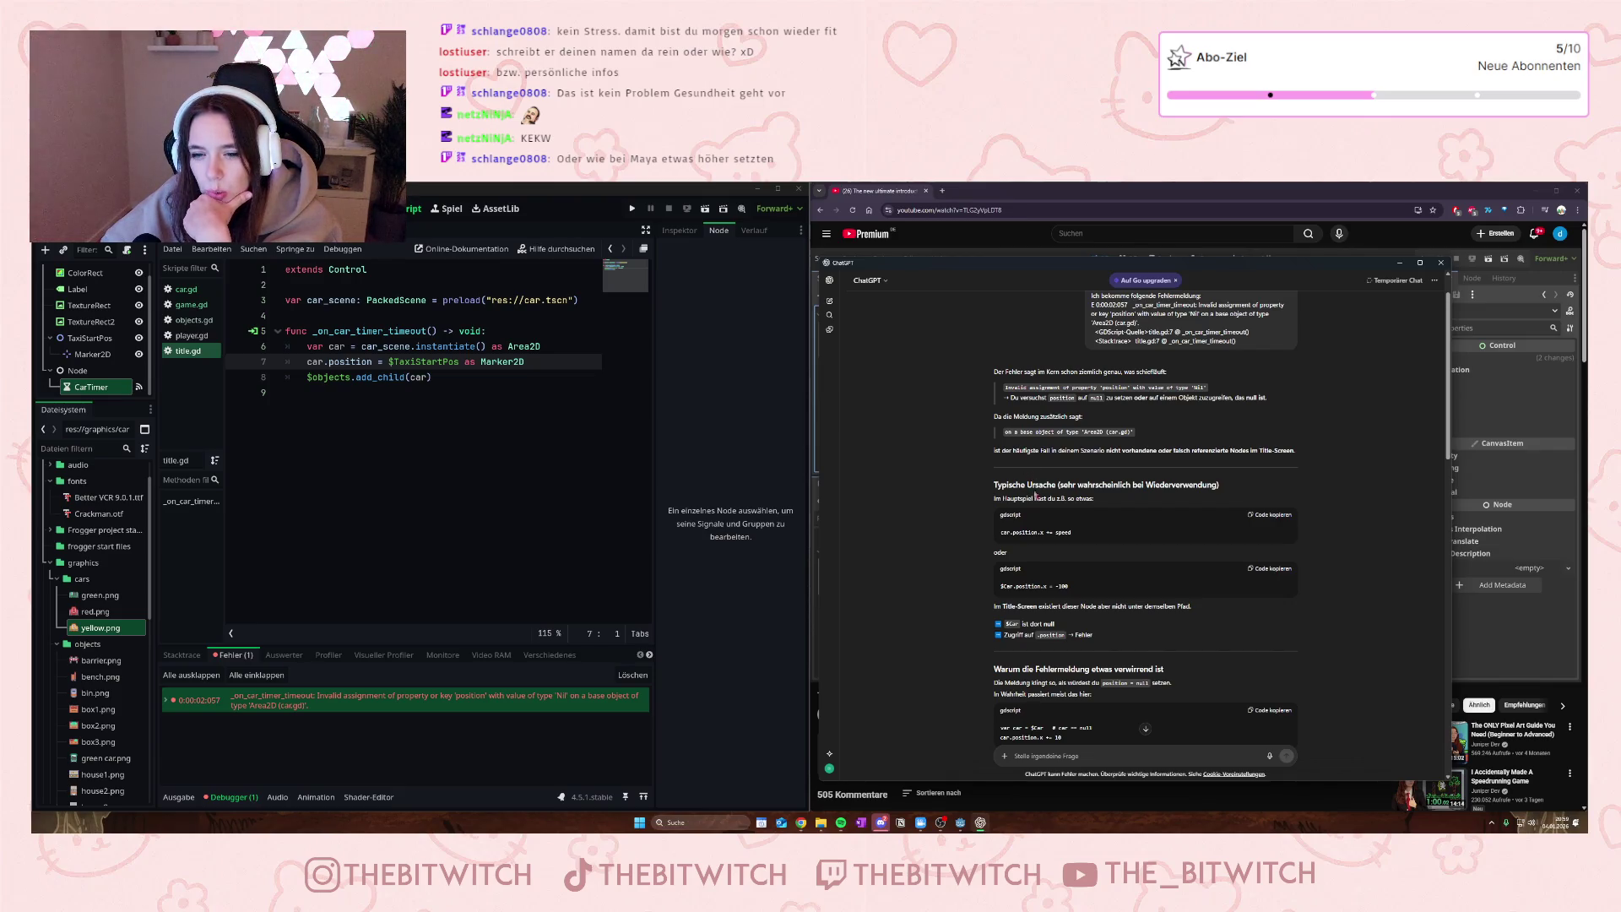
pyautogui.scroll(-1, 1035, 496)
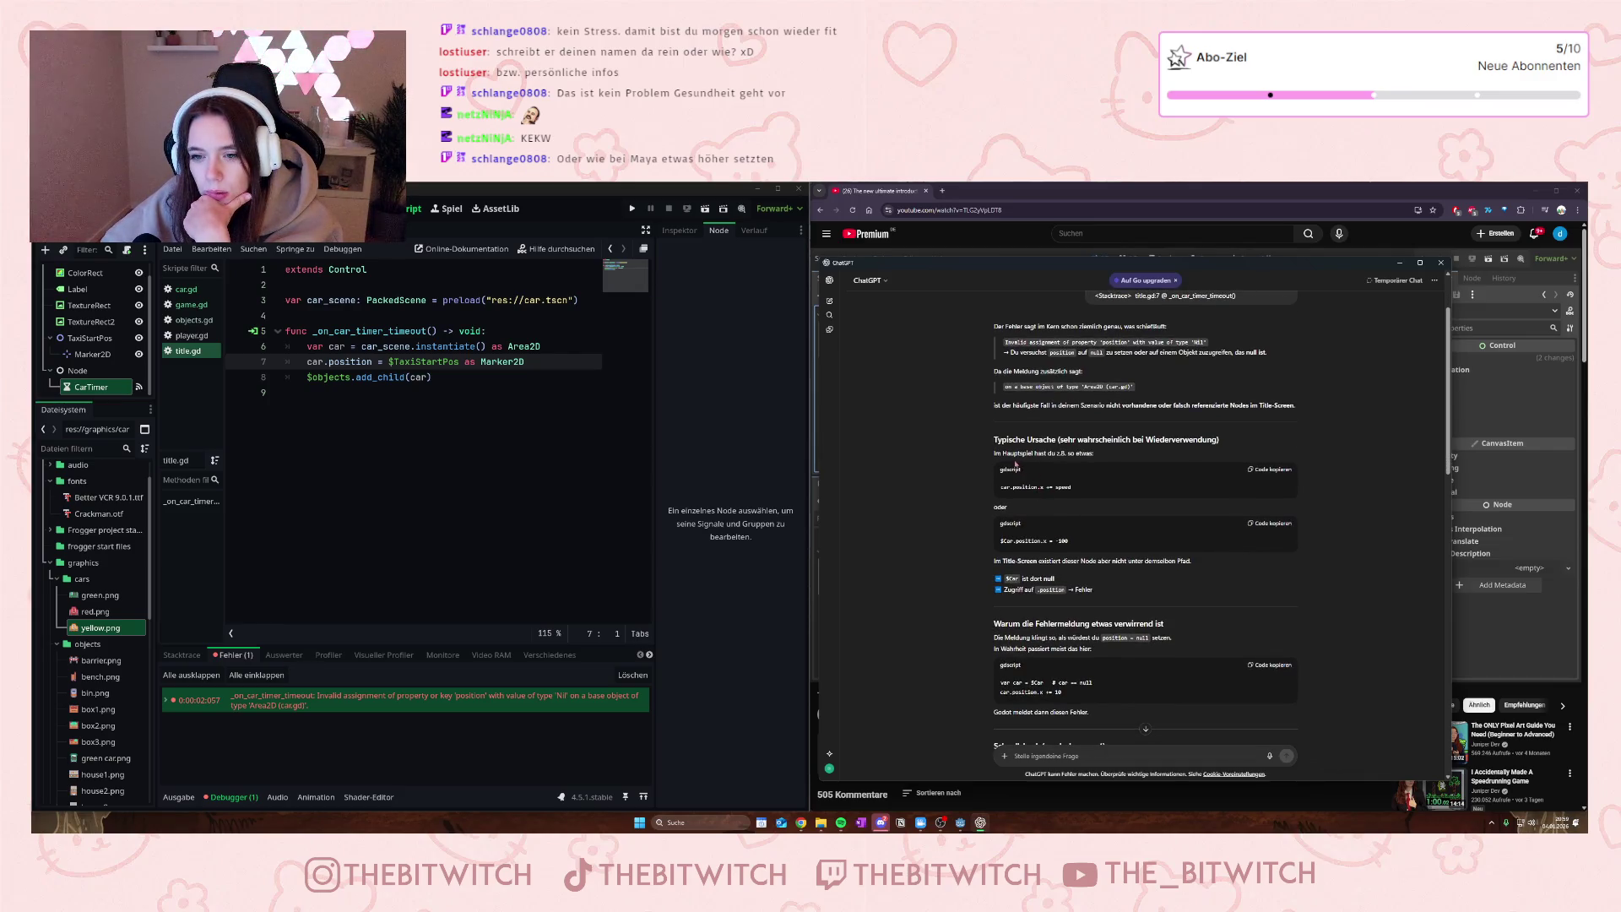
pyautogui.scroll(-1, 1064, 485)
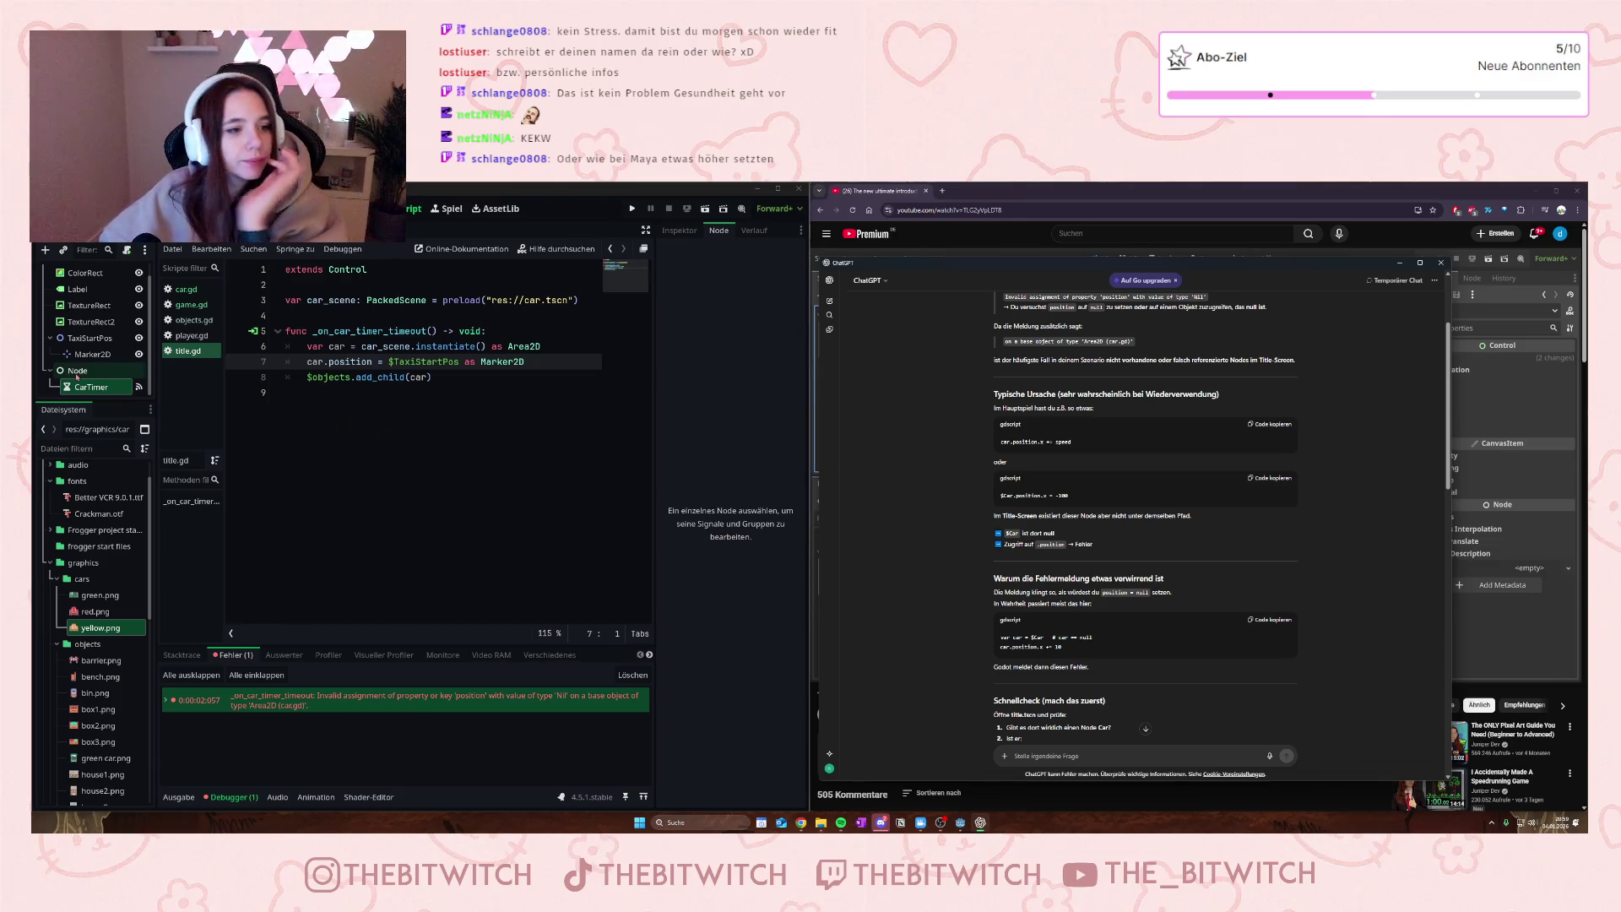
pyautogui.scroll(1, 76, 378)
pyautogui.scroll(-1, 77, 377)
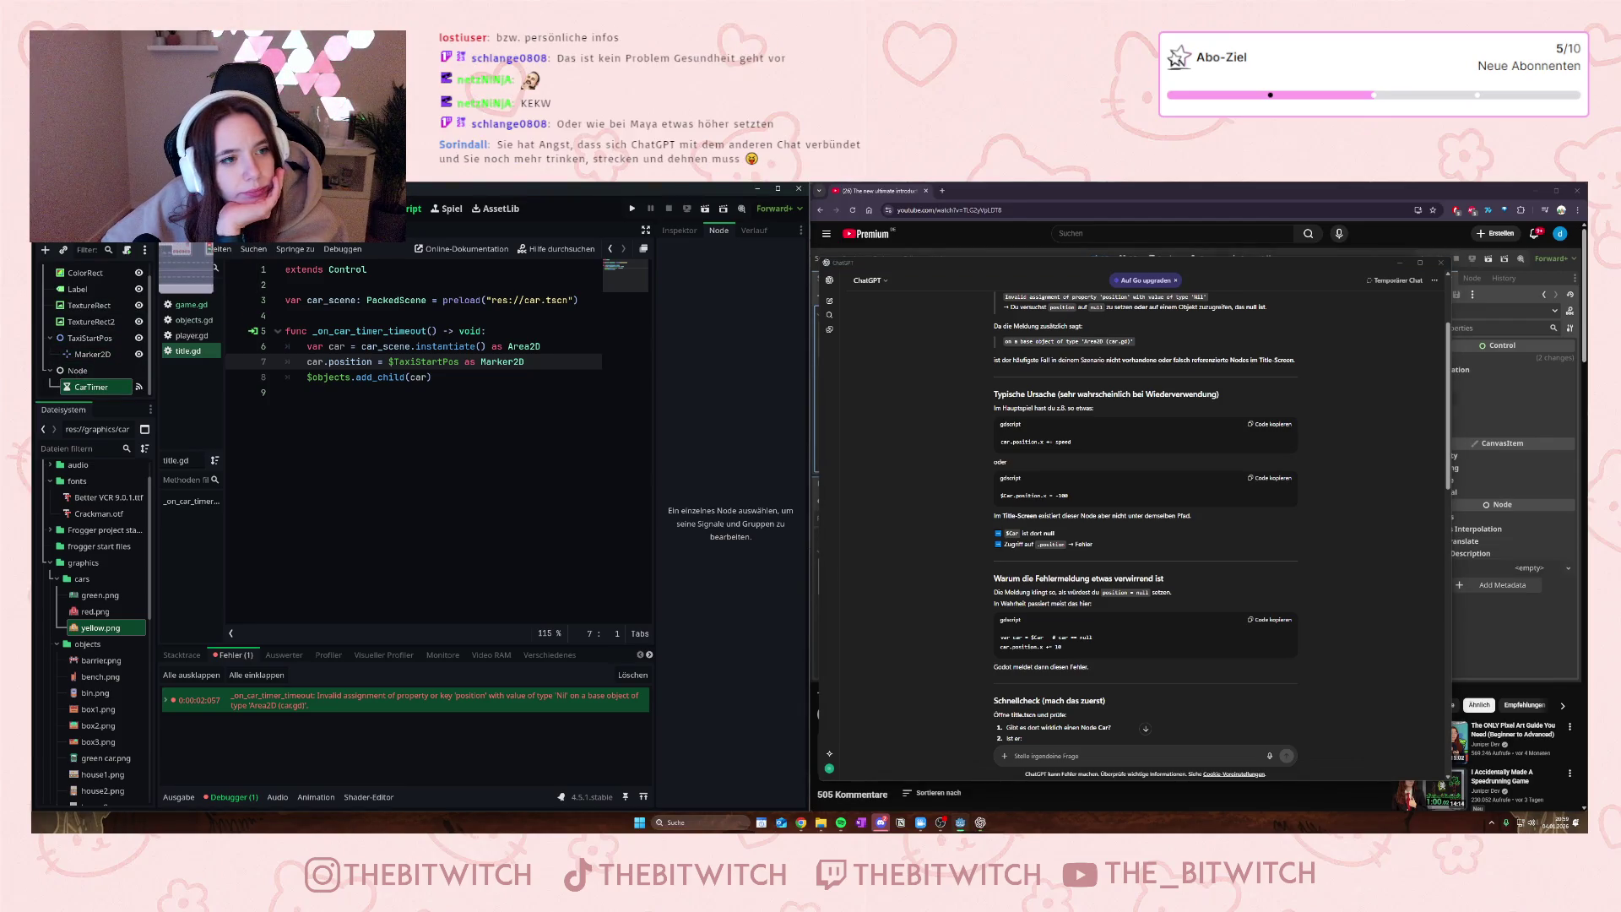
pyautogui.click(186, 238)
pyautogui.scroll(3, 76, 326)
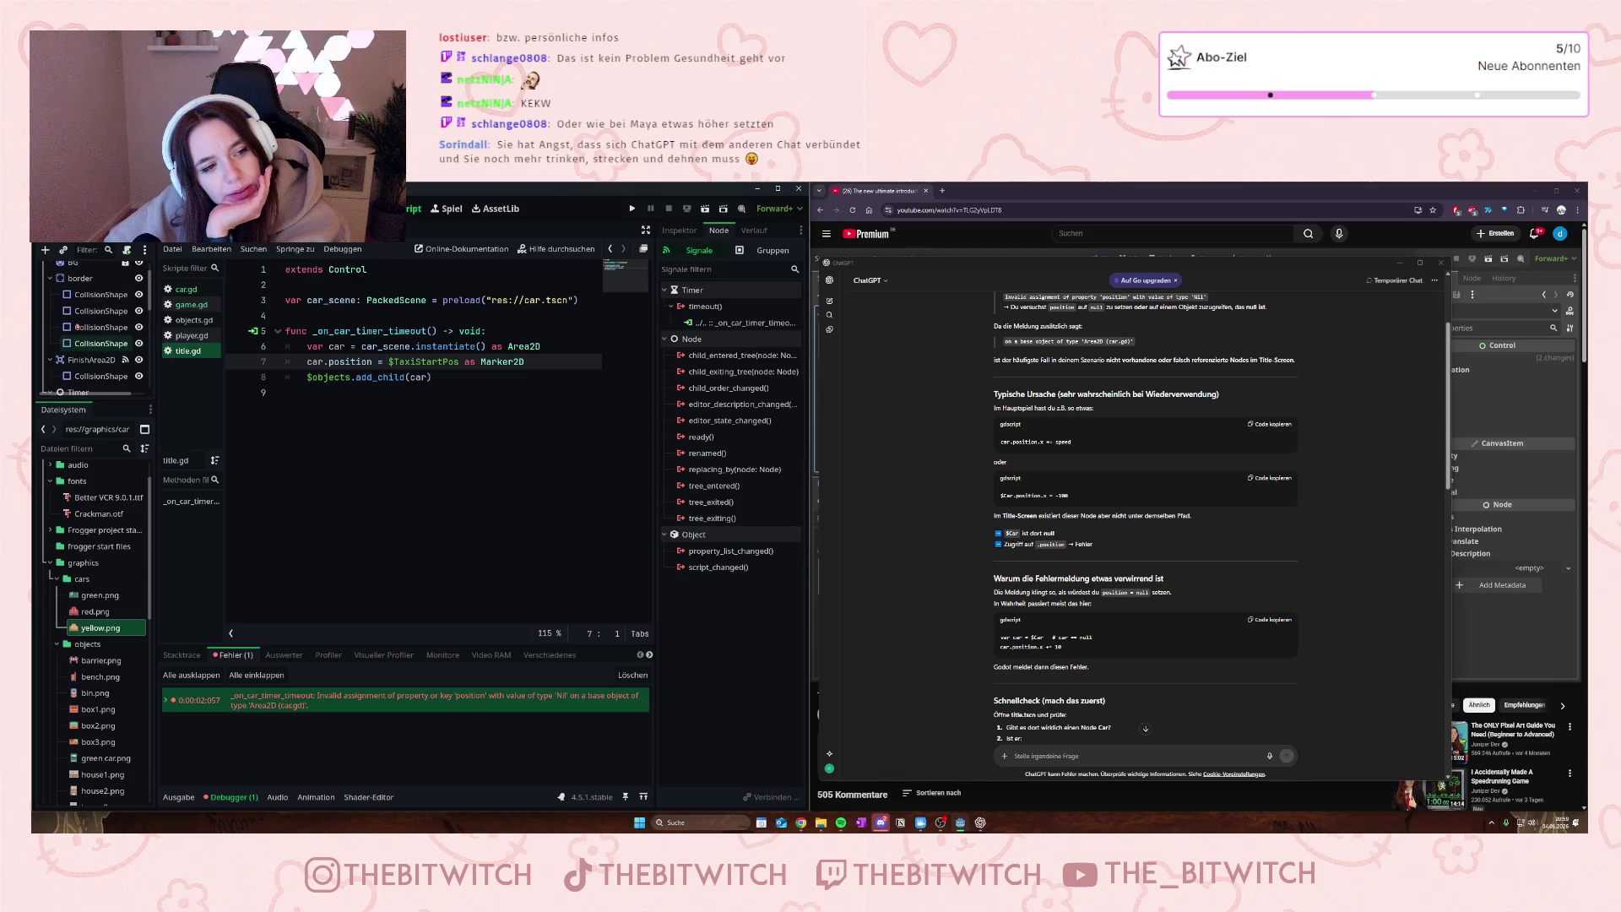
pyautogui.scroll(2, 78, 327)
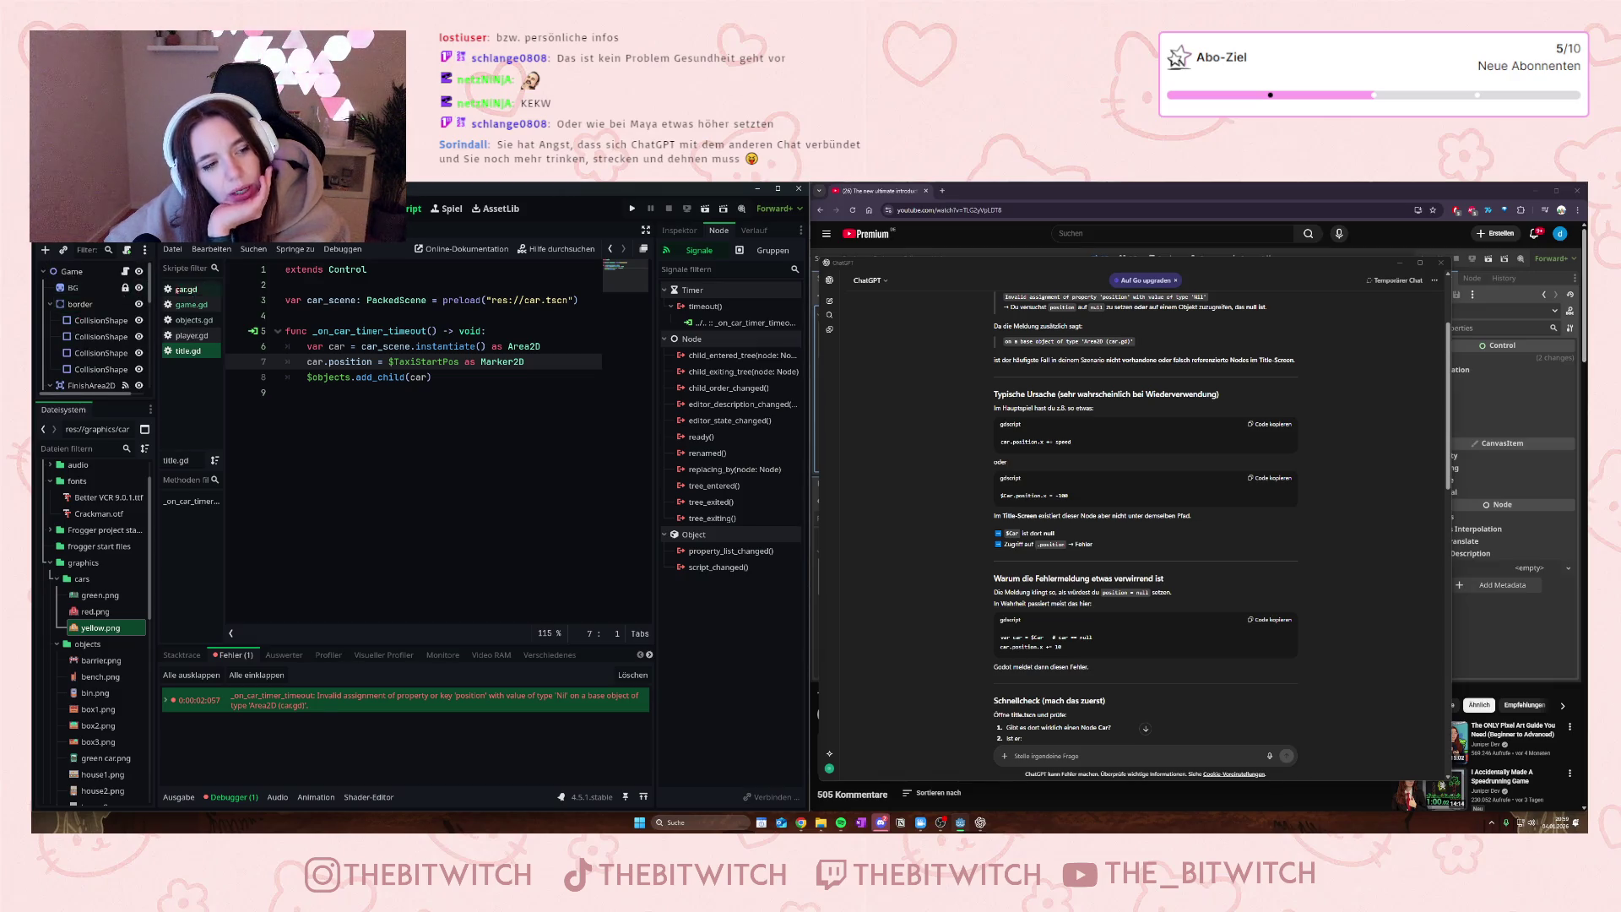
# - Open game.gd and inspect line 13, which sets each spawned car's position from a CarStartPositions marker
pyautogui.click(193, 305)
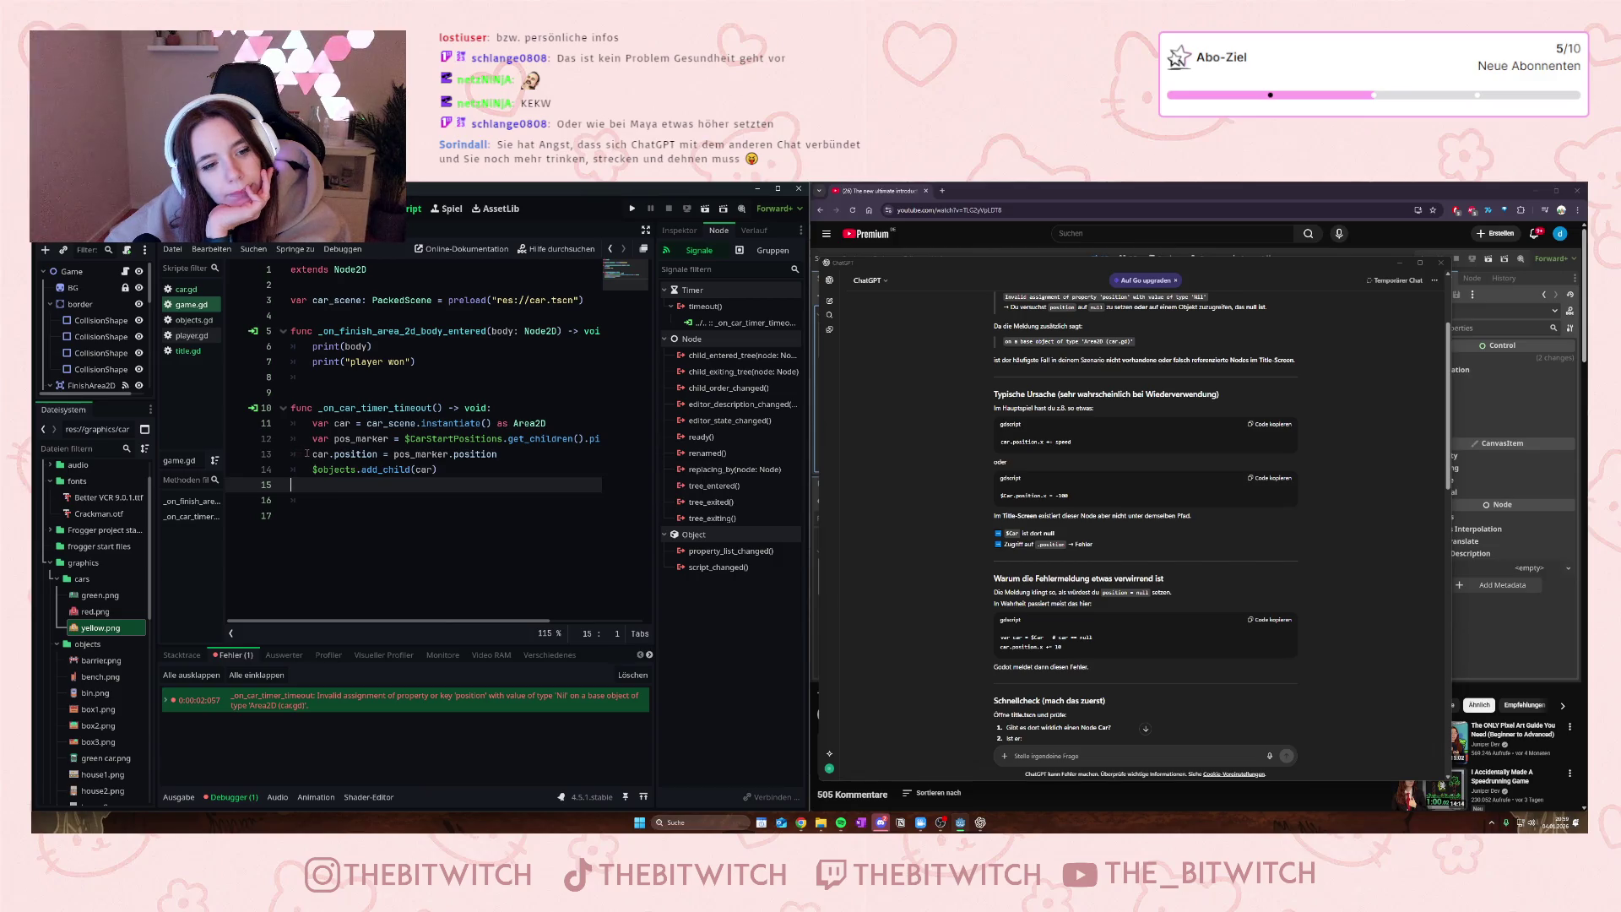
pyautogui.moveTo(307, 454); pyautogui.dragTo(509, 455)
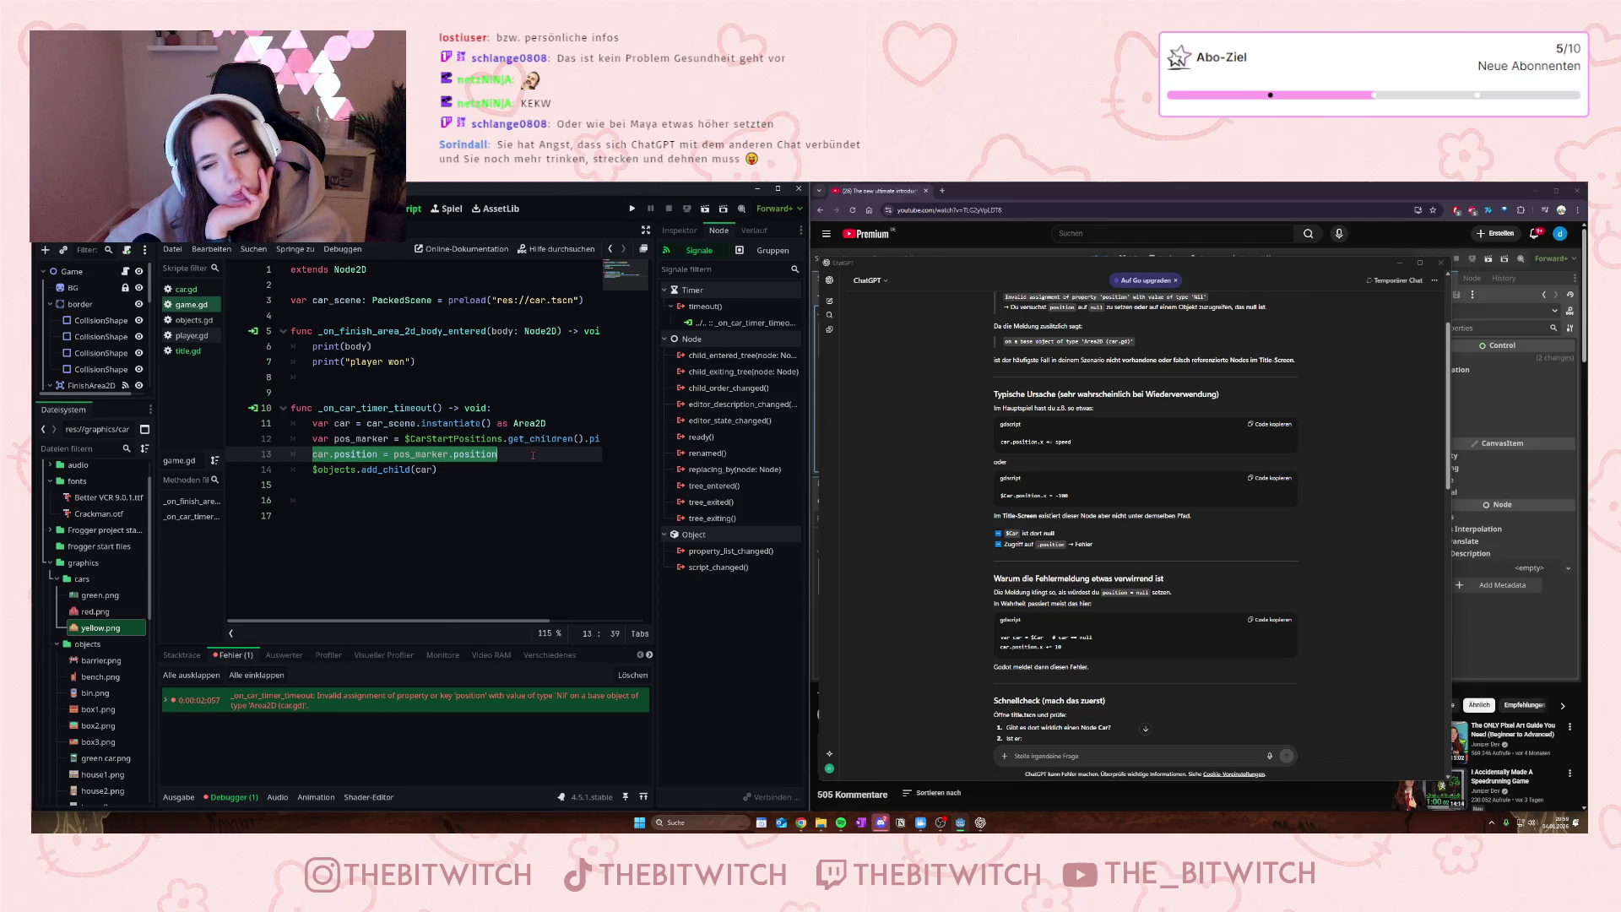
pyautogui.click(533, 455)
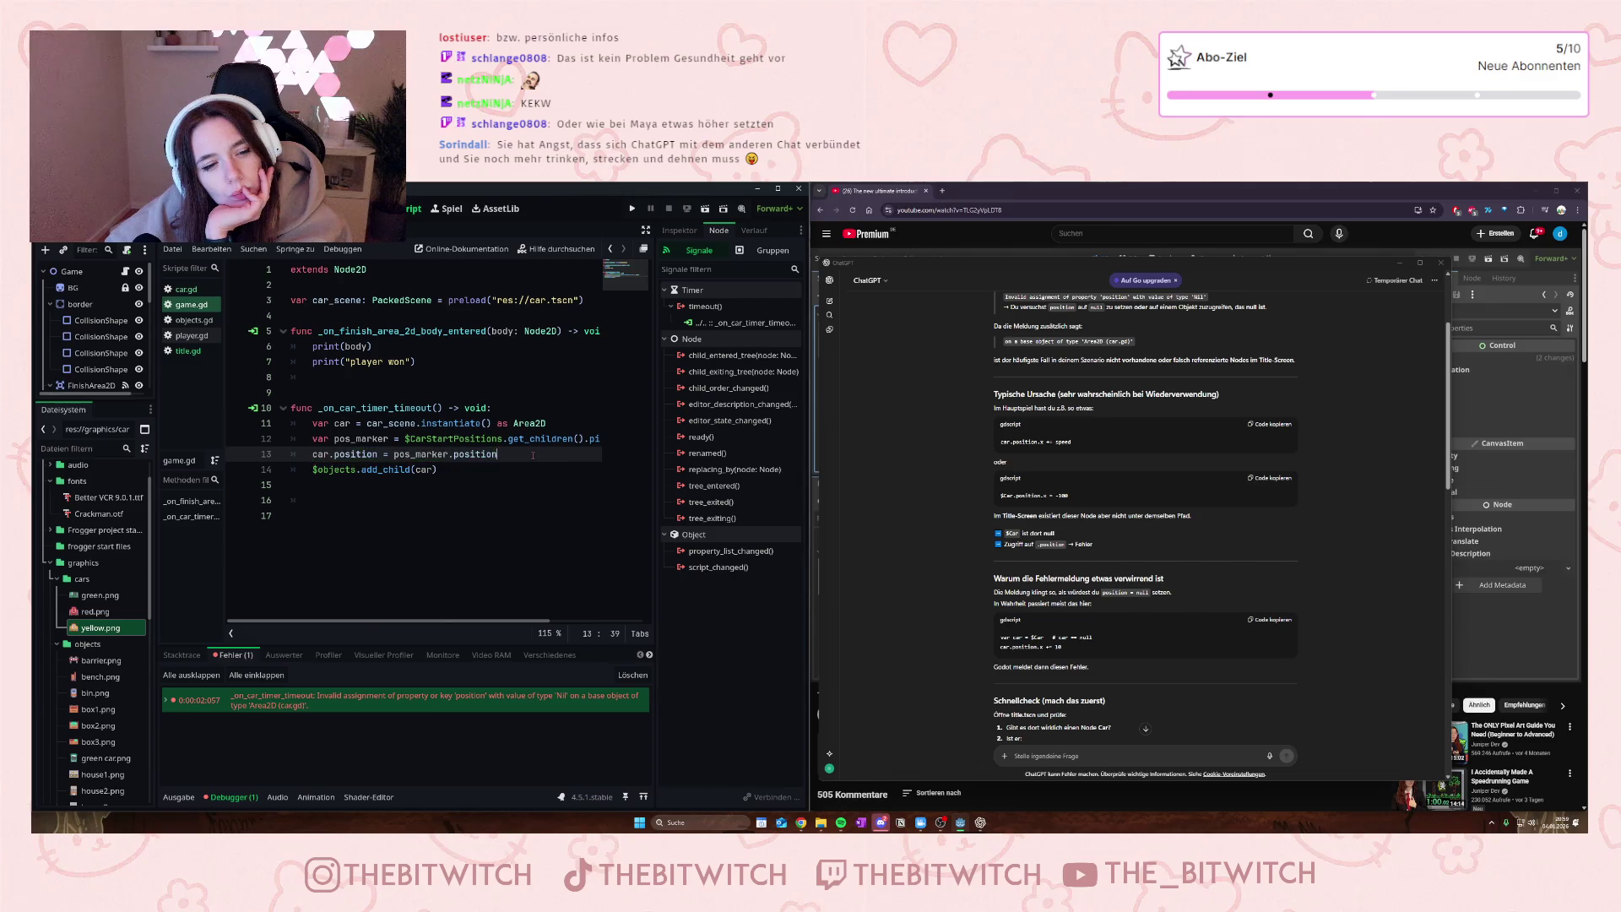
pyautogui.hotkey('ctrl', 'Tab')
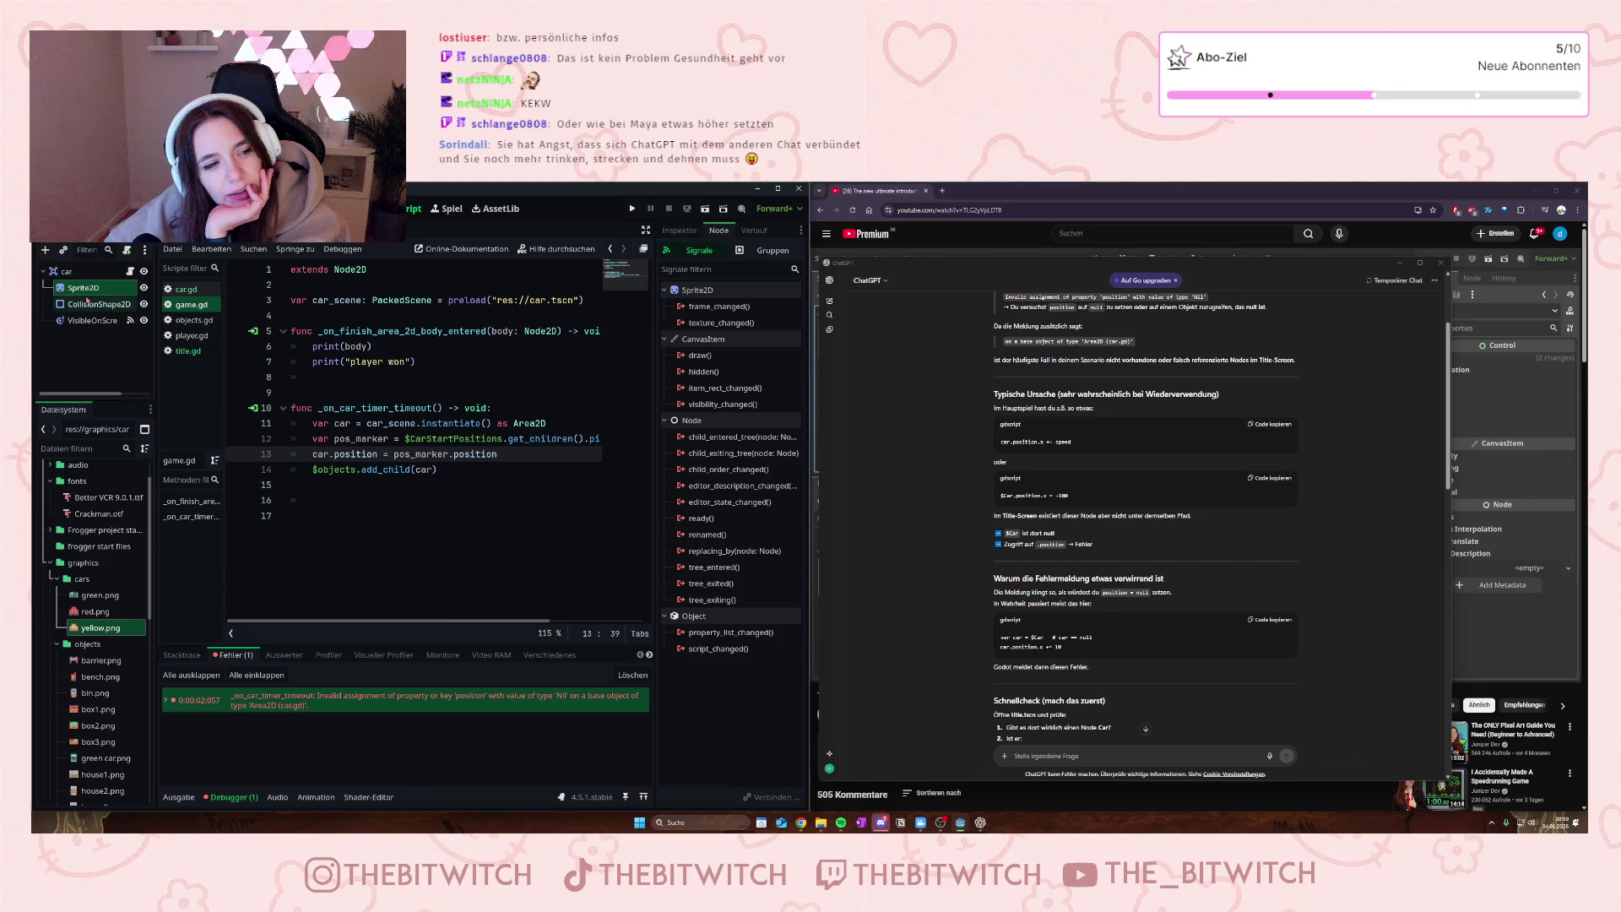
pyautogui.click(186, 240)
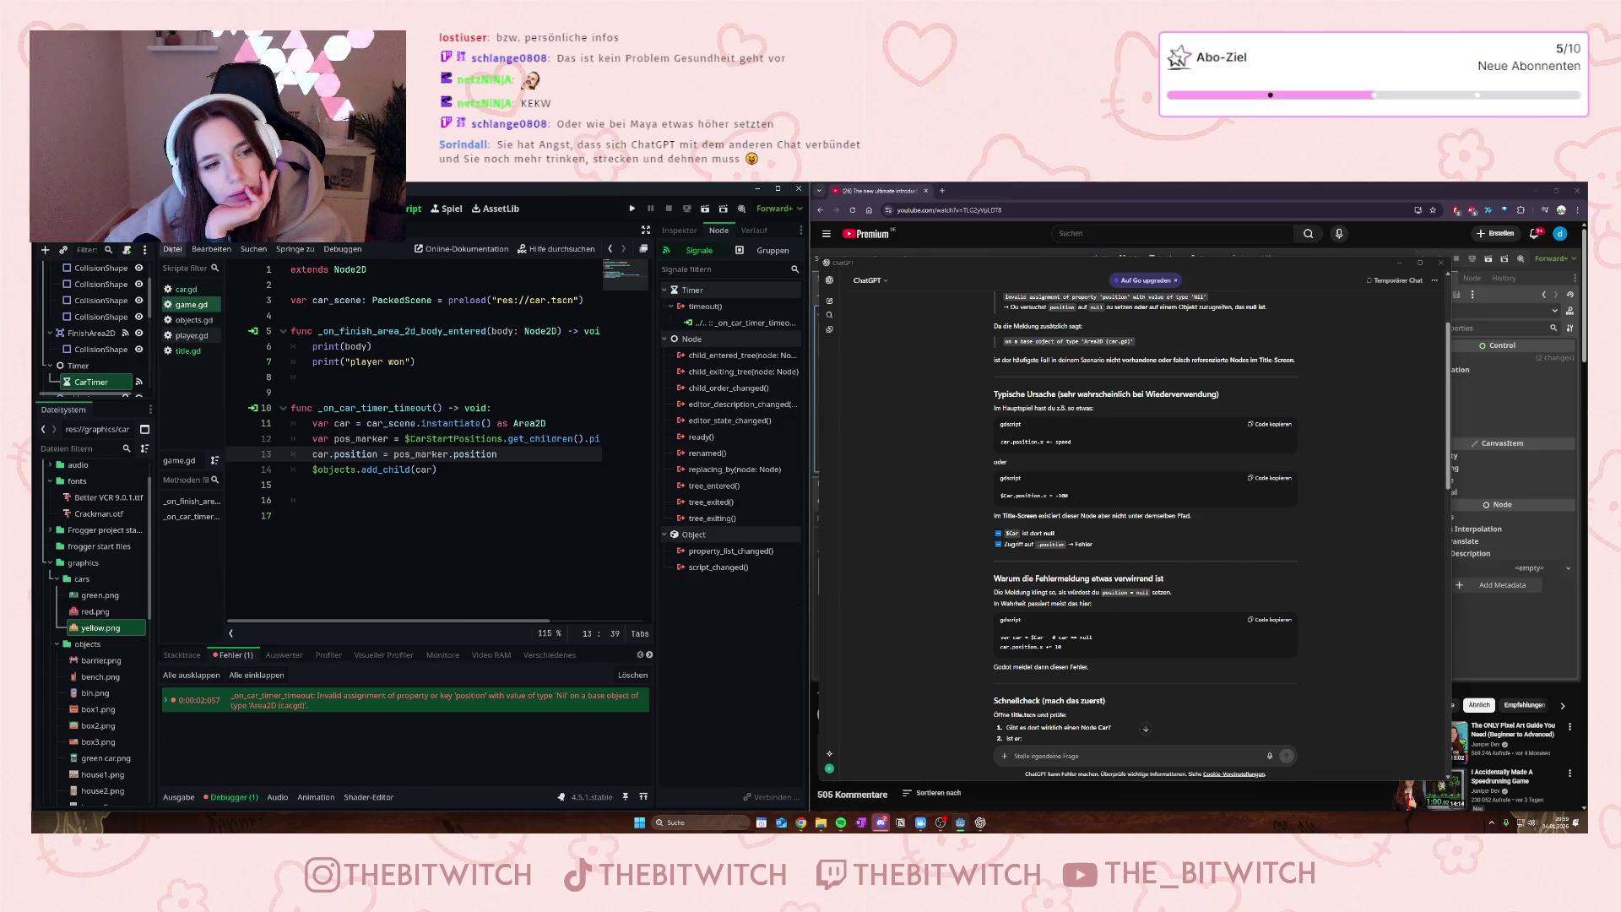
pyautogui.scroll(-5, 89, 337)
pyautogui.scroll(2, 89, 343)
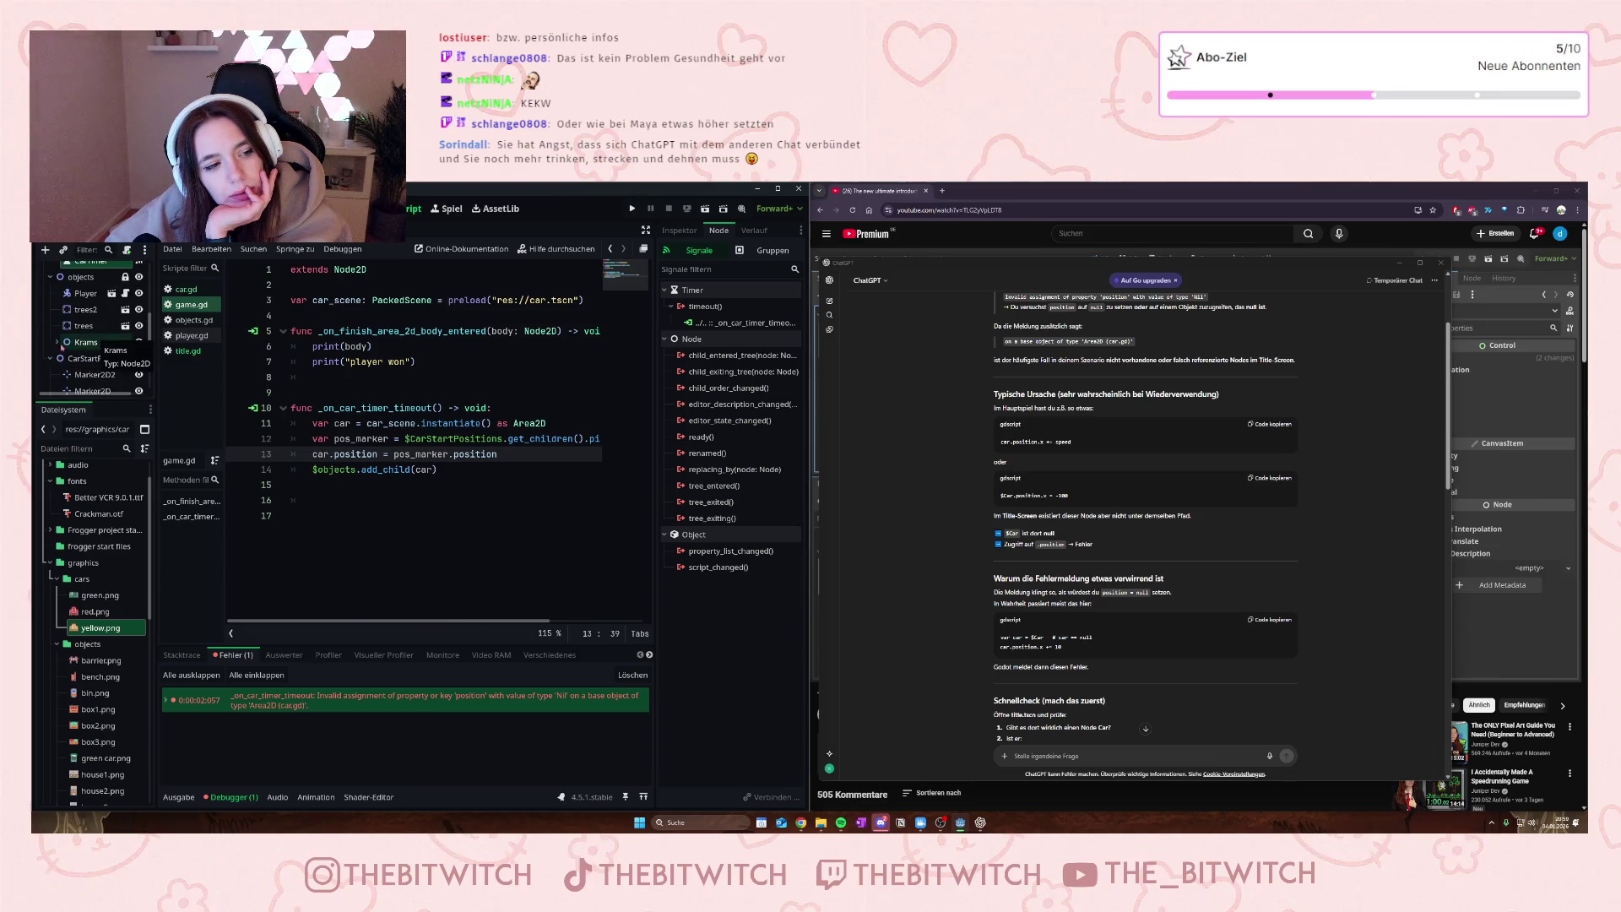
pyautogui.scroll(5, 76, 338)
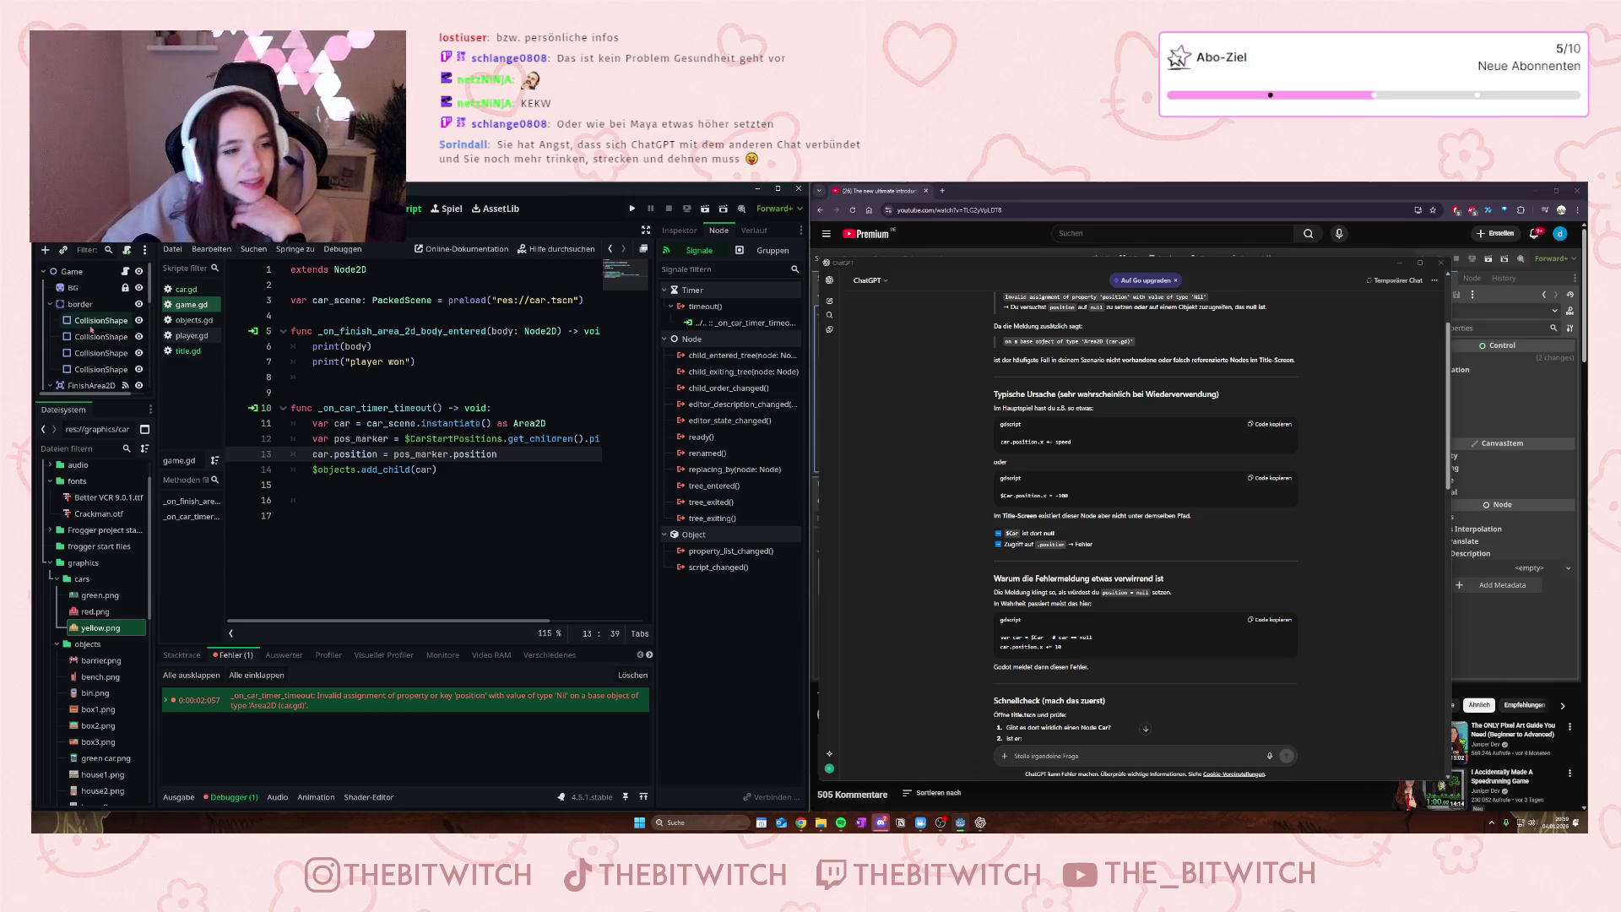
# - Look through the Game scene's marker nodes, then return to the title scene's title.gd script
pyautogui.scroll(-2, 91, 329)
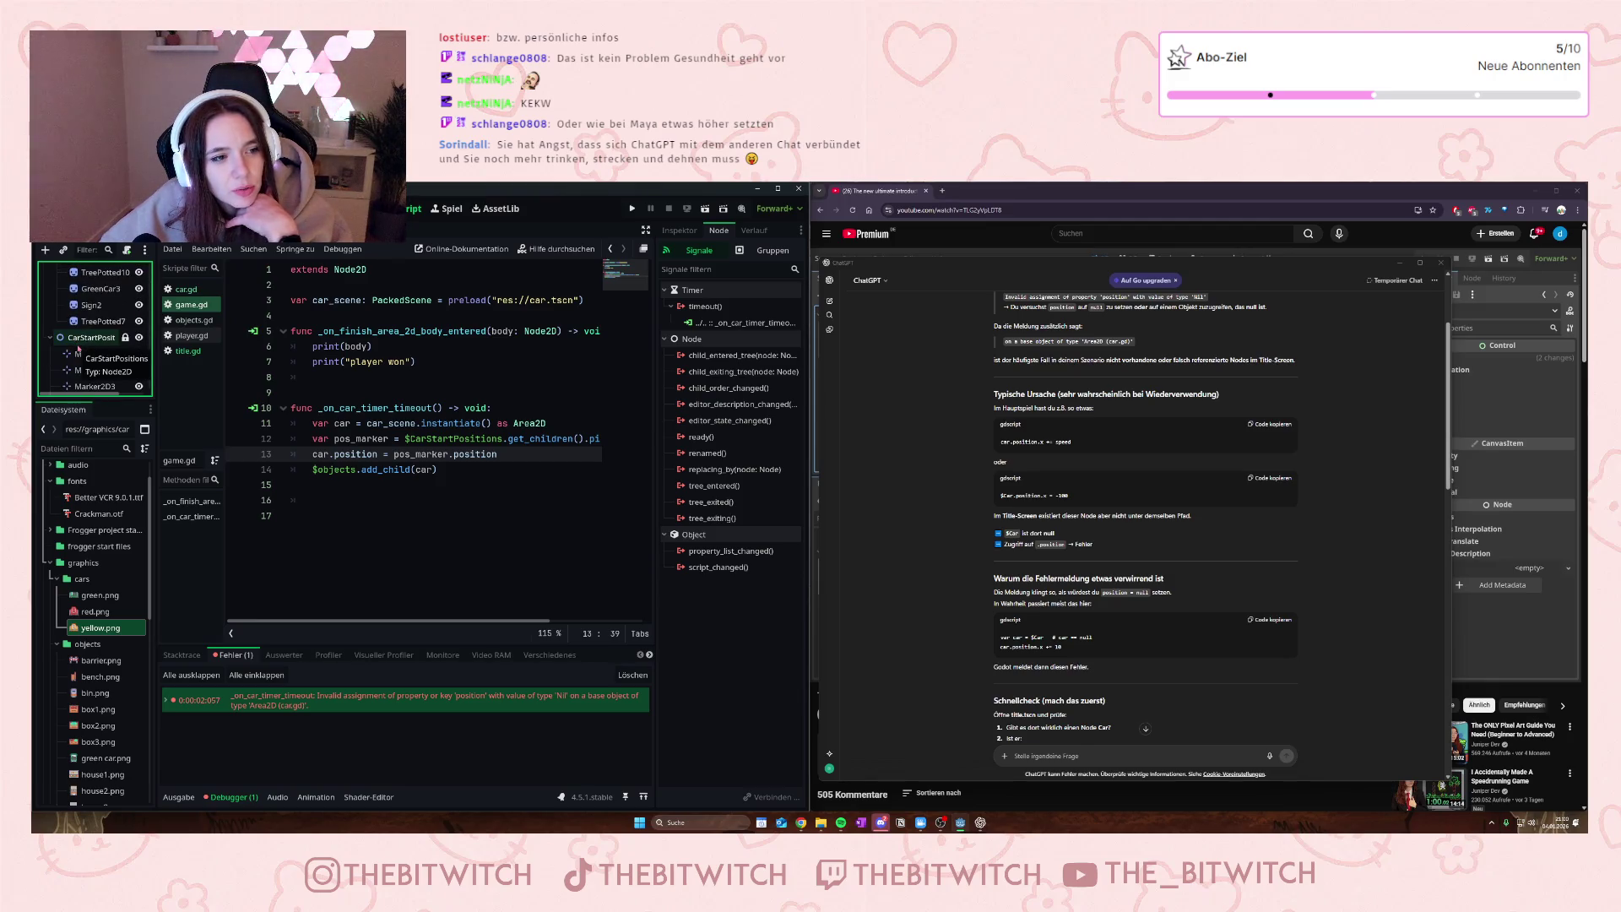
pyautogui.scroll(1, 97, 371)
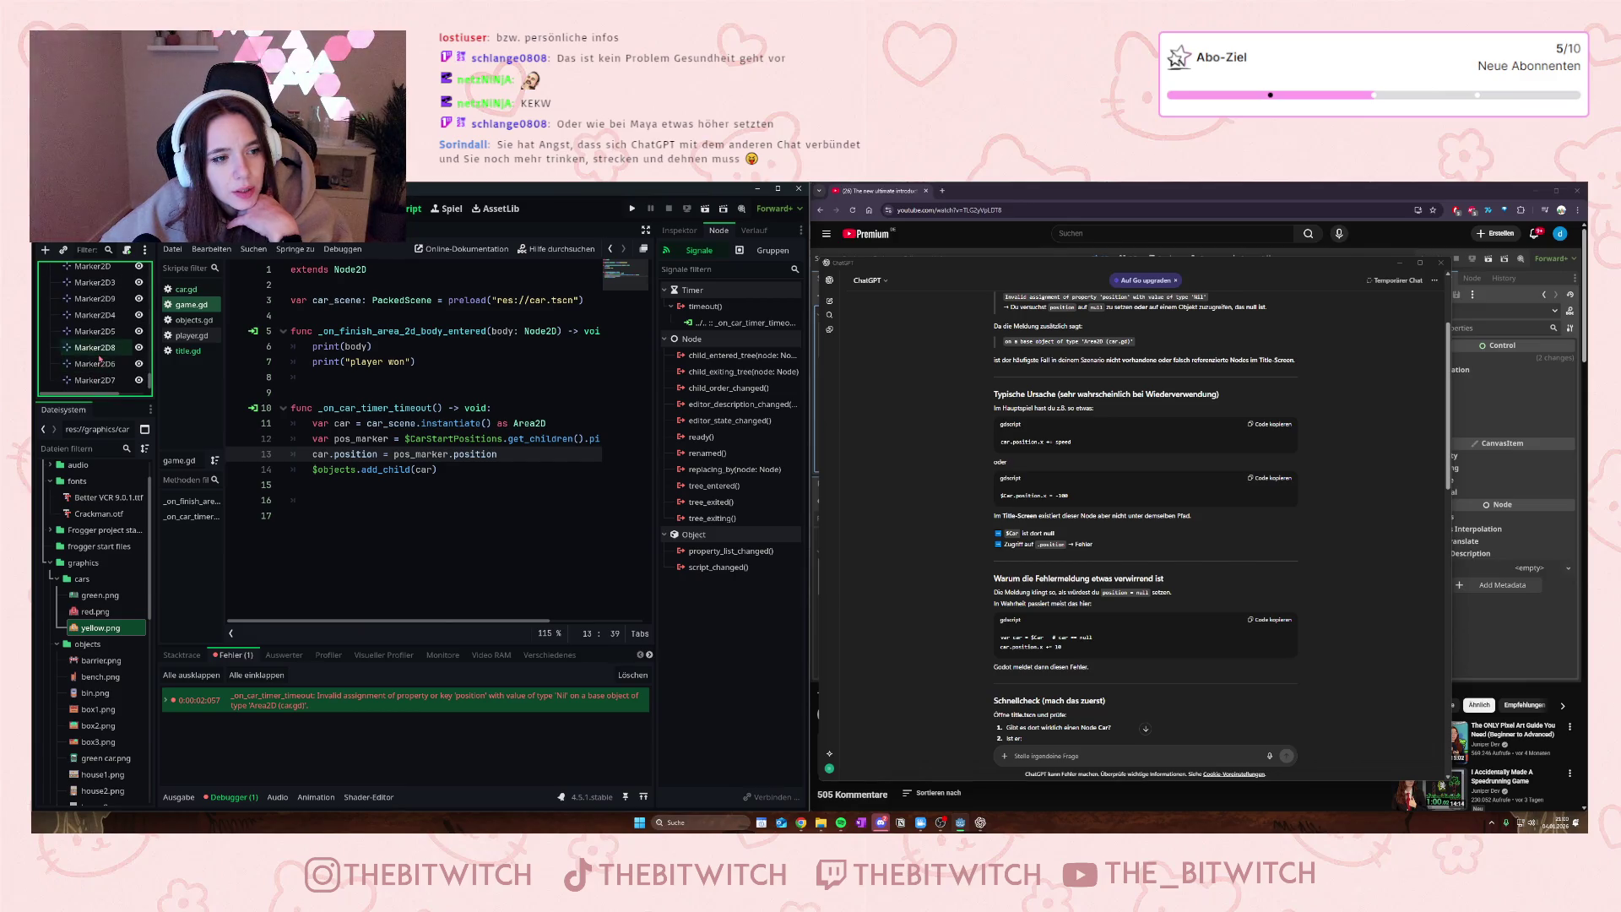
pyautogui.scroll(-10, 99, 360)
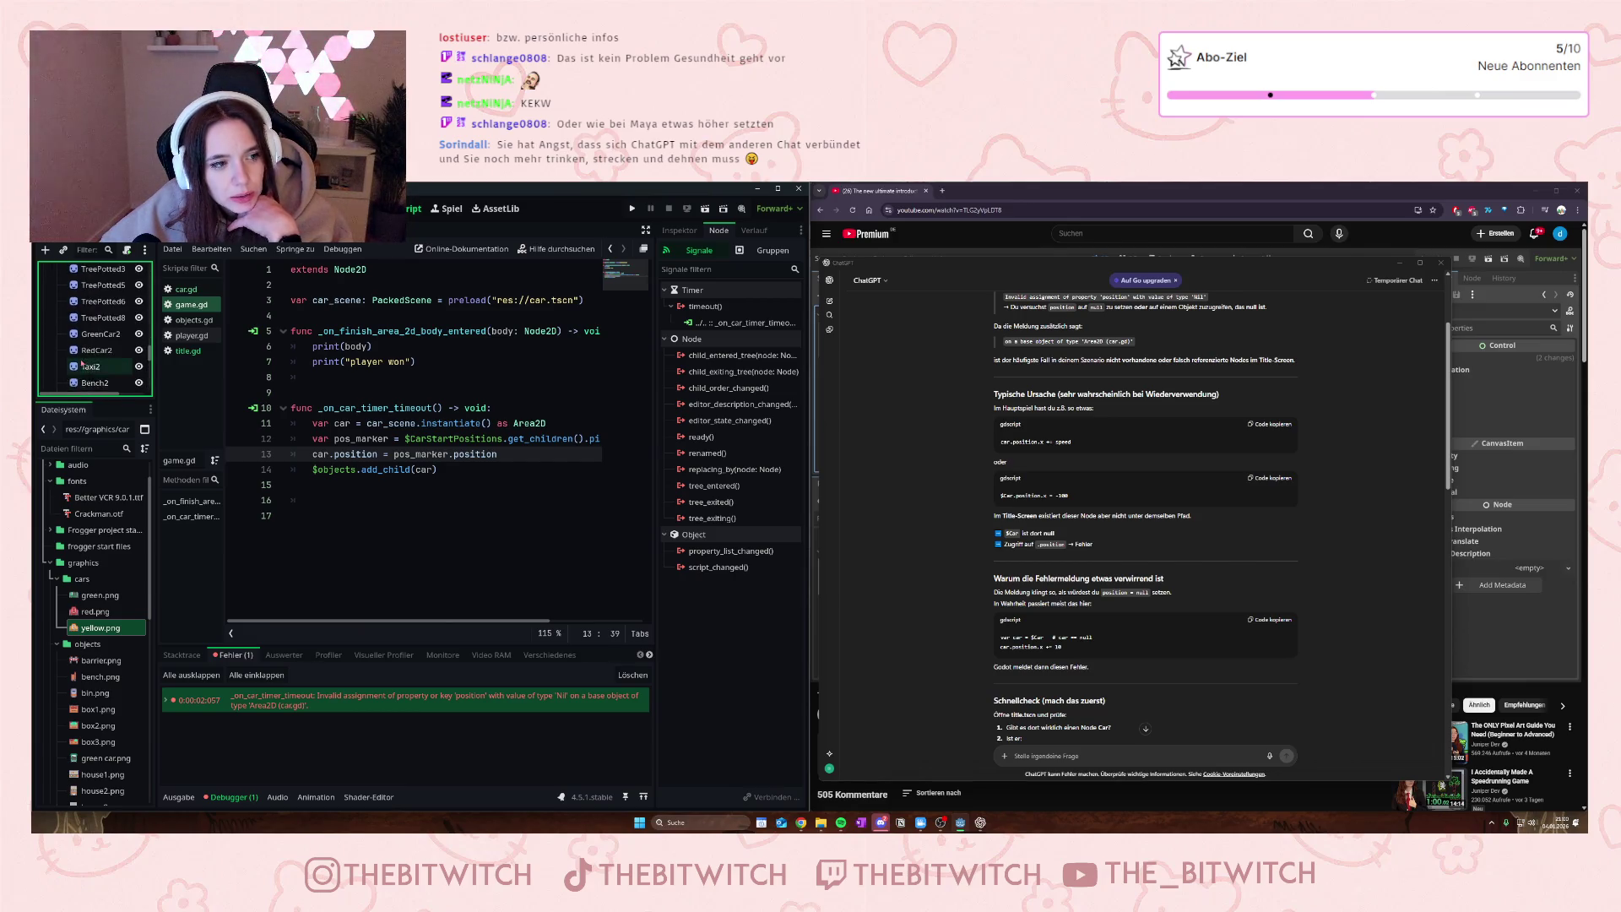
pyautogui.scroll(-8, 82, 362)
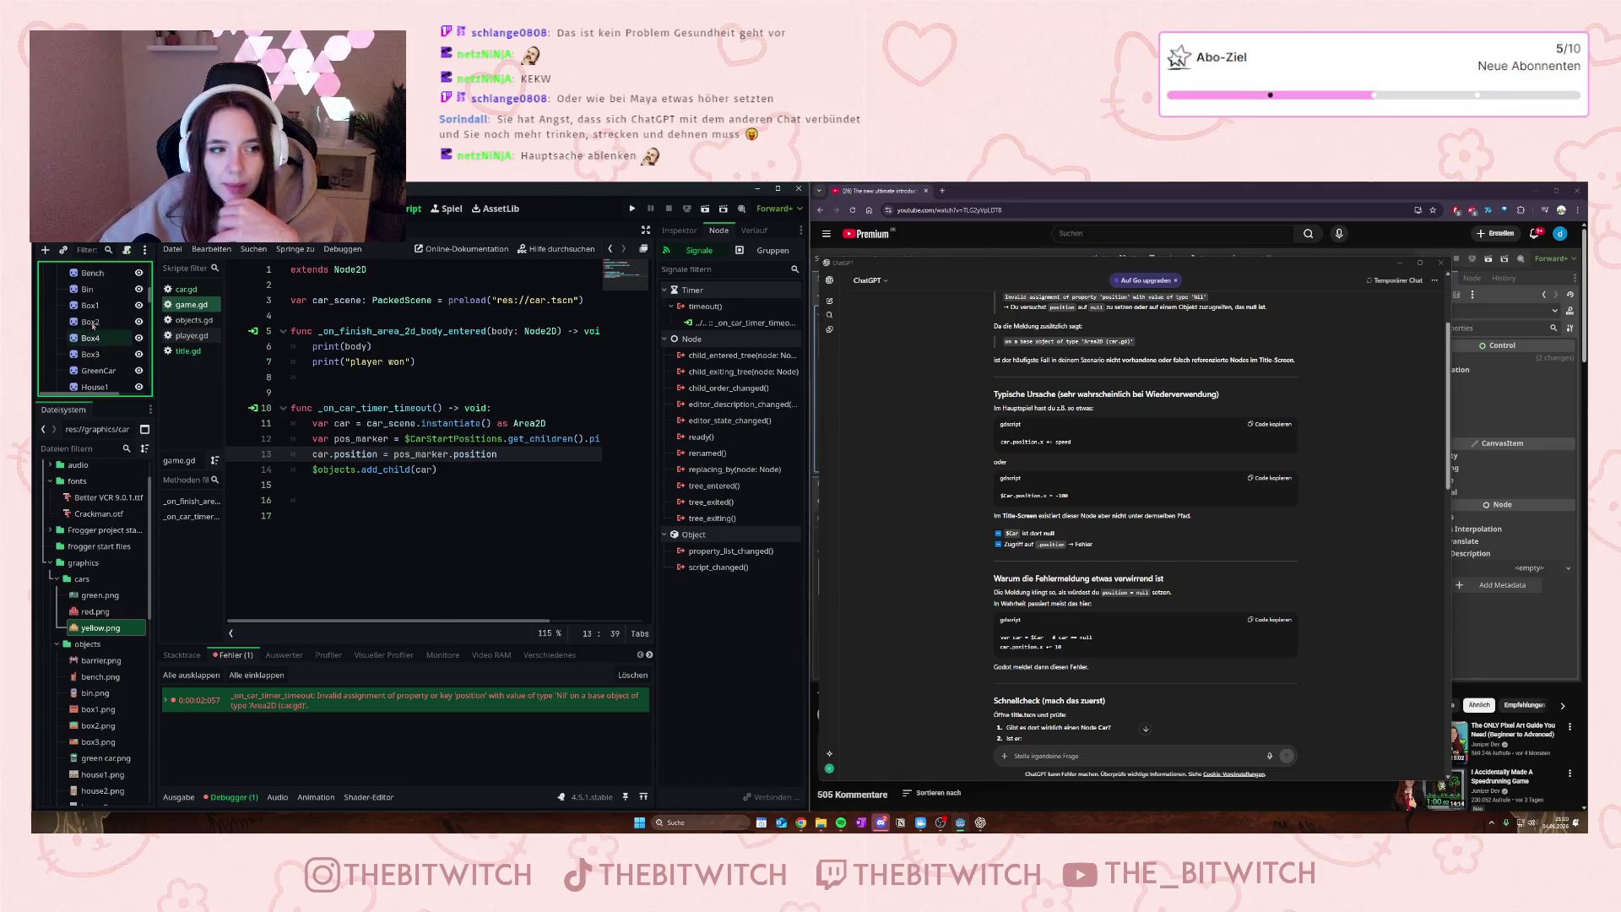
pyautogui.scroll(5, 97, 325)
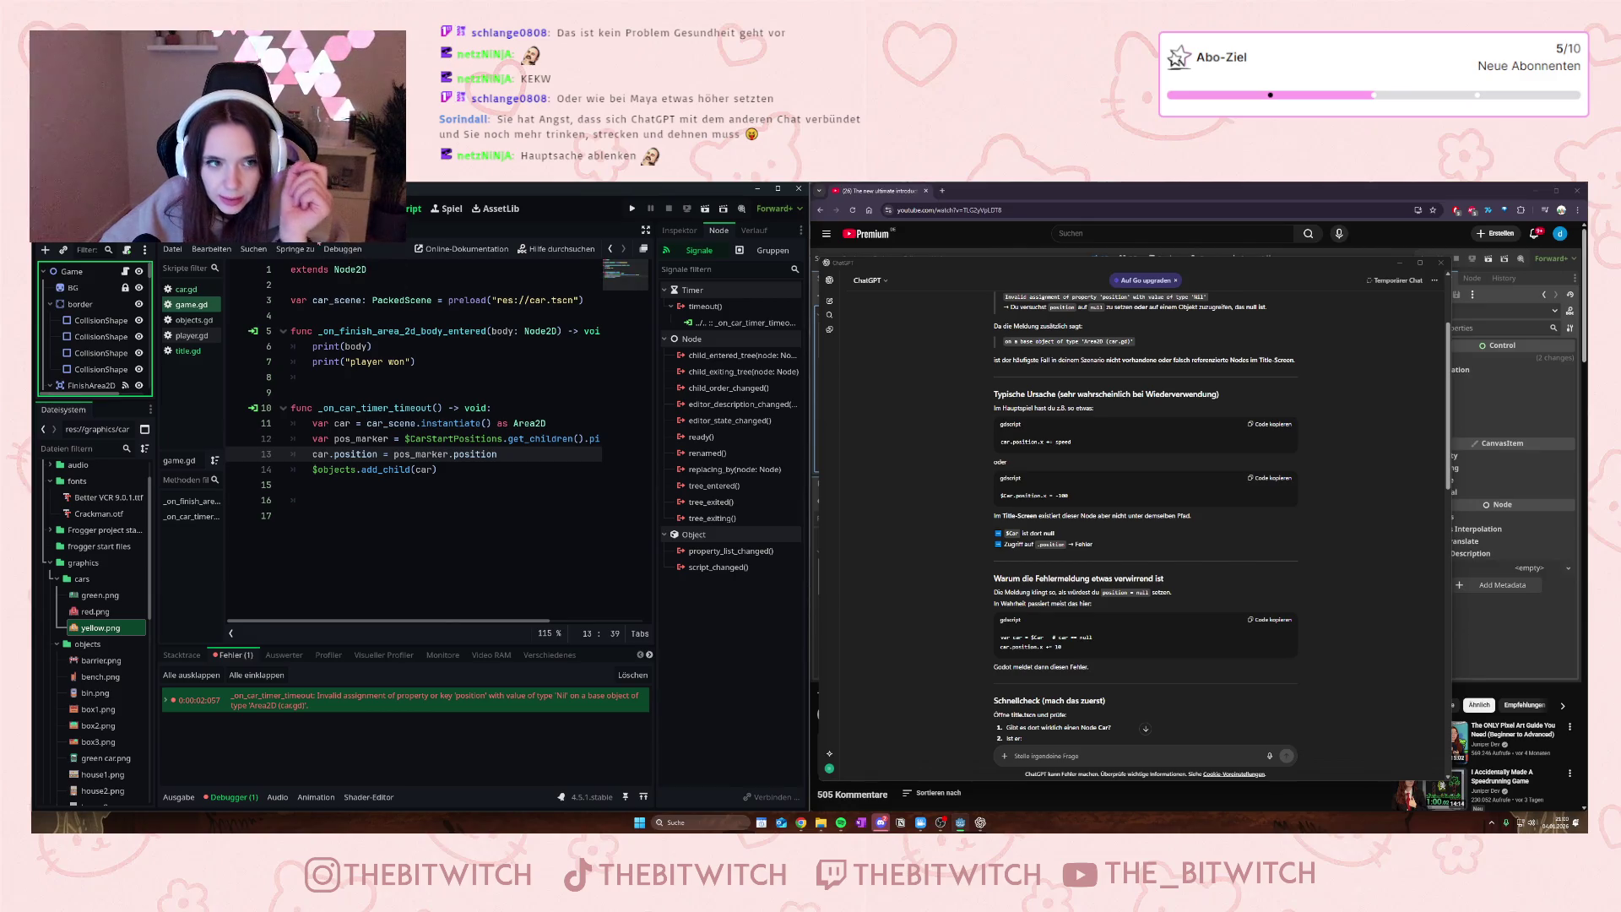
pyautogui.hotkey('ctrl', 'Tab')
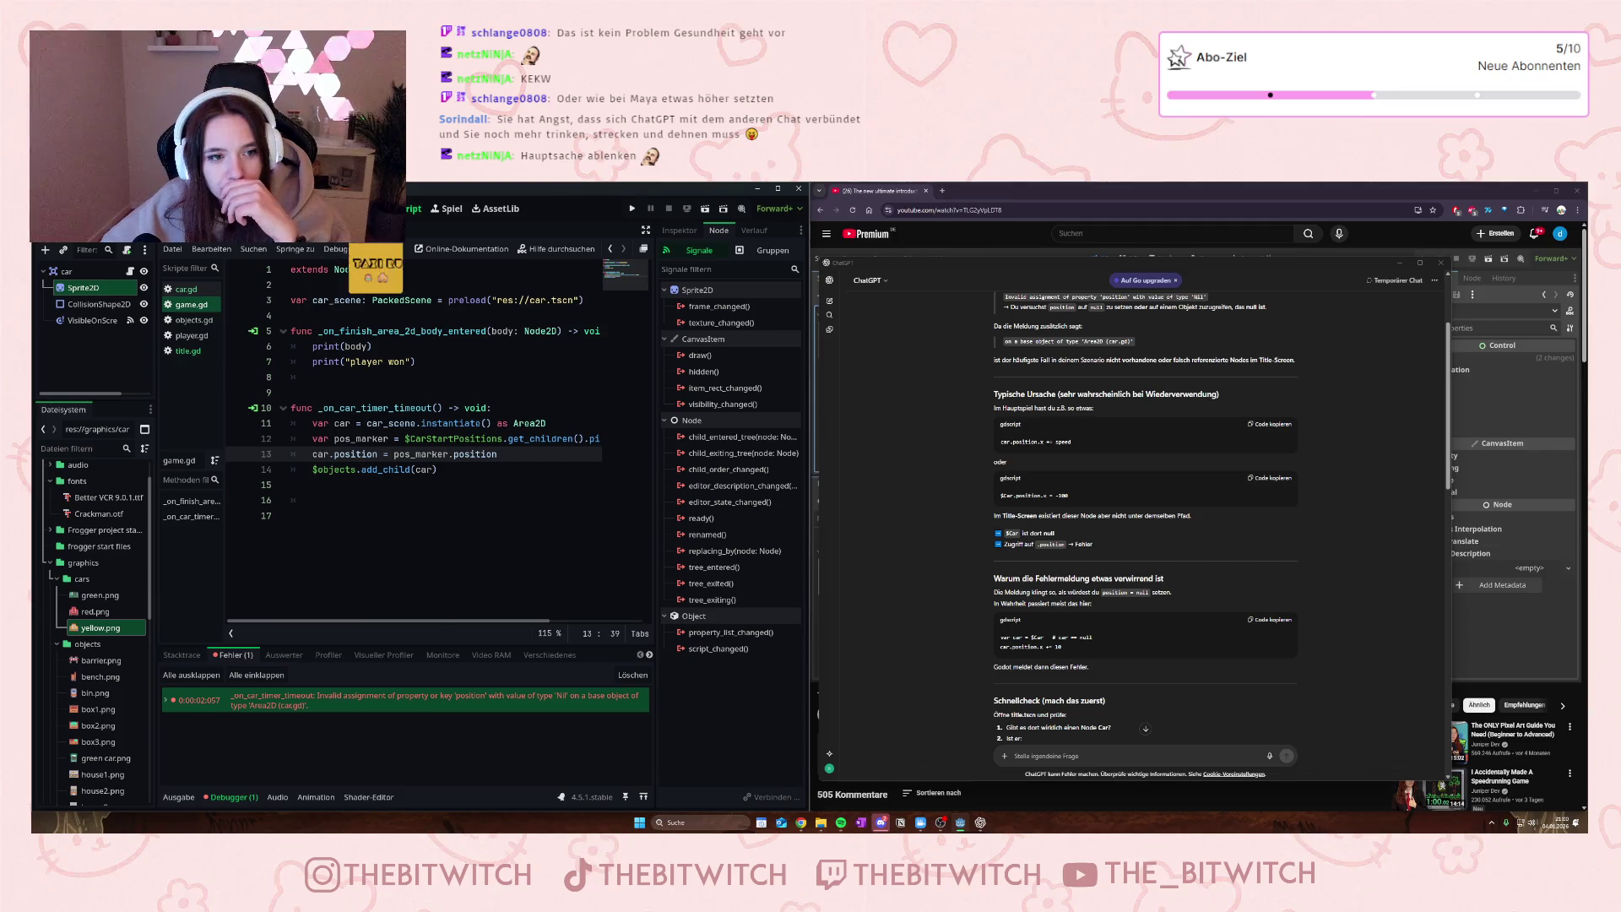
pyautogui.click(346, 229)
pyautogui.click(193, 351)
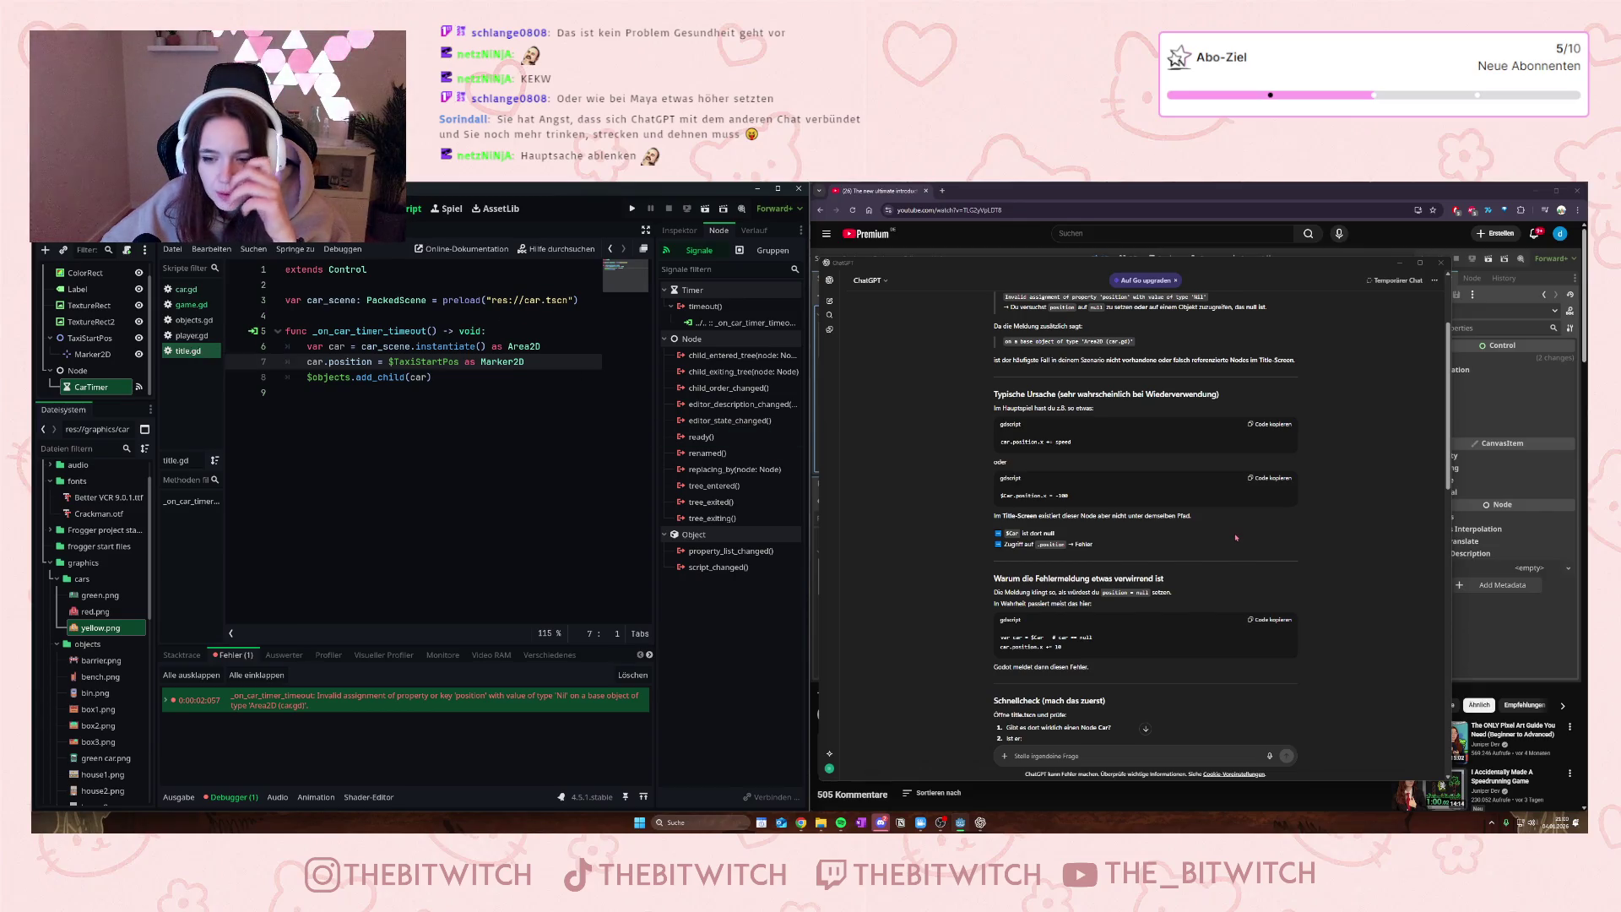
# - Read further into ChatGPT's reply and select the car scene's root node
pyautogui.scroll(-2, 1235, 537)
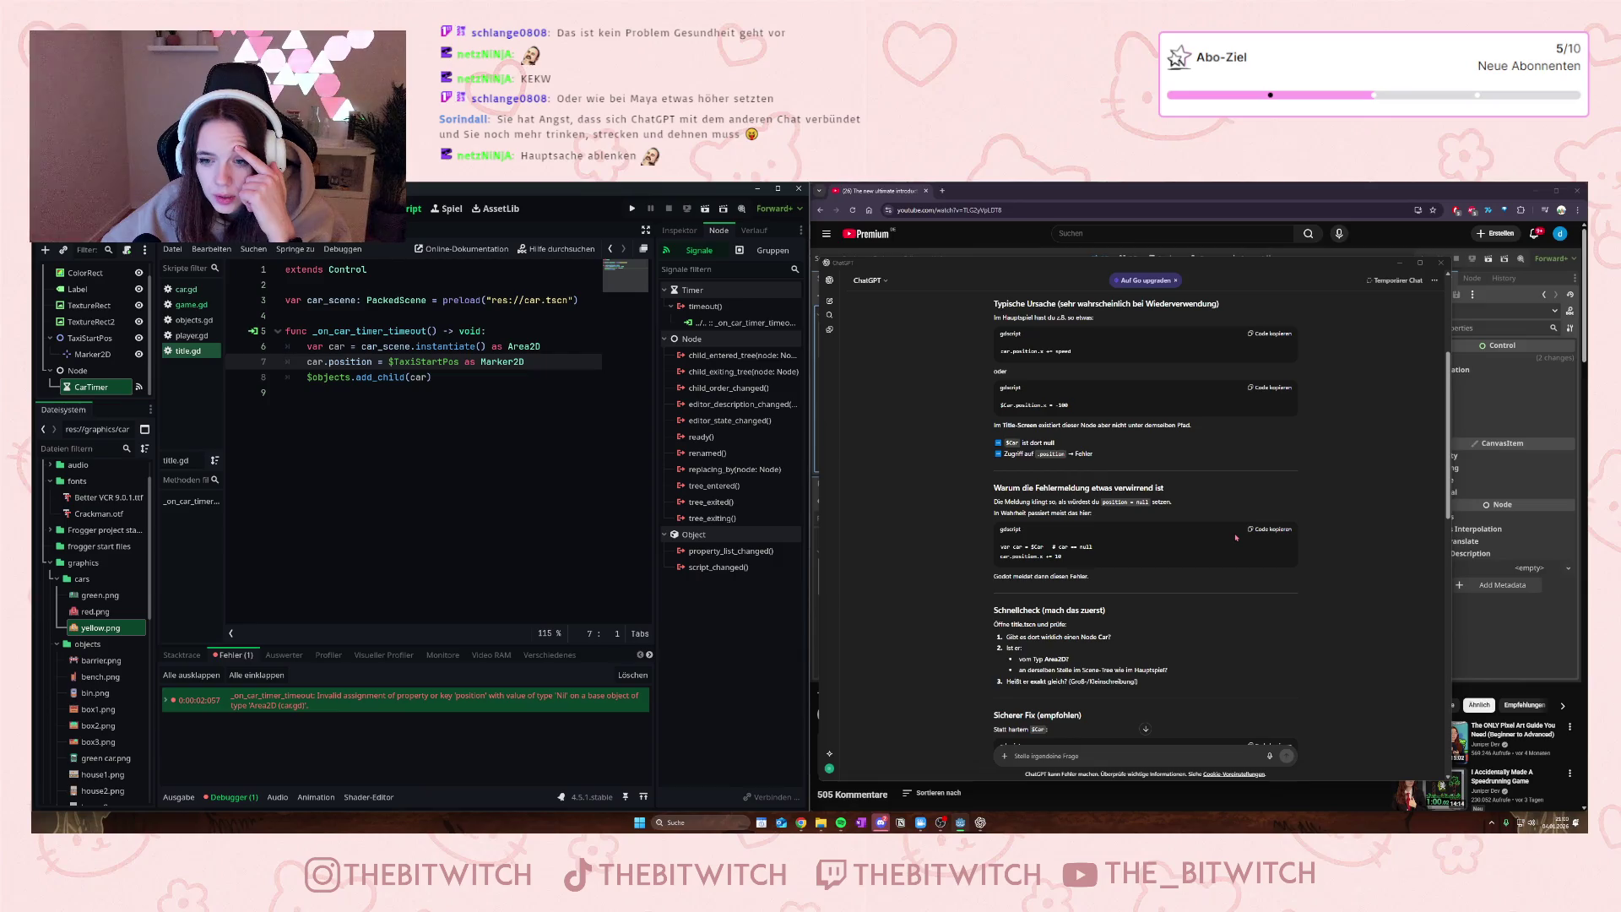
pyautogui.scroll(-2, 1227, 542)
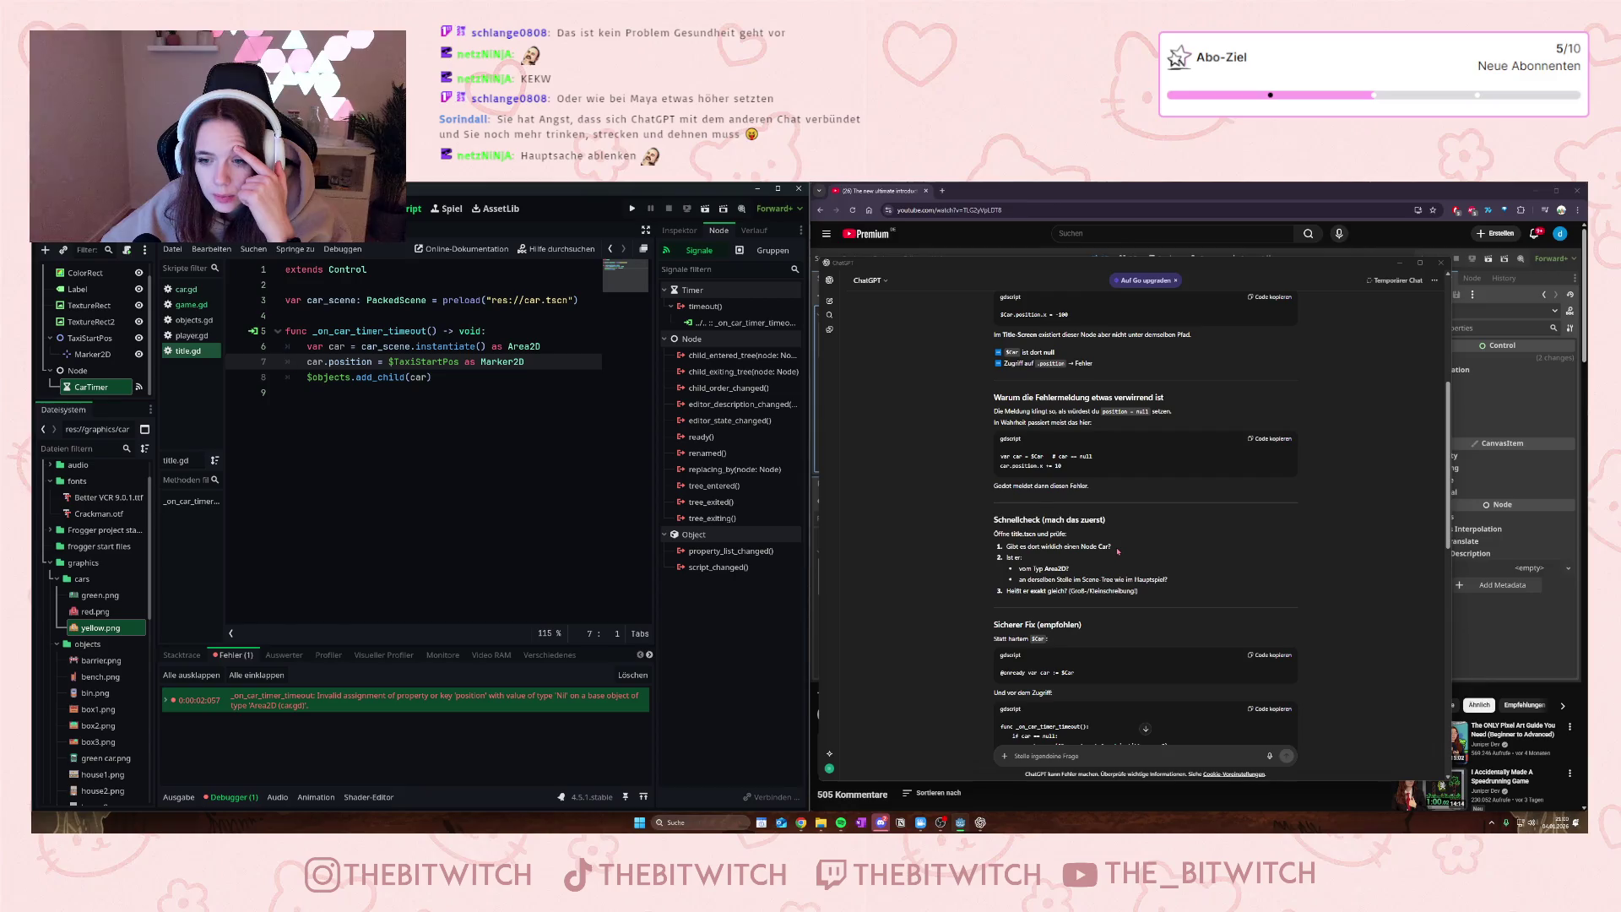
pyautogui.scroll(-1, 1144, 519)
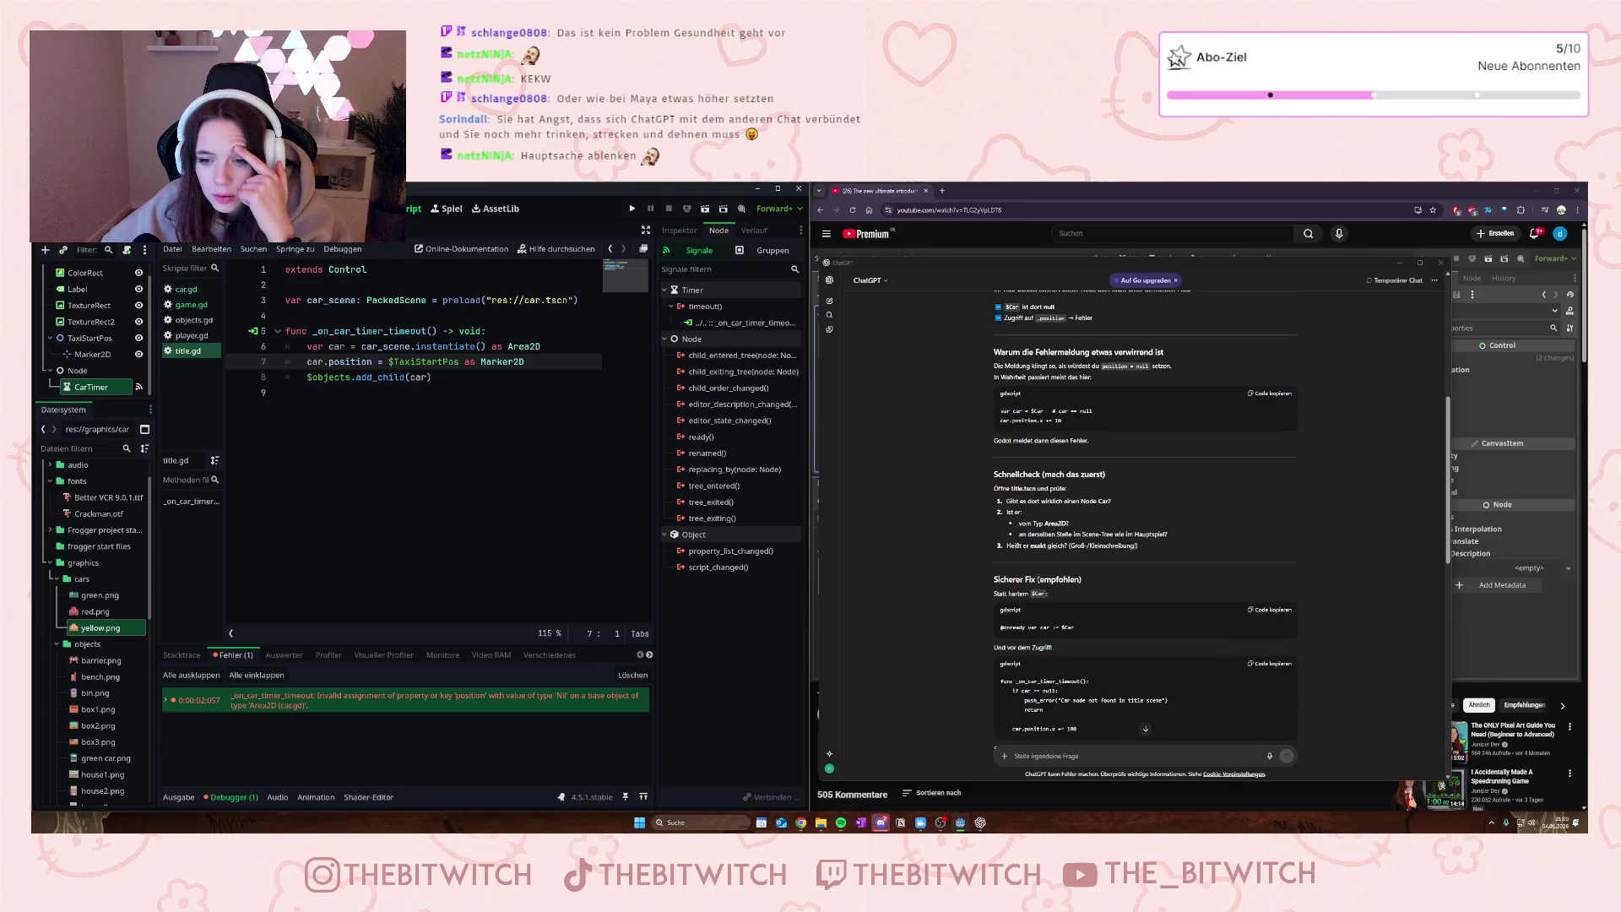
pyautogui.click(322, 233)
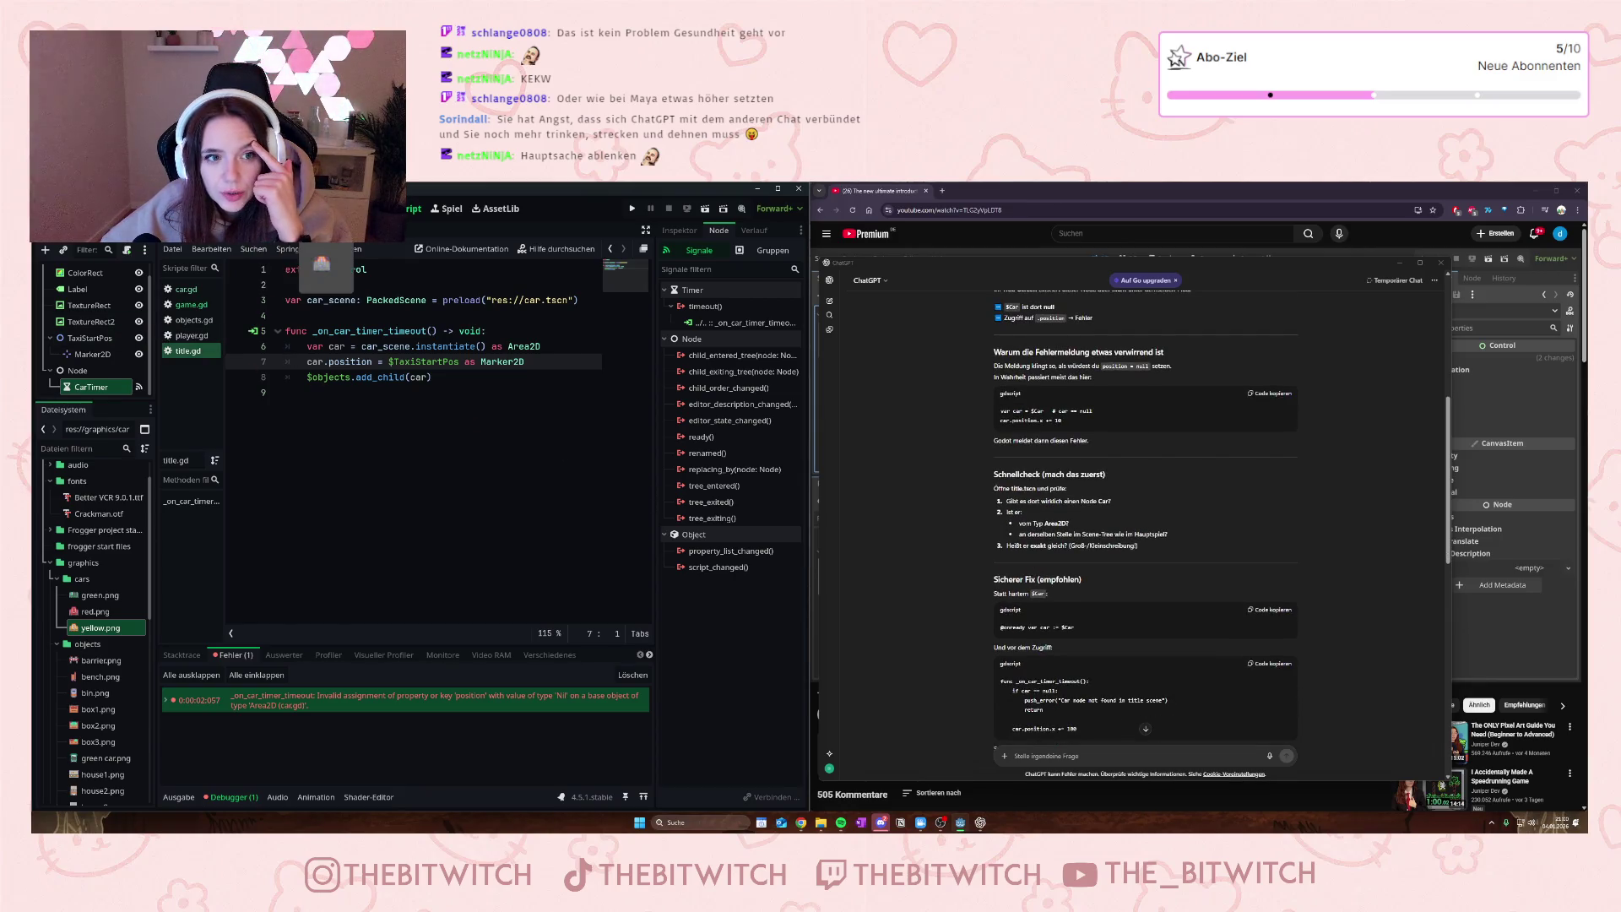
pyautogui.click(66, 271)
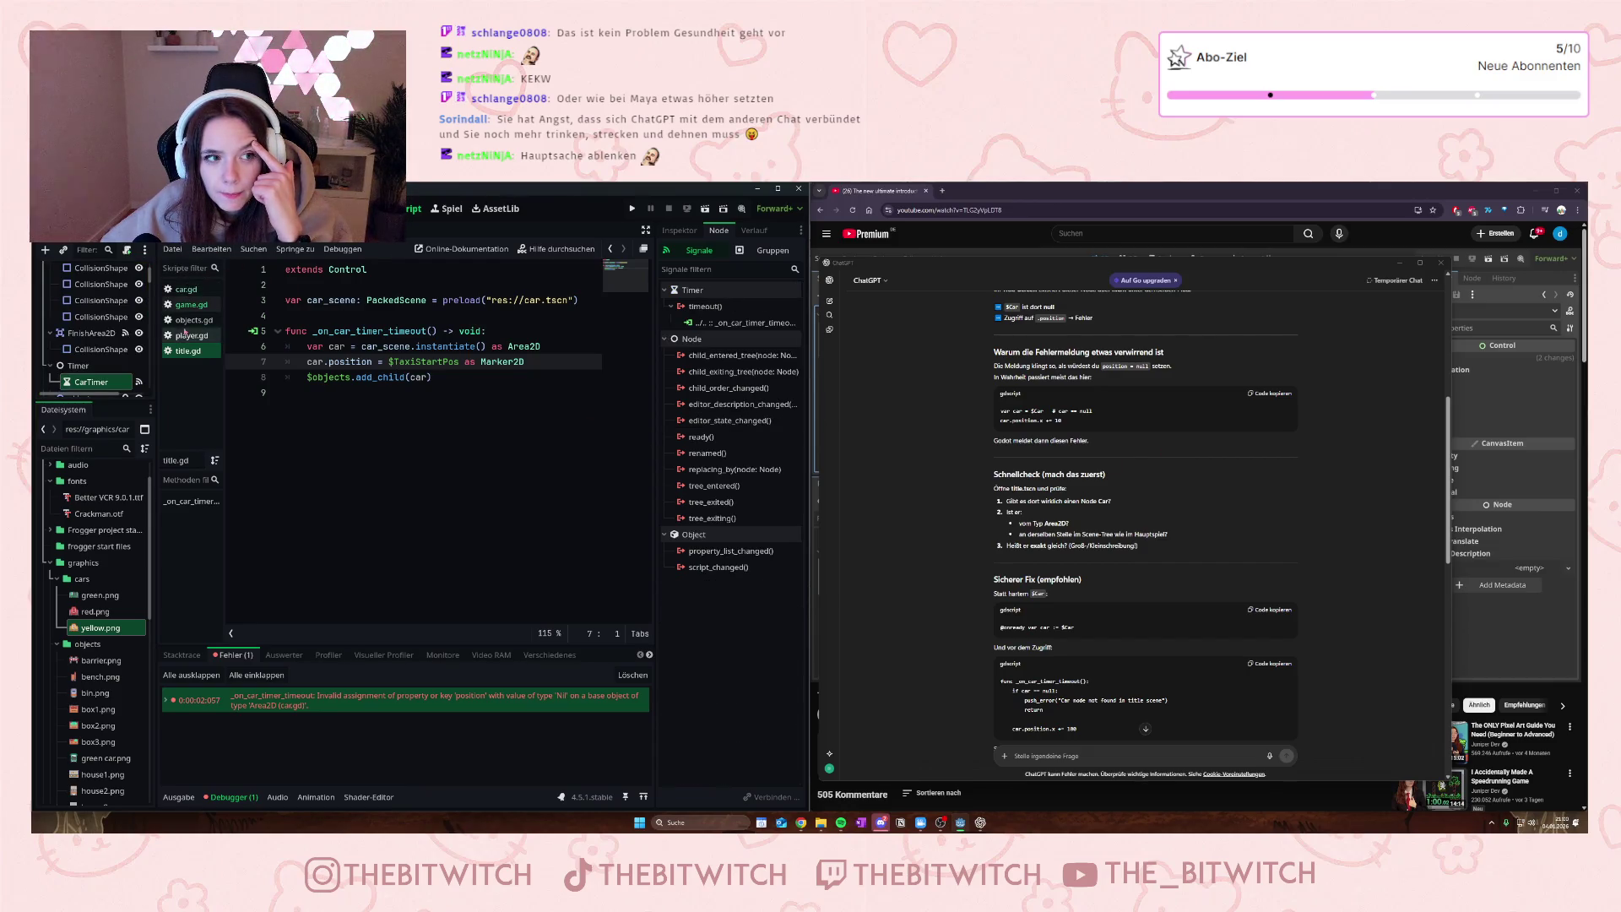
# - Select the code of game.gd, then select the entire title.gd script
pyautogui.click(190, 304)
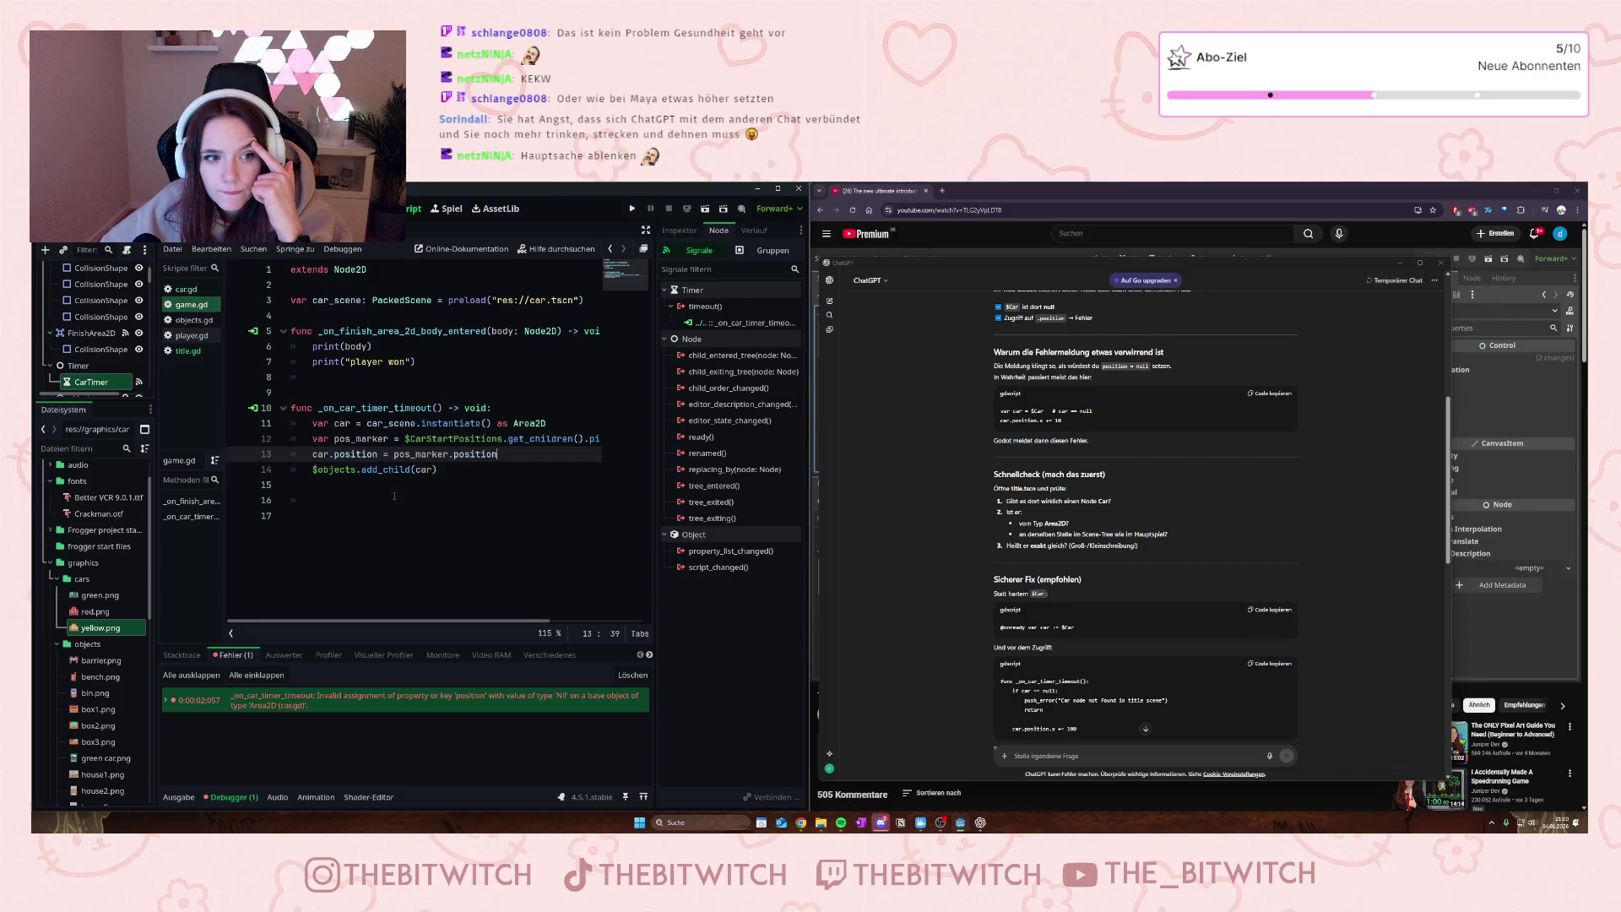
pyautogui.moveTo(337, 484); pyautogui.dragTo(285, 268)
pyautogui.click(188, 351)
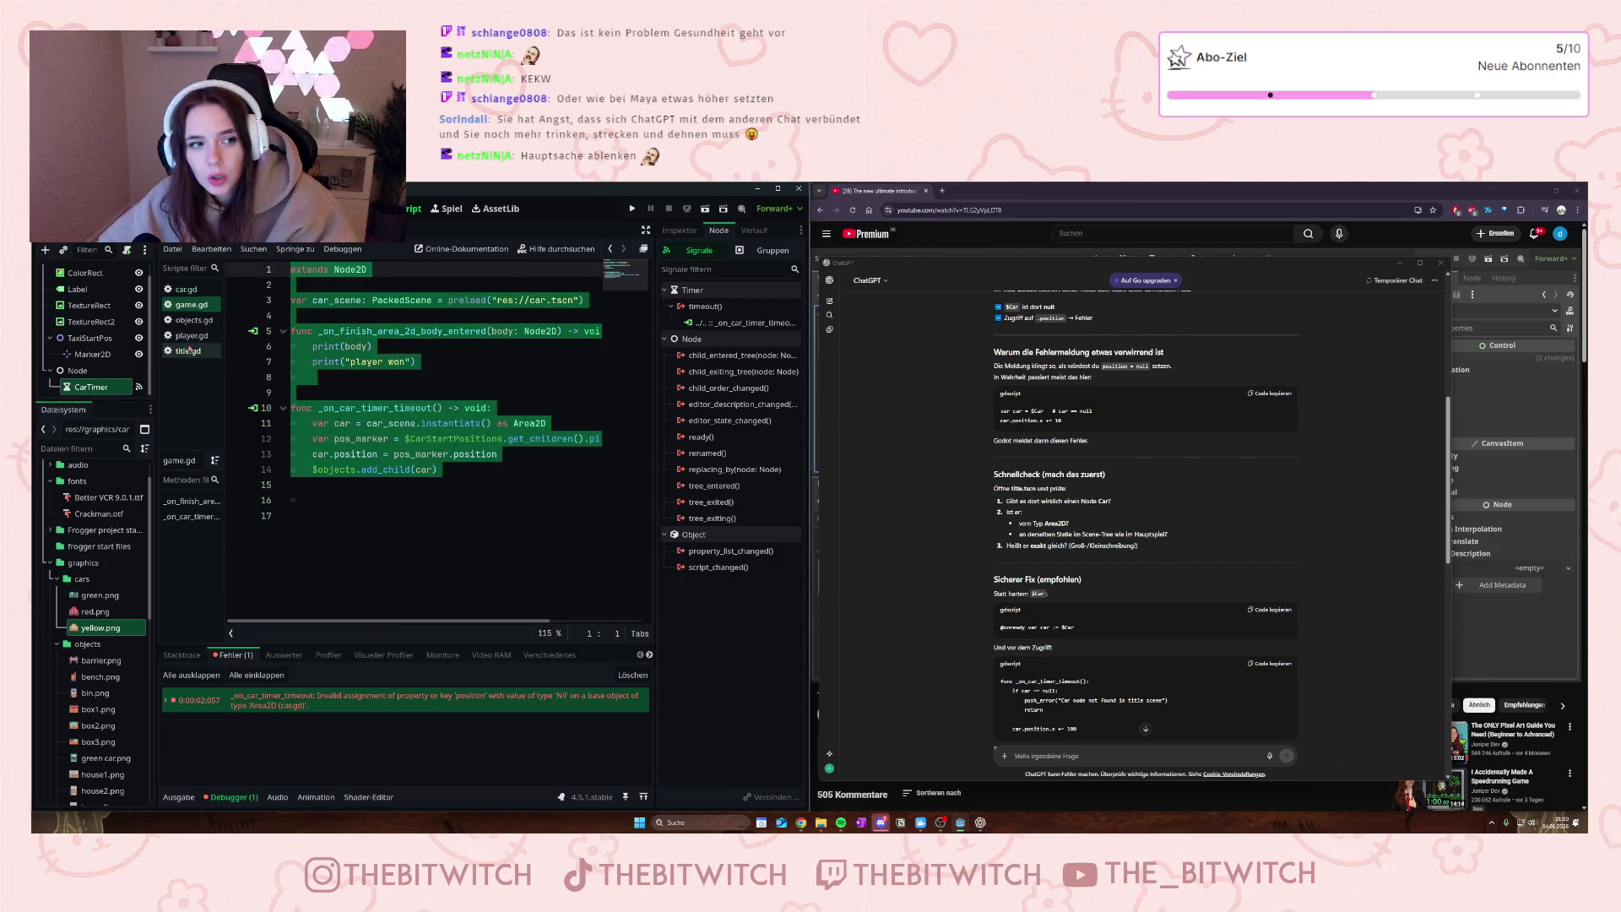
pyautogui.moveTo(338, 393)
pyautogui.mouseDown()
pyautogui.moveTo(292, 361)
pyautogui.moveTo(269, 263)
pyautogui.mouseUp()
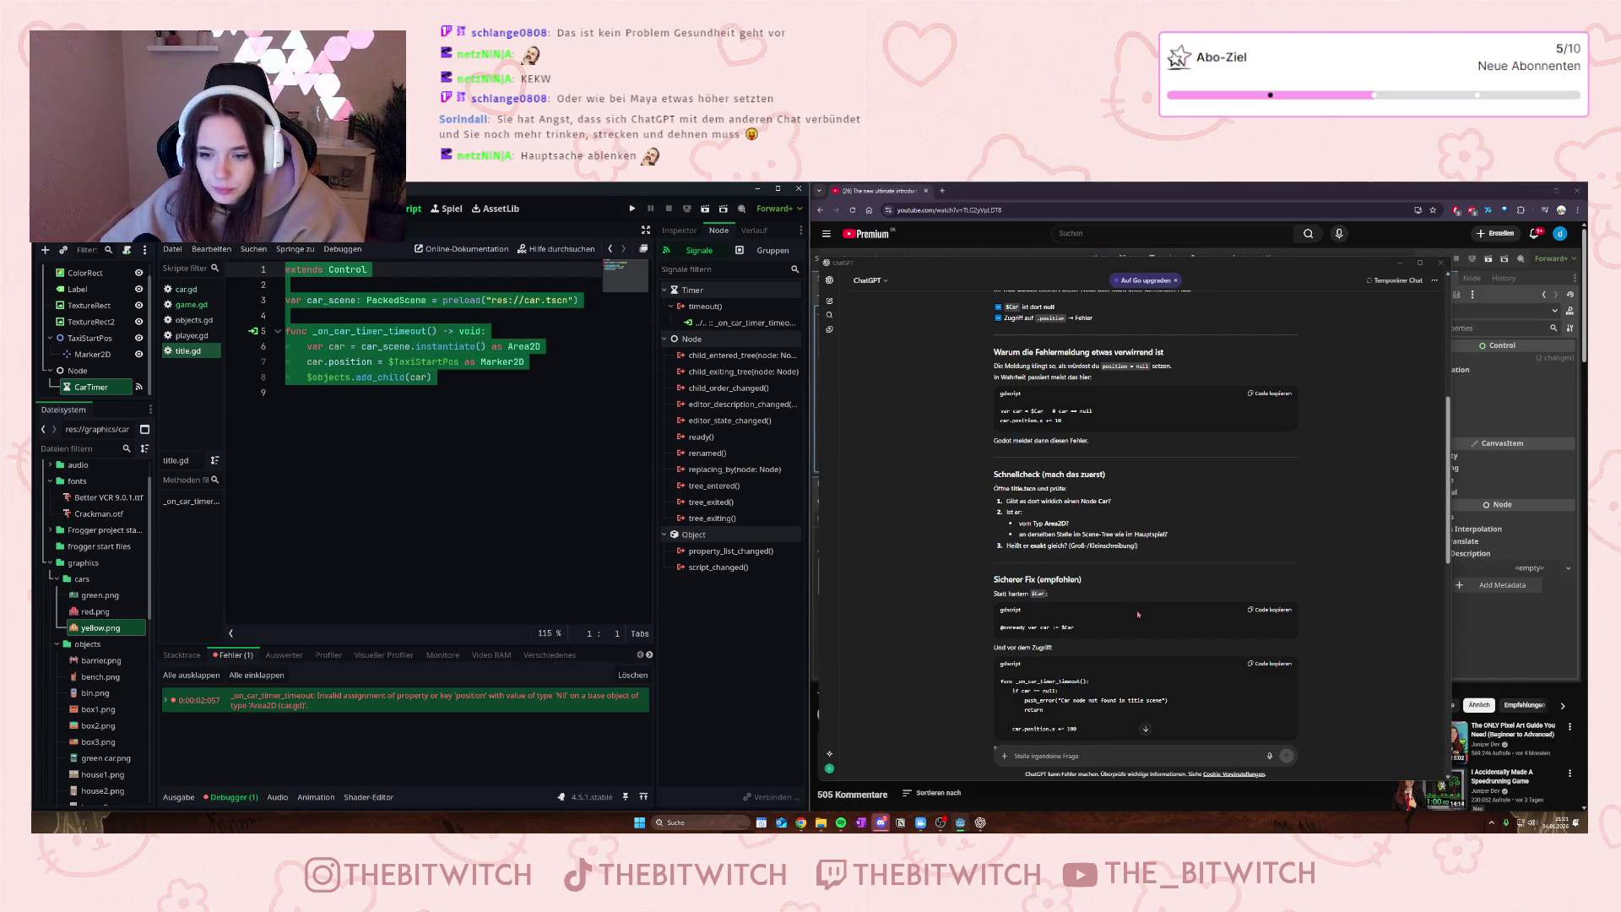
# - Scroll ChatGPT's reply down to its closing Kurzfassung summary
pyautogui.scroll(-3, 1138, 614)
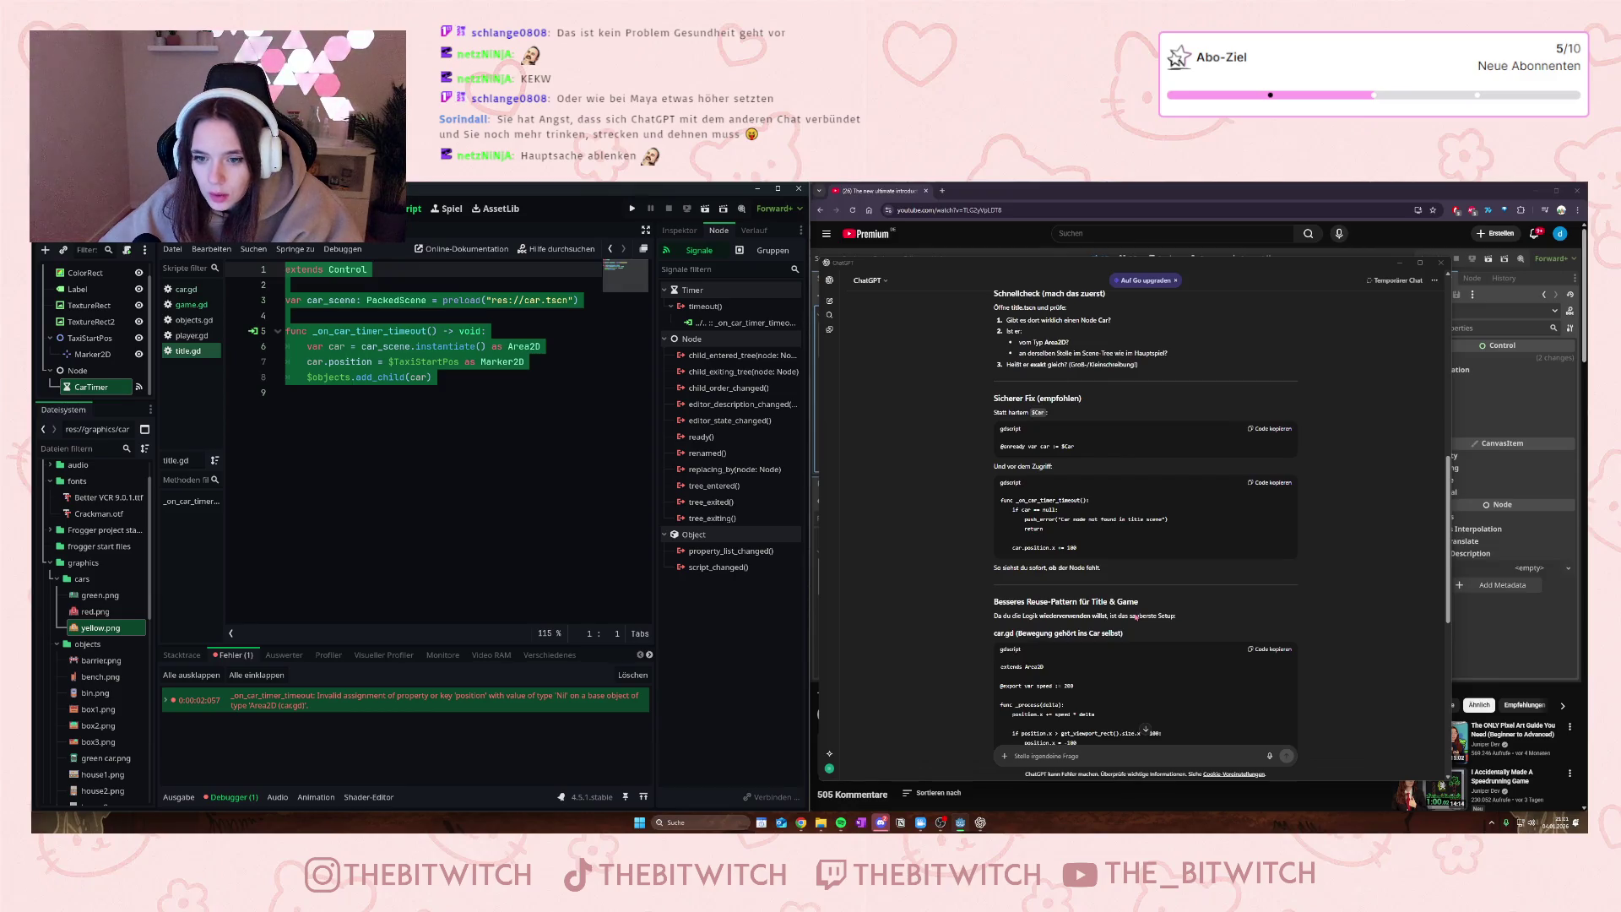
pyautogui.scroll(-2, 1136, 617)
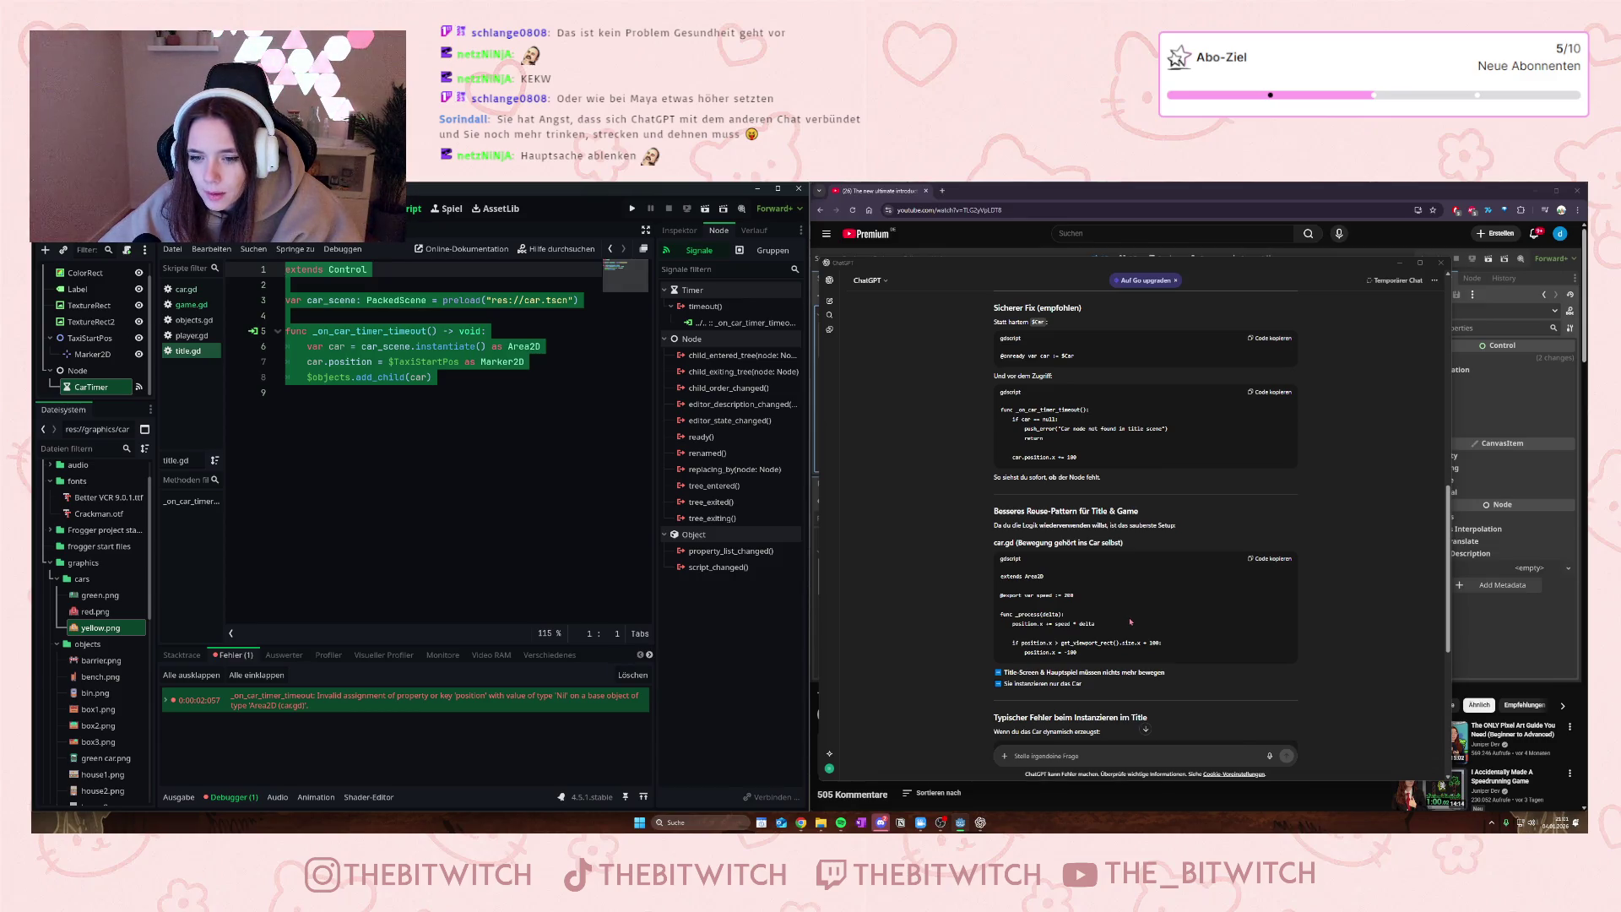
pyautogui.scroll(-5, 1130, 622)
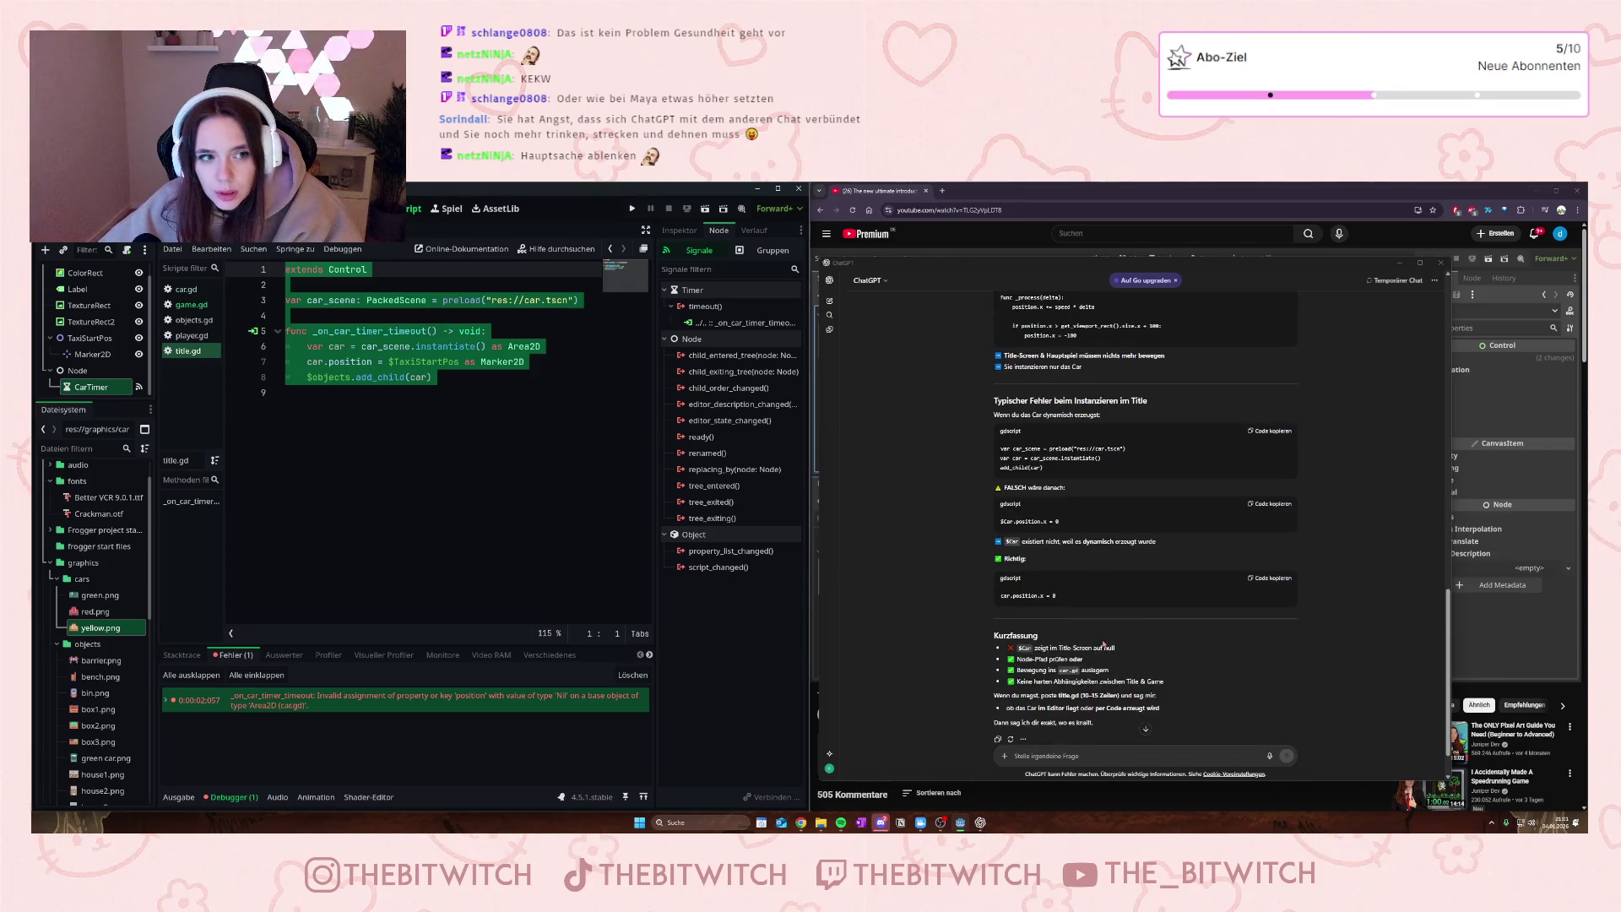
pyautogui.scroll(-1, 1103, 644)
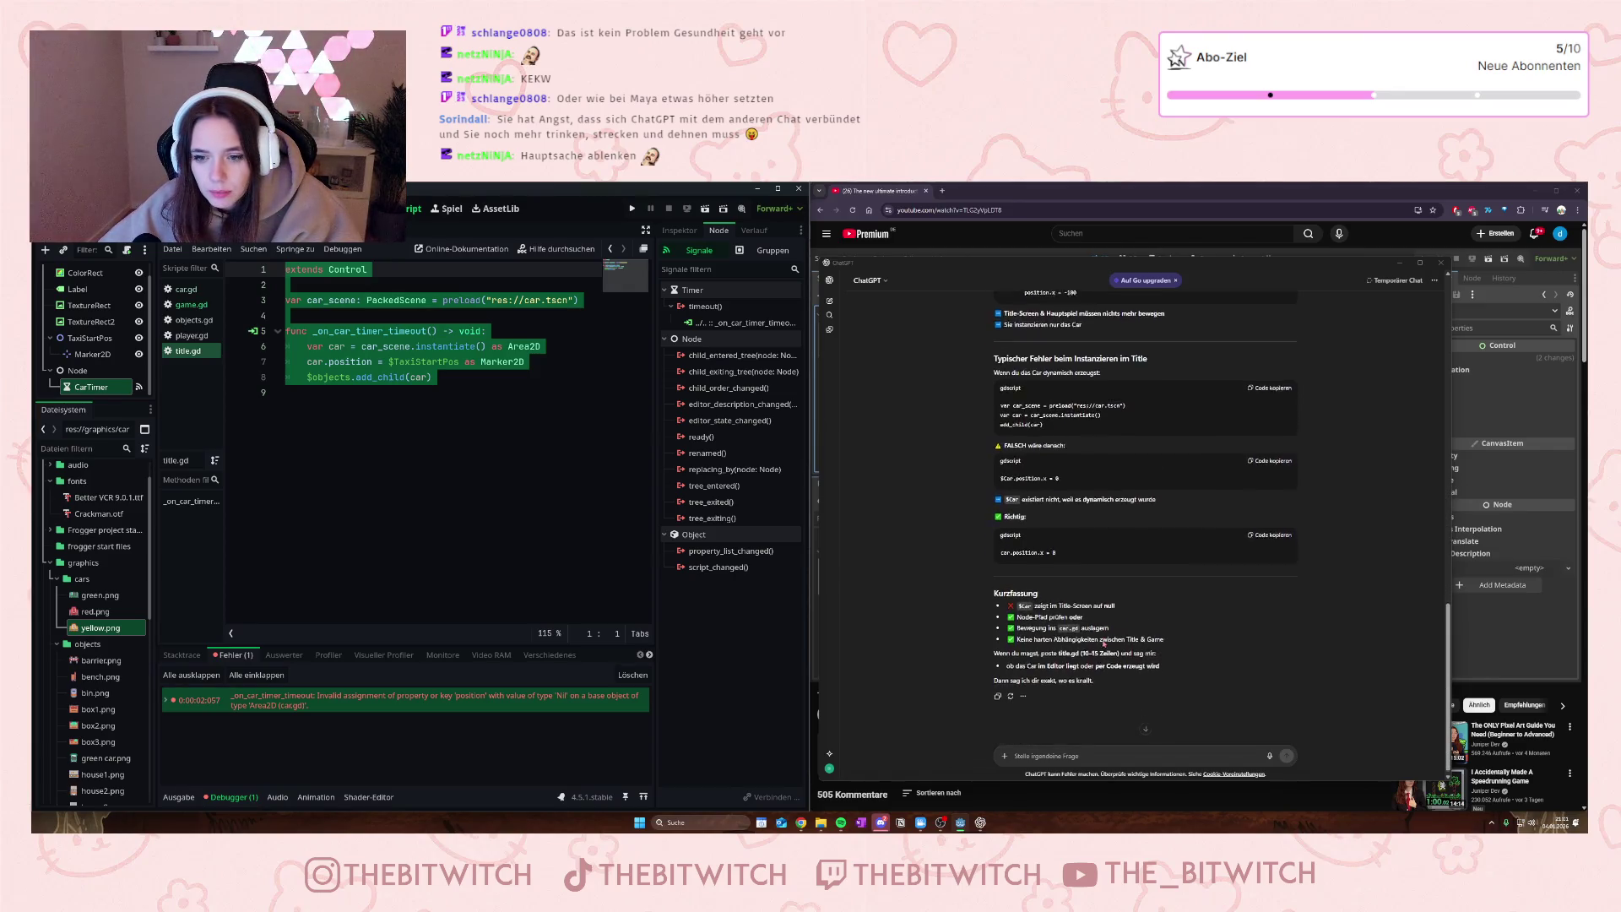
# - Send ChatGPT the note 'Das hier ist die Title.gd' followed by the full pasted title.gd script
pyautogui.click(1054, 753)
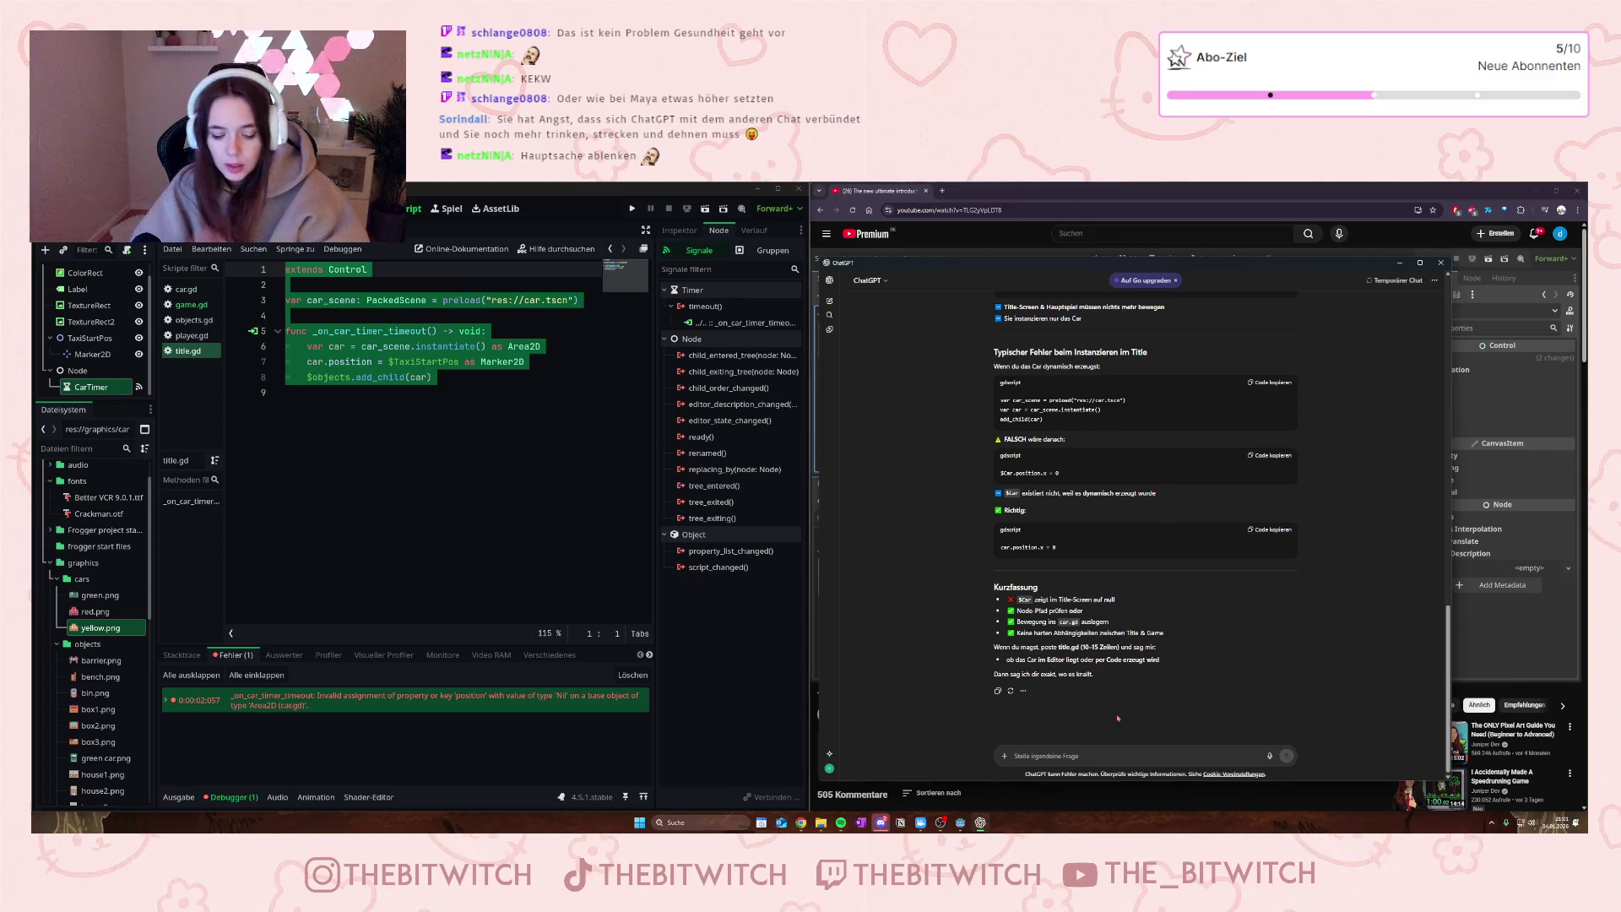
pyautogui.write('Das hier ist')
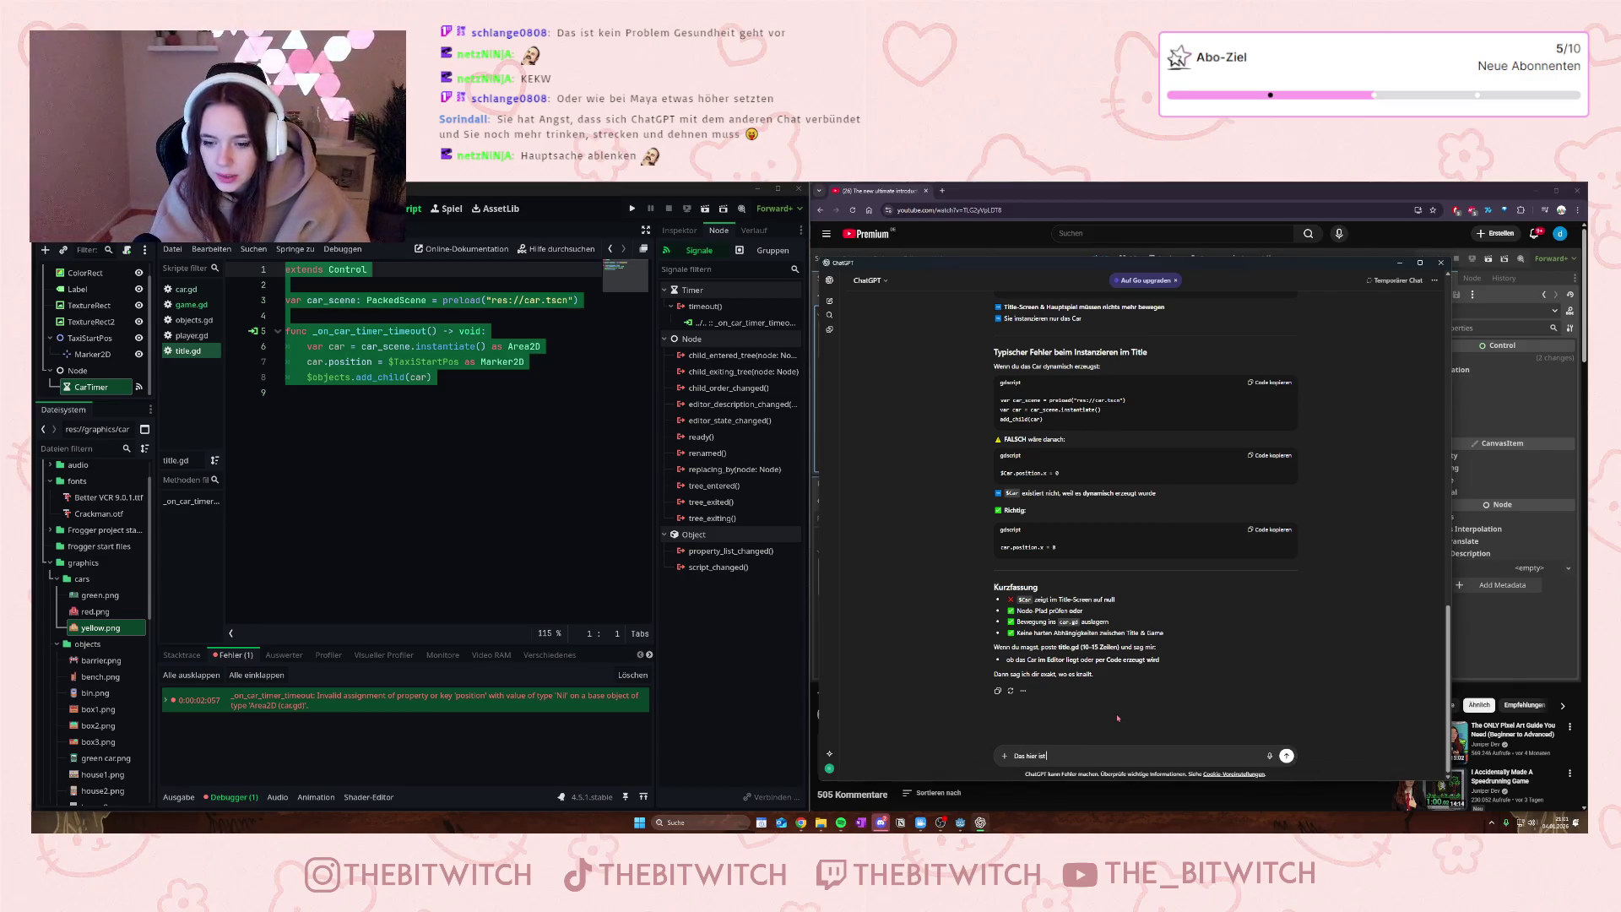
pyautogui.write(' die Title.gd')
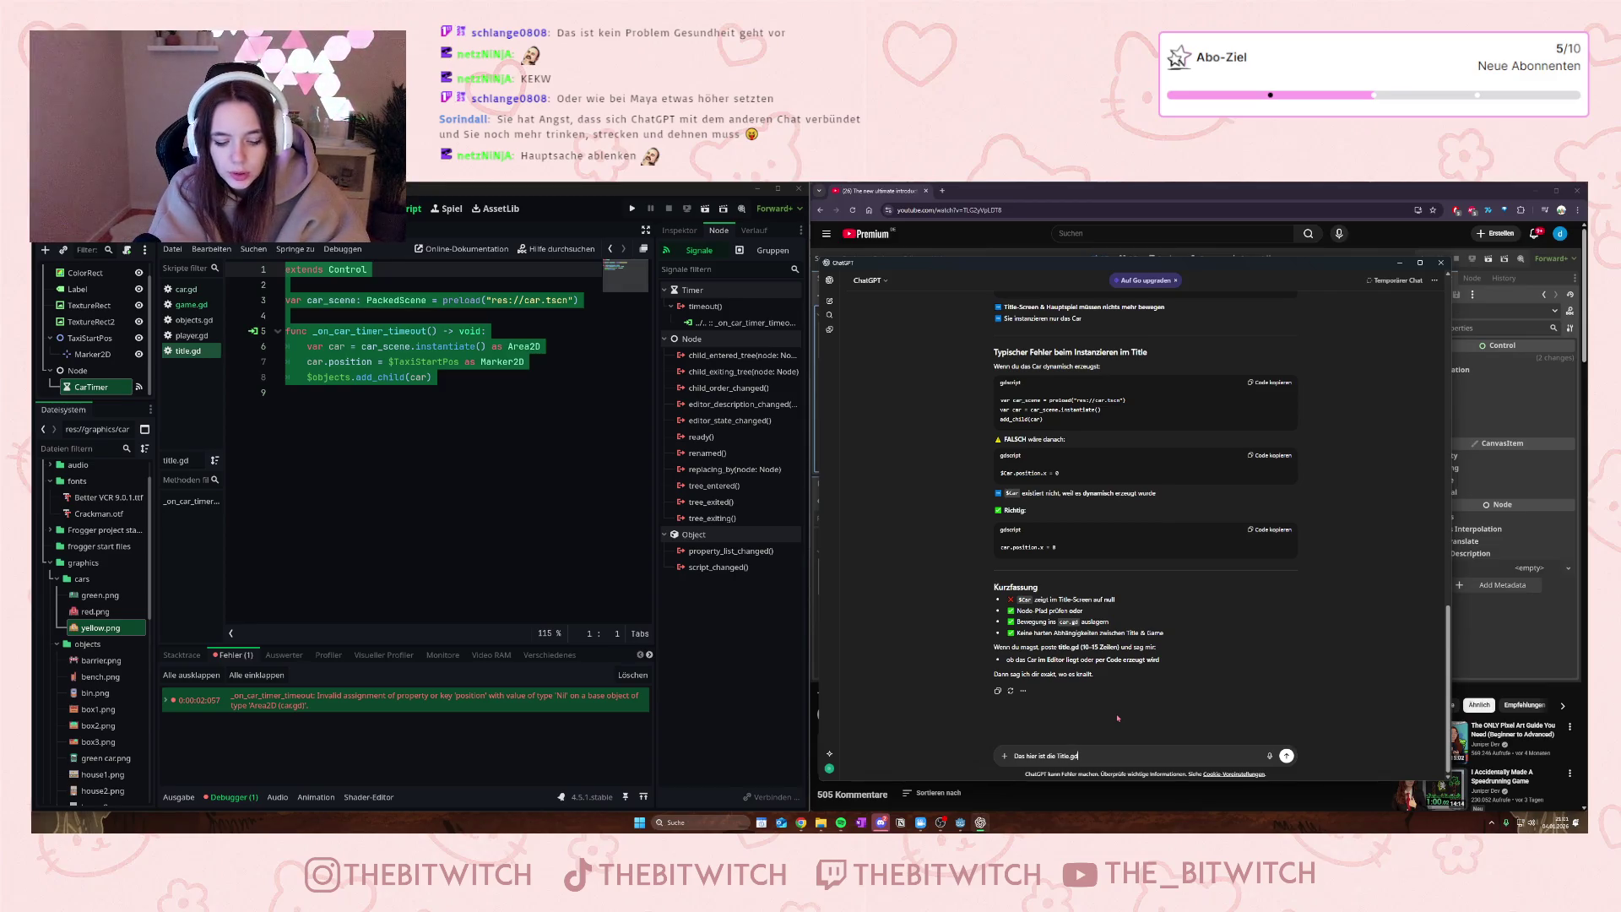
pyautogui.hotkey('shift', 'Return')
pyautogui.hotkey('shift', 'Return')
pyautogui.hotkey('ctrl', 'v')
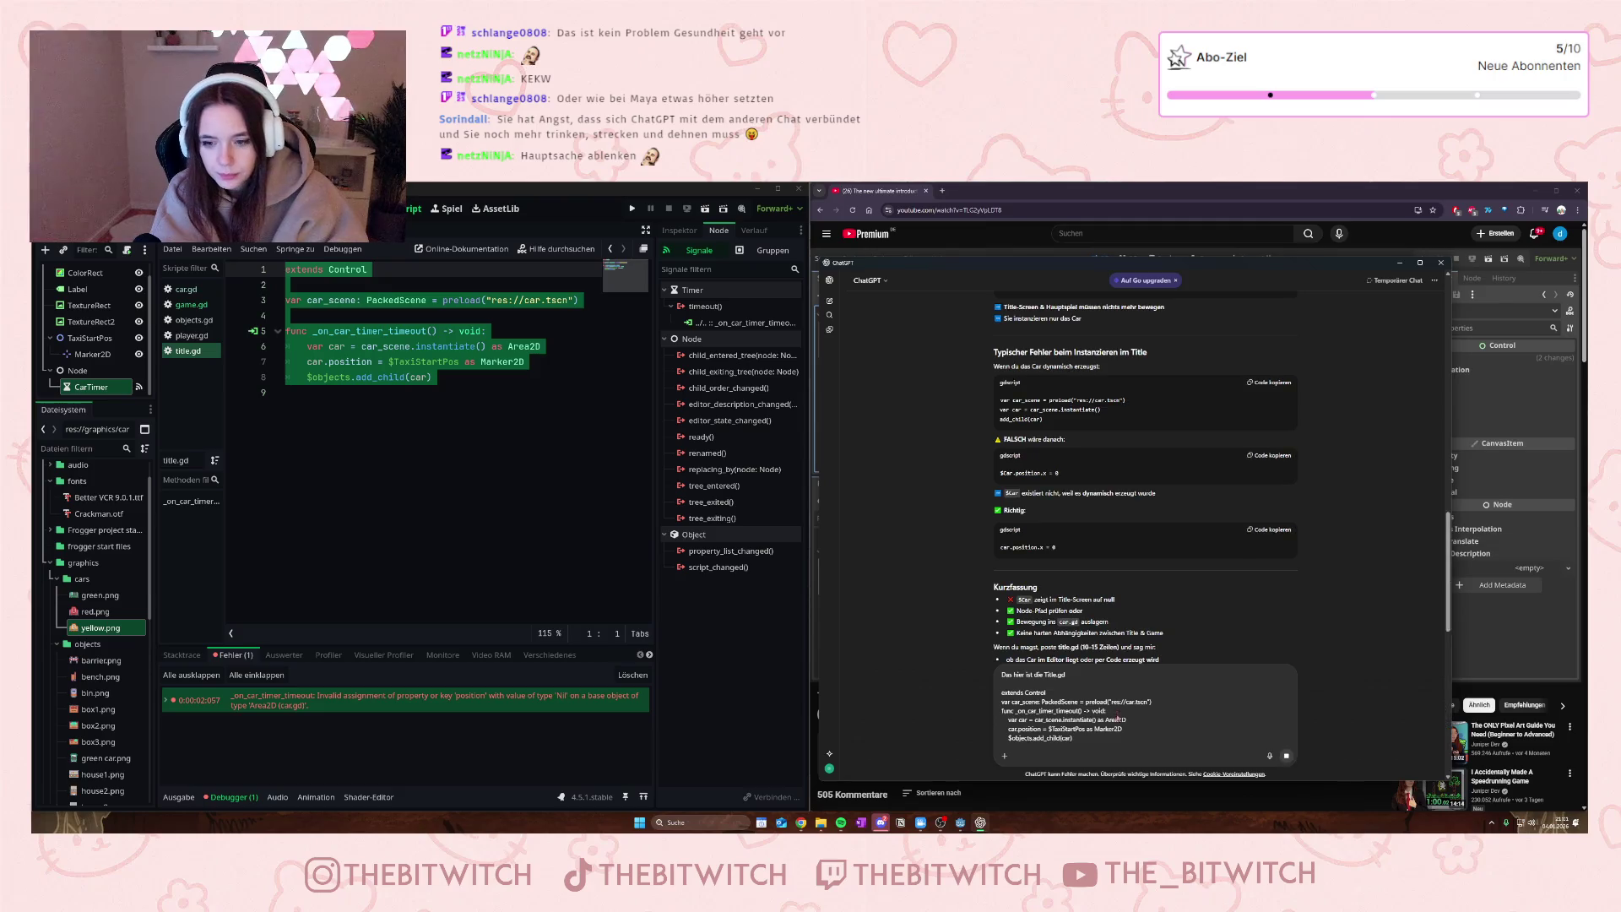
pyautogui.press('Return')
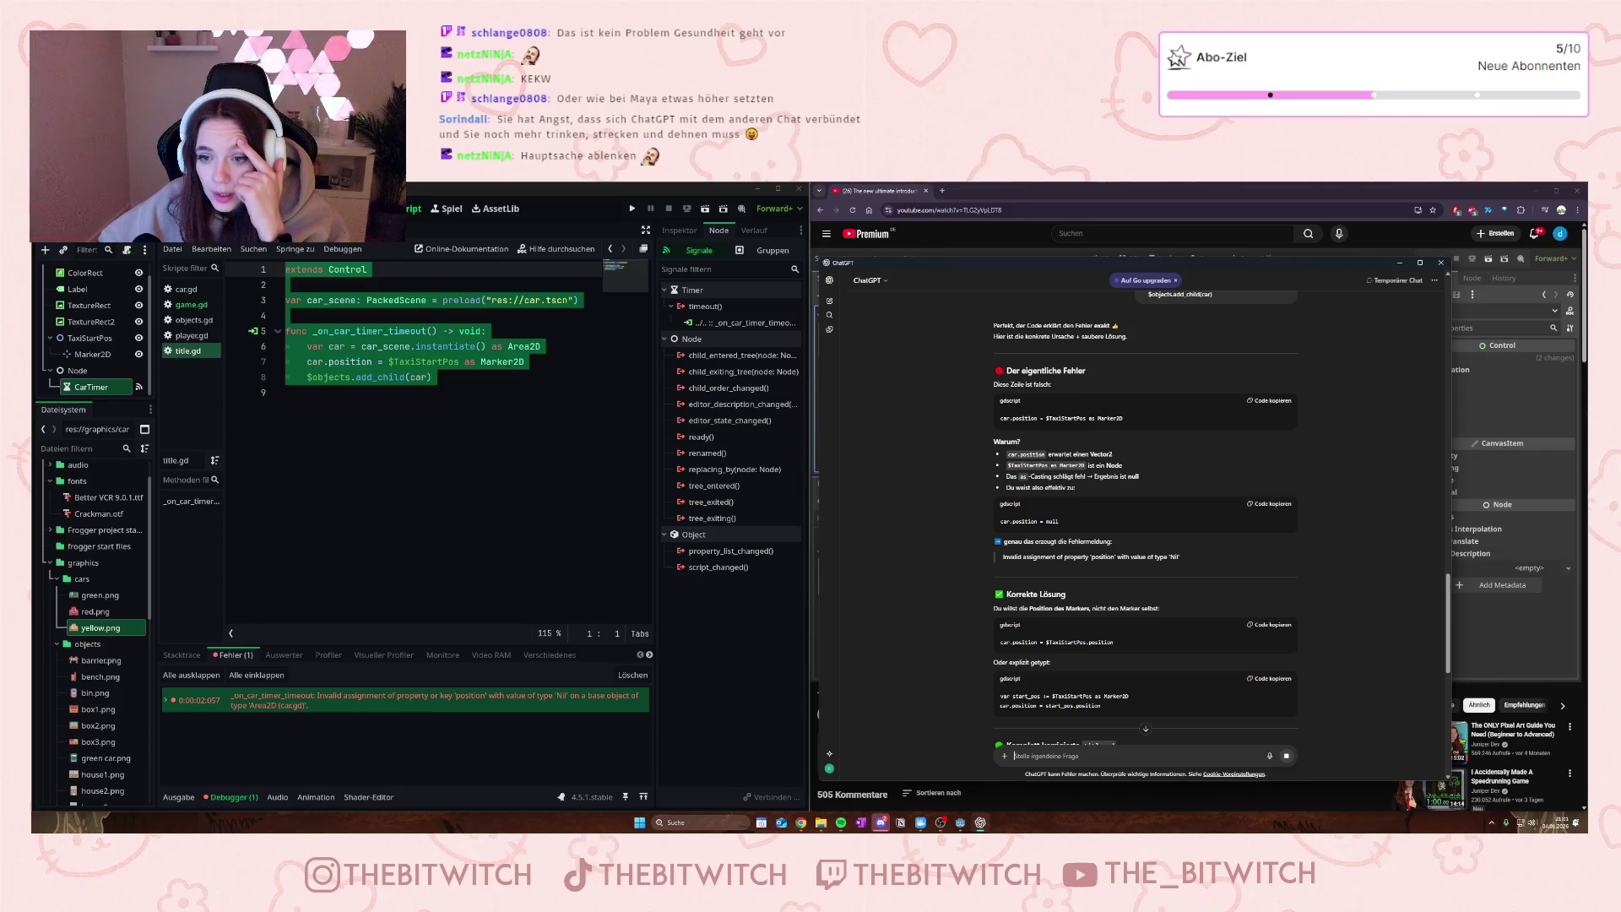
# - Mark the Marker2D cast on line 7 of title.gd and scroll to ChatGPT's corrected title.gd
pyautogui.click(484, 362)
pyautogui.click(484, 362)
pyautogui.moveTo(481, 362); pyautogui.dragTo(516, 363)
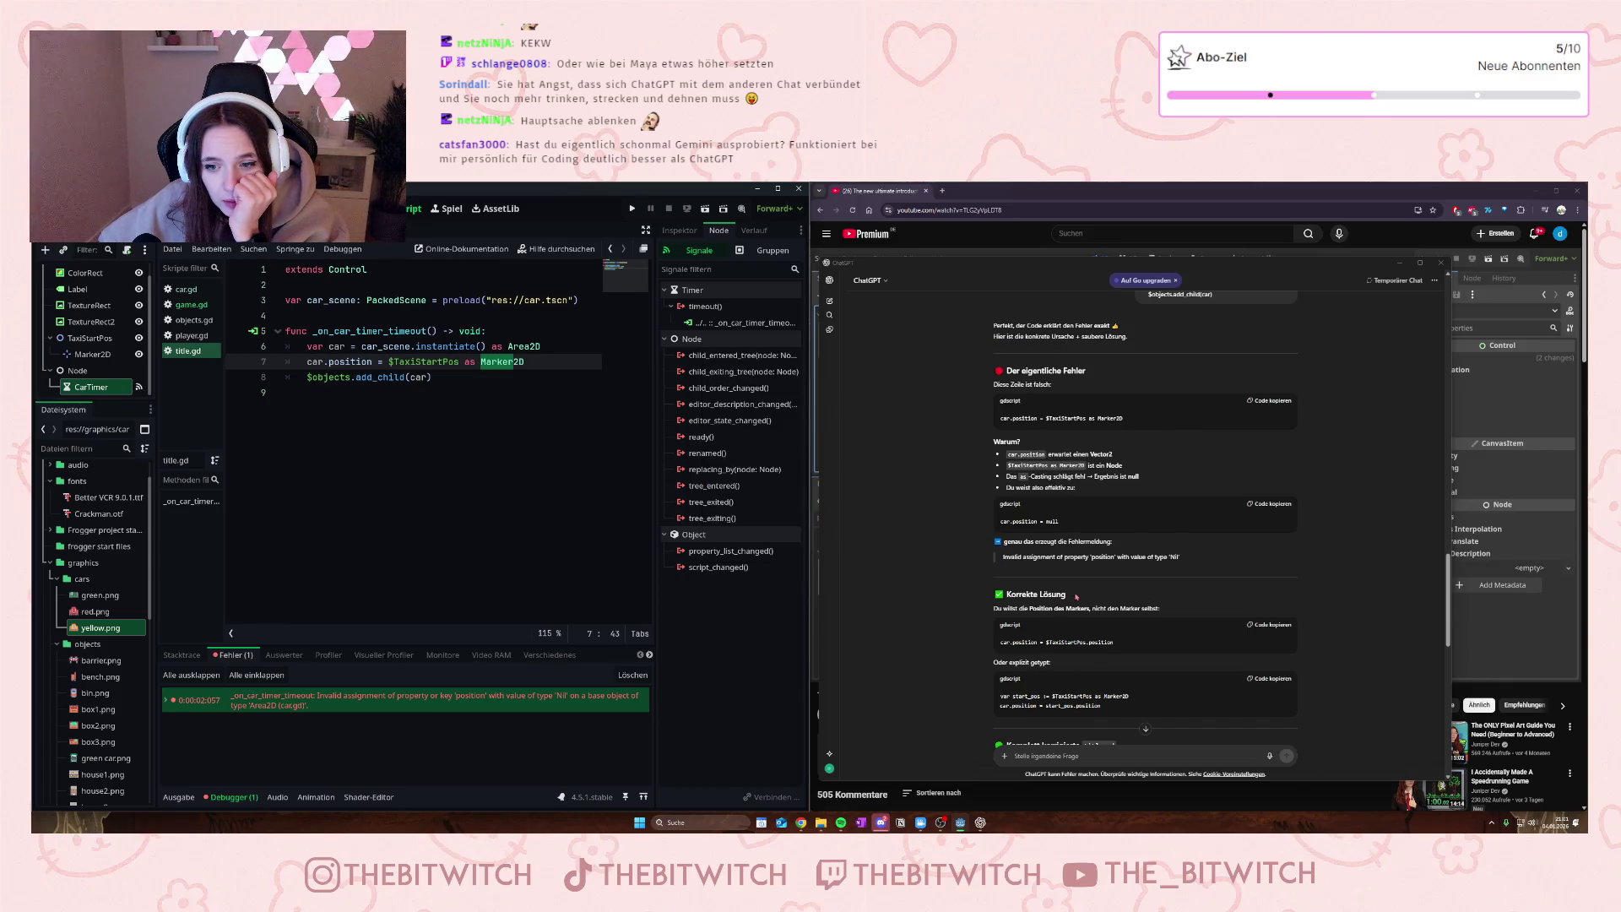
pyautogui.scroll(-3, 1076, 596)
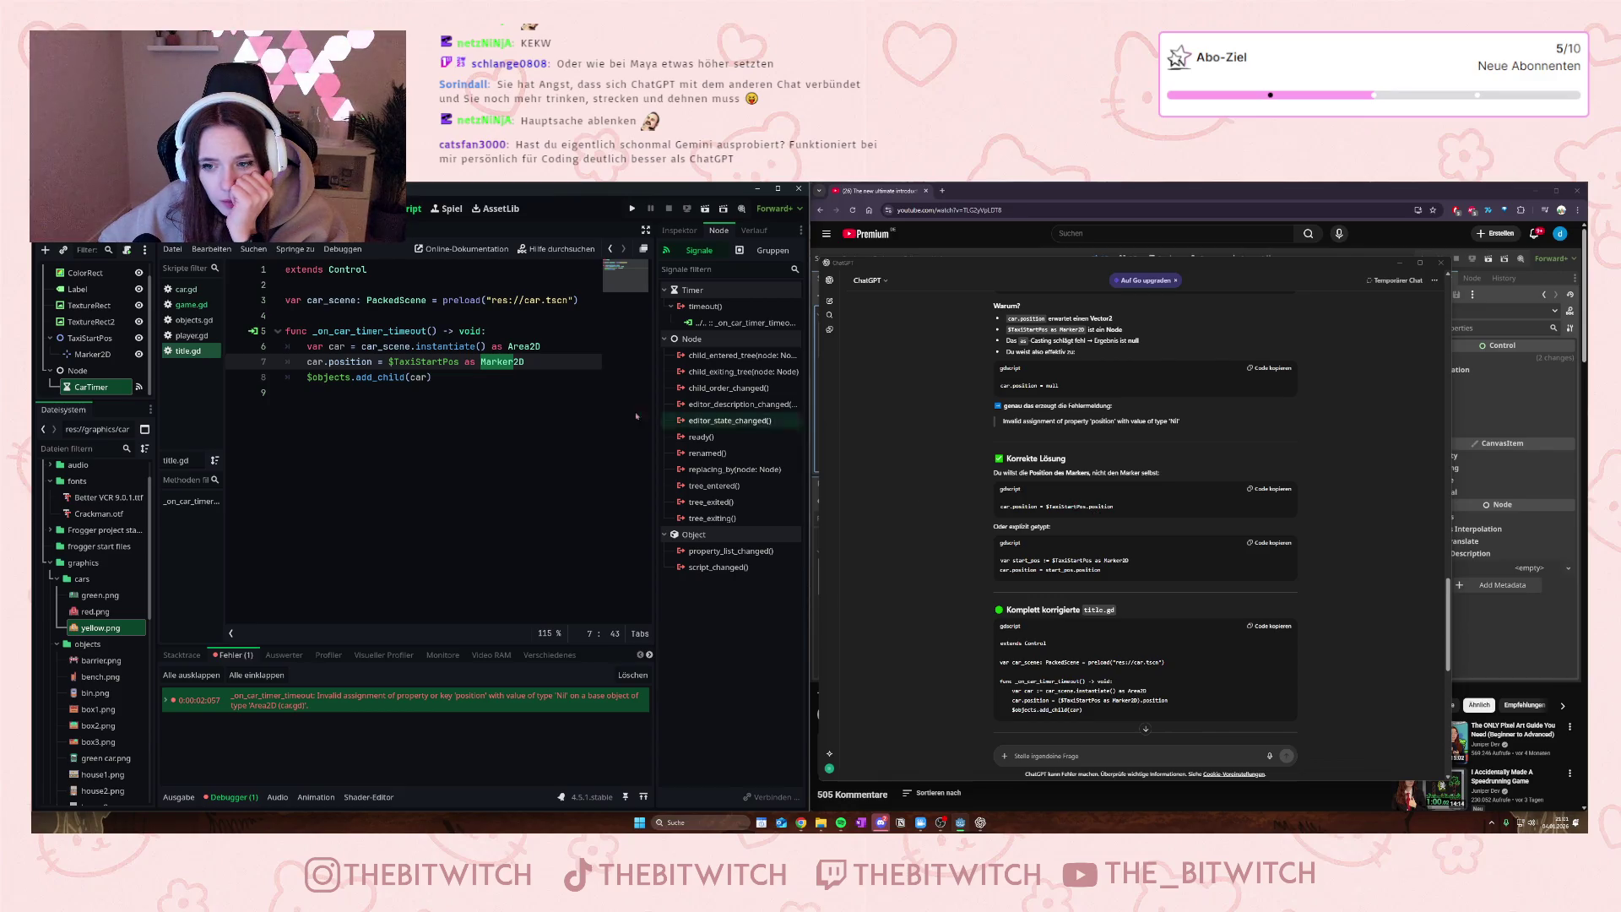
# - Change line 7 to car.position = $TaxiStartPos.position and save title.gd
pyautogui.moveTo(524, 361)
pyautogui.mouseDown()
pyautogui.moveTo(460, 346)
pyautogui.moveTo(460, 361)
pyautogui.mouseUp()
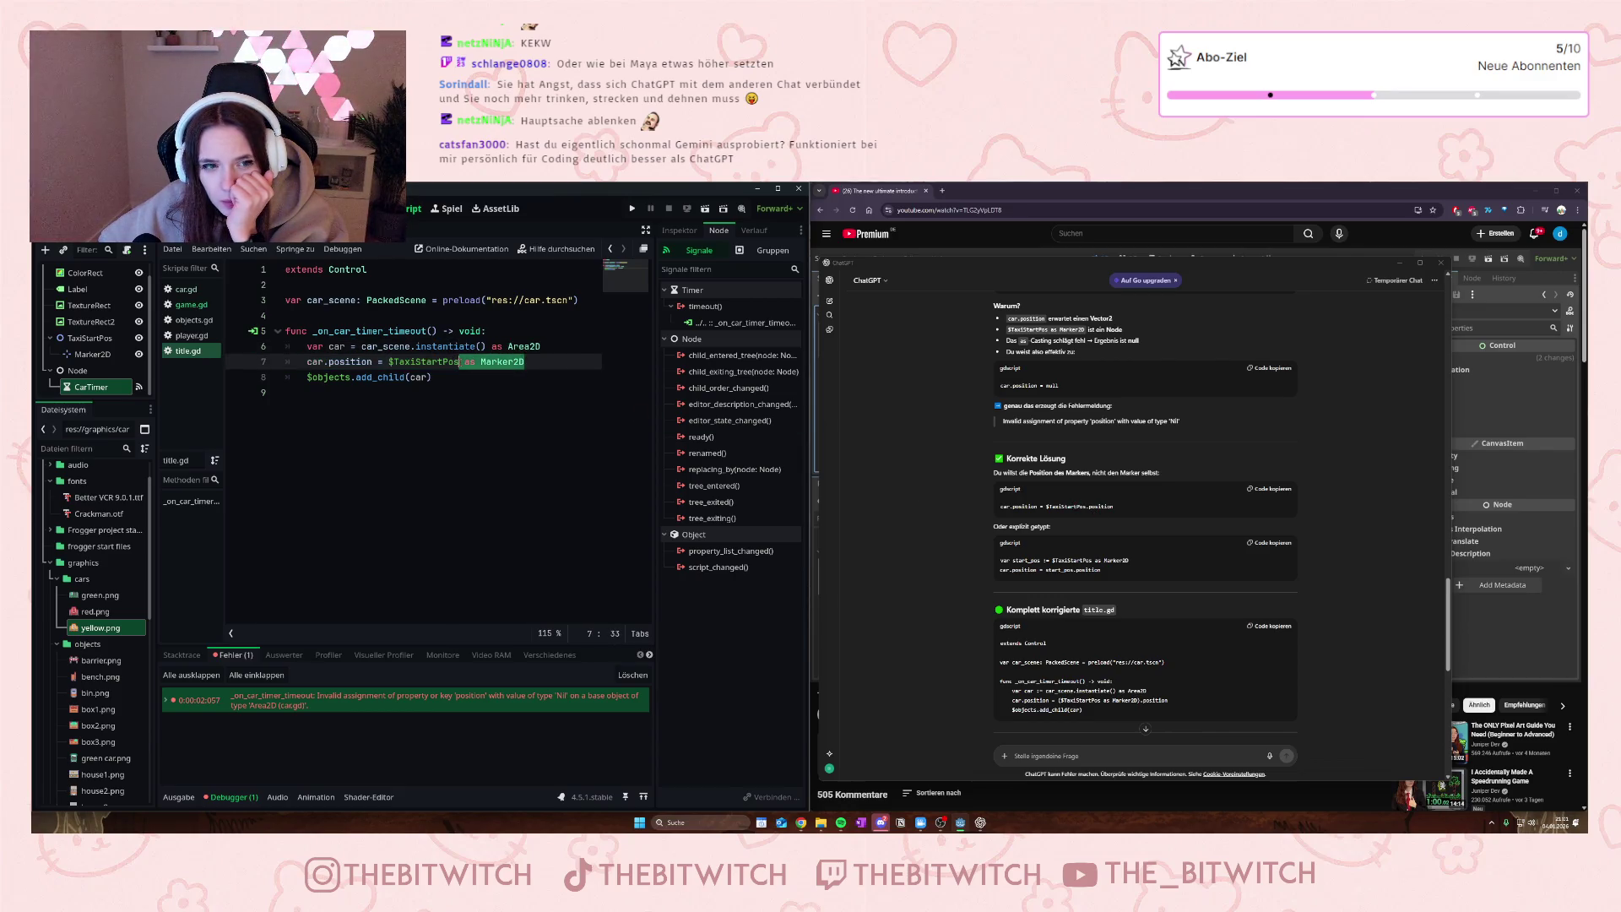
pyautogui.write('.po')
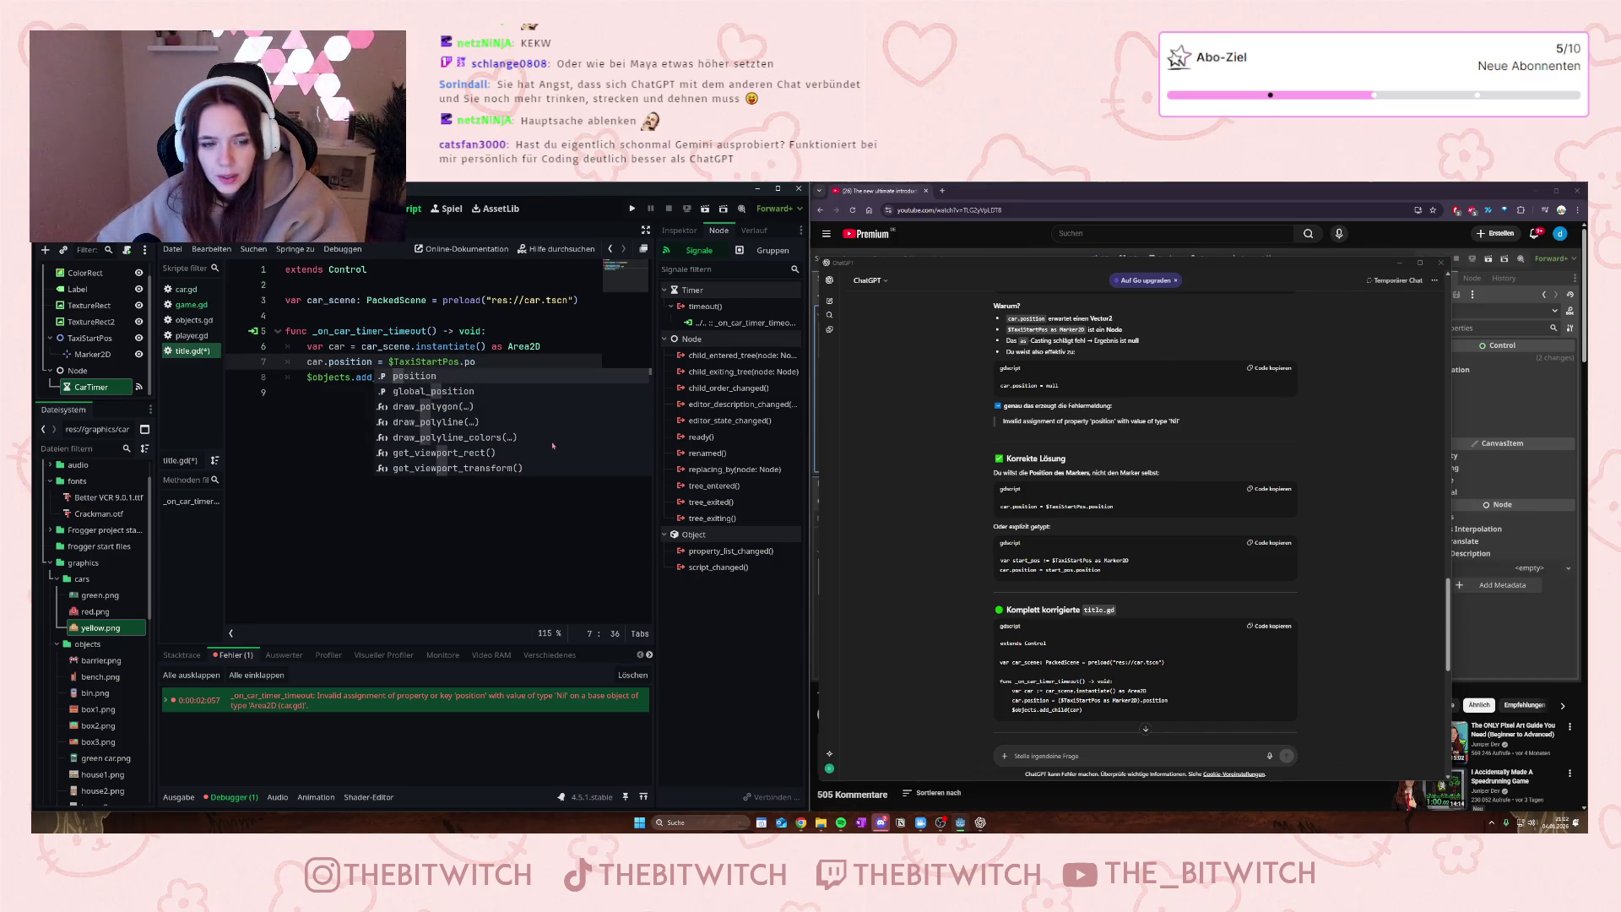
pyautogui.press('Return')
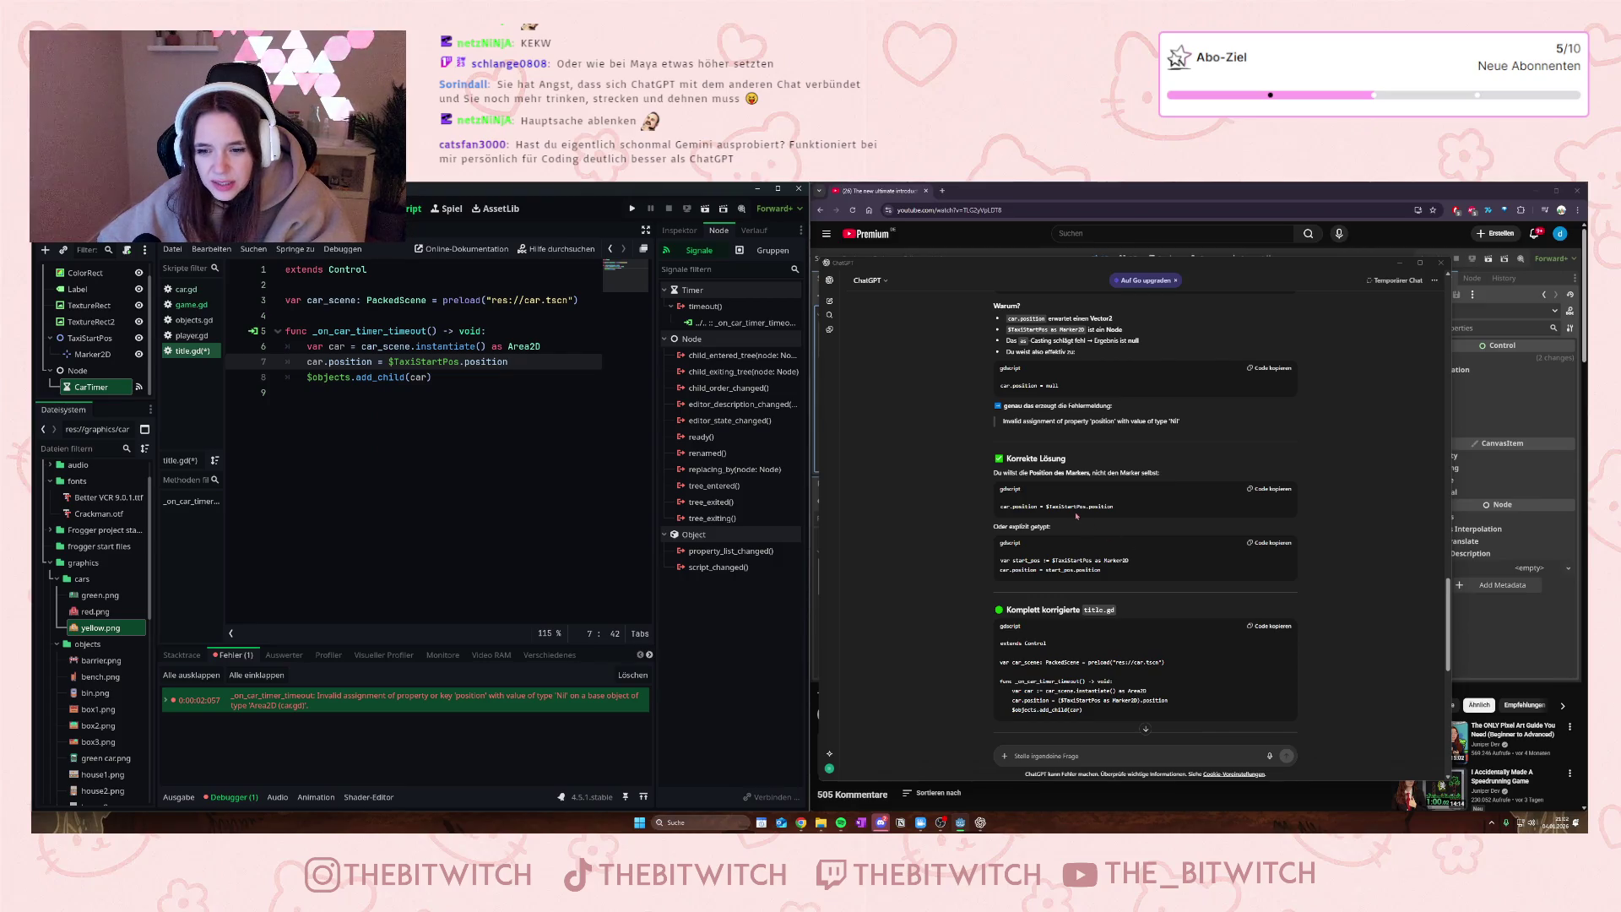
pyautogui.click(432, 378)
pyautogui.hotkey('ctrl', 's')
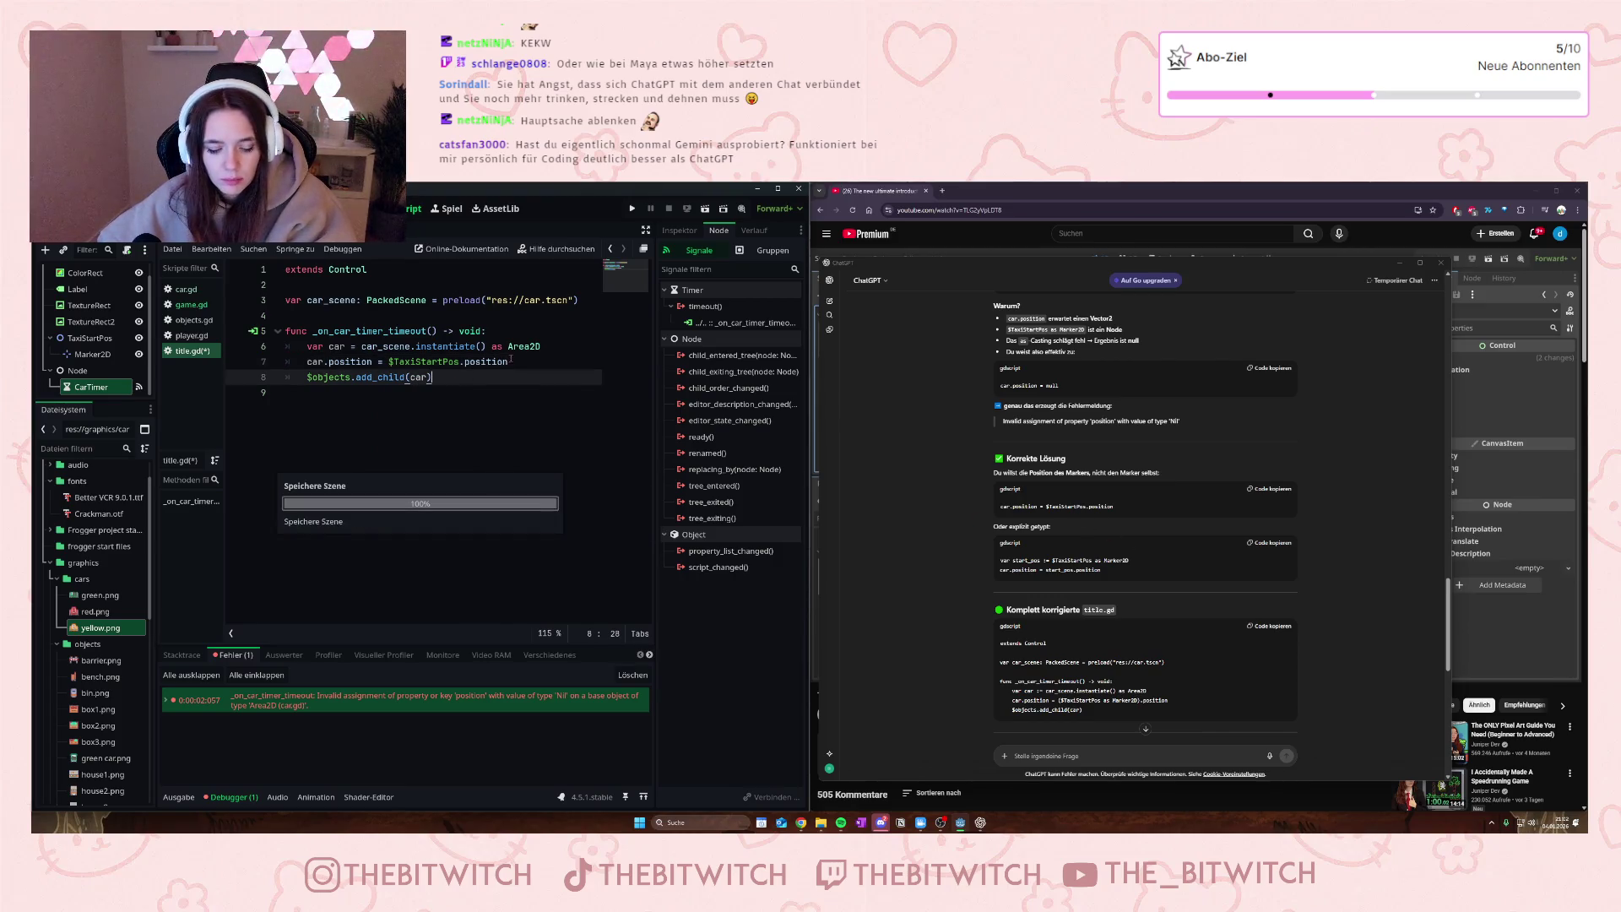
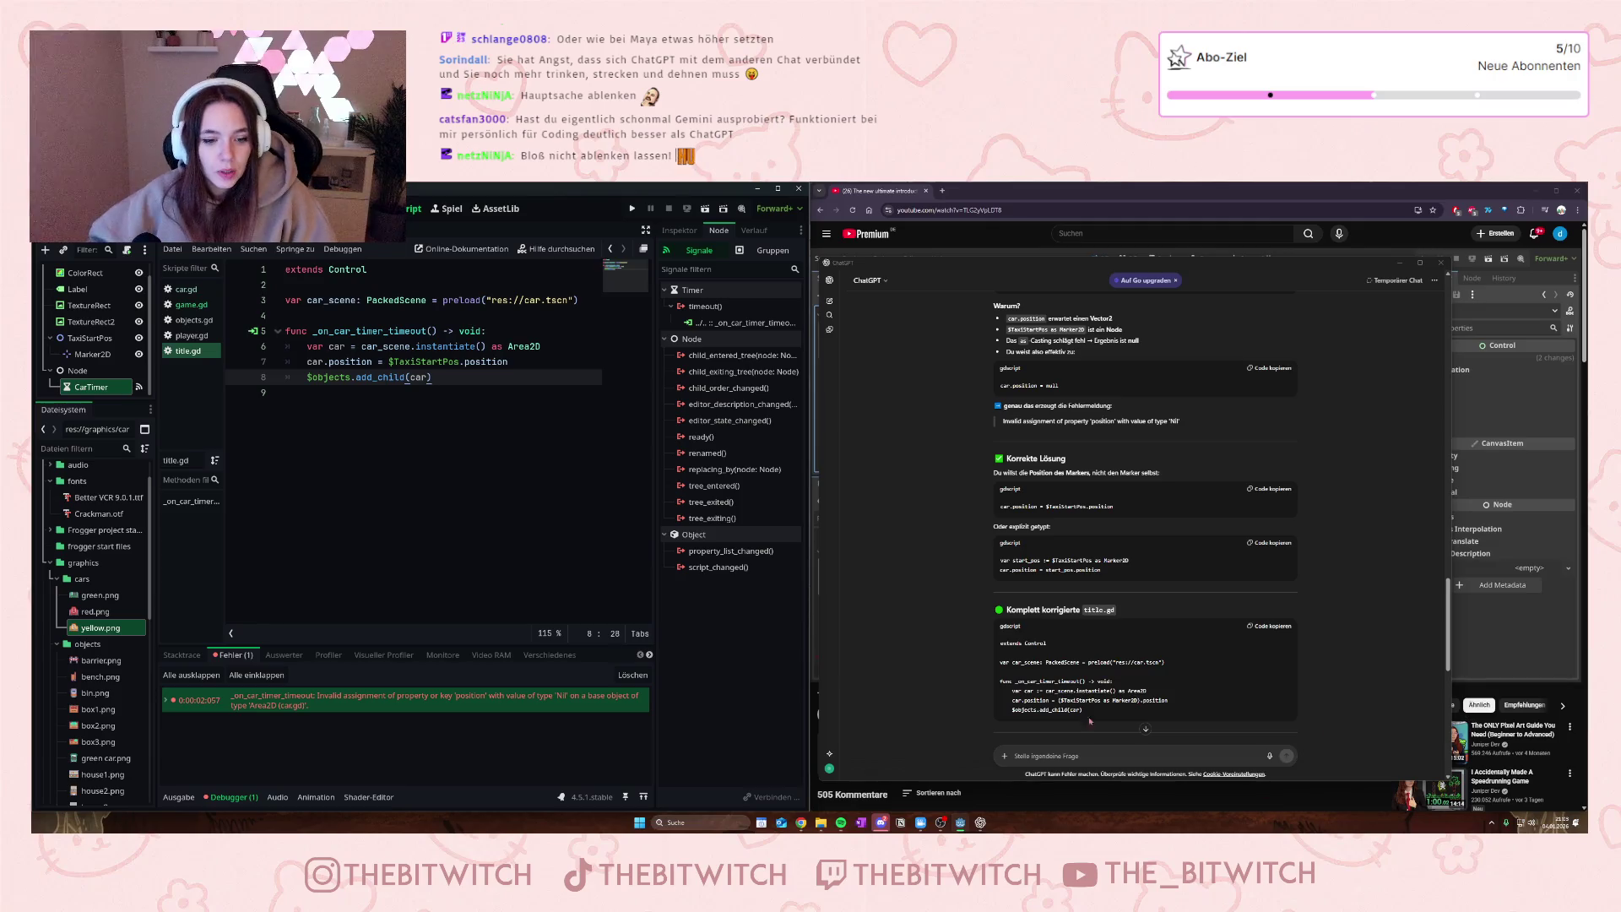
# - Run the title scene, which crashes with a null add_child error, then stop the game
pyautogui.click(500, 409)
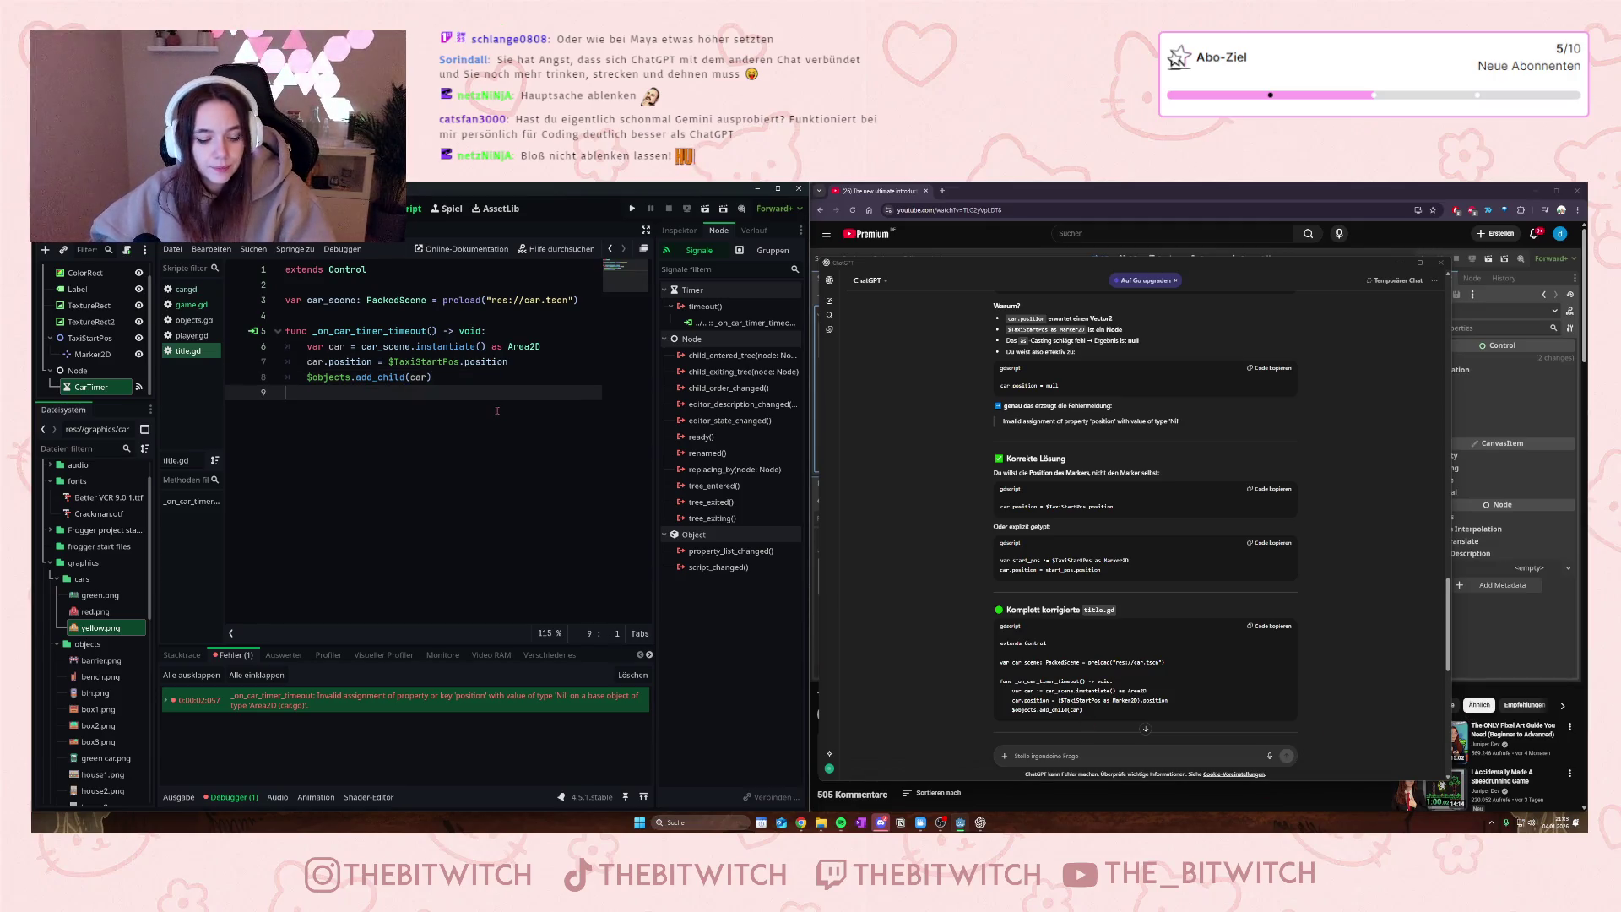
pyautogui.press('F5')
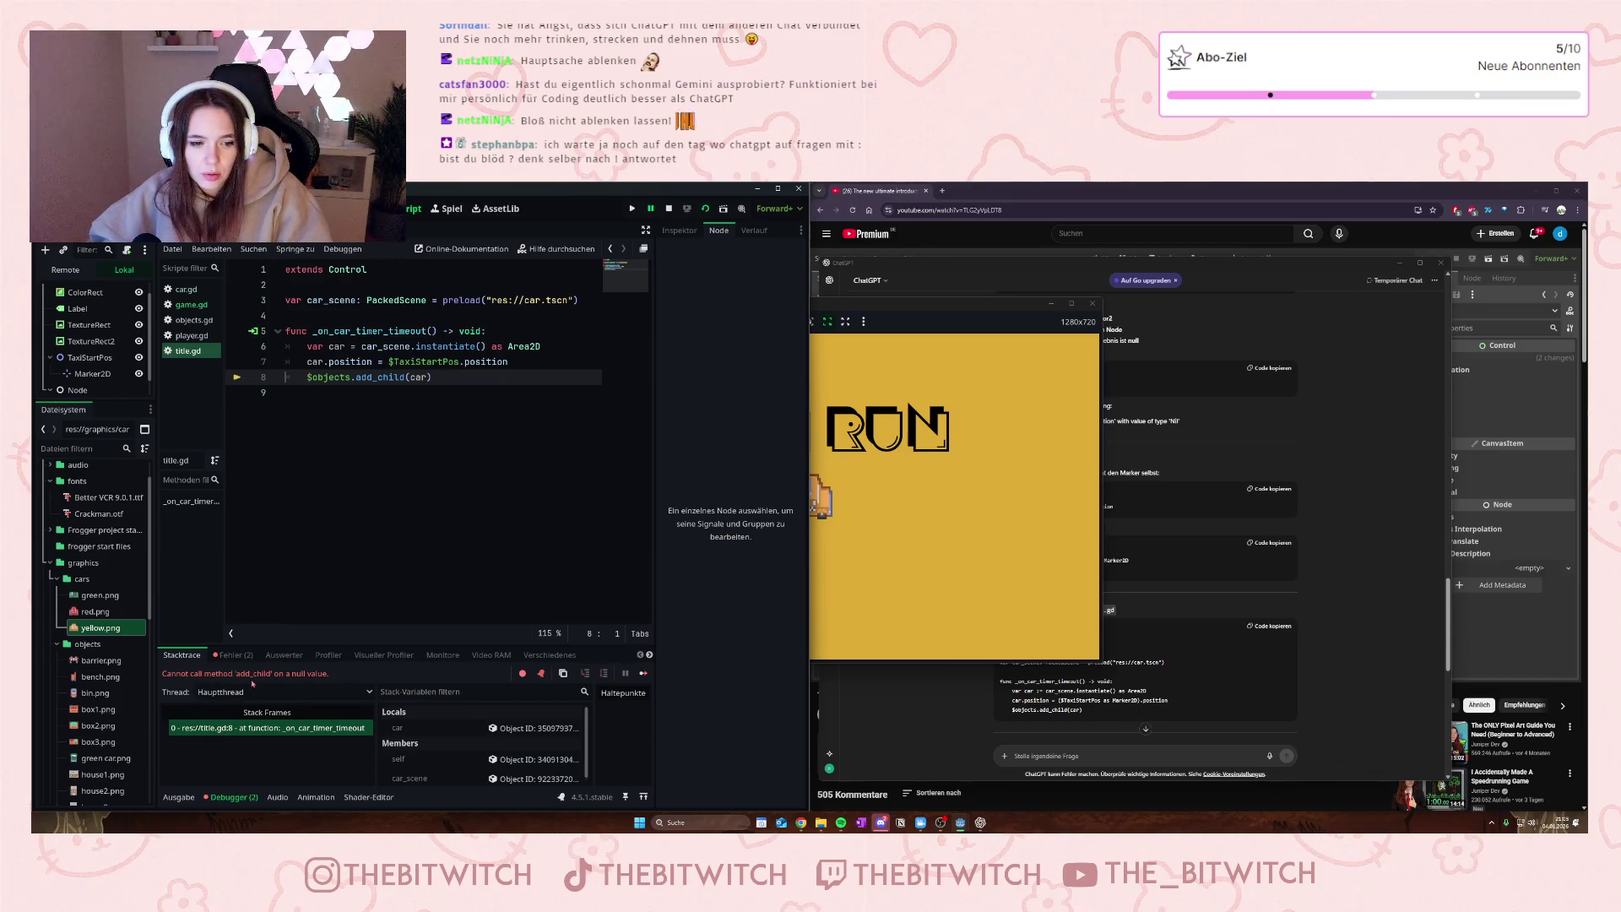
pyautogui.click(1094, 304)
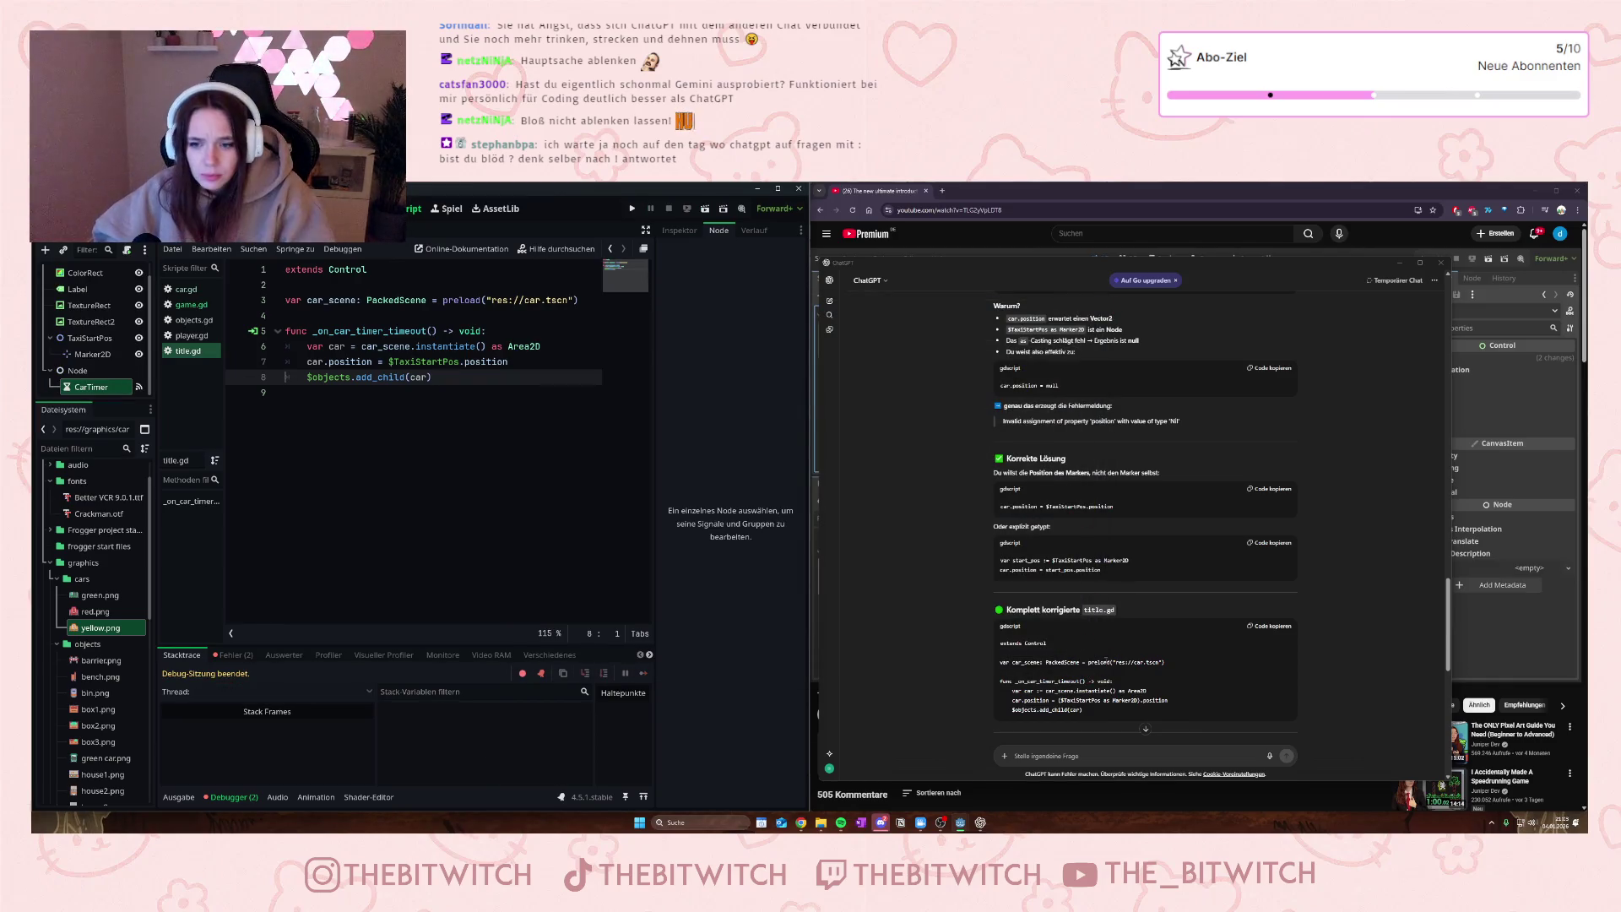
pyautogui.scroll(-1, 1165, 620)
pyautogui.scroll(-5, 1165, 621)
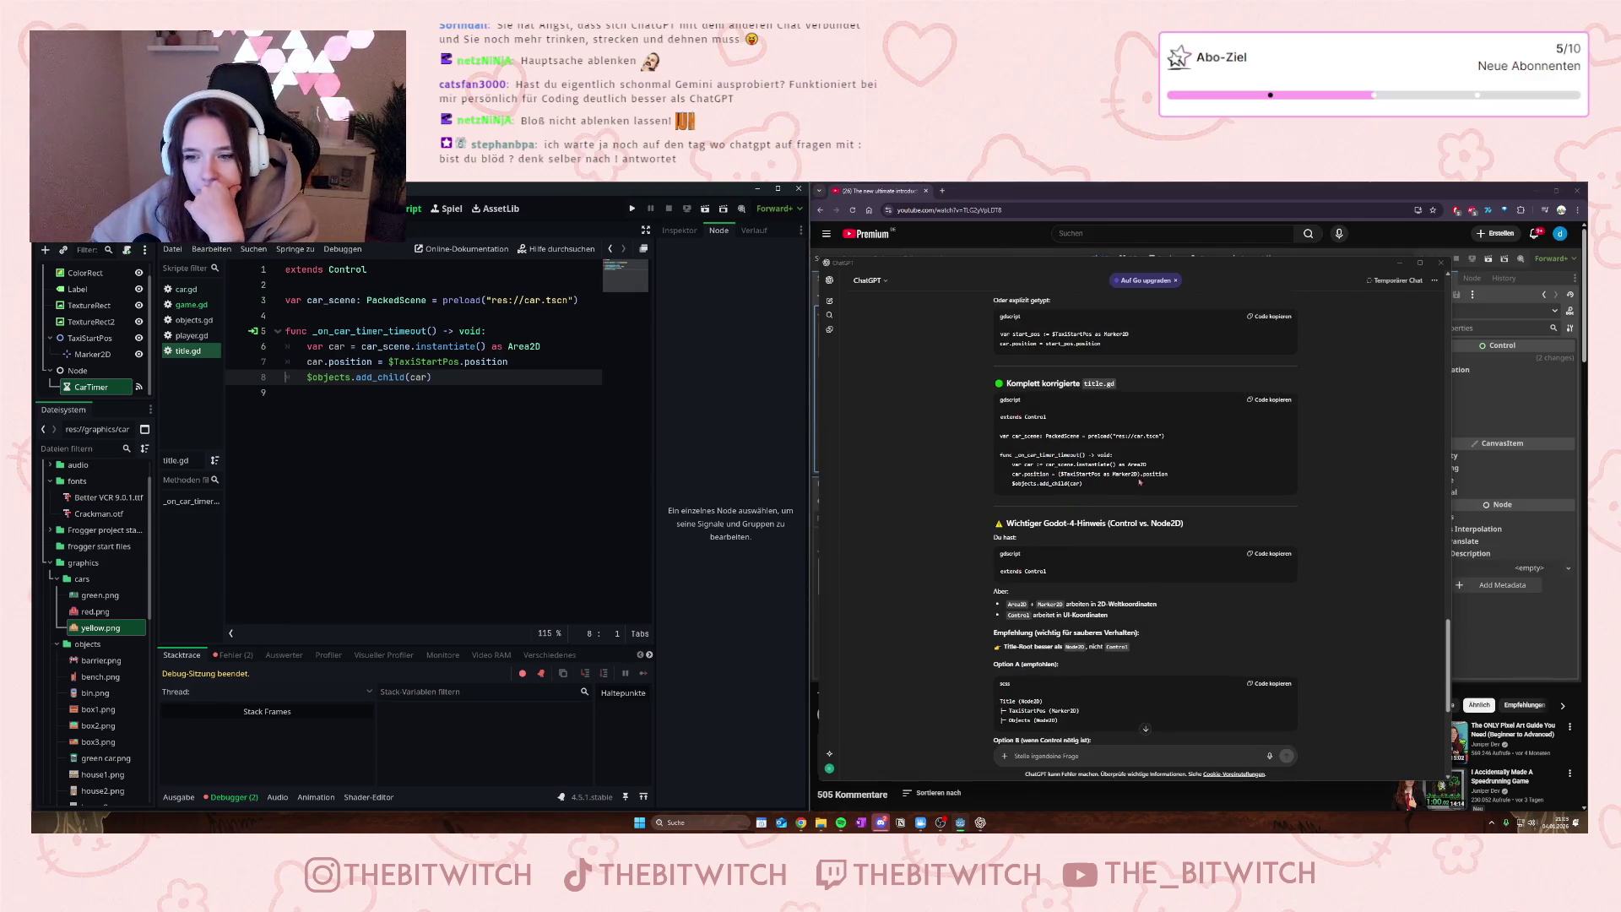
pyautogui.moveTo(1059, 473)
pyautogui.mouseDown()
pyautogui.moveTo(1171, 481)
pyautogui.moveTo(1004, 448)
pyautogui.moveTo(996, 384)
pyautogui.moveTo(994, 412)
pyautogui.mouseUp()
pyautogui.hotkey('ctrl', 'c')
pyautogui.click(1093, 489)
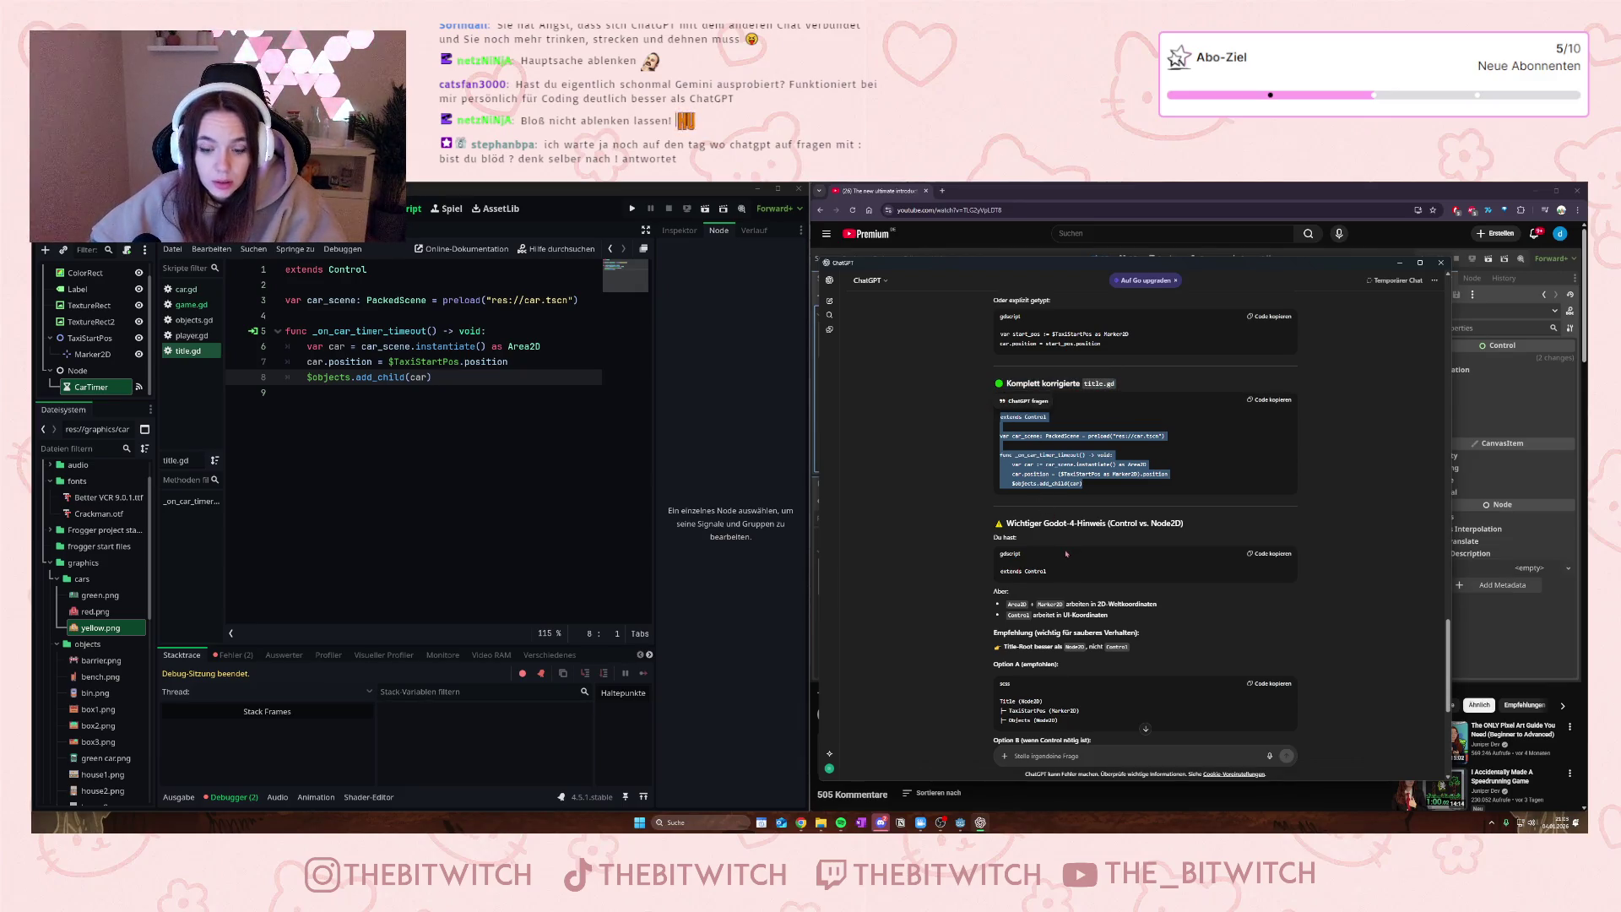
pyautogui.scroll(-1, 1081, 542)
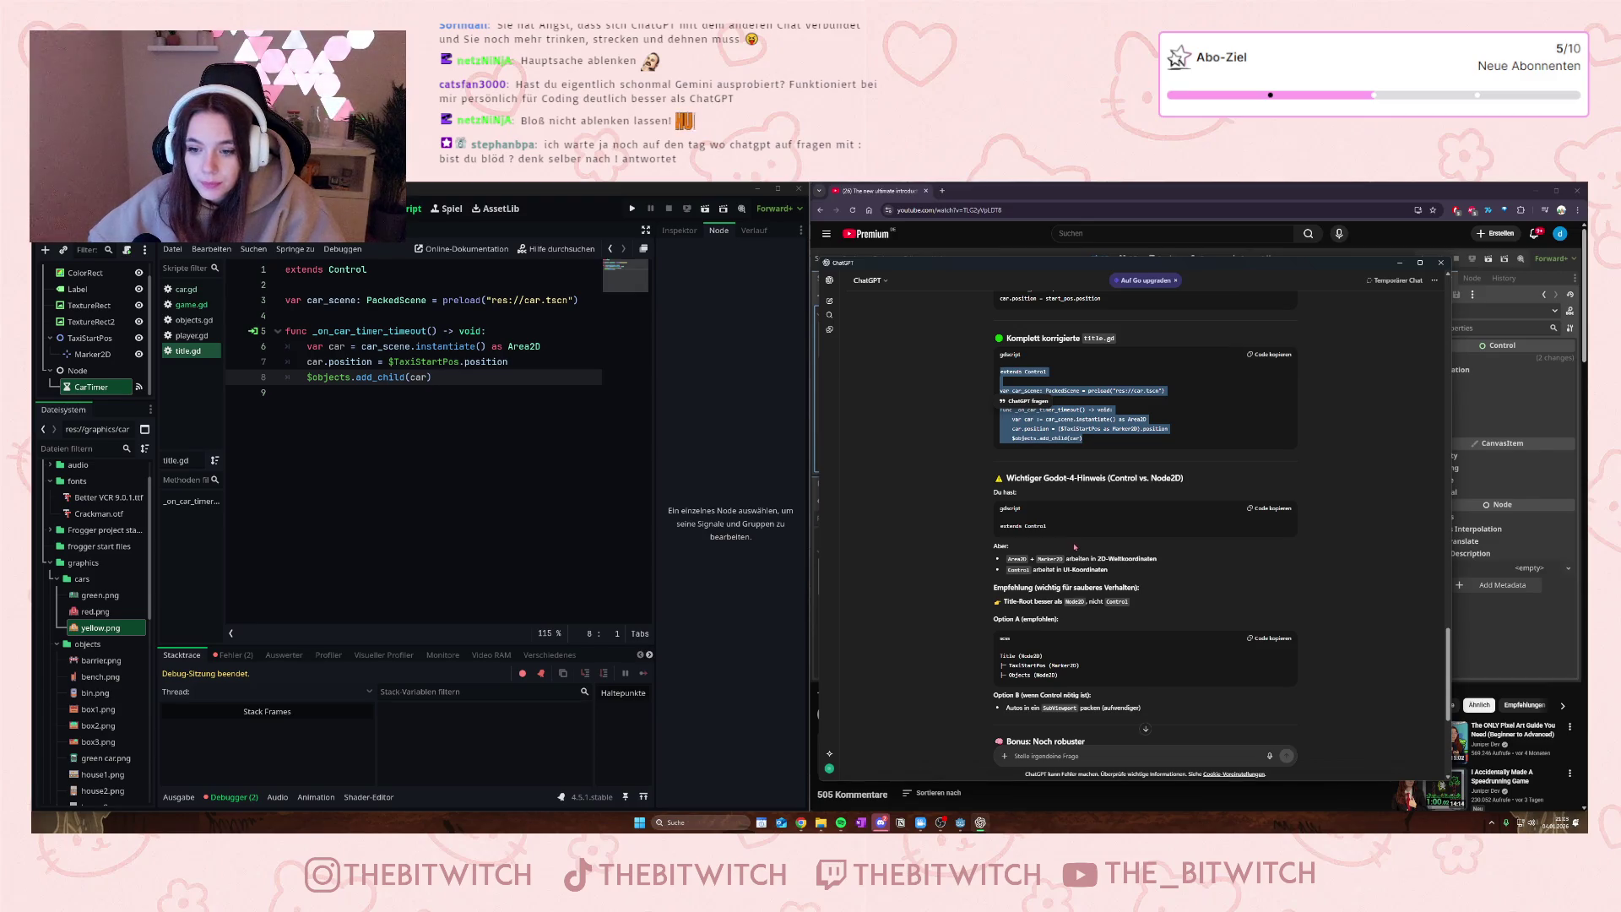
pyautogui.scroll(-4, 1073, 463)
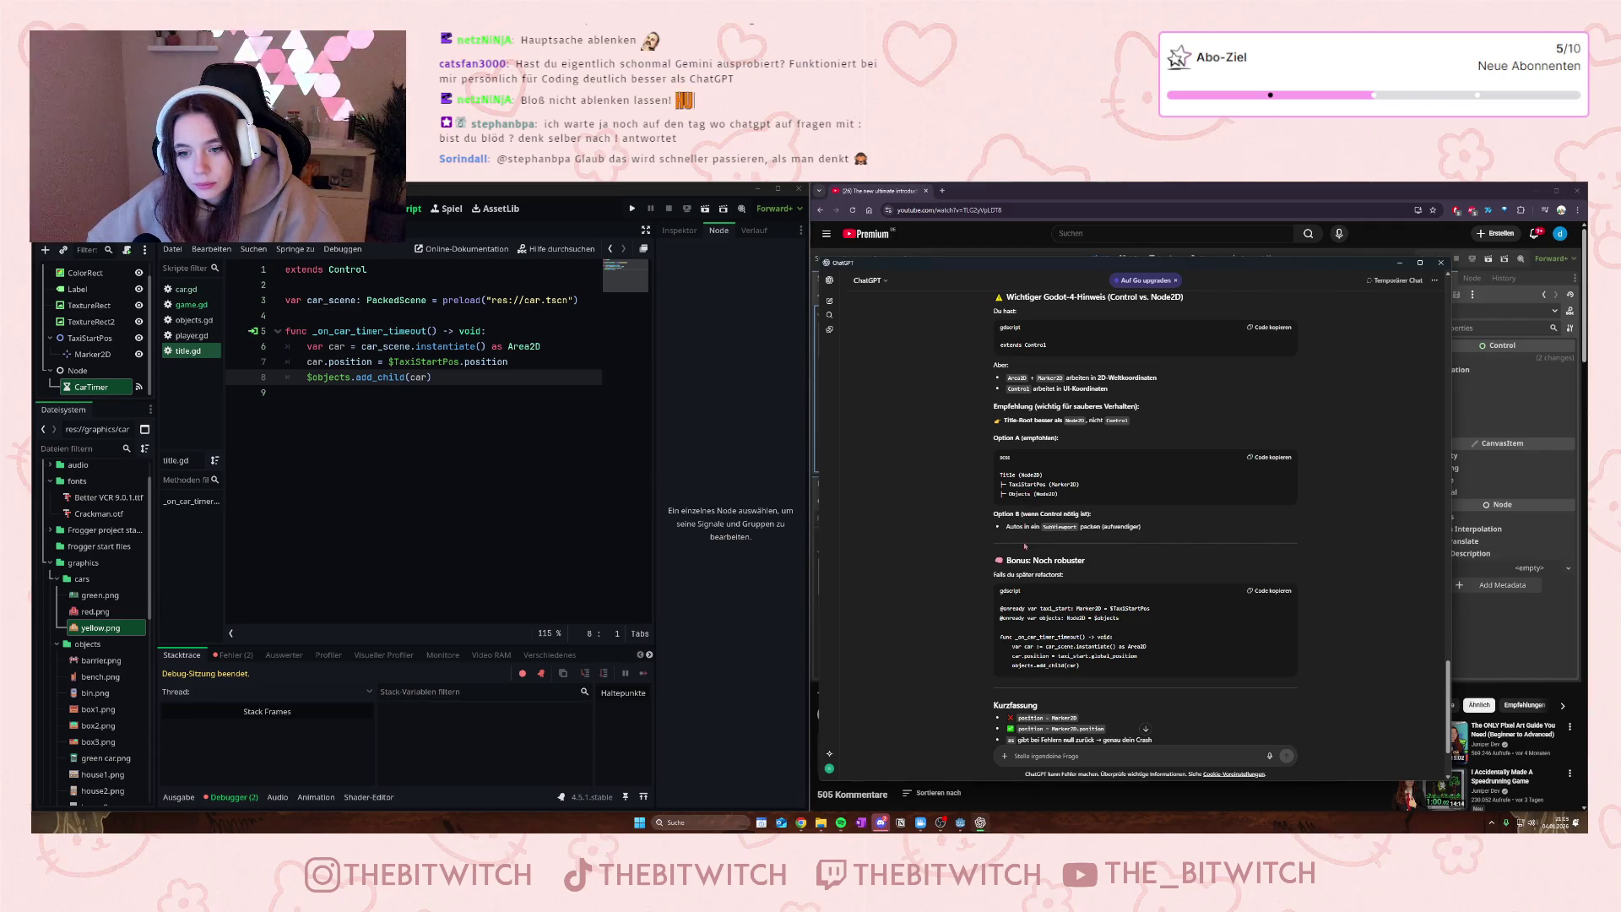
pyautogui.scroll(1, 1041, 560)
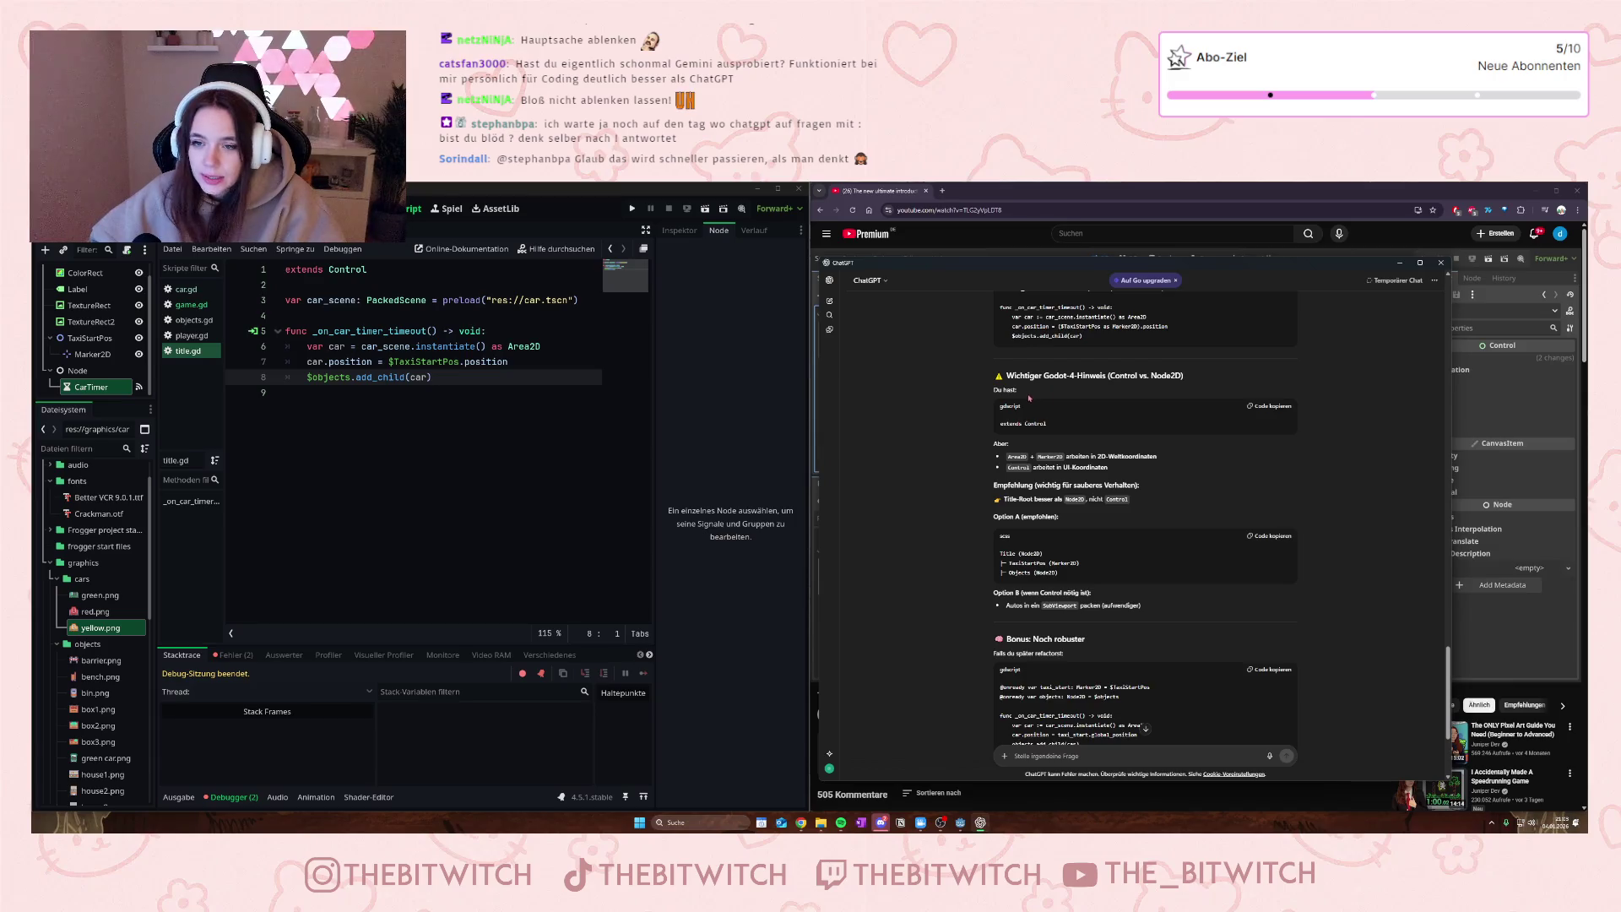
pyautogui.scroll(2, 1021, 396)
pyautogui.scroll(-2, 971, 433)
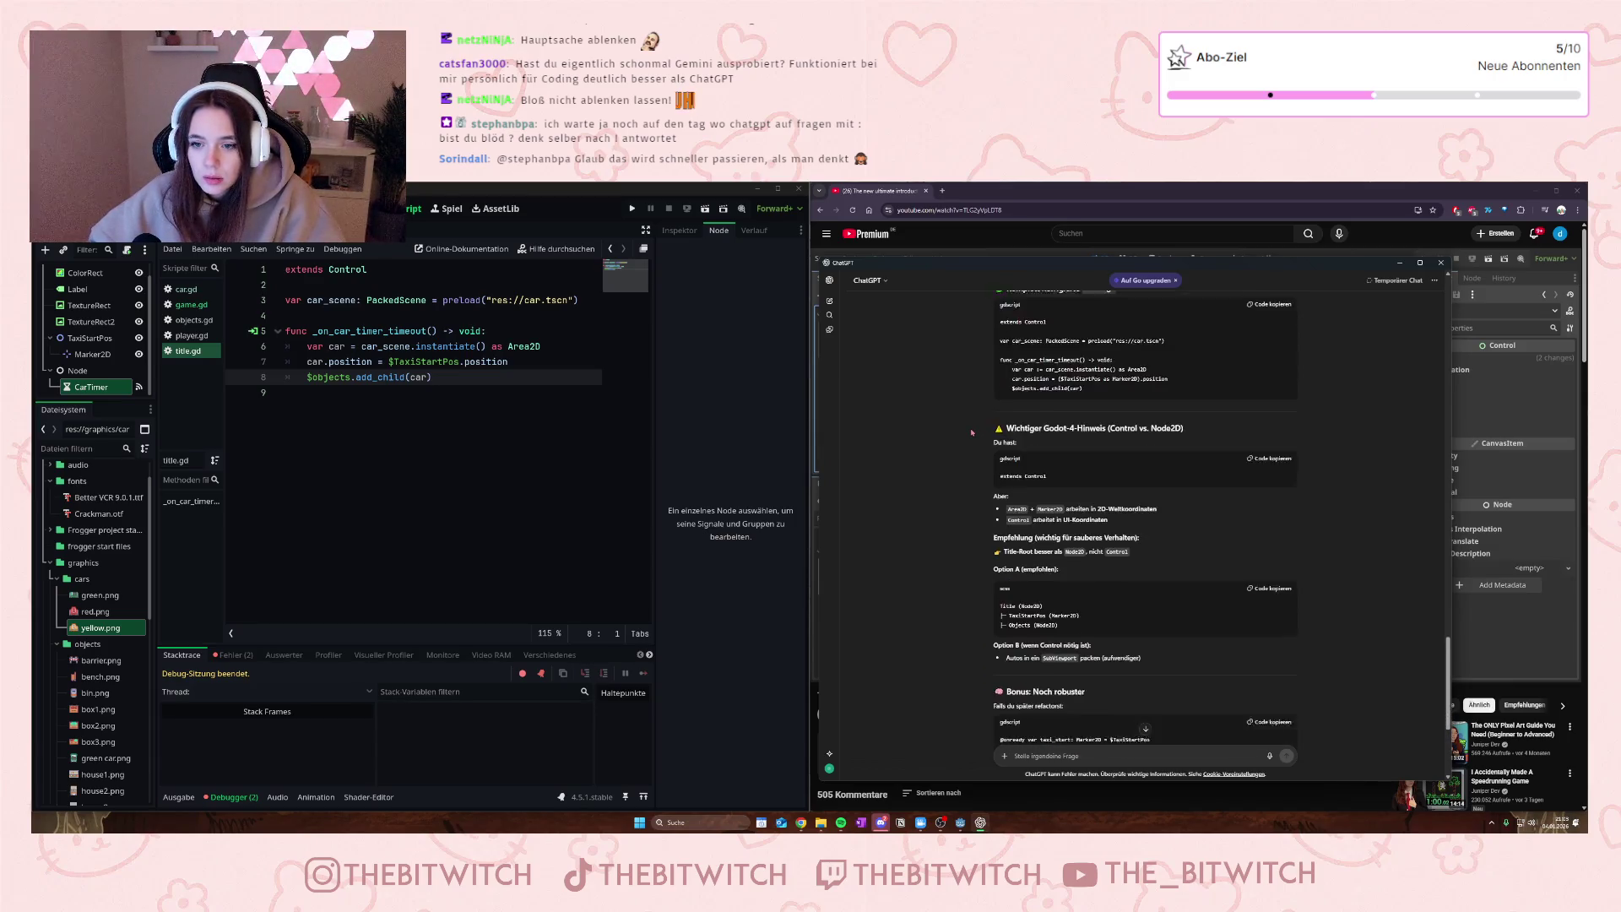
pyautogui.scroll(1, 971, 432)
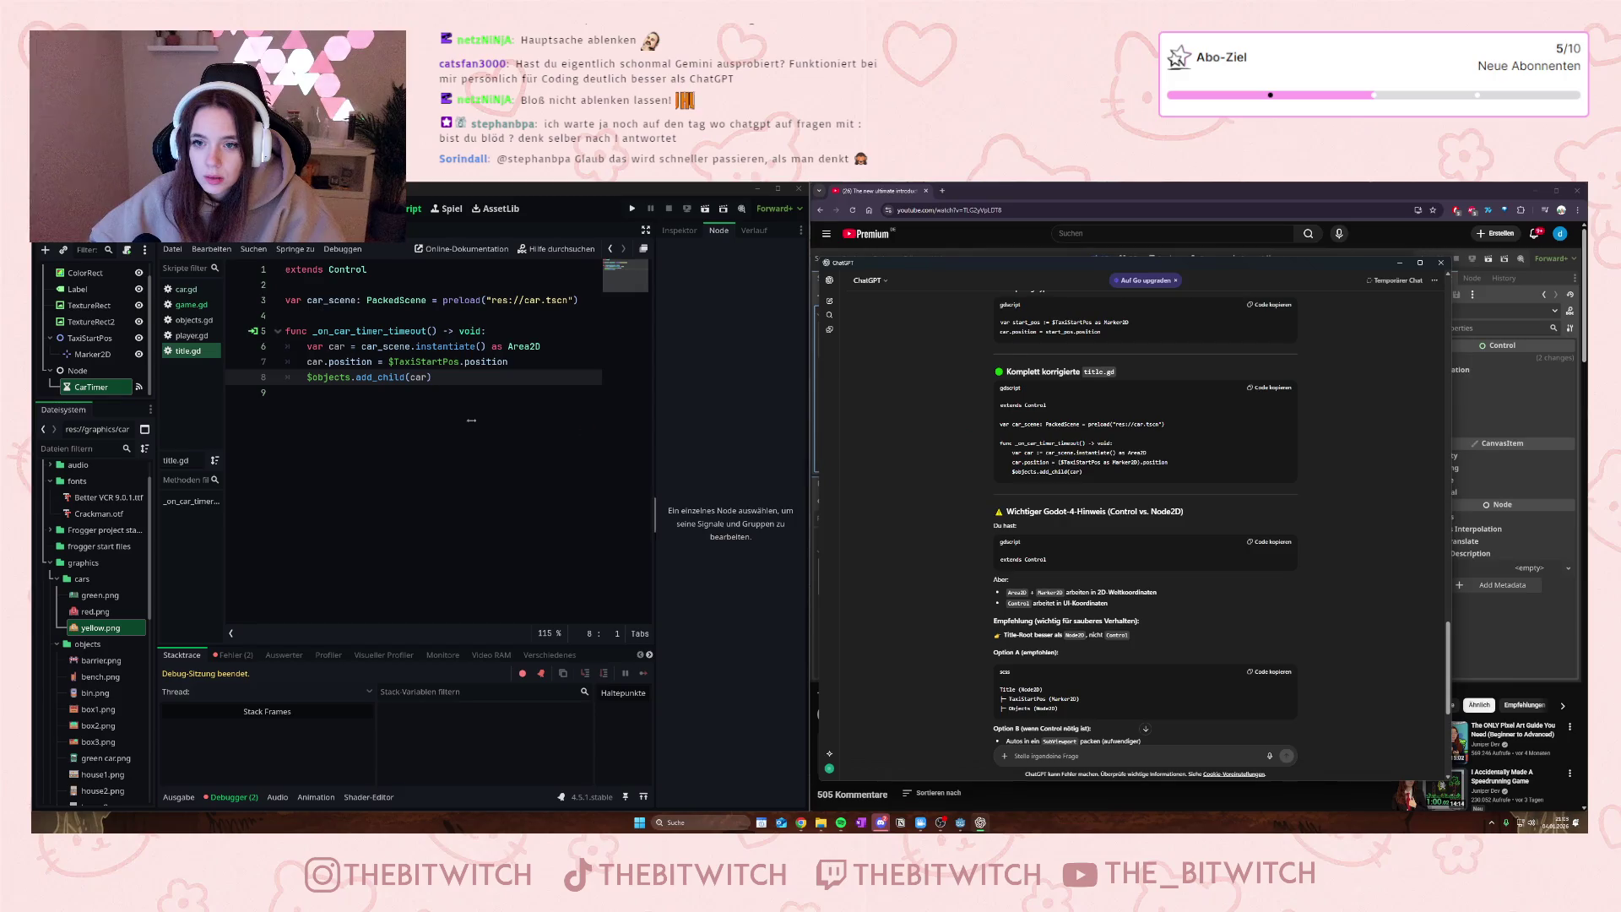
pyautogui.click(420, 411)
# - Replace all of title.gd with the corrected code that casts $TaxiStartPos as Marker2D
pyautogui.hotkey('ctrl', 'a')
pyautogui.hotkey('ctrl', 'v')
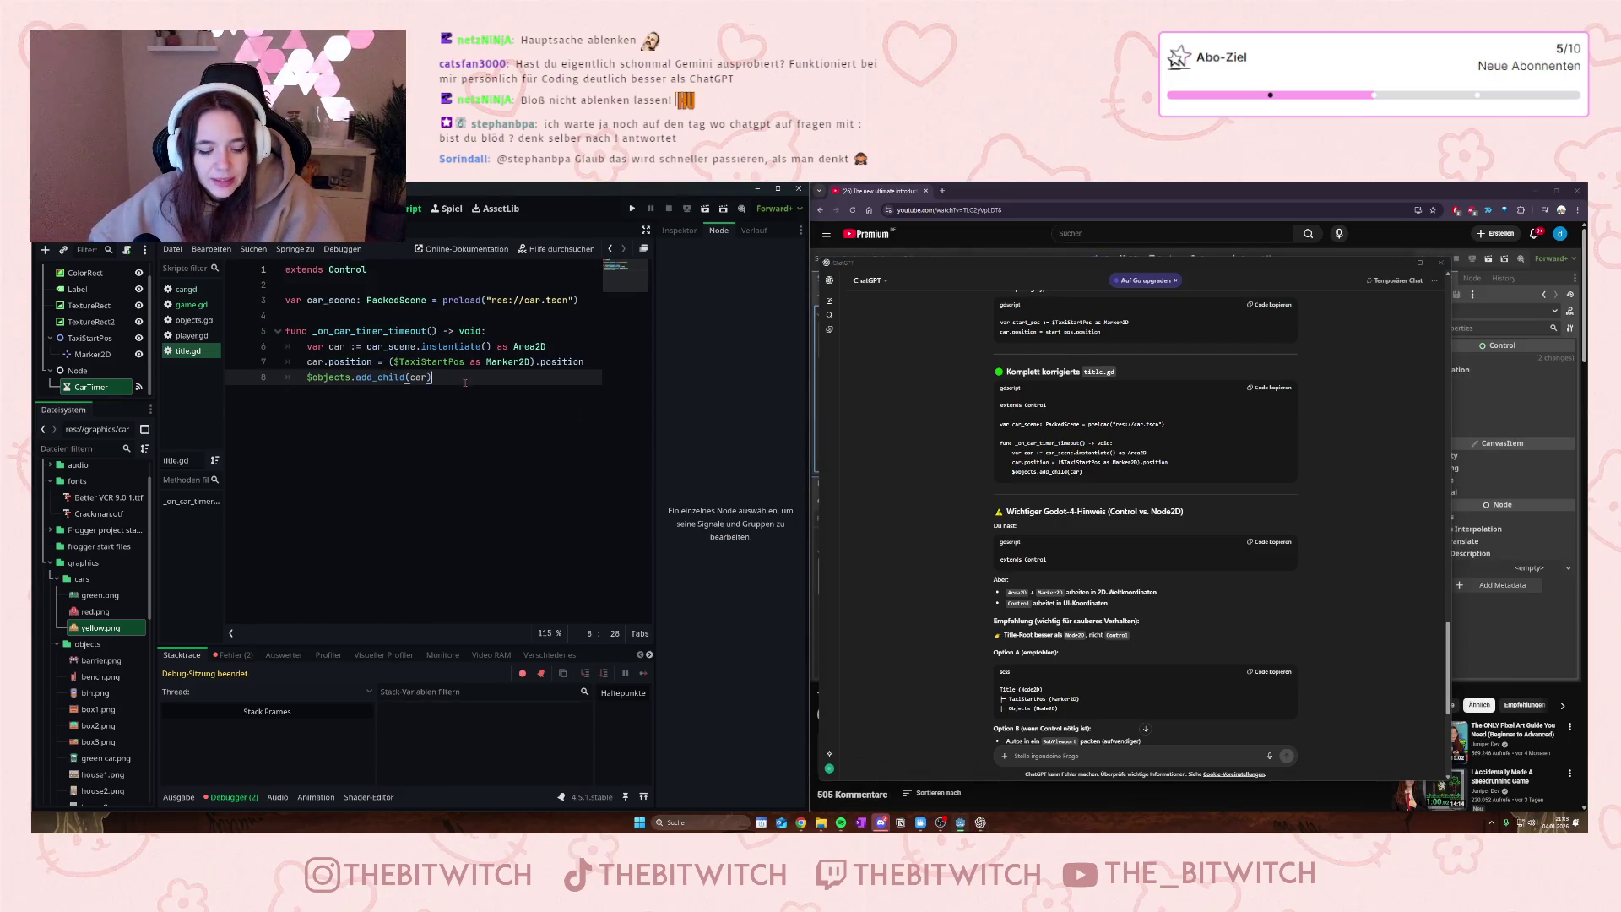
pyautogui.click(506, 331)
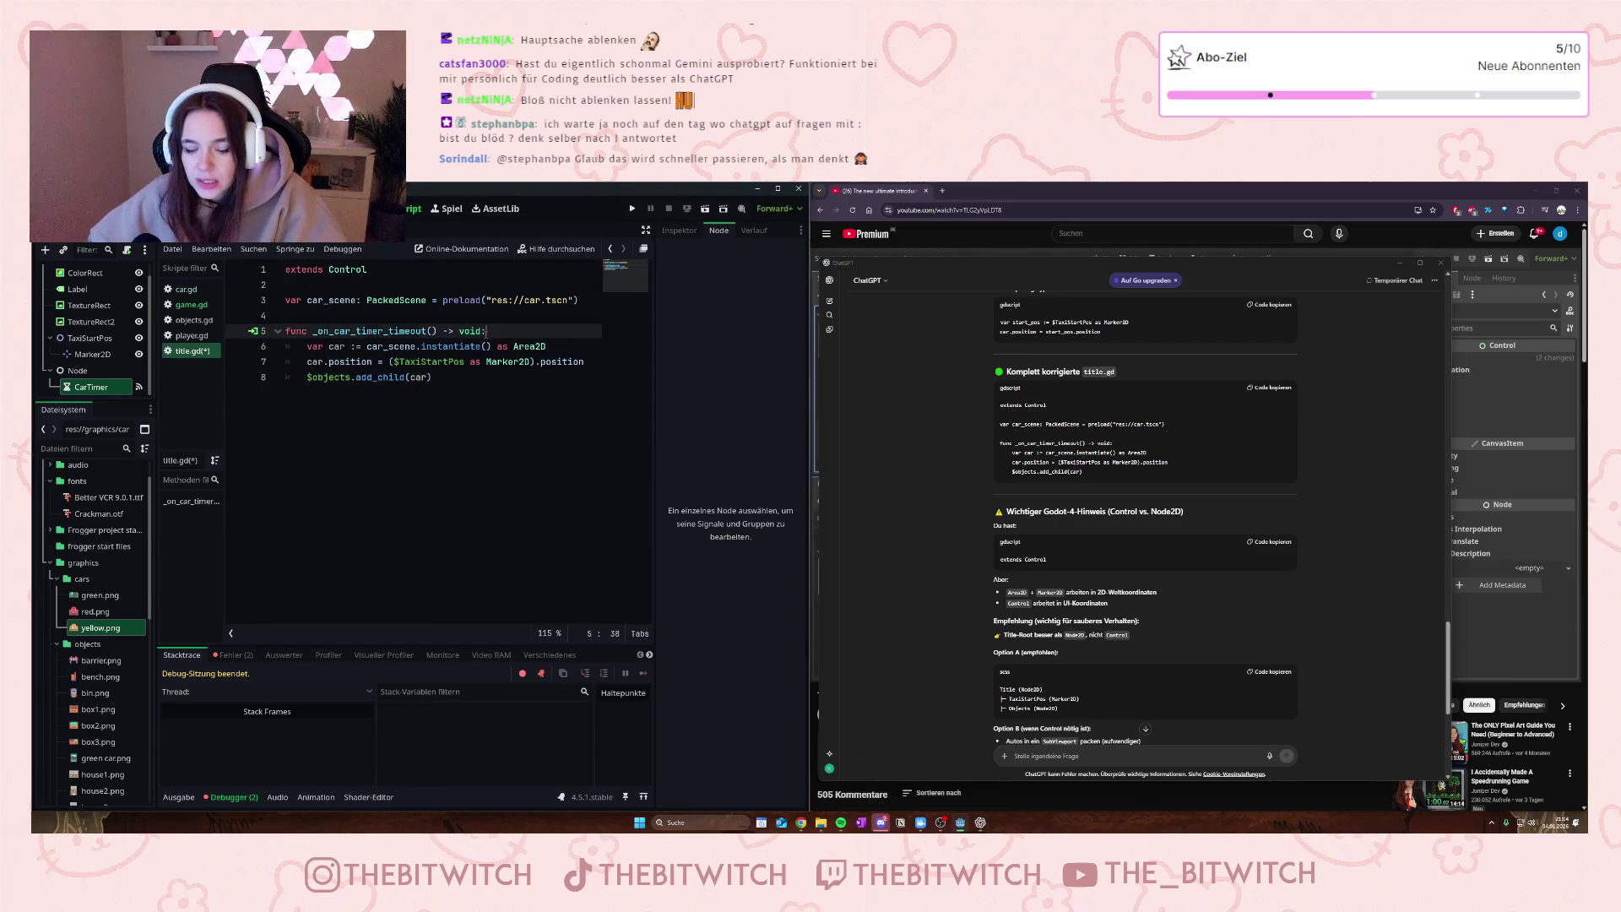
# - Run and stop the game, then trace the Nil 'position' error to line 7
pyautogui.press('F5')
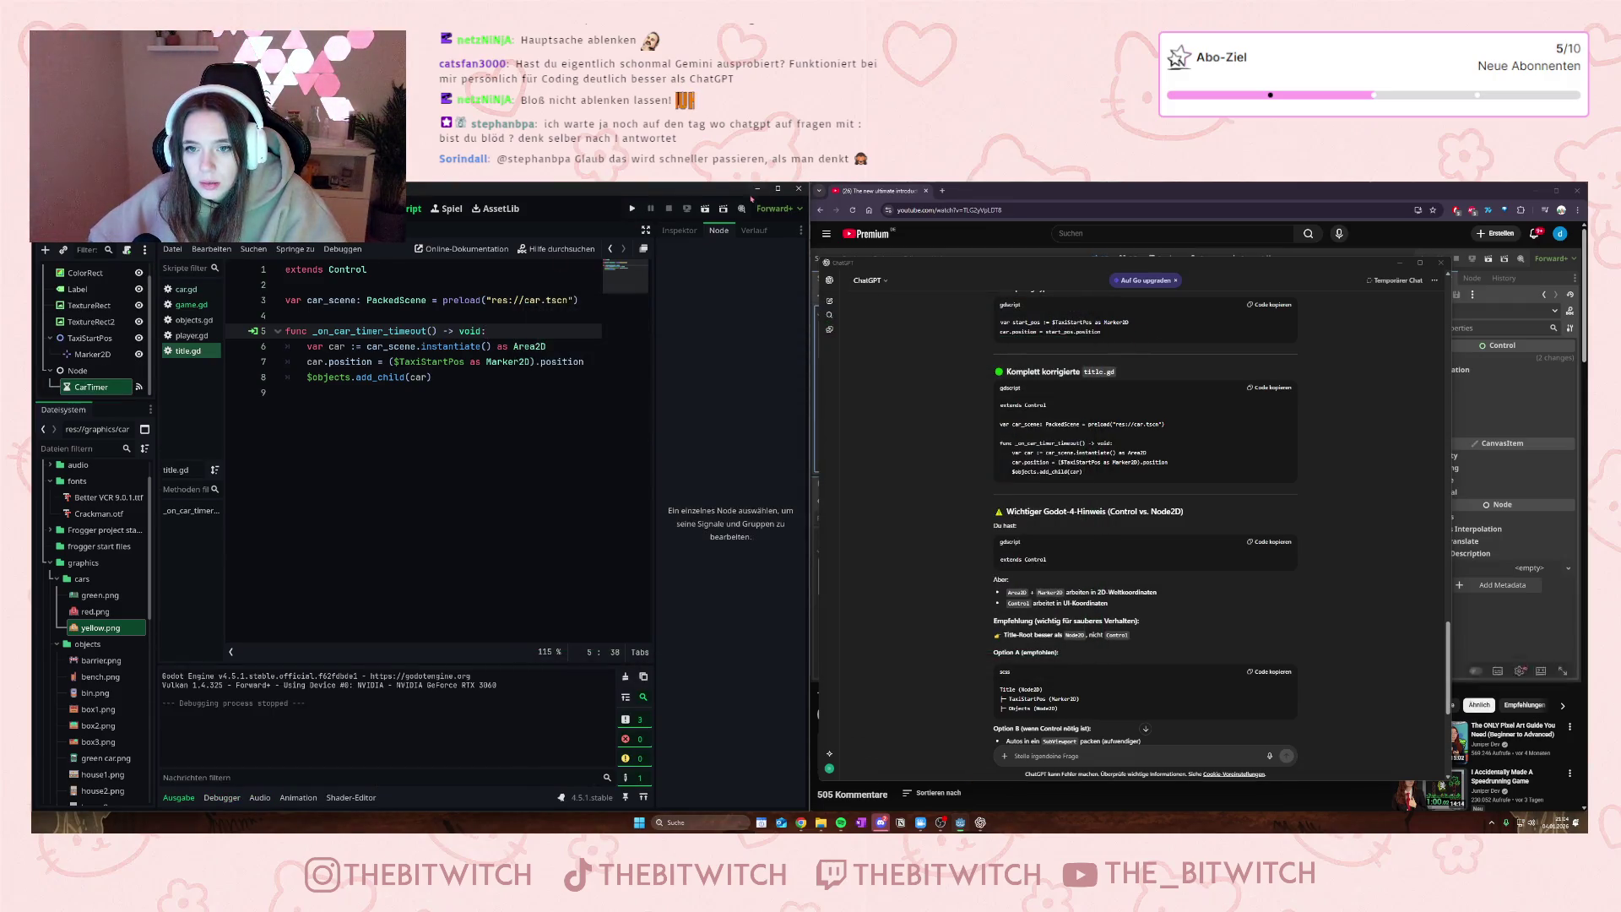
pyautogui.press('F5')
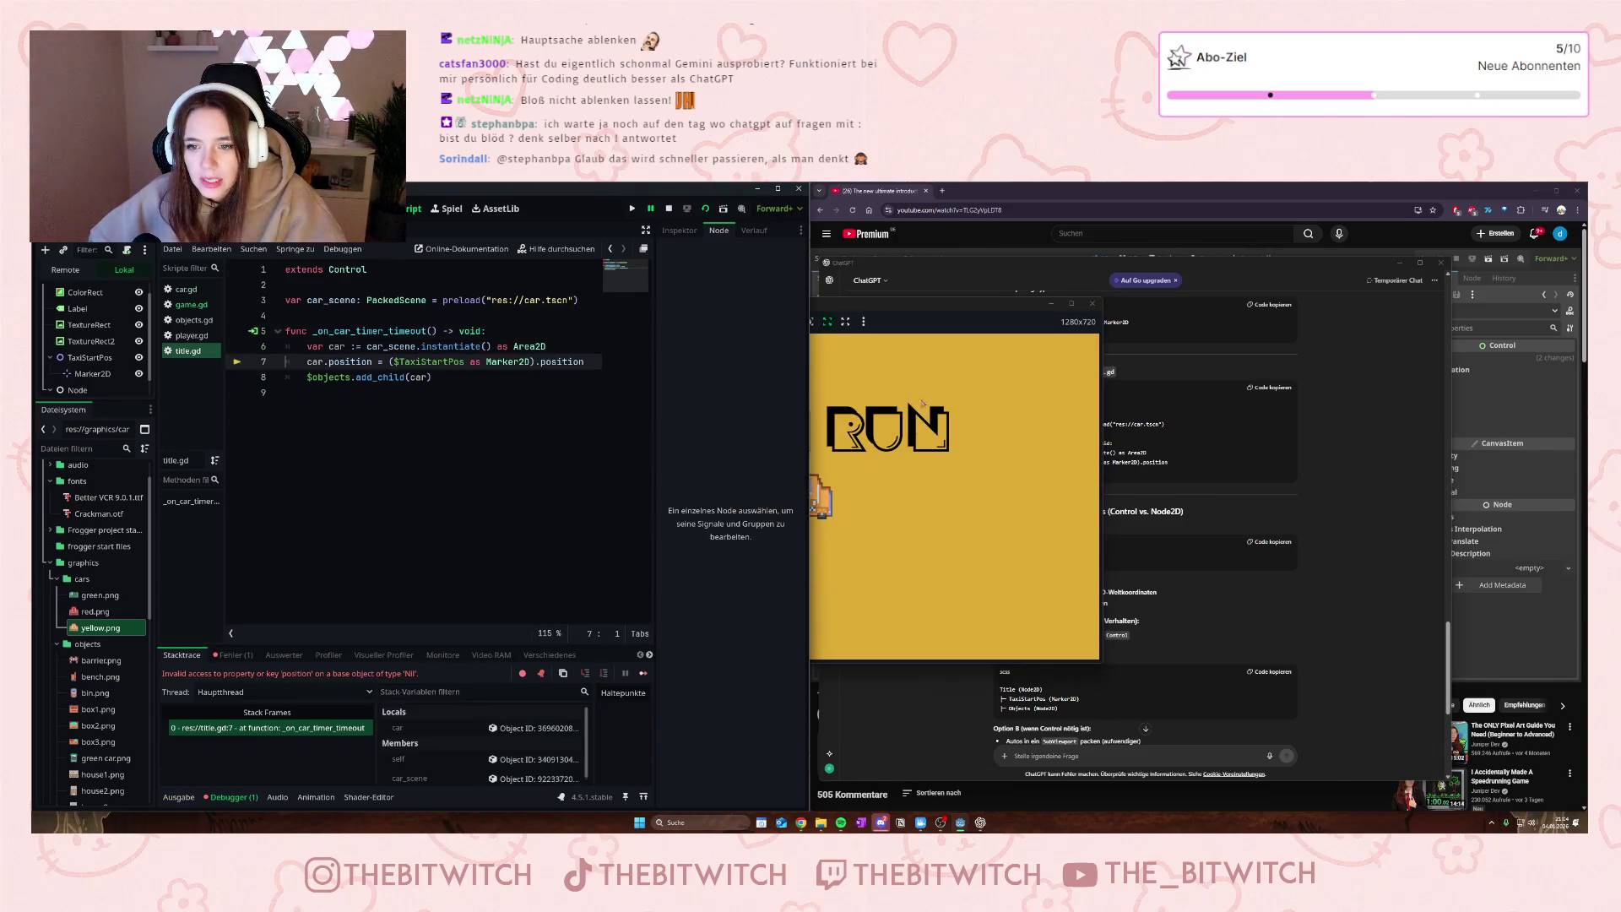
pyautogui.click(1092, 303)
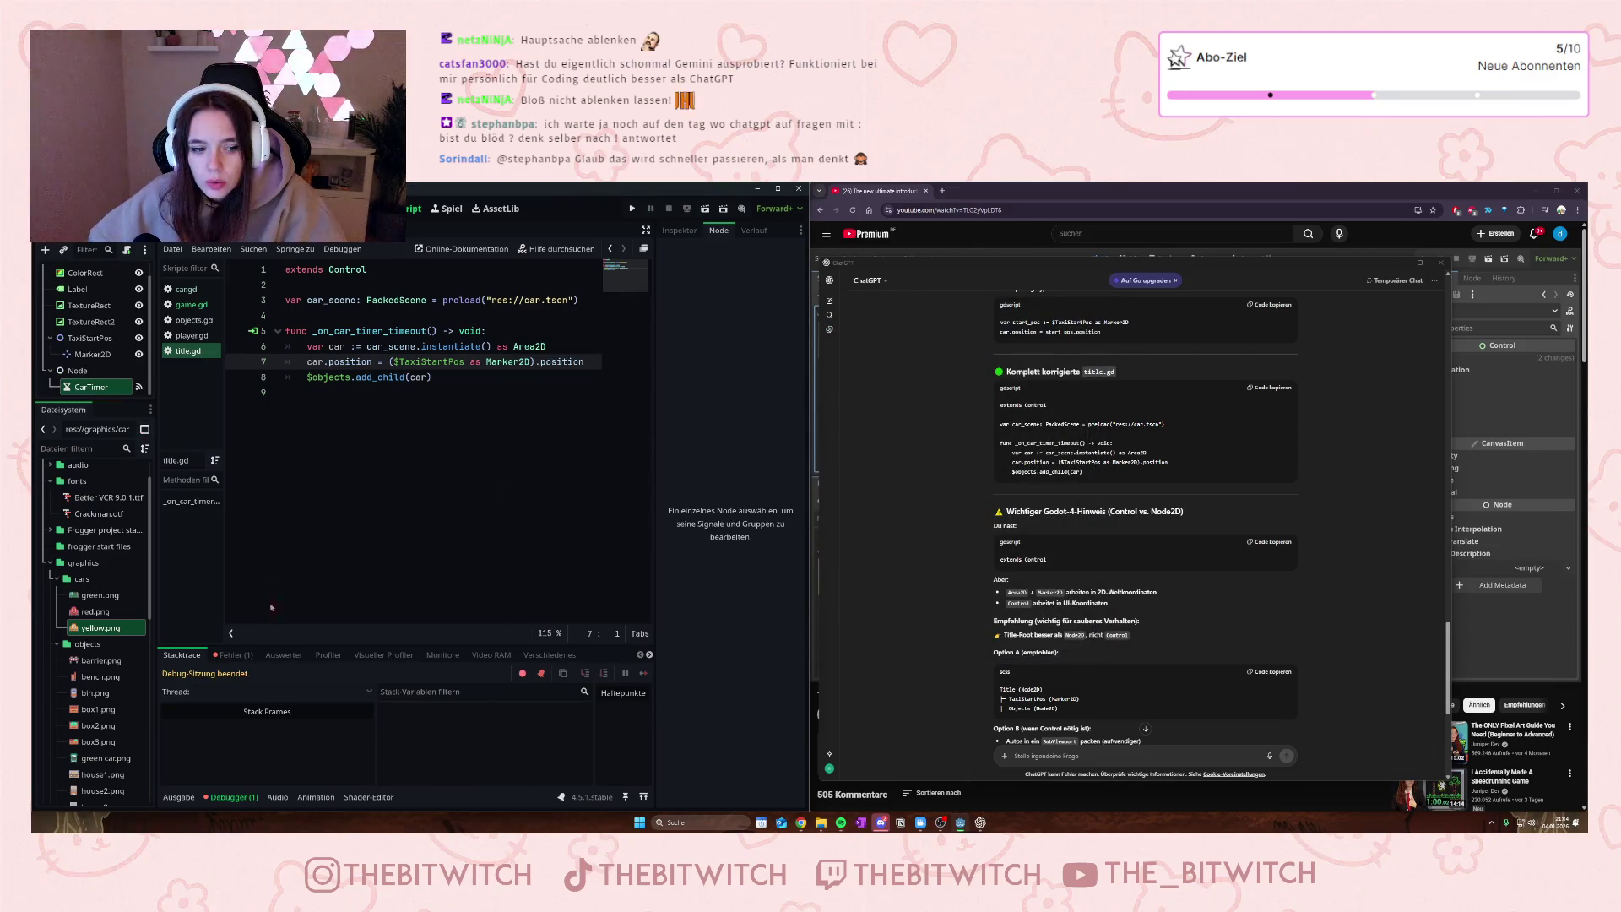
pyautogui.click(233, 655)
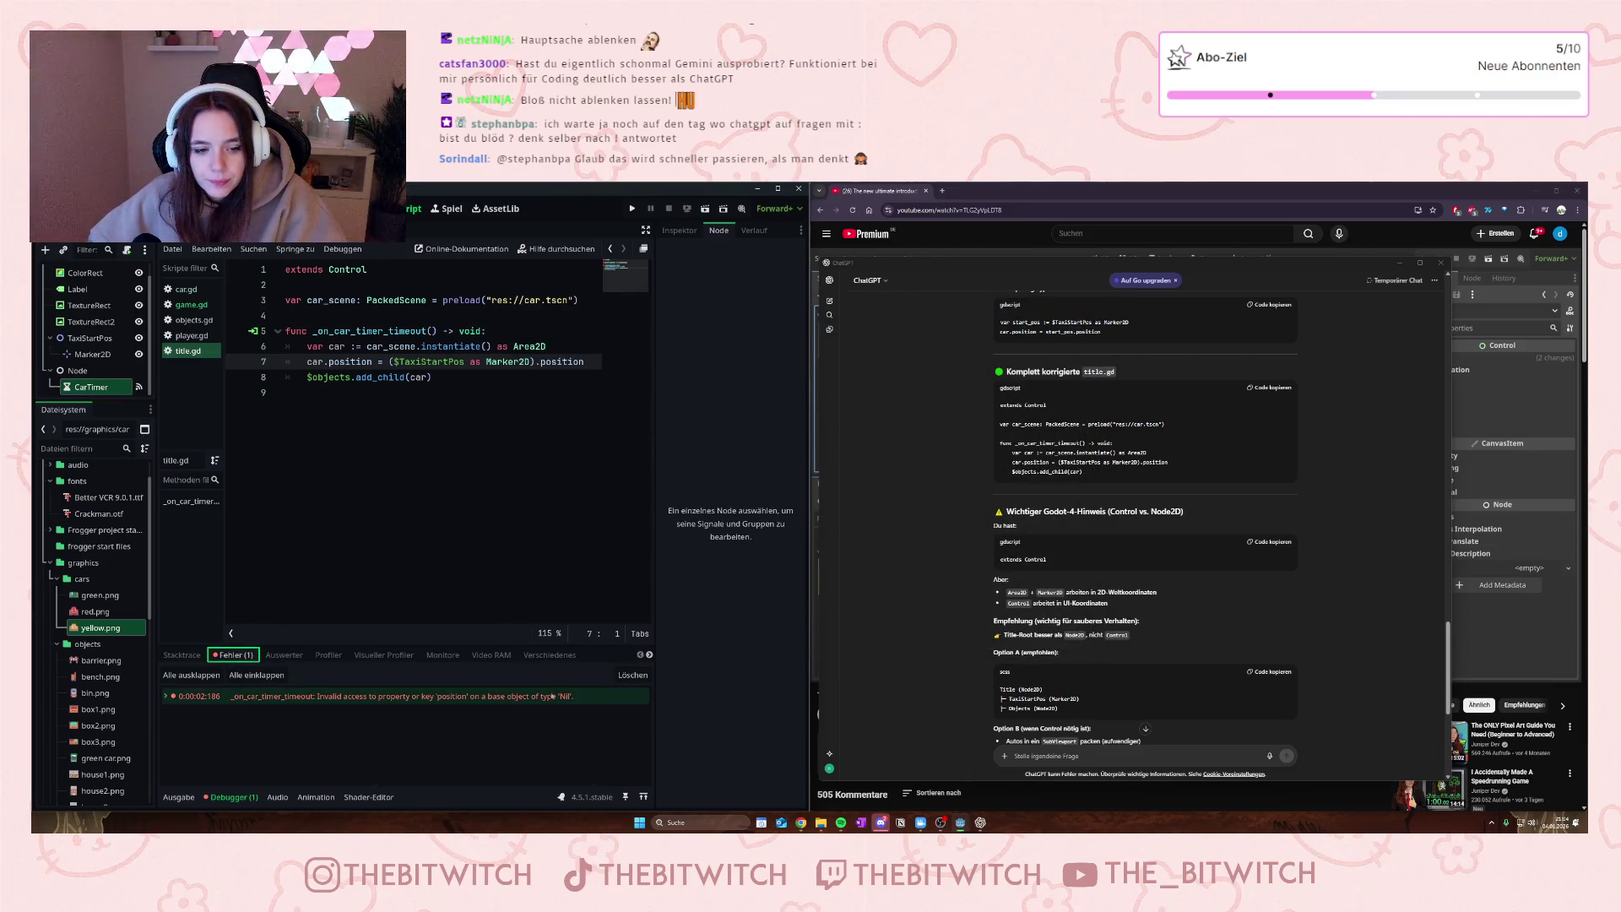
pyautogui.click(465, 361)
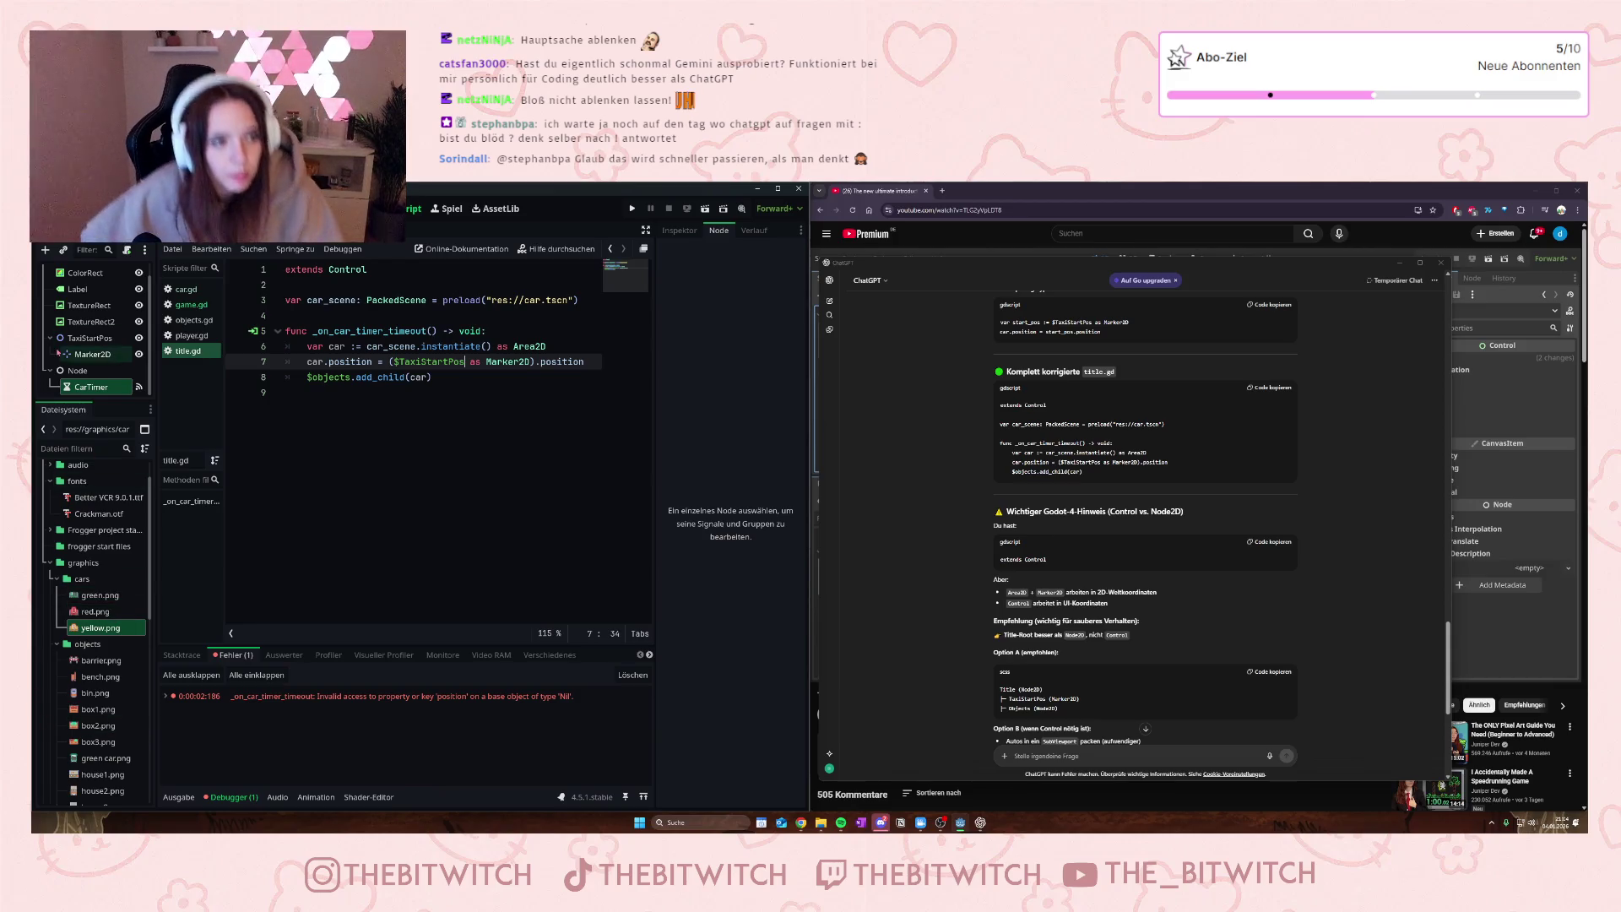
# - Add a new Node2D as a child of the Title node
pyautogui.scroll(1, 102, 338)
pyautogui.rightClick(87, 270)
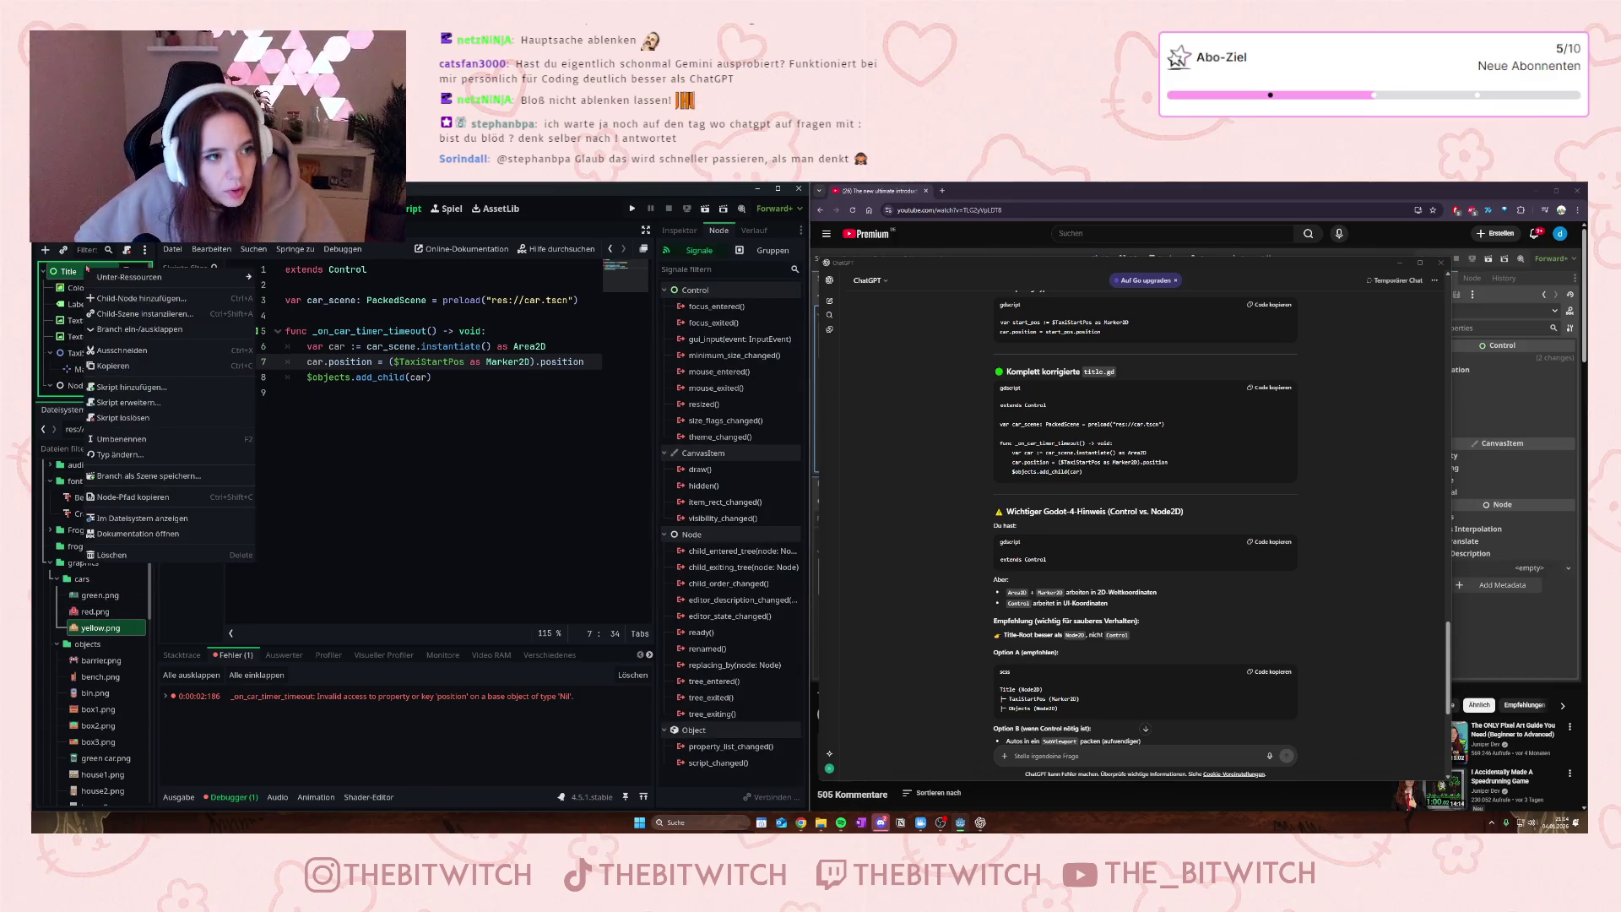
pyautogui.click(53, 272)
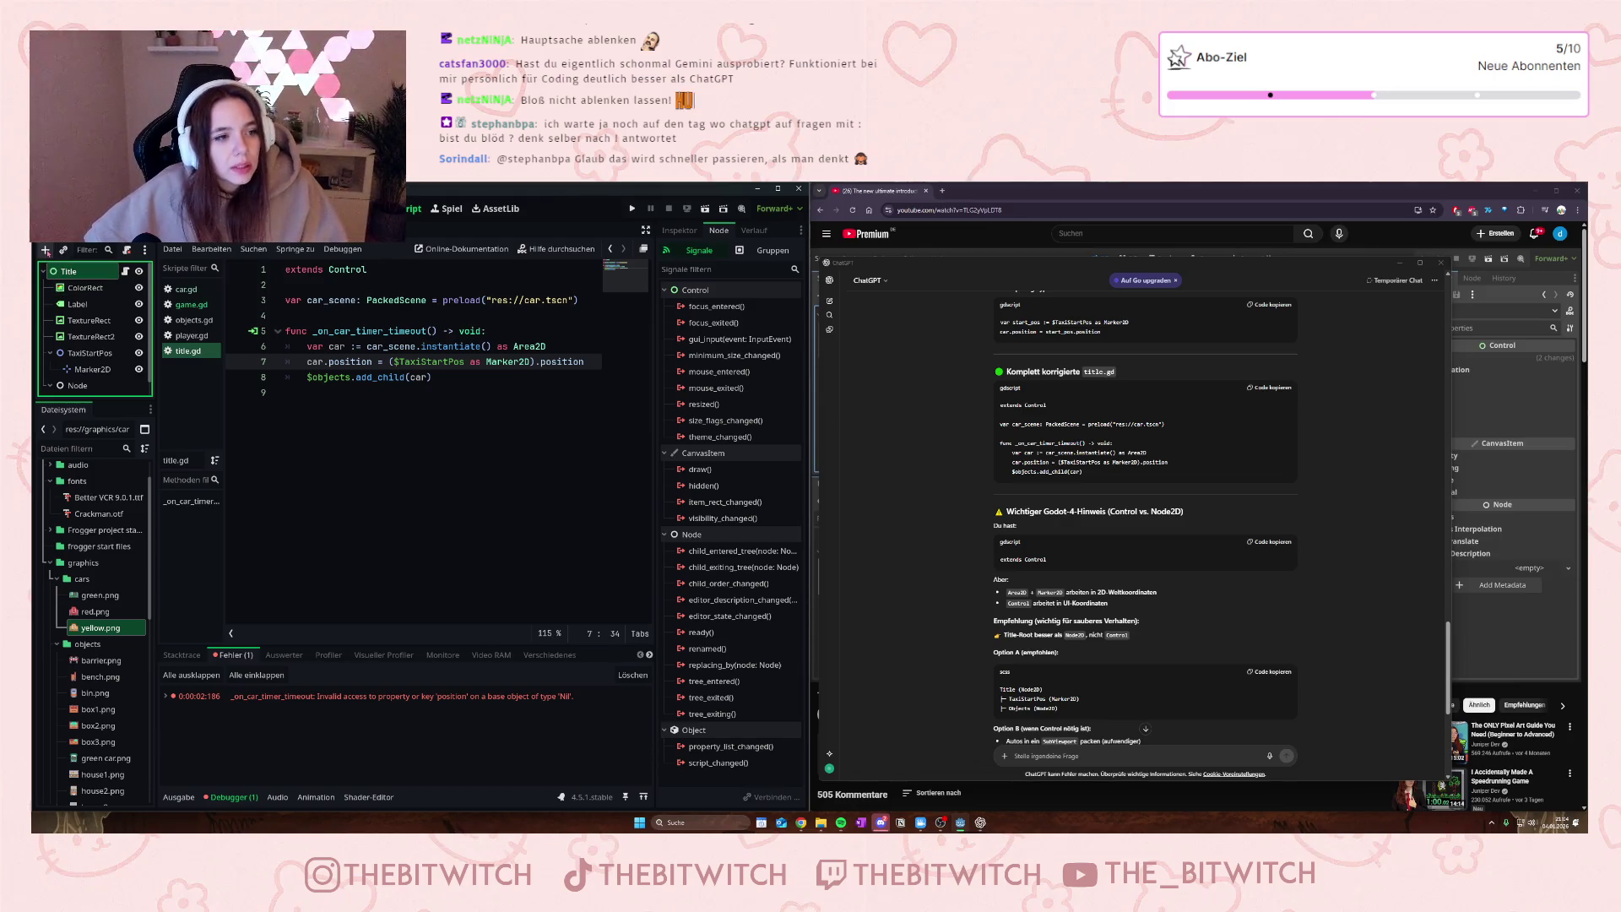
pyautogui.click(45, 250)
pyautogui.write('tim')
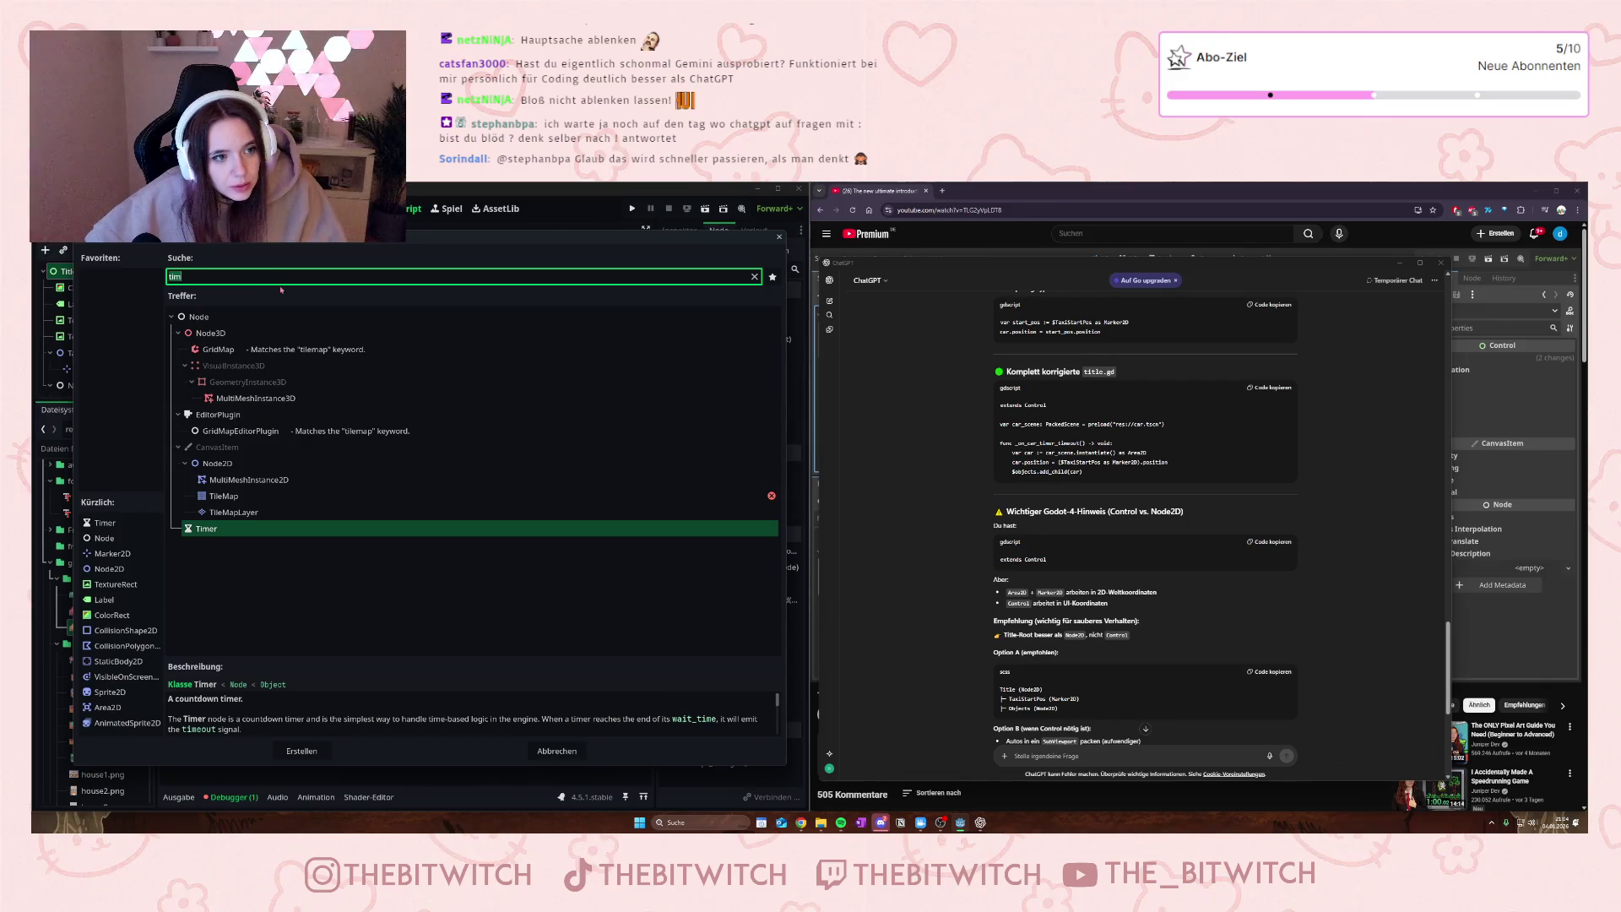
pyautogui.press('BackSpace')
pyautogui.press('BackSpace')
pyautogui.press('BackSpace')
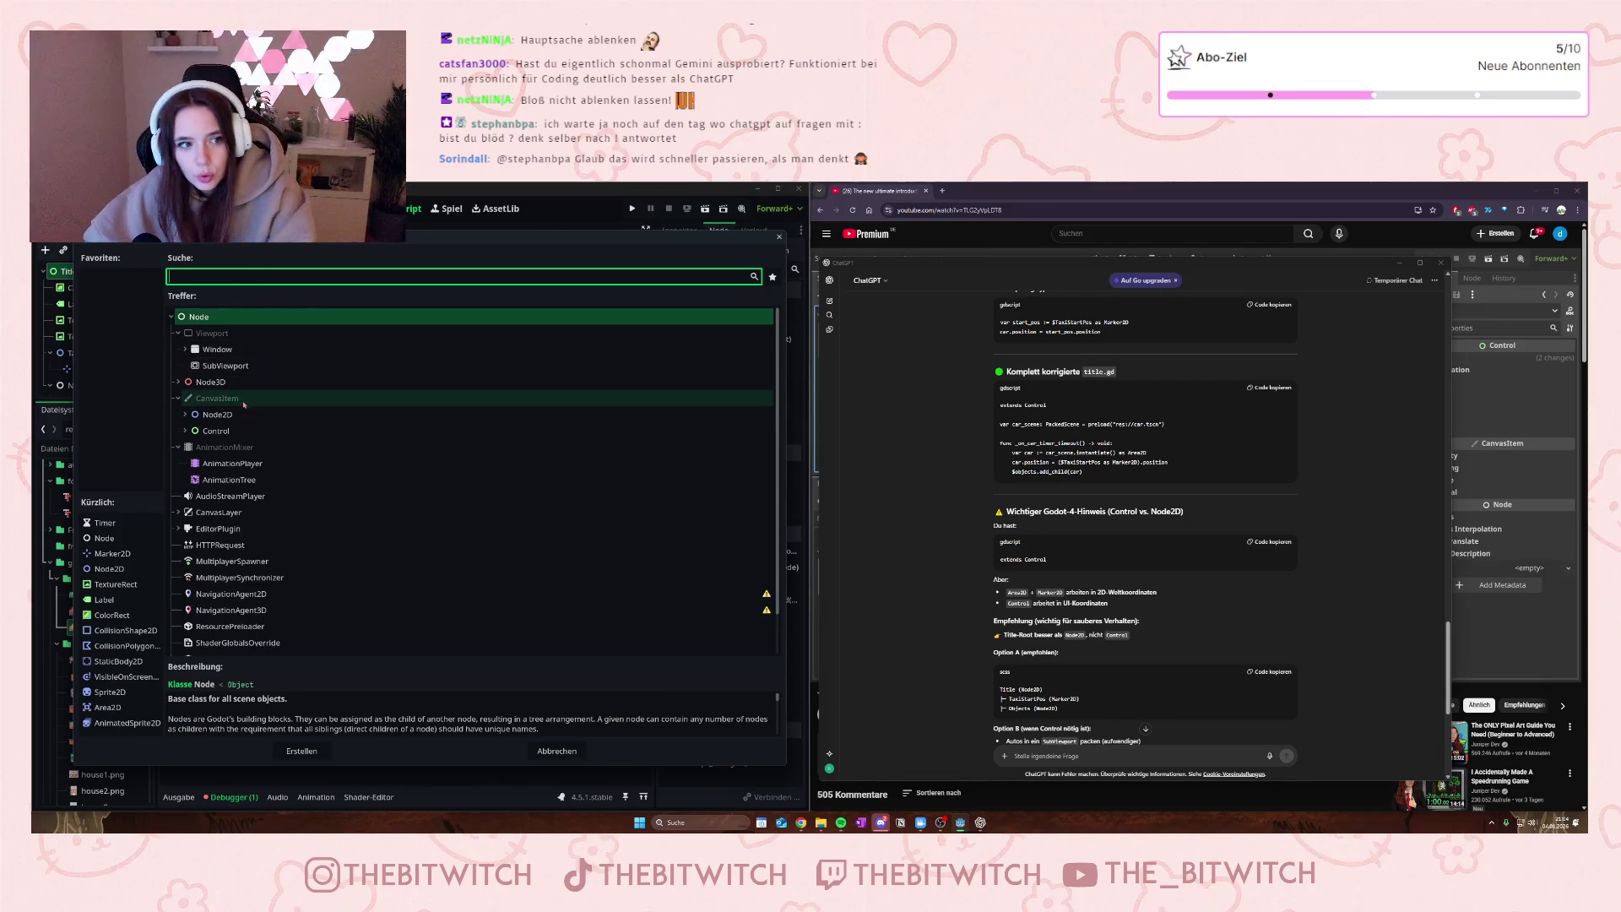
pyautogui.click(249, 415)
pyautogui.click(302, 750)
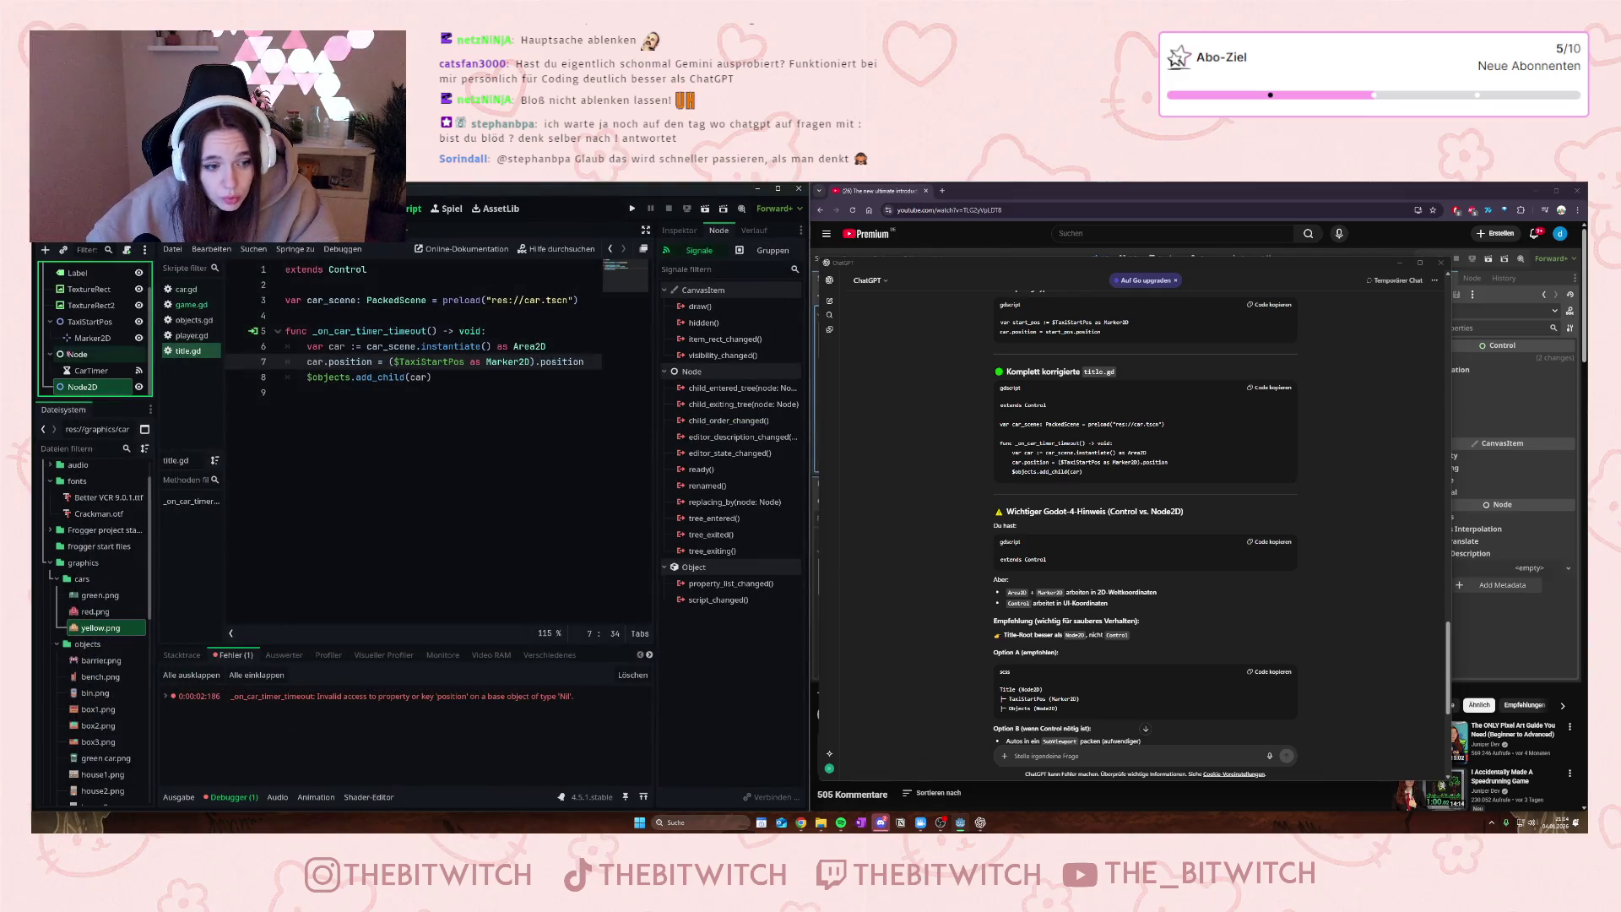
# - Drag the new Node2D within the Scene tree and open its context menu
pyautogui.scroll(2, 71, 371)
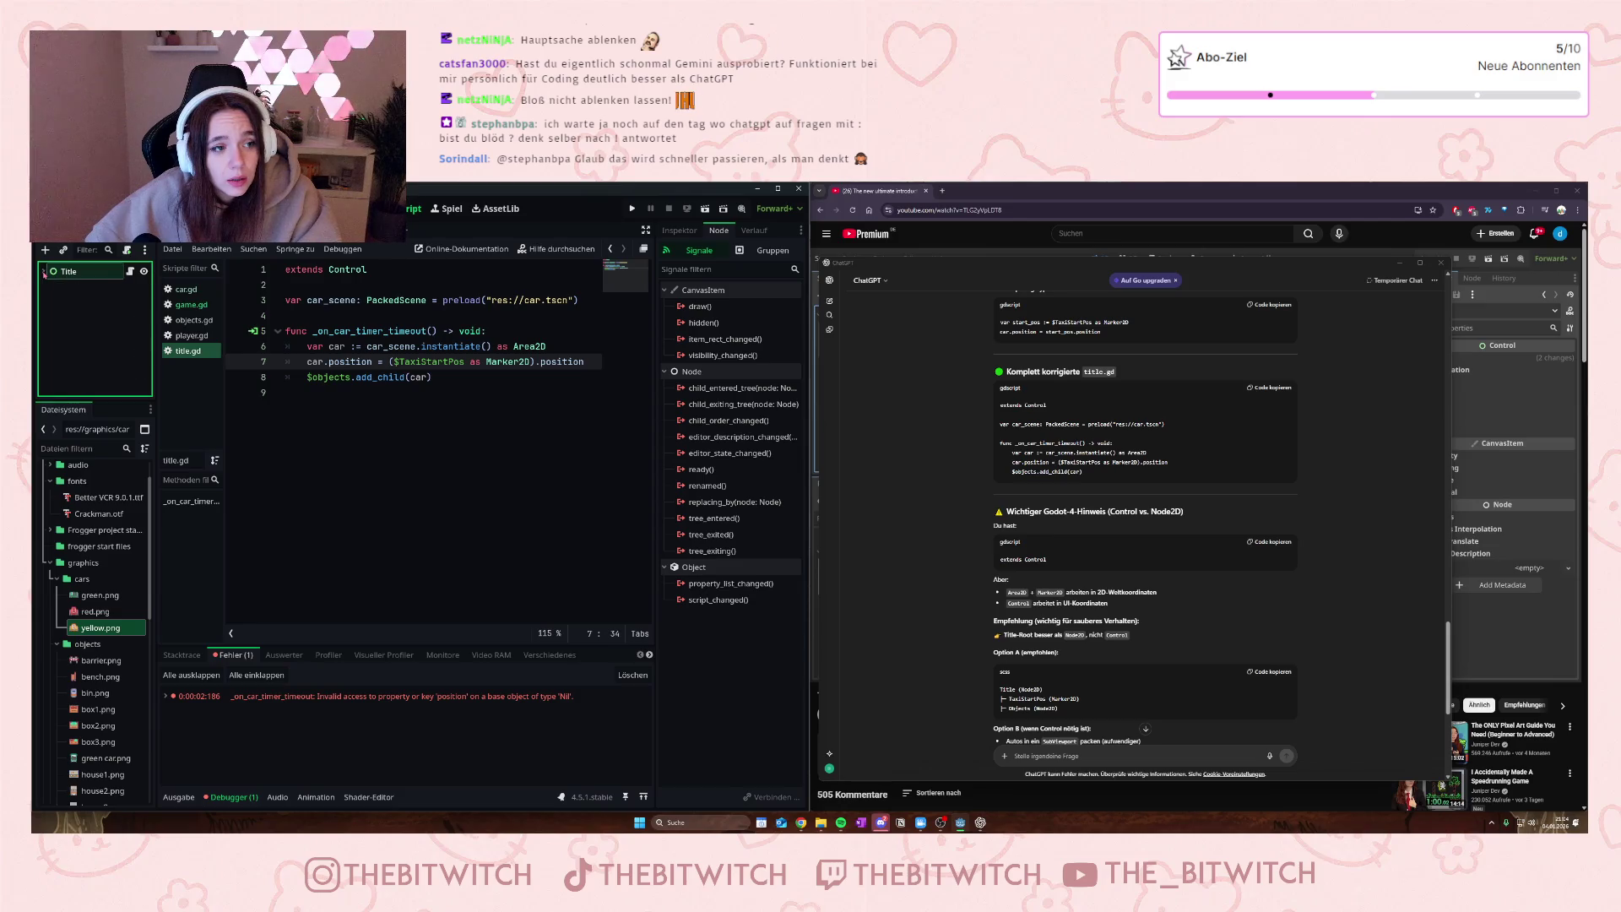
pyautogui.scroll(-2, 84, 384)
pyautogui.moveTo(85, 387)
pyautogui.mouseDown()
pyautogui.moveTo(42, 397)
pyautogui.moveTo(46, 269)
pyautogui.mouseUp()
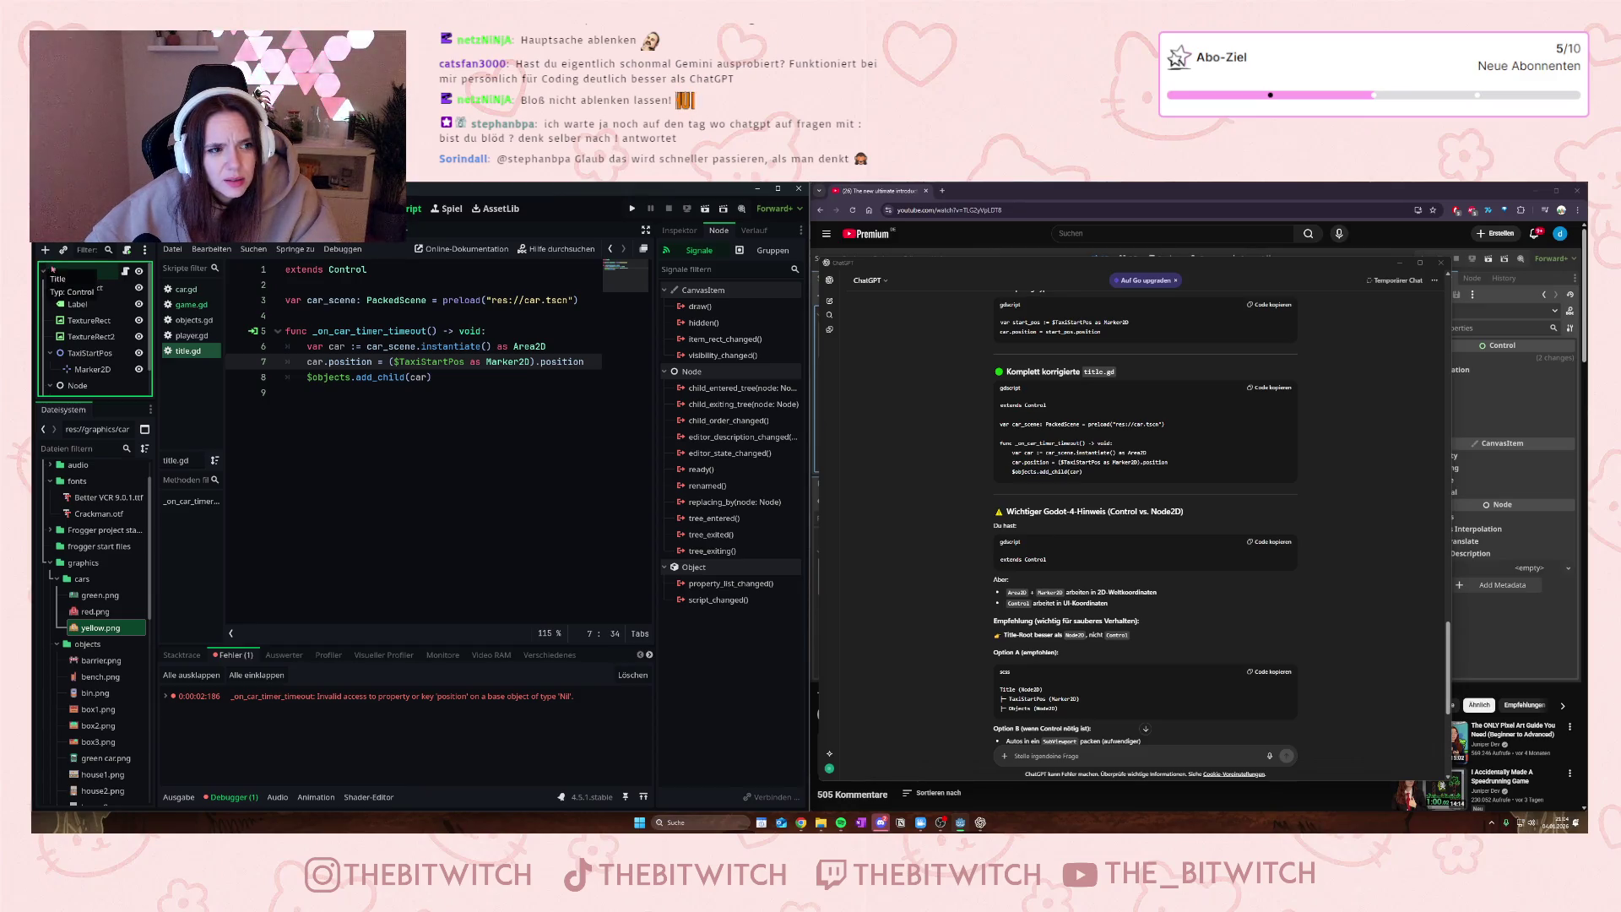
pyautogui.scroll(-2, 85, 355)
pyautogui.rightClick(82, 387)
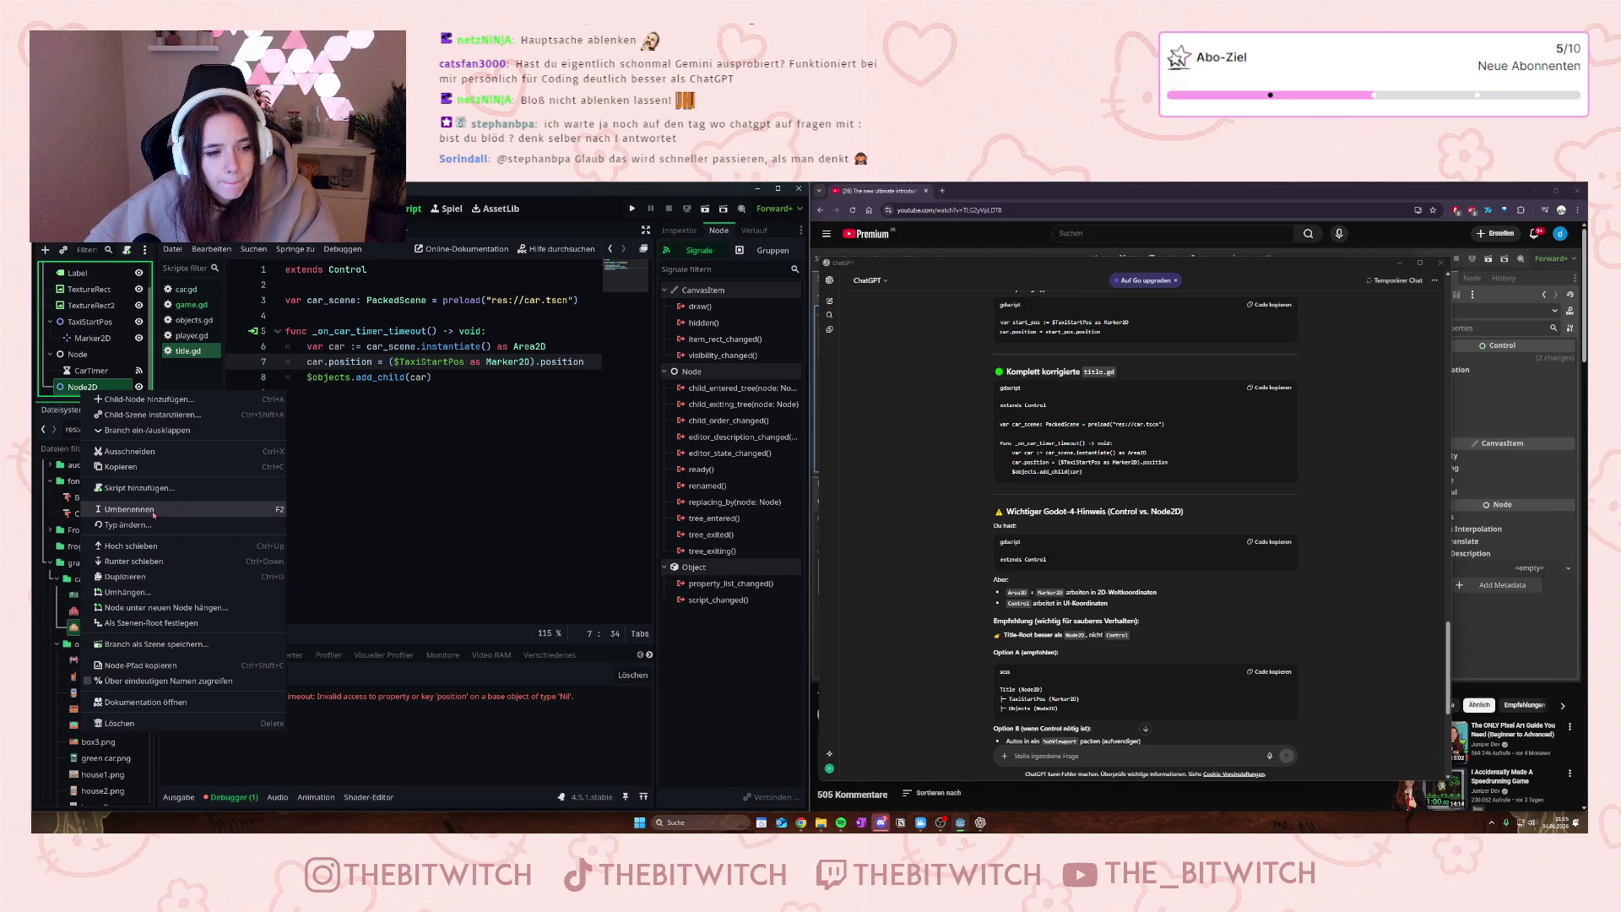
# - Nest TaxiStartPos, Marker2D and Node under the new Node2D
pyautogui.click(68, 386)
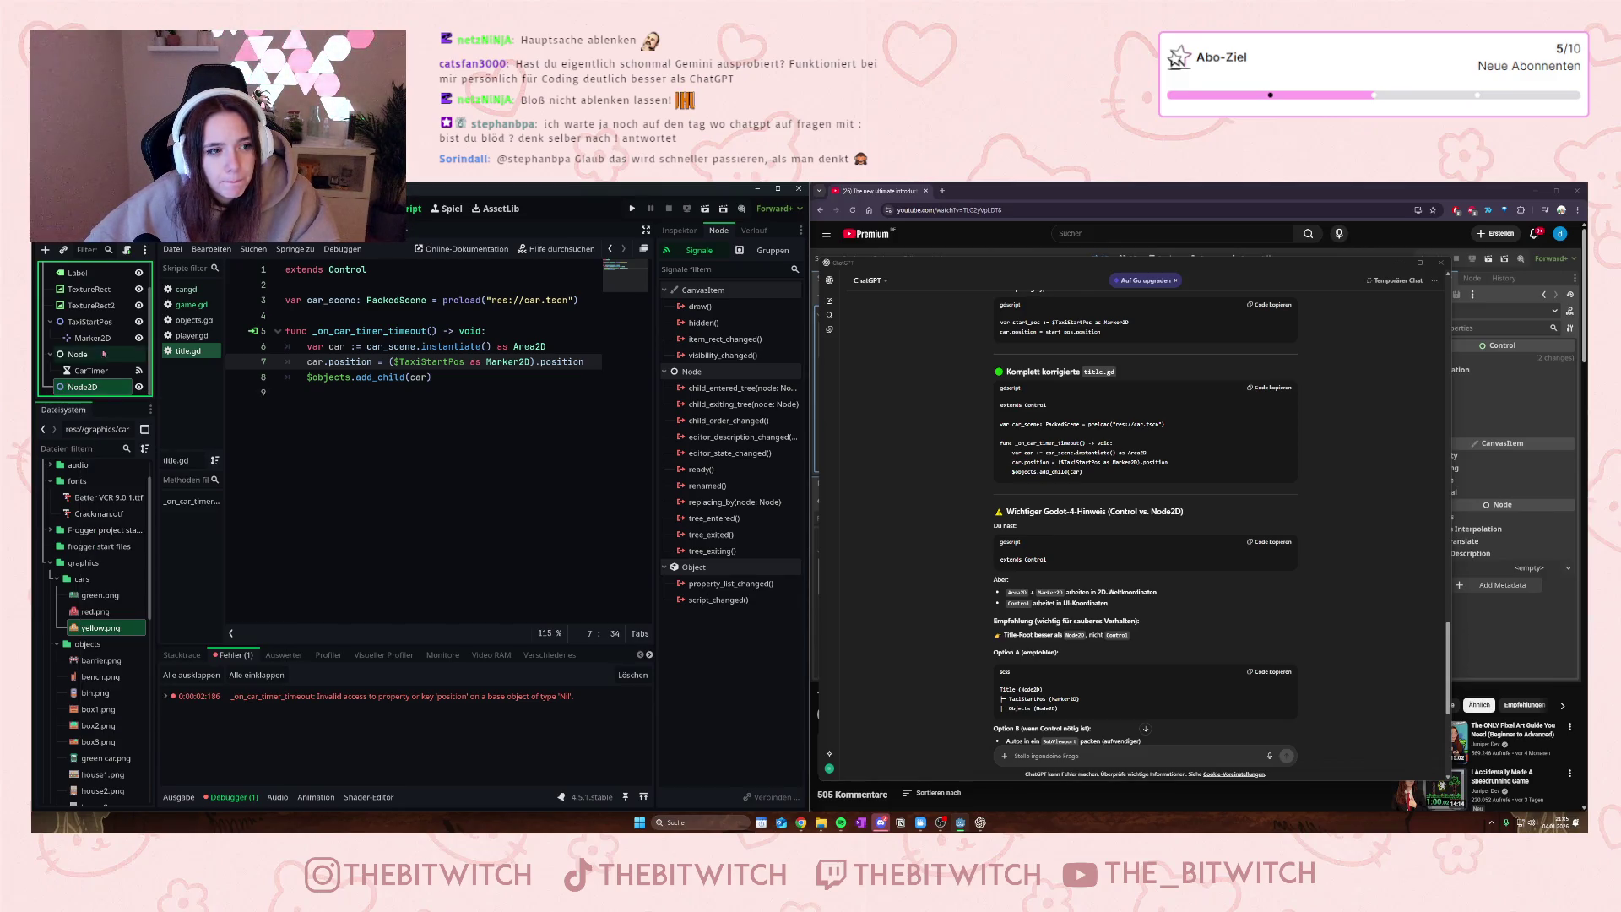
pyautogui.click(93, 325)
pyautogui.keyDown('shift'); pyautogui.click(91, 356); pyautogui.keyUp('shift')
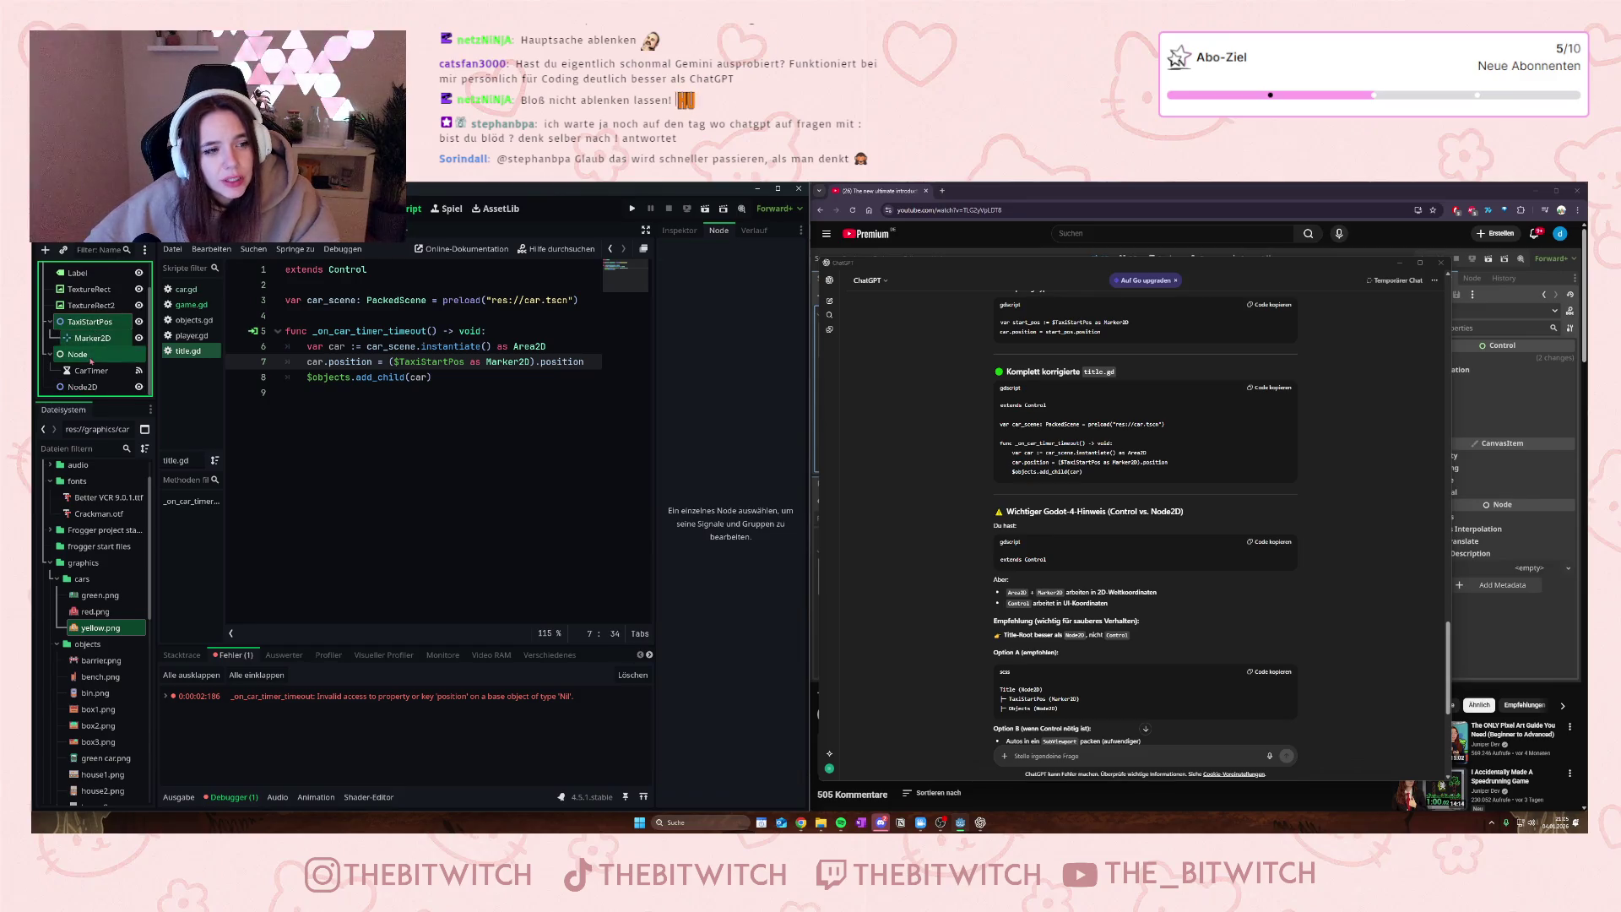
pyautogui.moveTo(88, 355); pyautogui.dragTo(85, 387)
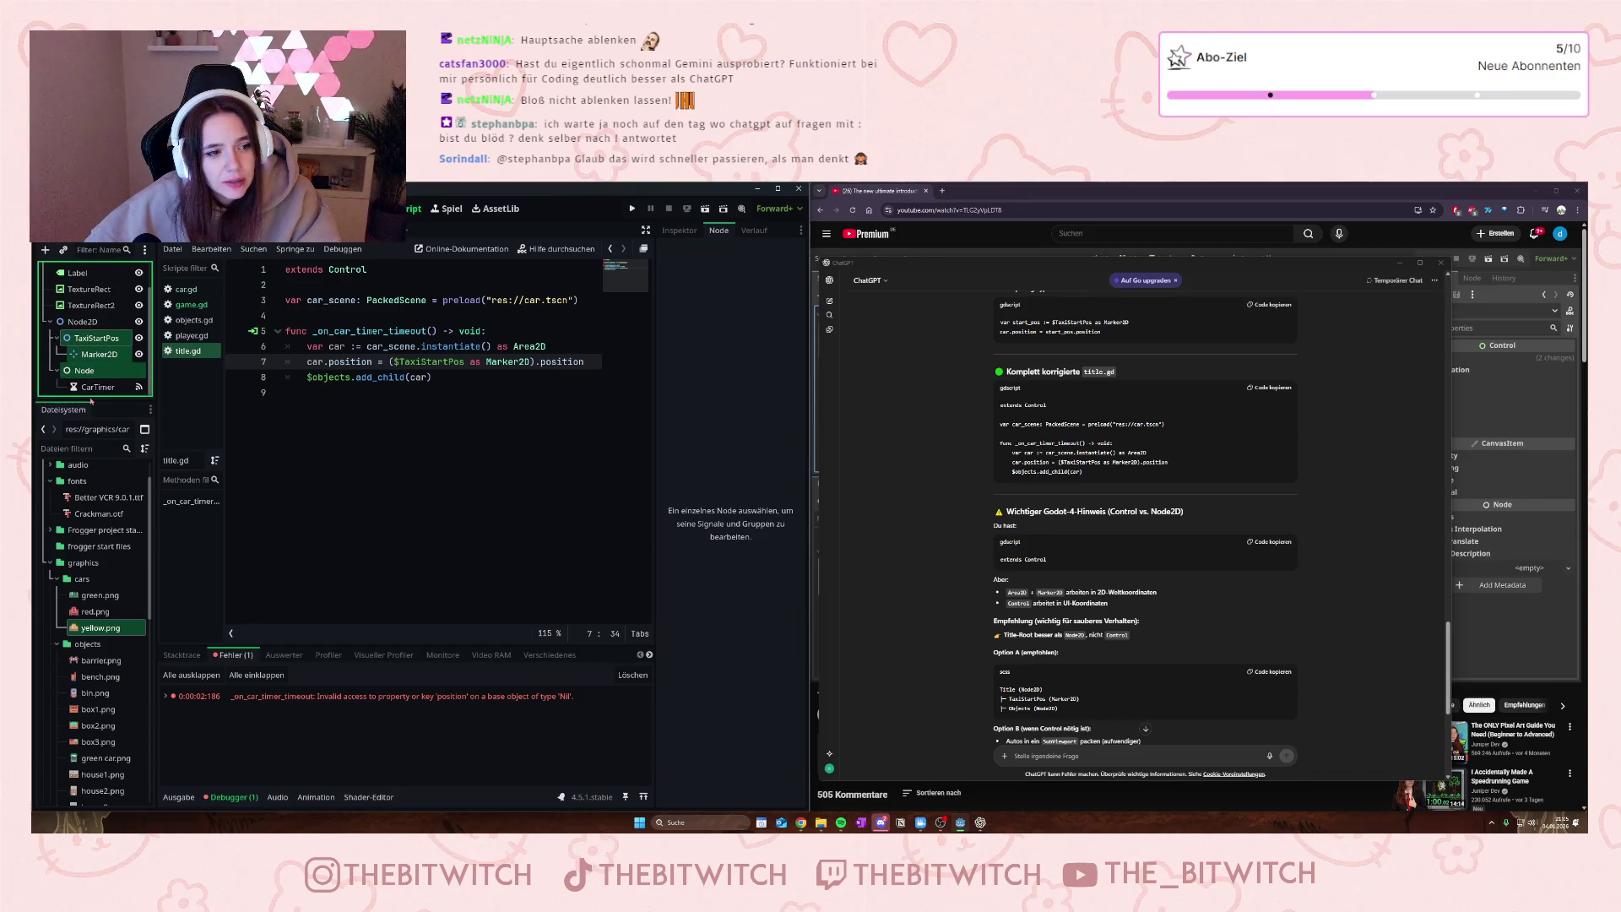
pyautogui.click(91, 356)
# - Rename the Node2D to 'Taxi' and run the current scene
pyautogui.scroll(2, 91, 354)
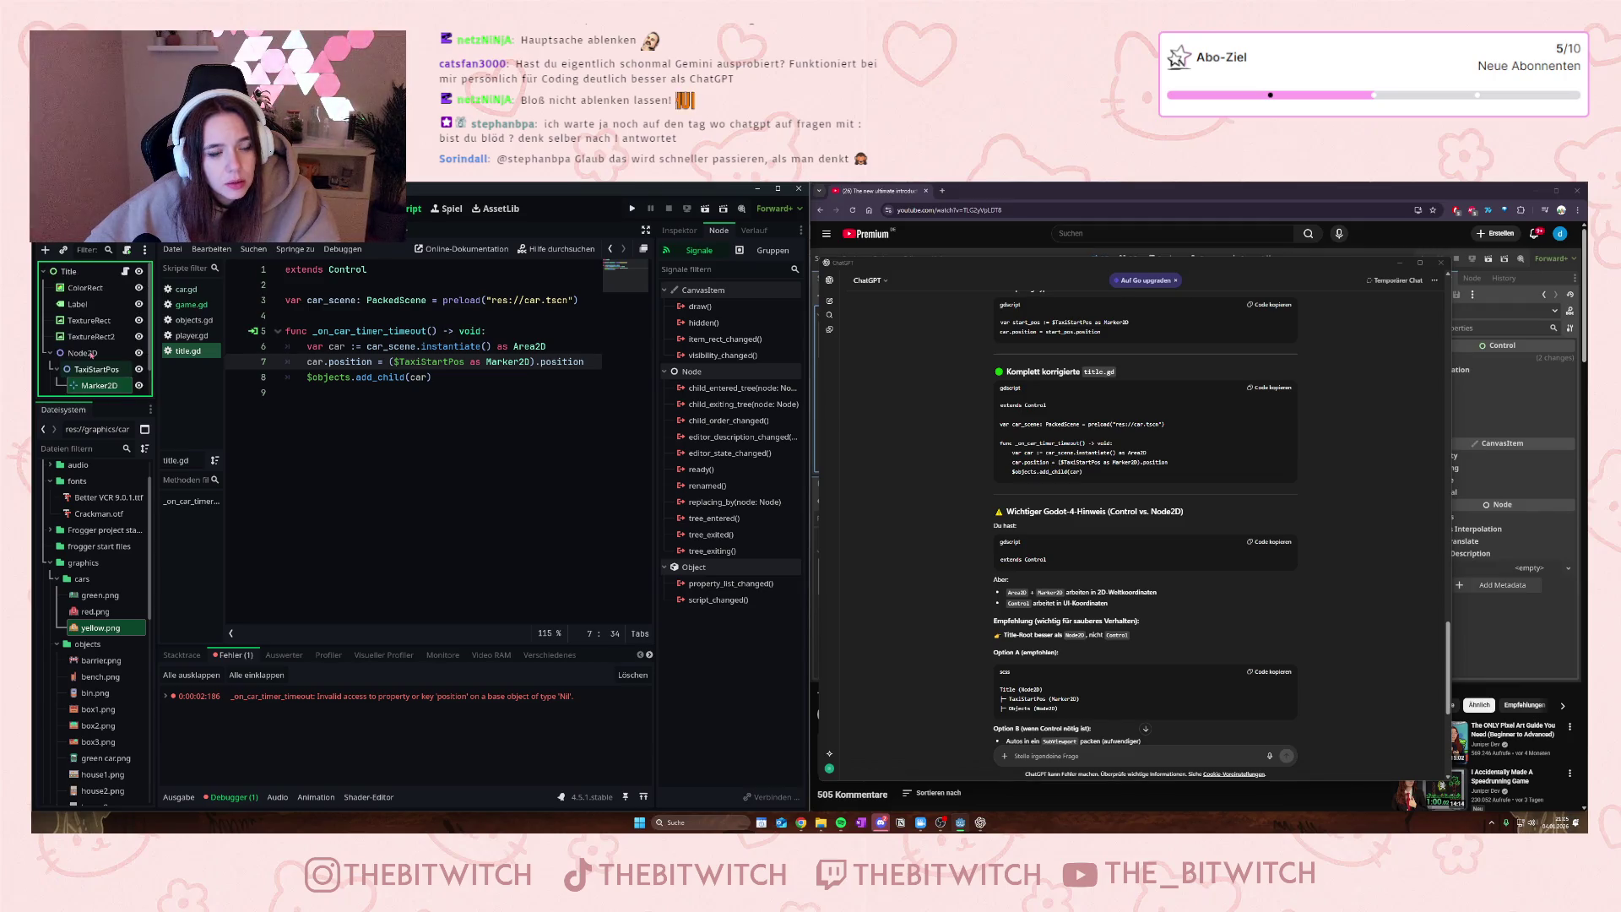
pyautogui.click(91, 355)
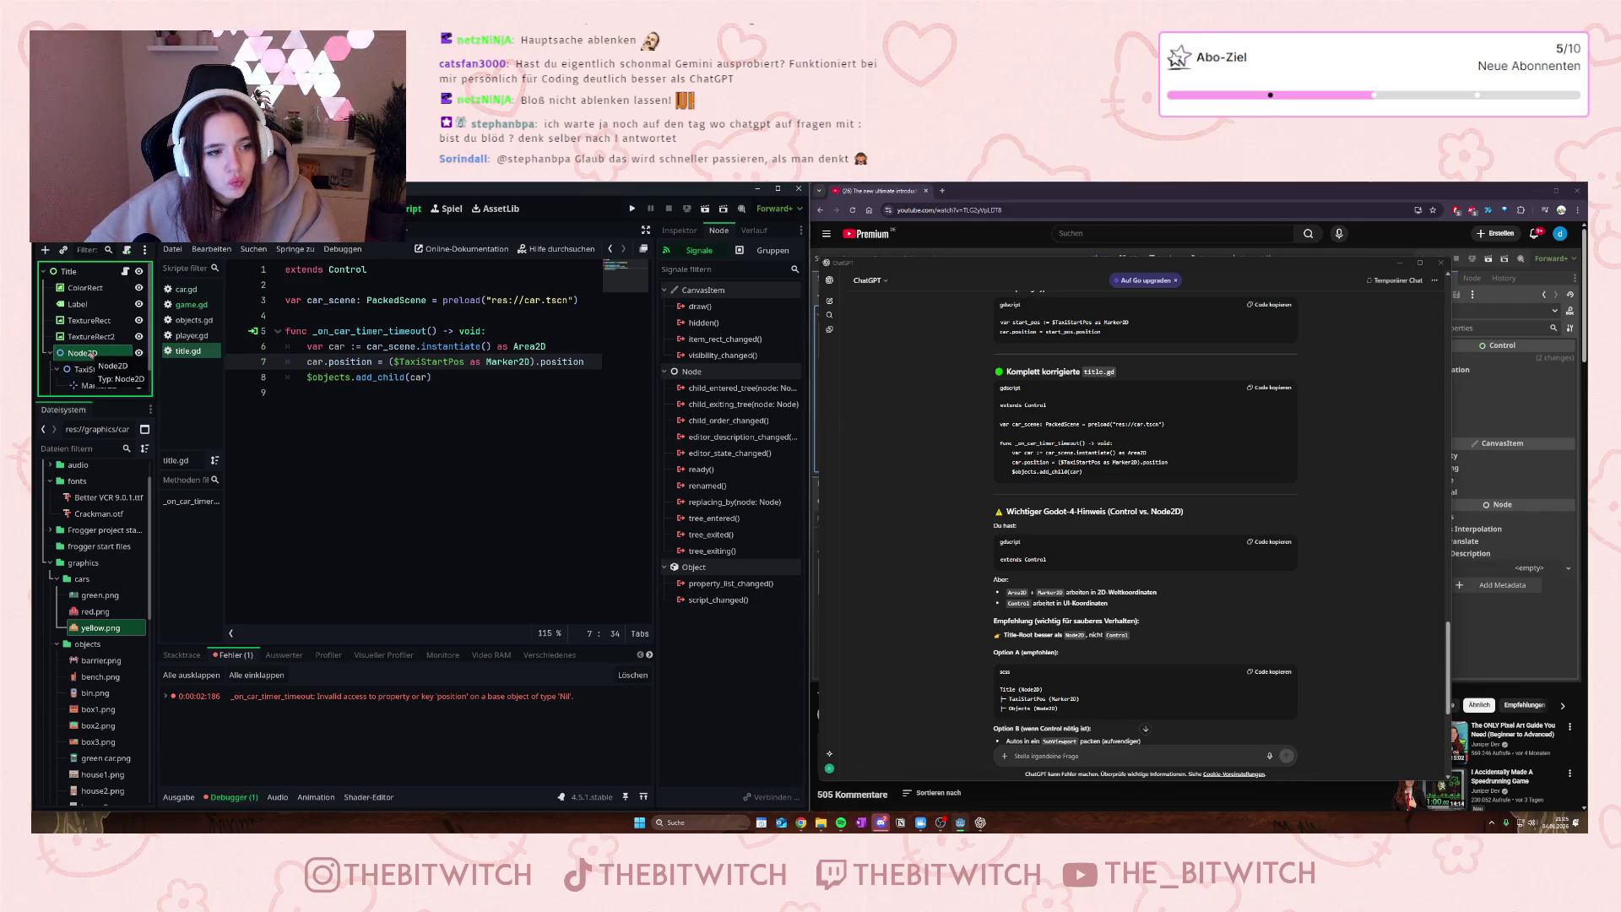
pyautogui.click(94, 354)
pyautogui.write('Taxi')
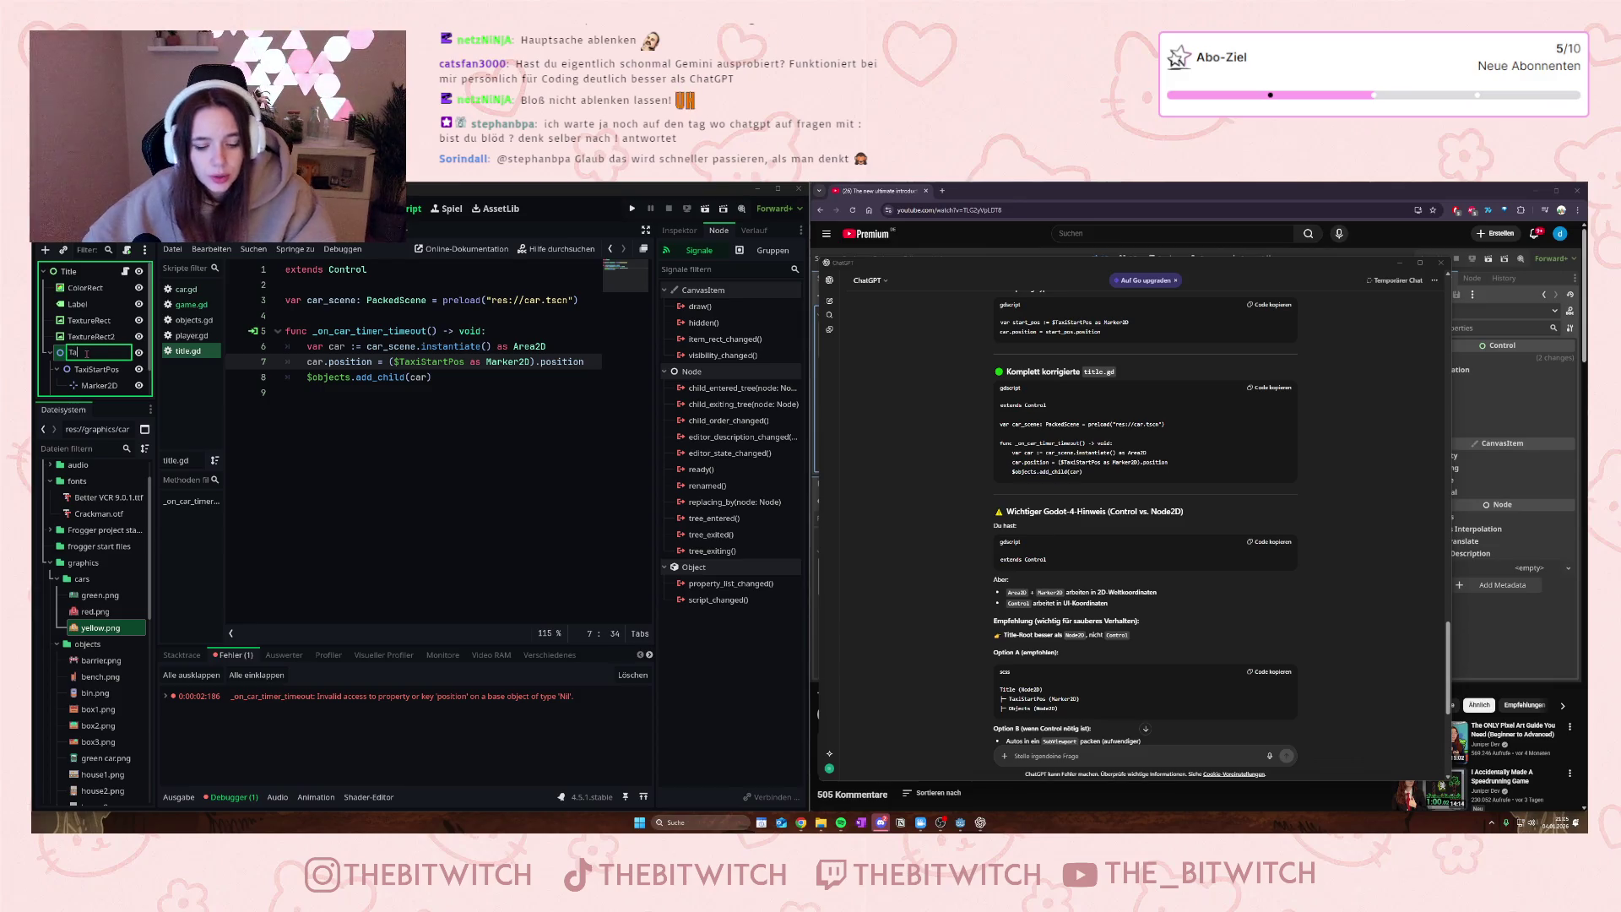
pyautogui.press('Return')
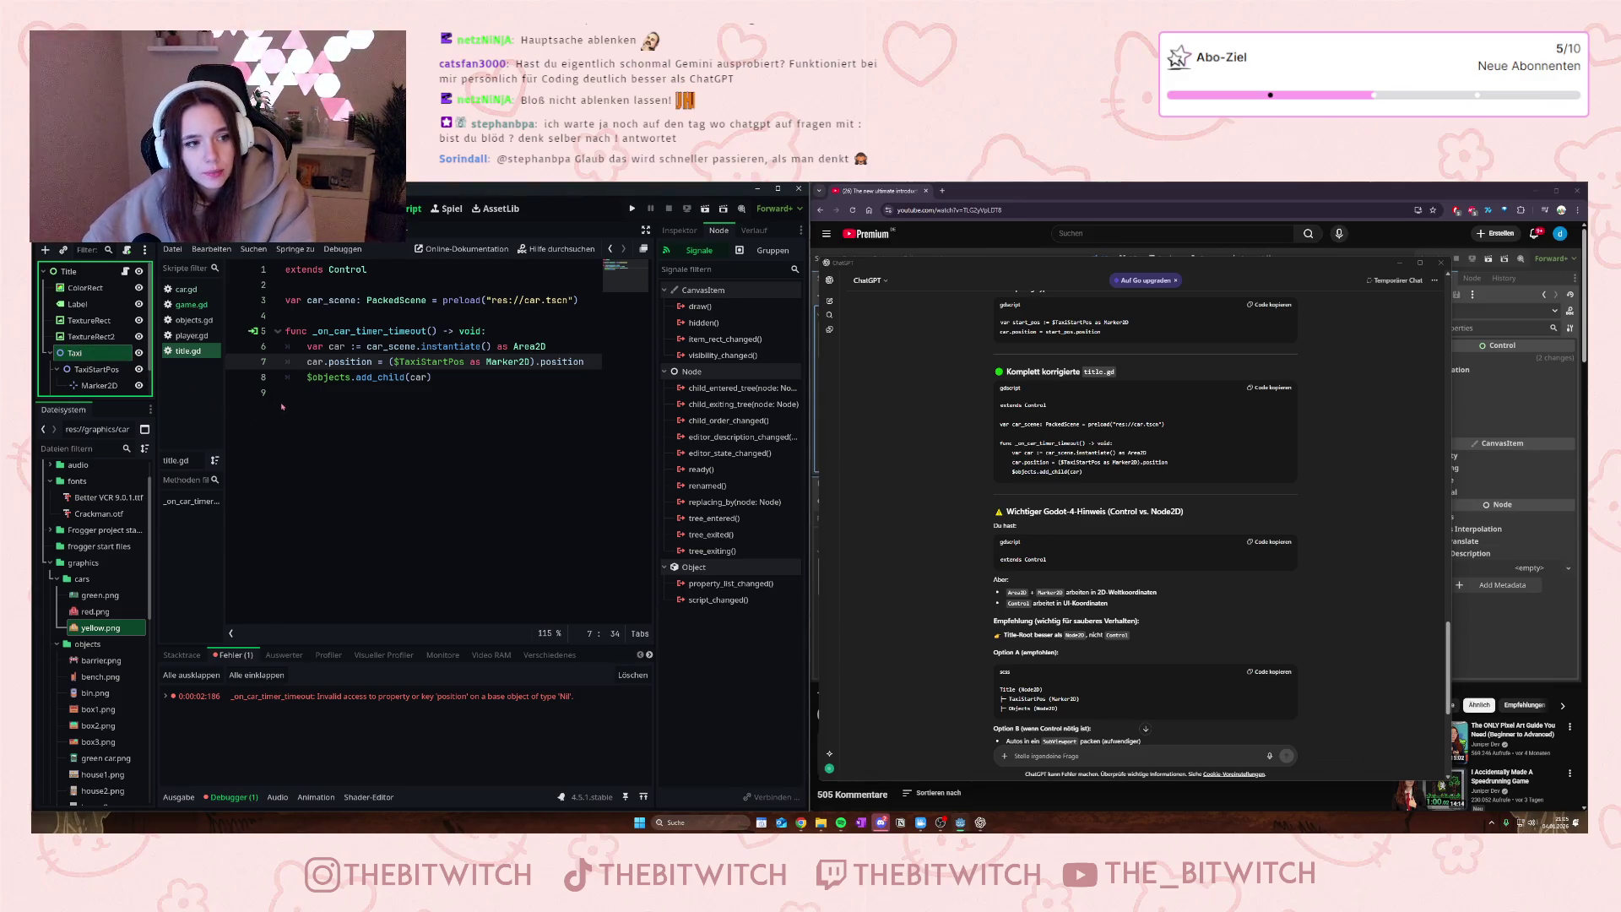
pyautogui.click(707, 209)
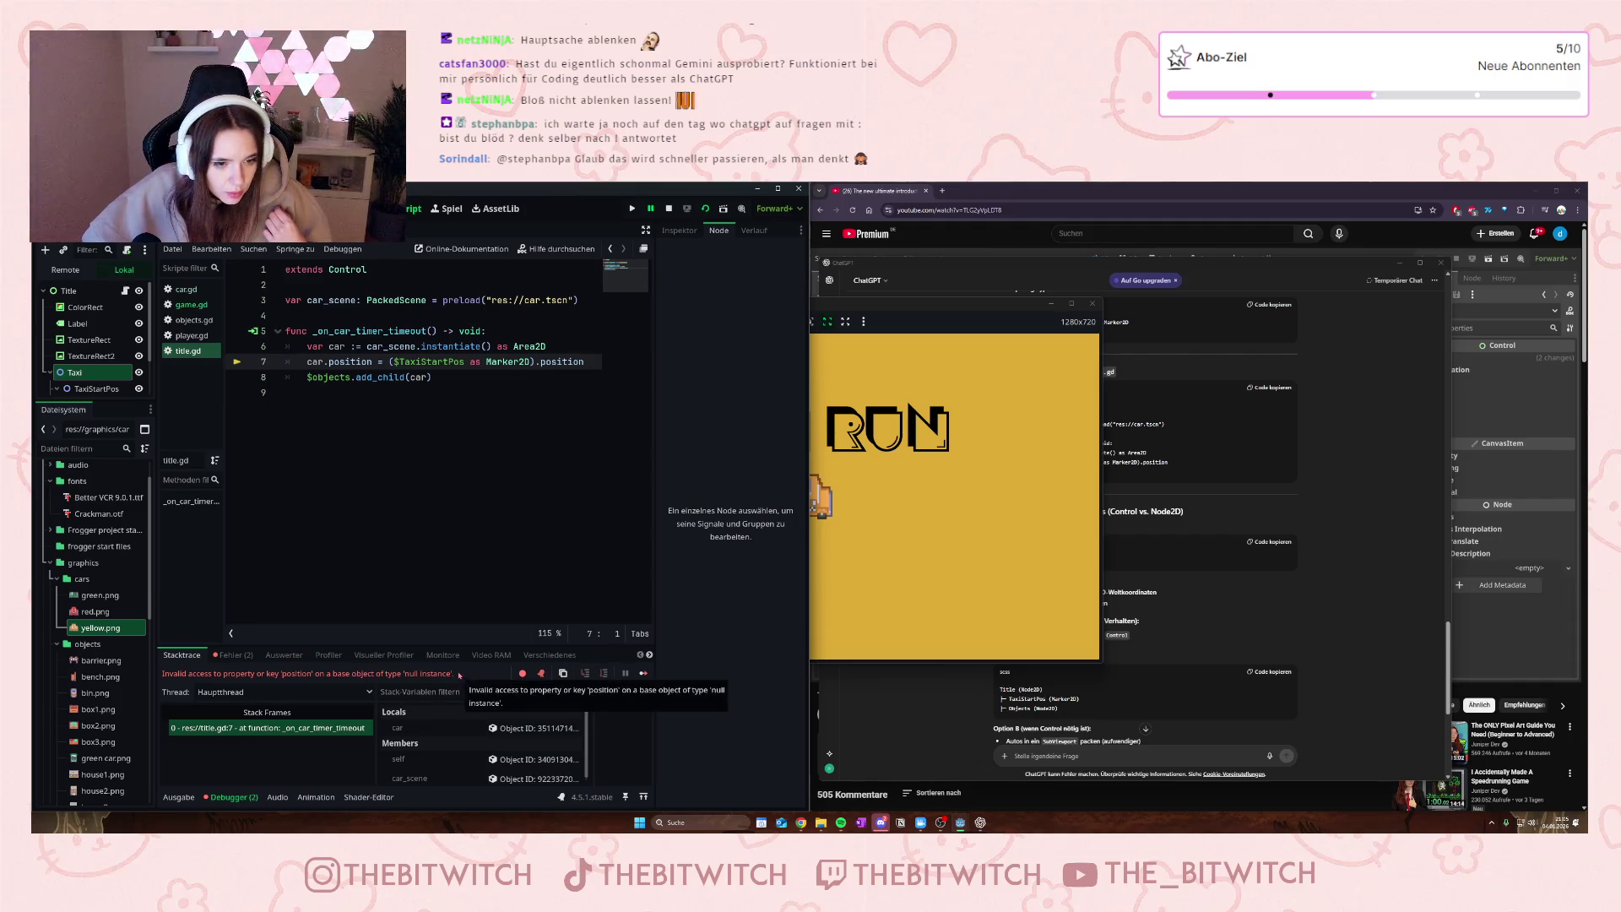
# - Clear the old errors, rerun the scene, and inspect the TaxiStartPos not-found error
pyautogui.click(234, 654)
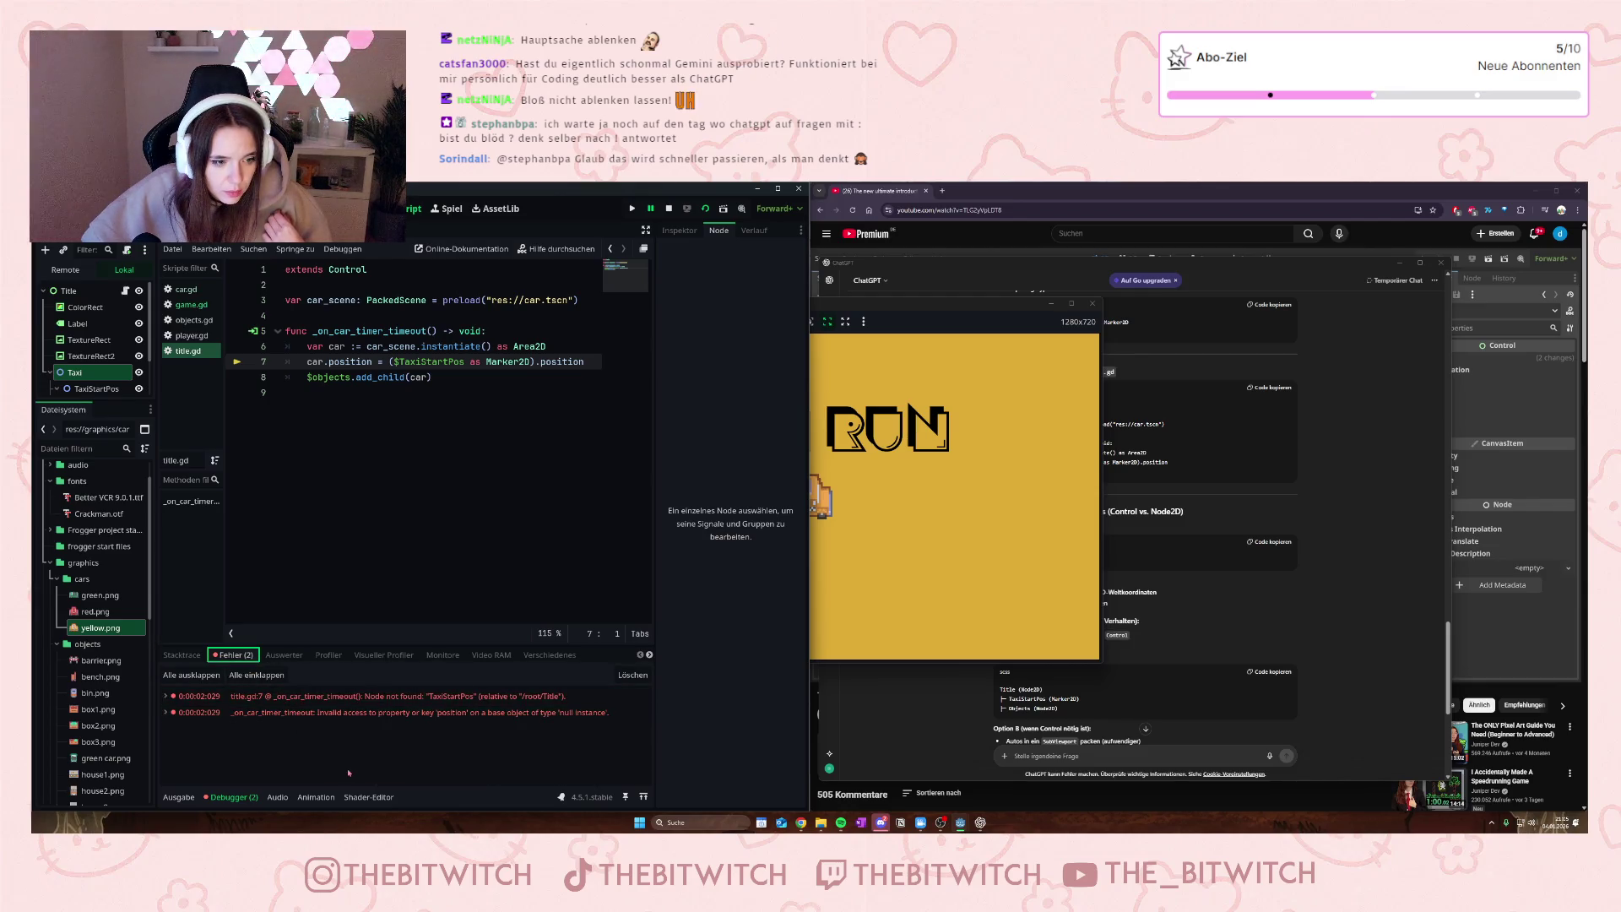
pyautogui.click(632, 676)
pyautogui.click(976, 419)
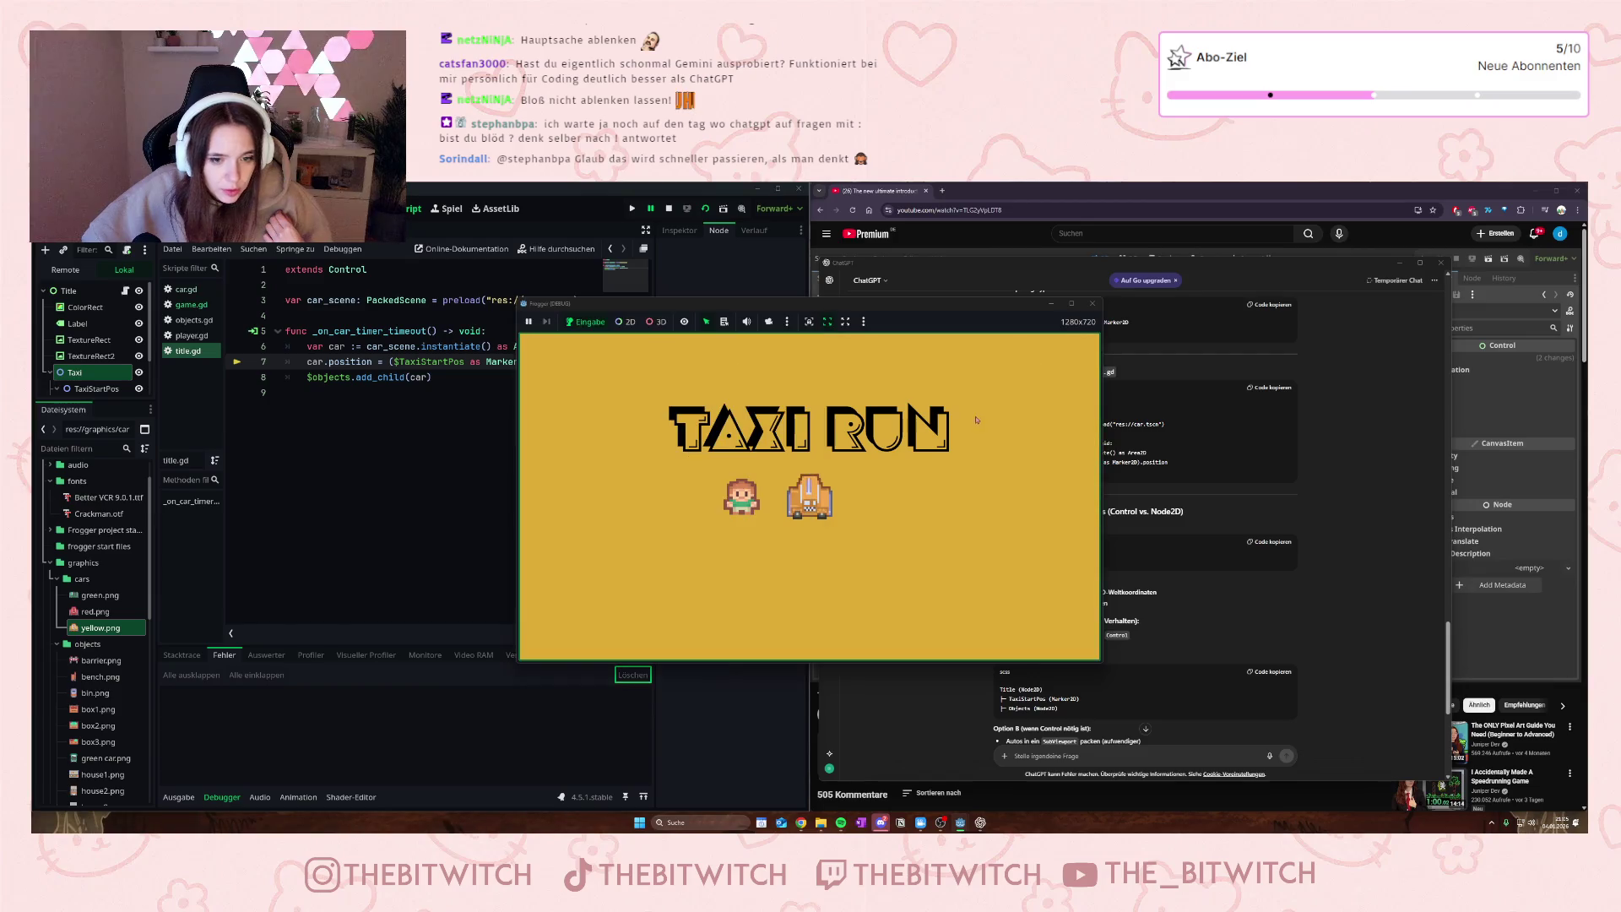
pyautogui.click(690, 211)
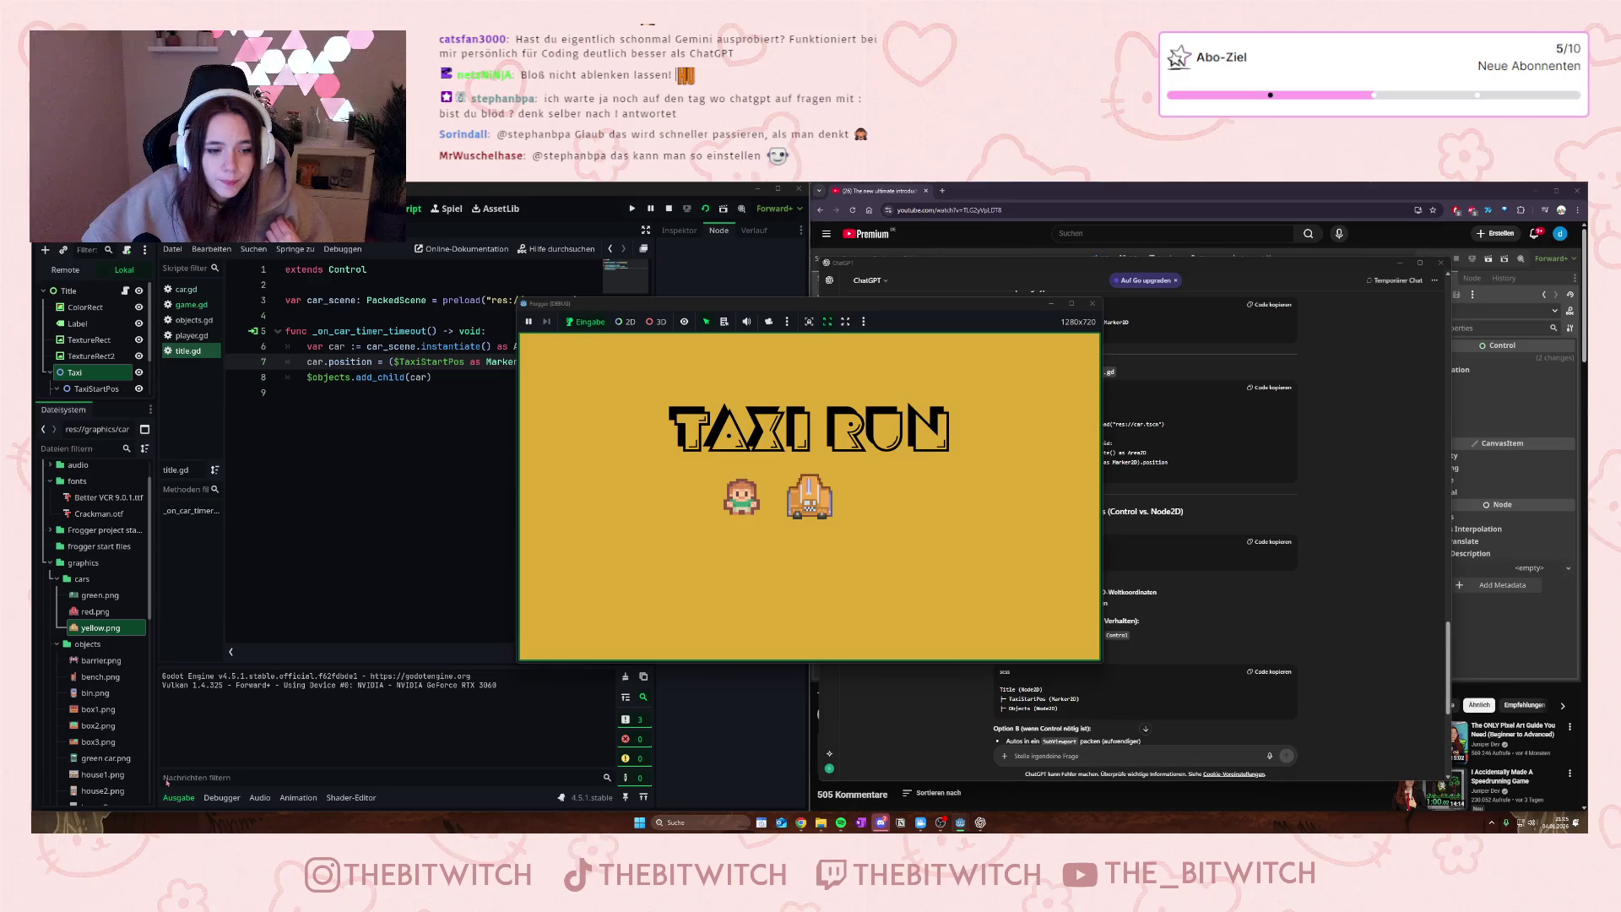
pyautogui.click(230, 656)
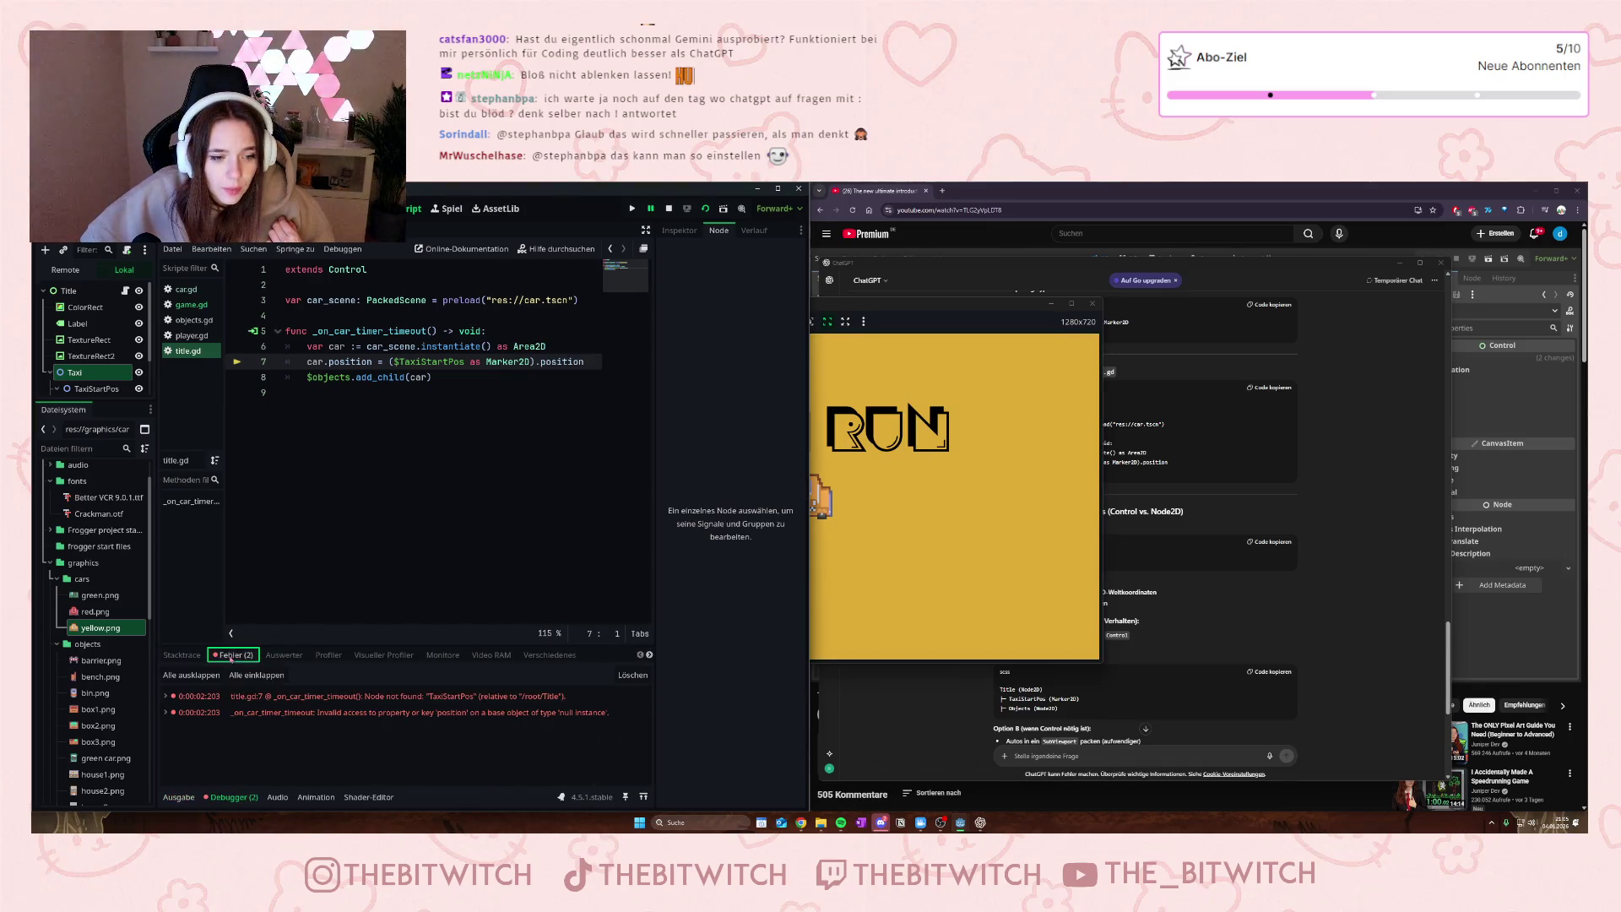
pyautogui.click(458, 698)
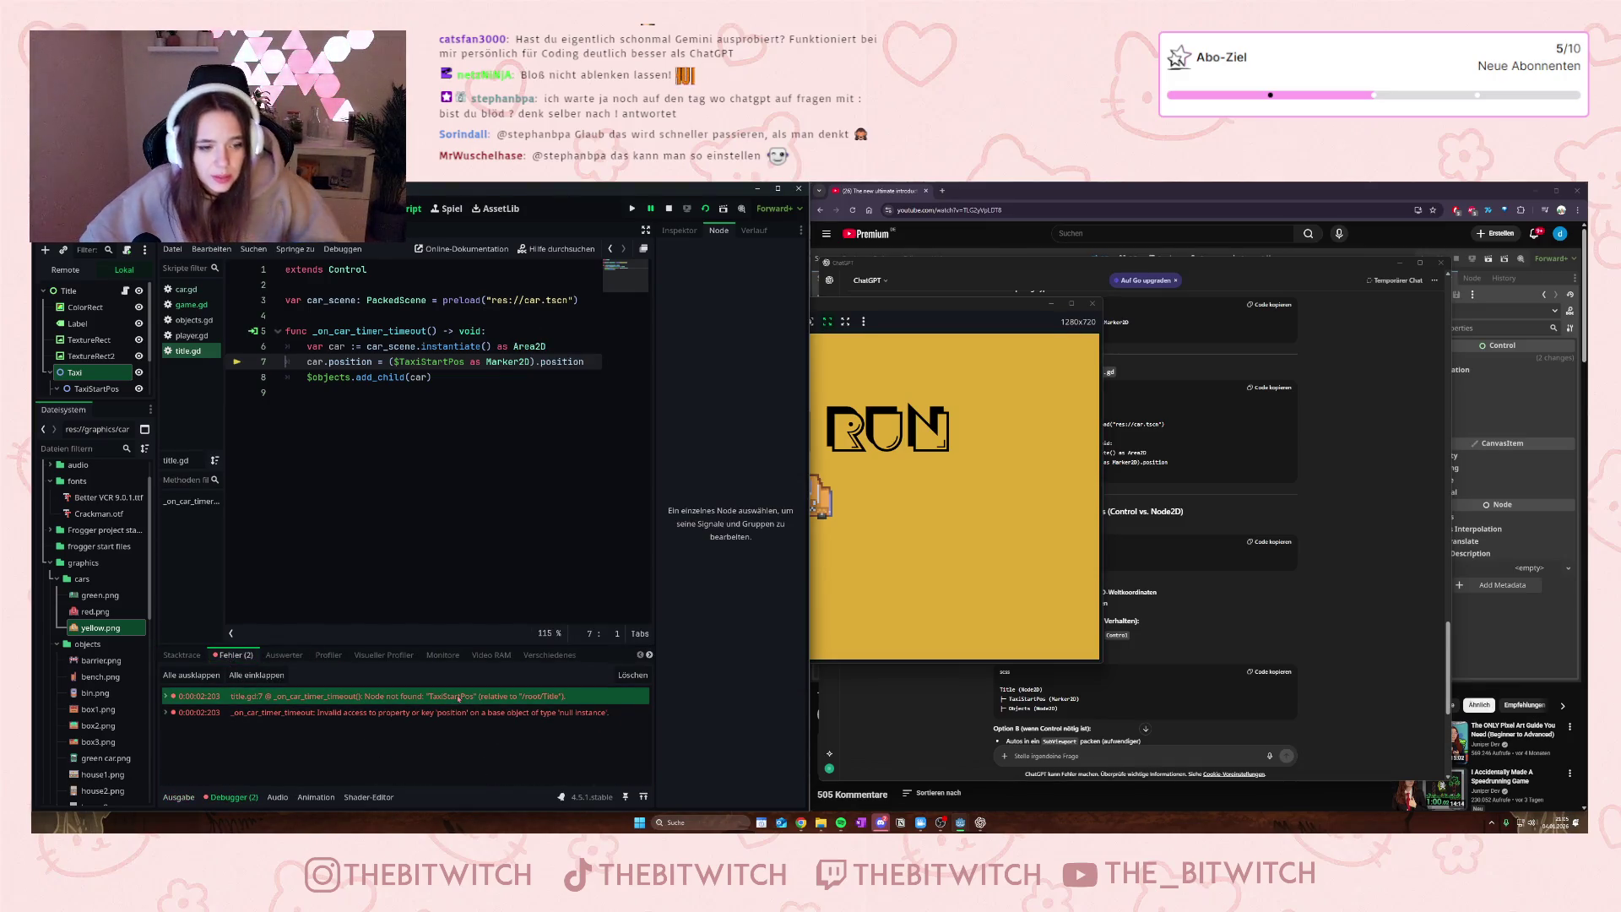
# - Start a ChatGPT message with 'Jetztdie', trying and then removing the pasted code line
pyautogui.click(1121, 744)
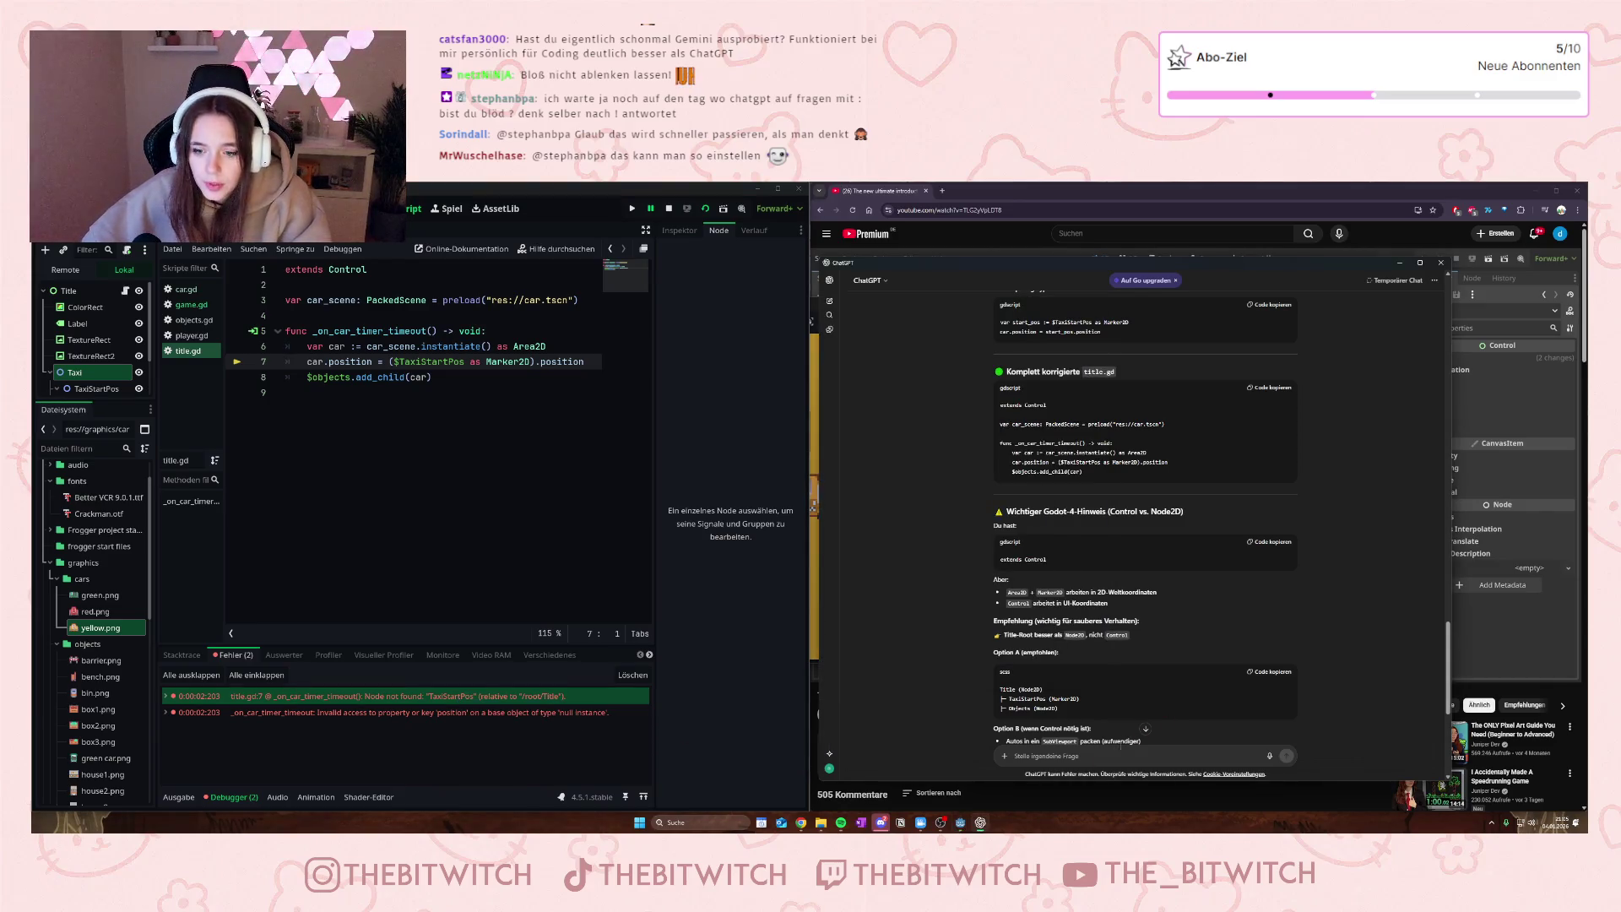
pyautogui.write('Jetzt')
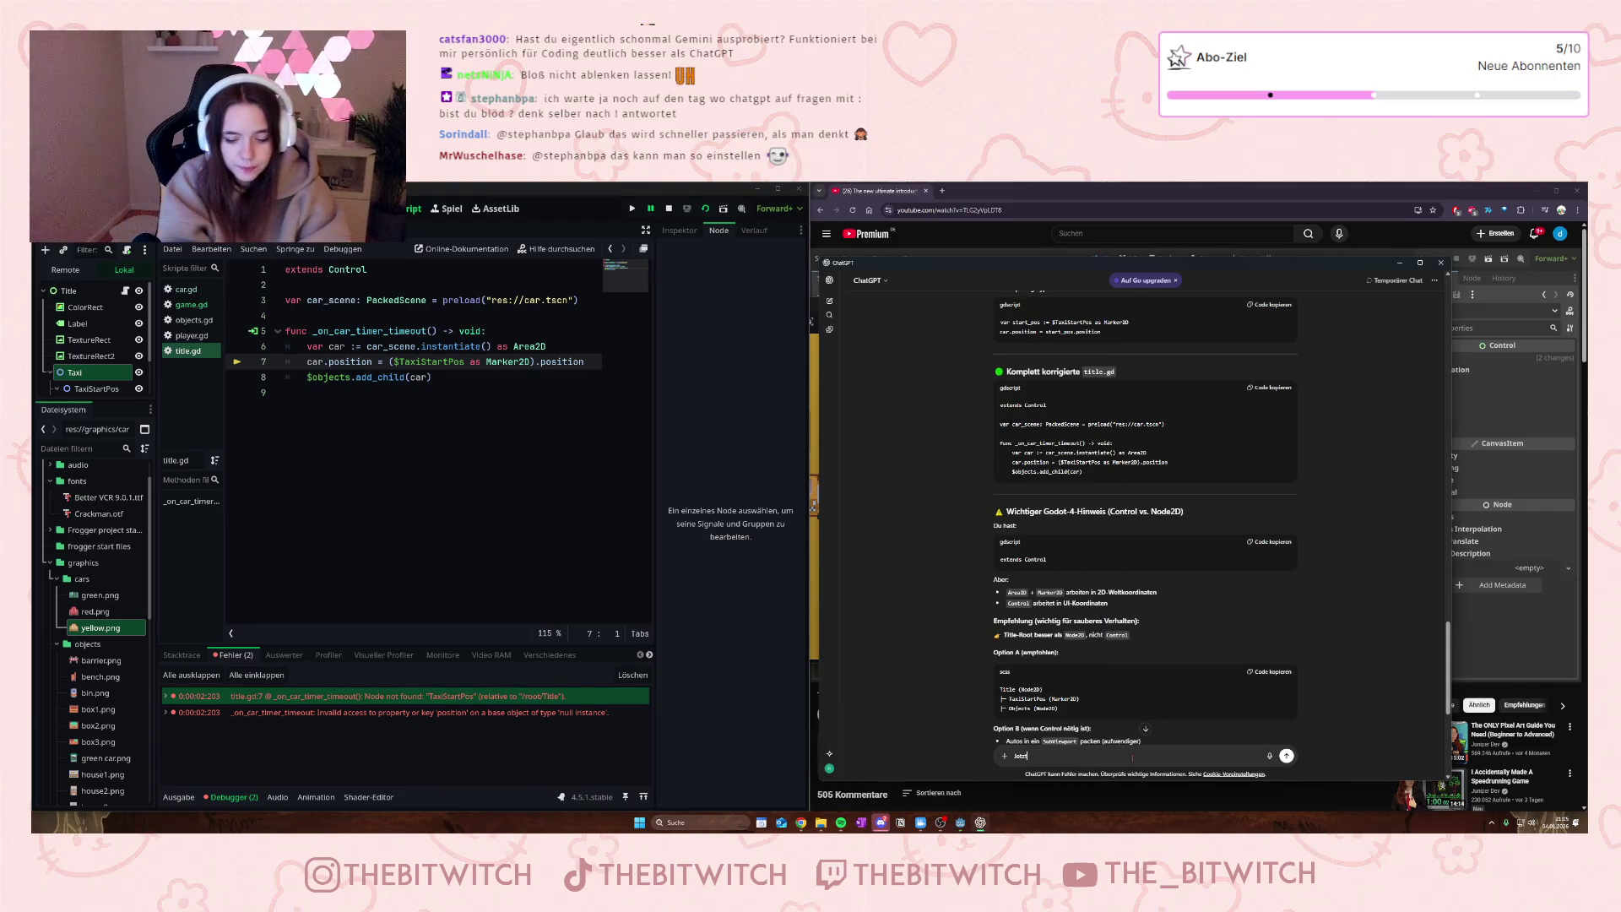
pyautogui.write('diese Fehler:')
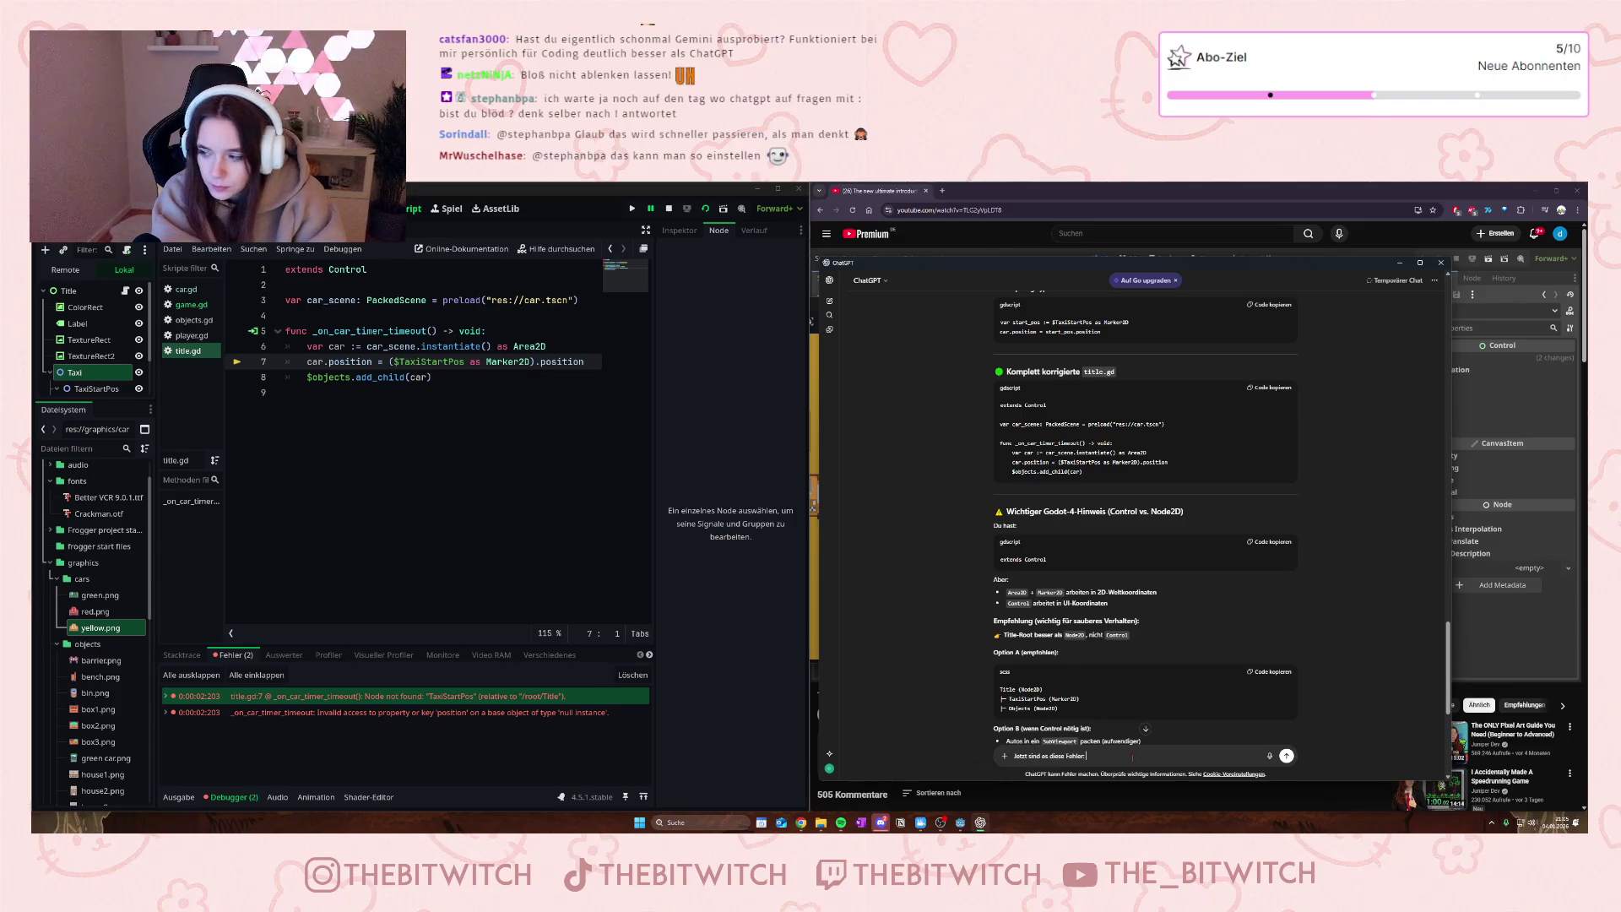
pyautogui.hotkey('shift', 'Return')
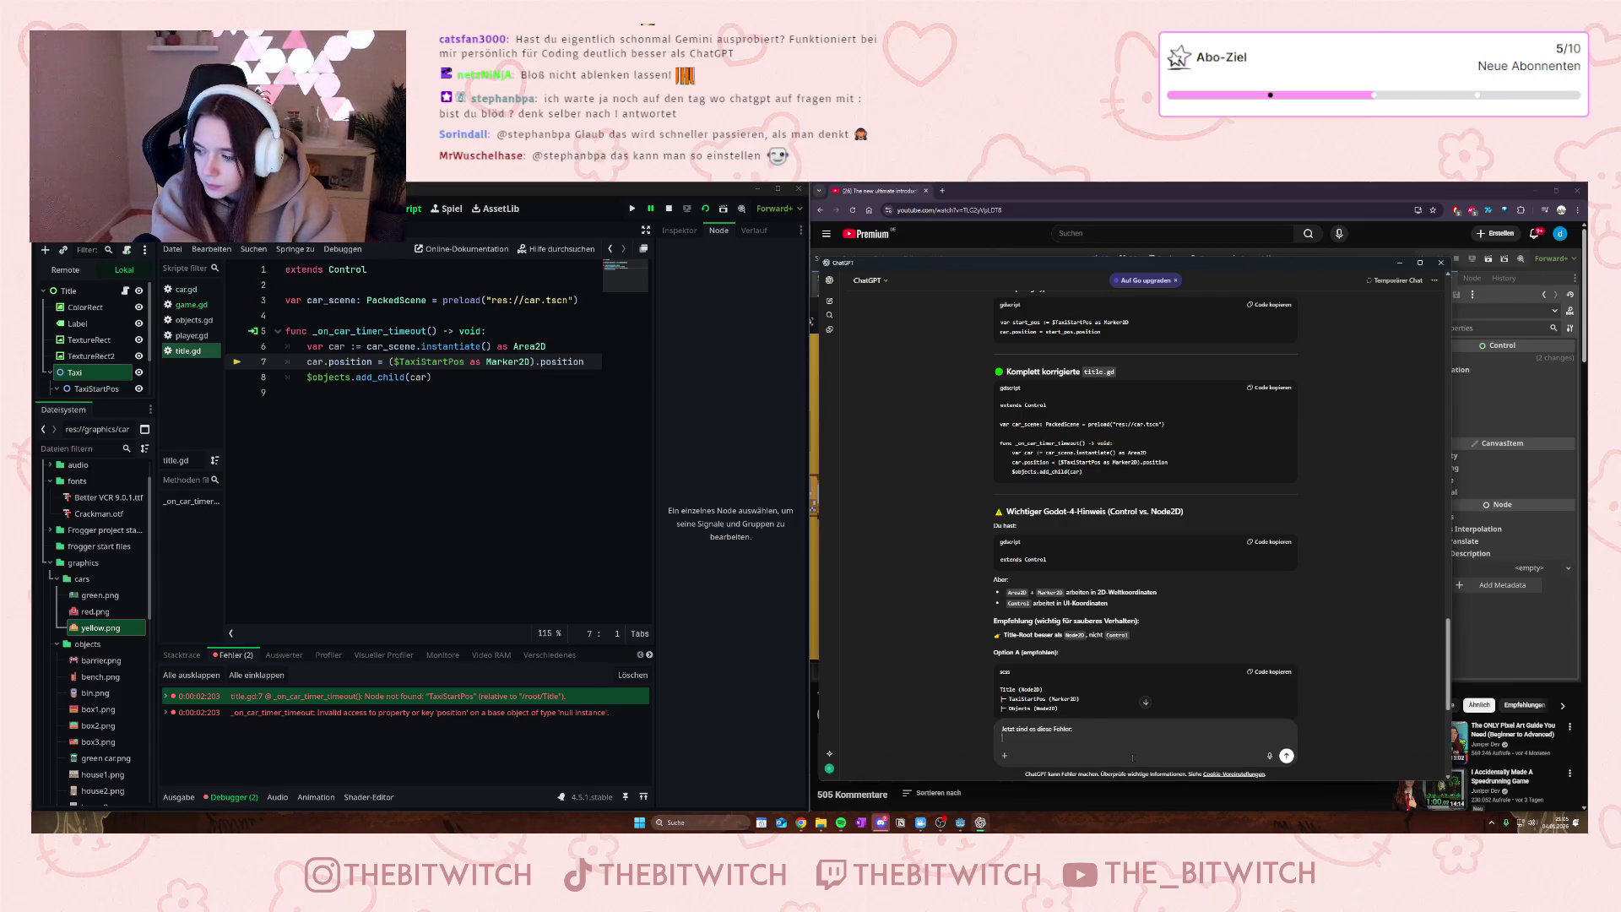
pyautogui.write('car.position = ($TaxiStartPos as Marker2D).position')
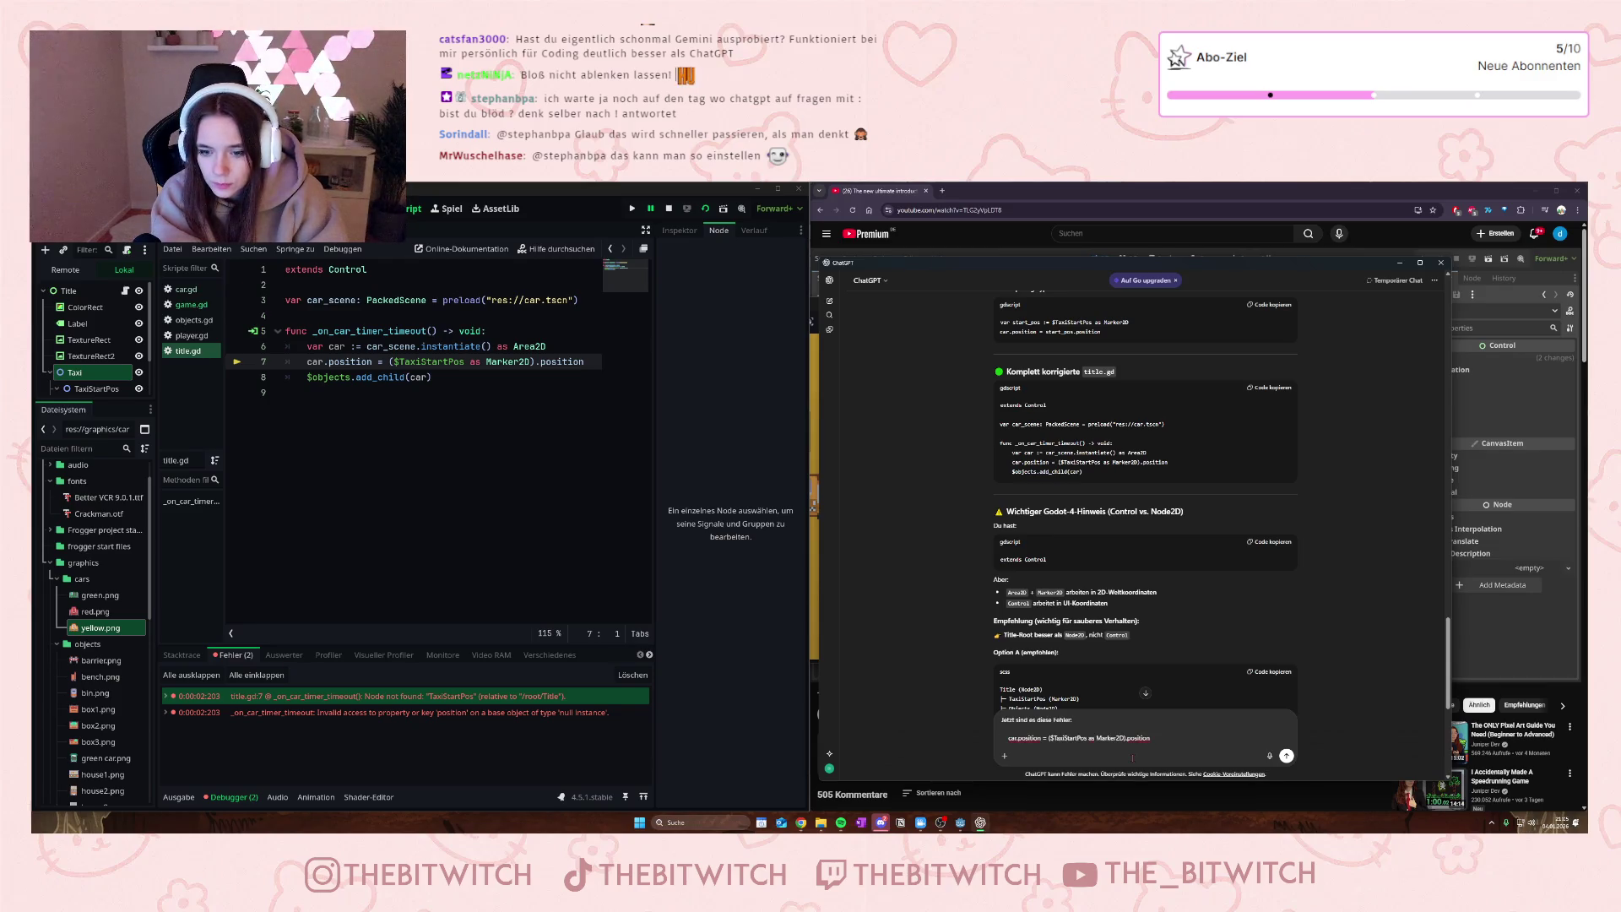
pyautogui.hotkey('ctrl', 'BackSpace')
pyautogui.hotkey('ctrl', 'BackSpace')
pyautogui.hotkey('ctrl', 'BackSpace')
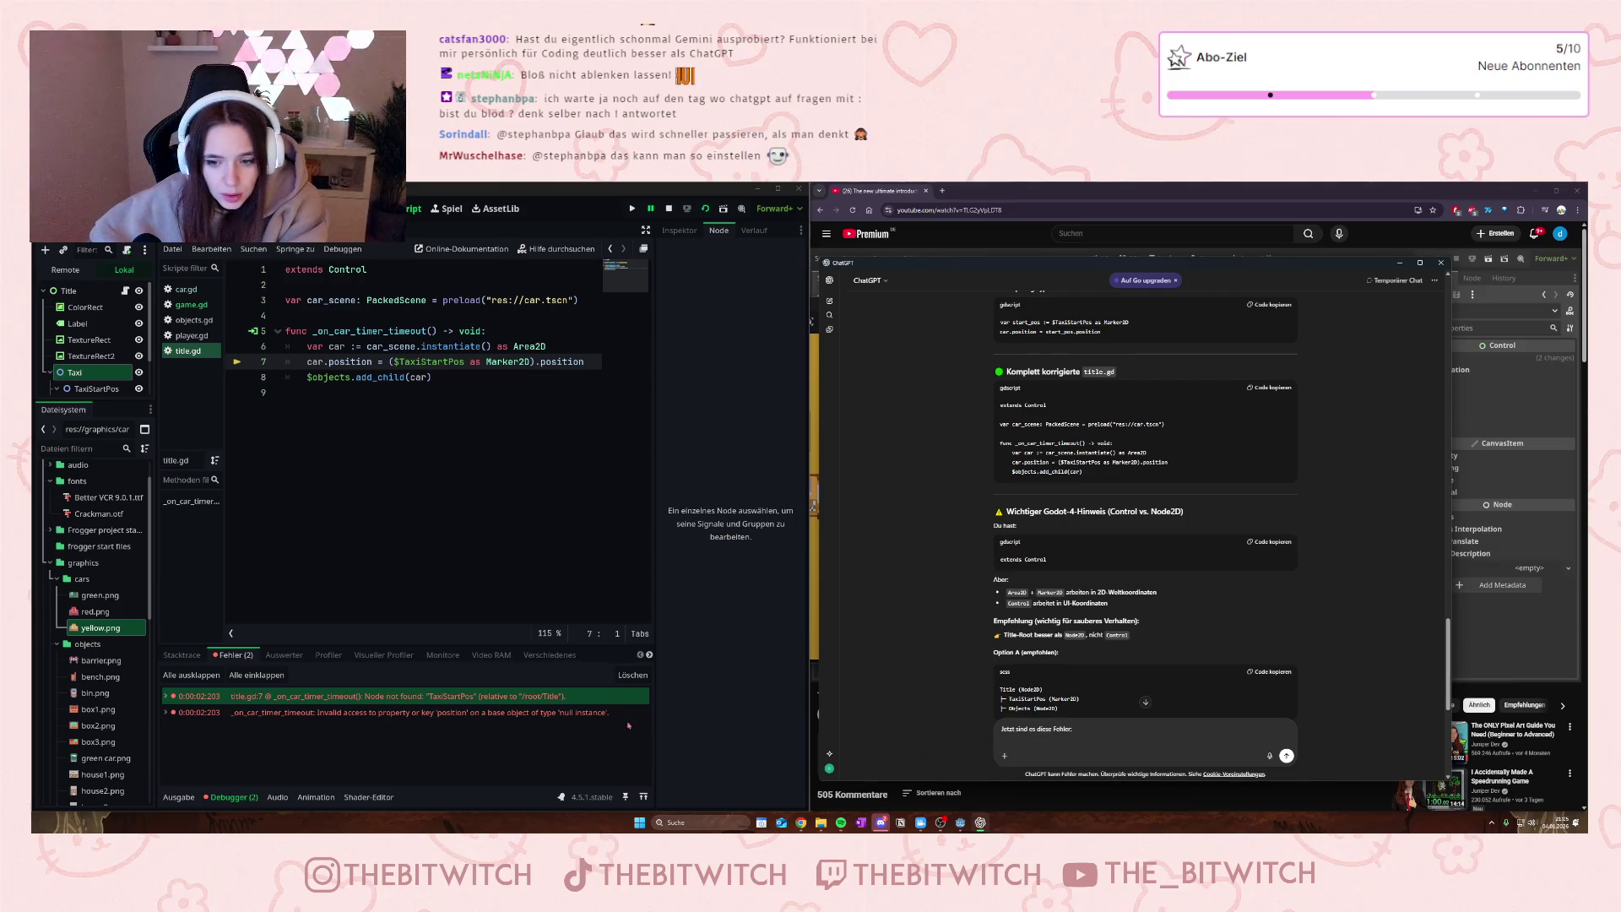
# - Copy the first error's message into the ChatGPT message and send it
pyautogui.rightClick(511, 699)
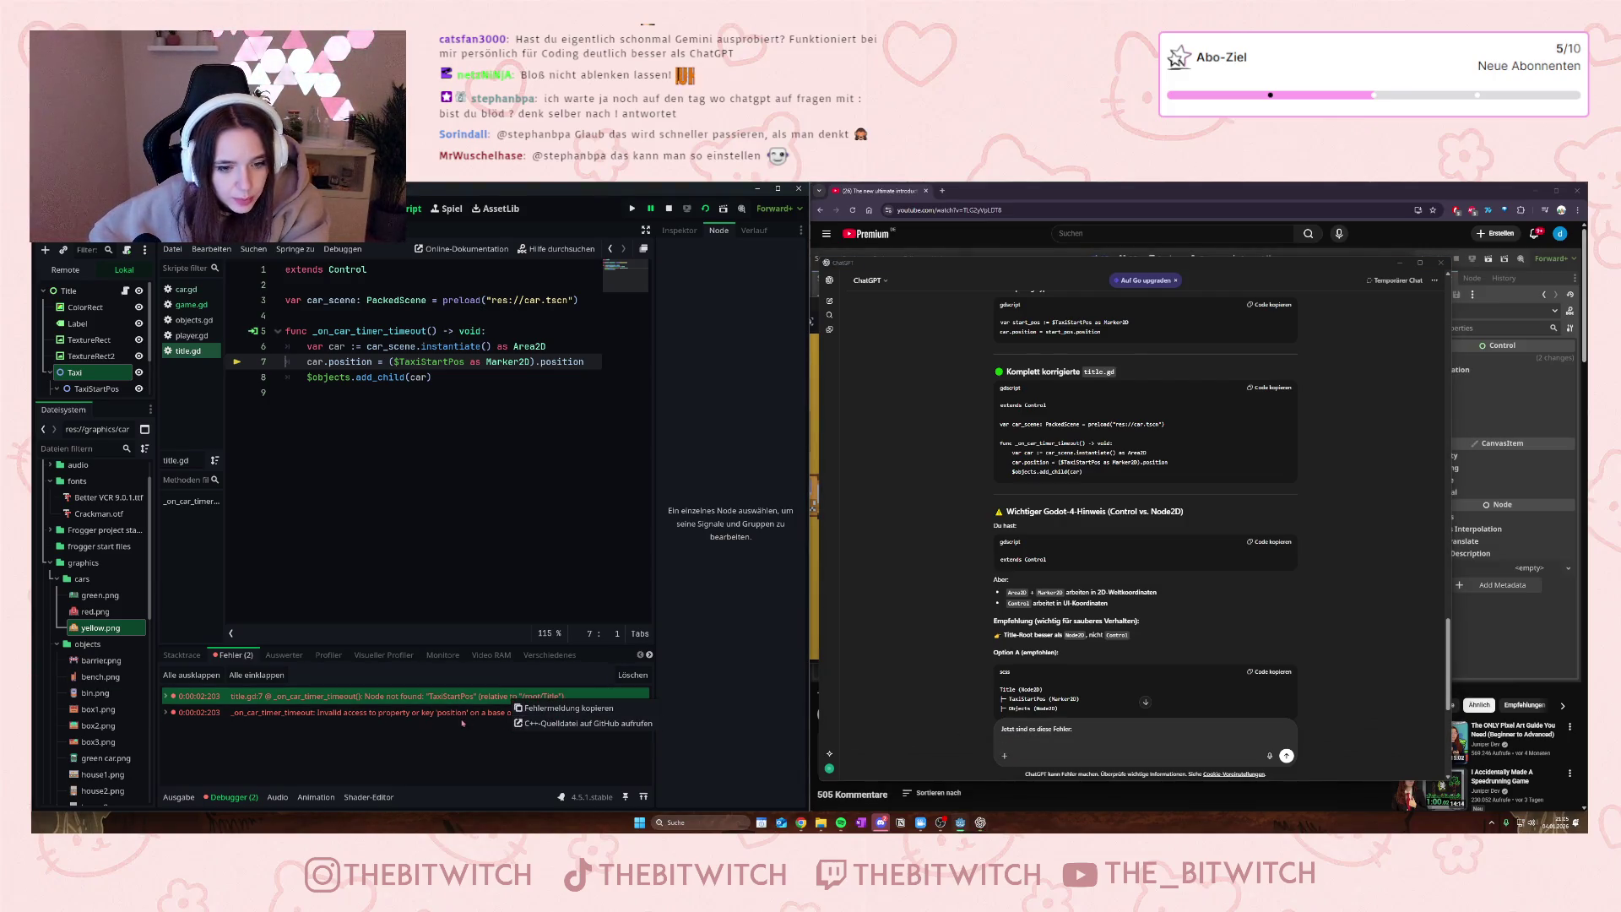
pyautogui.click(444, 696)
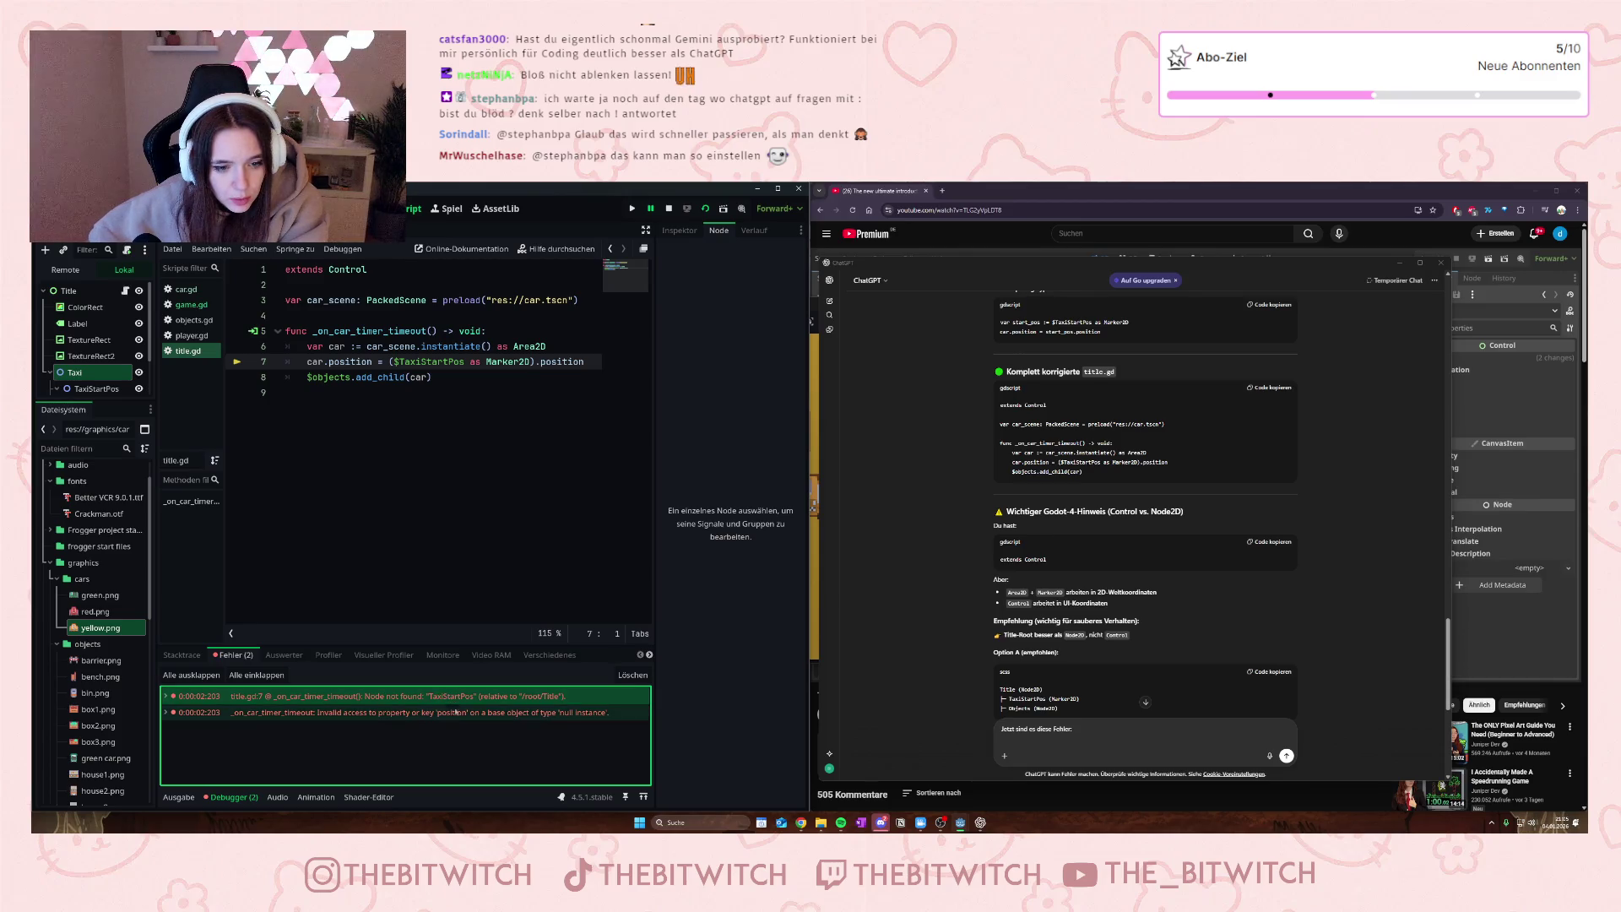
pyautogui.click(481, 698)
pyautogui.rightClick(487, 702)
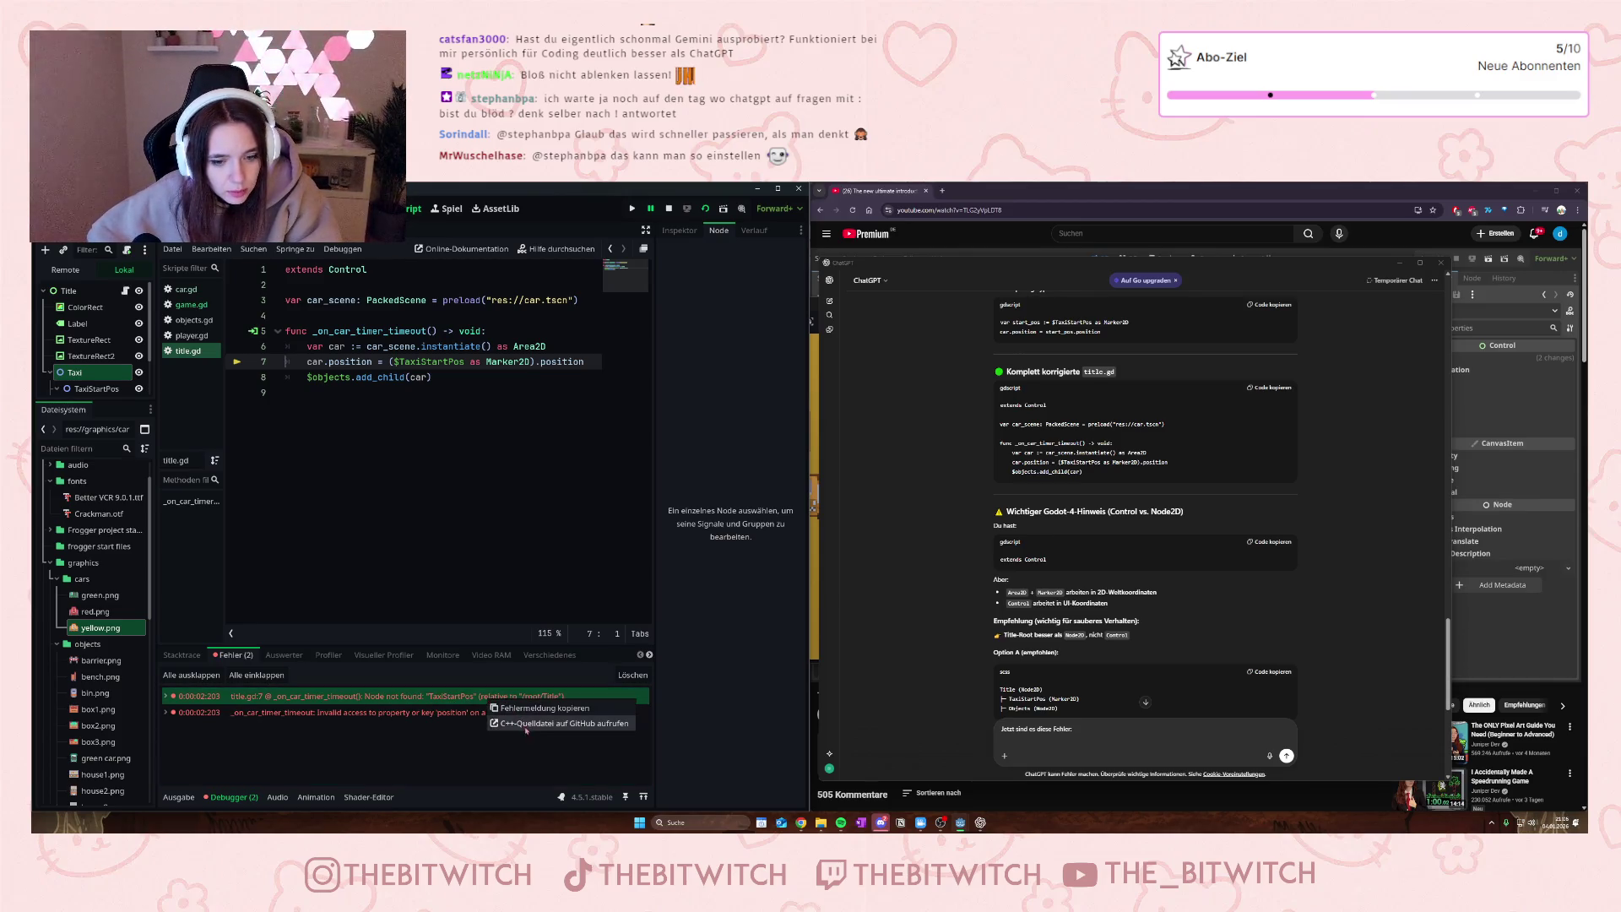
pyautogui.click(544, 707)
pyautogui.click(1054, 743)
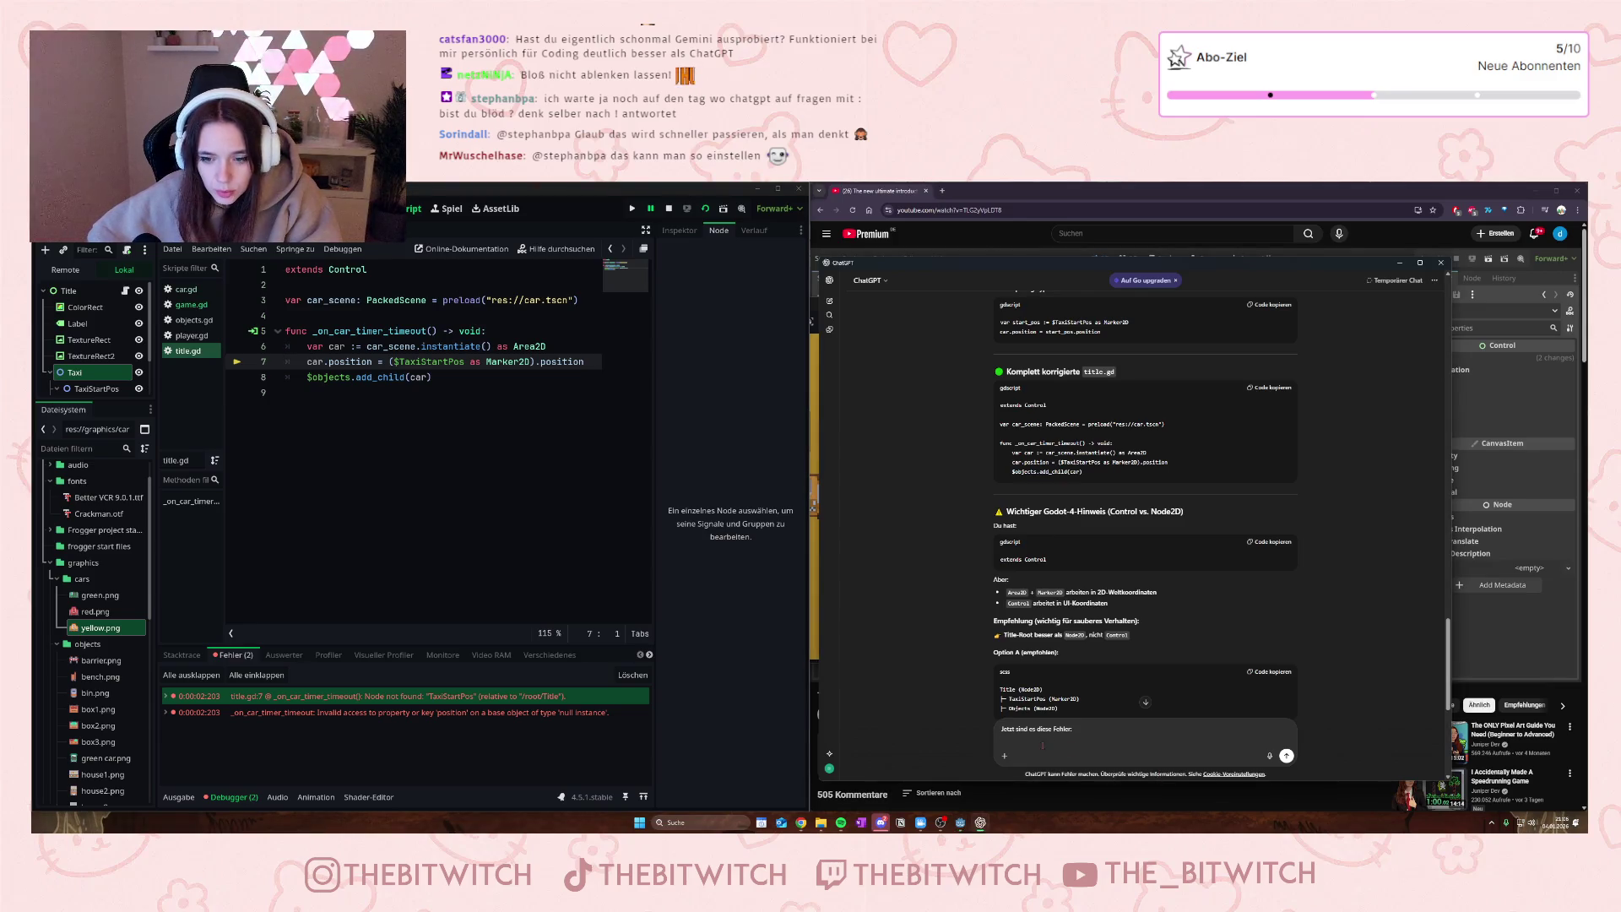
pyautogui.hotkey('ctrl', 'v')
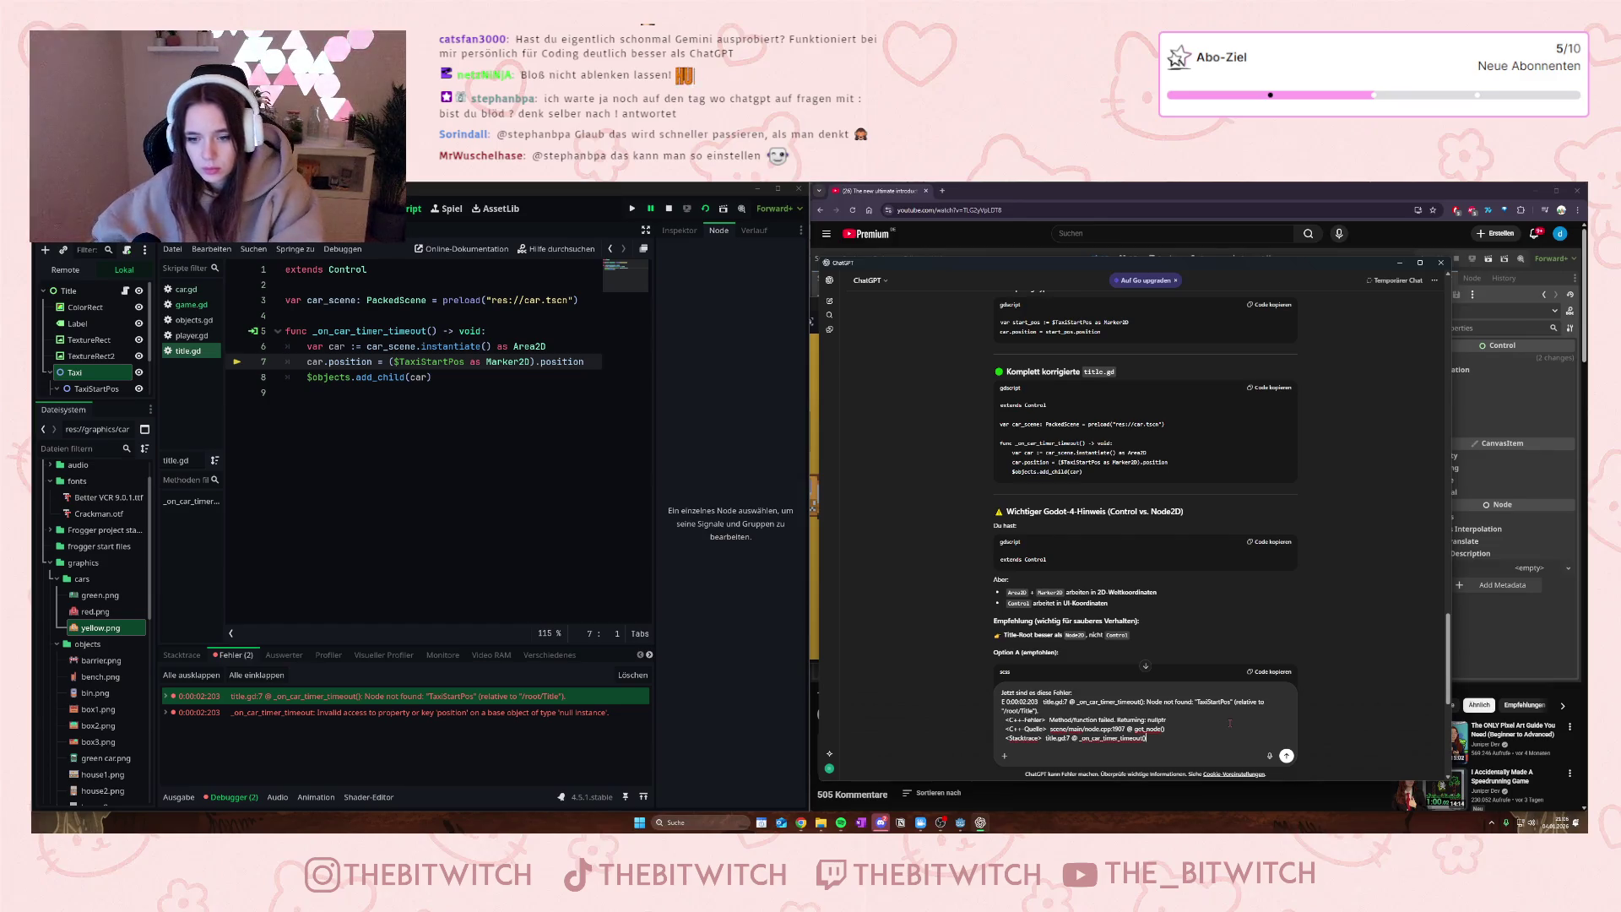
pyautogui.hotkey('shift', 'Return')
pyautogui.click(486, 711)
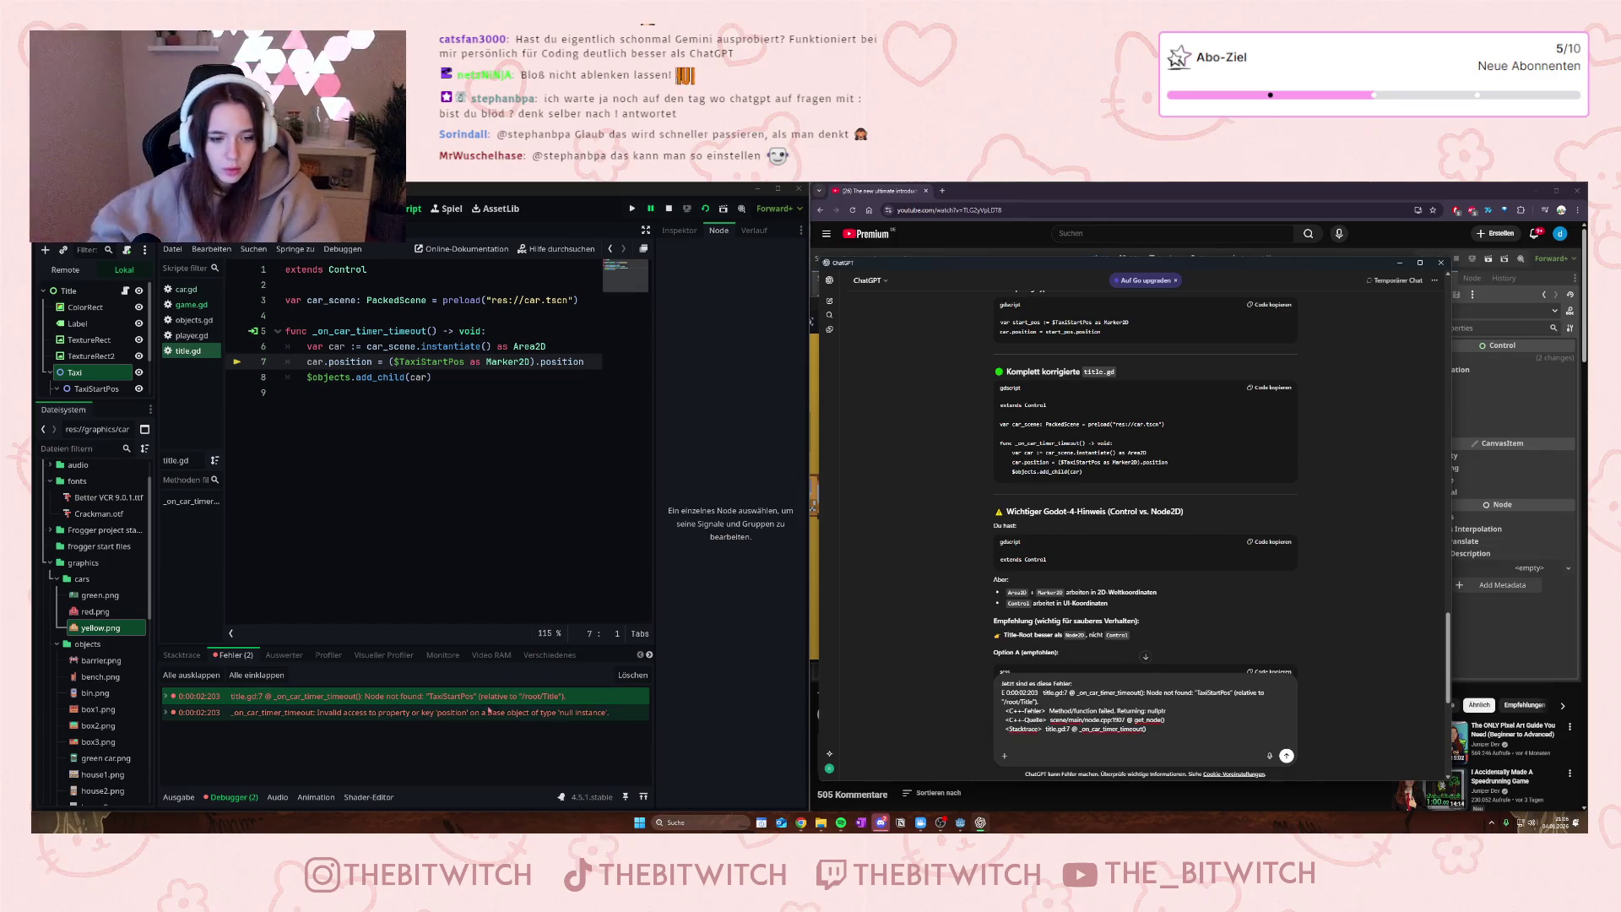
pyautogui.click(1017, 742)
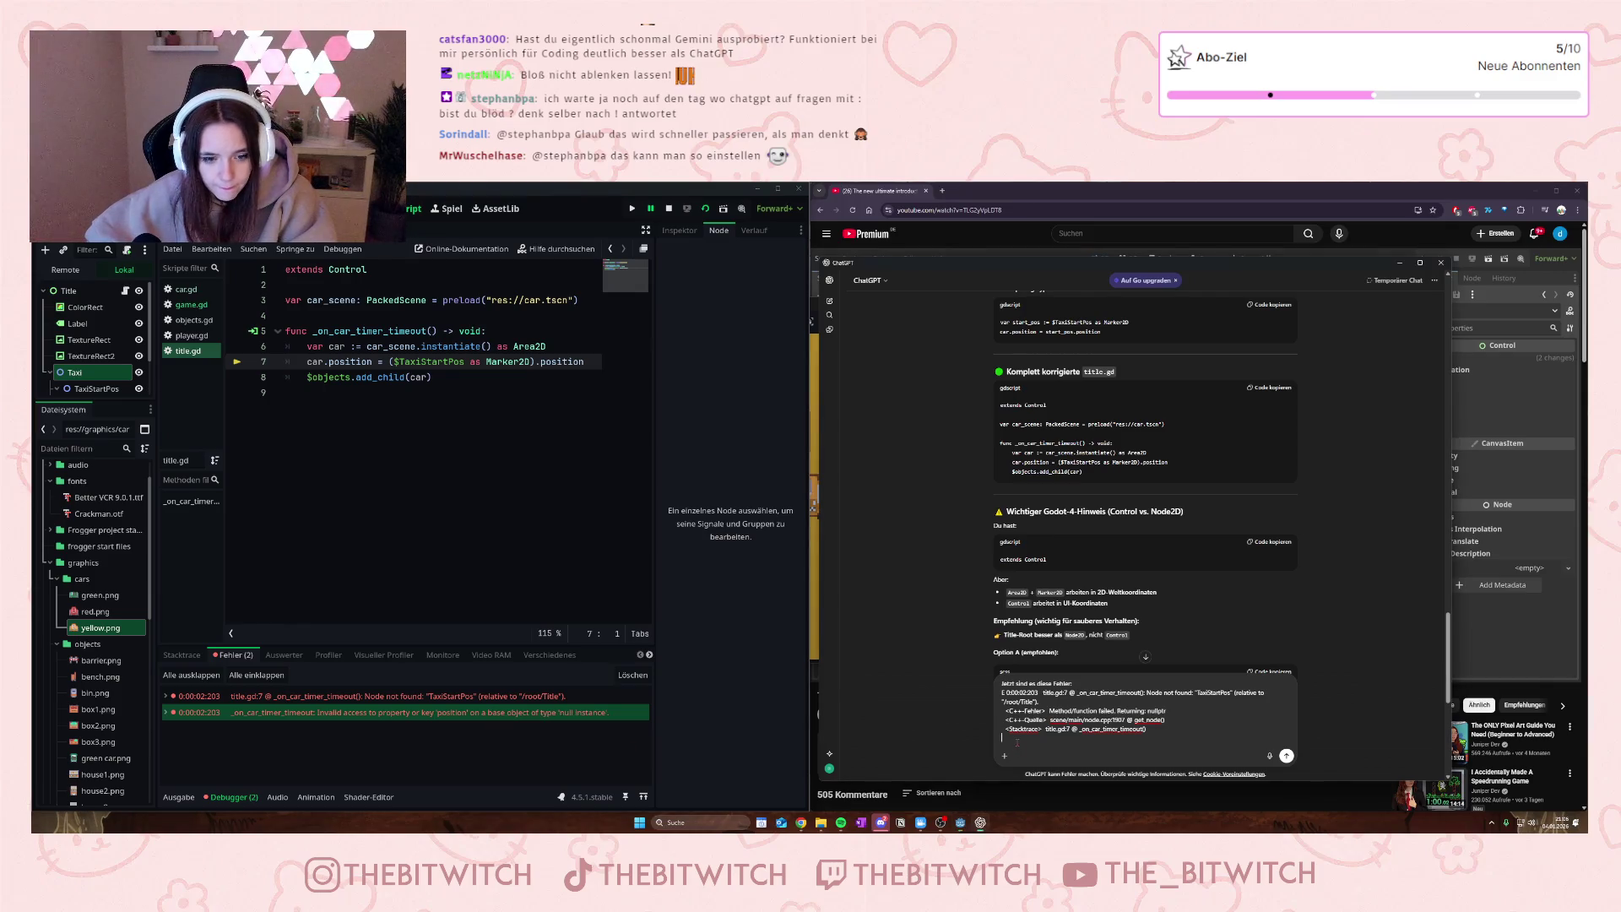
pyautogui.click(1285, 755)
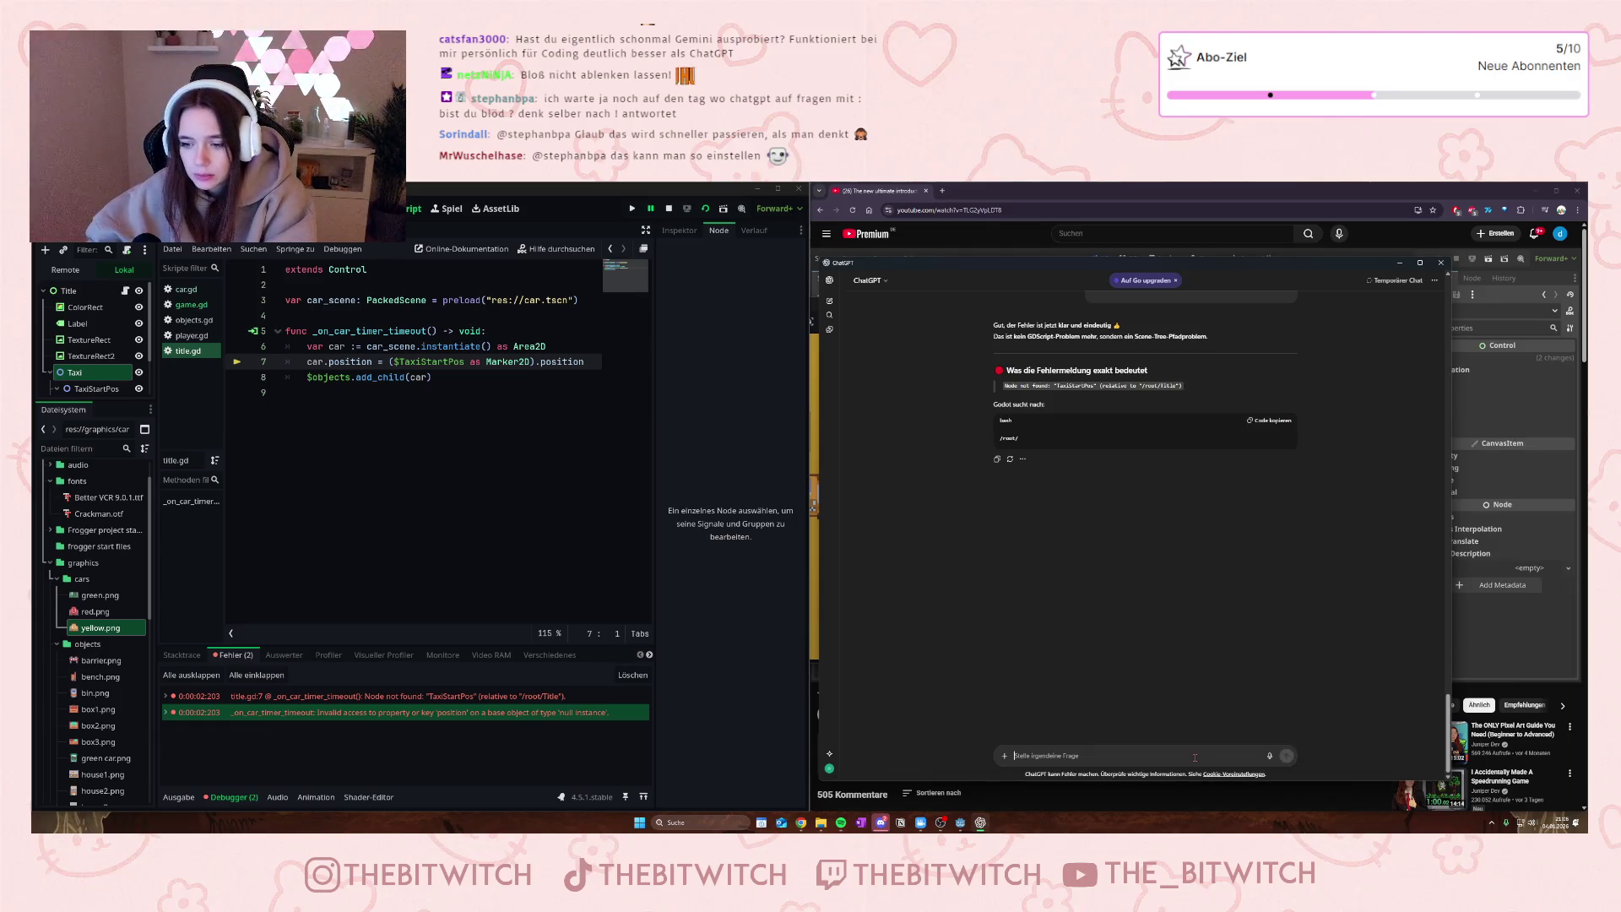
# - Edit the sent message to include the second null-instance error, resend, and read the reply
pyautogui.scroll(2, 1204, 656)
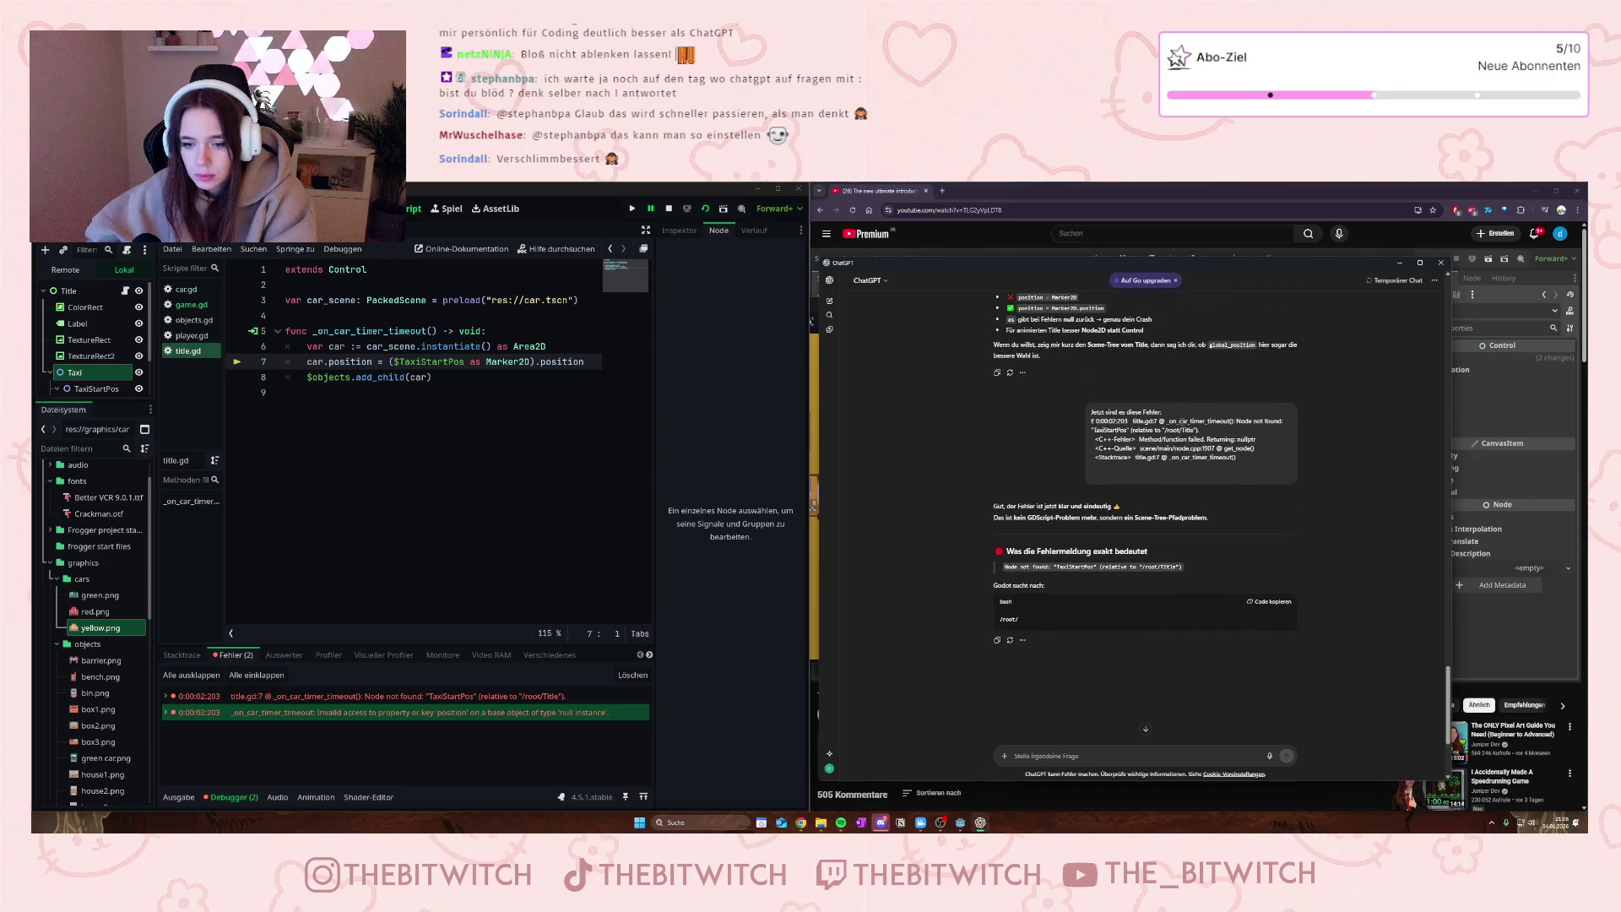
pyautogui.click(1291, 492)
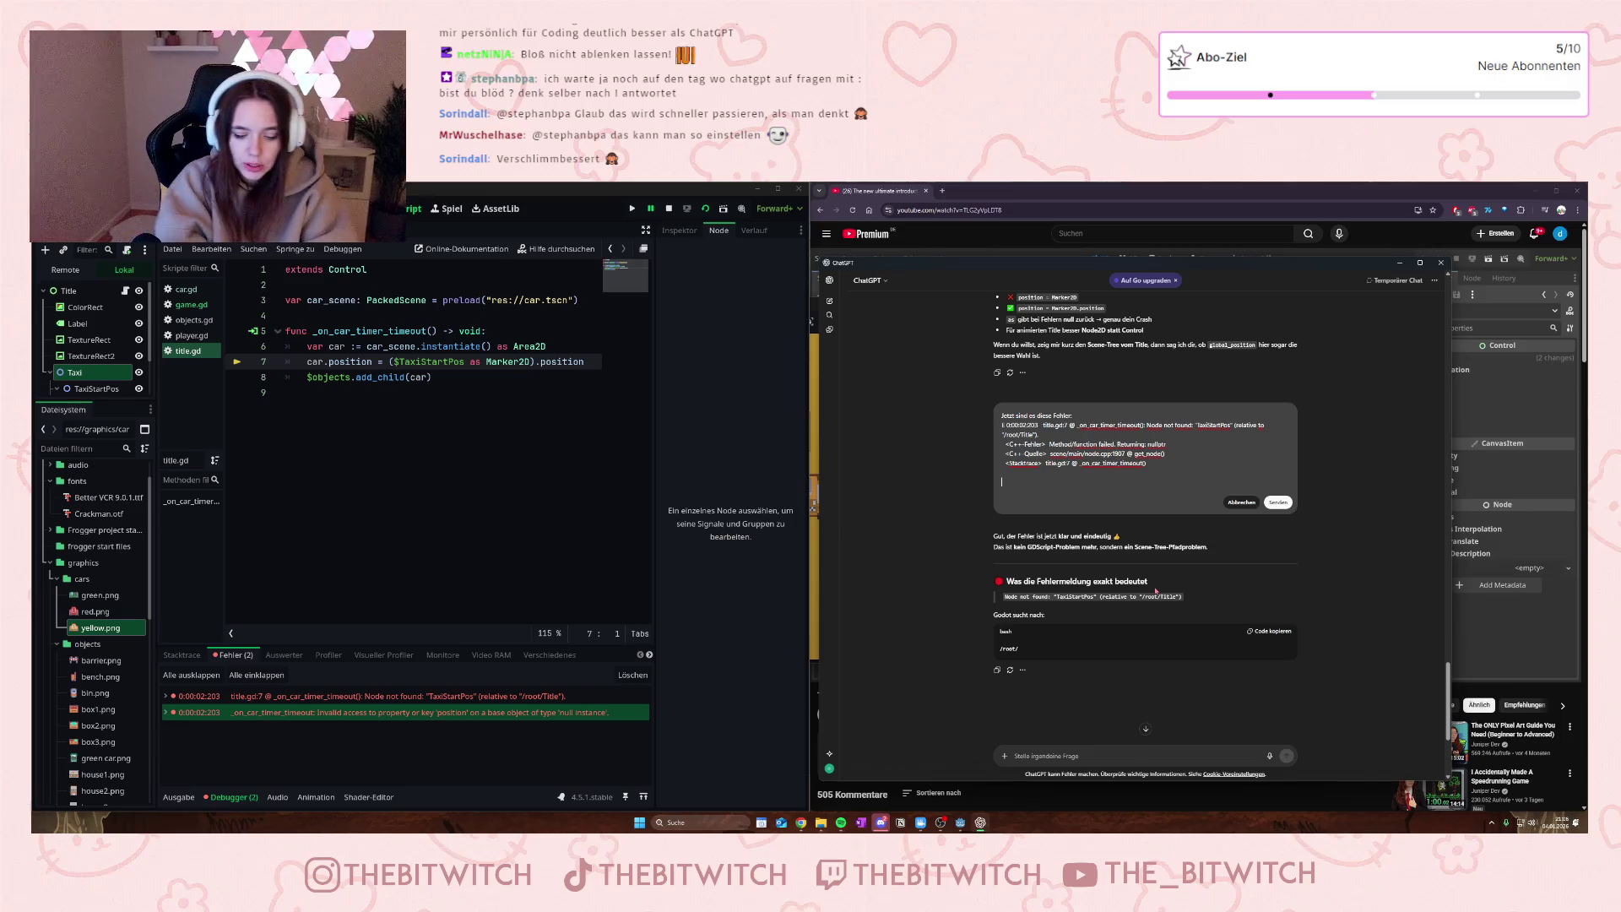
pyautogui.hotkey('ctrl', 'v')
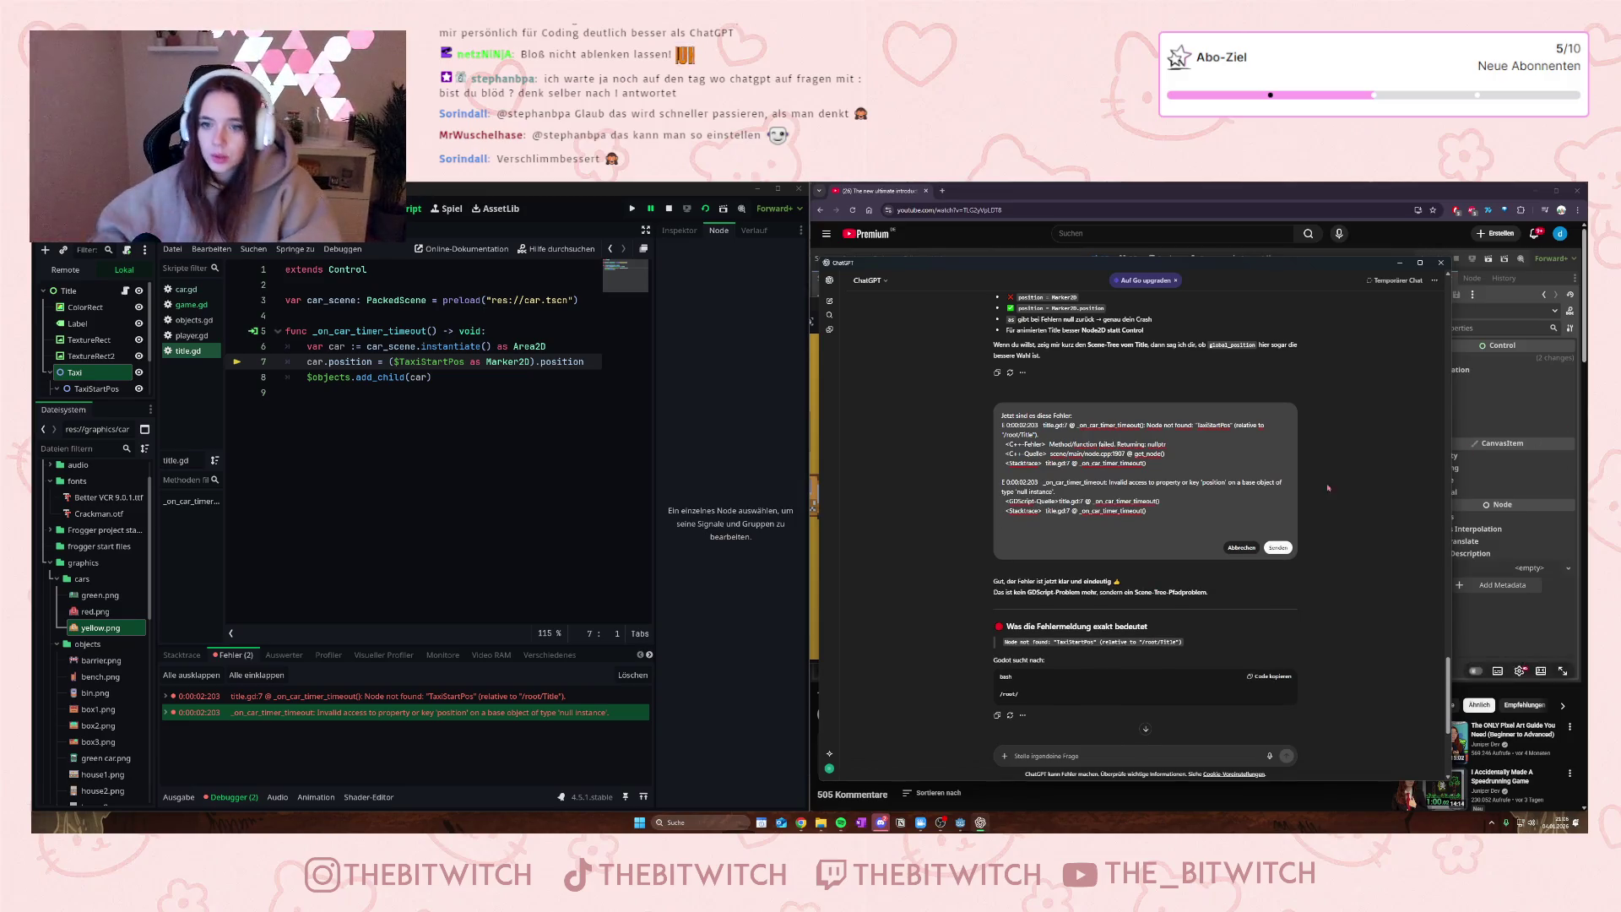
pyautogui.click(1278, 547)
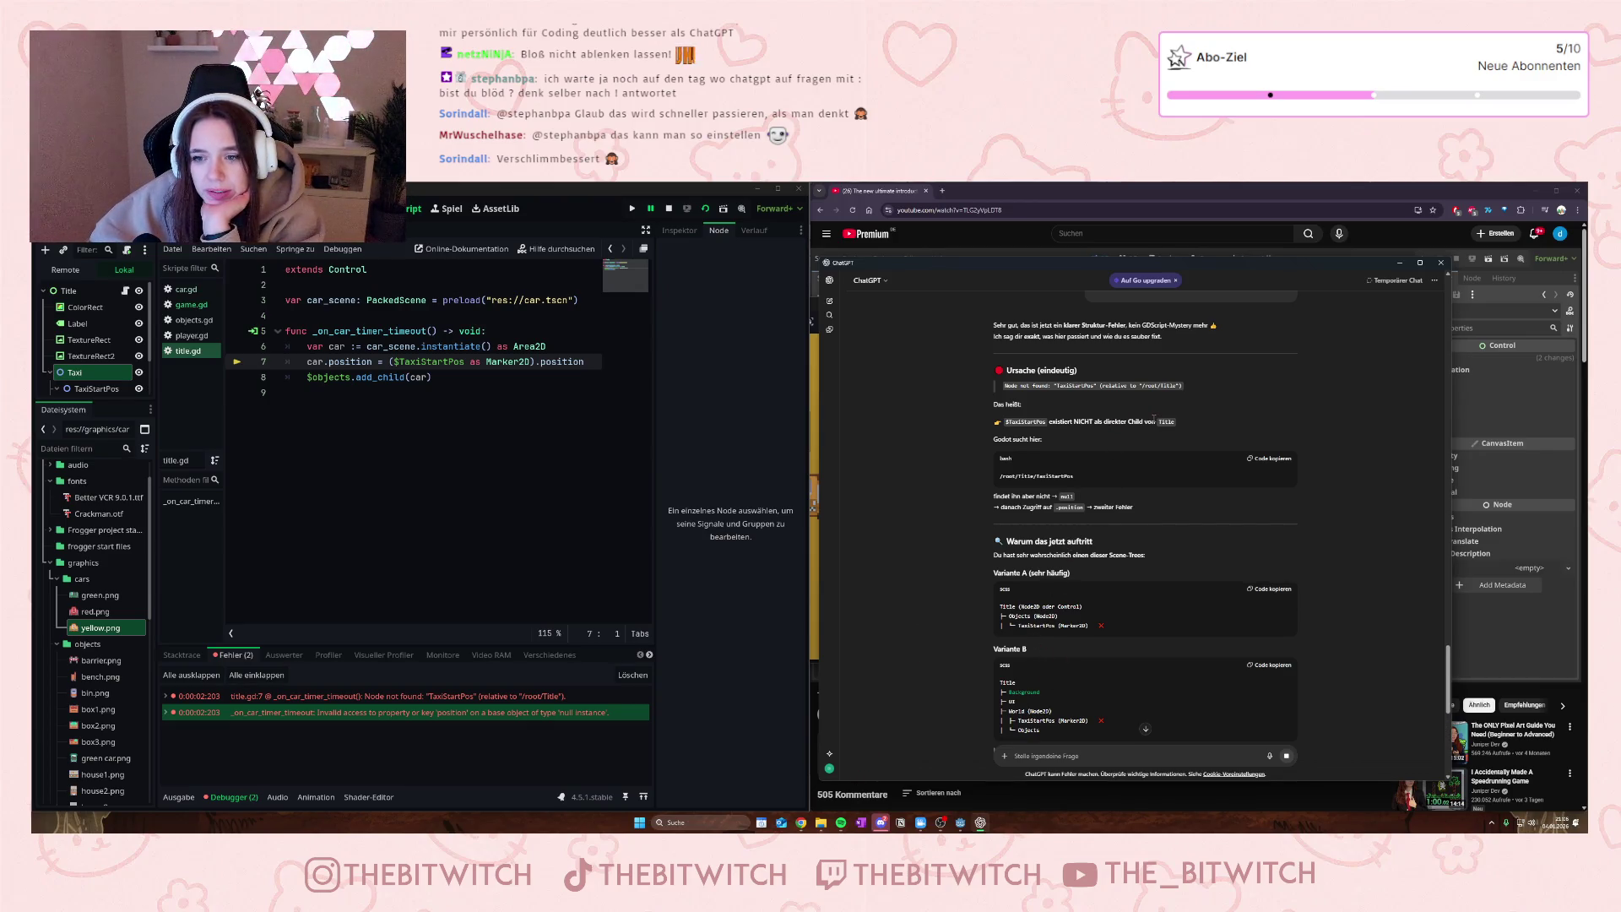
pyautogui.scroll(-3, 93, 367)
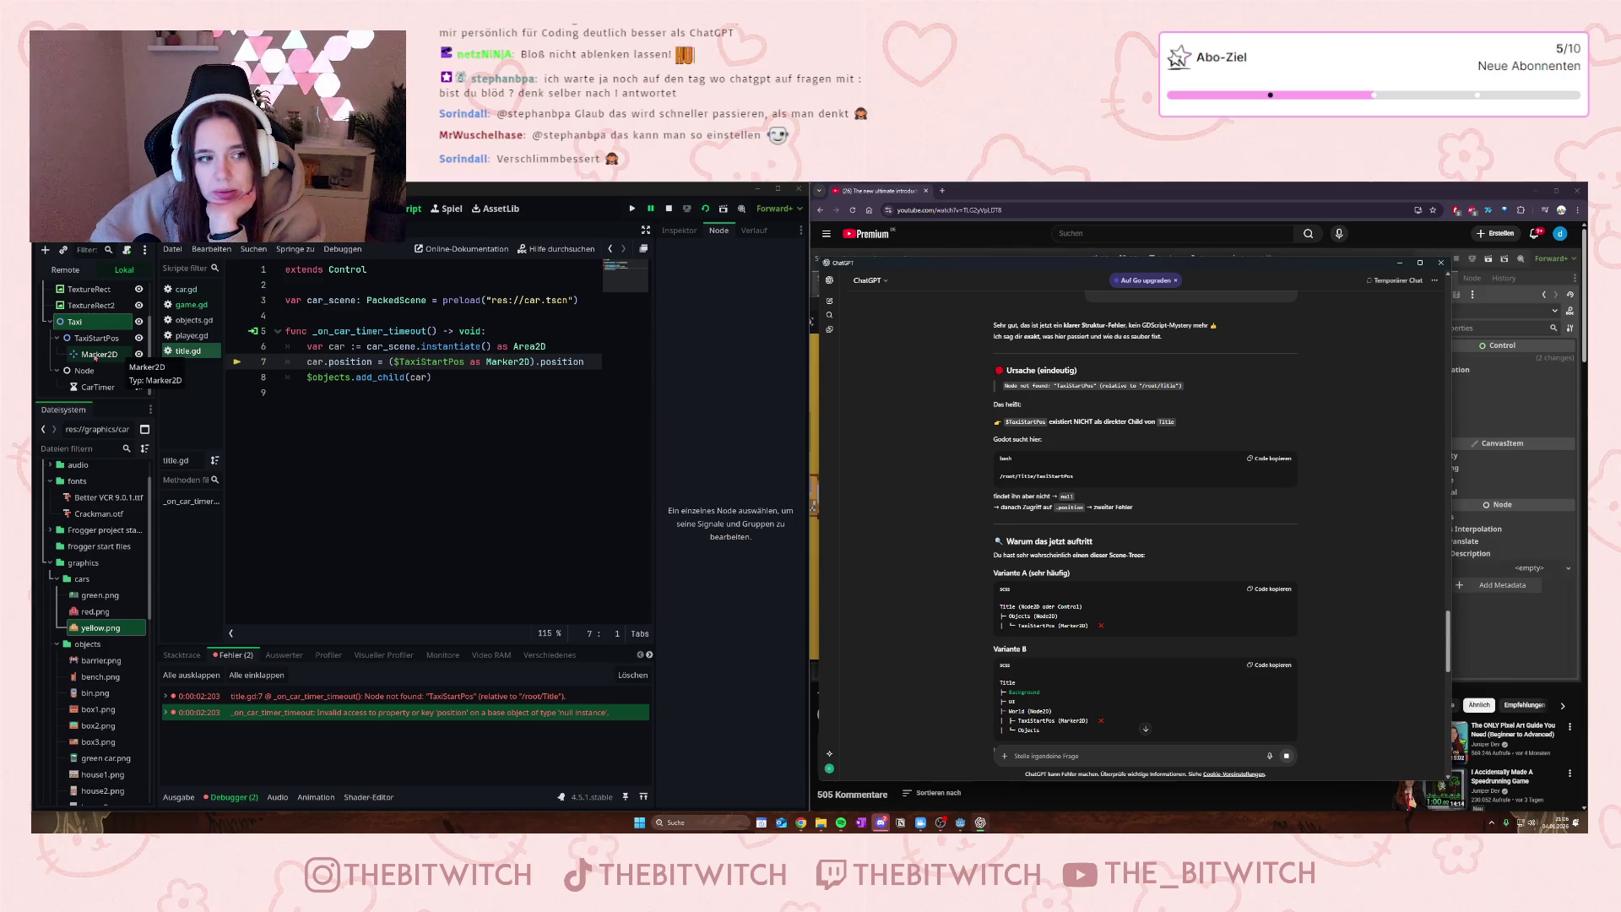
pyautogui.click(96, 354)
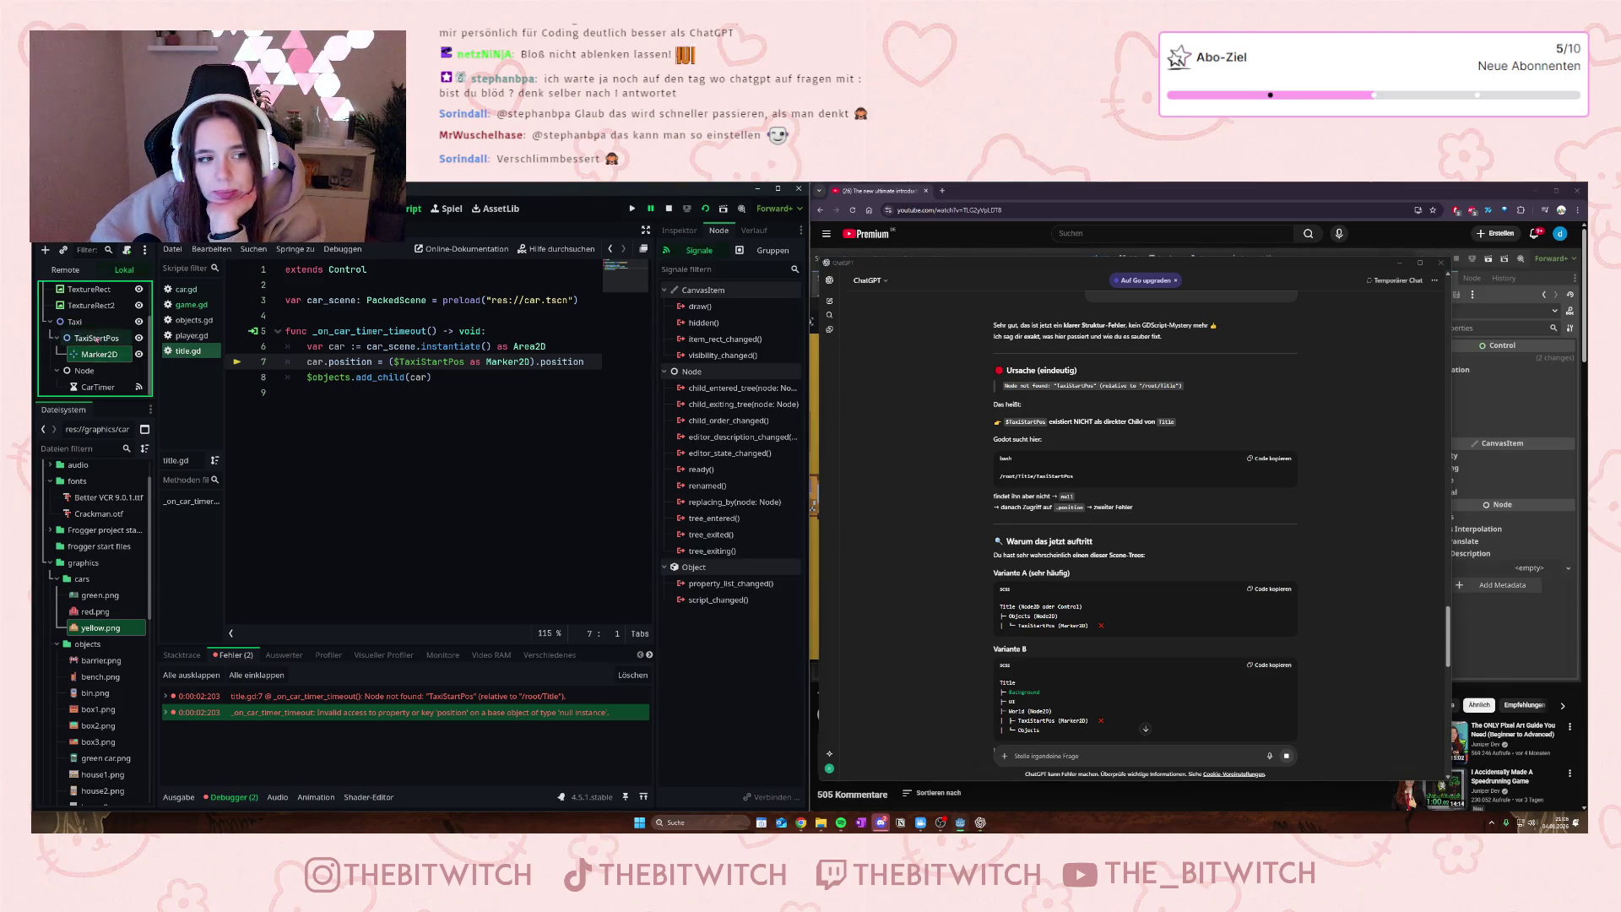
pyautogui.click(97, 338)
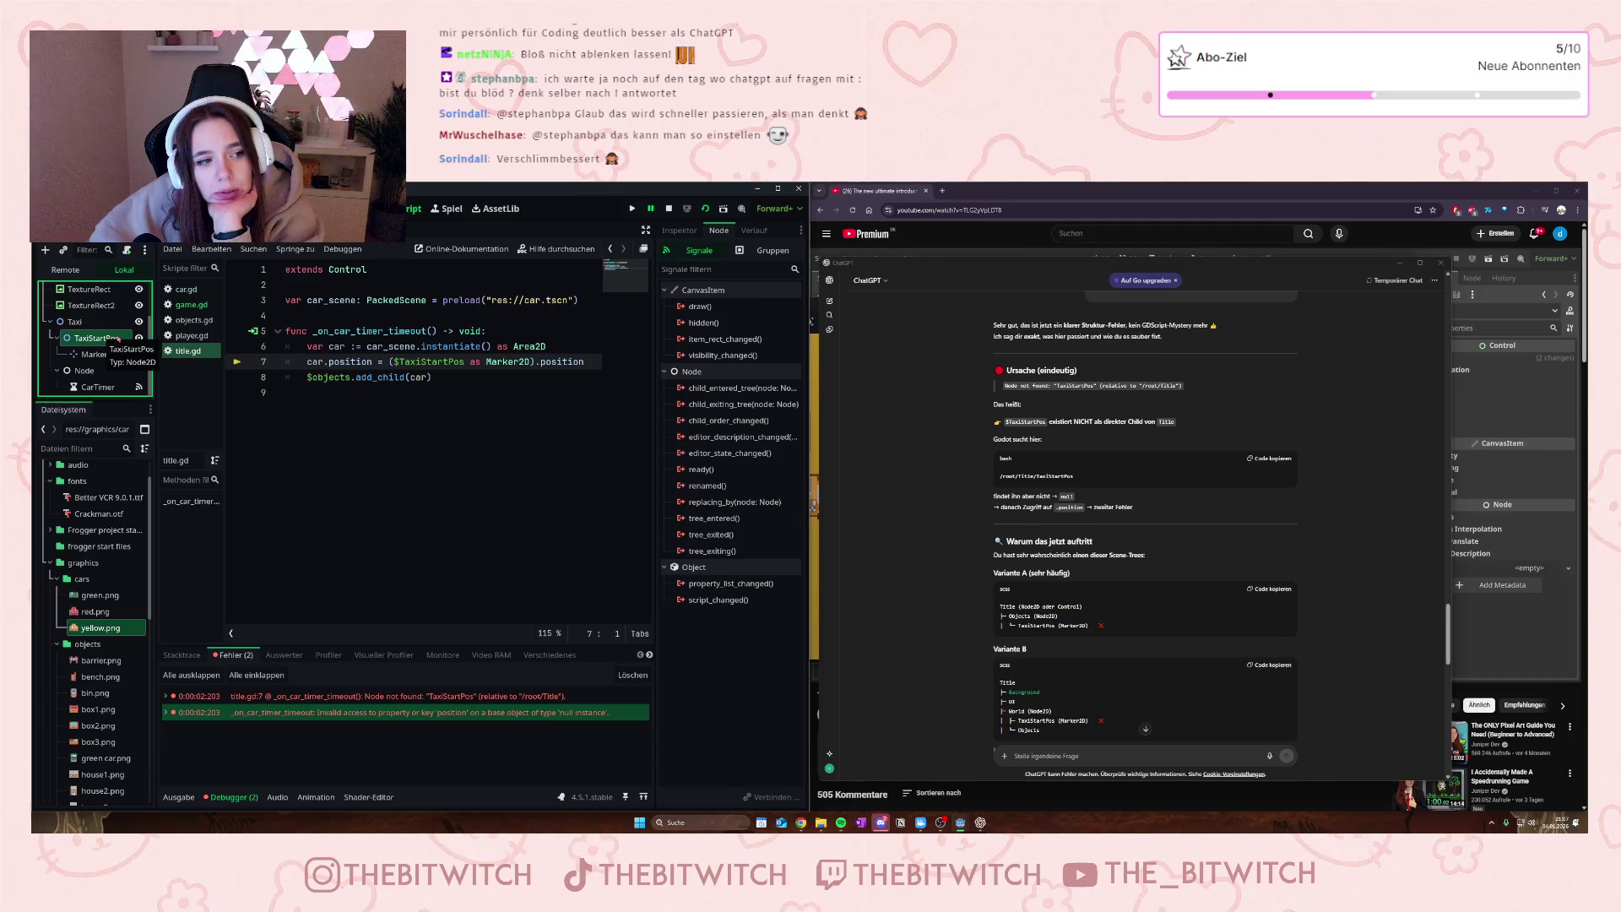
pyautogui.scroll(-3, 1182, 519)
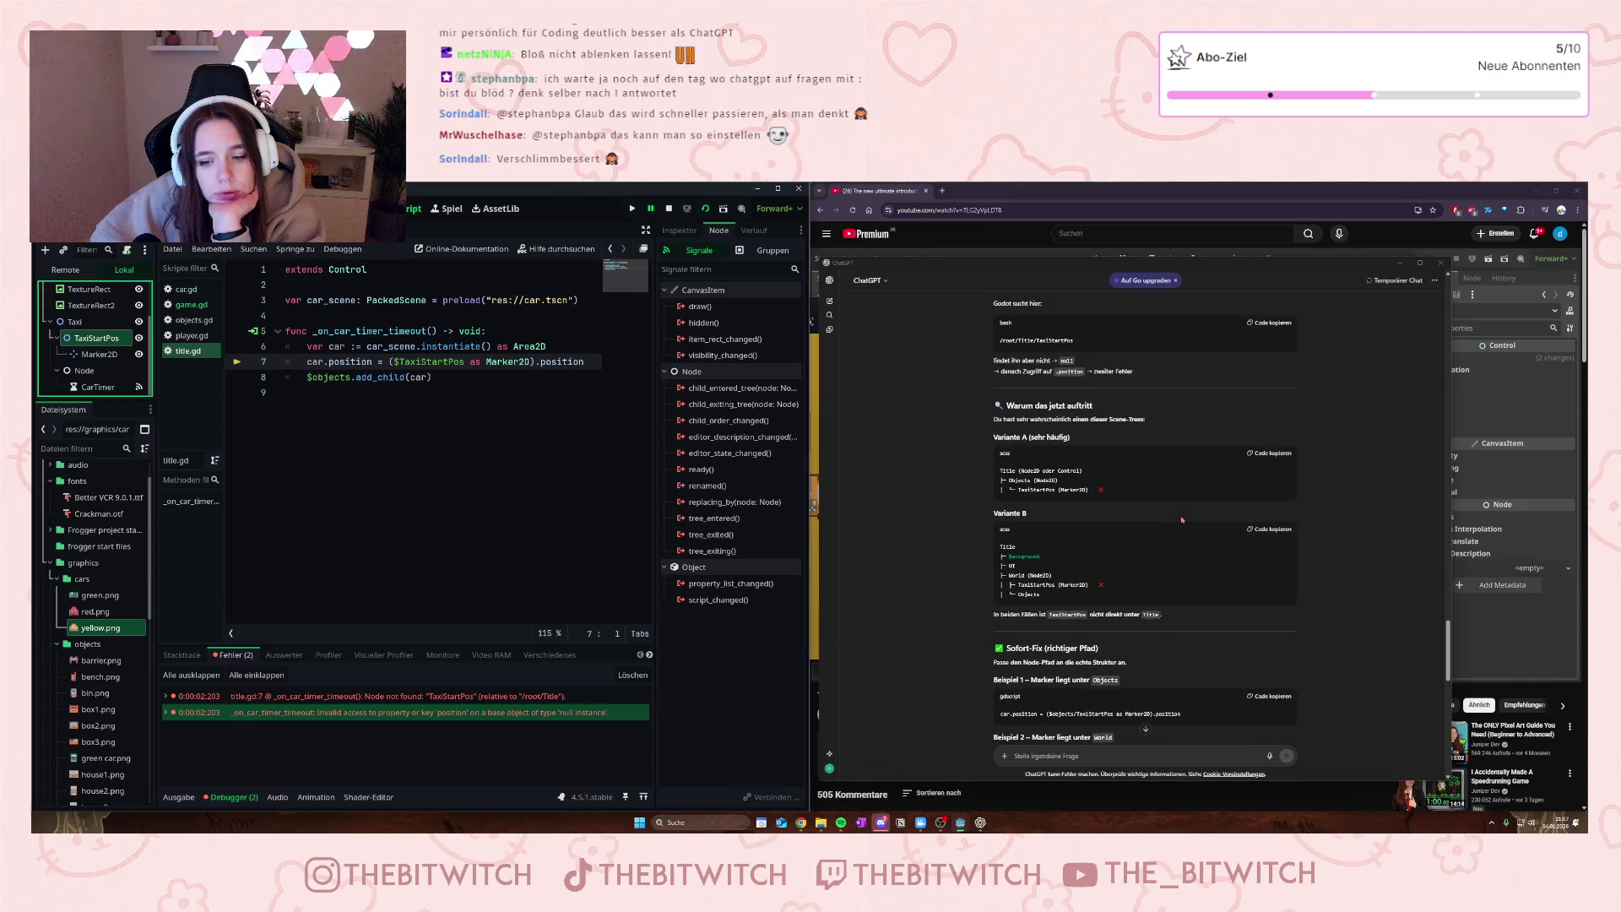
pyautogui.scroll(-1, 1021, 586)
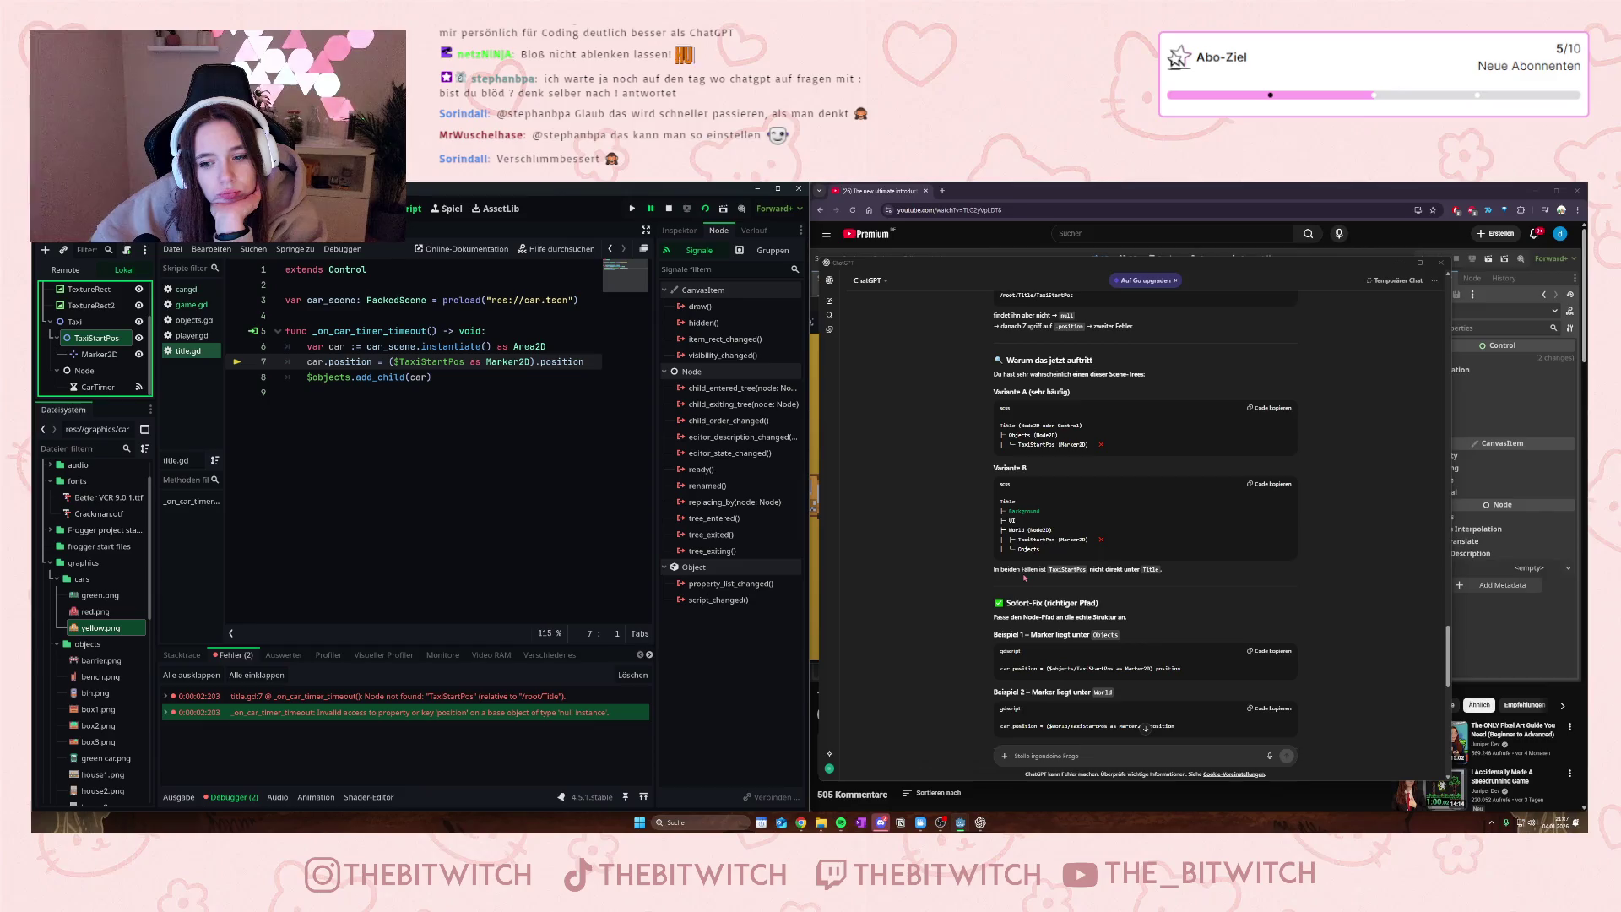
pyautogui.scroll(-4, 1024, 578)
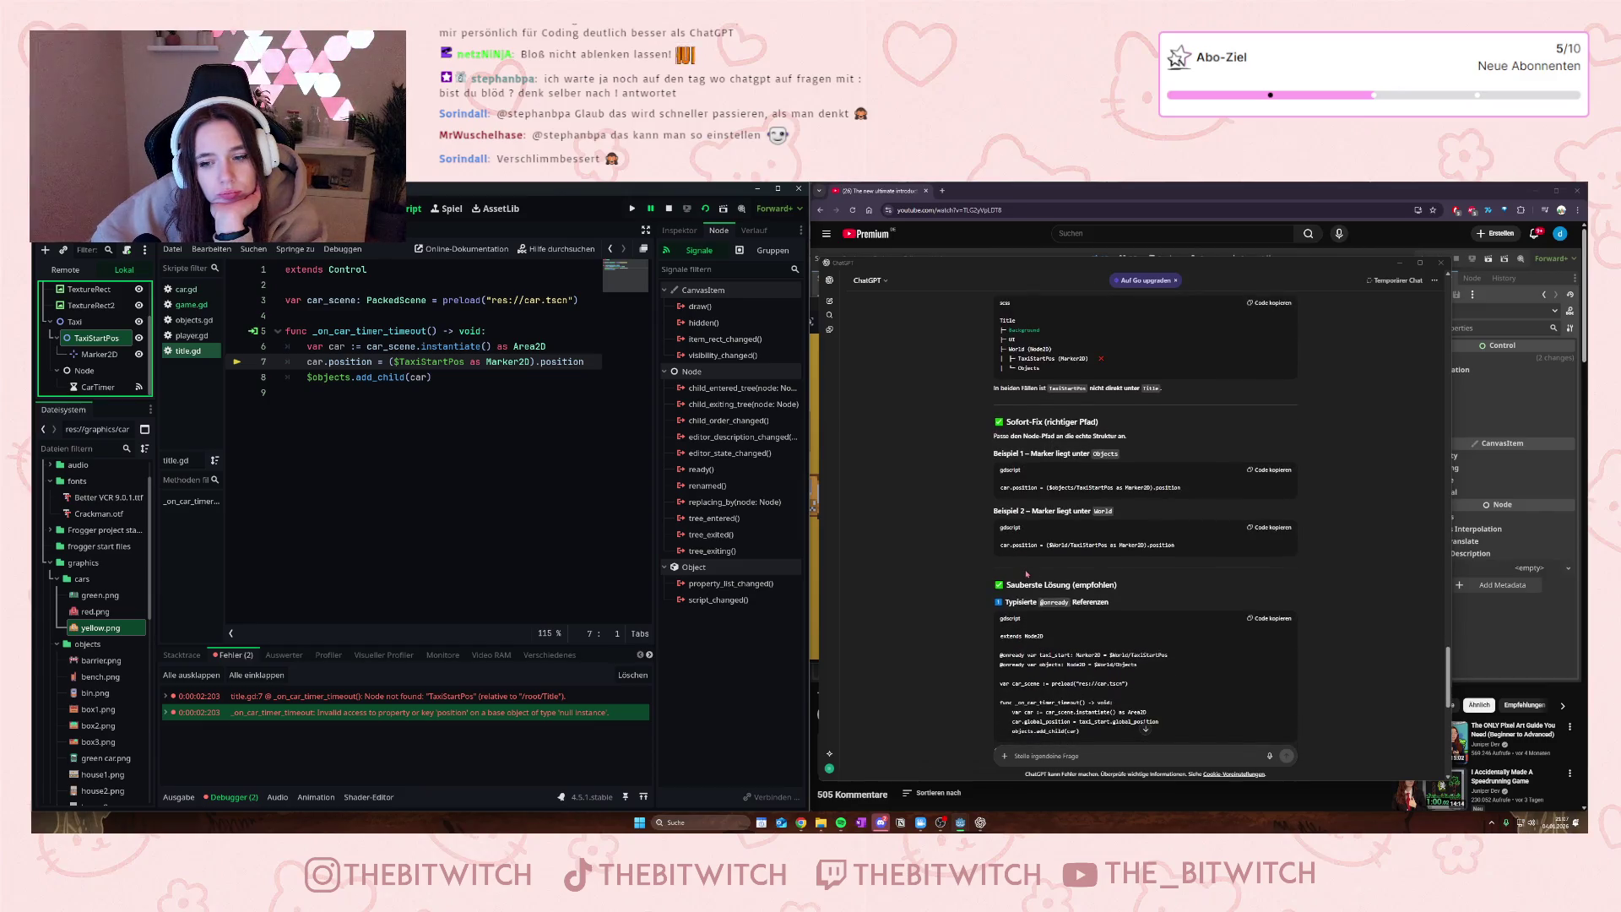
pyautogui.scroll(1, 1038, 572)
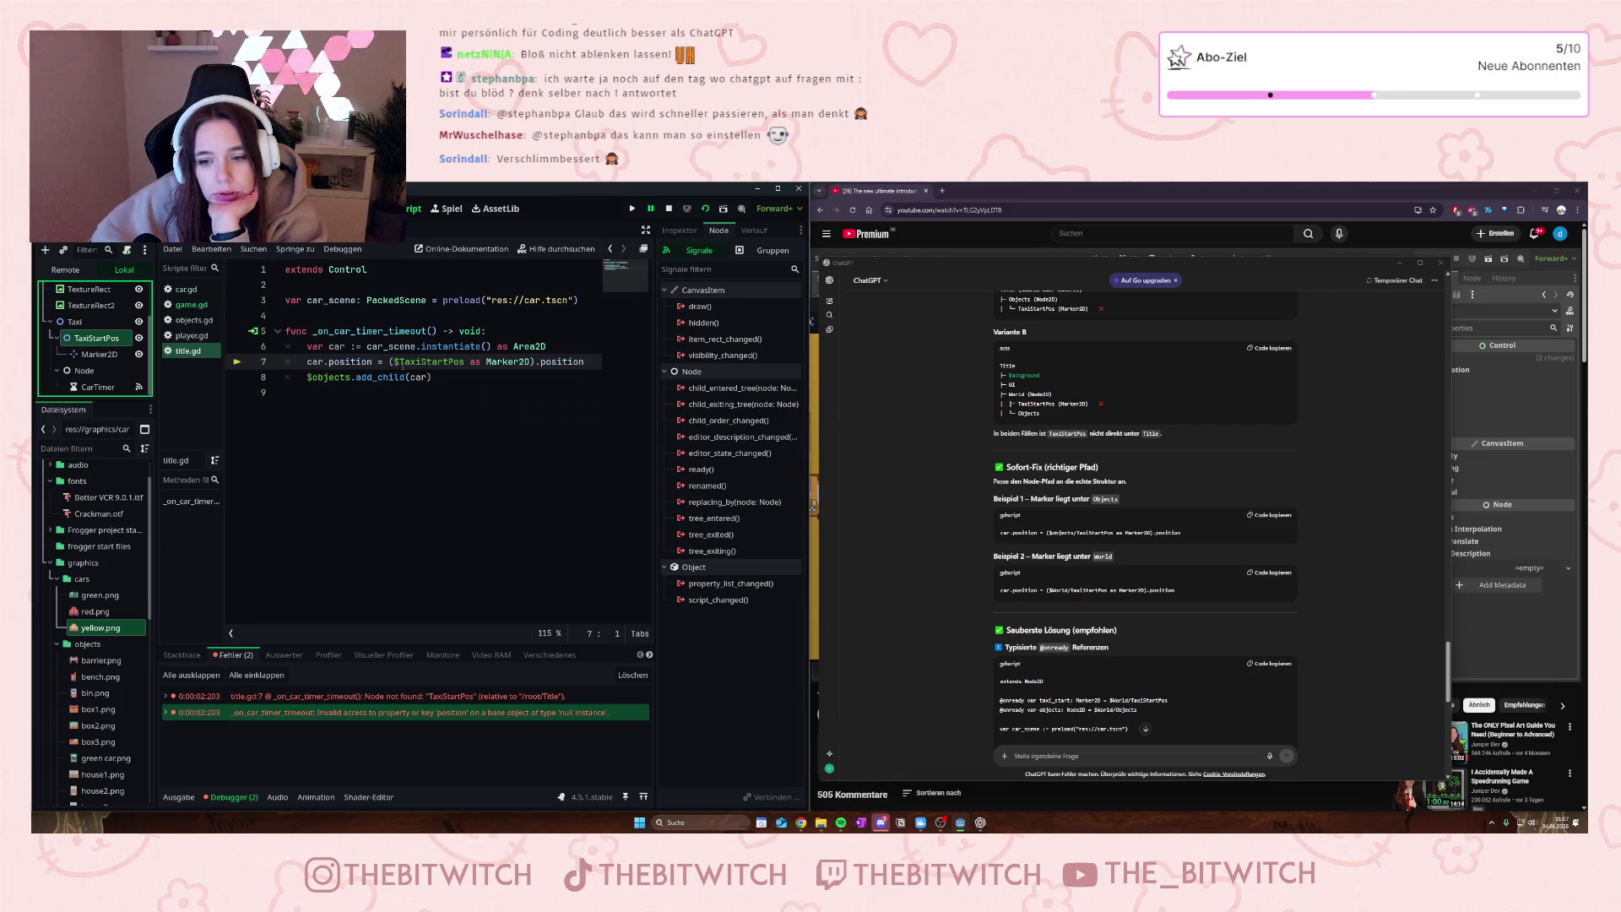
pyautogui.click(394, 361)
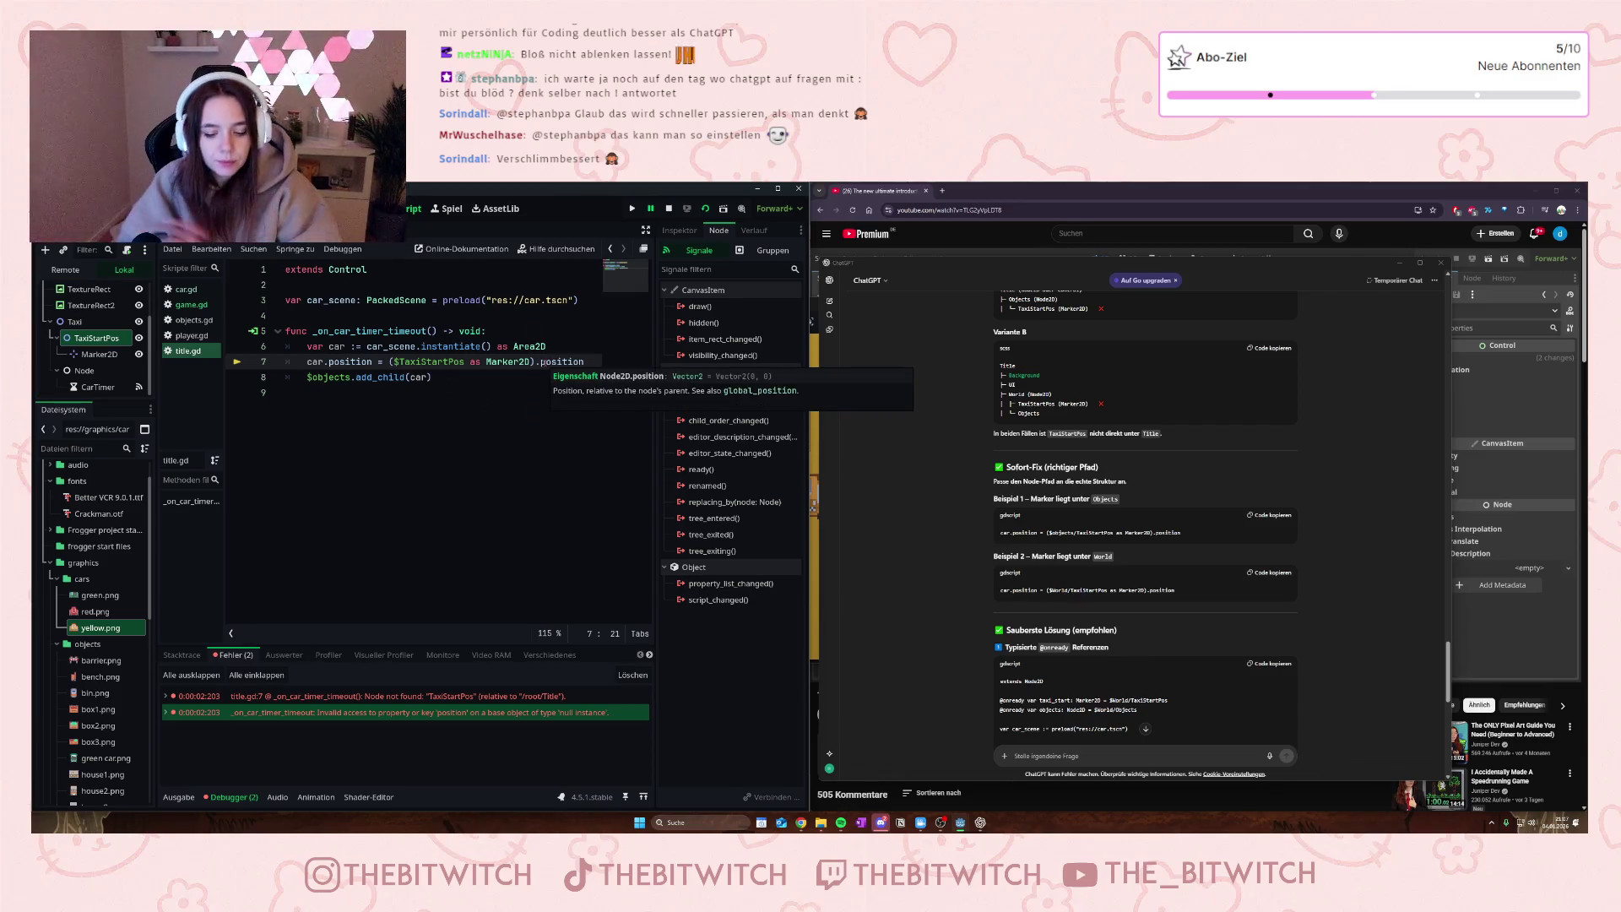
# - Change line 7's node path to $Taxi/TaxiStartPos, removing the stray $
pyautogui.write('$')
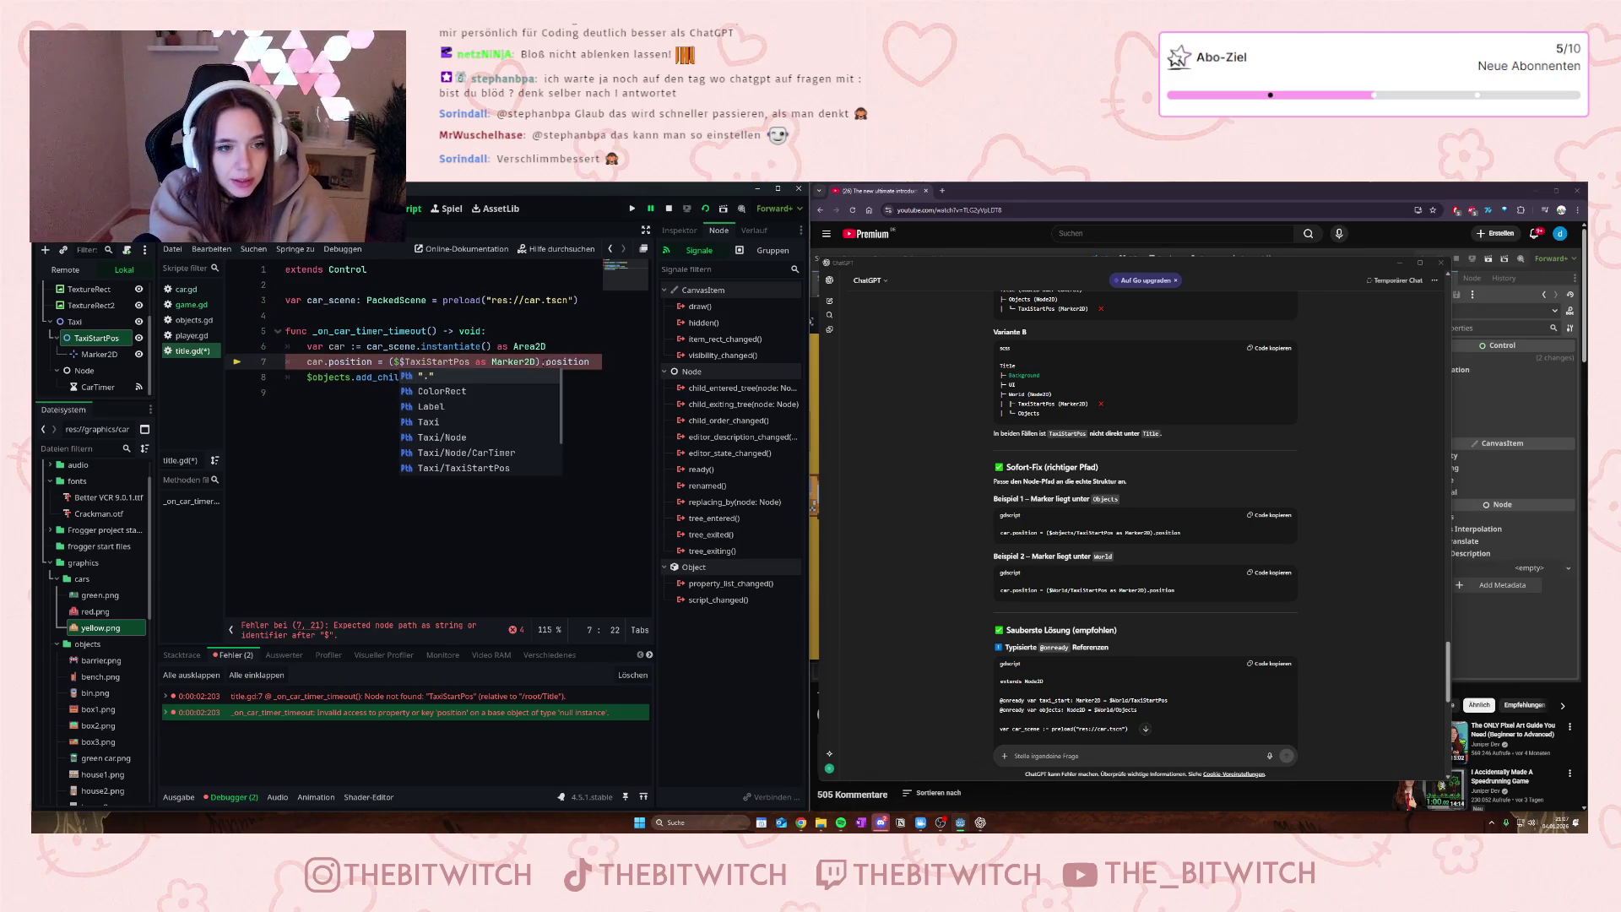
pyautogui.write('Taxi/')
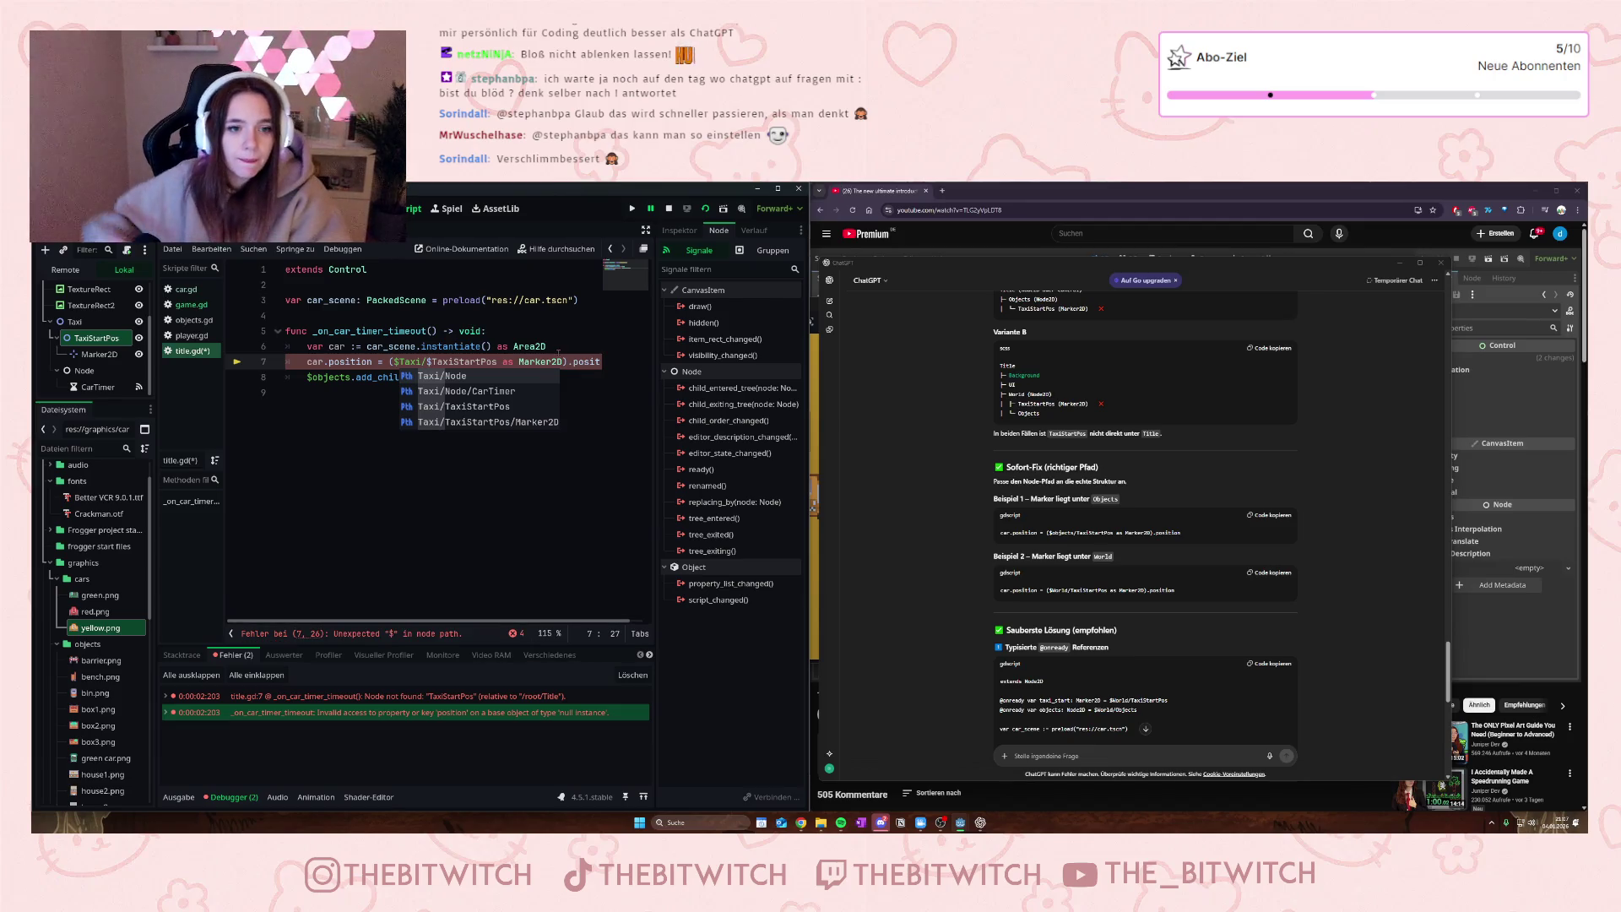
pyautogui.click(287, 391)
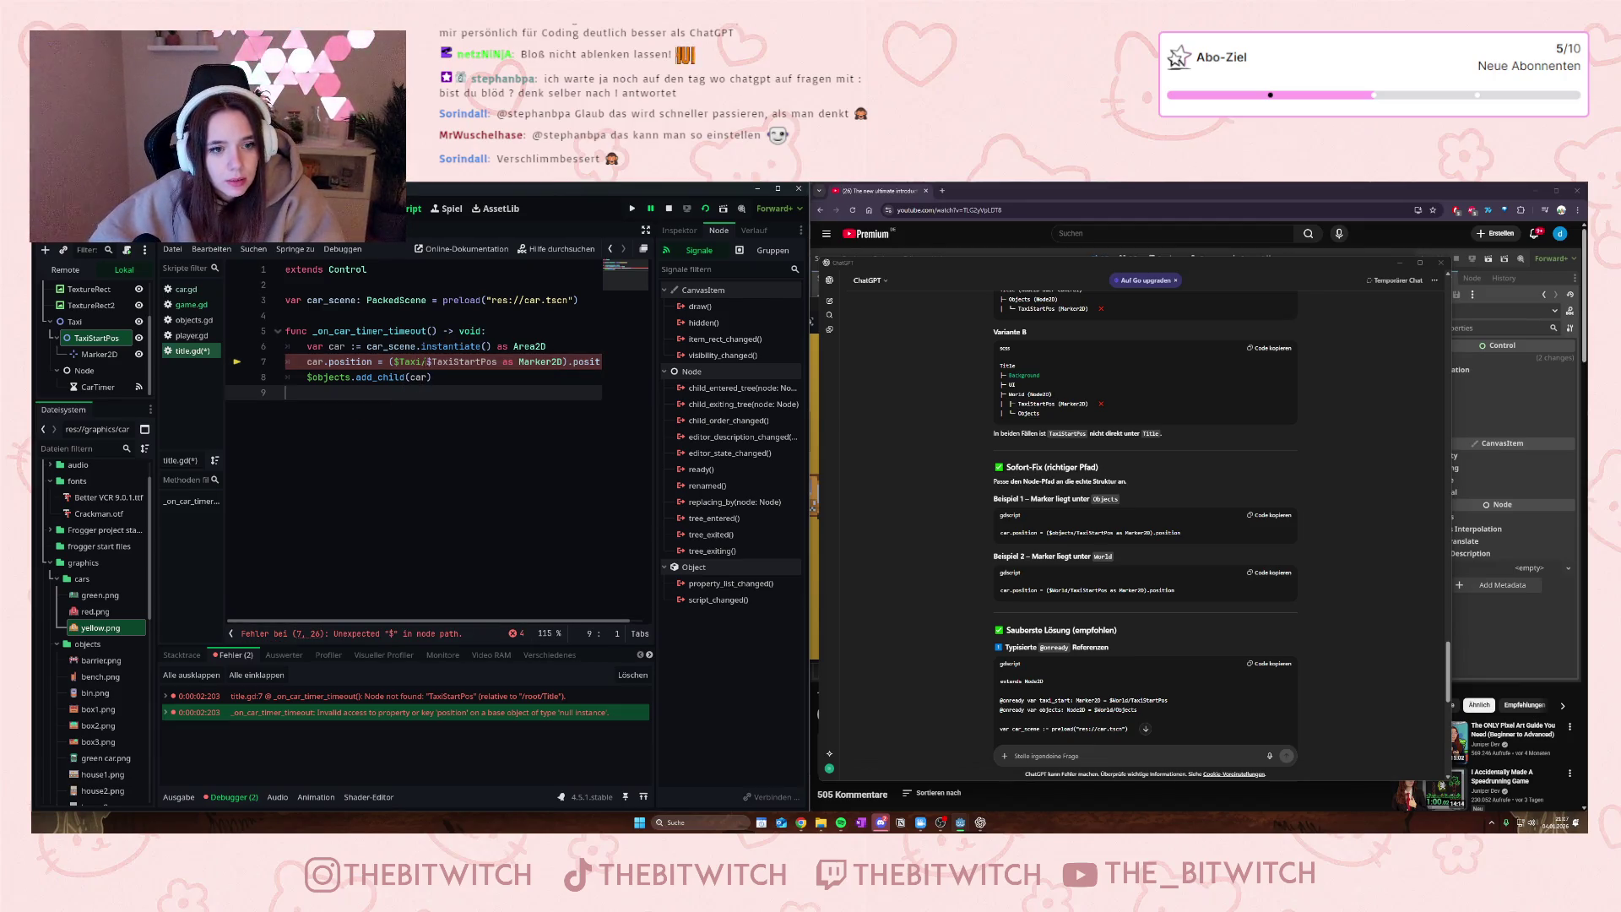
pyautogui.click(426, 362)
pyautogui.press('Right')
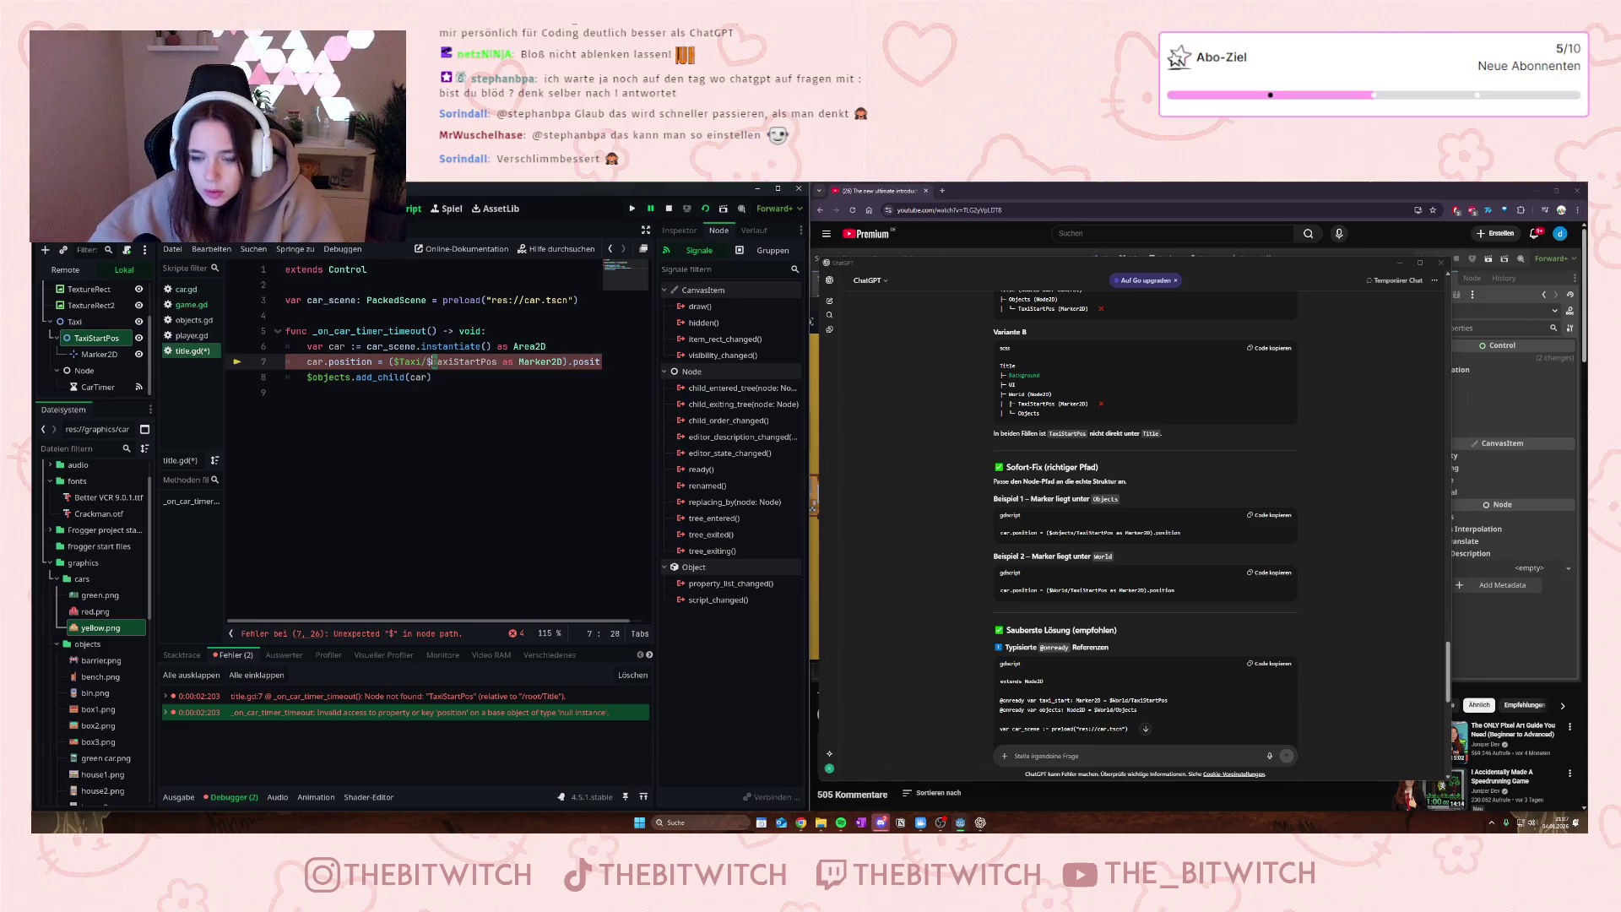
pyautogui.press('BackSpace')
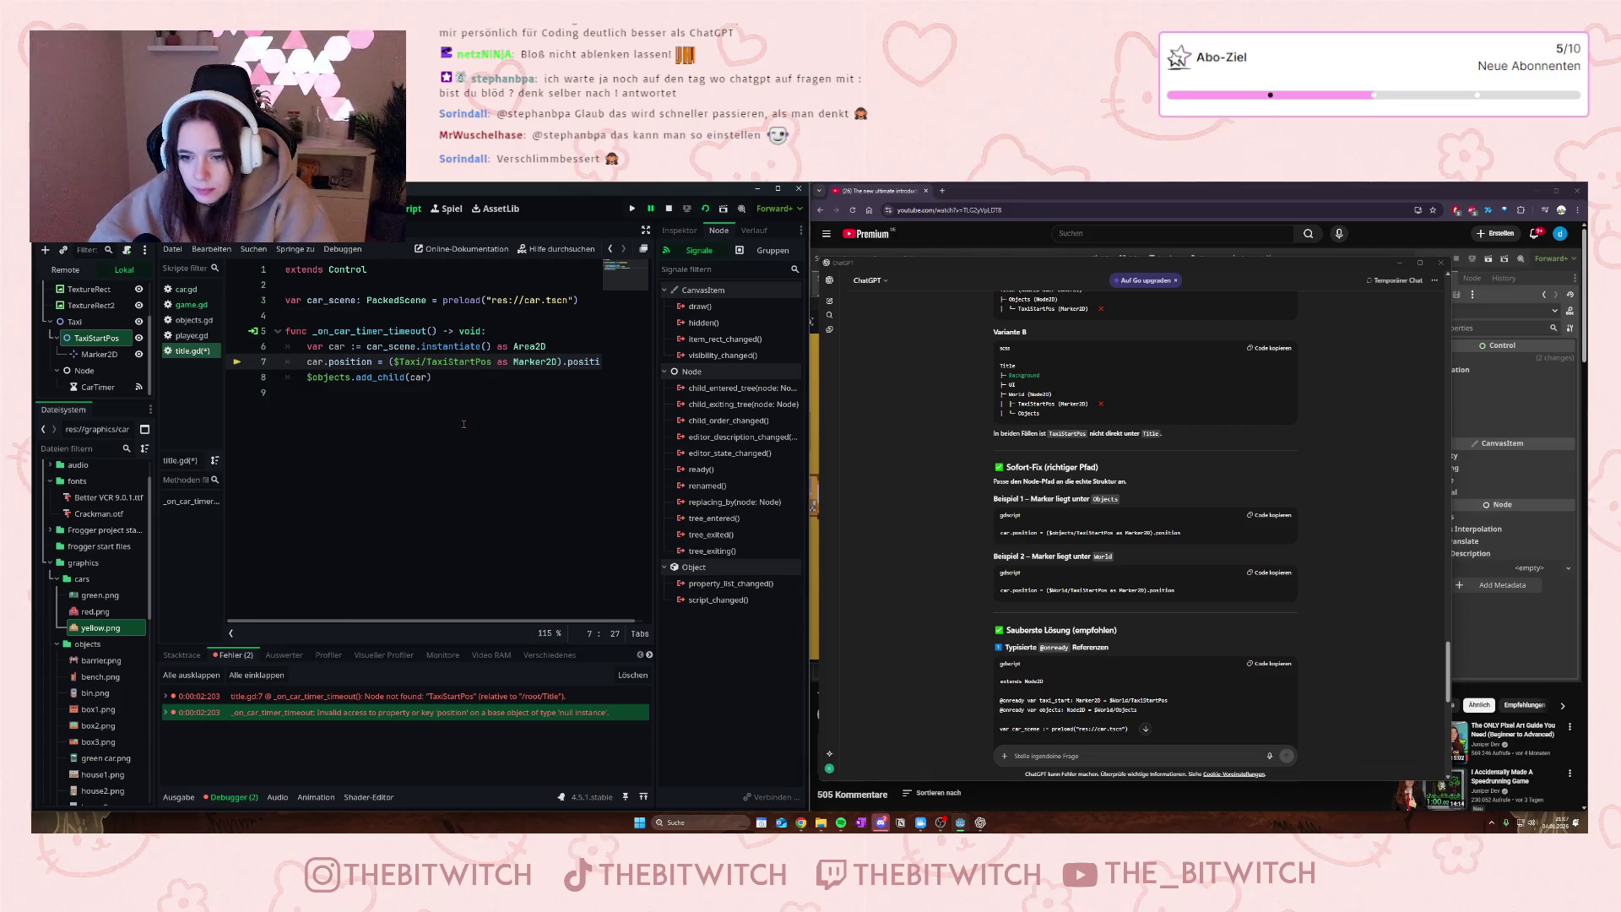
# - Rerun the game and inspect the remaining Nil 'position' error in the debugger
pyautogui.click(632, 208)
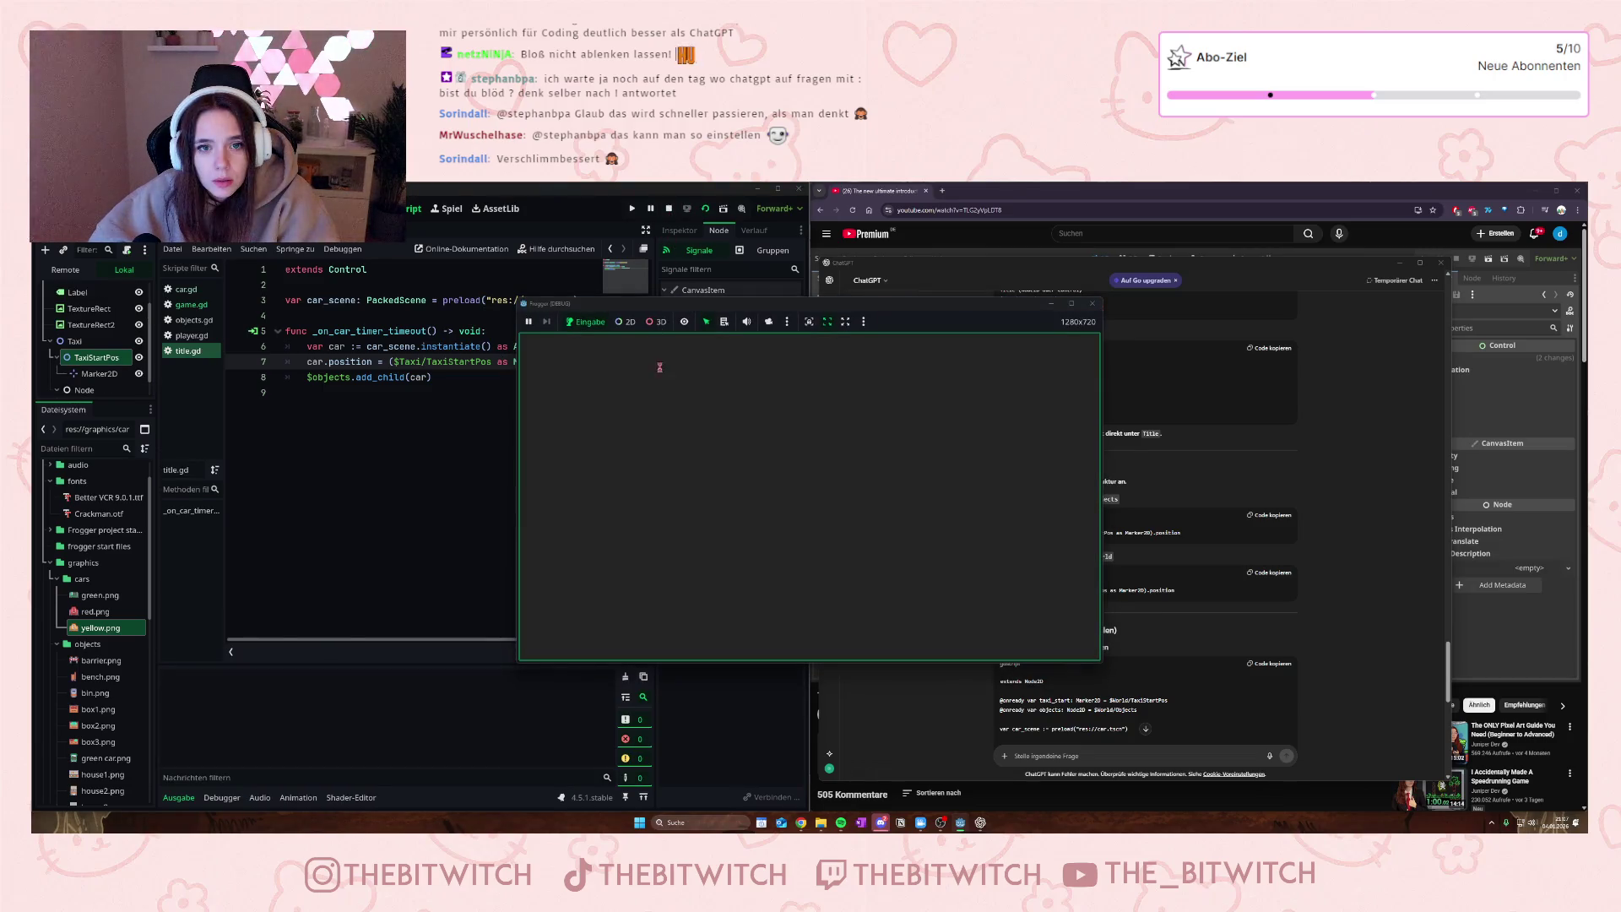
pyautogui.click(653, 449)
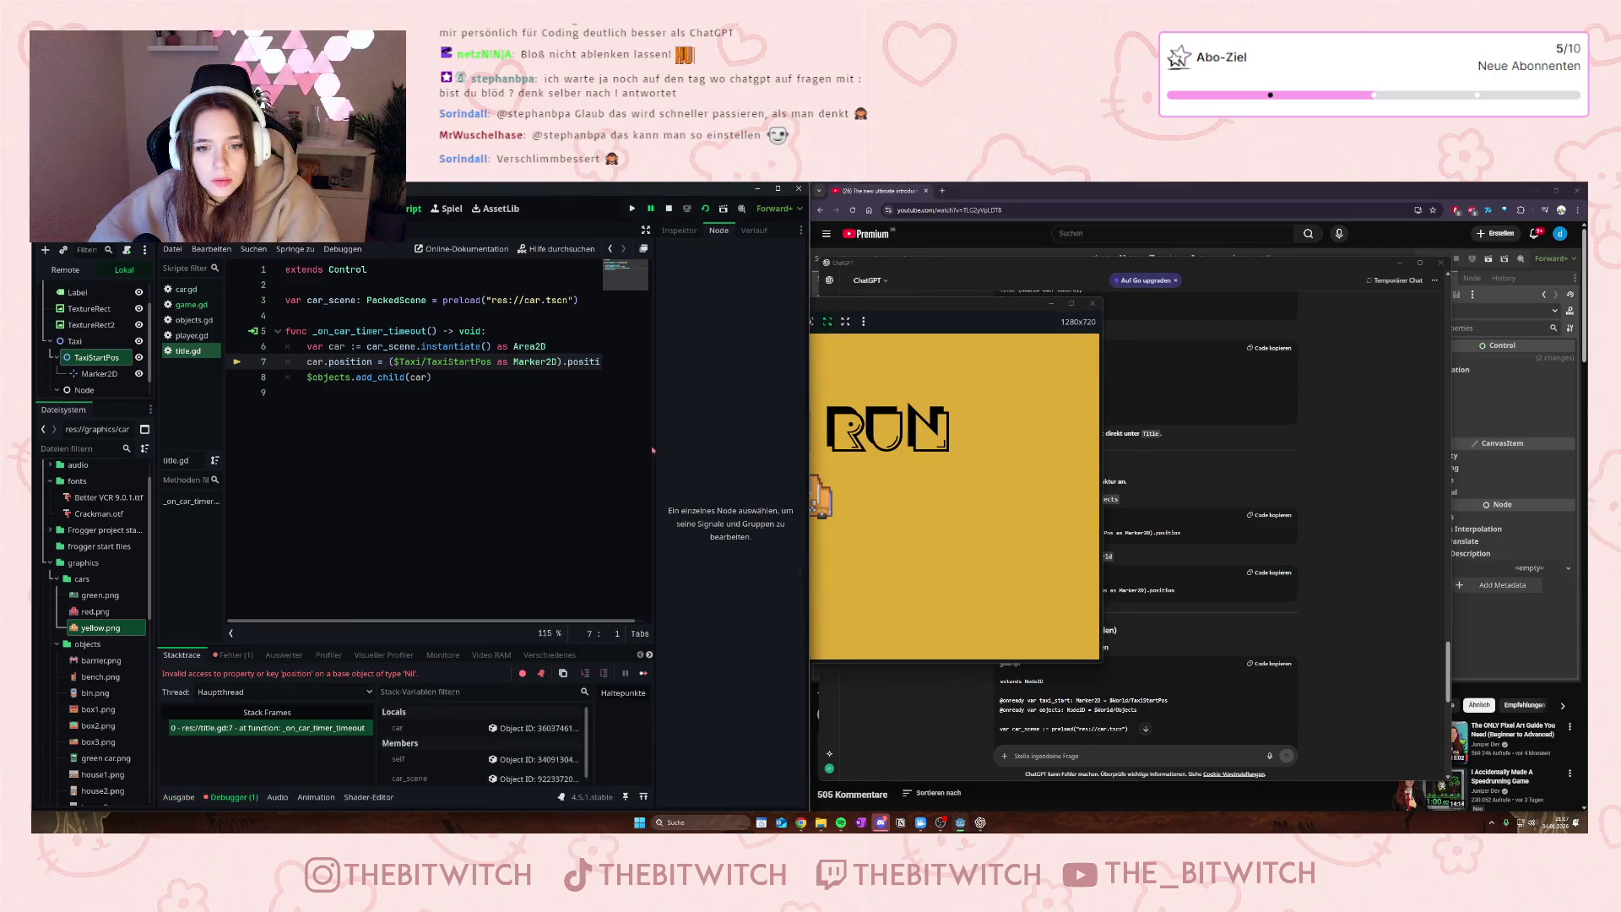
pyautogui.click(1093, 303)
pyautogui.click(507, 377)
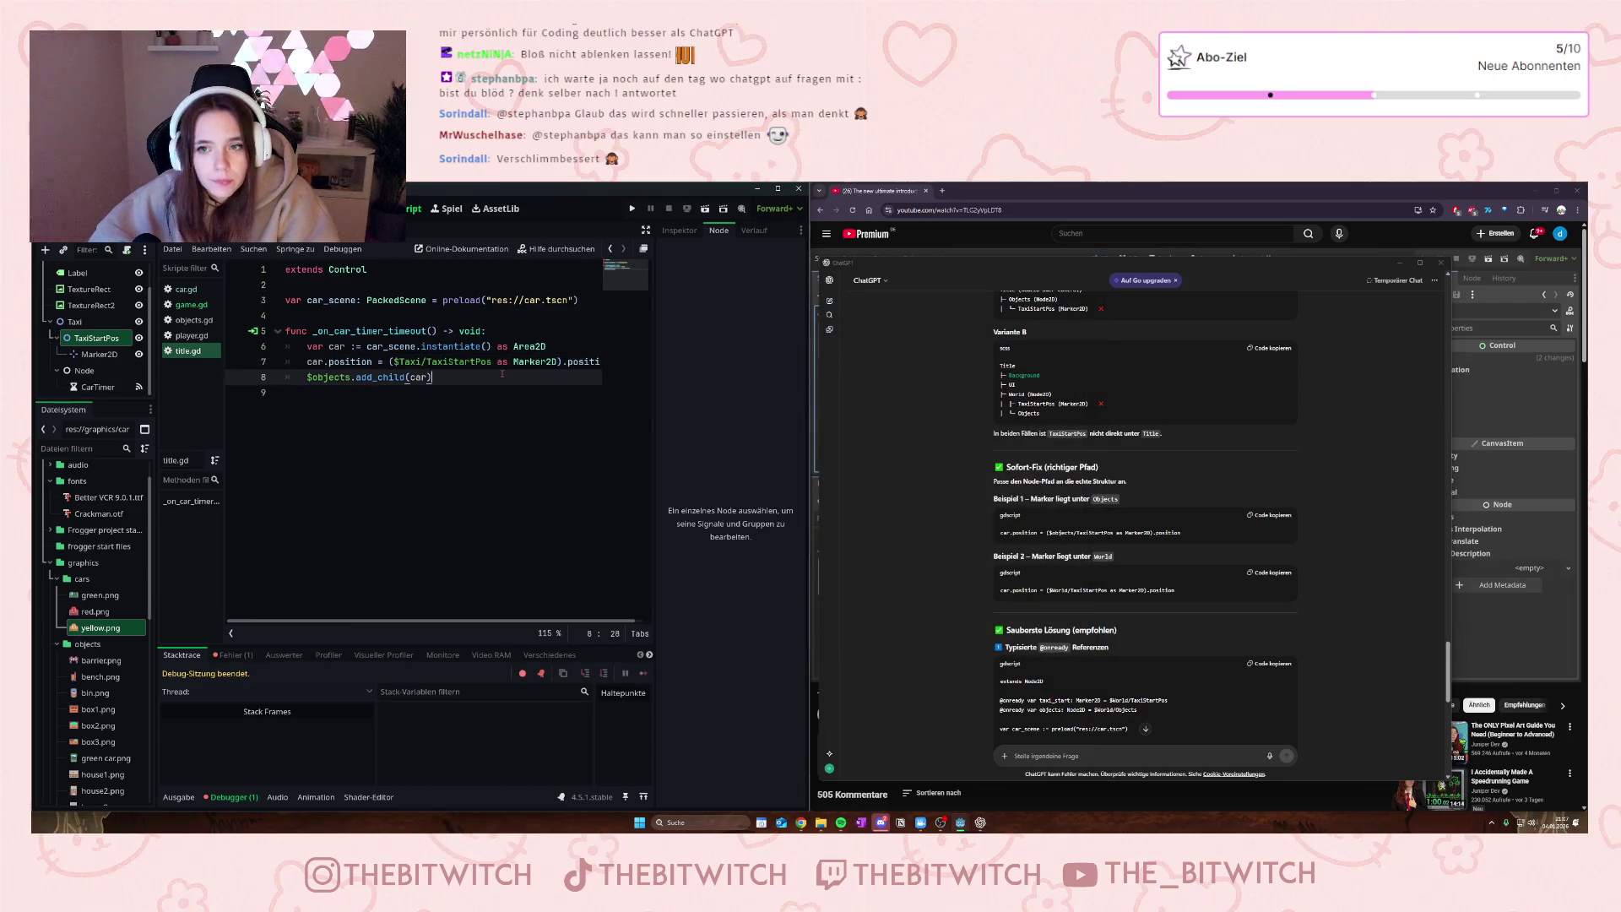
pyautogui.click(632, 208)
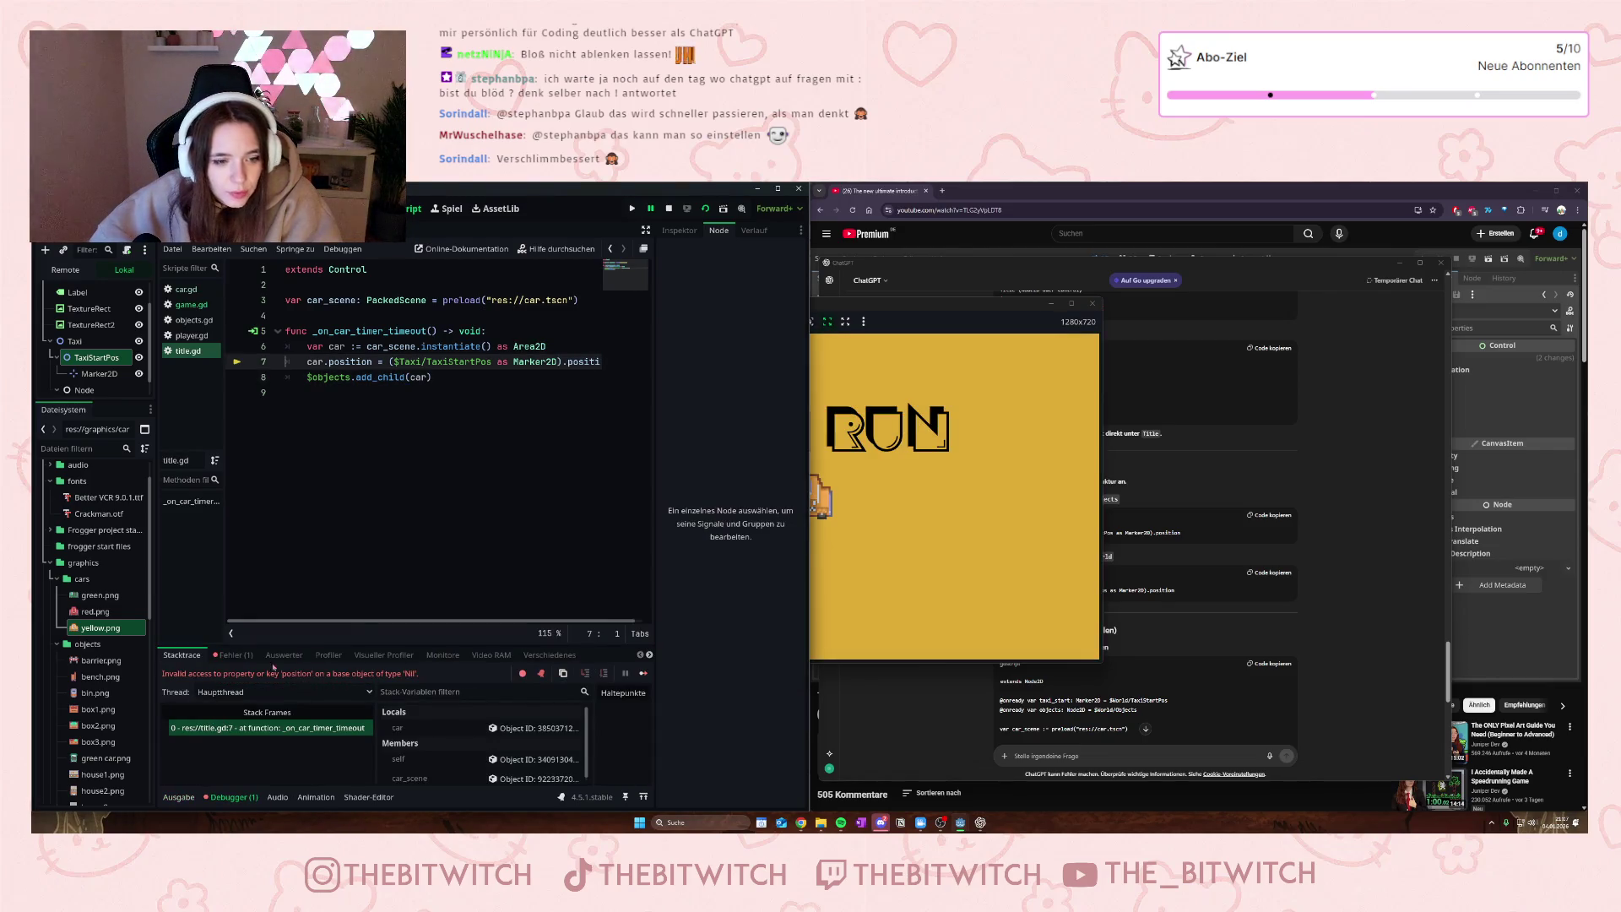
pyautogui.click(235, 655)
pyautogui.click(274, 695)
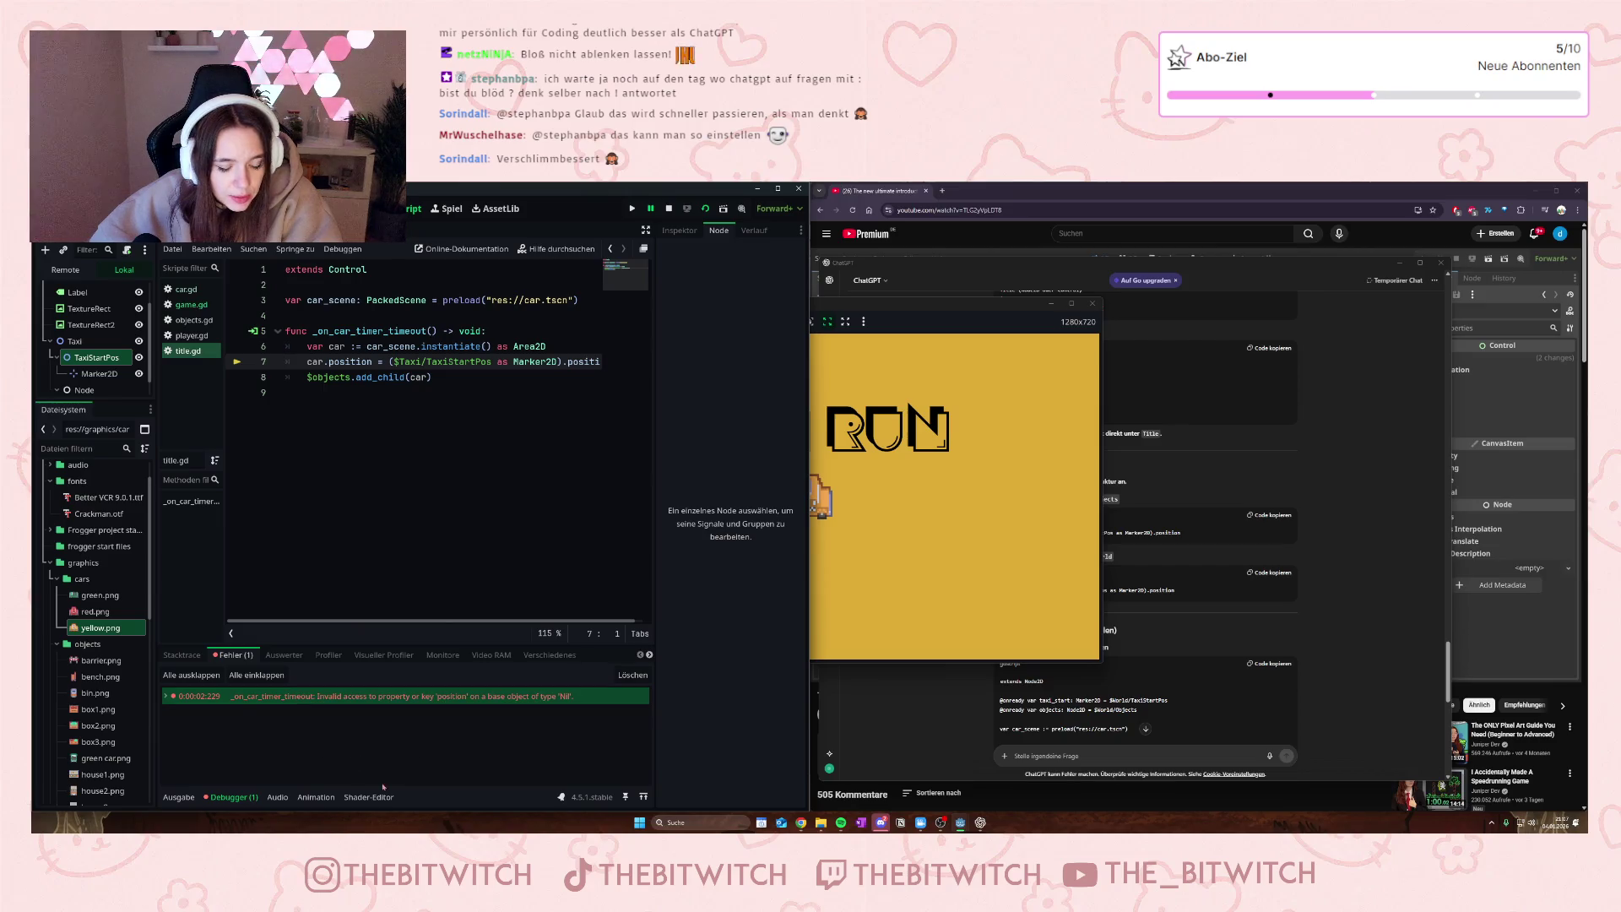
pyautogui.moveTo(293, 702)
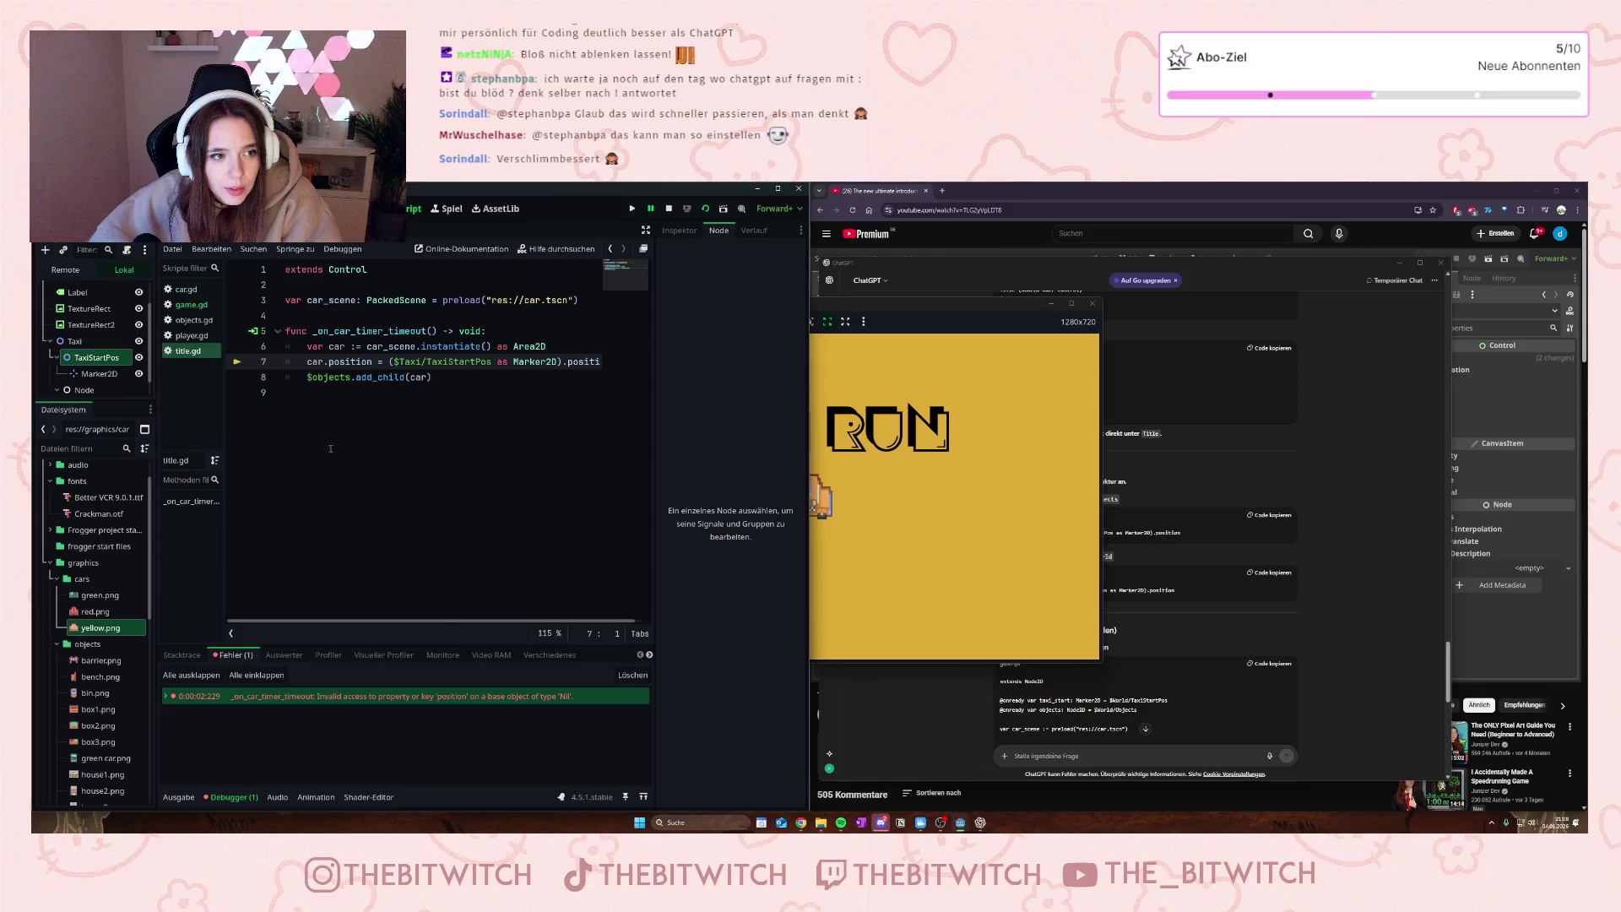
pyautogui.scroll(-1, 93, 355)
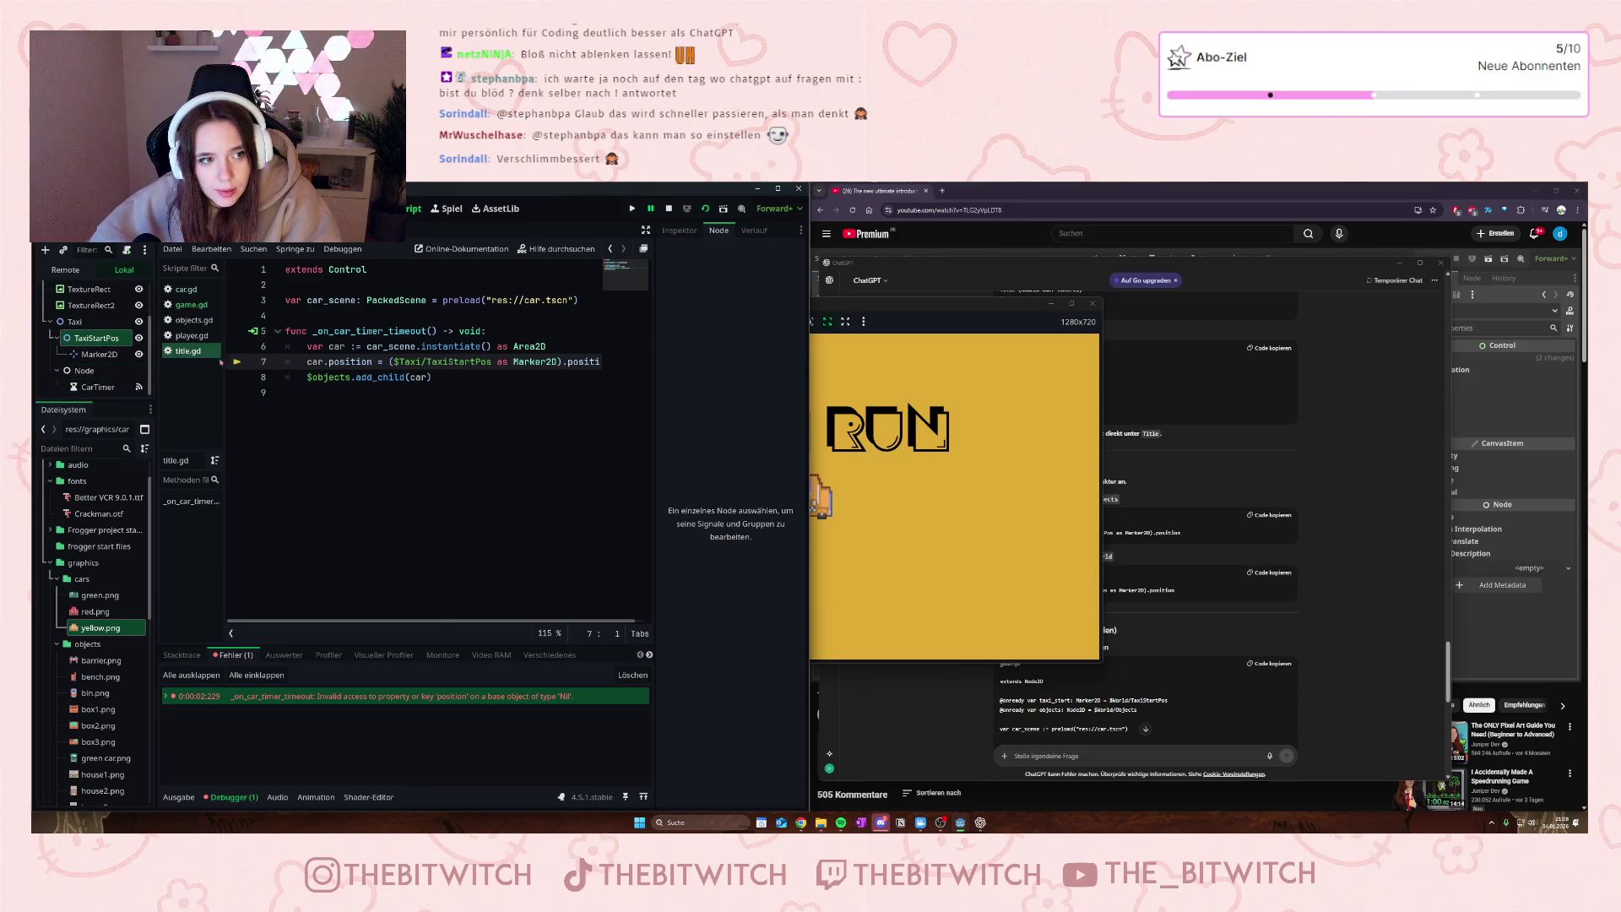
pyautogui.click(312, 331)
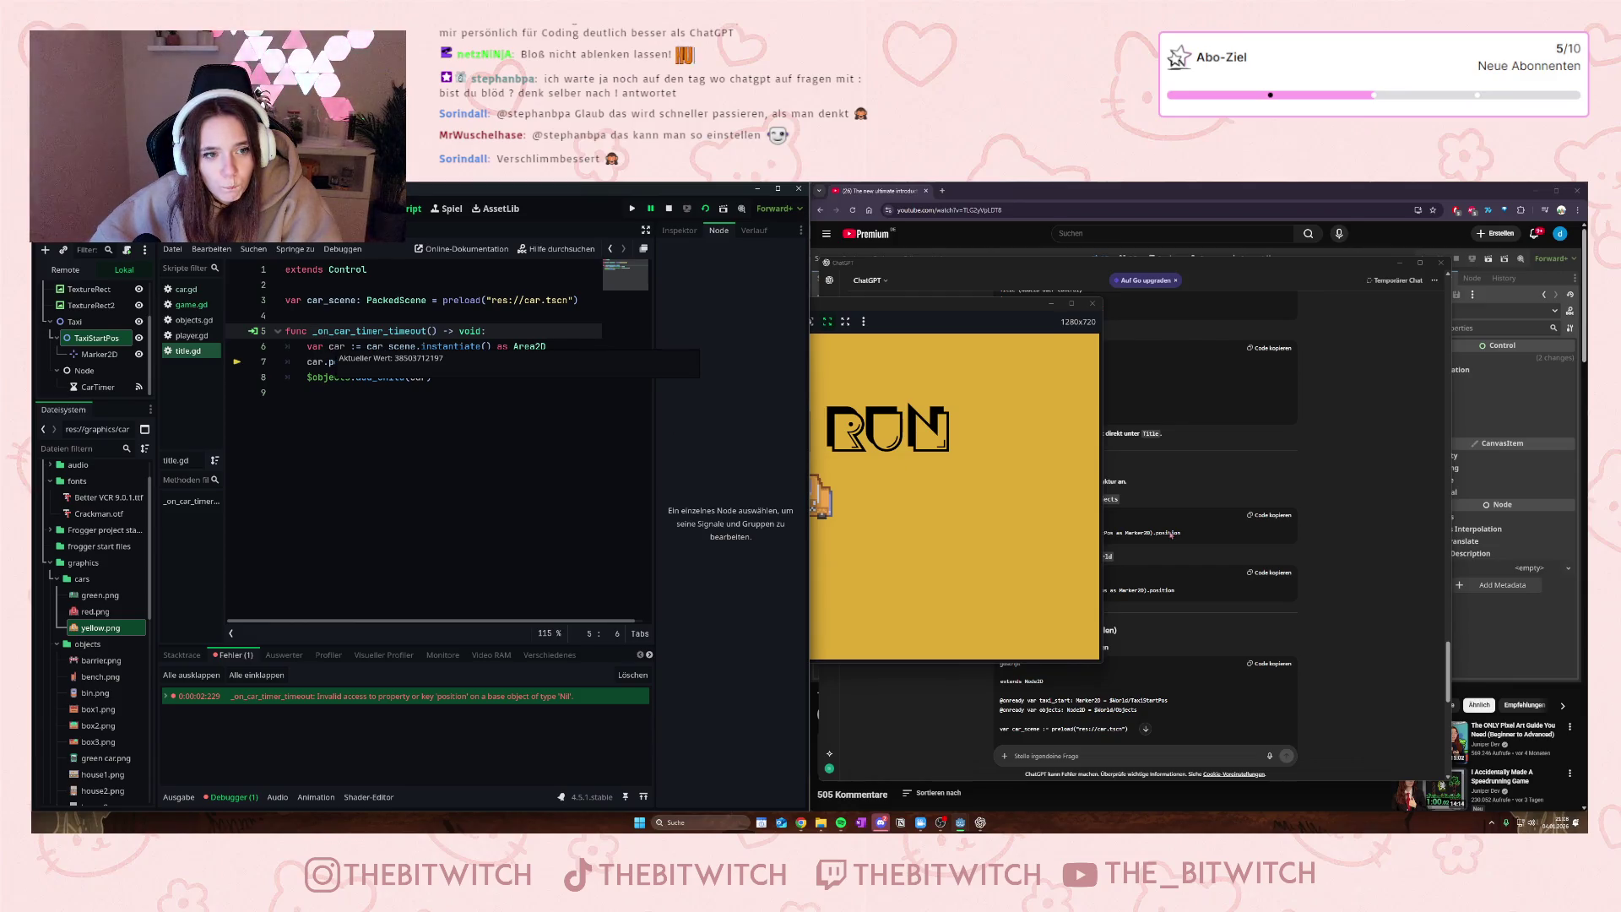
# - Review ChatGPT's answer down to Kurzfassung and begin a follow-up typing 'Und fehl'
pyautogui.click(1308, 621)
pyautogui.scroll(-1, 1095, 560)
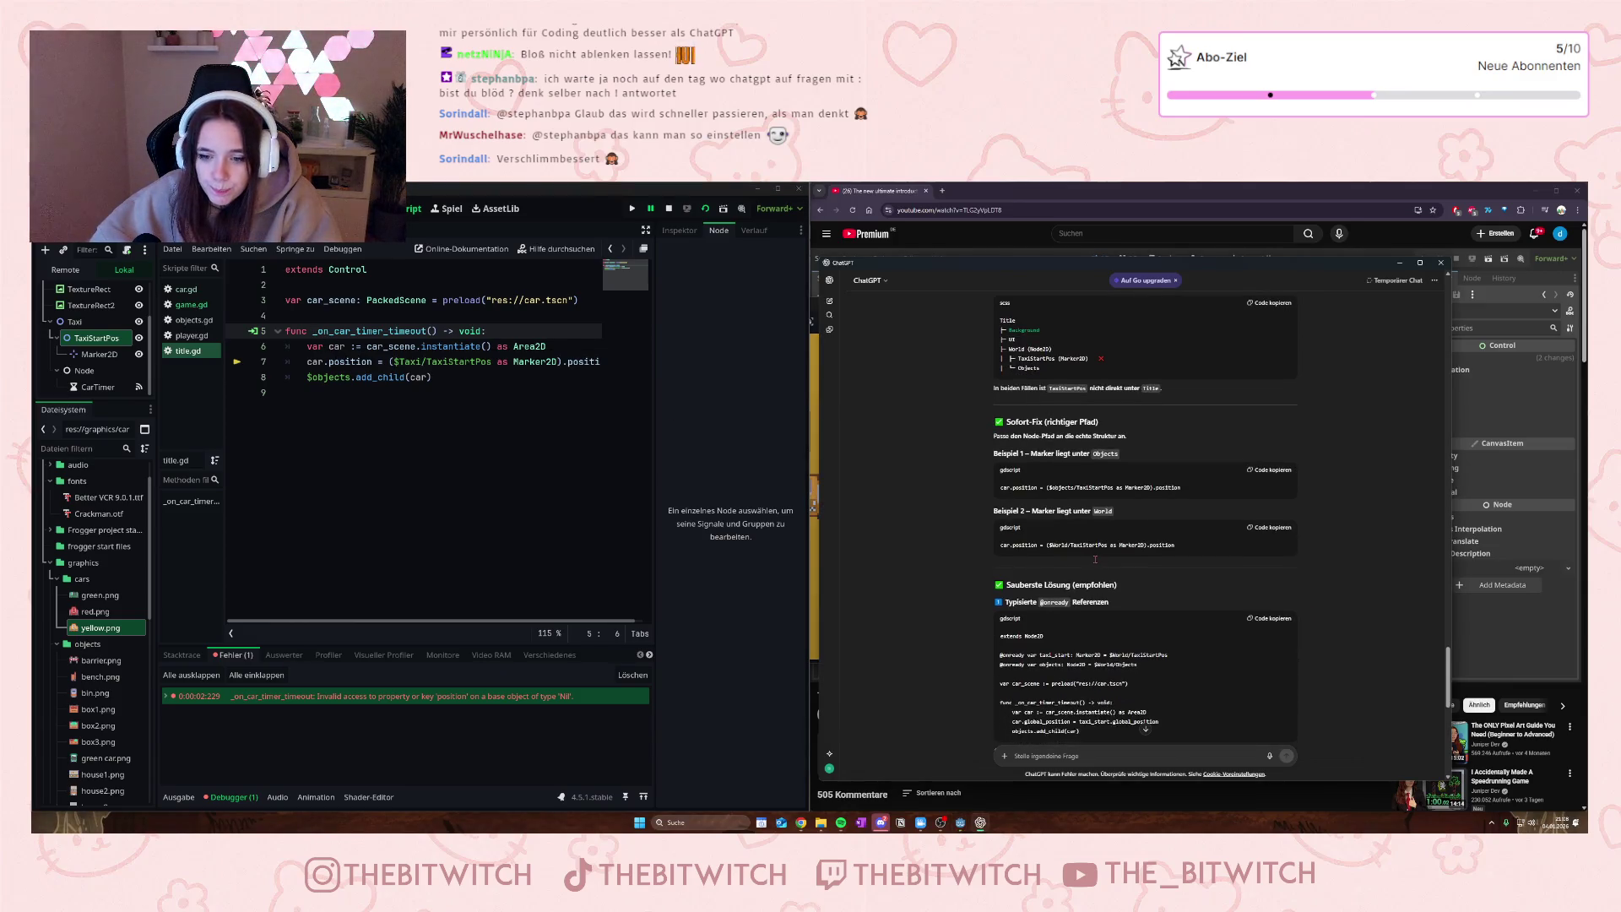
pyautogui.scroll(3, 1101, 557)
pyautogui.scroll(5, 1102, 557)
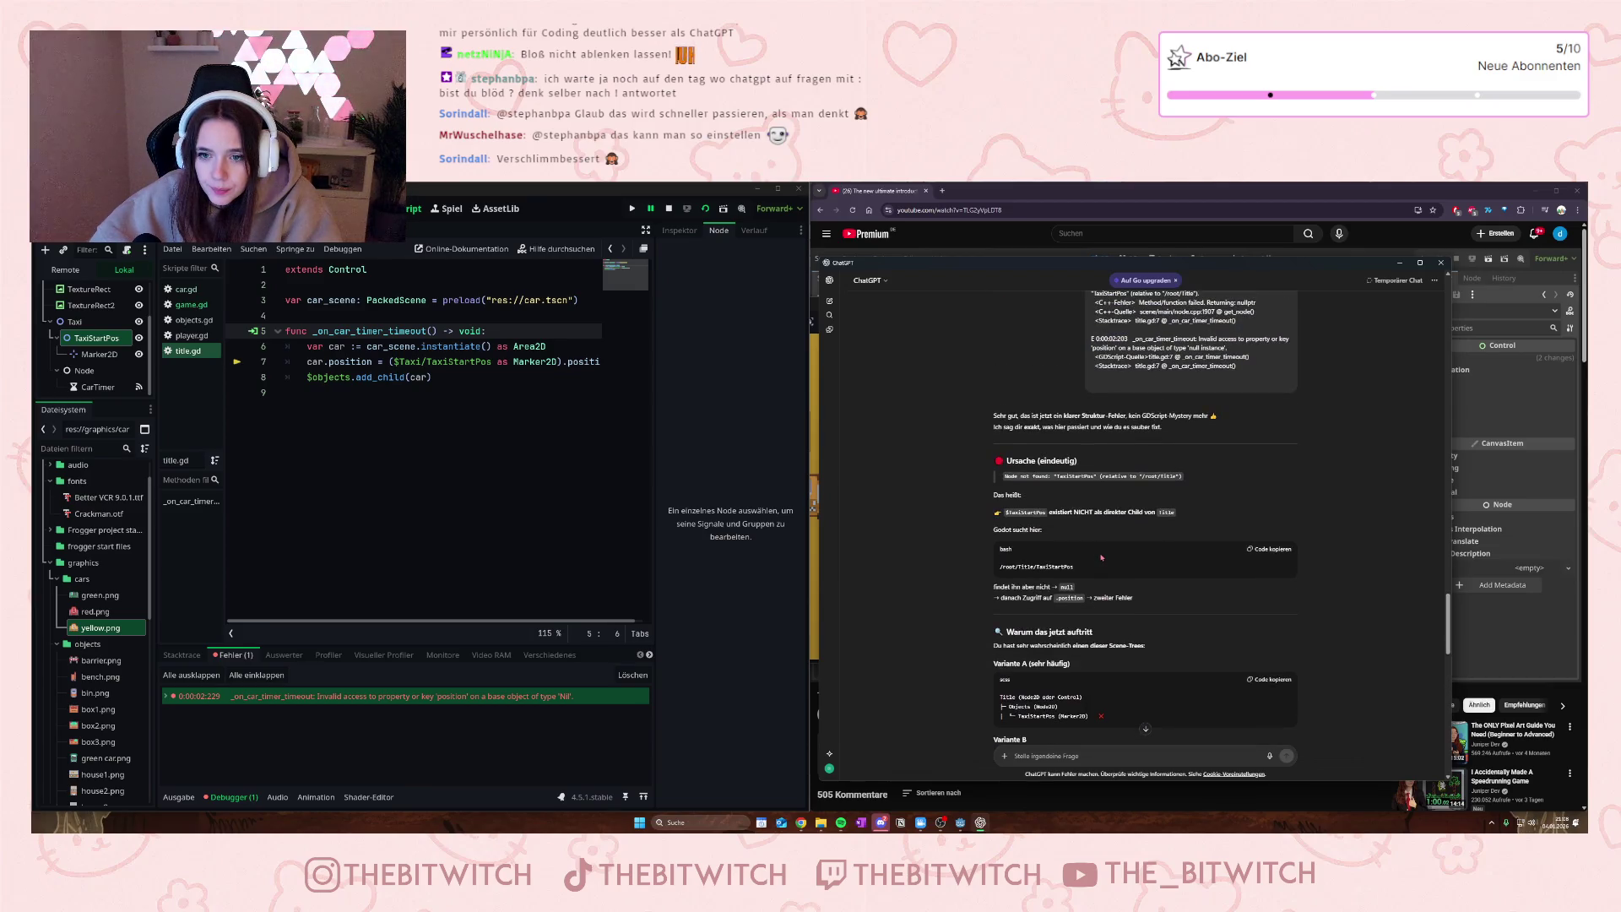
pyautogui.scroll(-10, 1101, 557)
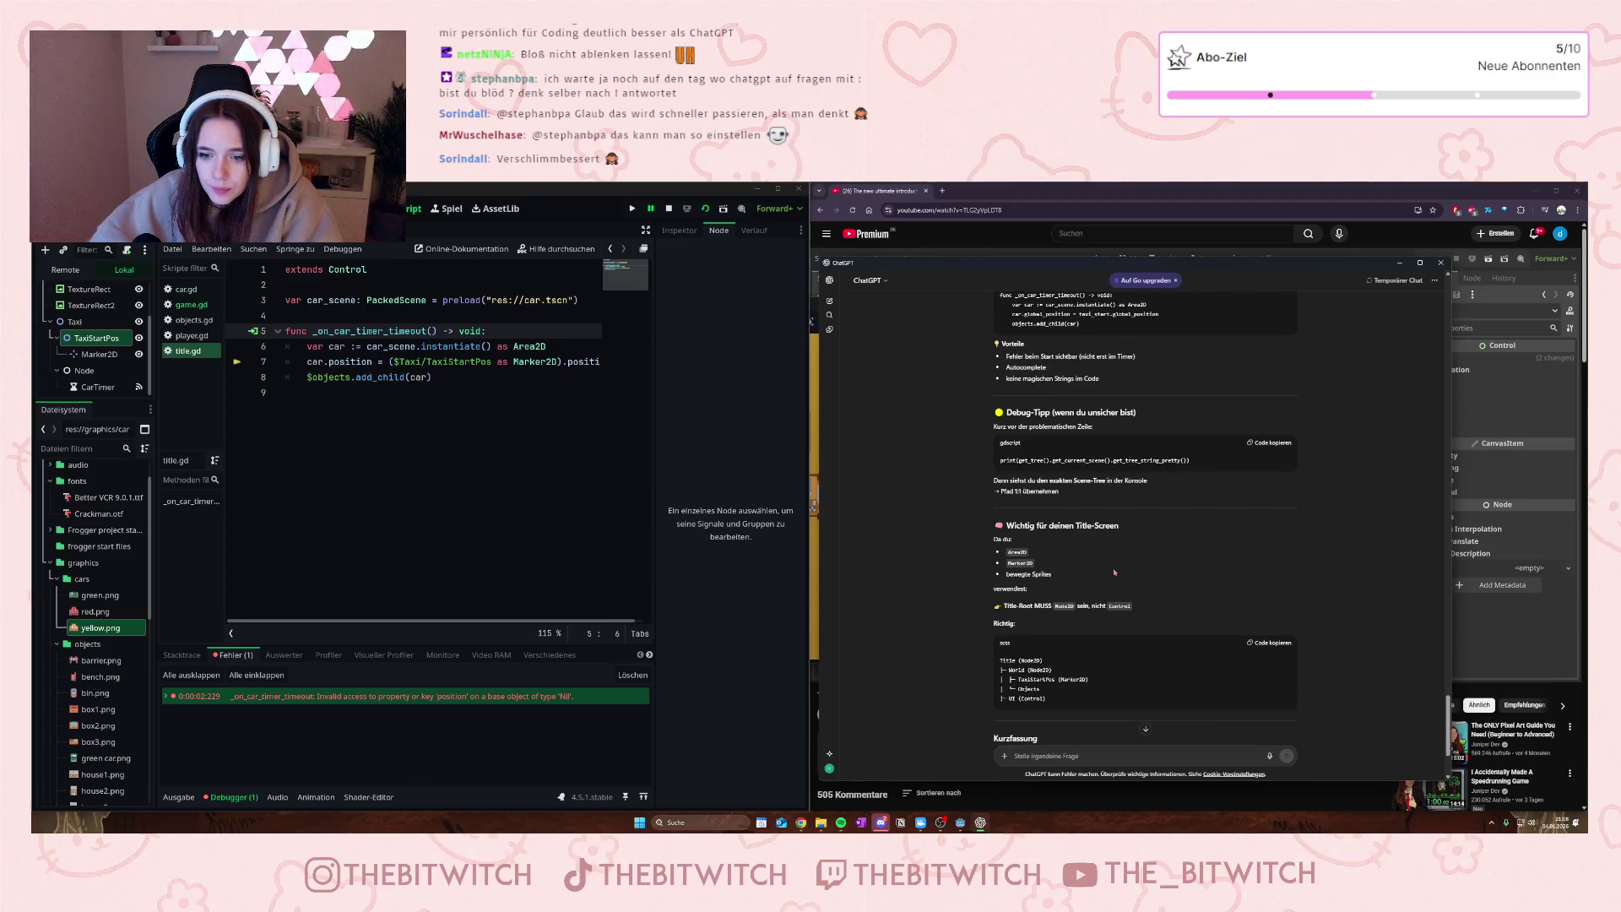
pyautogui.scroll(-3, 1090, 499)
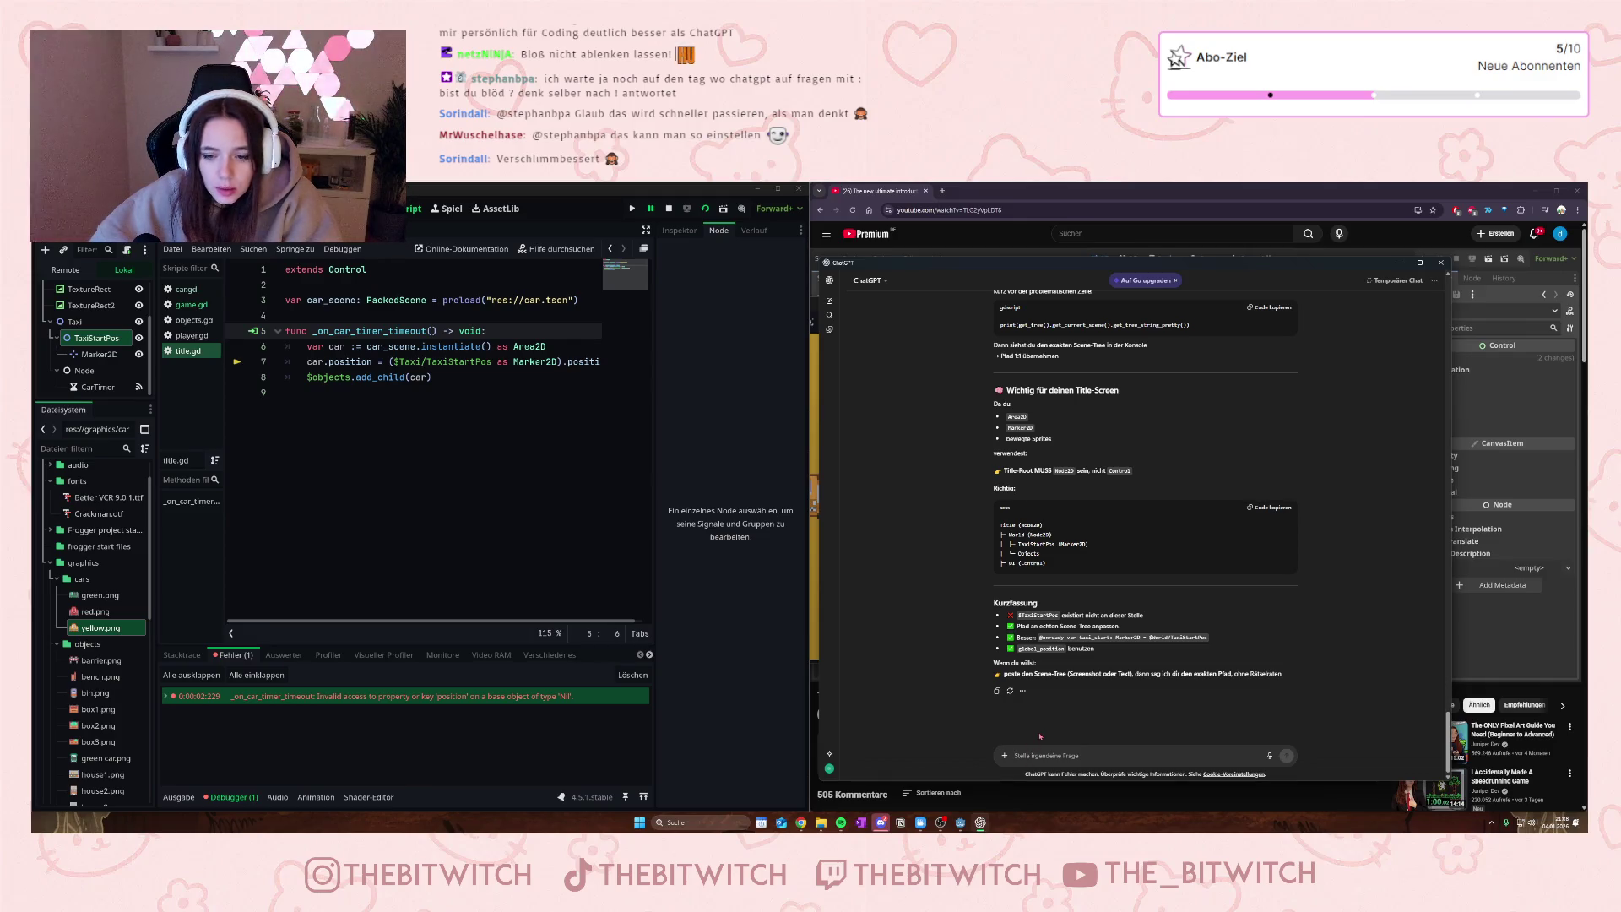
pyautogui.write('Und')
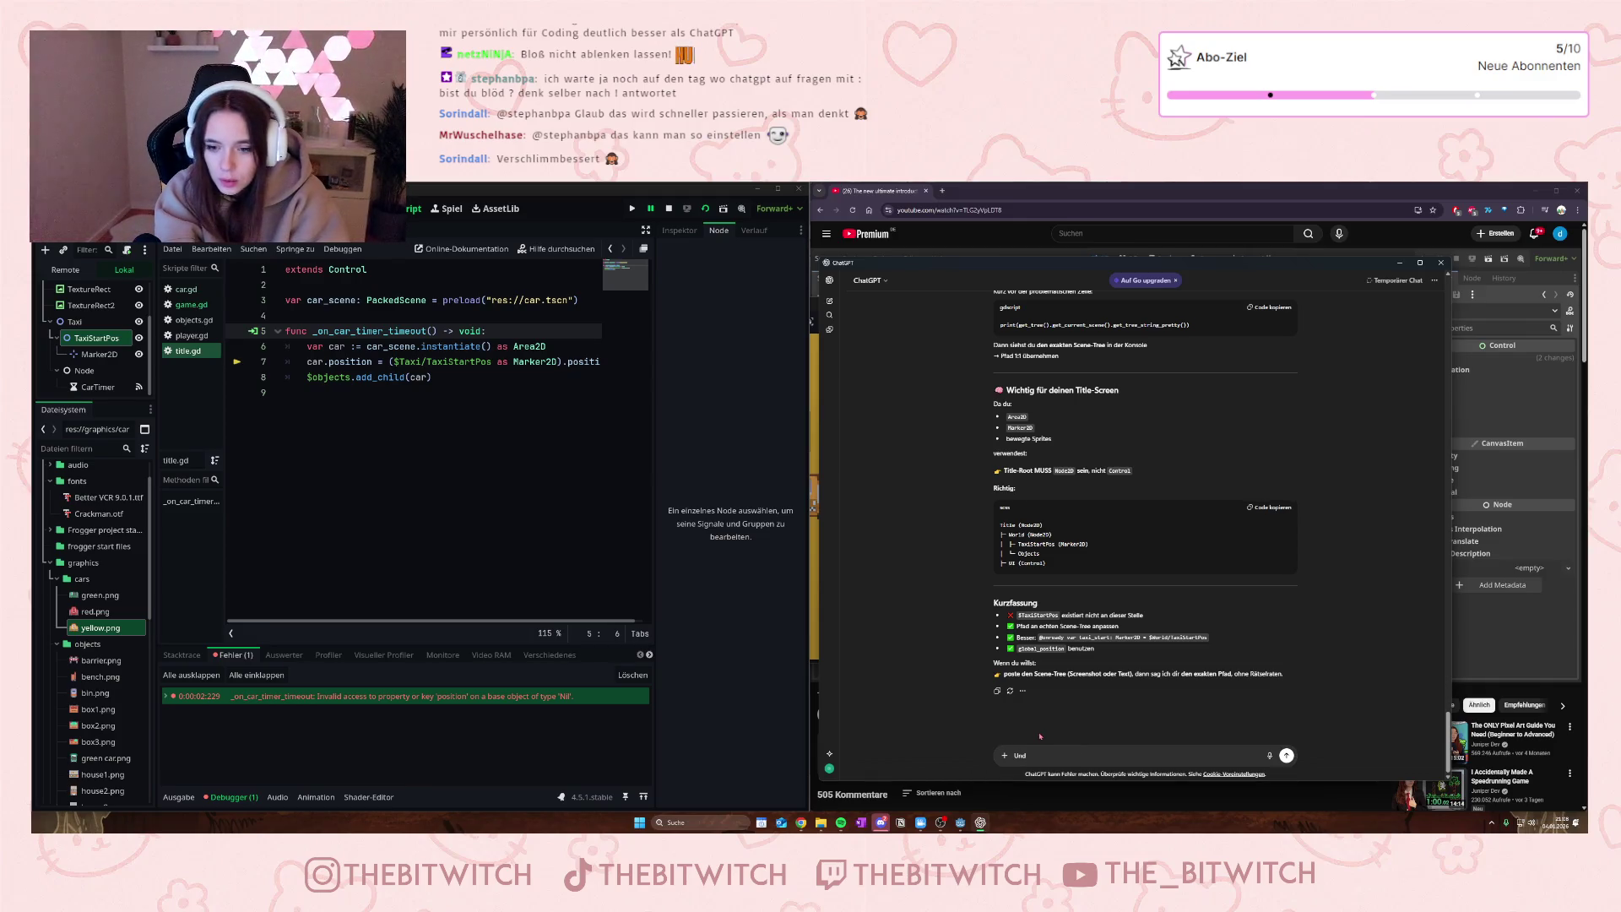
pyautogui.write(' fehler')
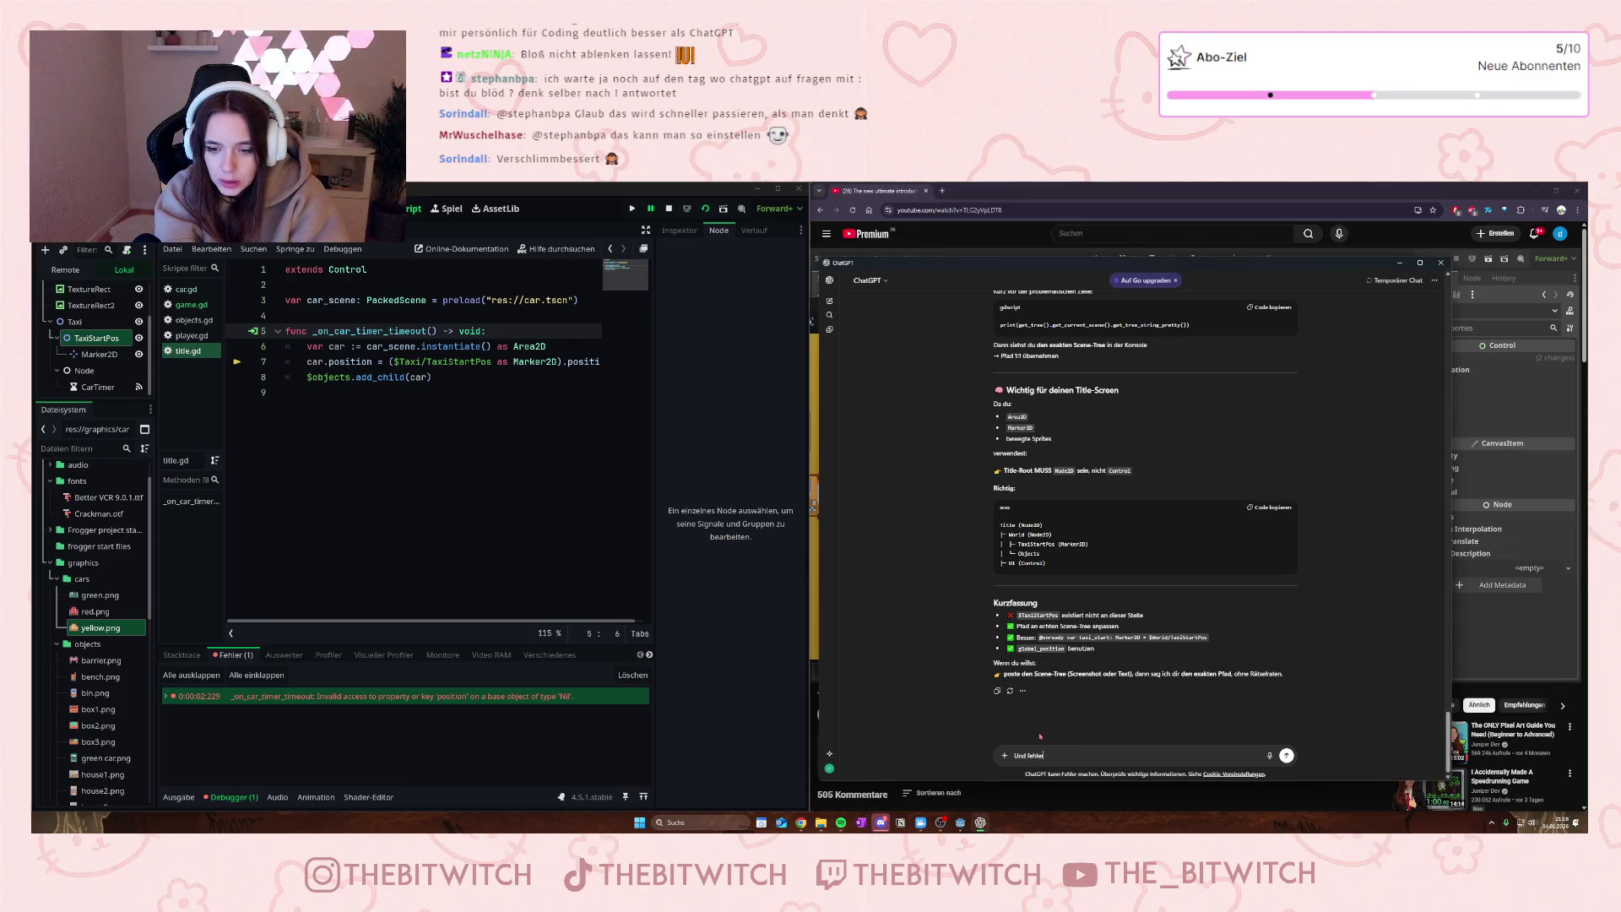
# - Paste the Nil position error with its stack trace into ChatGPT and send it
pyautogui.hotkey('shift', 'Return')
pyautogui.hotkey('ctrl', 'v')
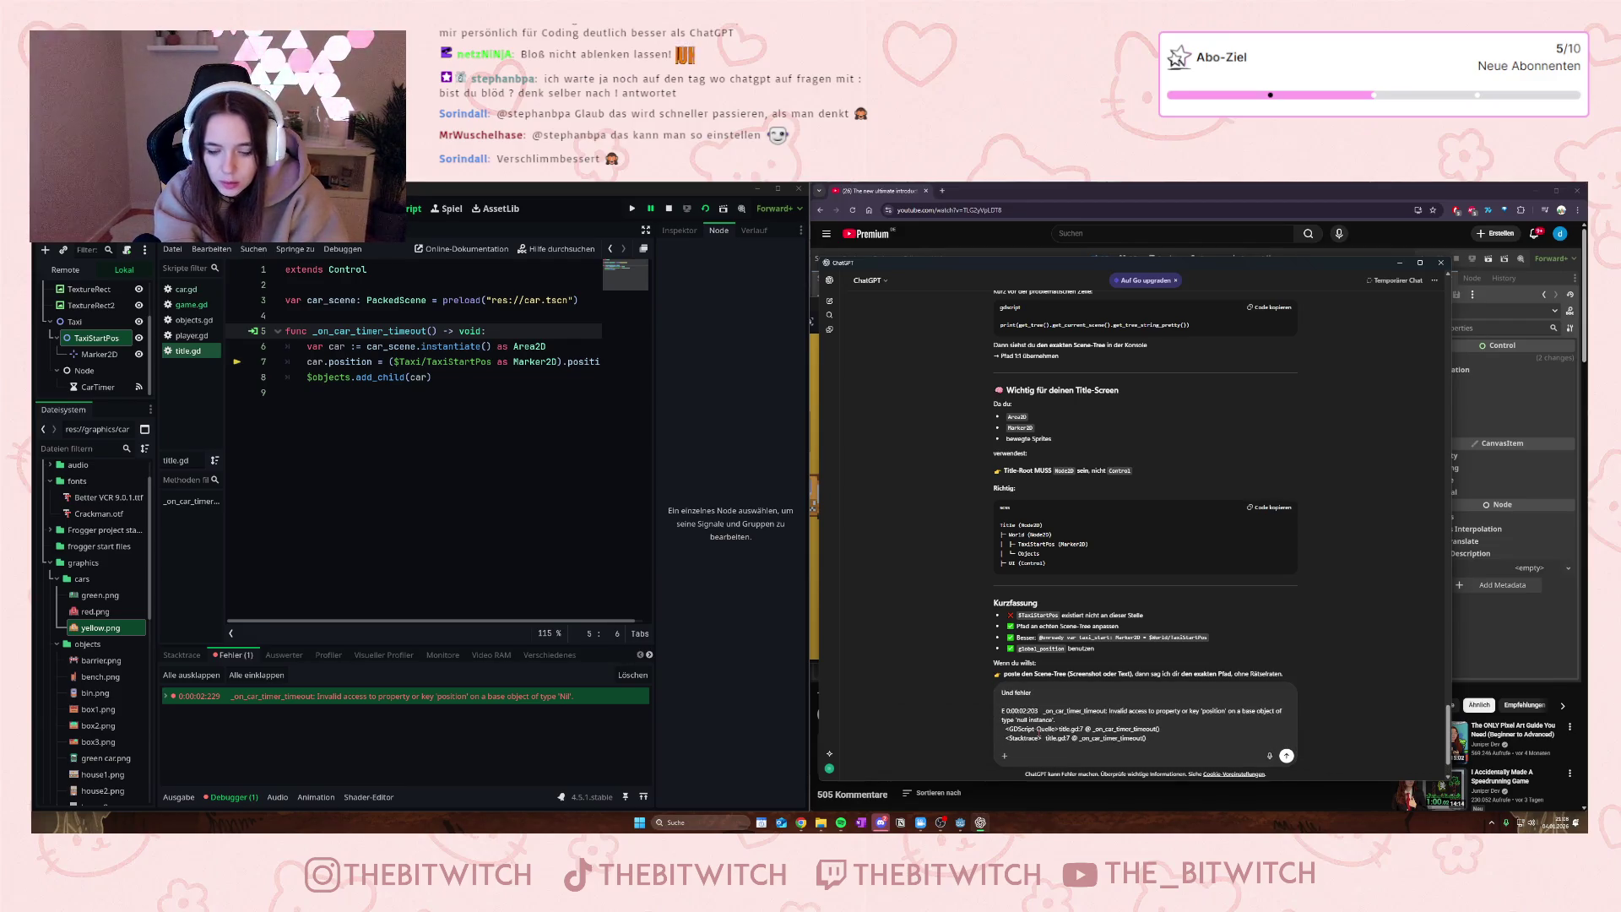
pyautogui.press('Return')
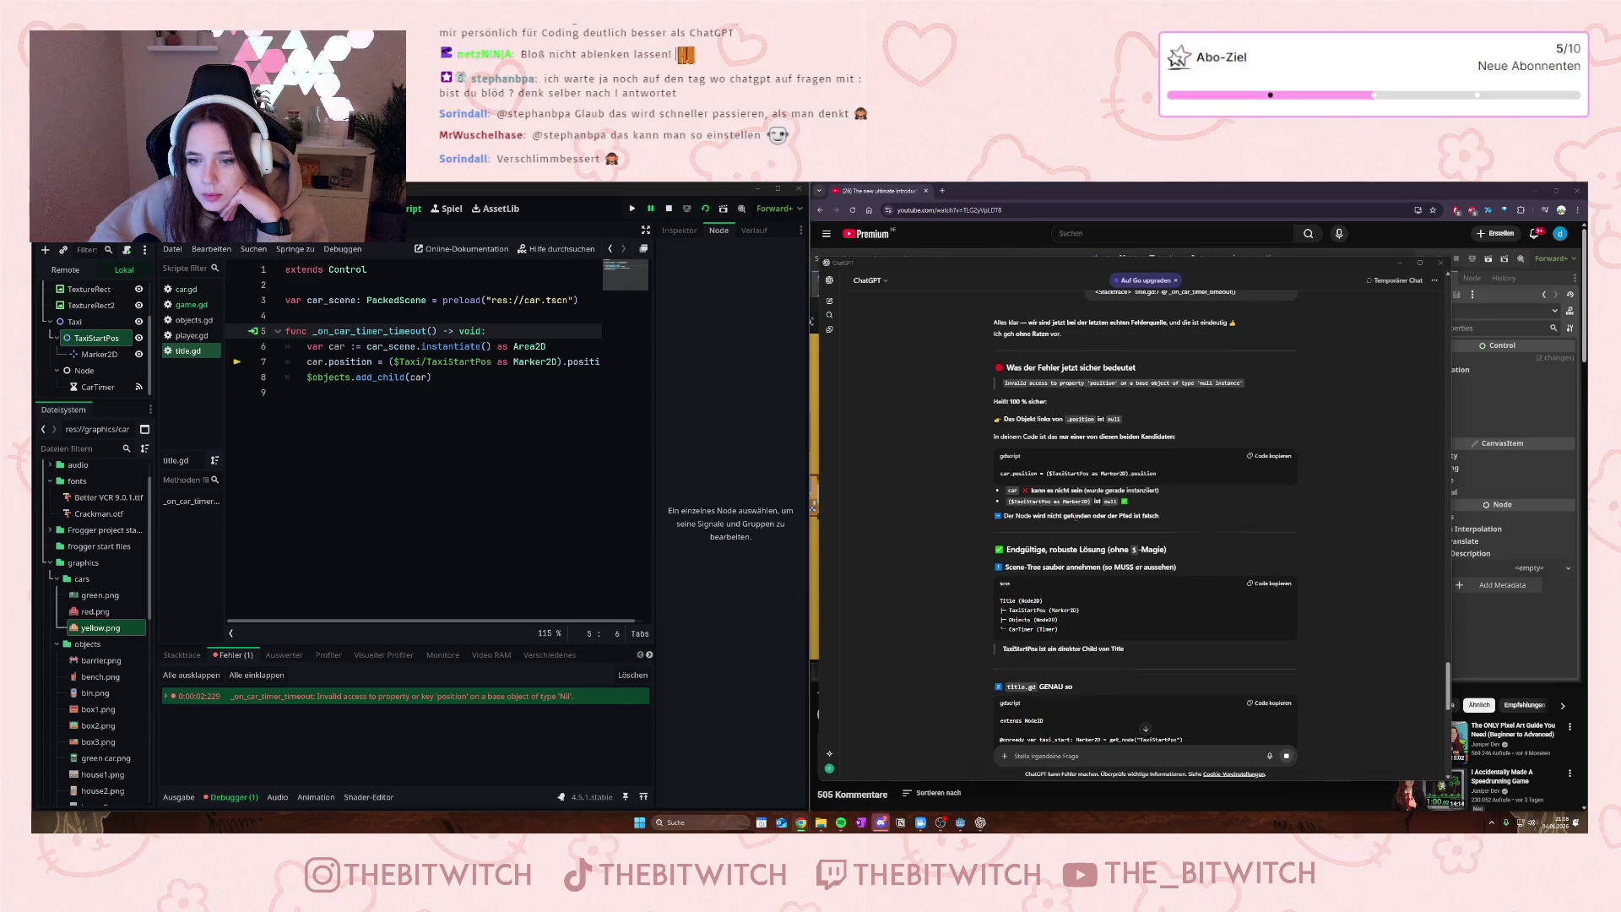
pyautogui.scroll(-3, 1083, 517)
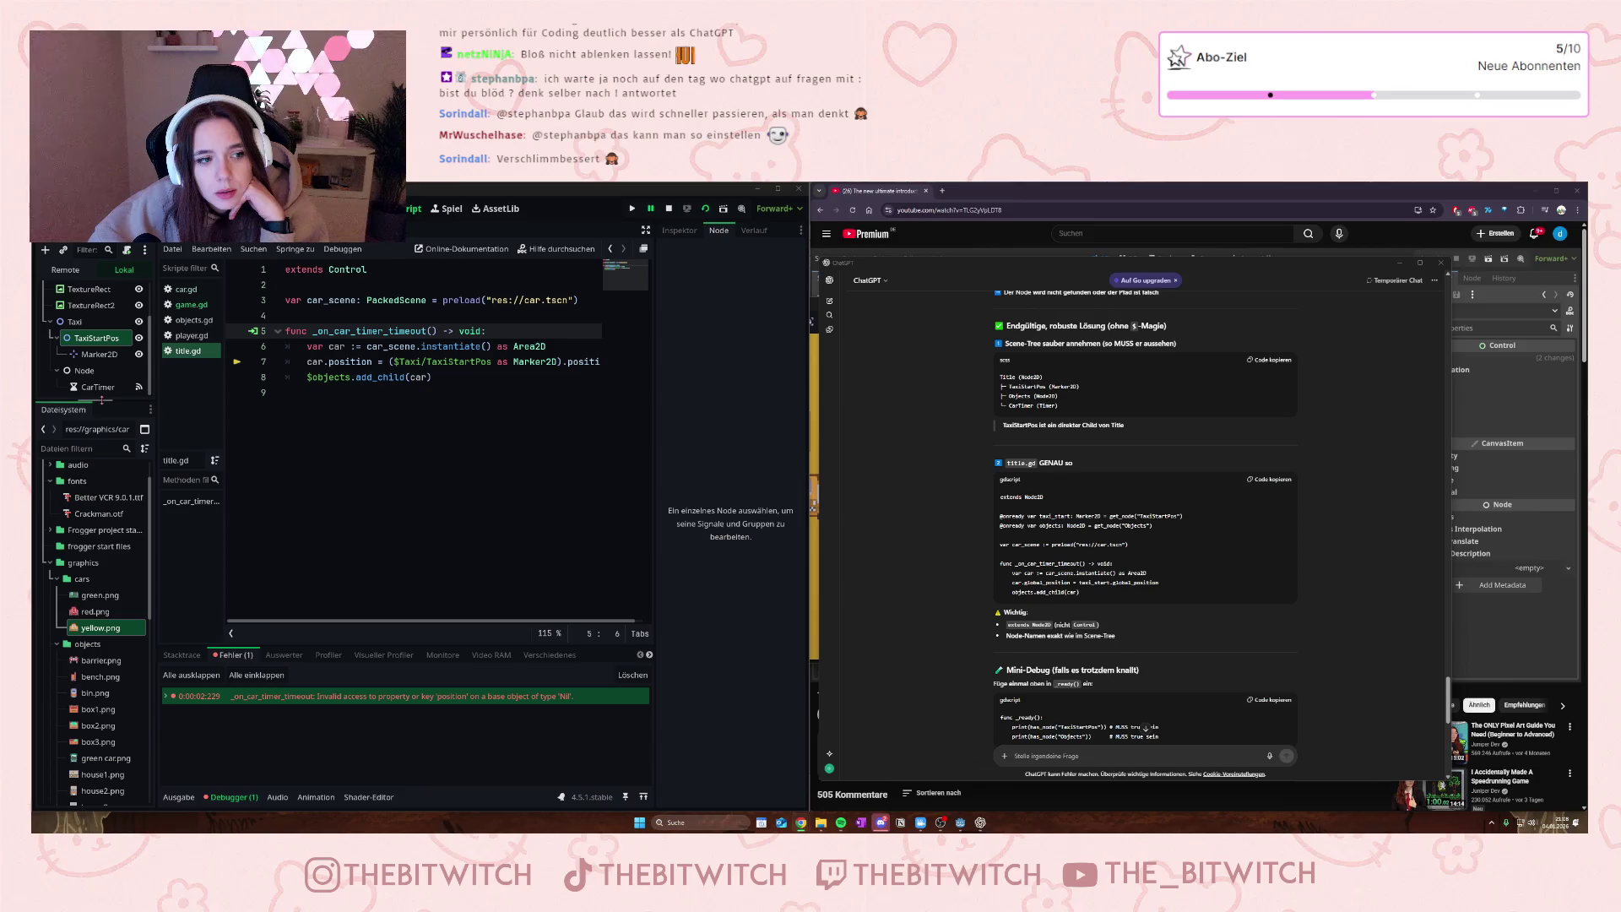
# - Enlarge the Godot Scene dock and snip a screenshot of the full scene tree
pyautogui.moveTo(111, 405); pyautogui.dragTo(75, 532)
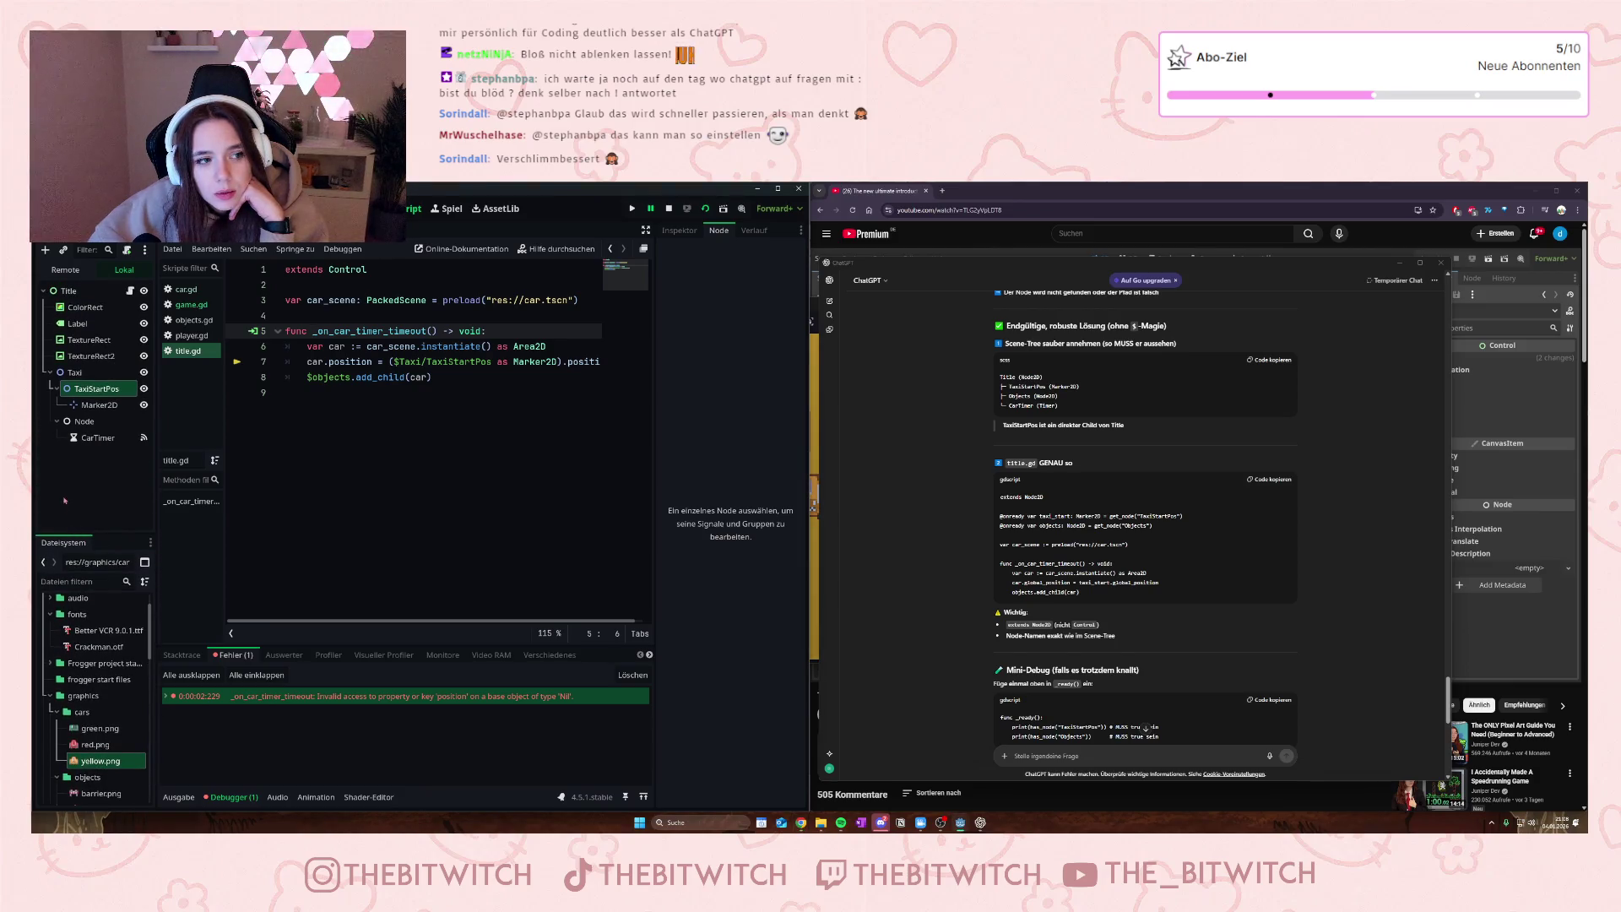
pyautogui.click(65, 500)
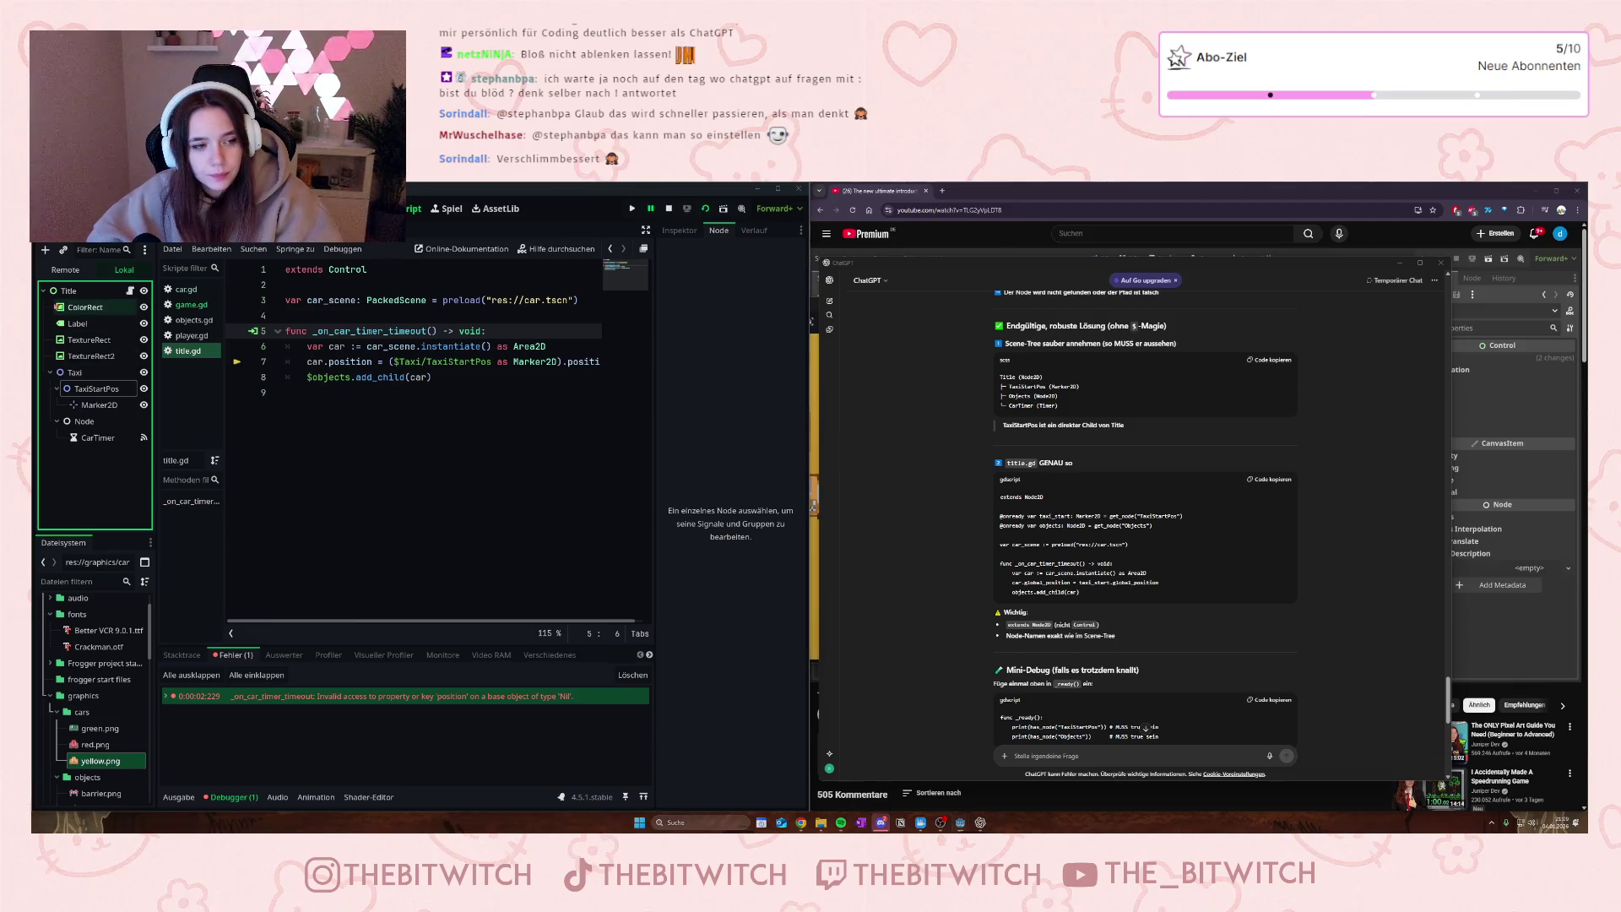
pyautogui.press('super+shift+s')
pyautogui.moveTo(34, 277); pyautogui.dragTo(164, 466)
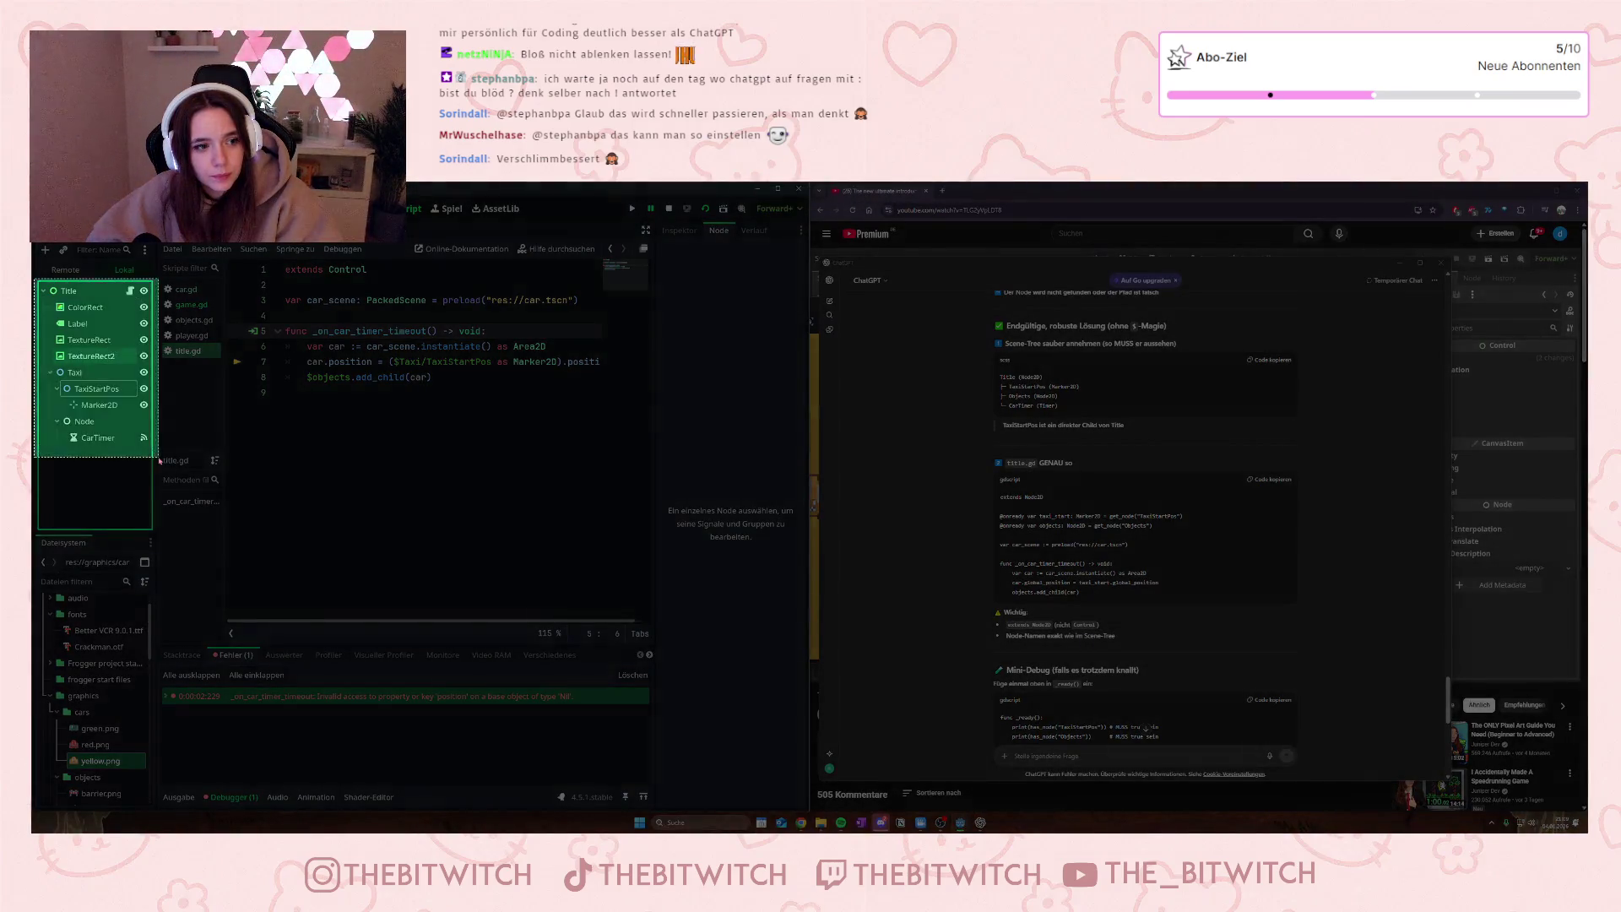
# - Send the scene-tree screenshot, note the suggested $Taxi/TaxiStartPos/Marker2D path, and select line 7's path
pyautogui.hotkey('ctrl', 'v')
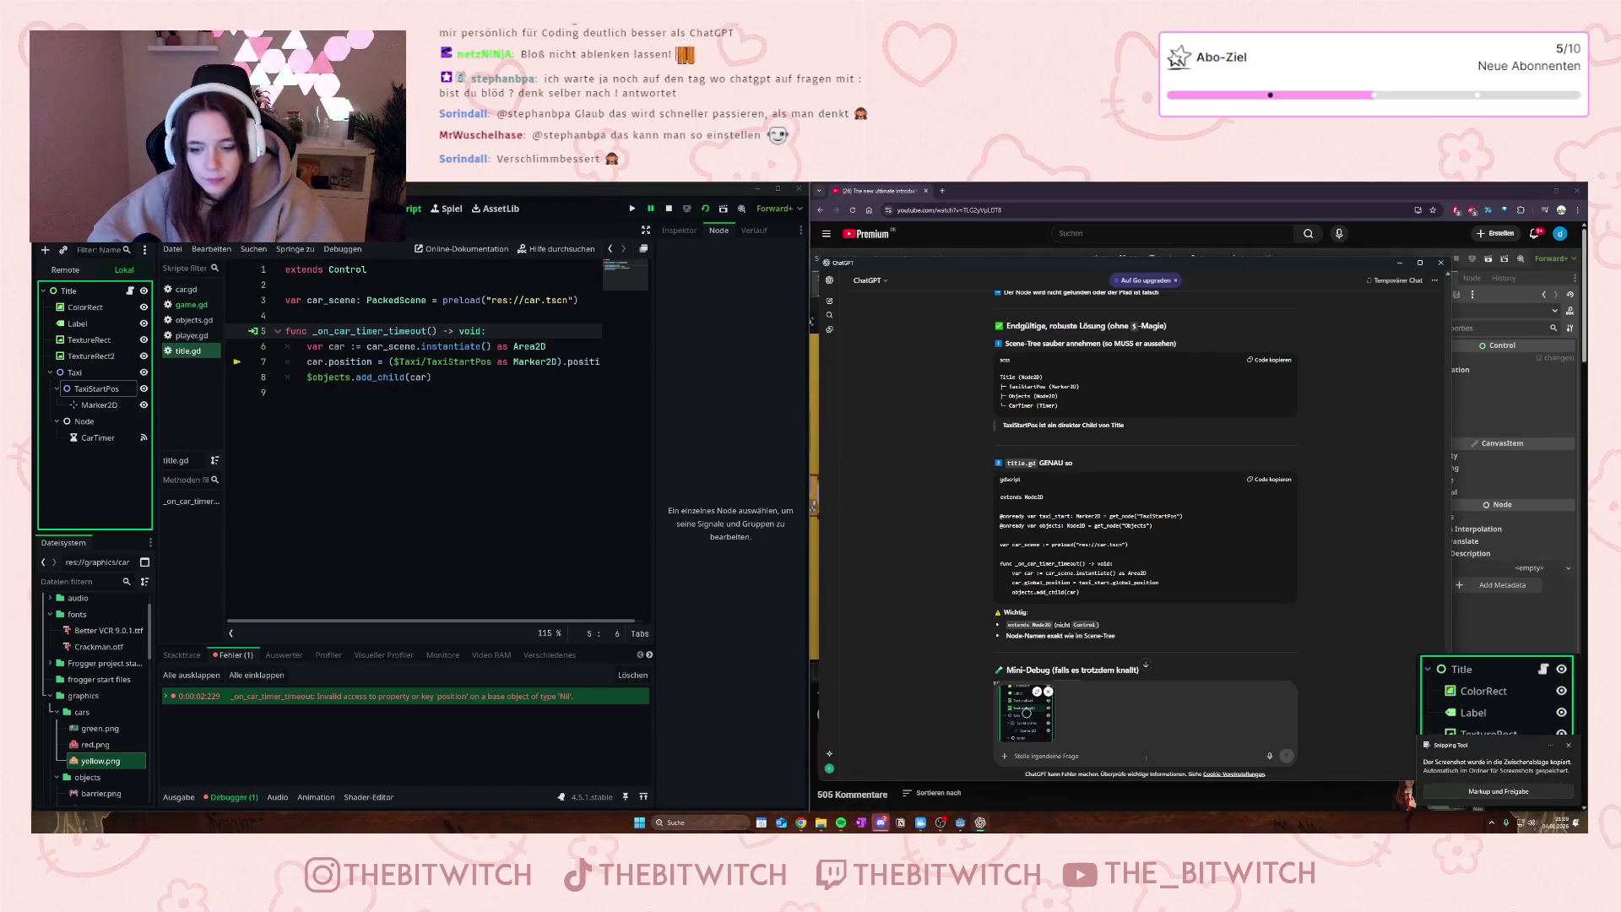
pyautogui.press('Return')
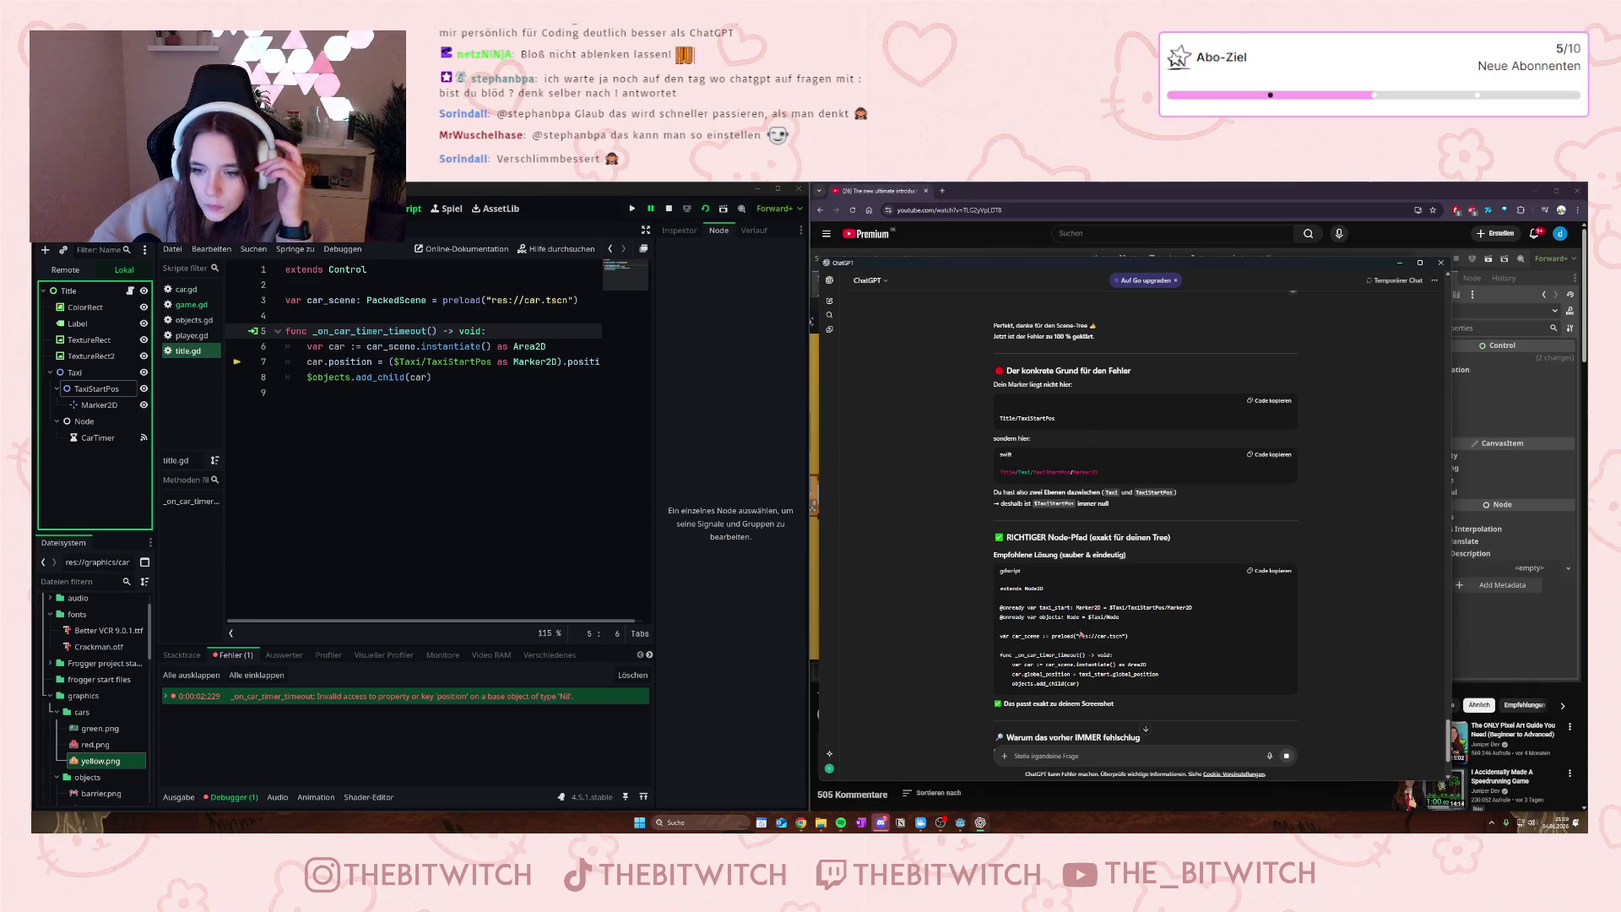
pyautogui.scroll(-2, 1087, 635)
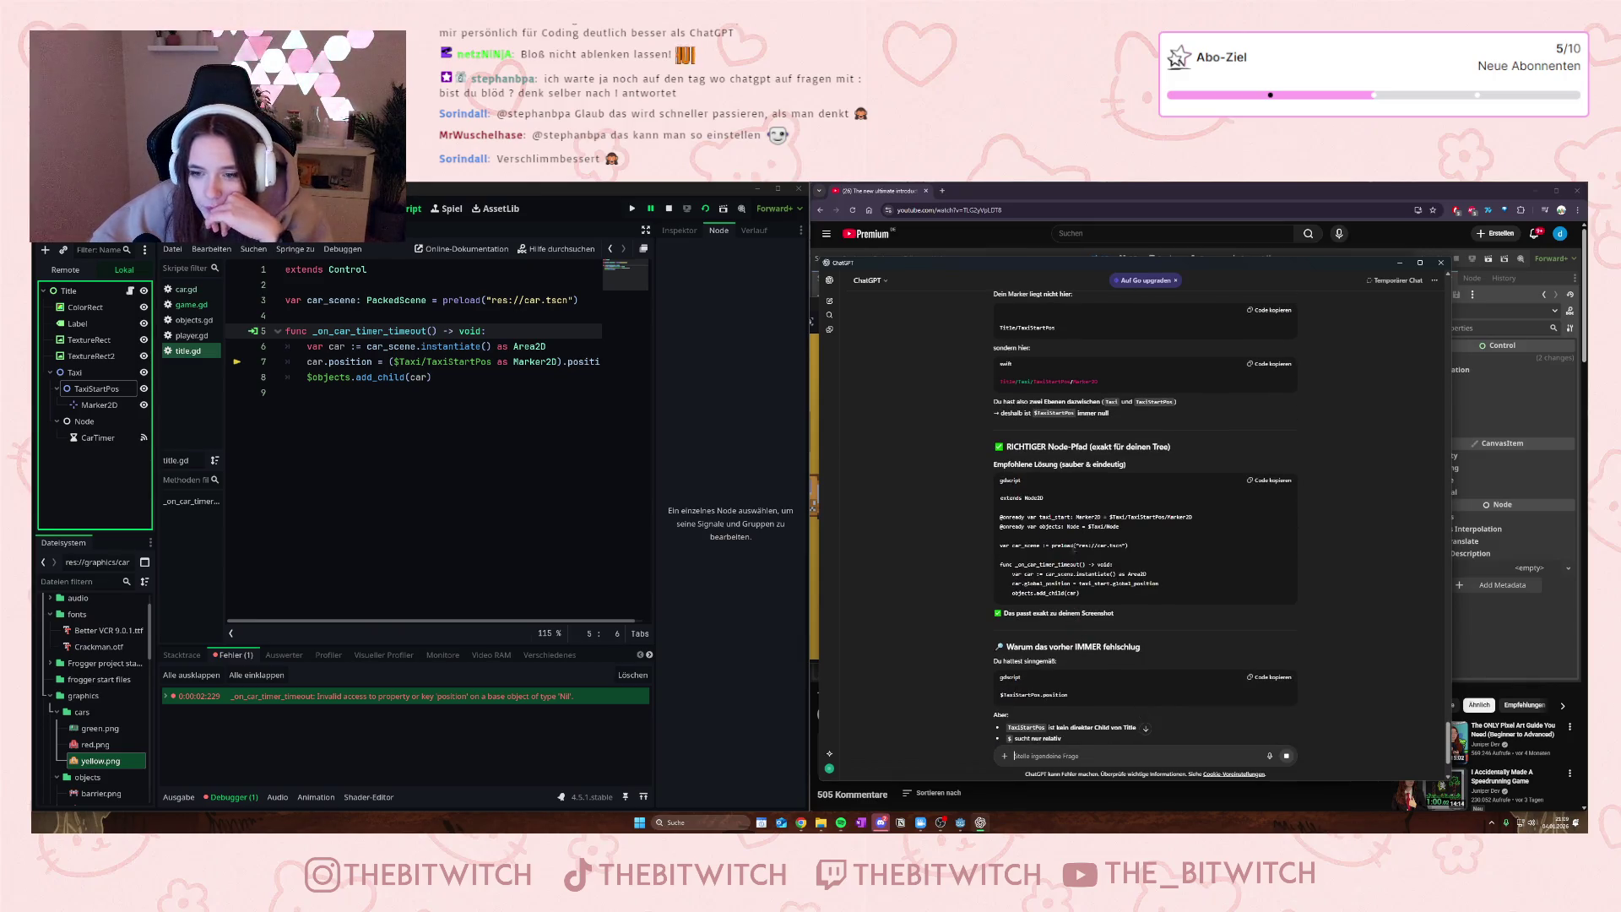
pyautogui.moveTo(1109, 517); pyautogui.dragTo(1191, 516)
pyautogui.hotkey('ctrl', 'c')
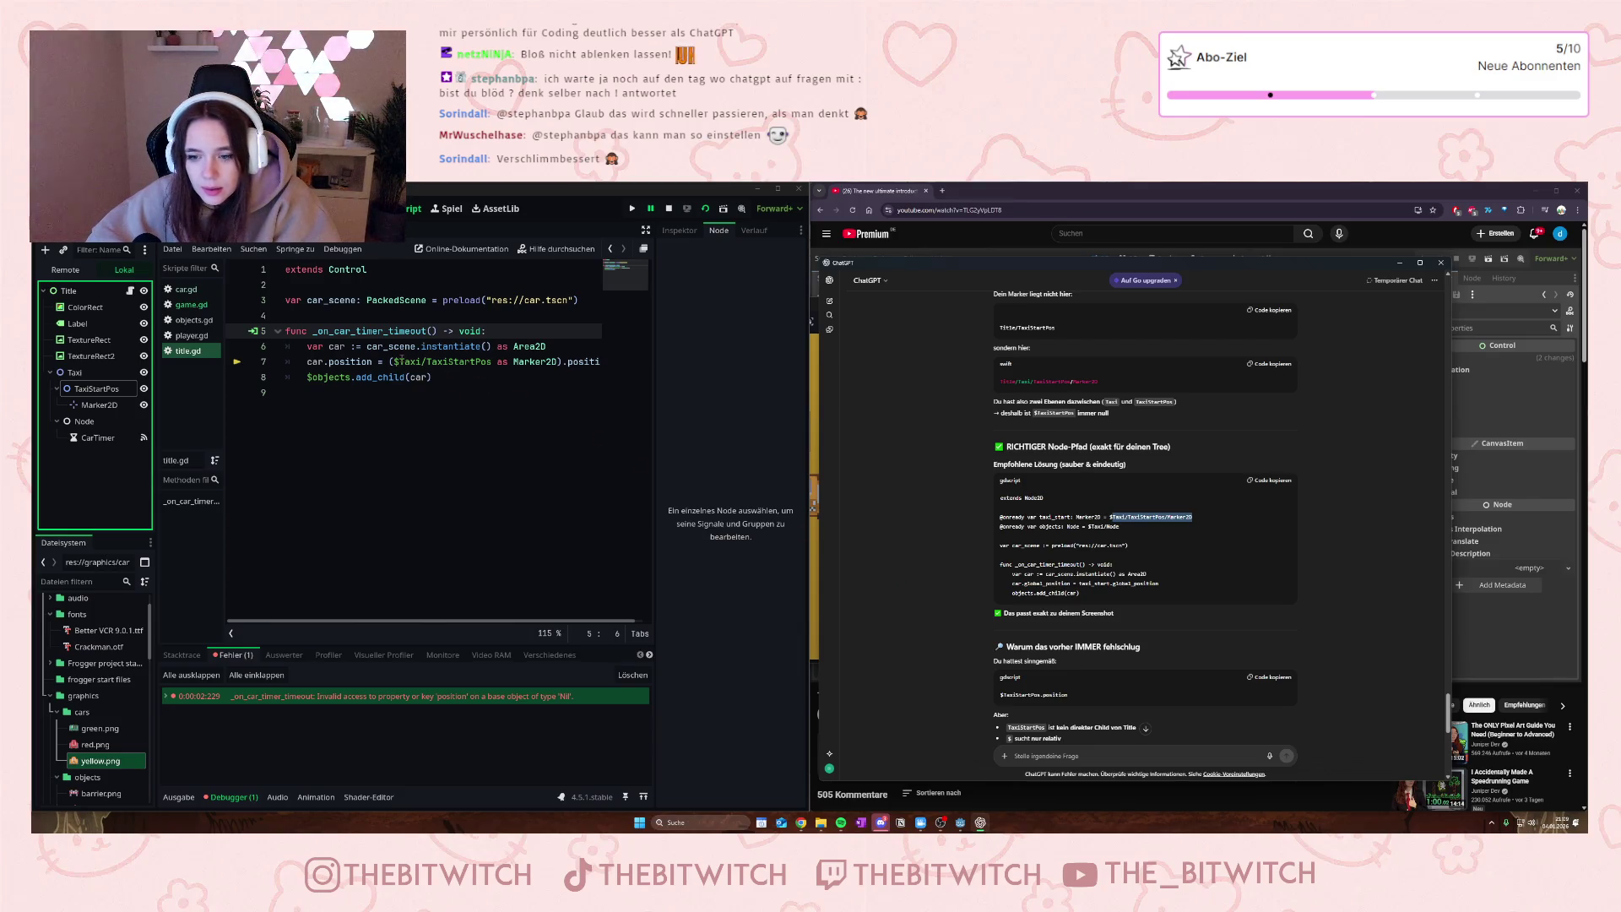
pyautogui.moveTo(394, 361)
pyautogui.mouseDown()
pyautogui.moveTo(549, 363)
pyautogui.moveTo(492, 363)
pyautogui.mouseUp()
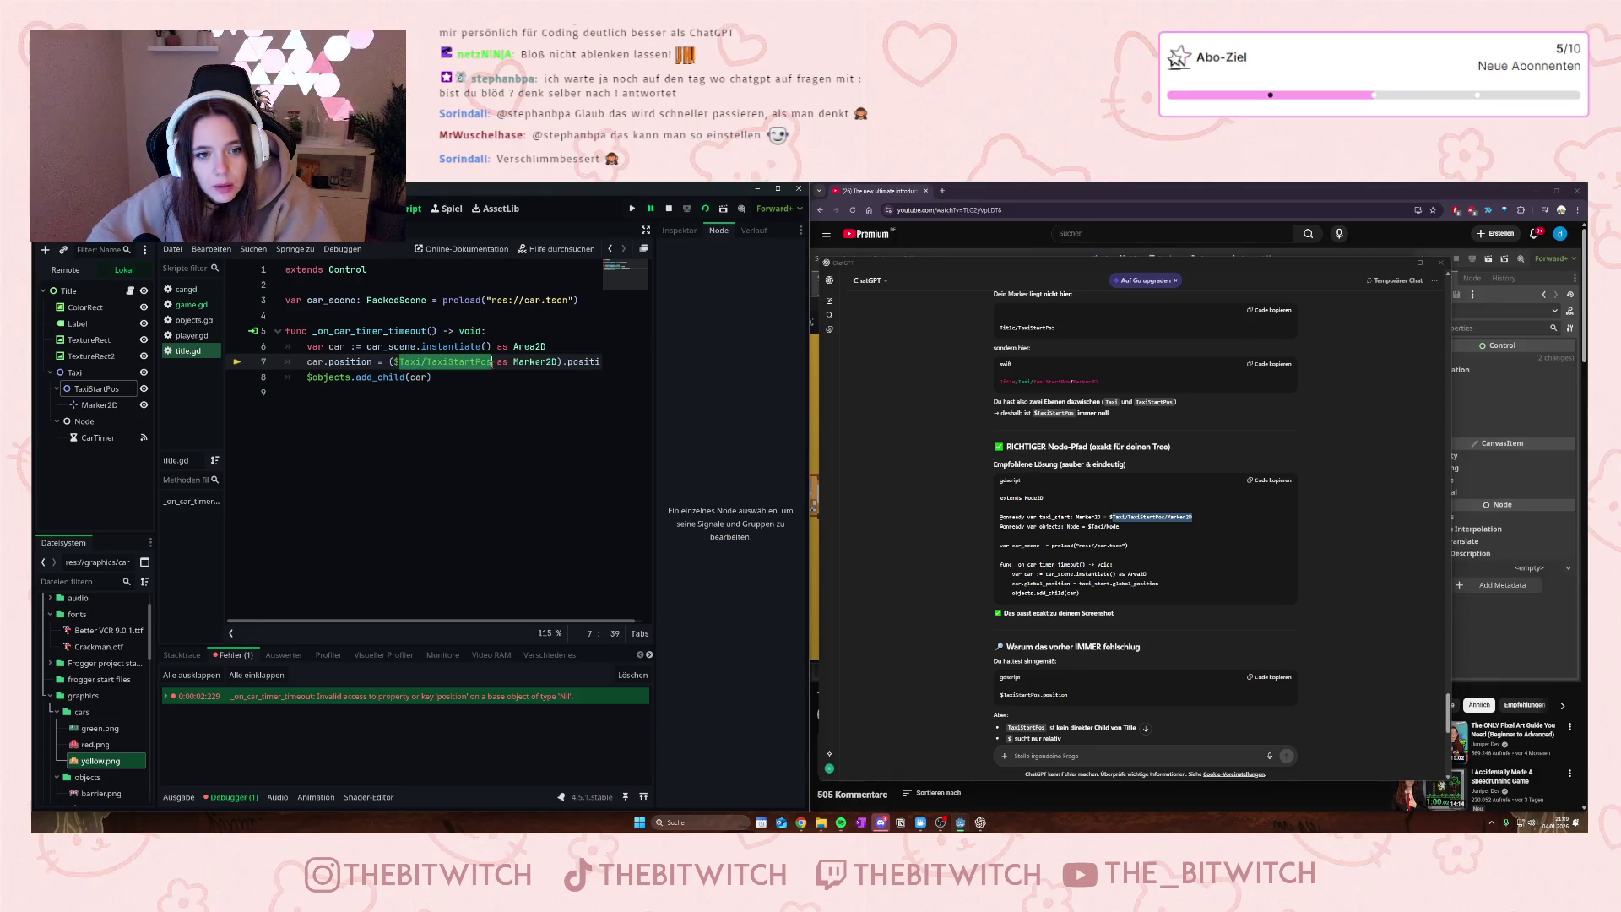
# - Change line 7's car position path in title.gd to $Taxi/TaxiStartPos/Marker2D, save, and run the game
pyautogui.hotkey('ctrl', 'v')
pyautogui.click(508, 395)
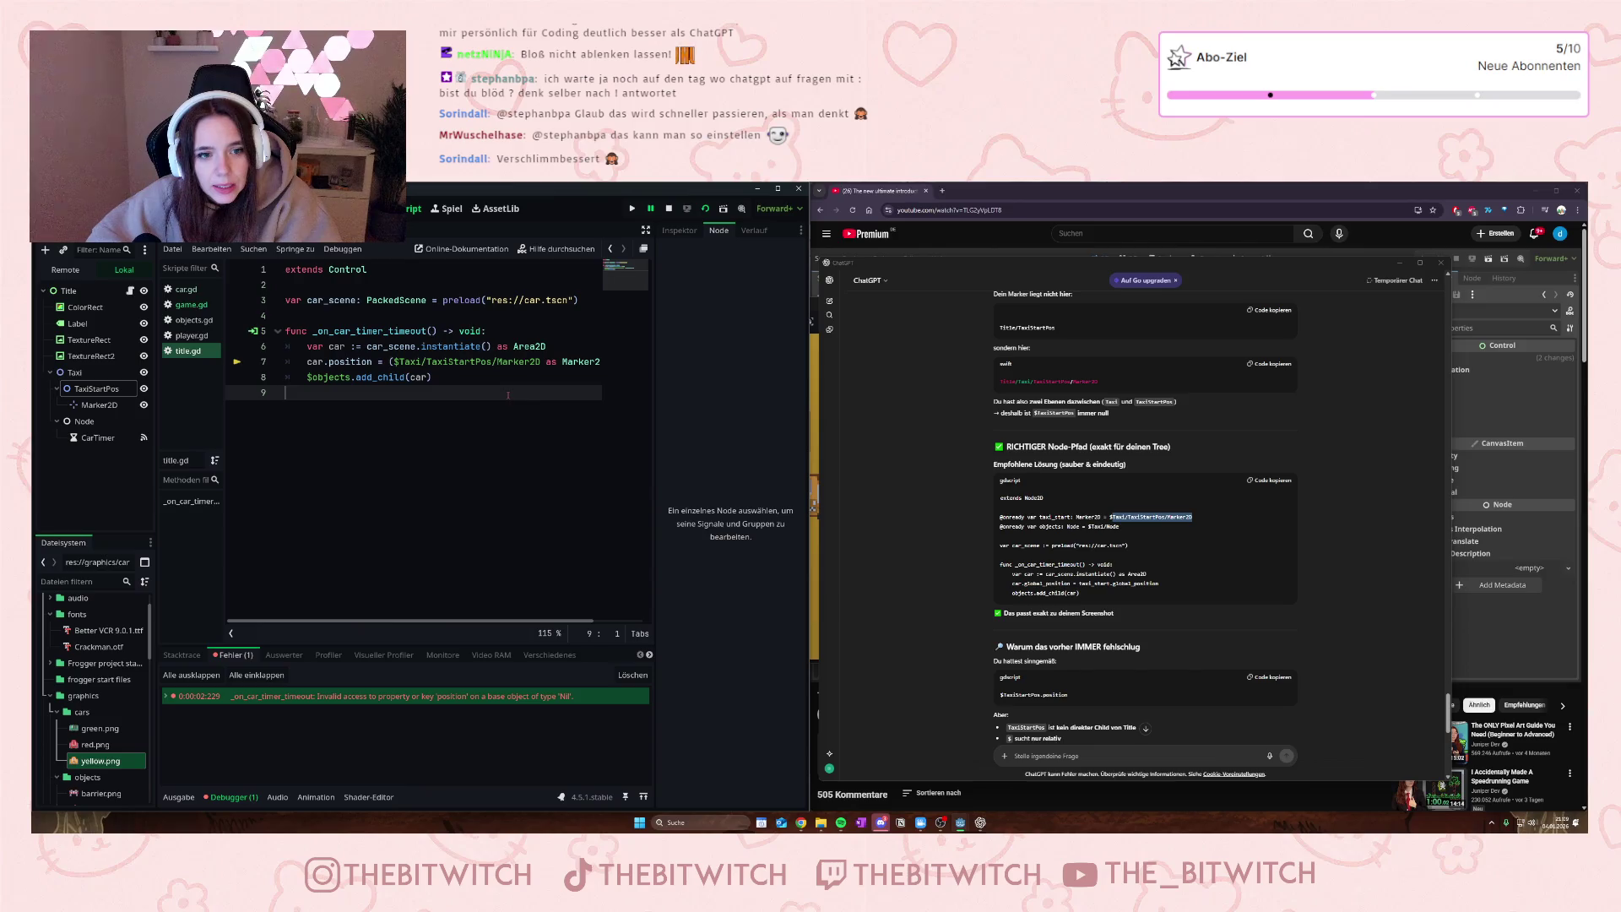
pyautogui.hotkey('ctrl', 's')
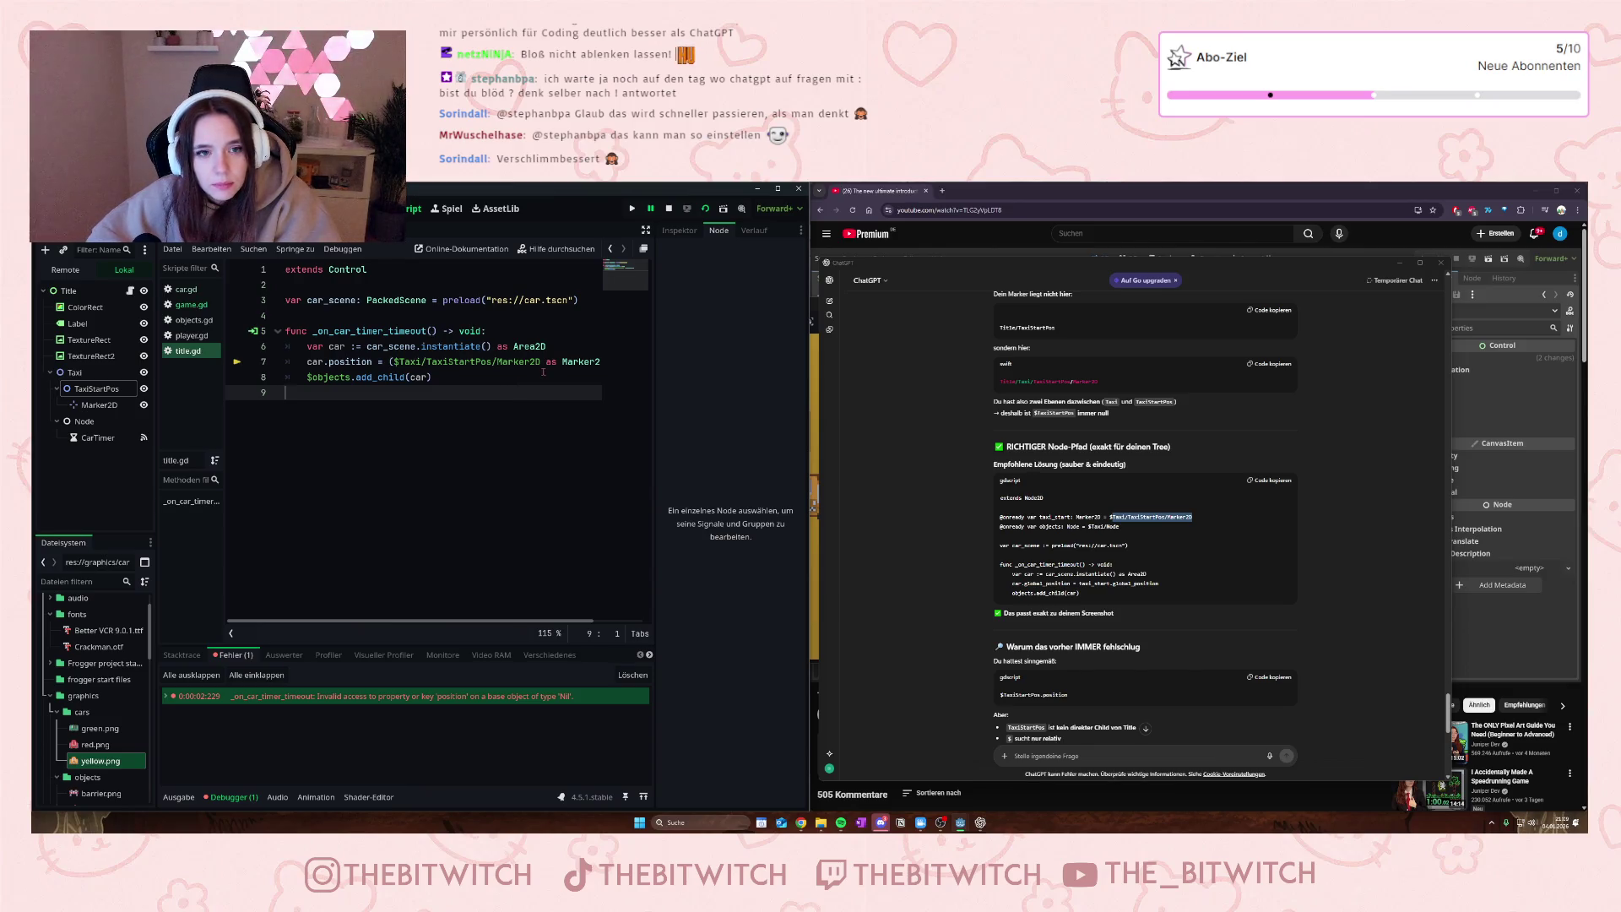
pyautogui.click(697, 209)
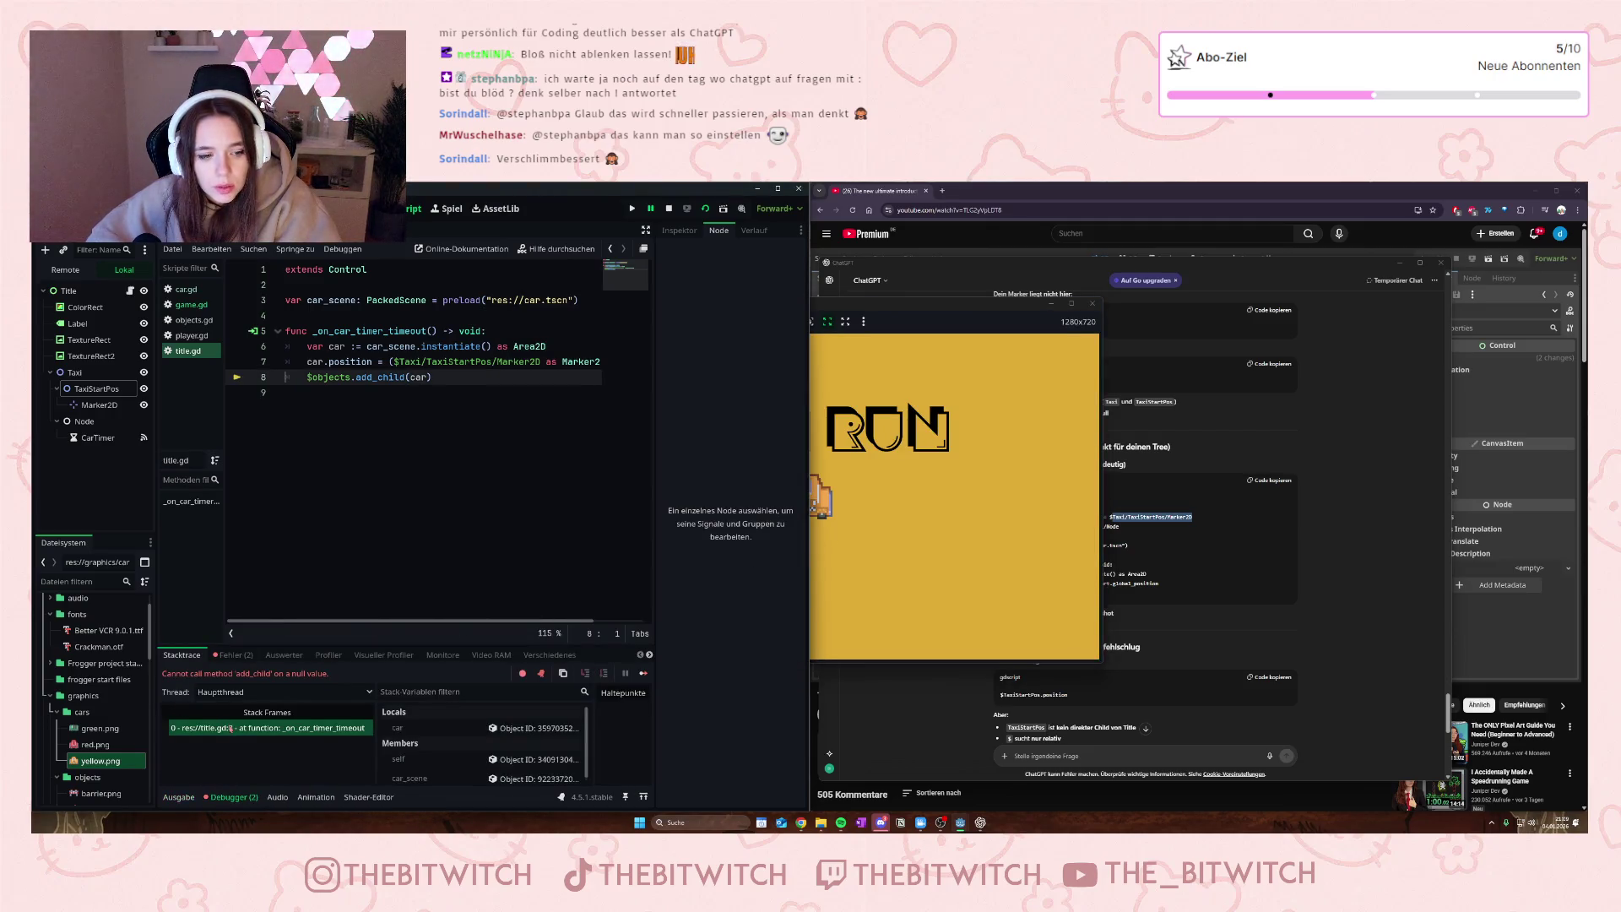
# - Inspect the 'Node not found' runtime error in Fehler, then bring up ChatGPT's answer
pyautogui.click(233, 655)
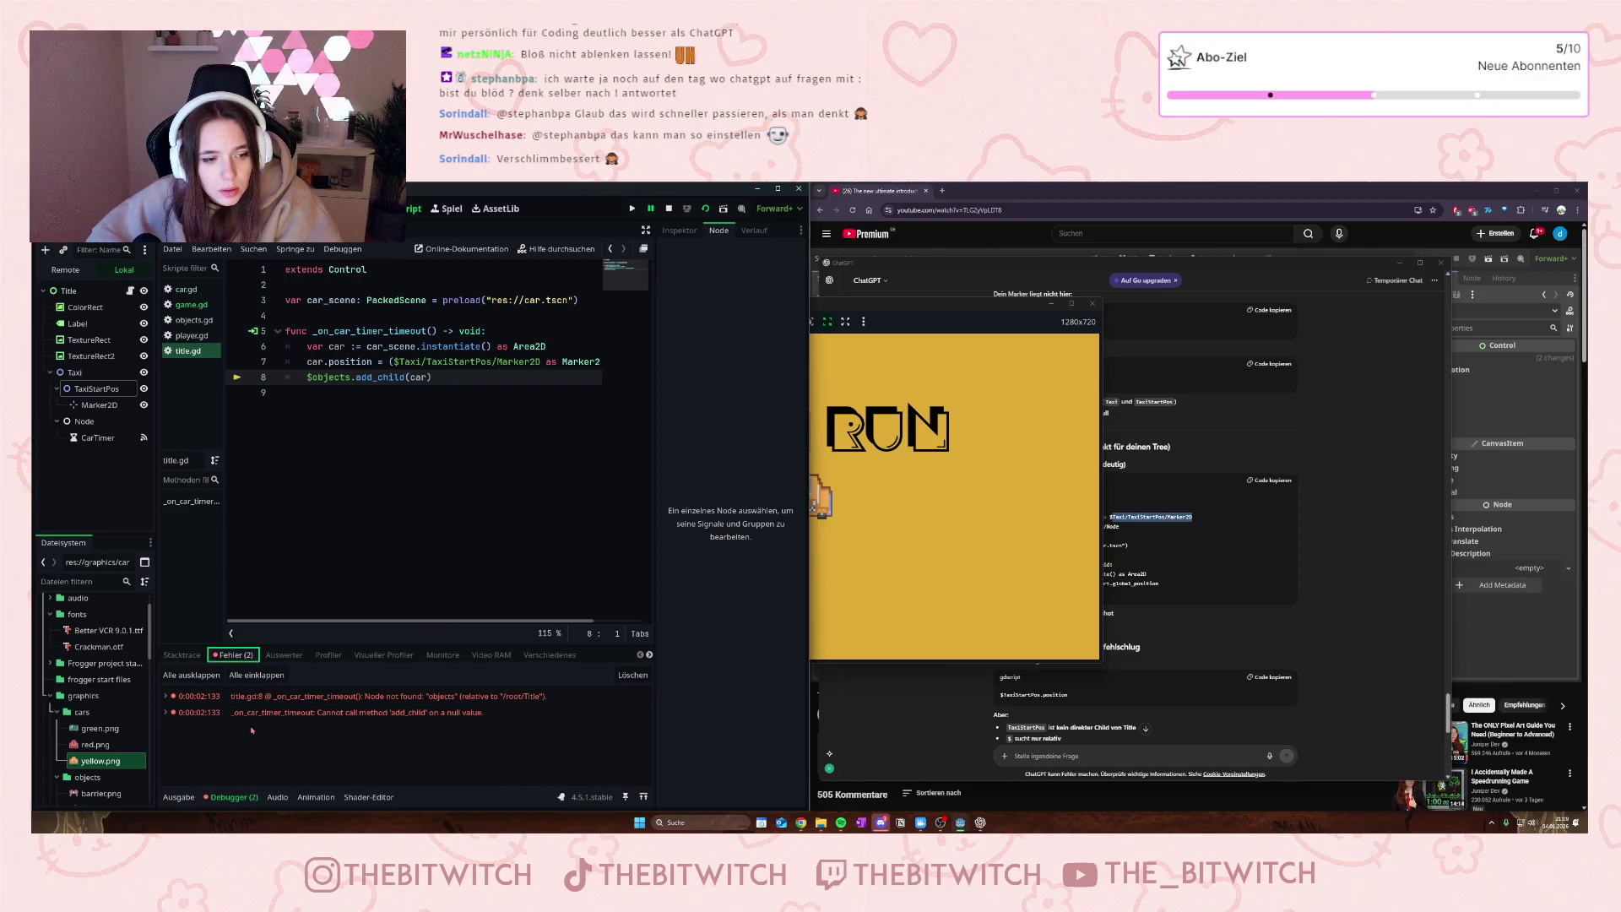
pyautogui.click(464, 698)
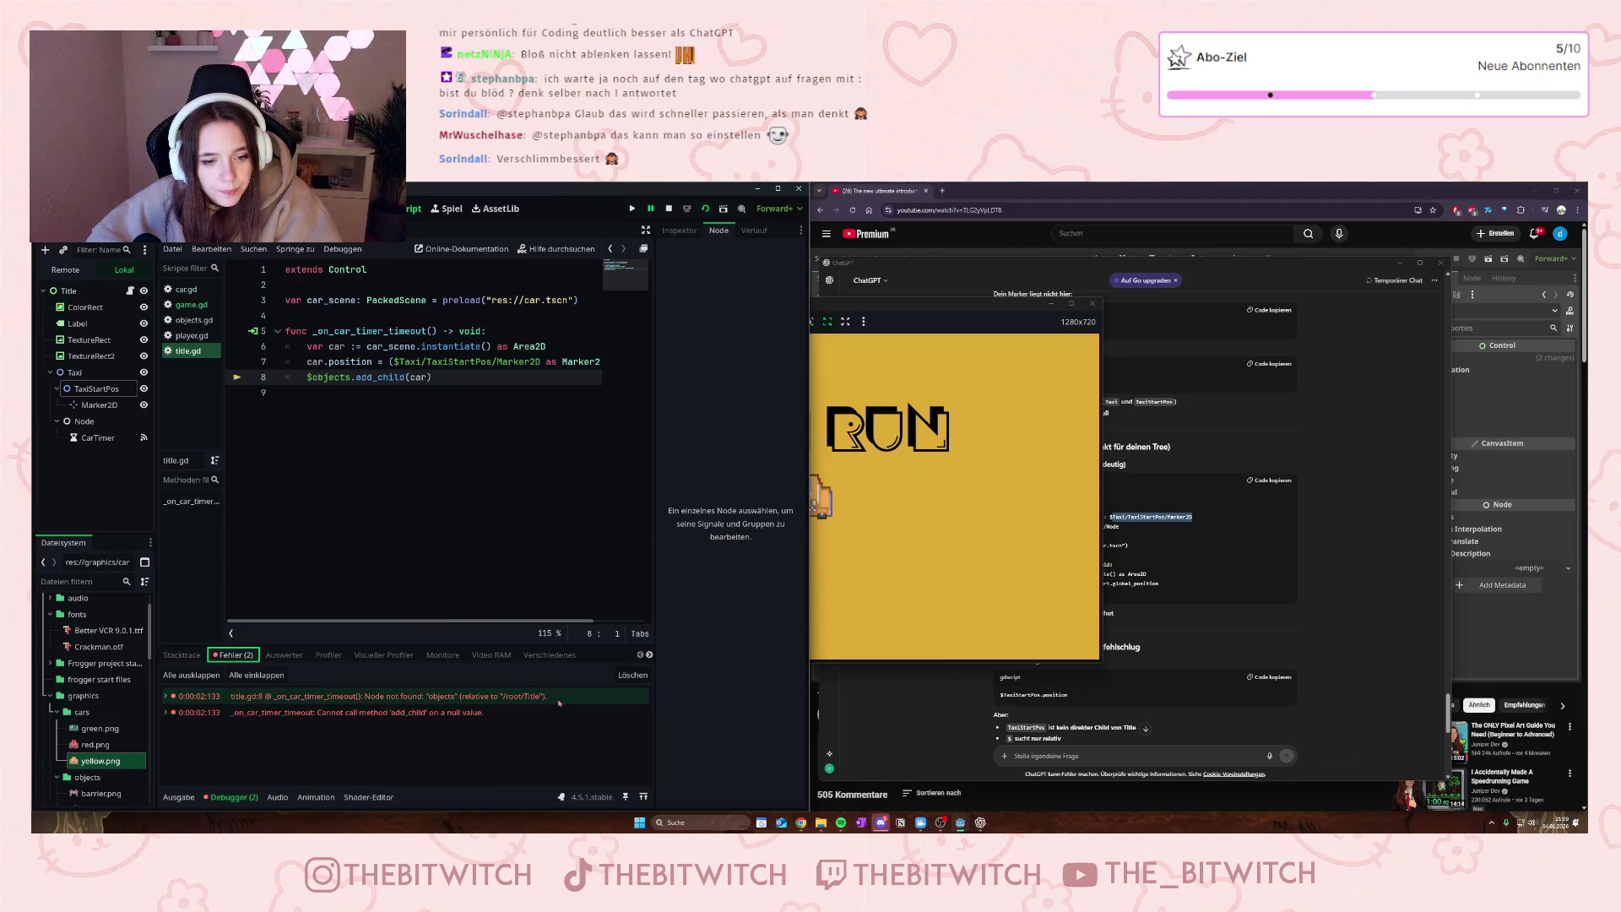
pyautogui.click(423, 362)
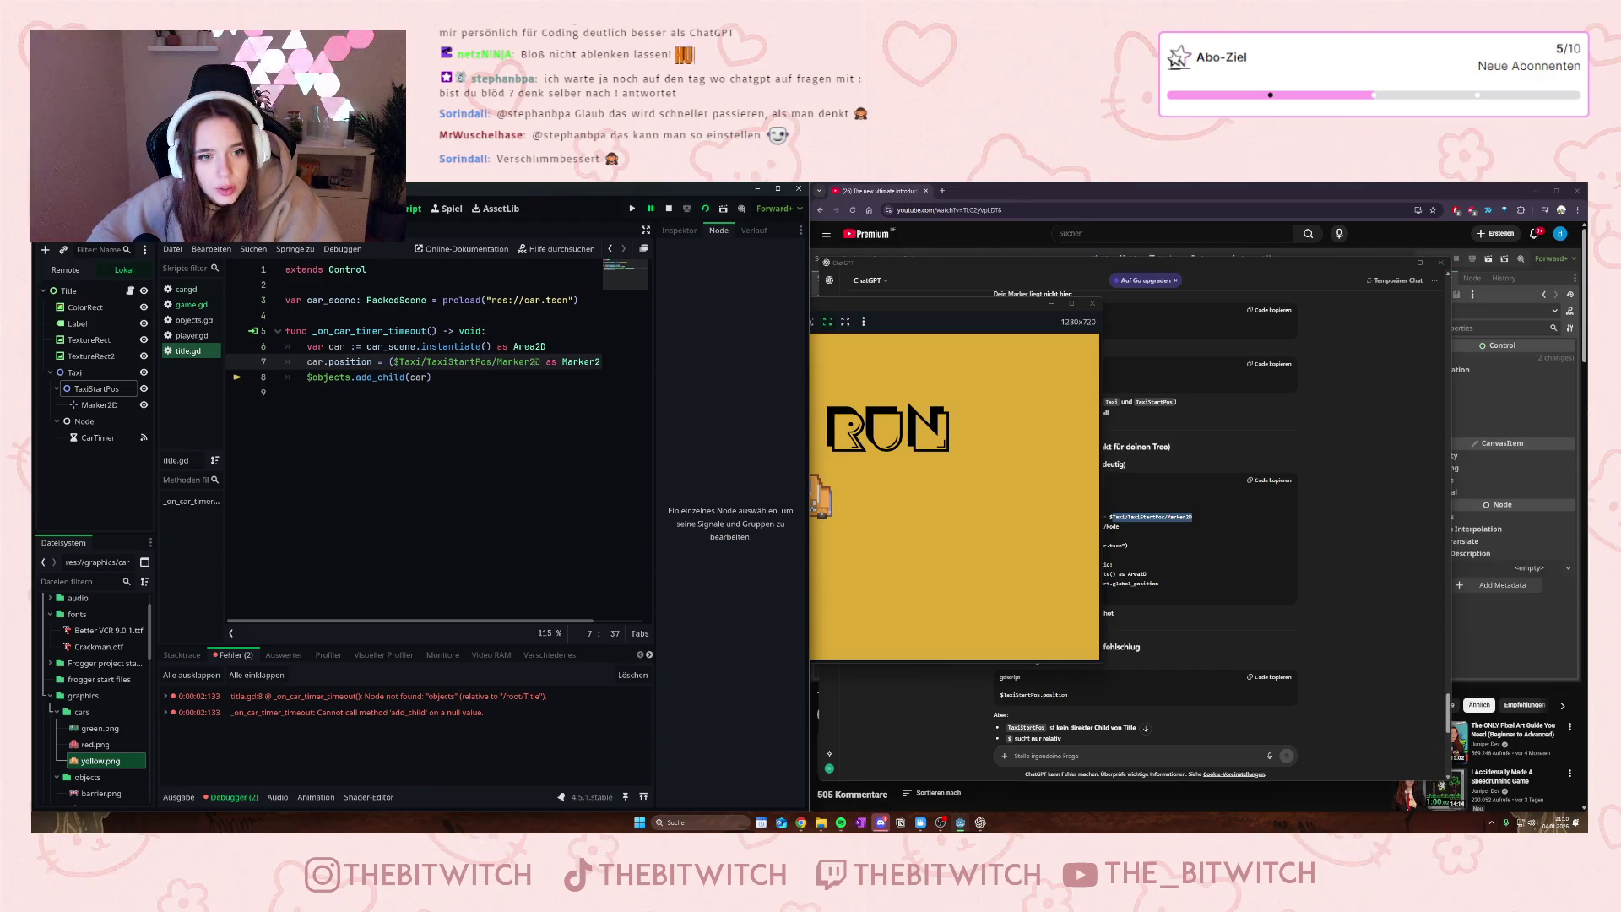
pyautogui.click(1312, 597)
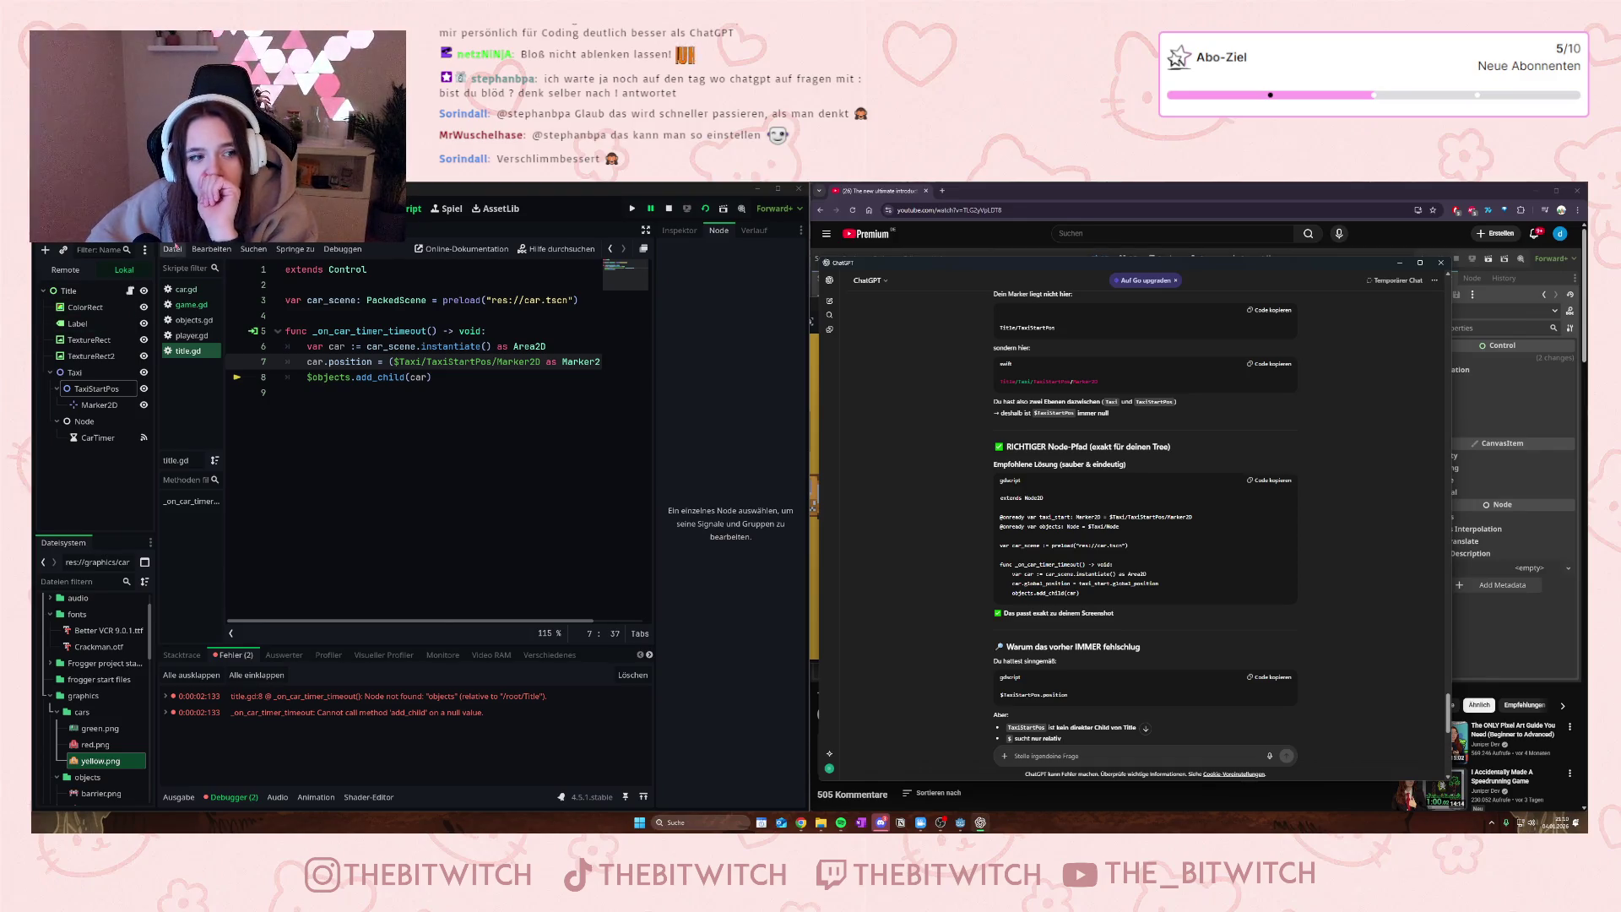
# - Open game.gd and review its existing code around lines 9 to 14
pyautogui.click(184, 304)
pyautogui.hotkey('ctrl', 'a')
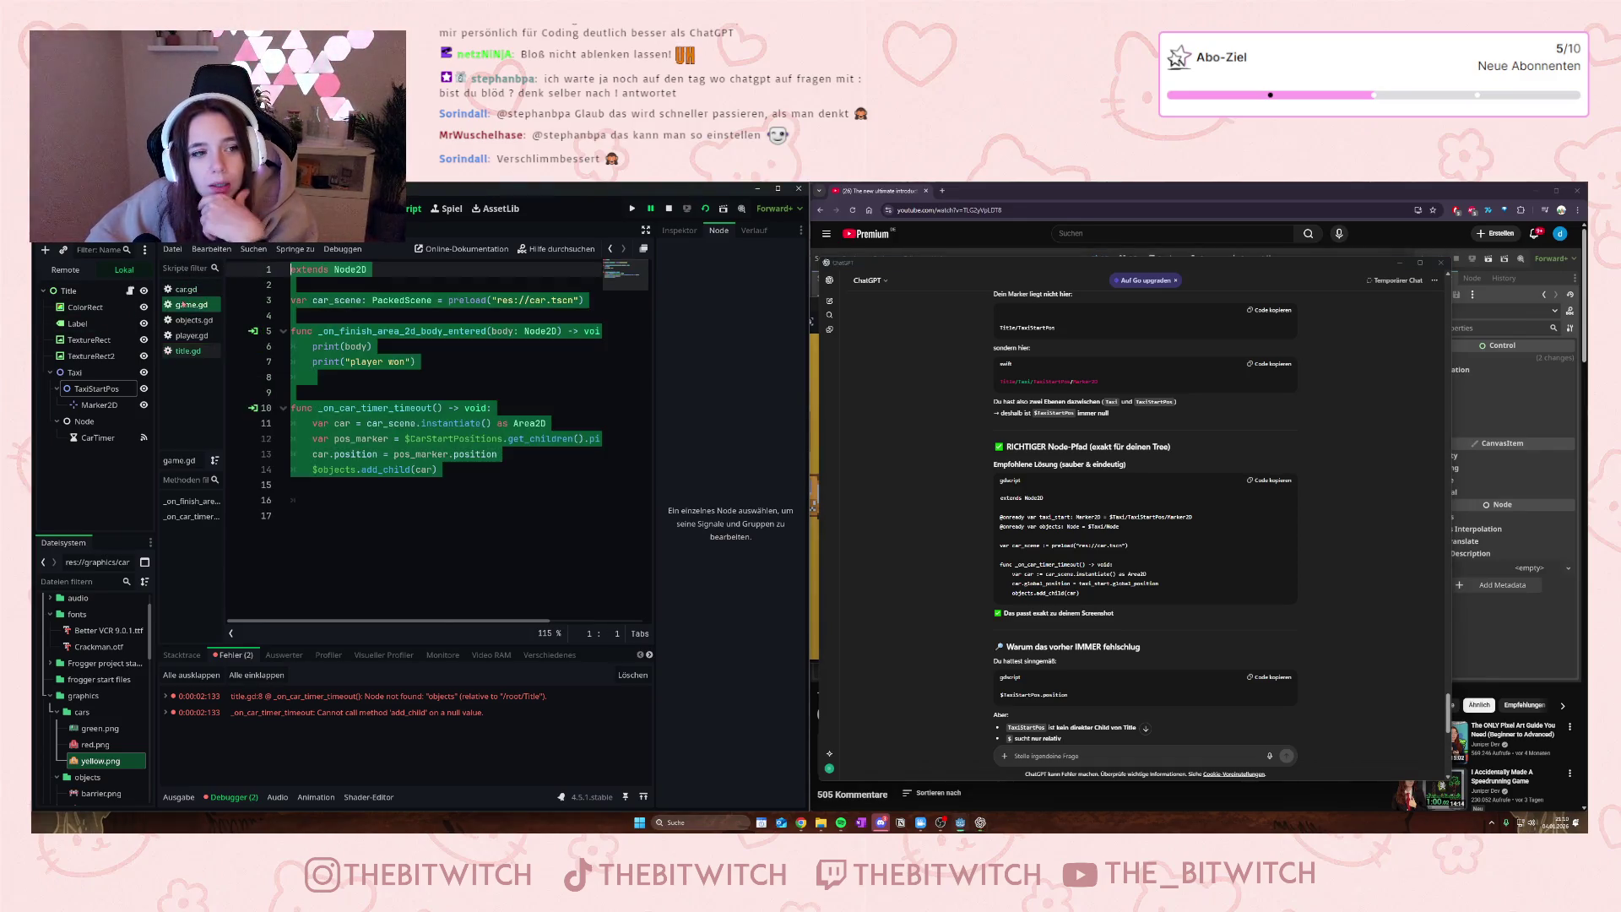
pyautogui.click(480, 486)
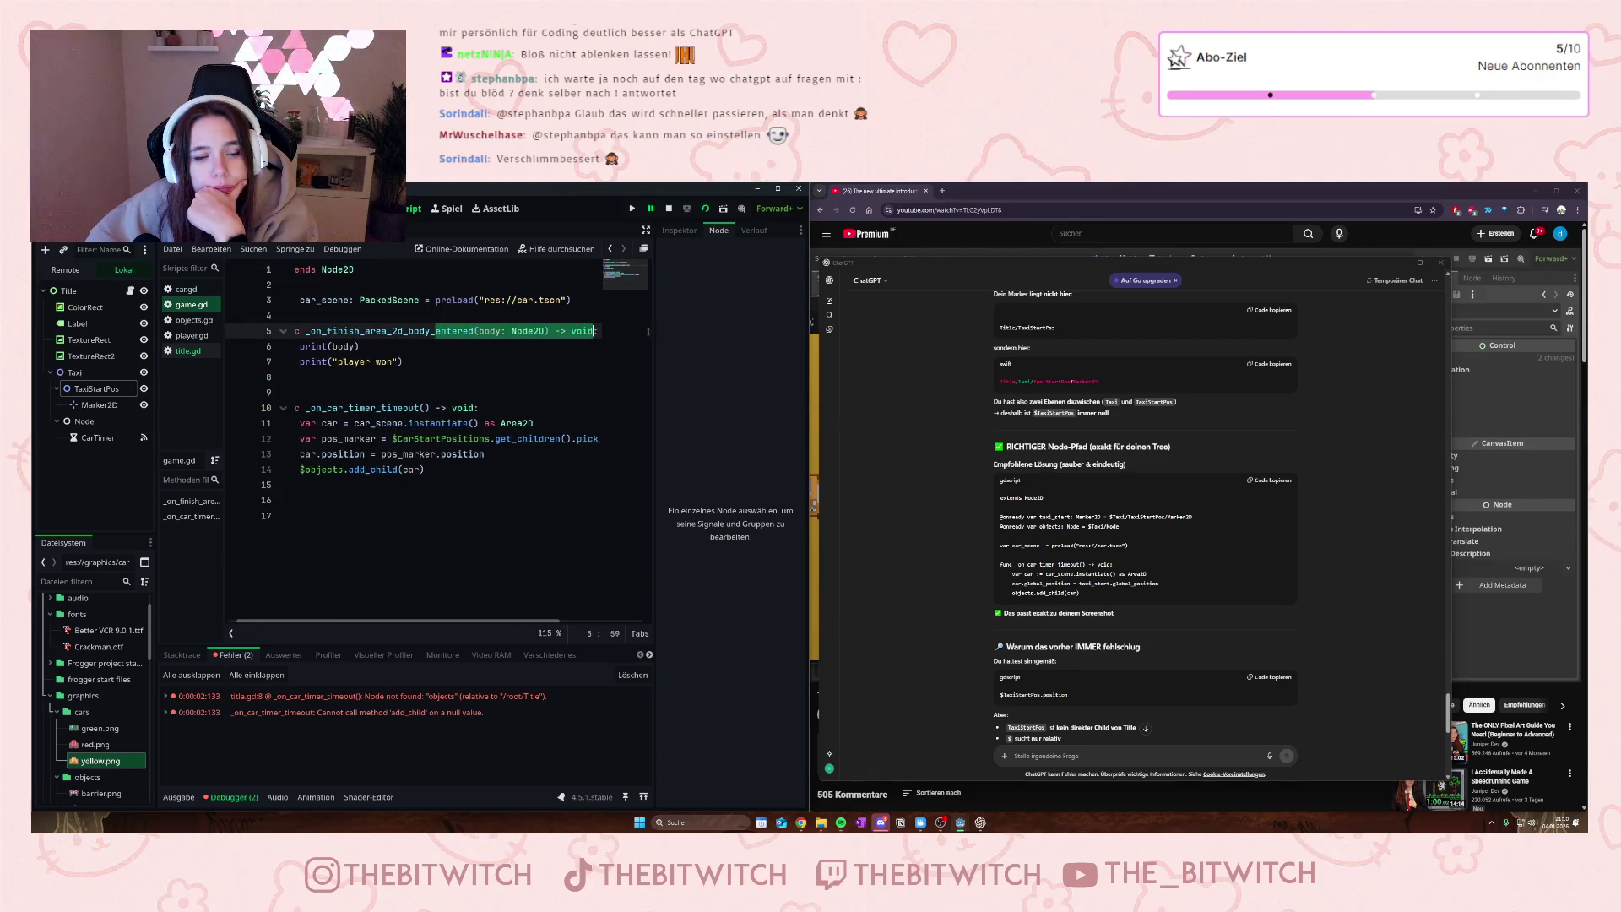
pyautogui.click(476, 396)
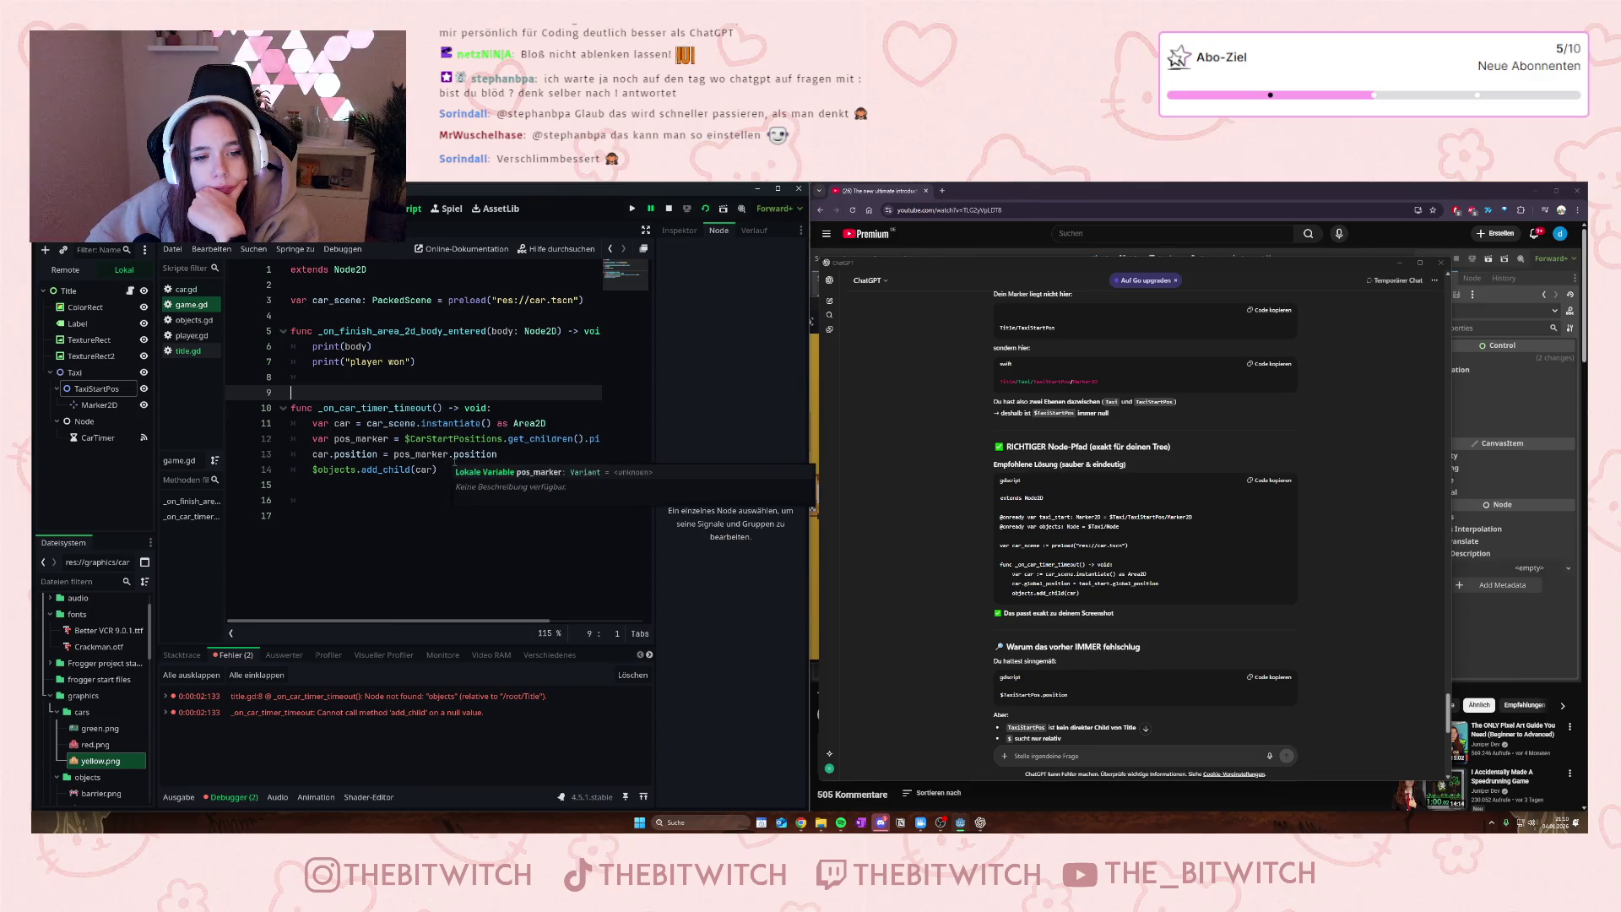
pyautogui.moveTo(481, 454); pyautogui.dragTo(498, 454)
pyautogui.click(576, 470)
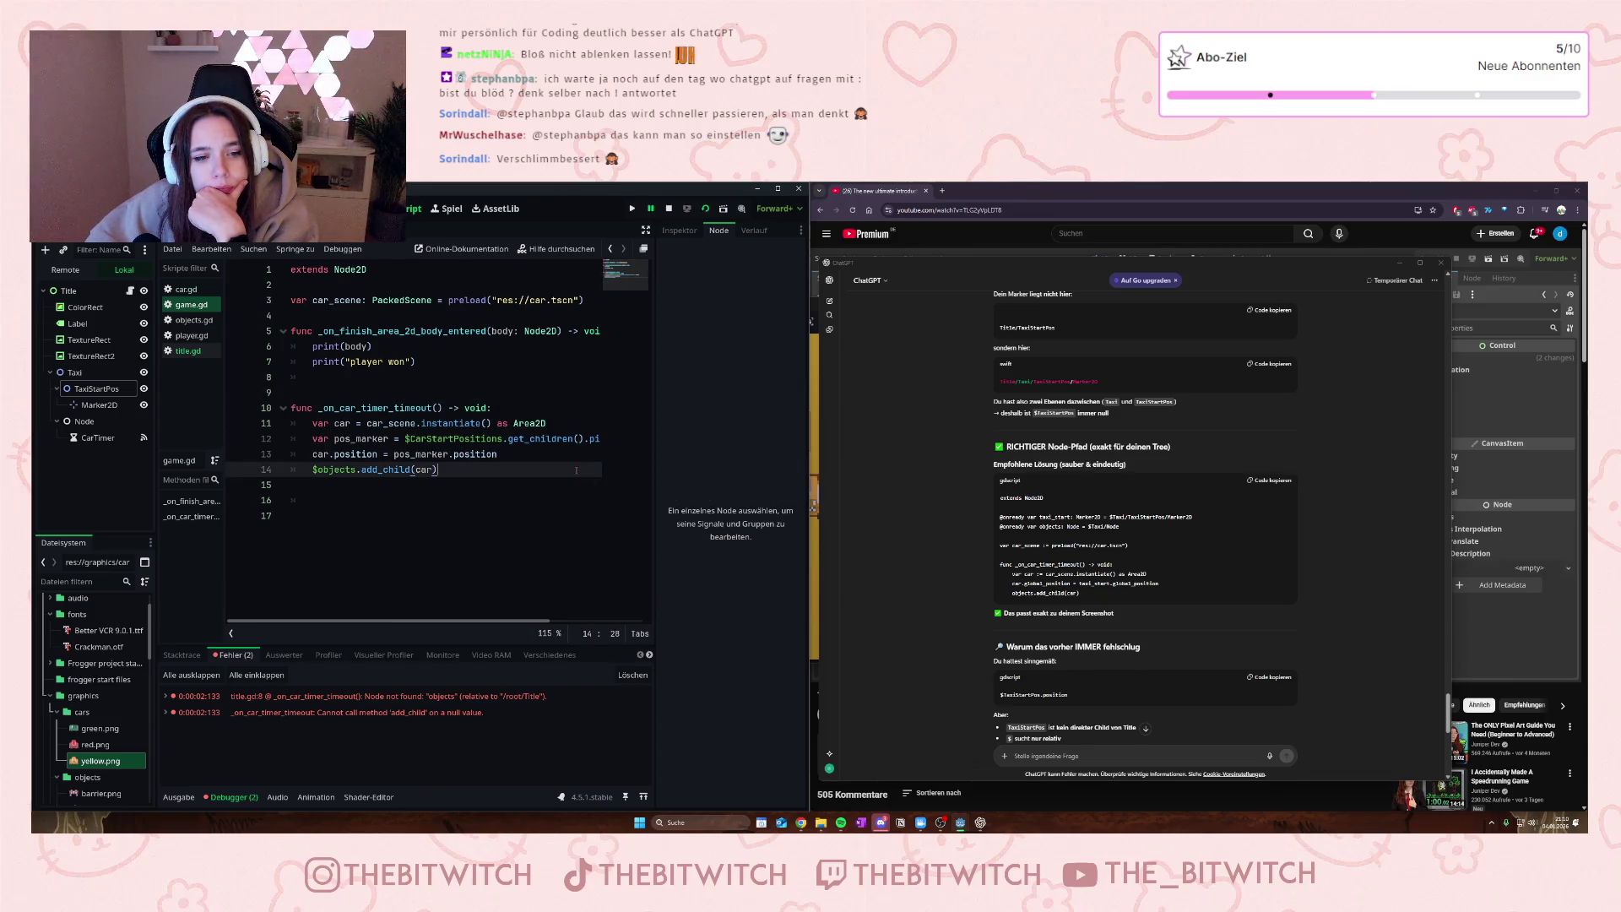
pyautogui.moveTo(545, 439); pyautogui.dragTo(655, 444)
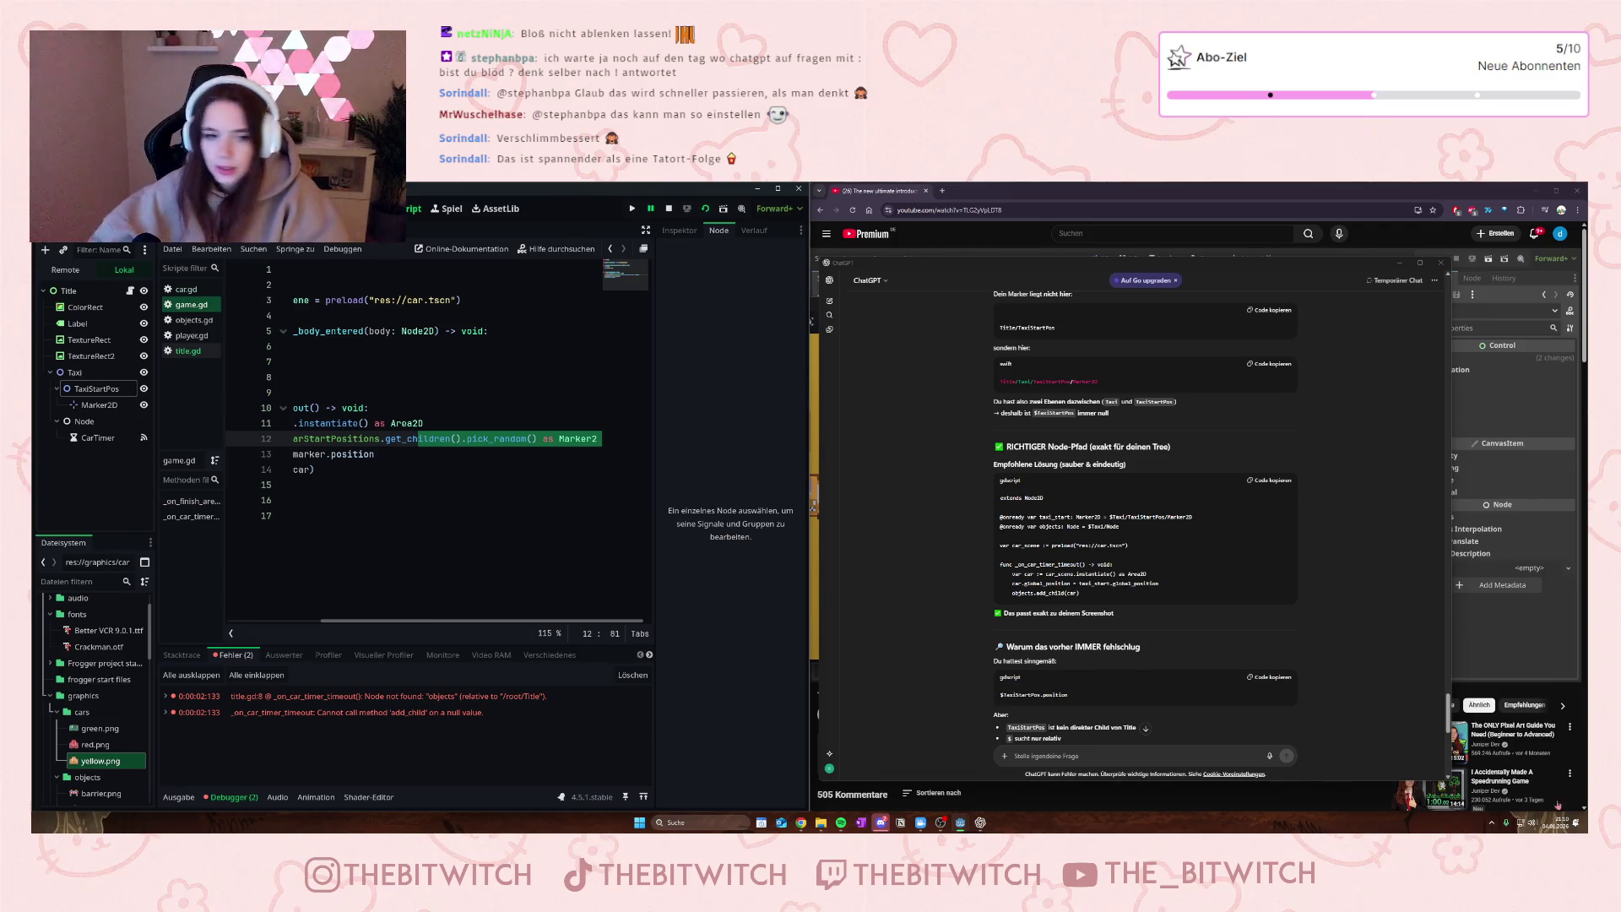
pyautogui.click(466, 495)
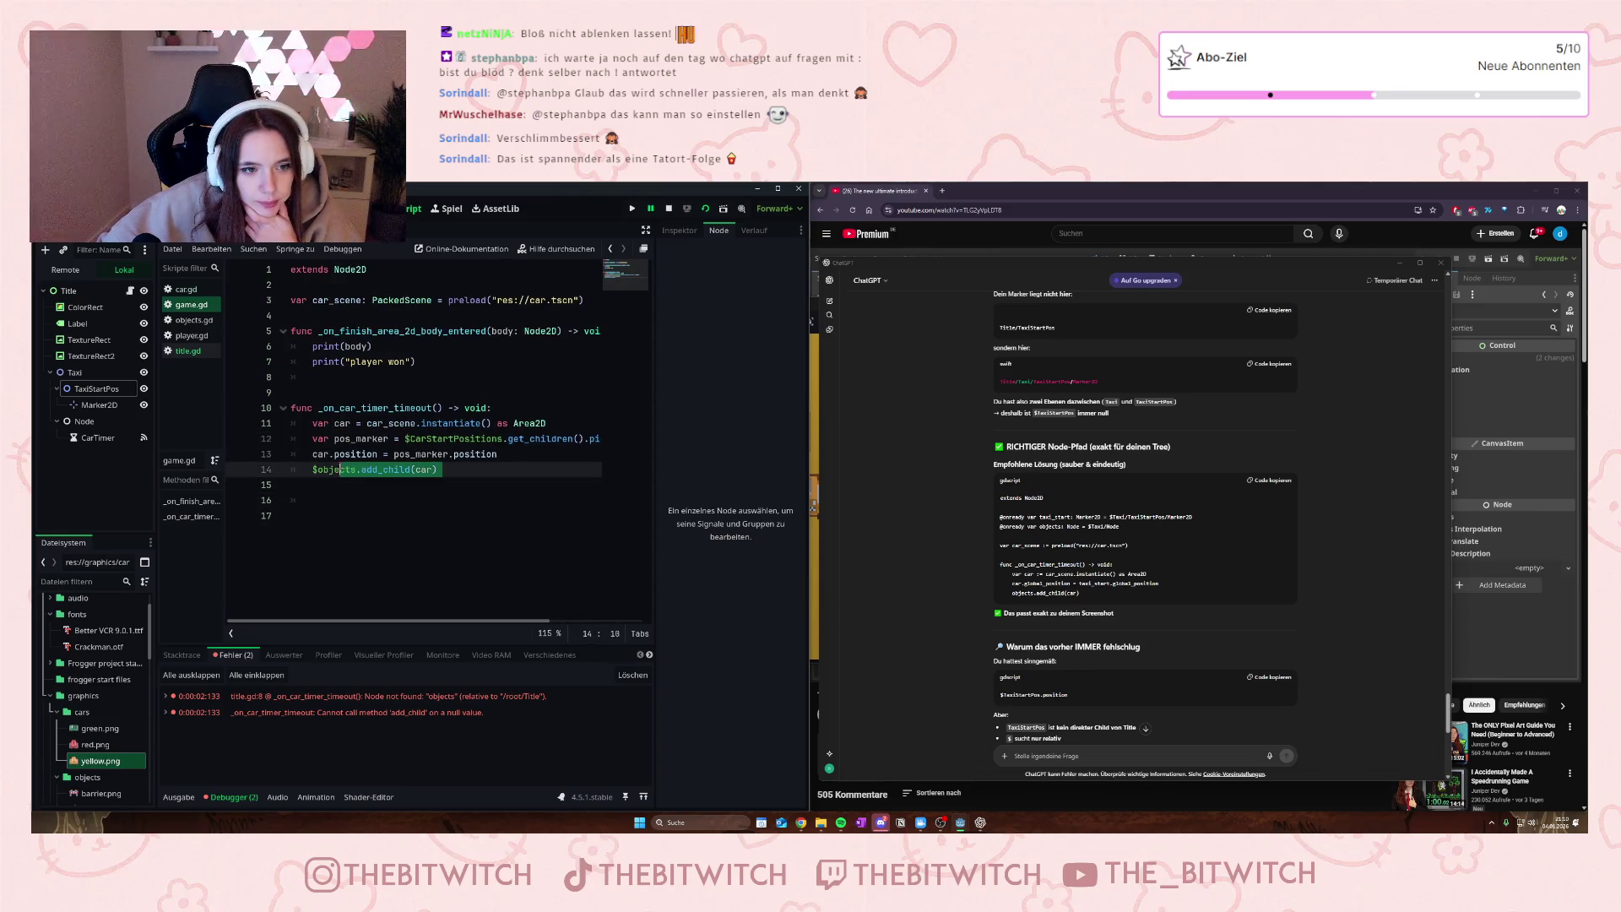
pyautogui.click(313, 438)
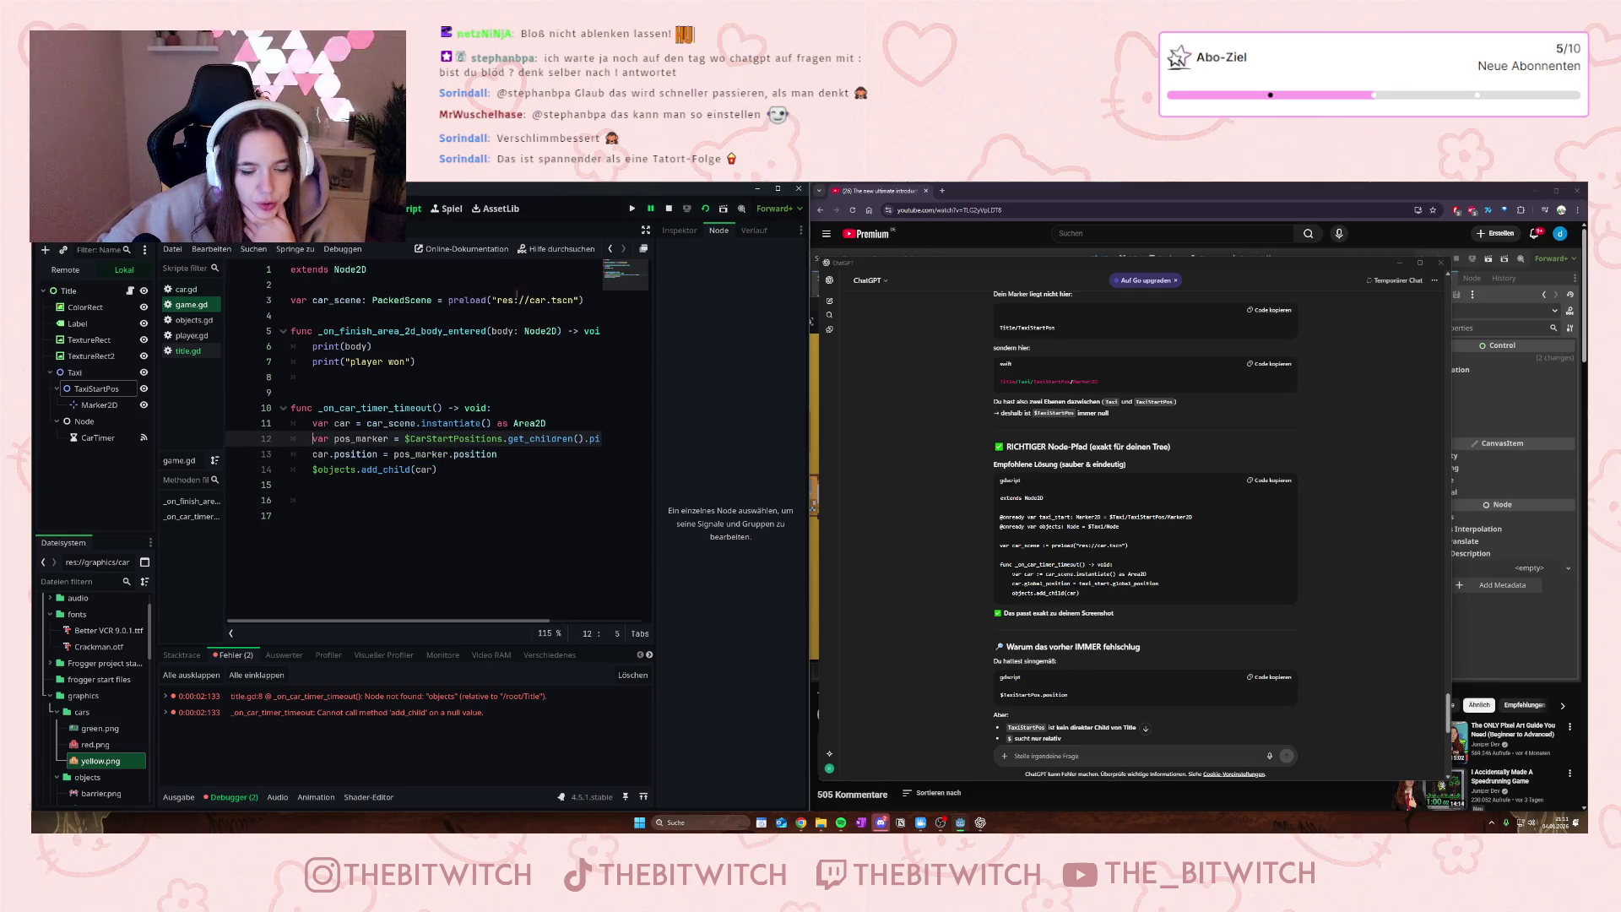
# - Check the car and Title scenes, then select ChatGPT's recommended code block
pyautogui.hotkey('ctrl', 'Tab')
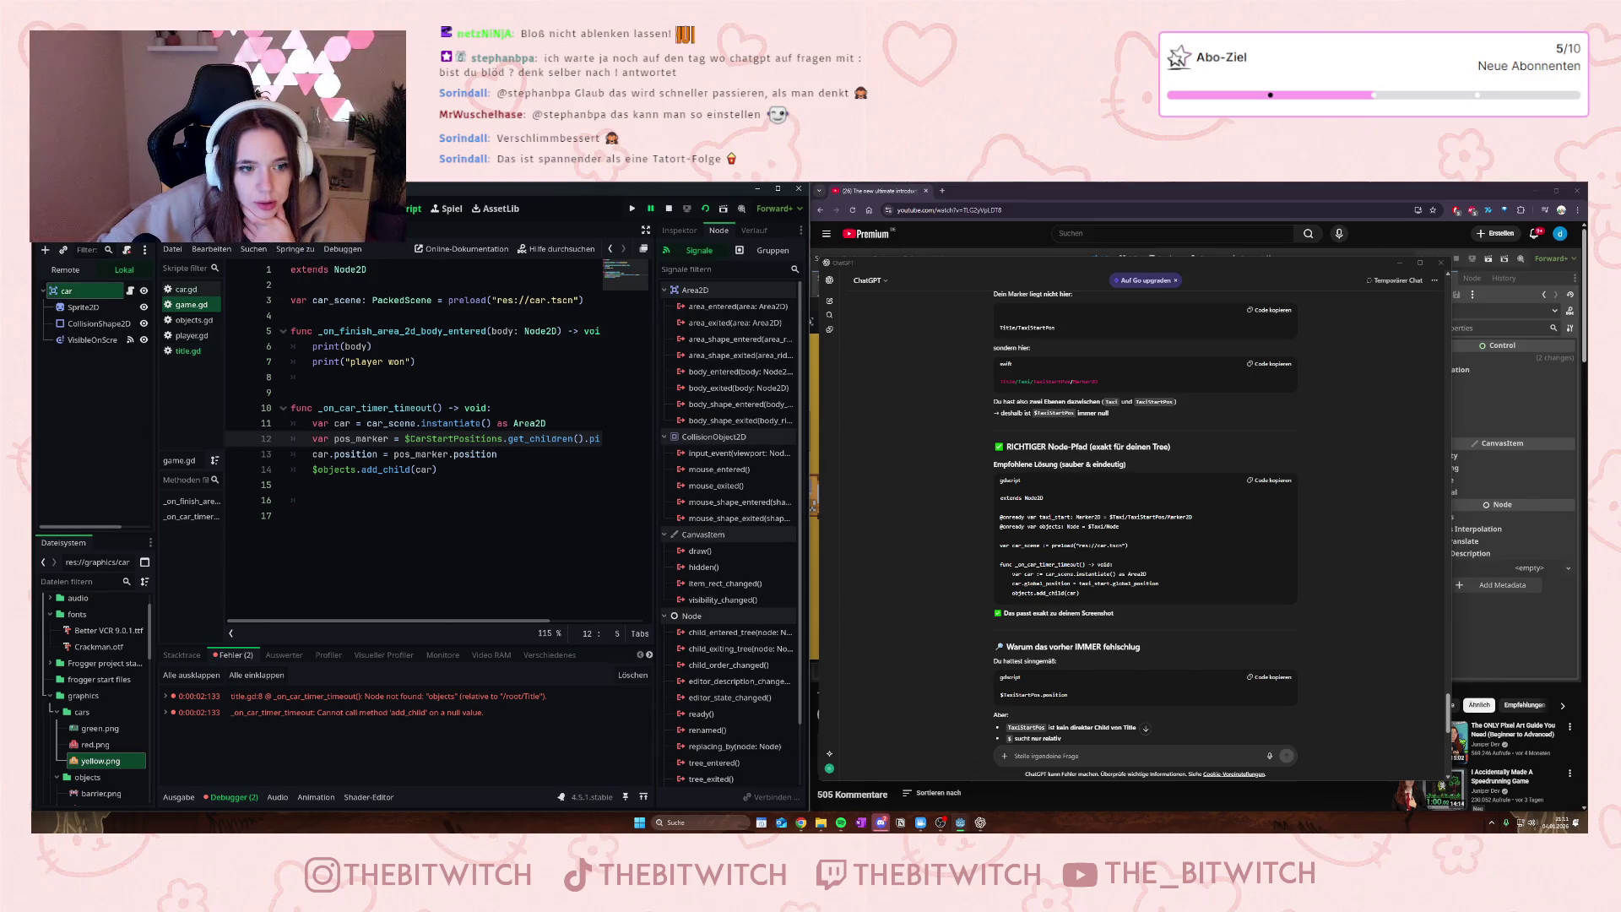
pyautogui.hotkey('ctrl', 'Tab')
pyautogui.click(456, 469)
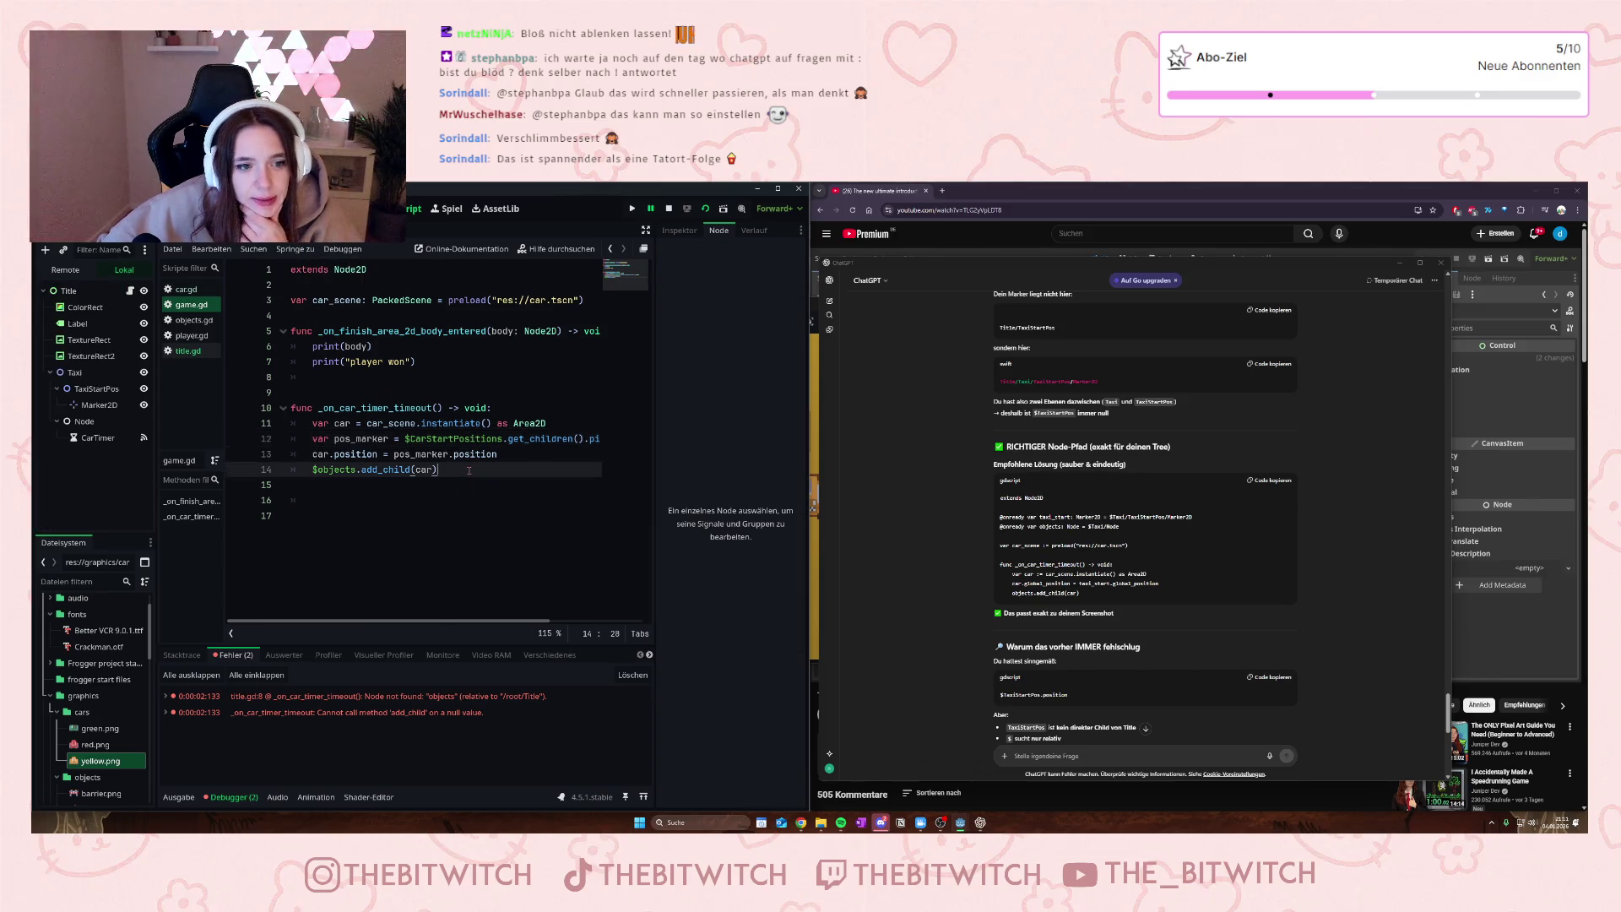
pyautogui.scroll(-2, 1117, 570)
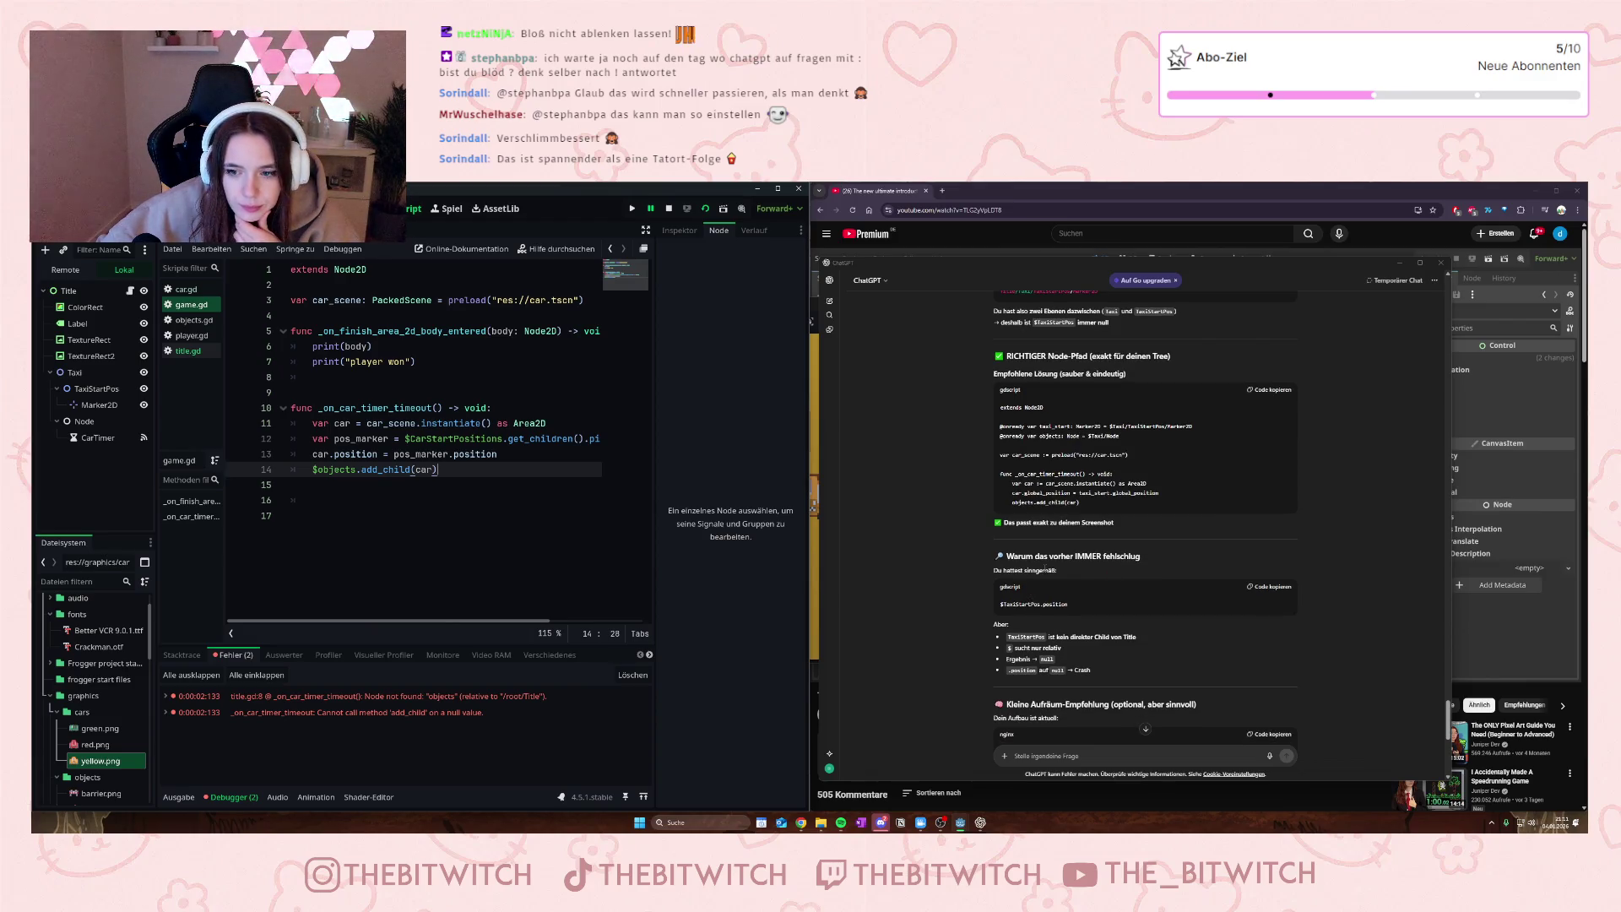
pyautogui.moveTo(1081, 504)
pyautogui.mouseDown()
pyautogui.moveTo(1004, 469)
pyautogui.moveTo(979, 397)
pyautogui.mouseUp()
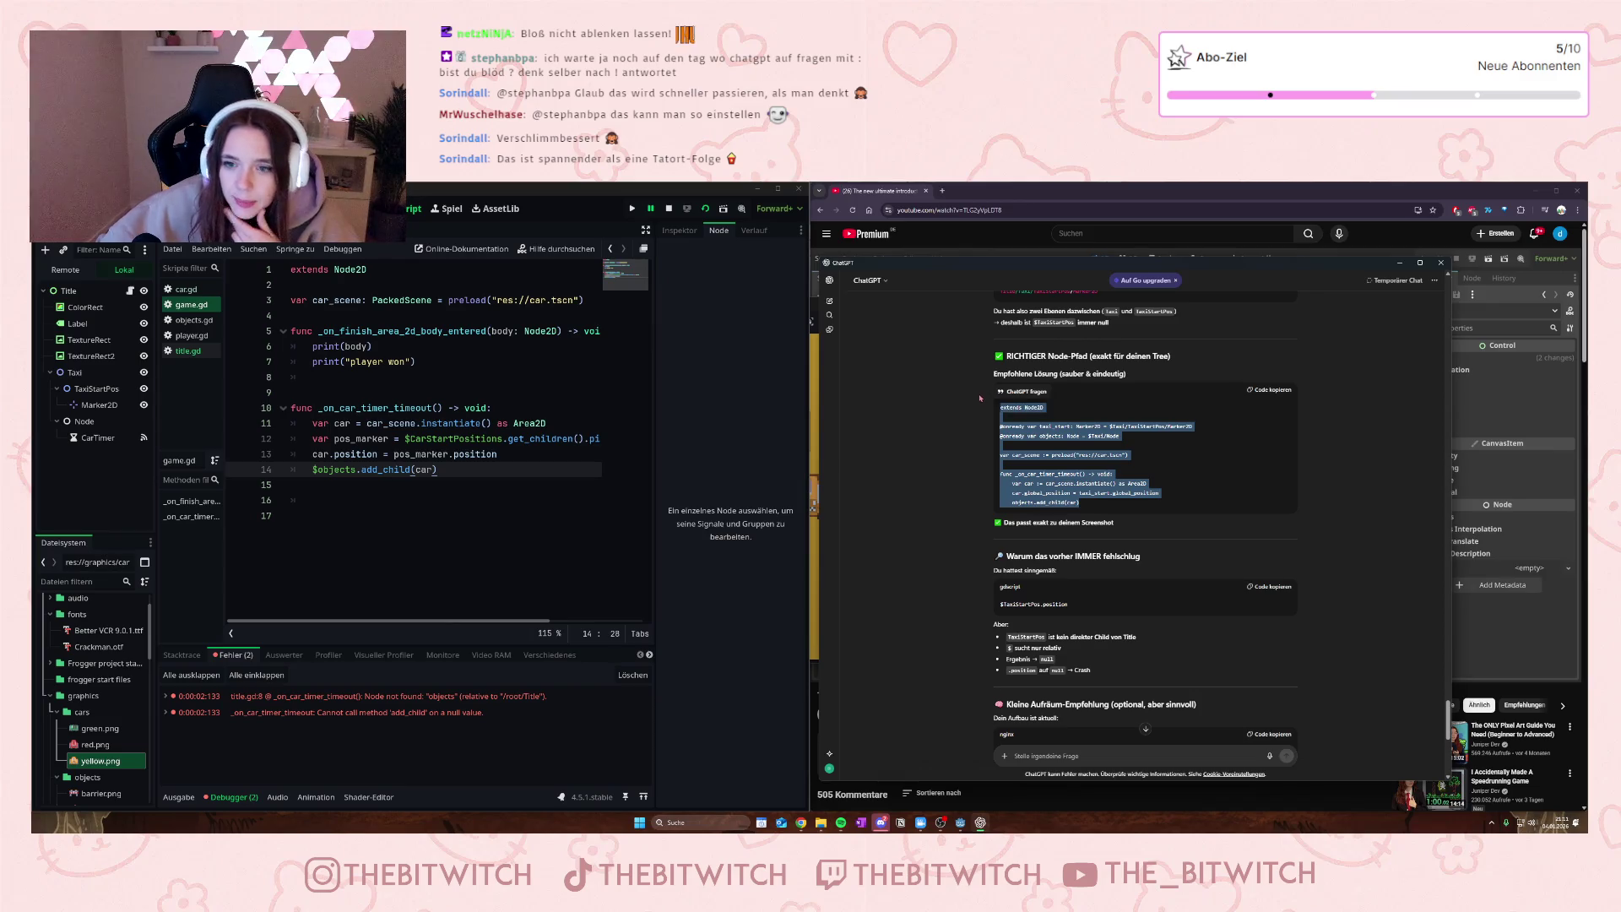
pyautogui.click(319, 357)
pyautogui.moveTo(296, 486); pyautogui.dragTo(223, 287)
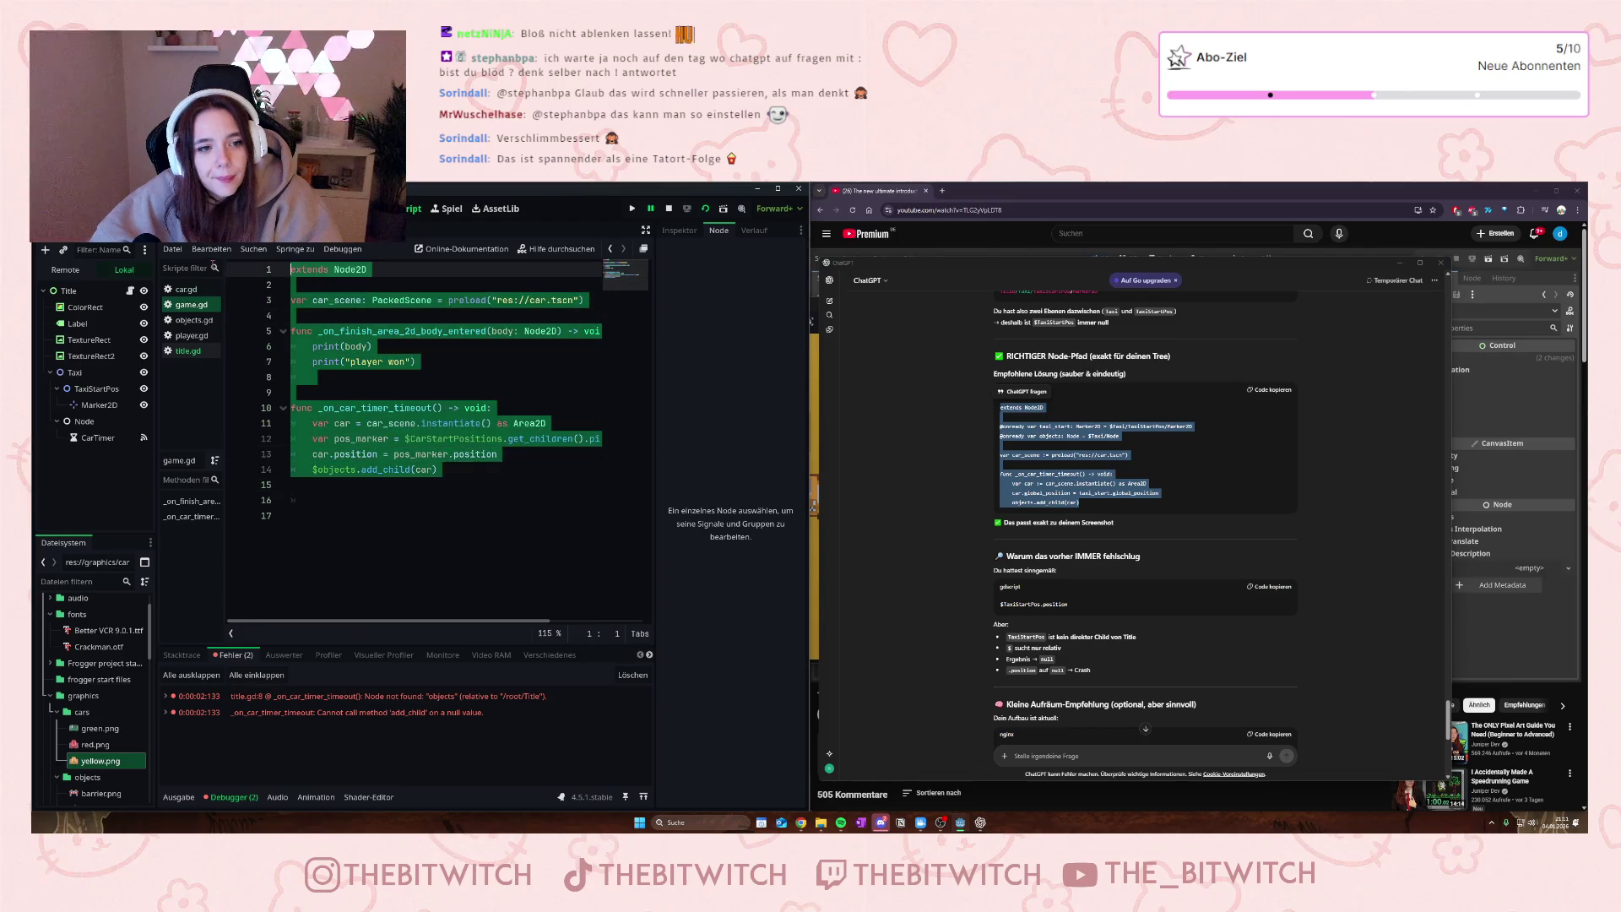
pyautogui.hotkey('ctrl', 'v')
pyautogui.click(533, 448)
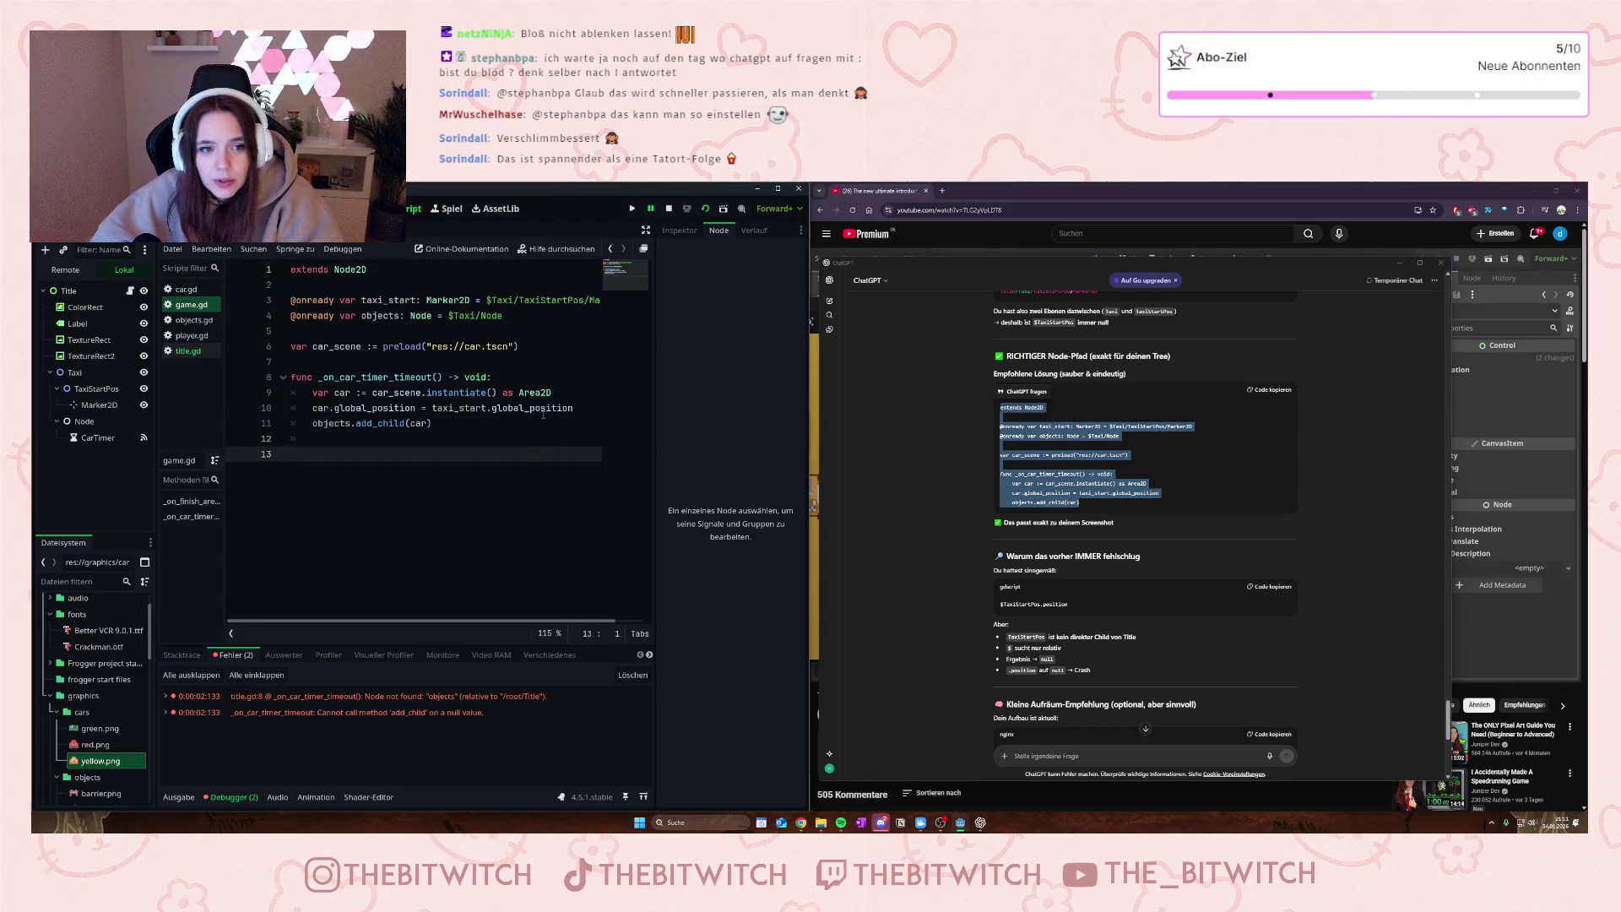
pyautogui.press('F5')
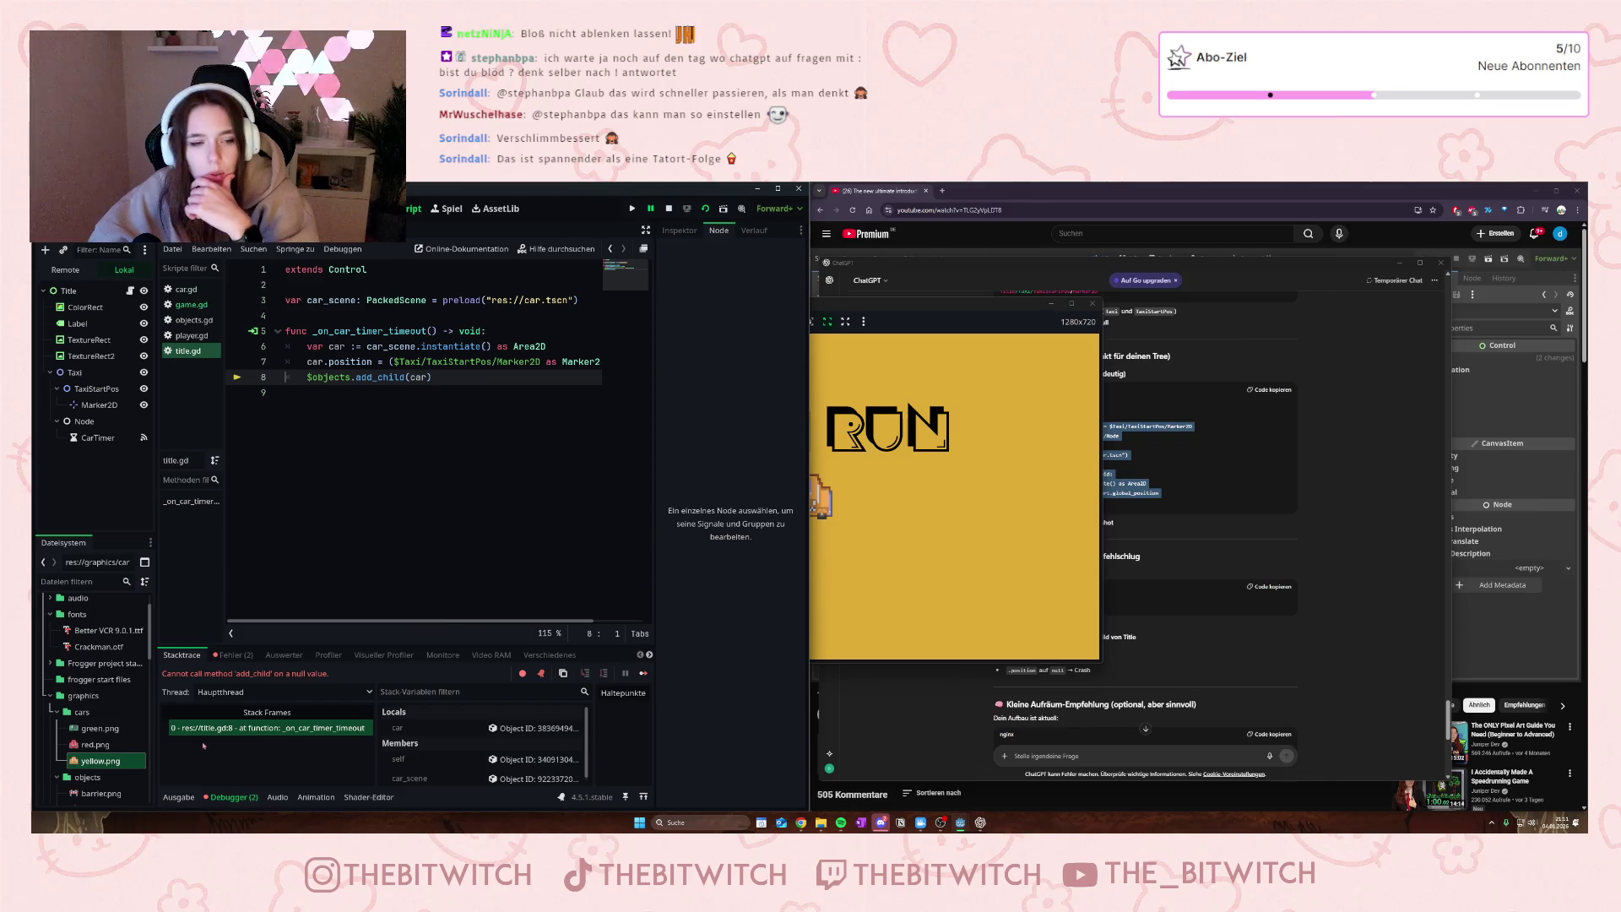
# - Review the runtime errors and copy ChatGPT's recommended spawn script
pyautogui.click(235, 655)
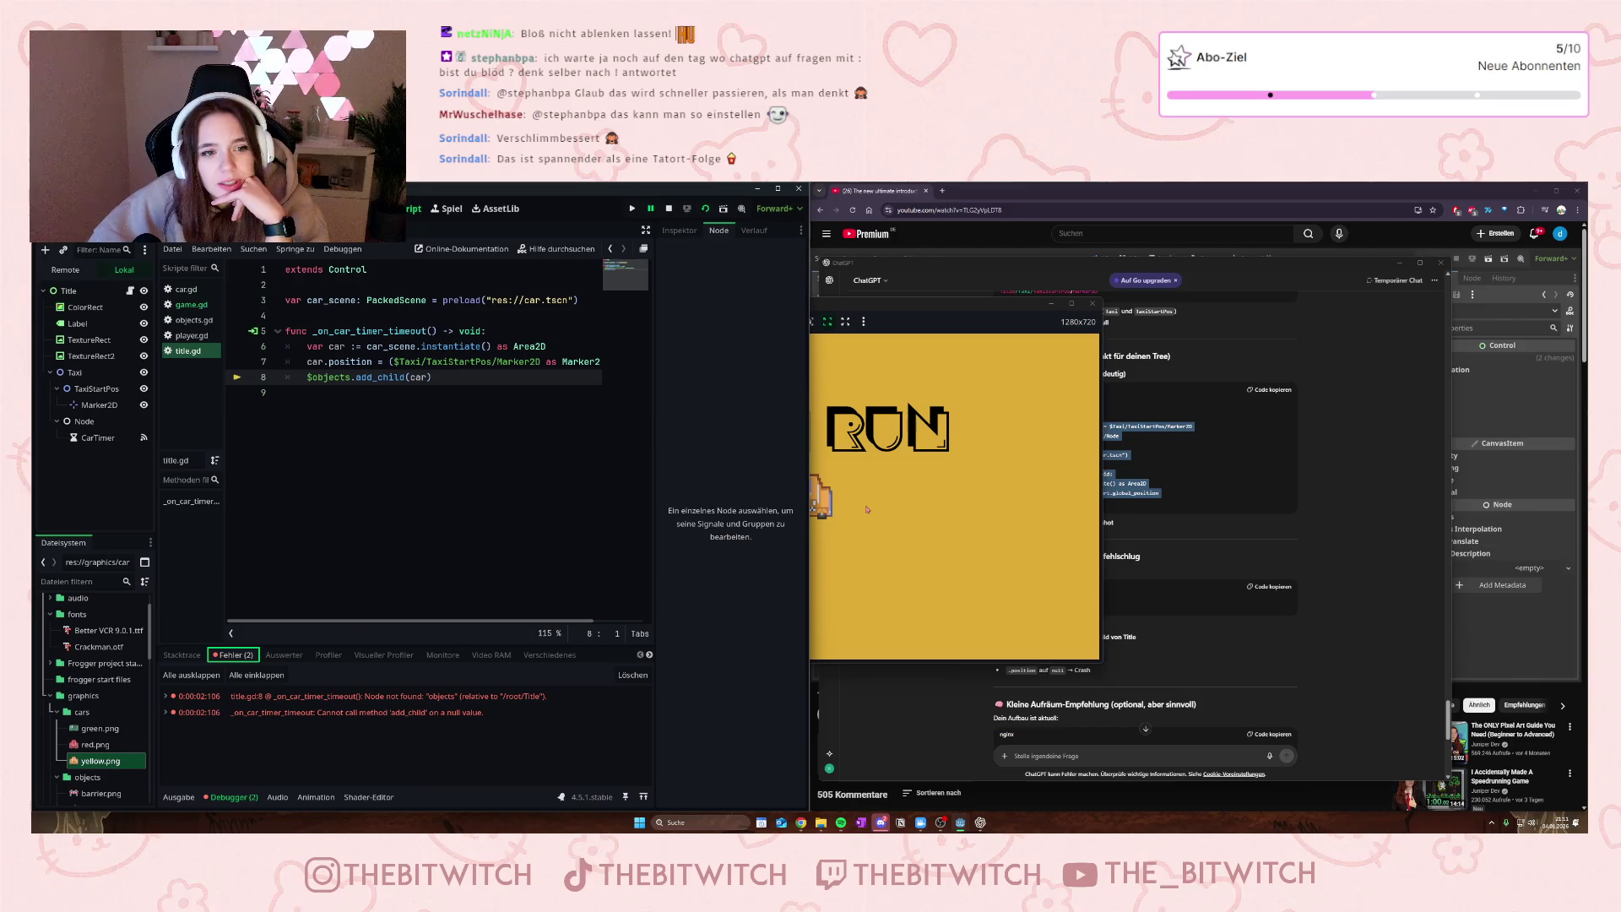
pyautogui.click(1245, 567)
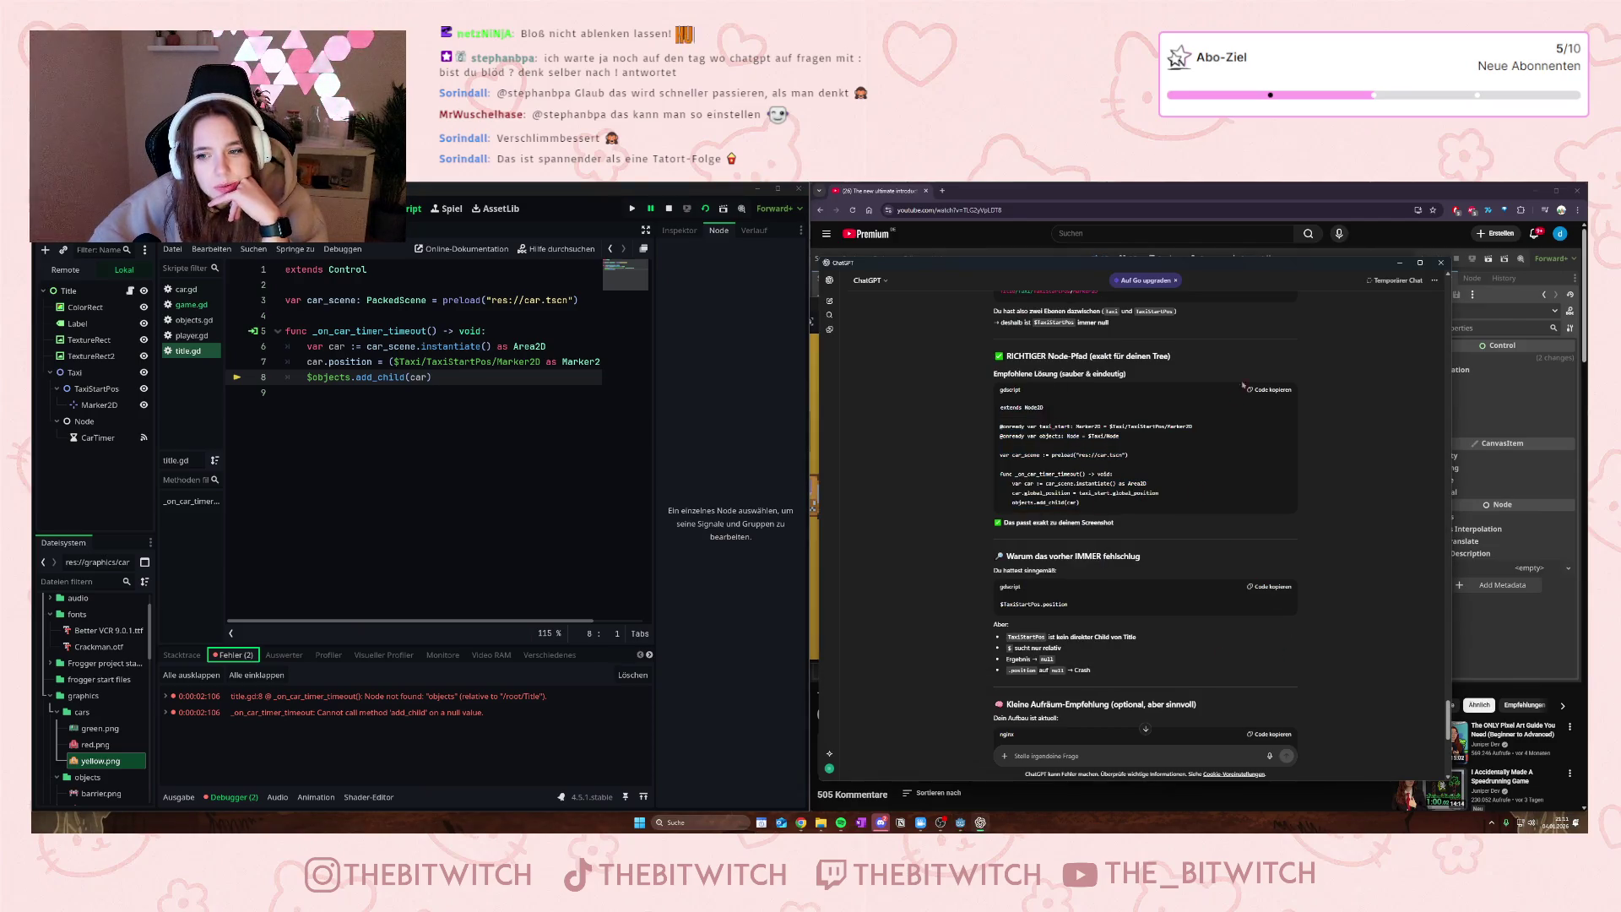
pyautogui.click(1273, 389)
# - Replace all of title.gd with ChatGPT's Node2D spawn script, save, and rerun the game
pyautogui.click(494, 430)
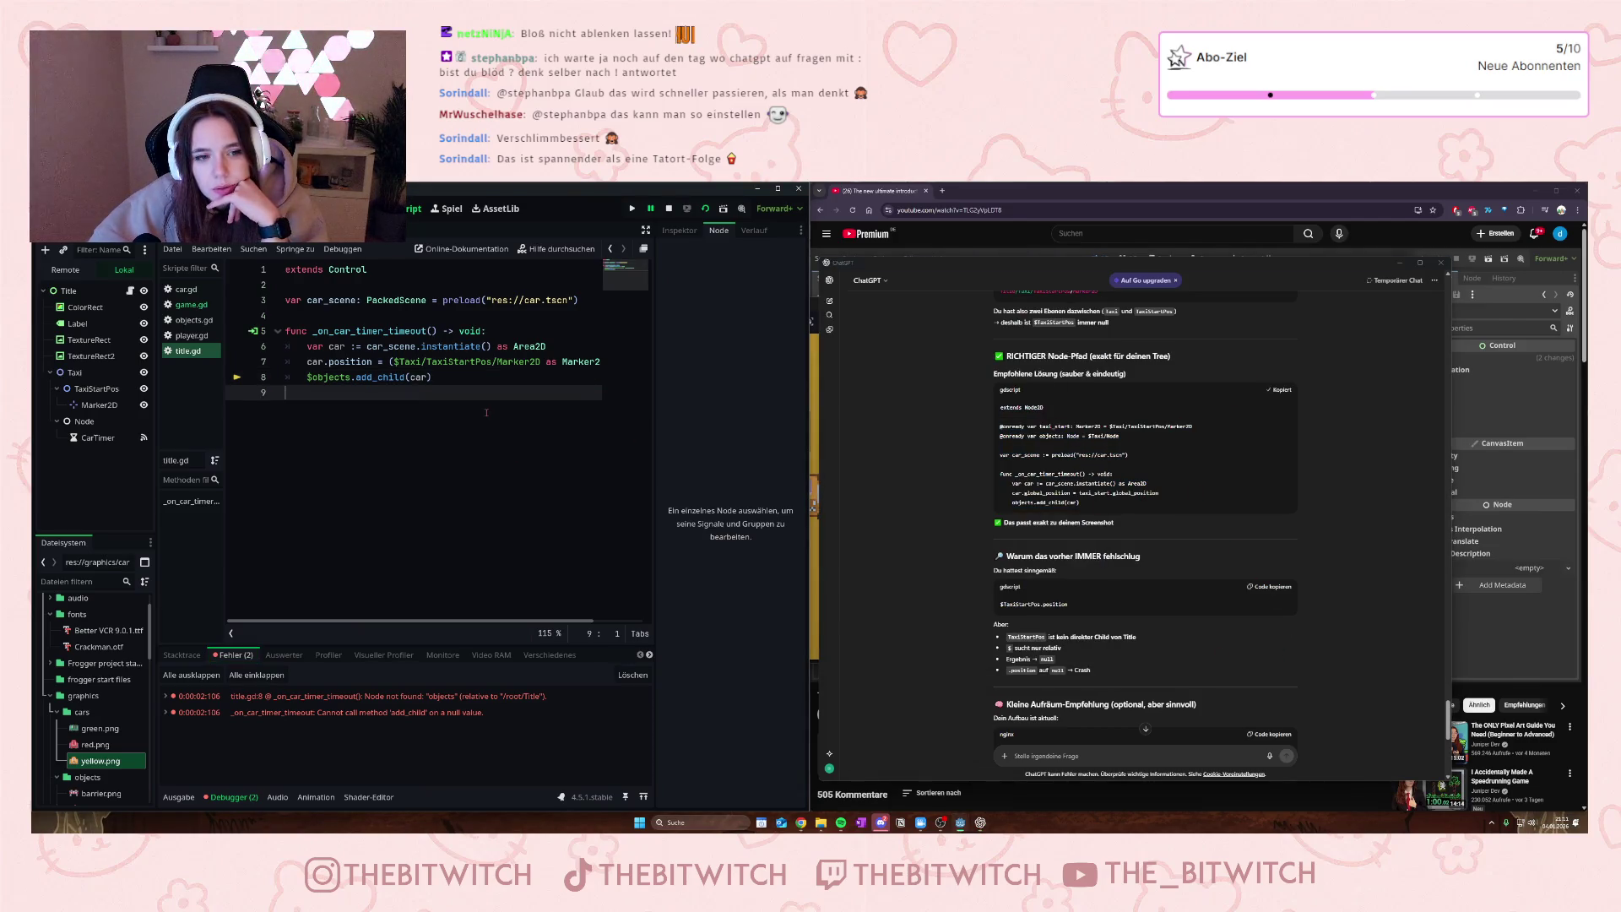
pyautogui.hotkey('ctrl', 'a')
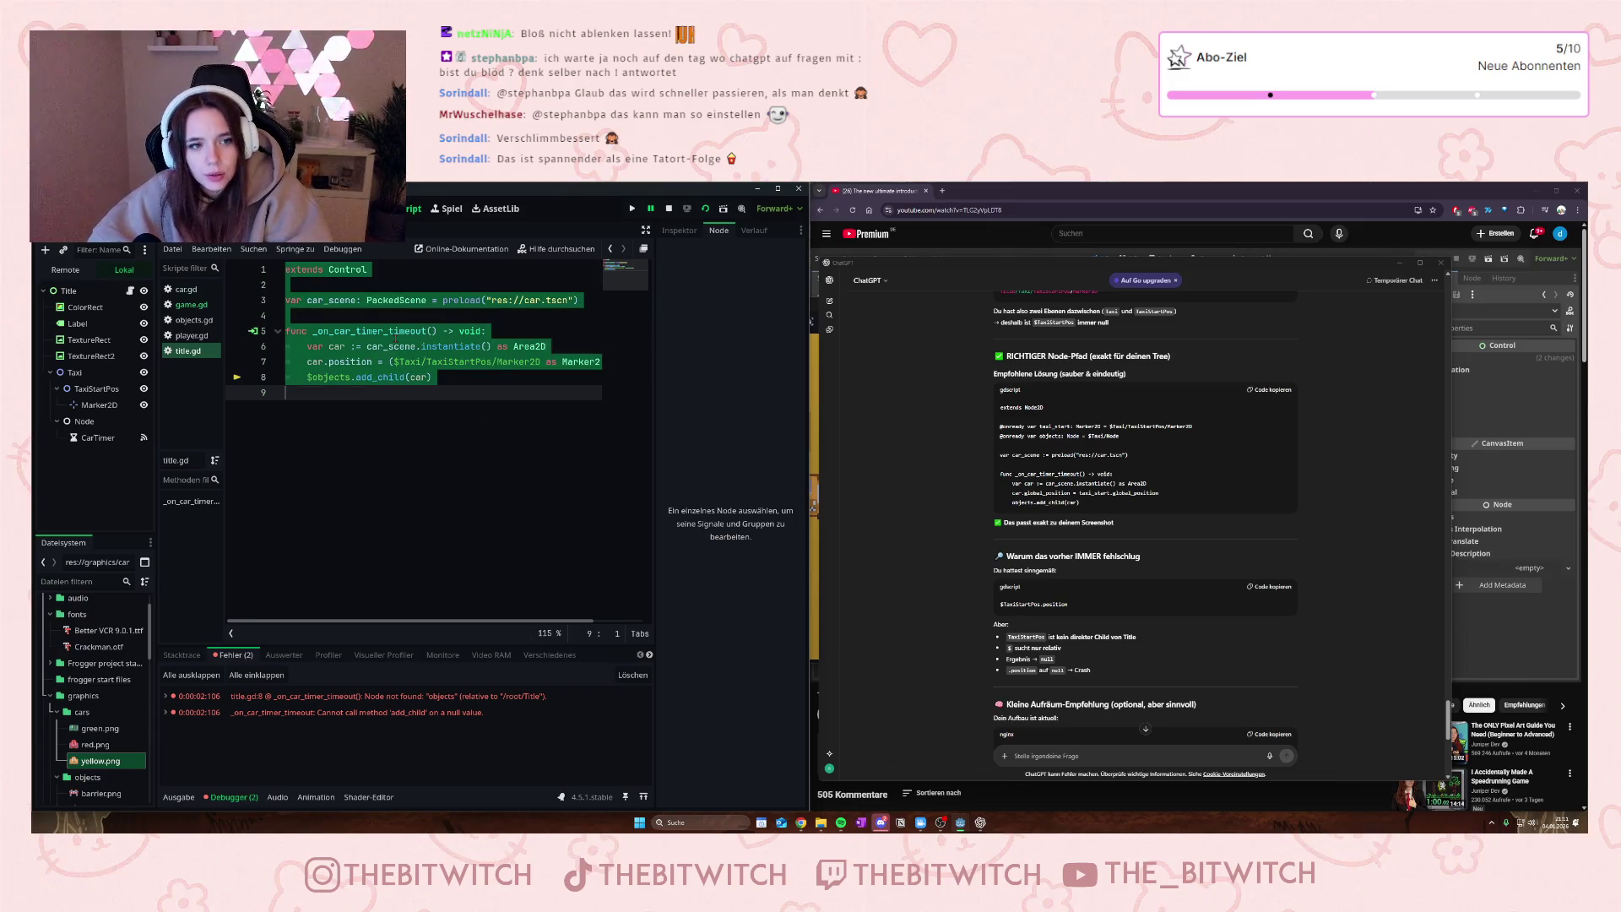
pyautogui.hotkey('ctrl', 'v')
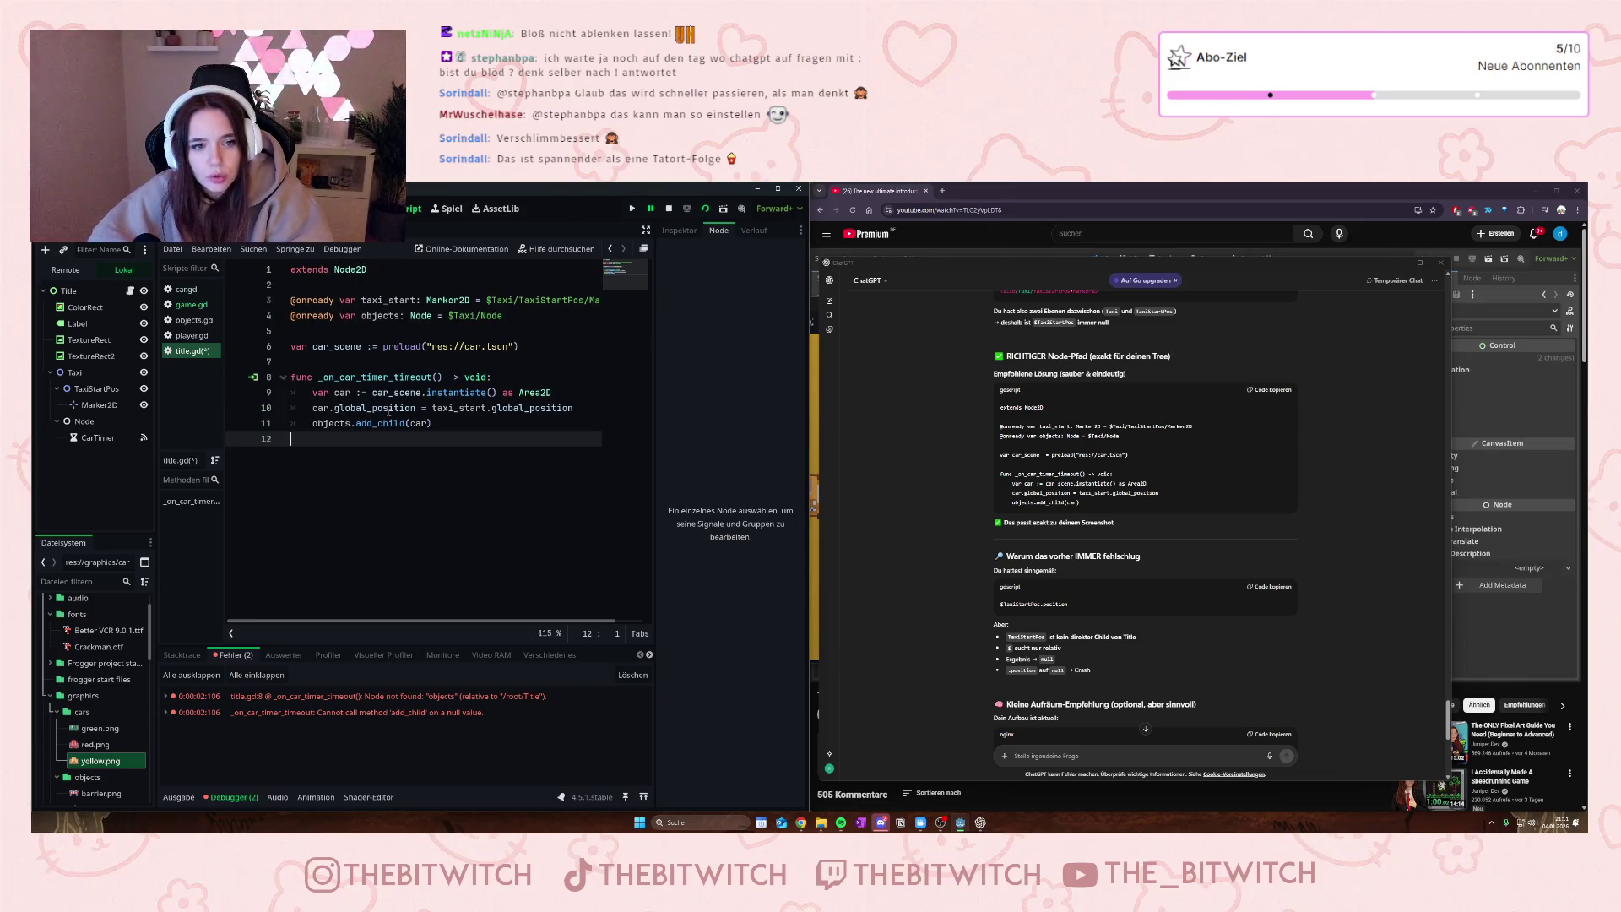
pyautogui.hotkey('ctrl', 's')
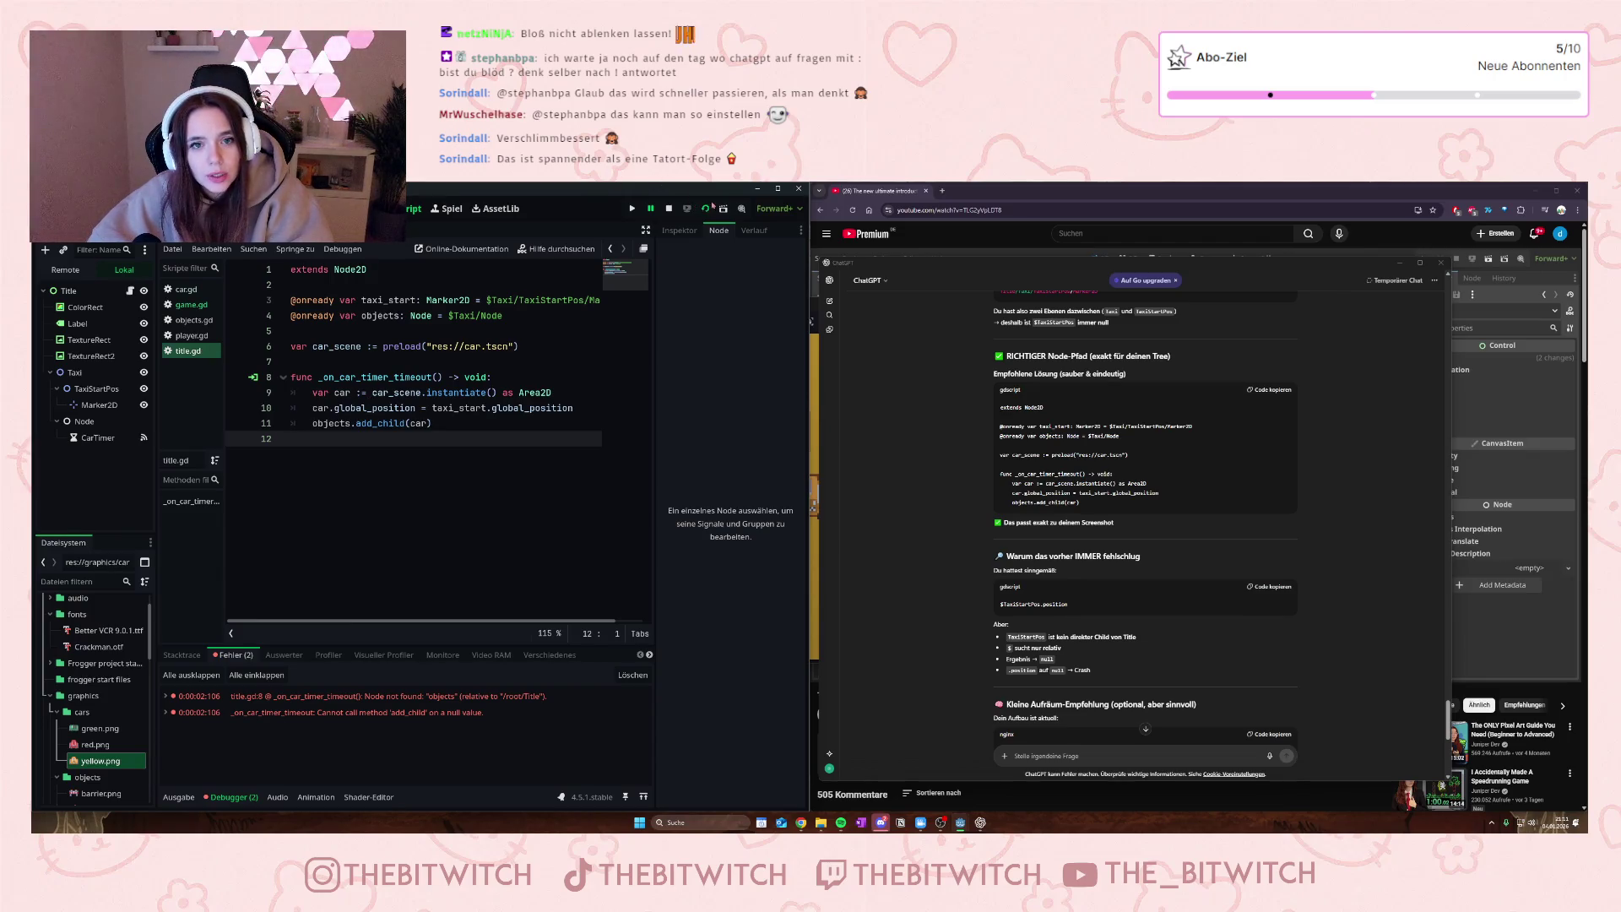
pyautogui.click(707, 208)
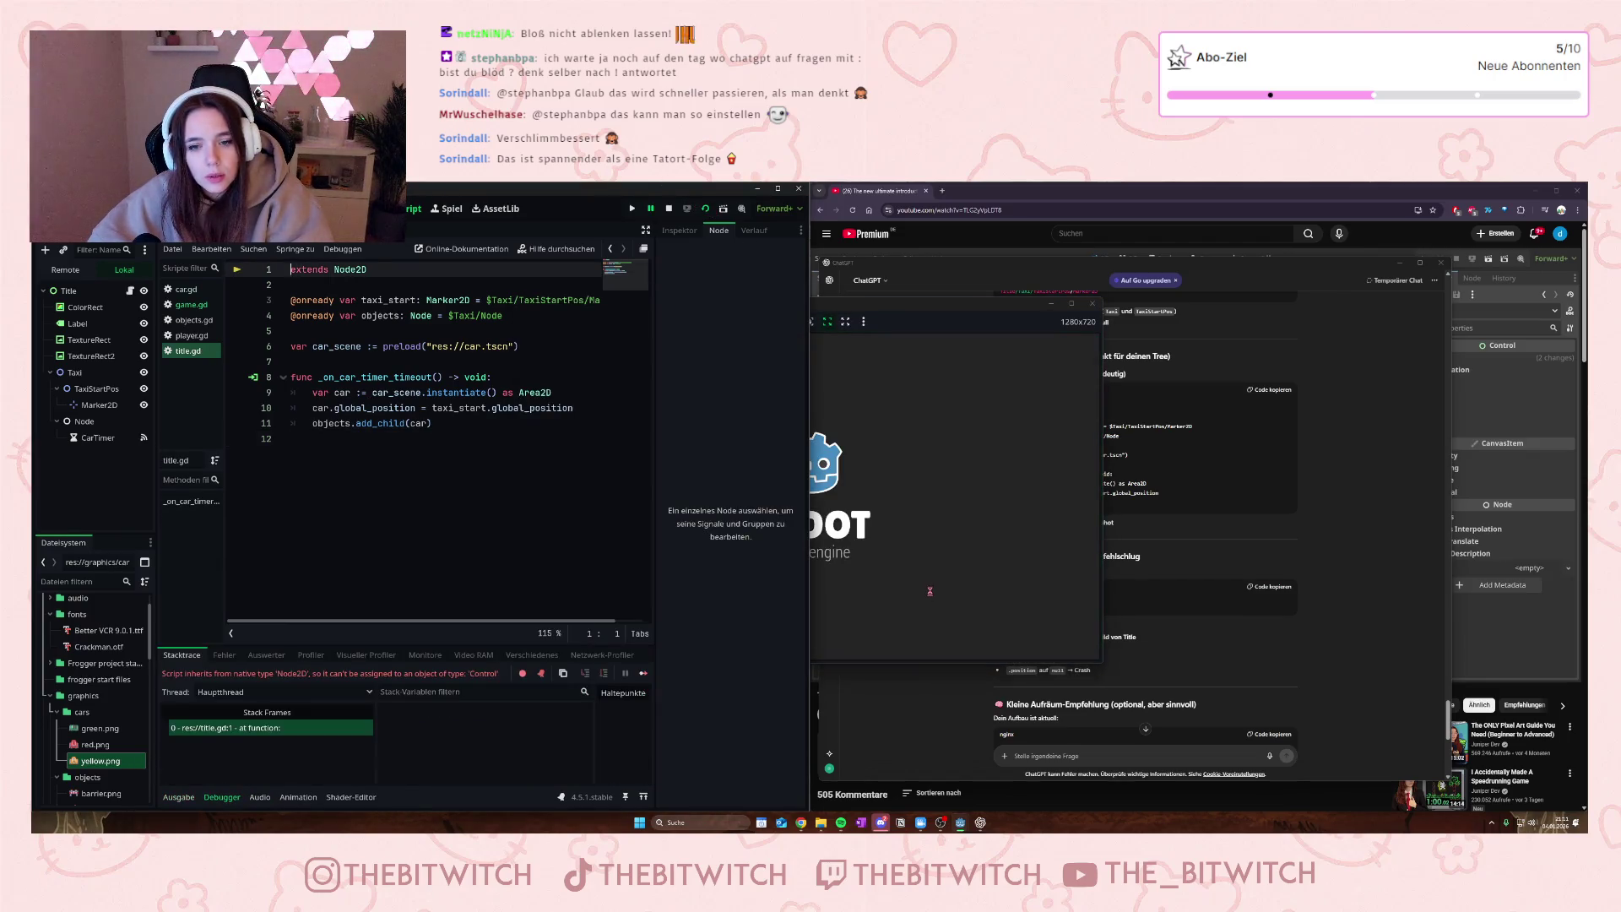